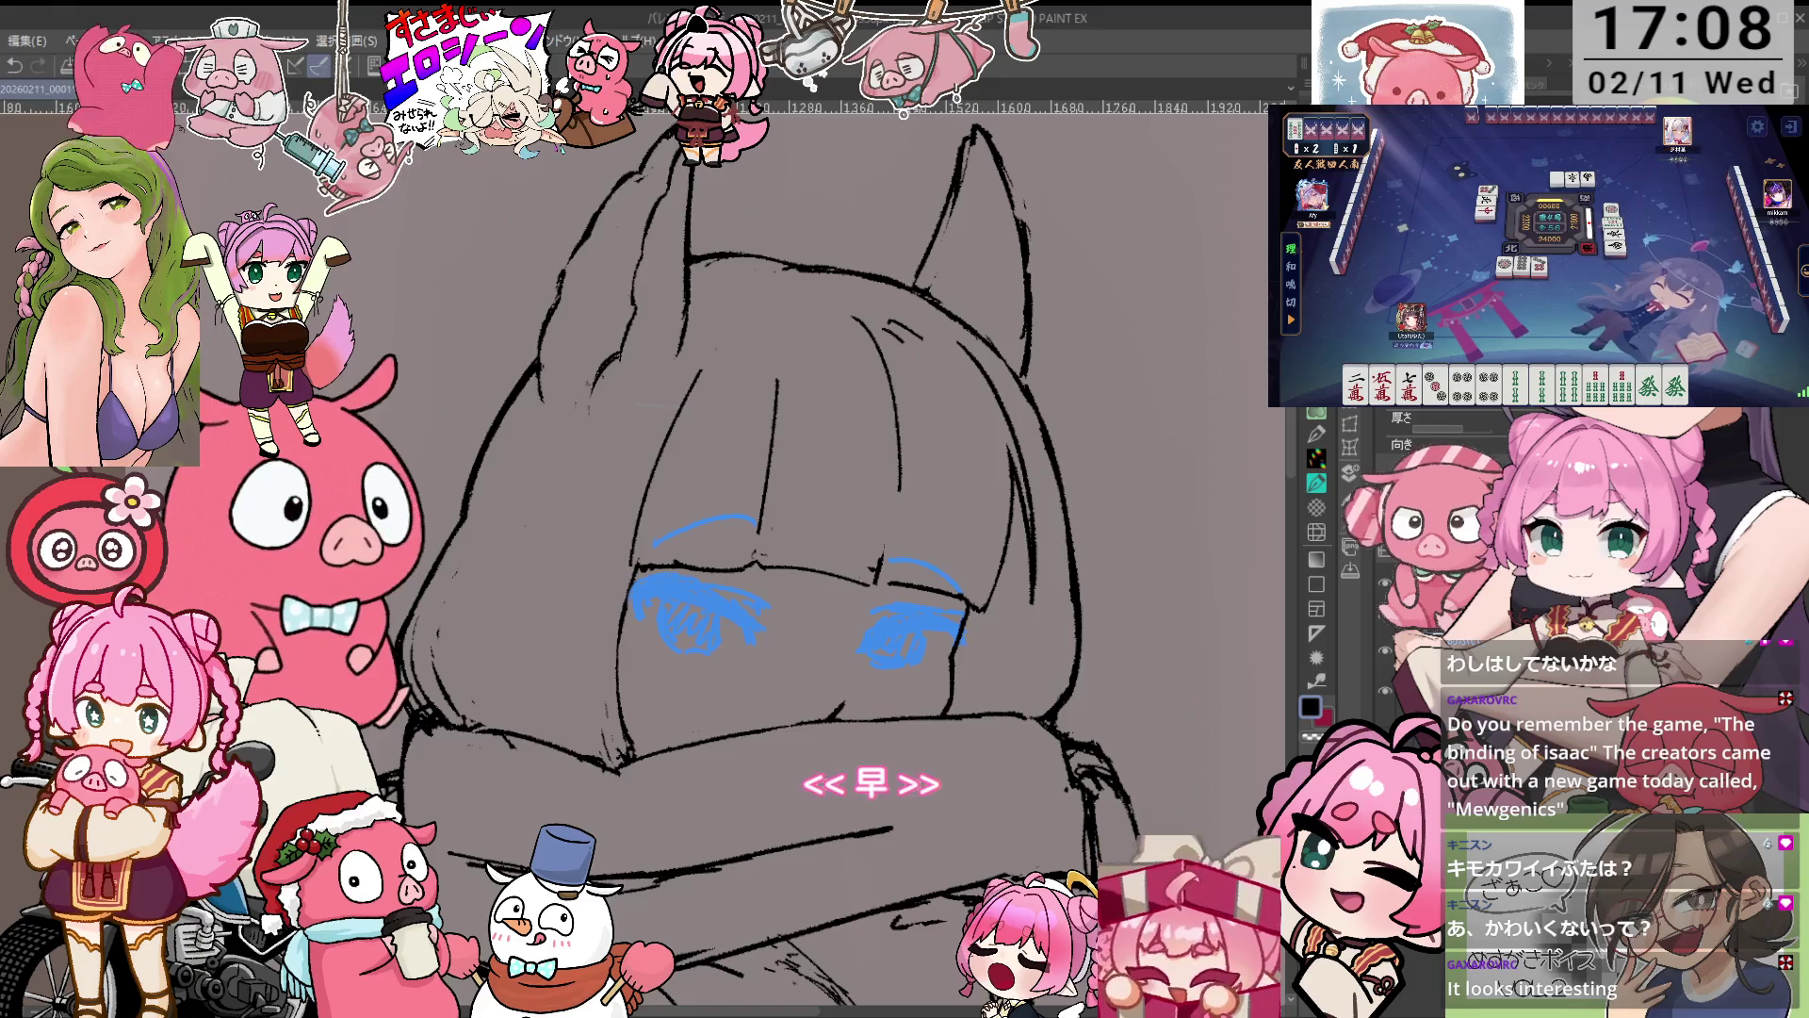
Tilt and re-level the view, toggle between brushes, and pan the sketch left.
{"action": "key", "text": "minus"}
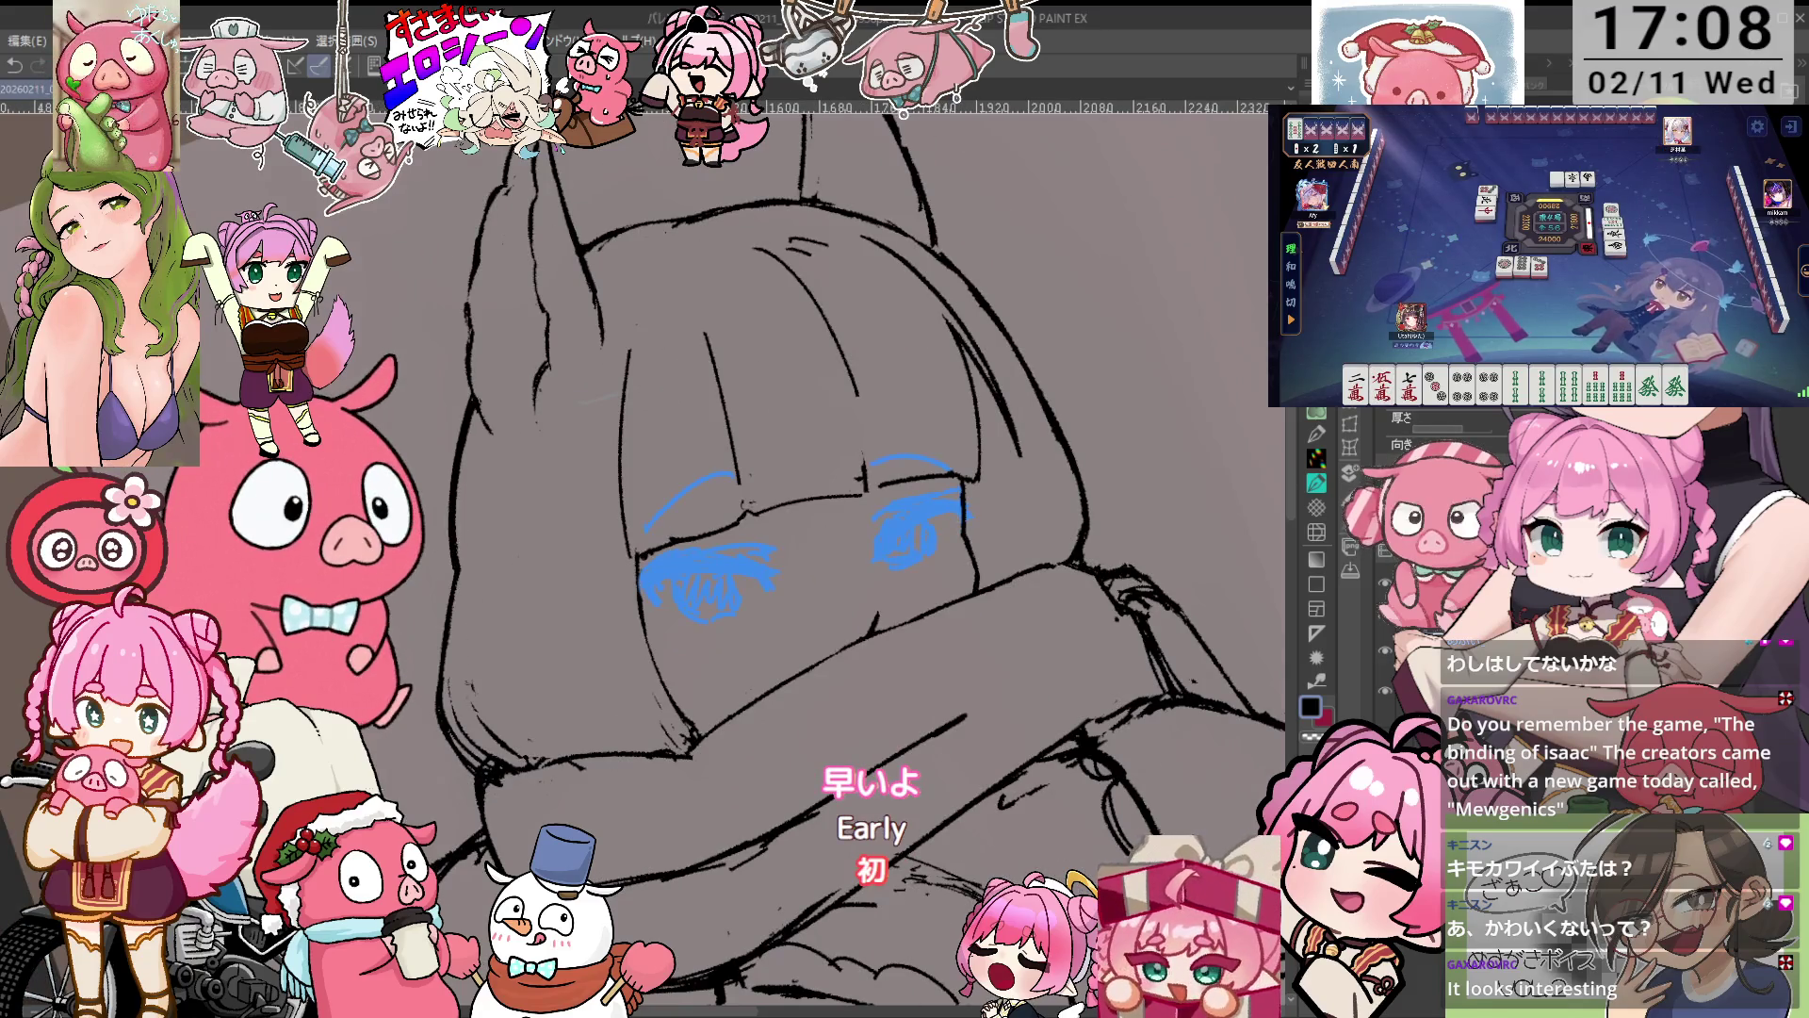
{"action": "key", "text": "asciicircum"}
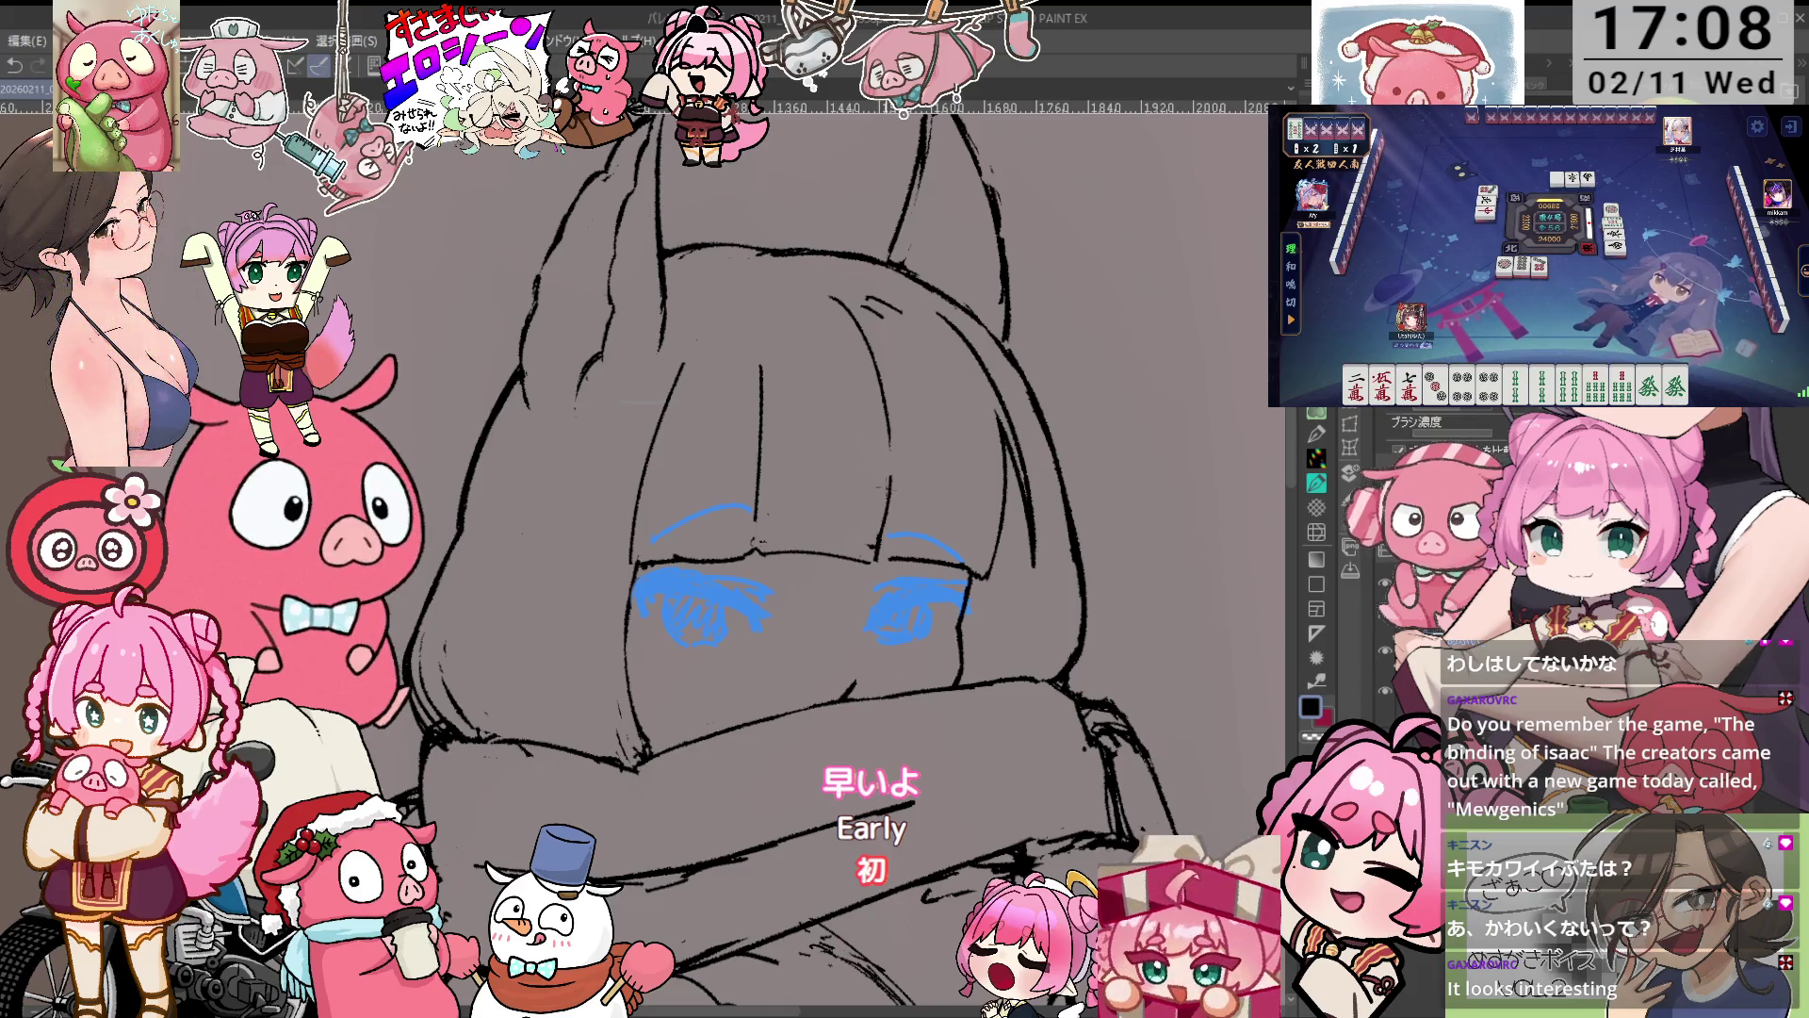
{"action": "key", "text": "p"}
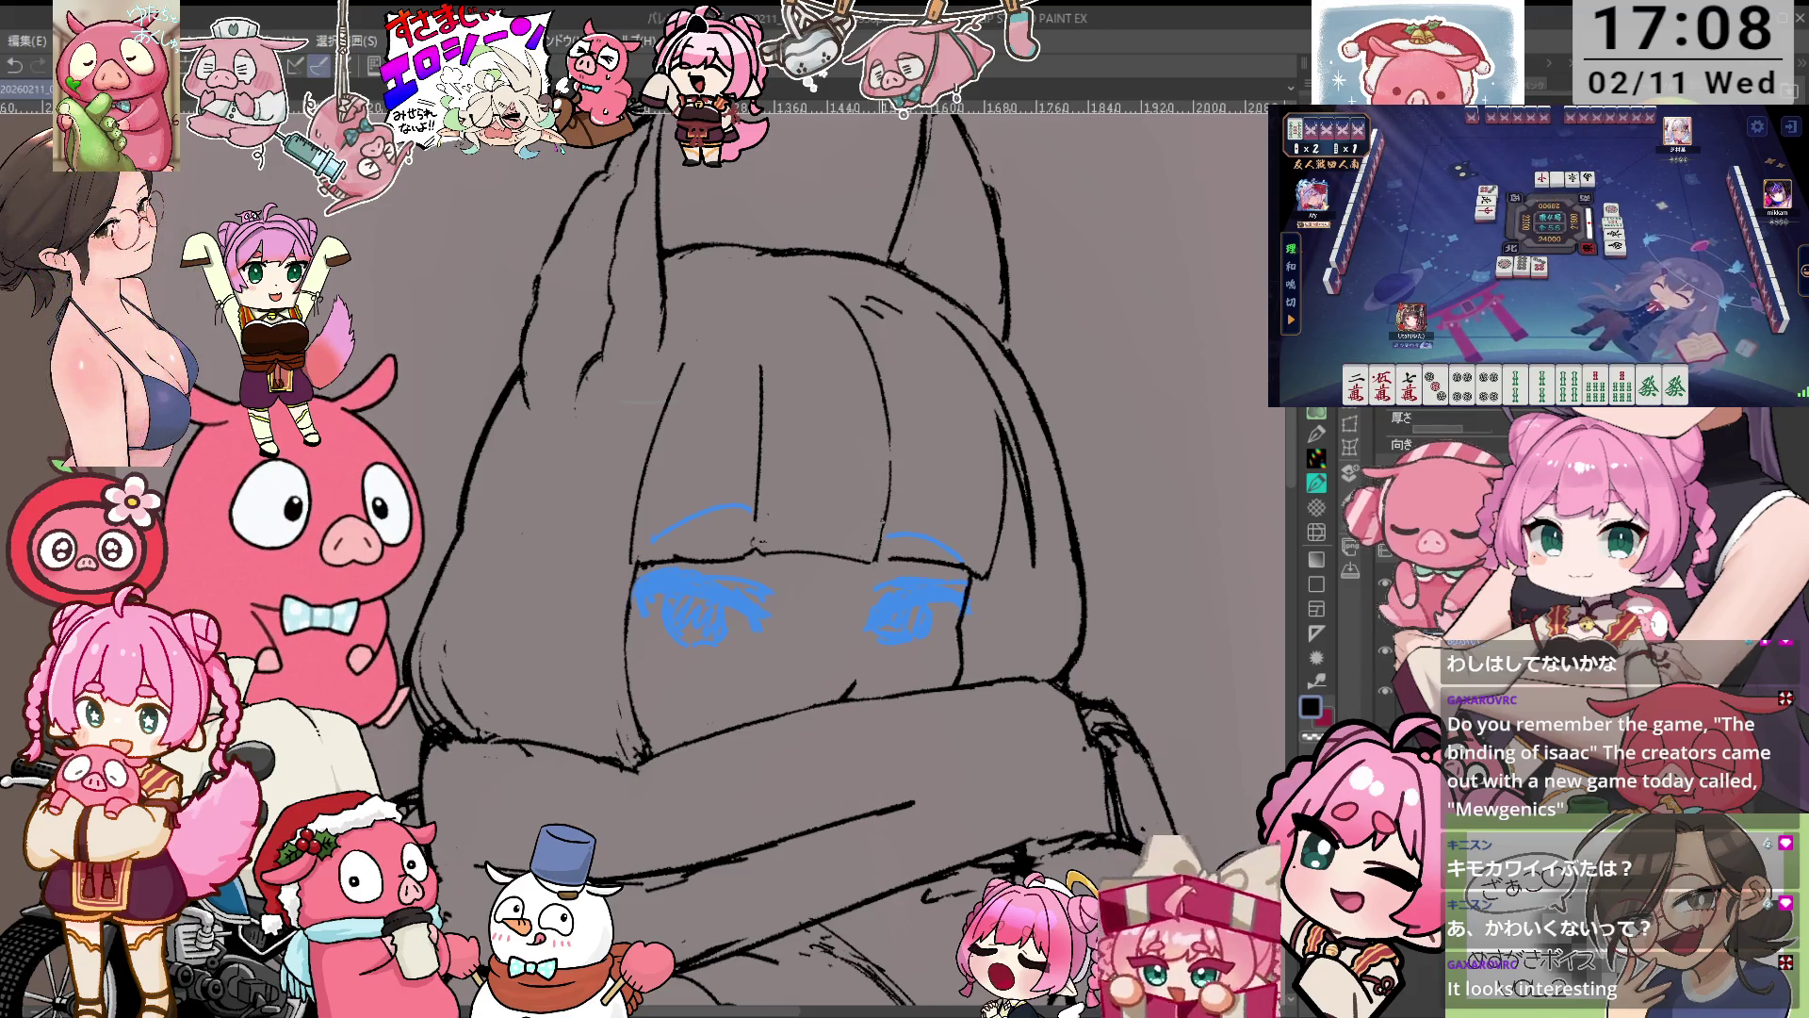
{"action": "key", "text": "e"}
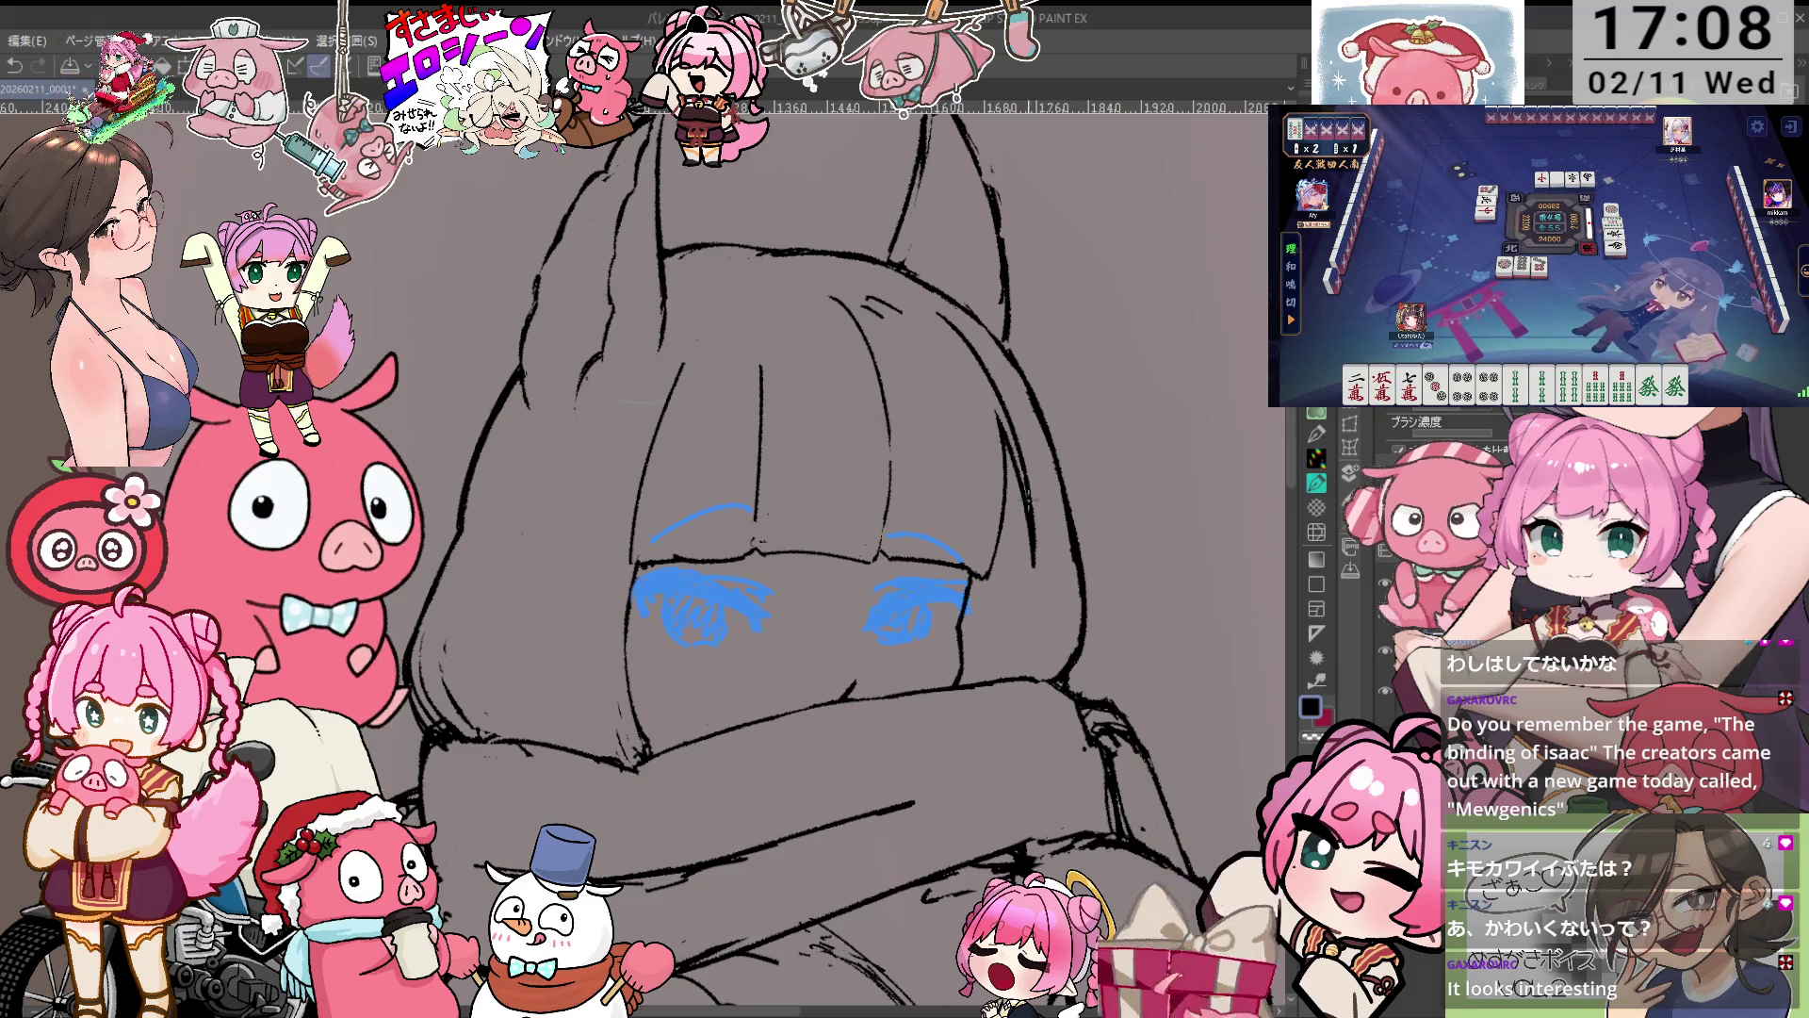
{"action": "left_click_drag", "start_coordinate": [1052, 485], "coordinate": [978, 462]}
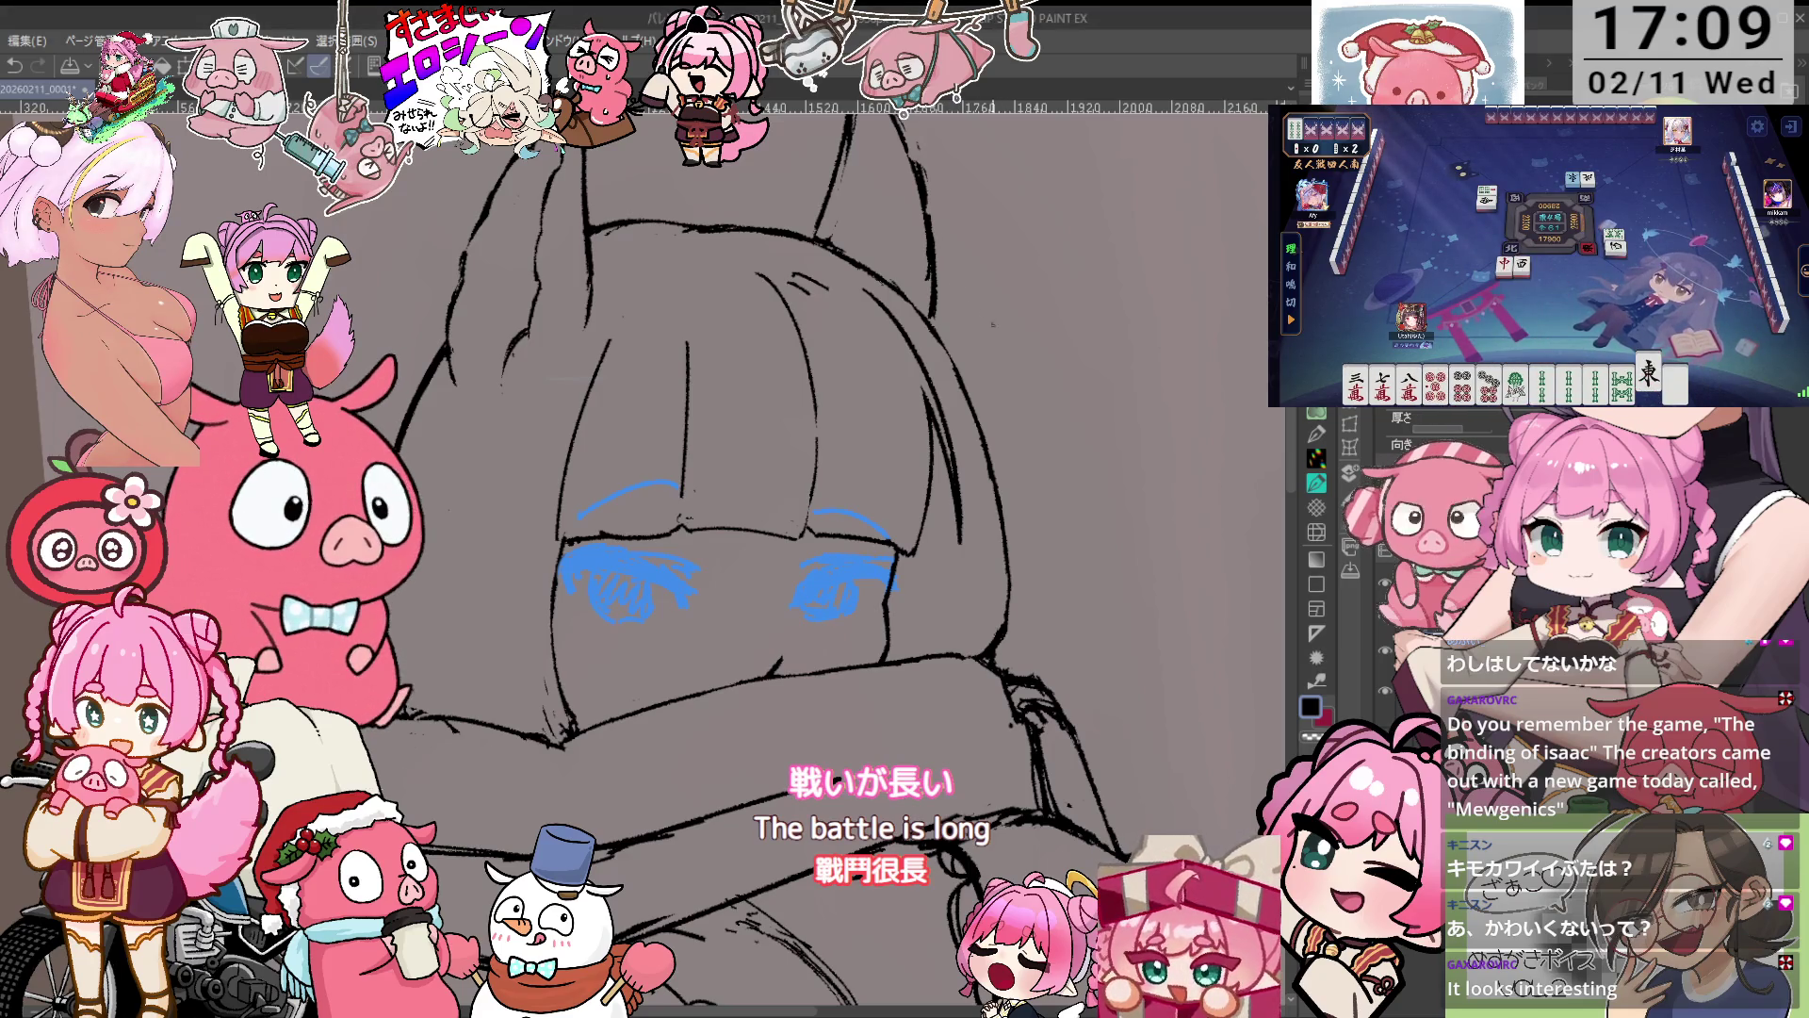
Scroll, rotate and zoom the canvas to inspect the cat-eared head's line art.
{"action": "scroll", "coordinate": [735, 556], "scroll_direction": "left", "scroll_amount": 3}
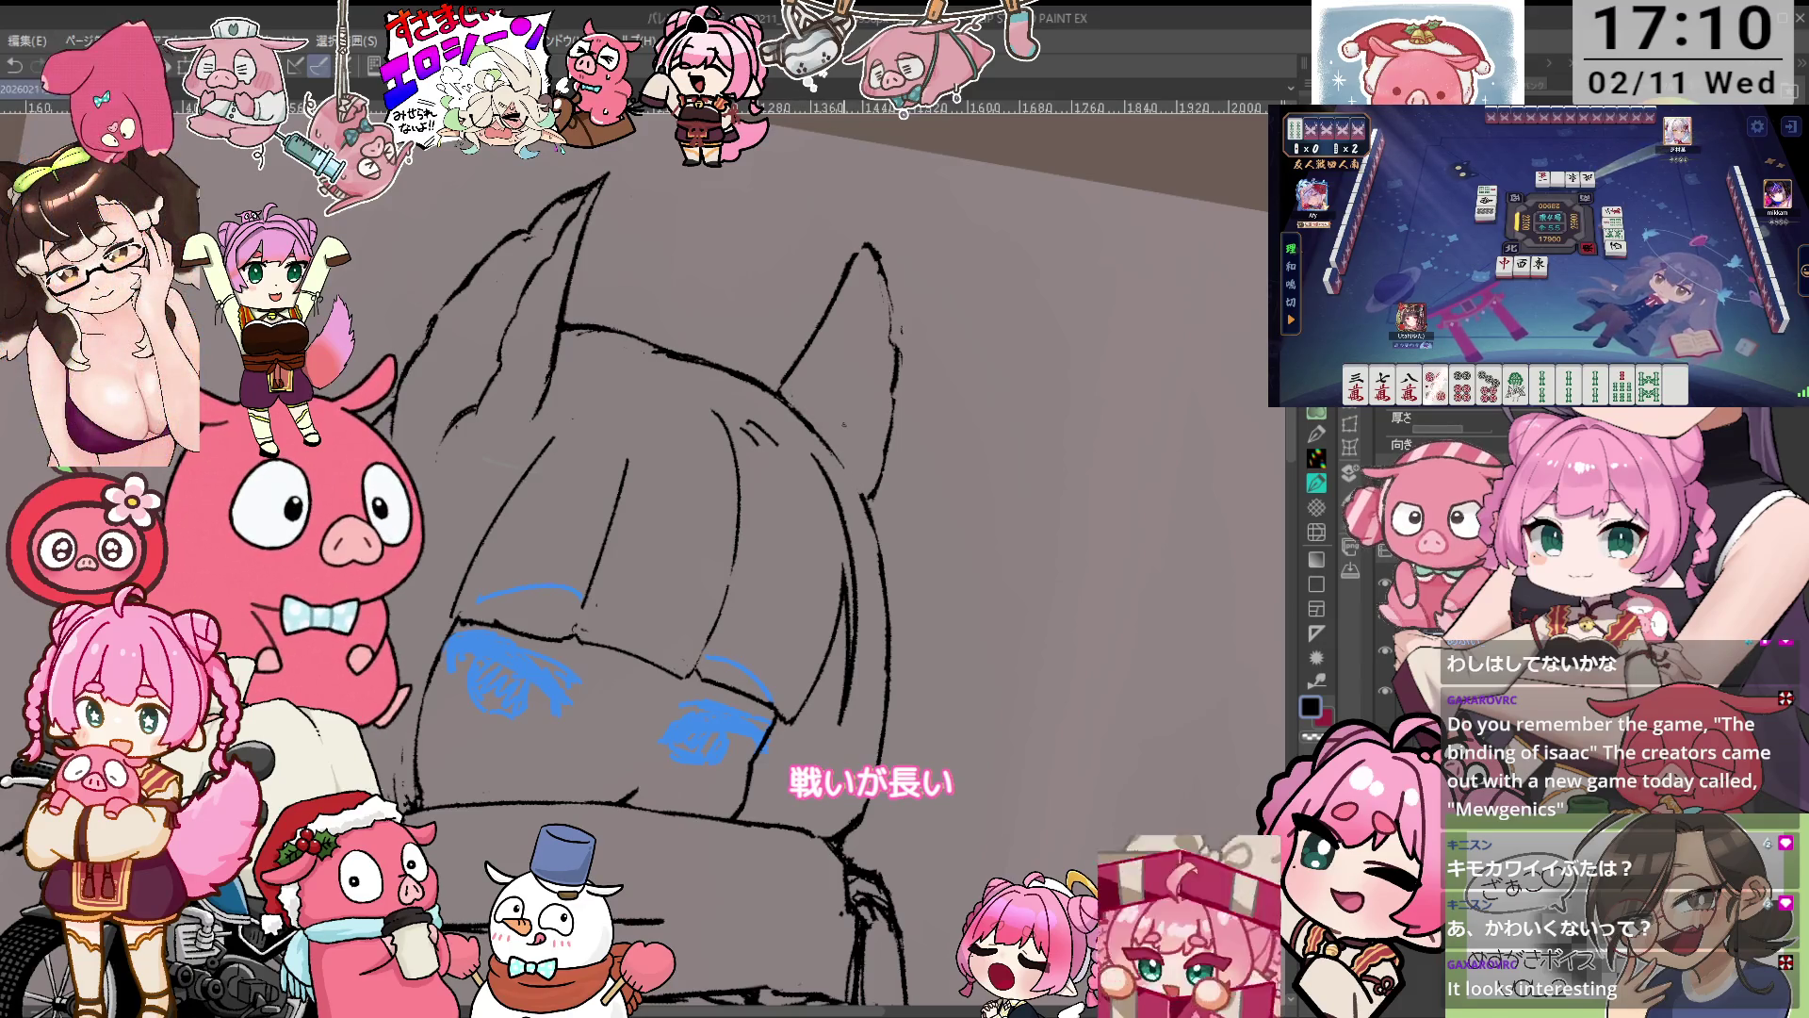
{"action": "scroll", "coordinate": [1442, 434], "scroll_direction": "up", "scroll_amount": 3}
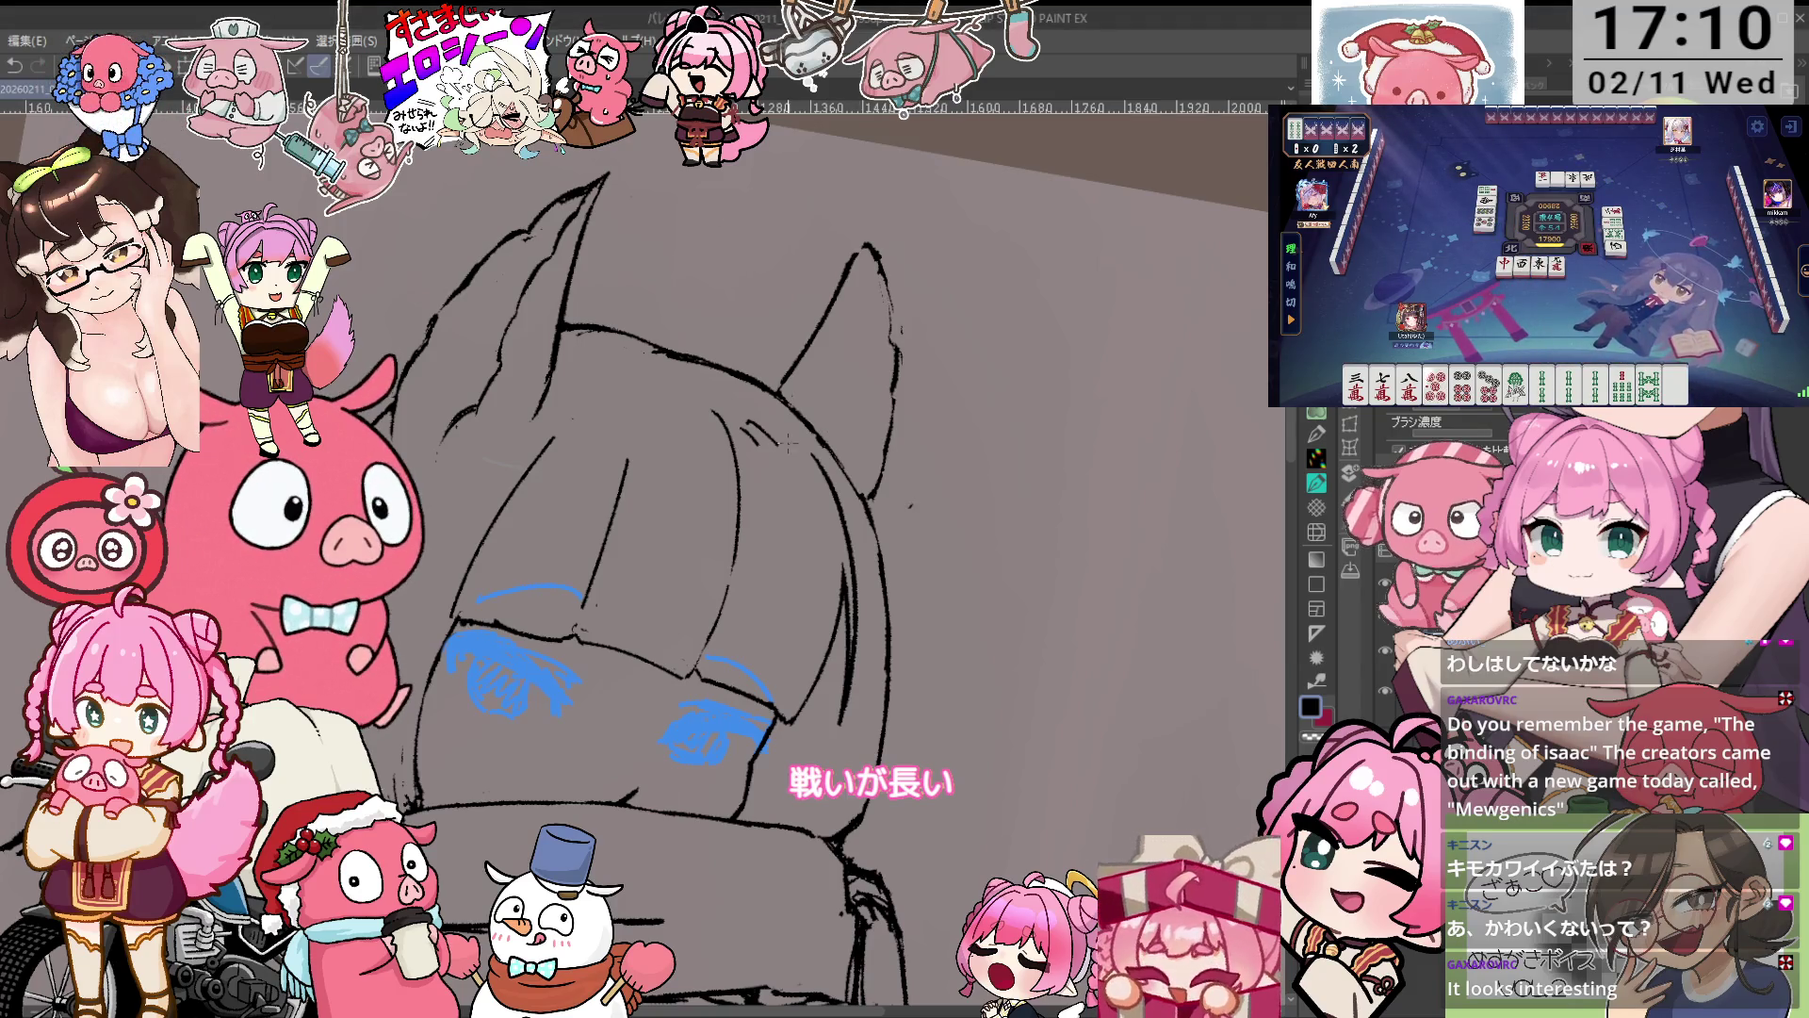
{"action": "mouse_move", "coordinate": [783, 460]}
{"action": "left_mouse_down"}
{"action": "mouse_move", "coordinate": [711, 448]}
{"action": "mouse_move", "coordinate": [783, 460]}
{"action": "left_mouse_up"}
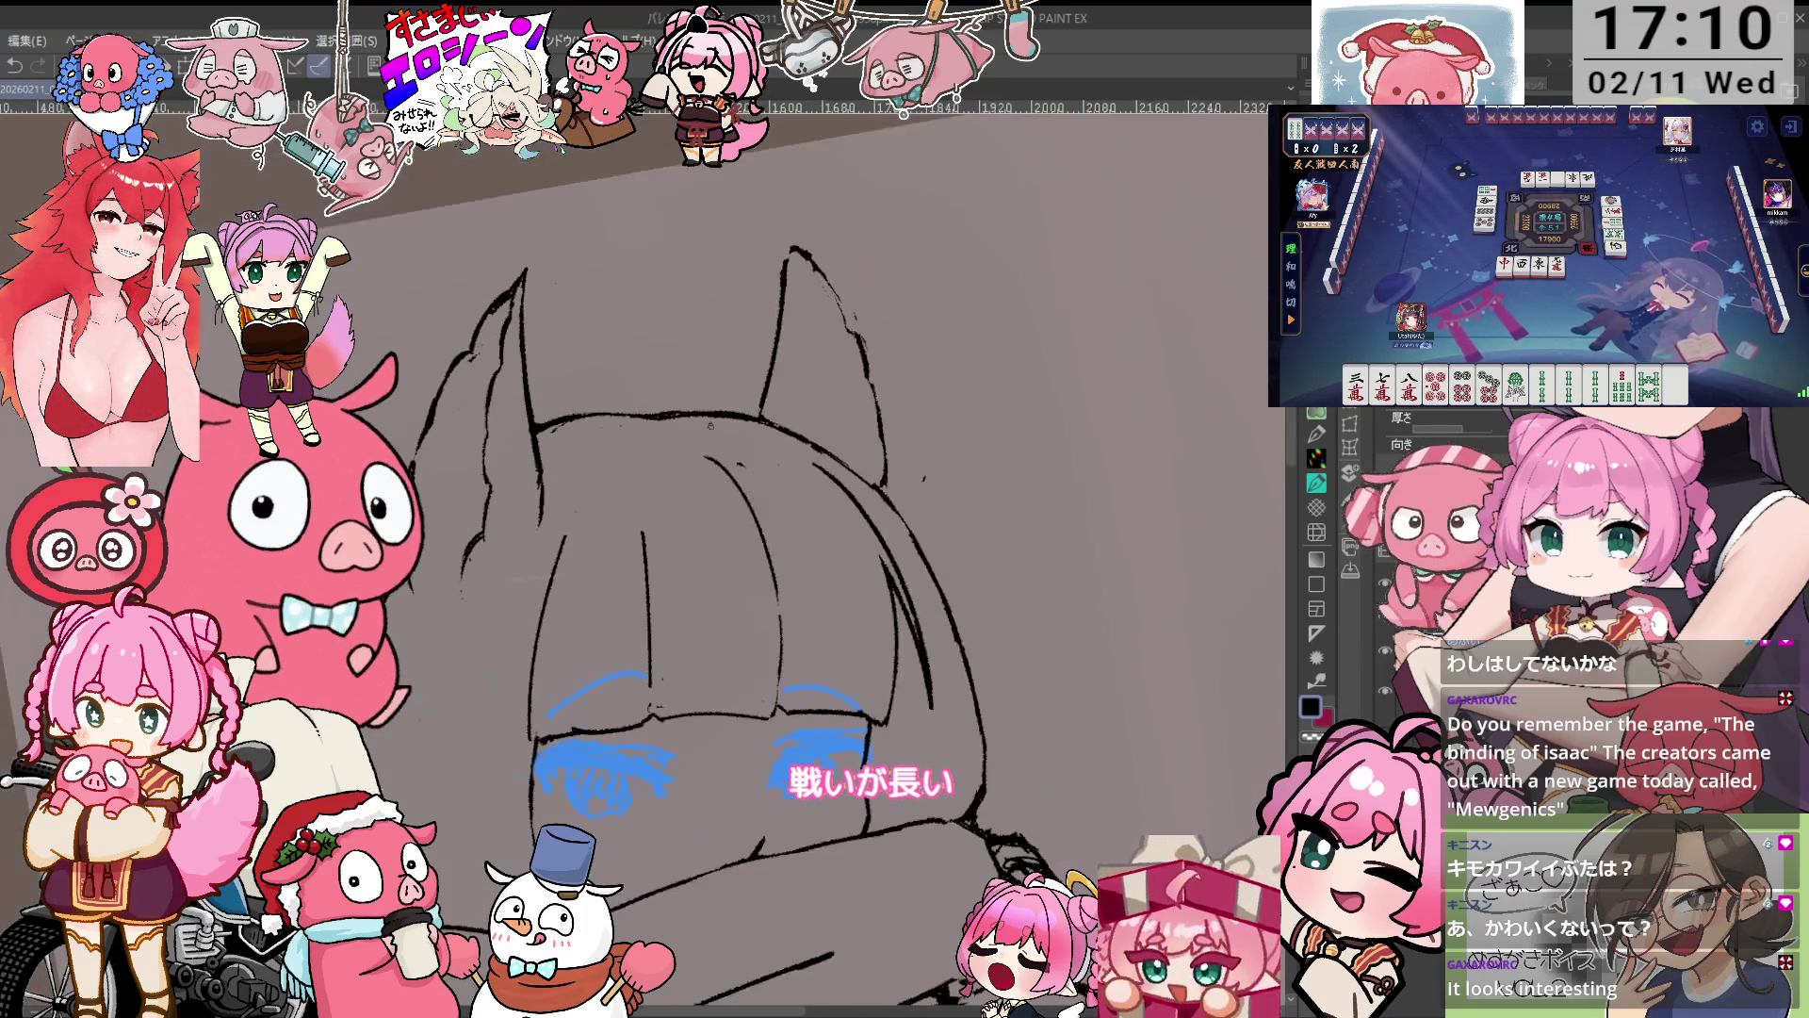
{"action": "scroll", "coordinate": [654, 349], "scroll_direction": "up", "scroll_amount": 2}
{"action": "scroll", "coordinate": [654, 349], "scroll_direction": "up", "scroll_amount": 2}
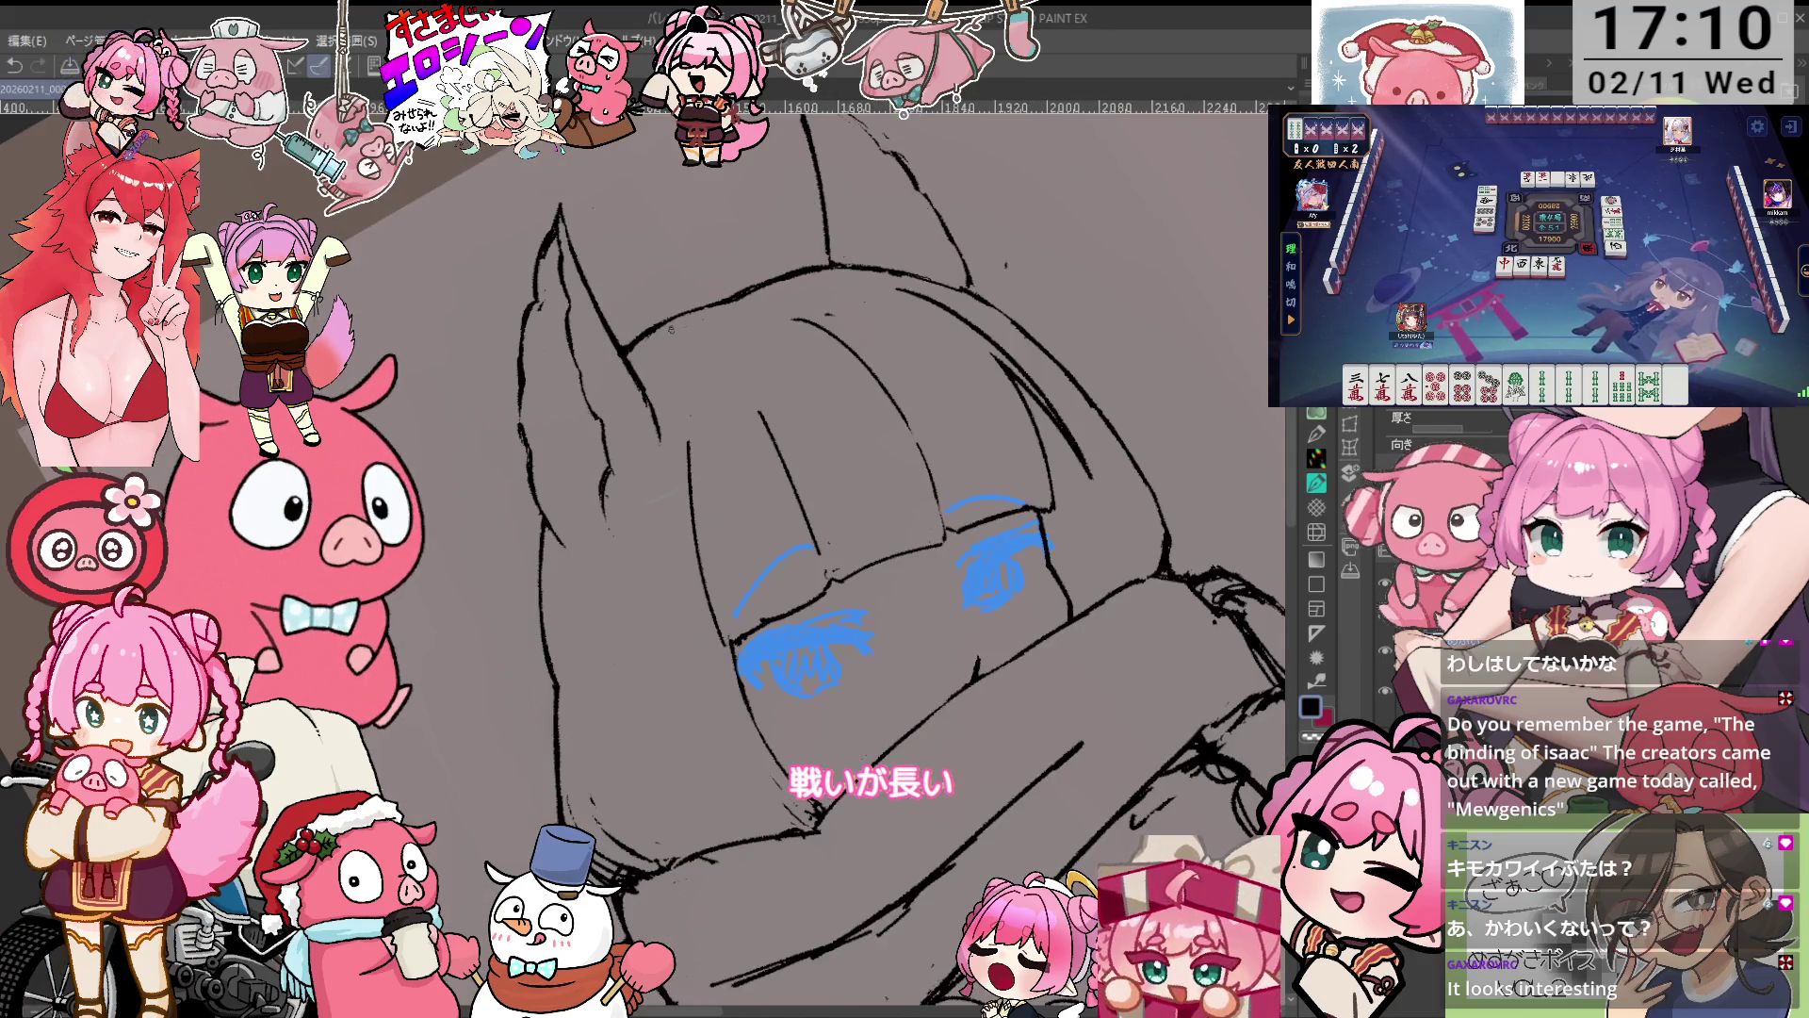
{"action": "left_click_drag", "start_coordinate": [654, 348], "coordinate": [684, 572]}
{"action": "scroll", "coordinate": [684, 572], "scroll_direction": "down", "scroll_amount": 1}
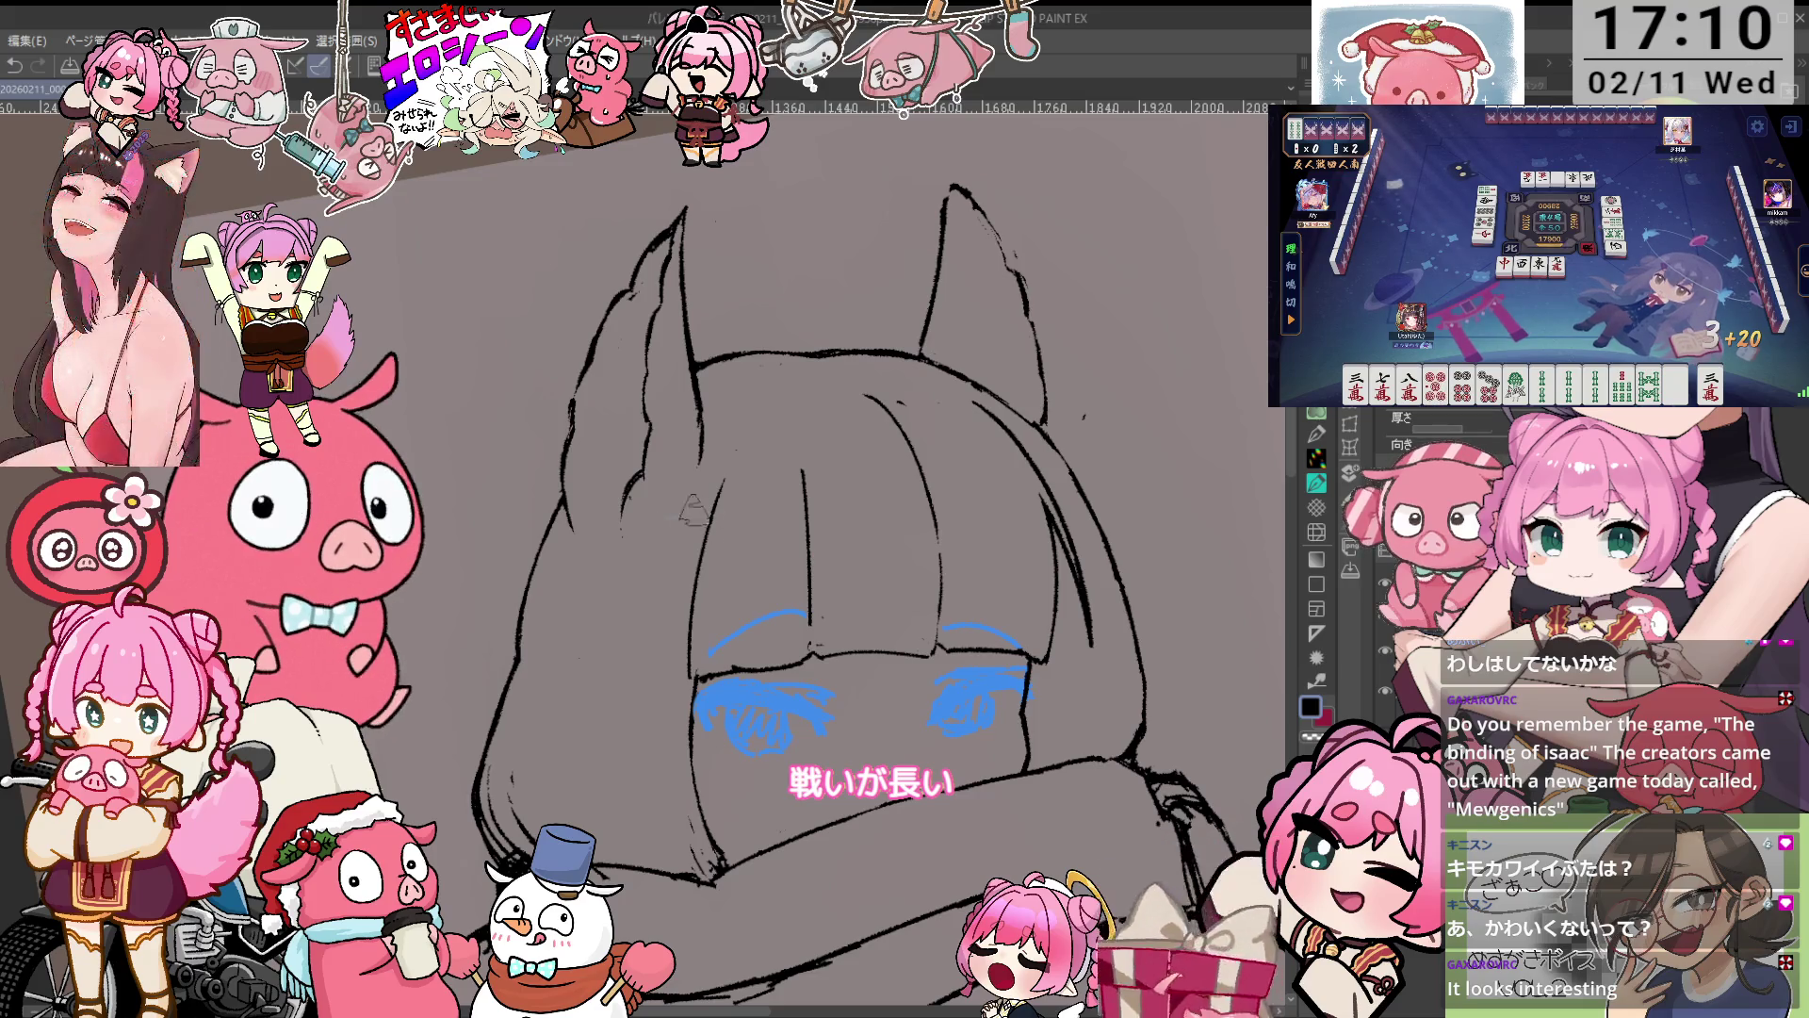
{"action": "scroll", "coordinate": [695, 499], "scroll_direction": "up", "scroll_amount": 4}
{"action": "scroll", "coordinate": [684, 563], "scroll_direction": "up", "scroll_amount": 2}
{"action": "scroll", "coordinate": [686, 558], "scroll_direction": "down", "scroll_amount": 4}
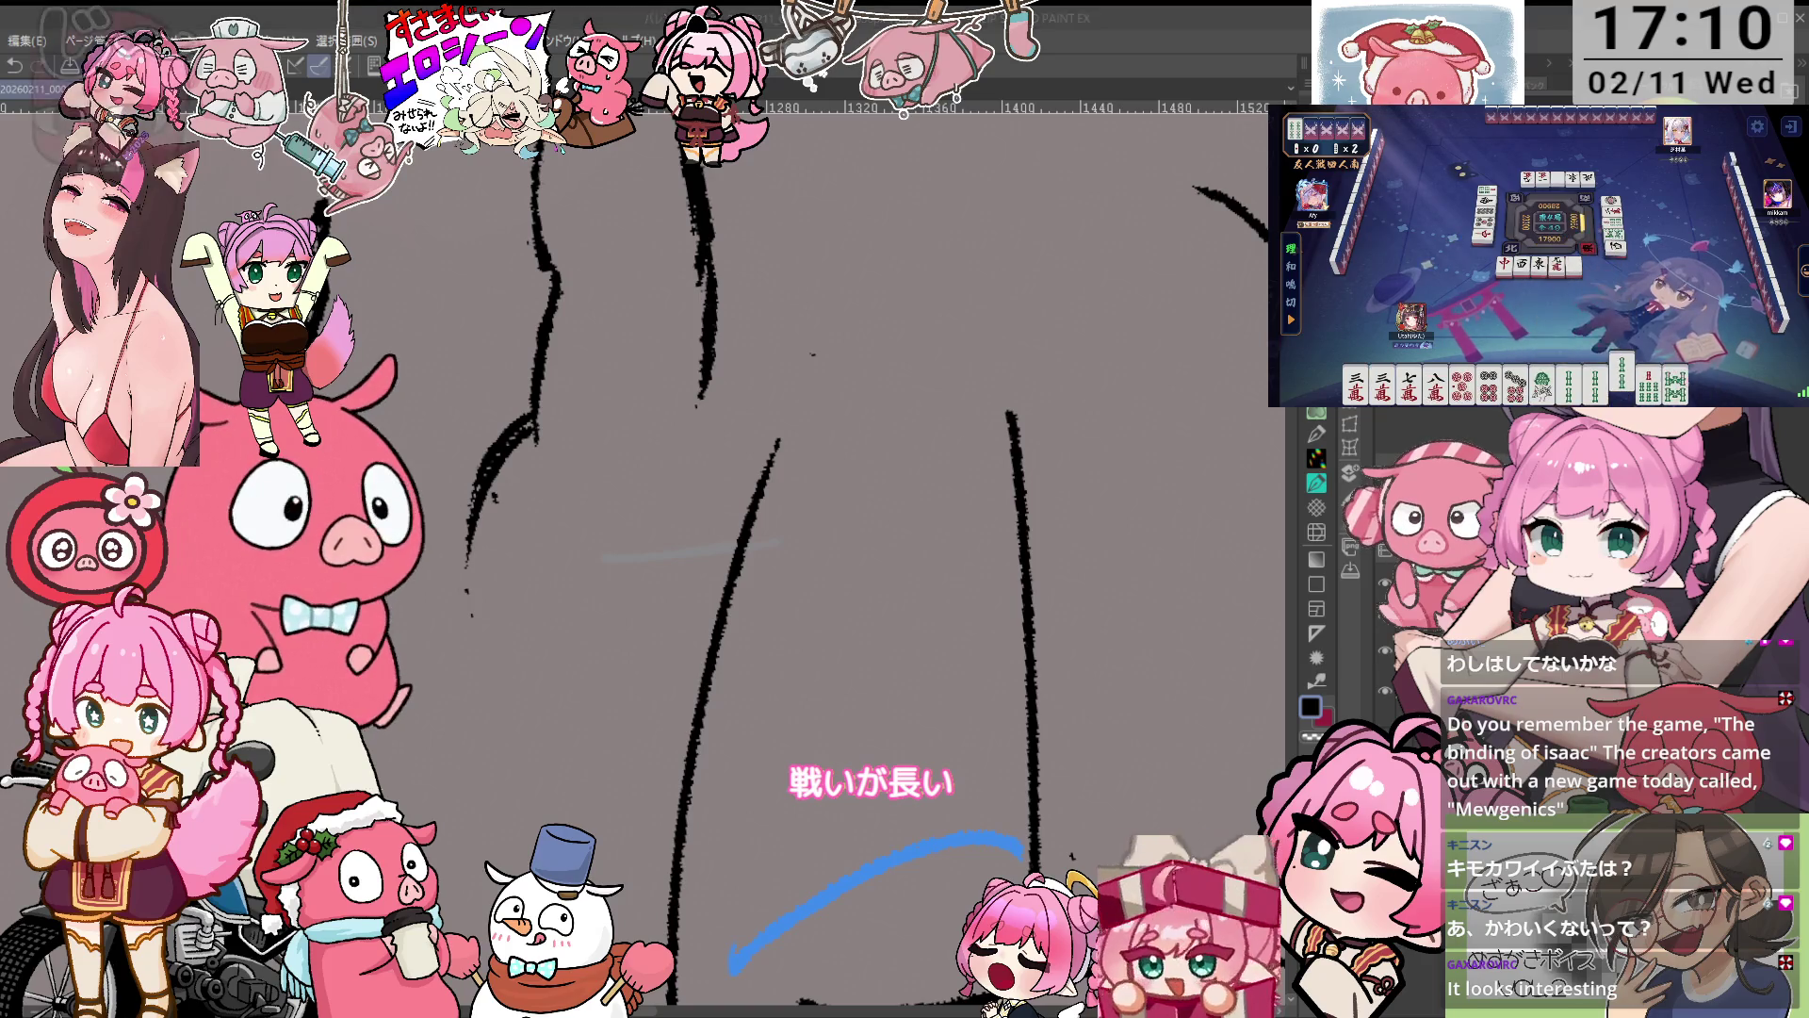
Switch to the inking pen, zoom out, and tilt the view slightly before levelling it.
{"action": "key", "text": "b"}
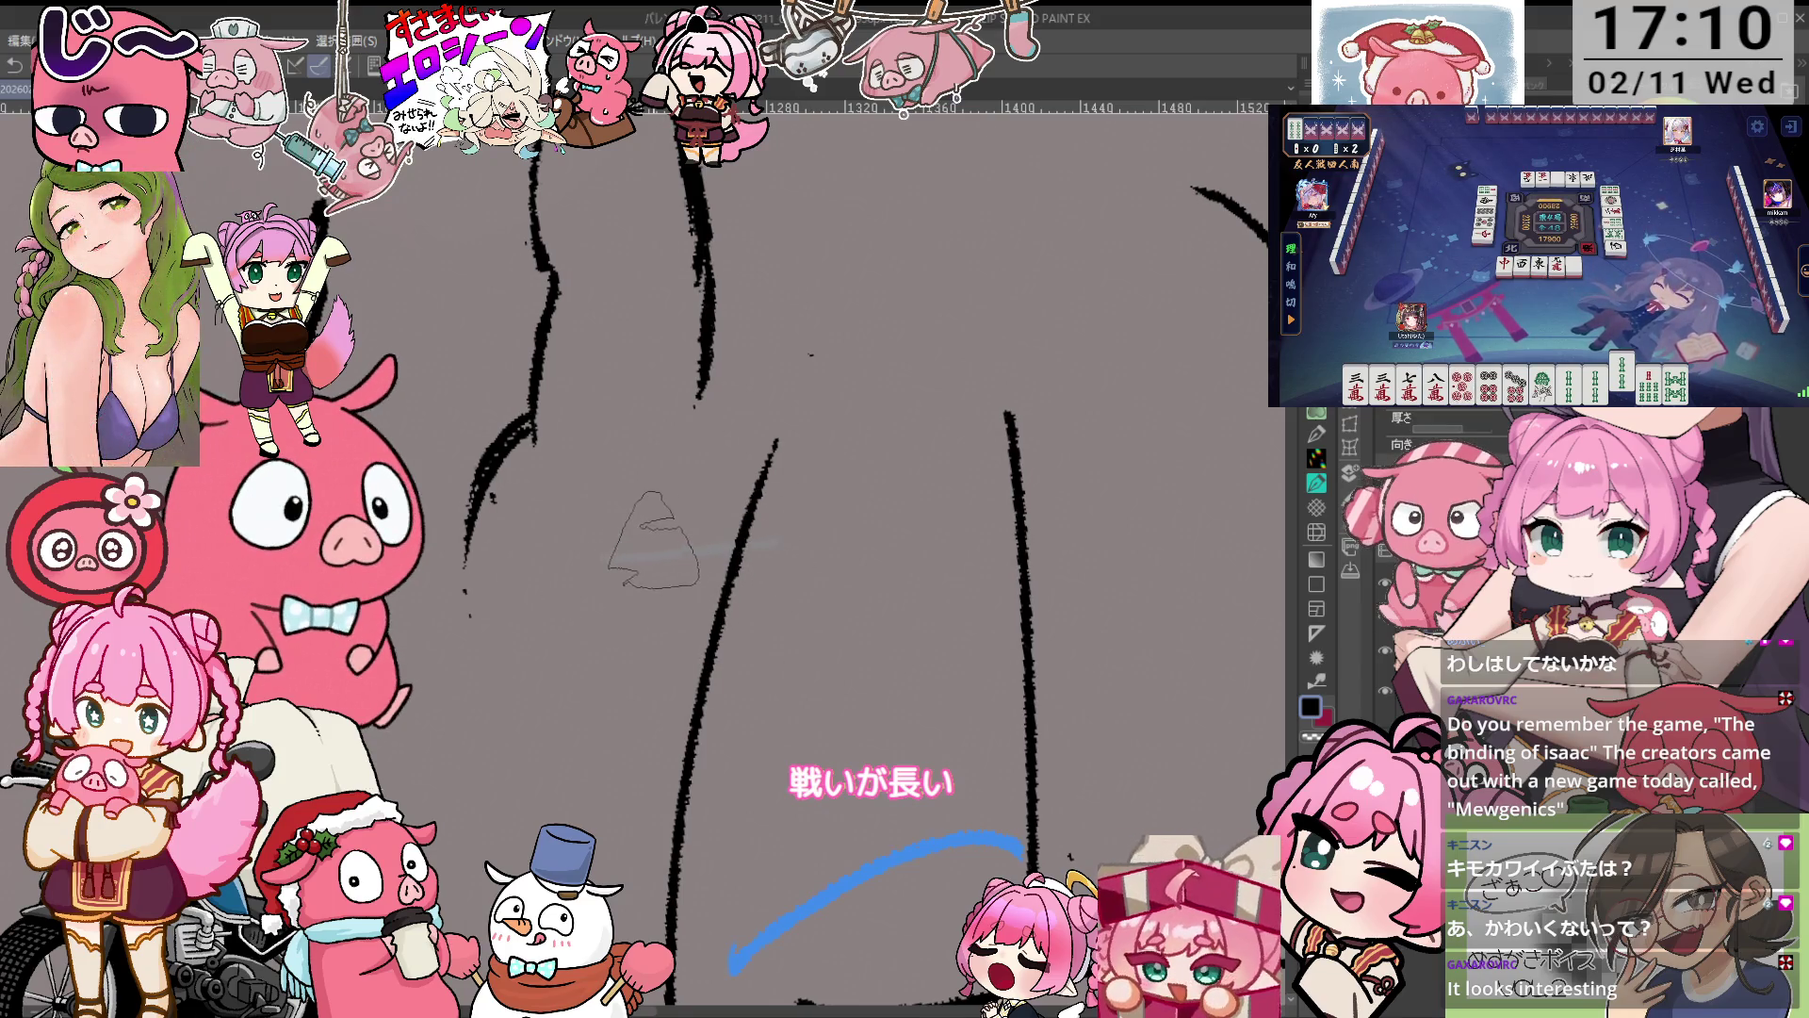
{"action": "scroll", "coordinate": [653, 537], "scroll_direction": "down", "scroll_amount": 2}
{"action": "scroll", "coordinate": [797, 728], "scroll_direction": "down", "scroll_amount": 2}
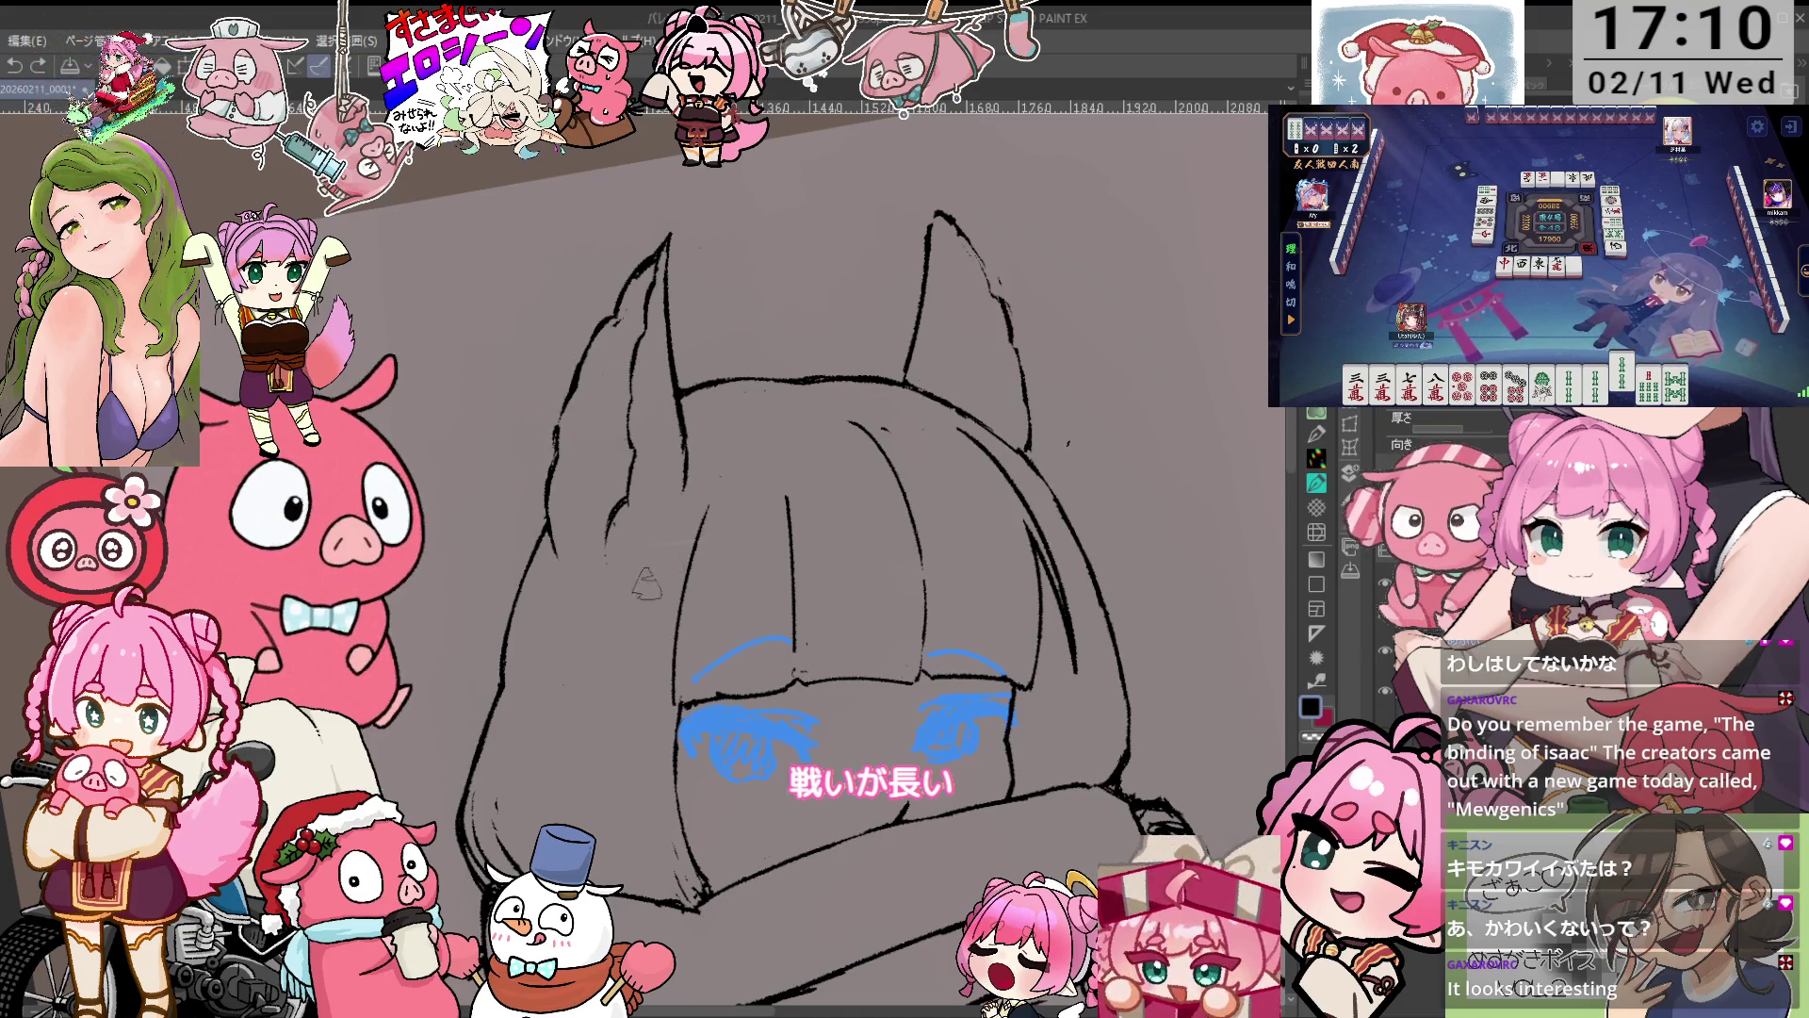
{"action": "left_click_drag", "start_coordinate": [660, 613], "coordinate": [666, 555]}
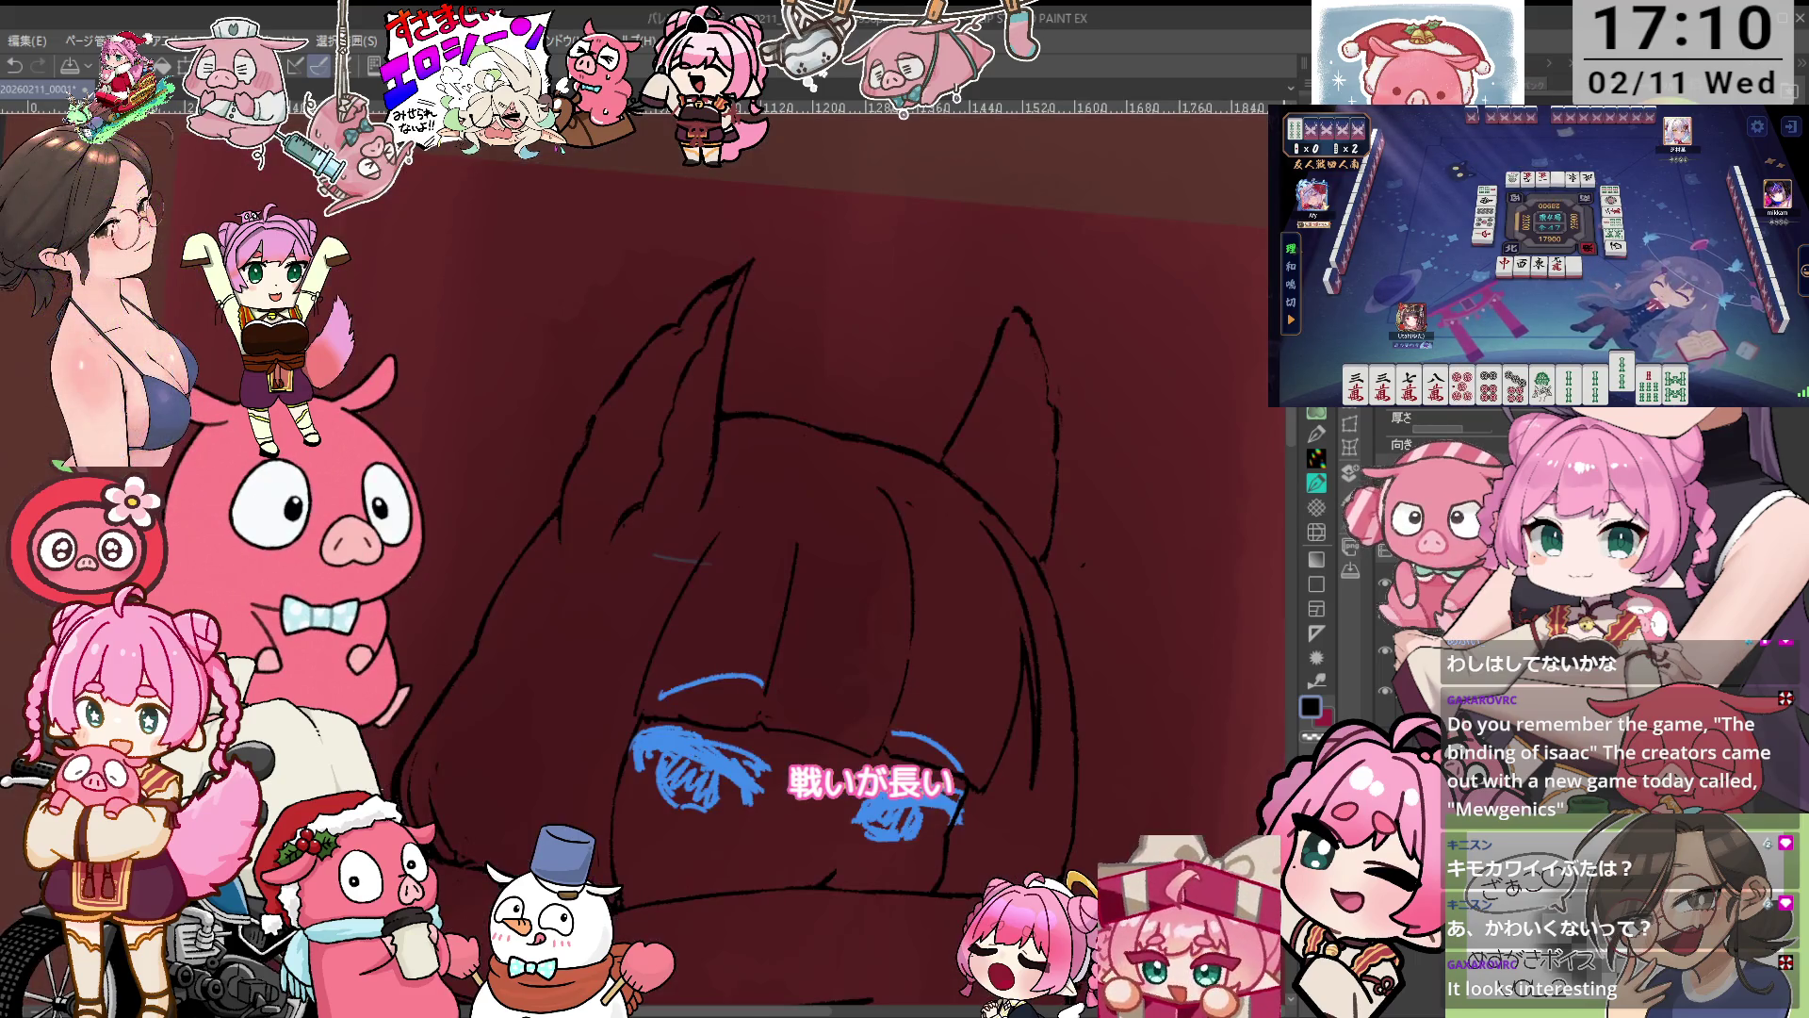
{"action": "left_click_drag", "start_coordinate": [656, 556], "coordinate": [680, 548]}
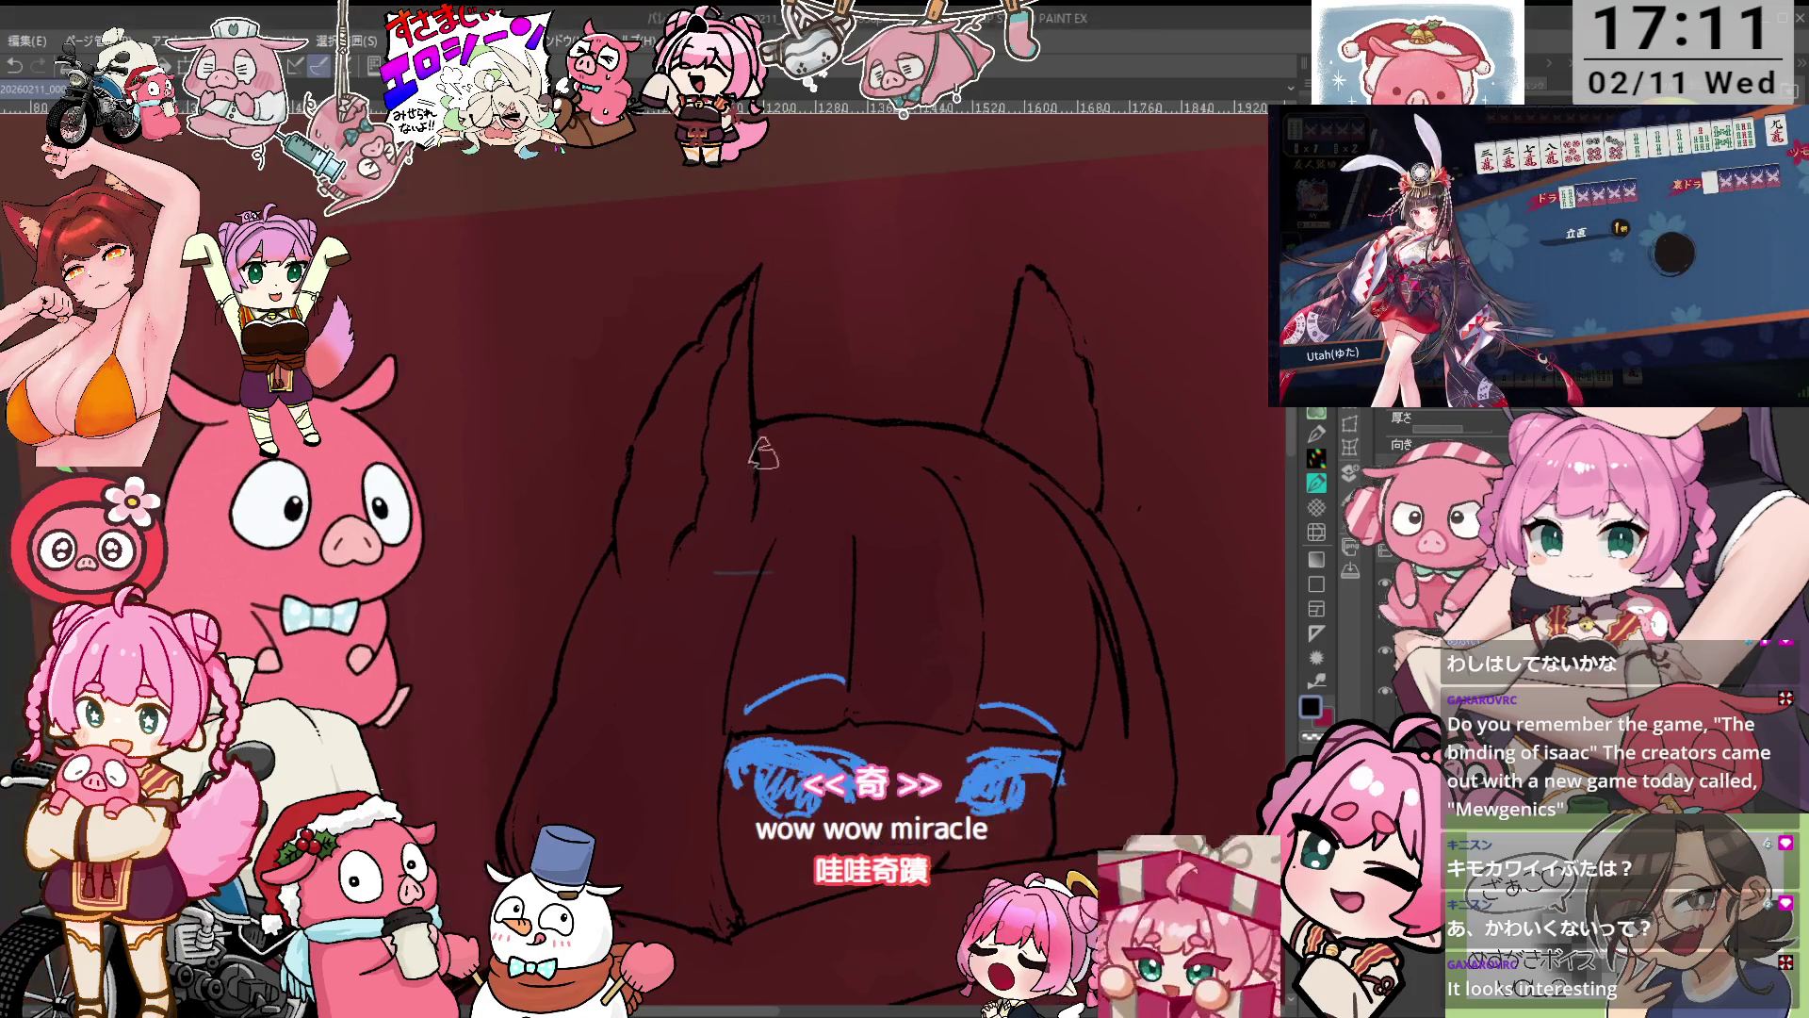
Zoom in and eyedrop the canvas's dark red as the main drawing colour.
{"action": "scroll", "coordinate": [683, 551], "scroll_direction": "up", "scroll_amount": 4}
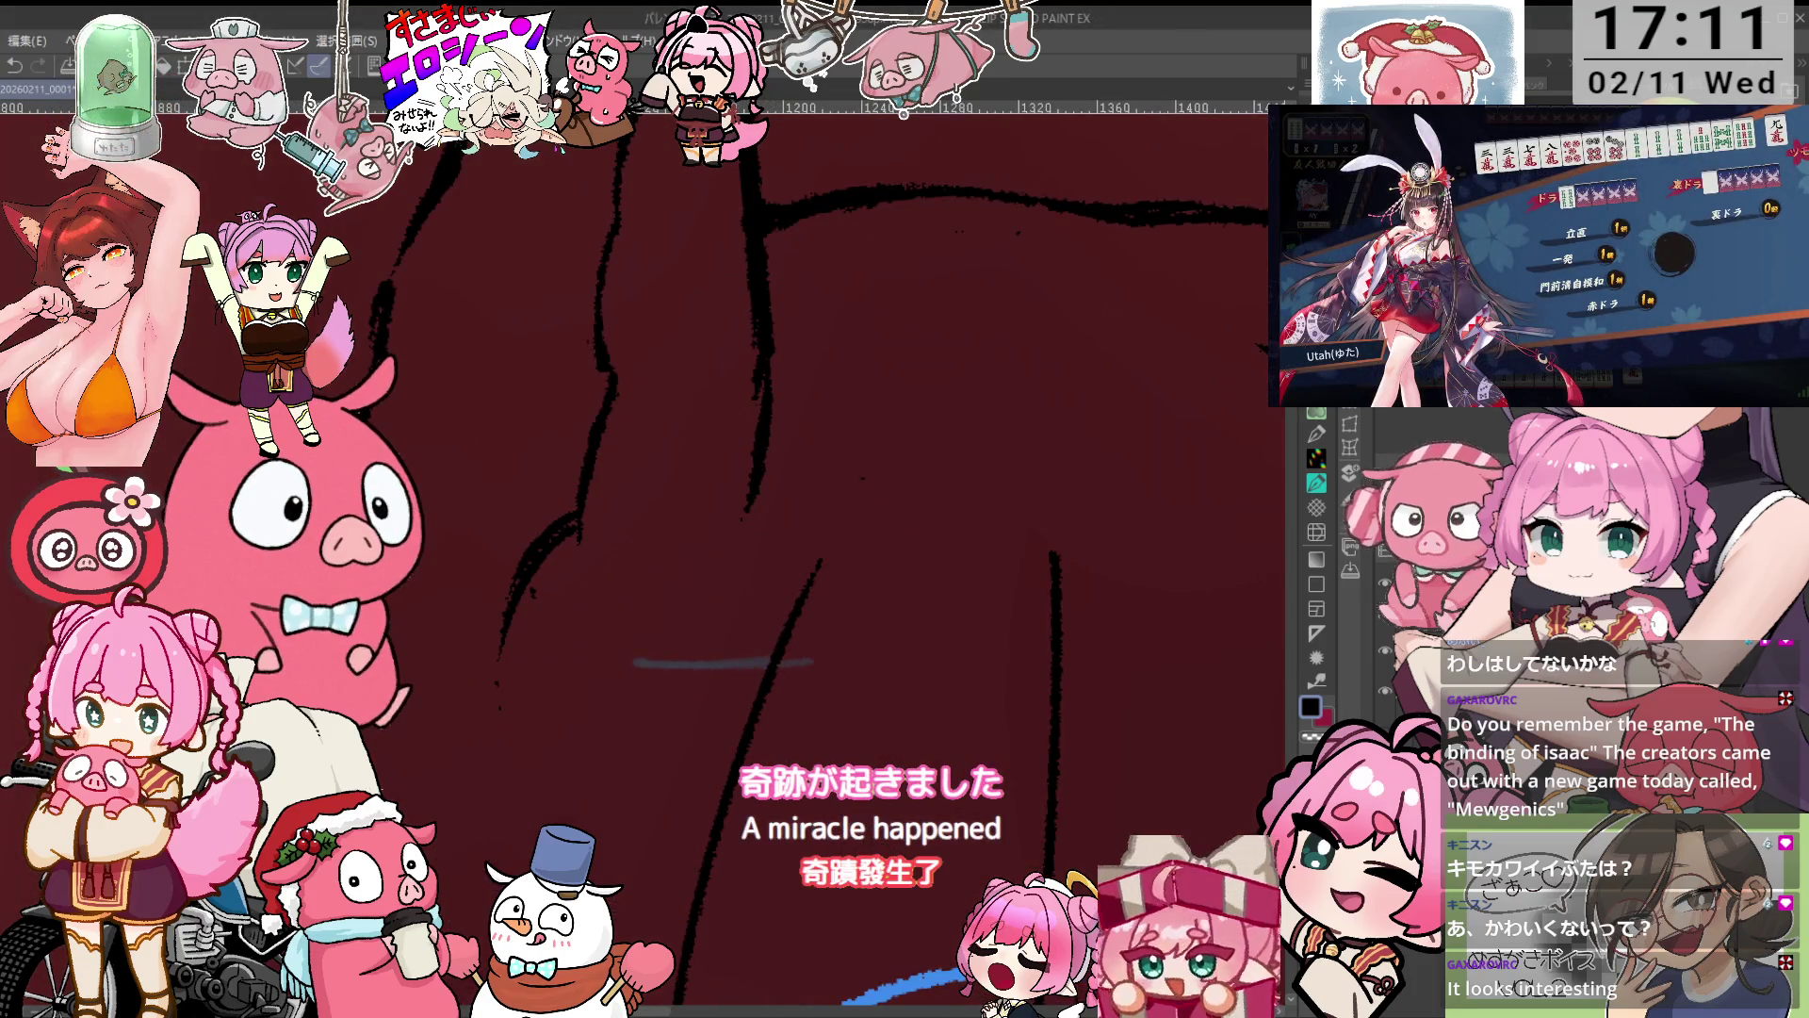
{"action": "scroll", "coordinate": [578, 543], "scroll_direction": "down", "scroll_amount": 1}
{"action": "scroll", "coordinate": [695, 637], "scroll_direction": "down", "scroll_amount": 1}
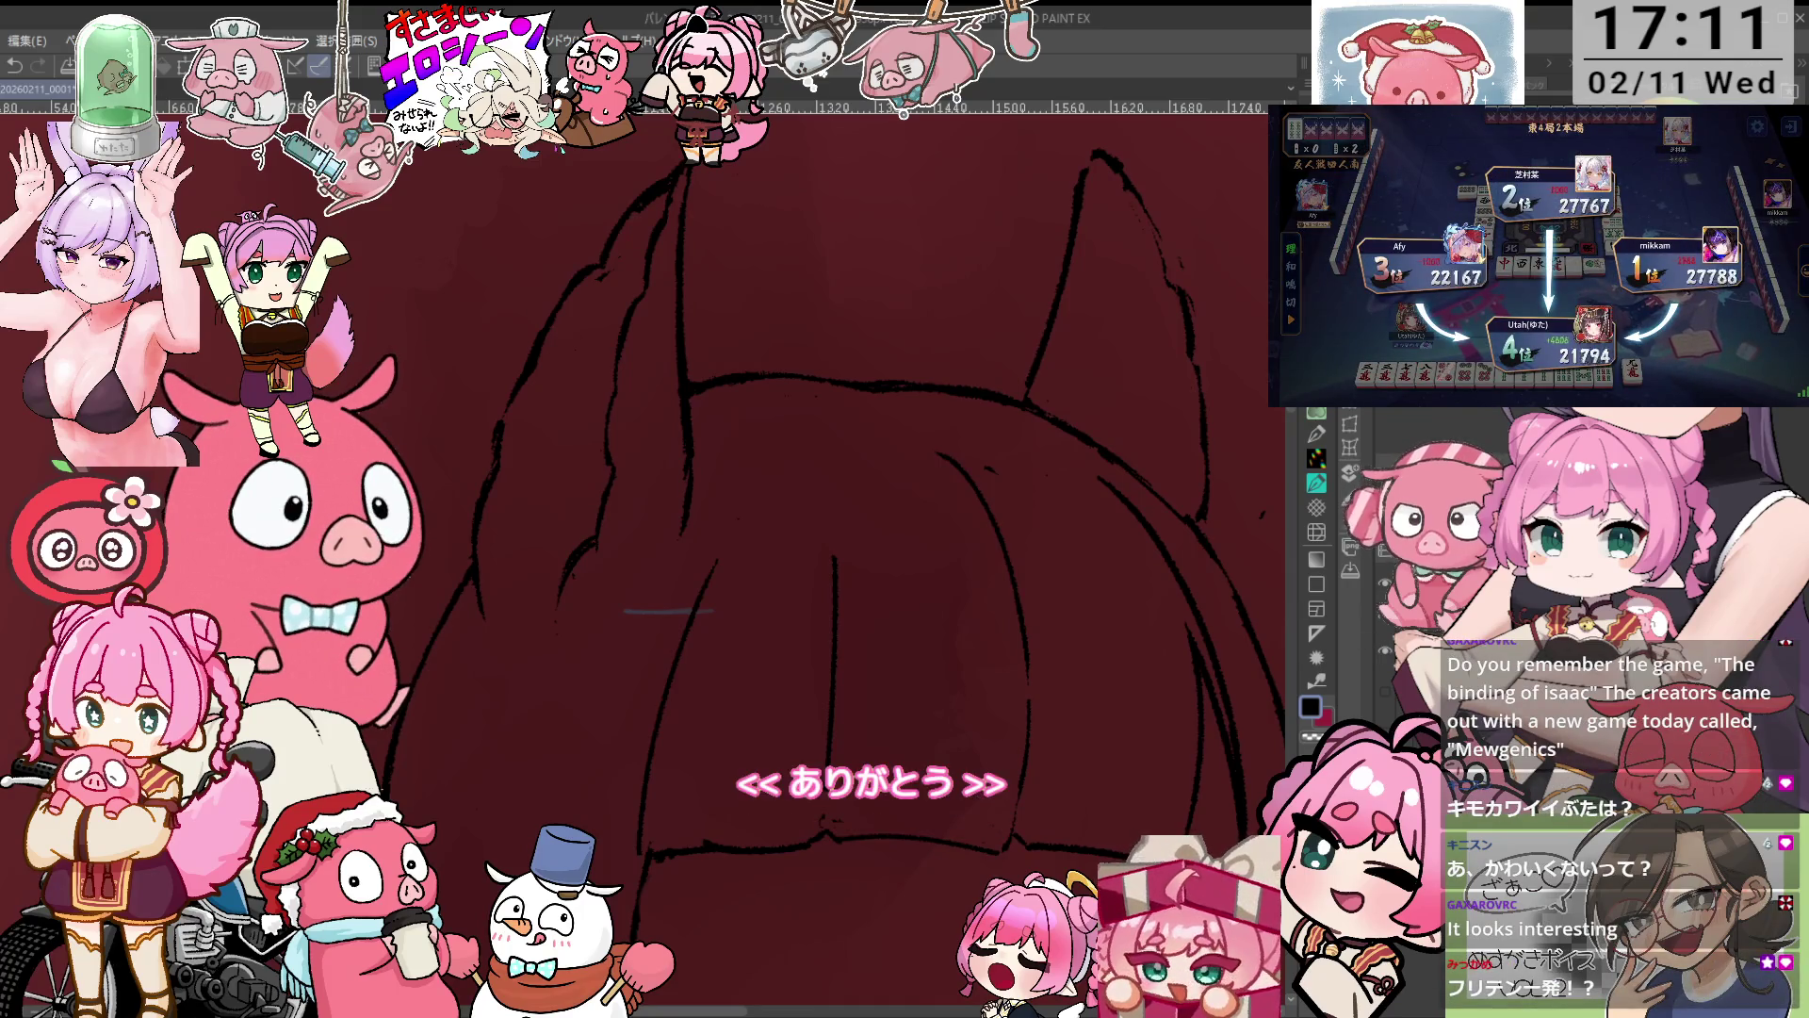
{"action": "left_click", "coordinate": [658, 614], "text": "alt"}
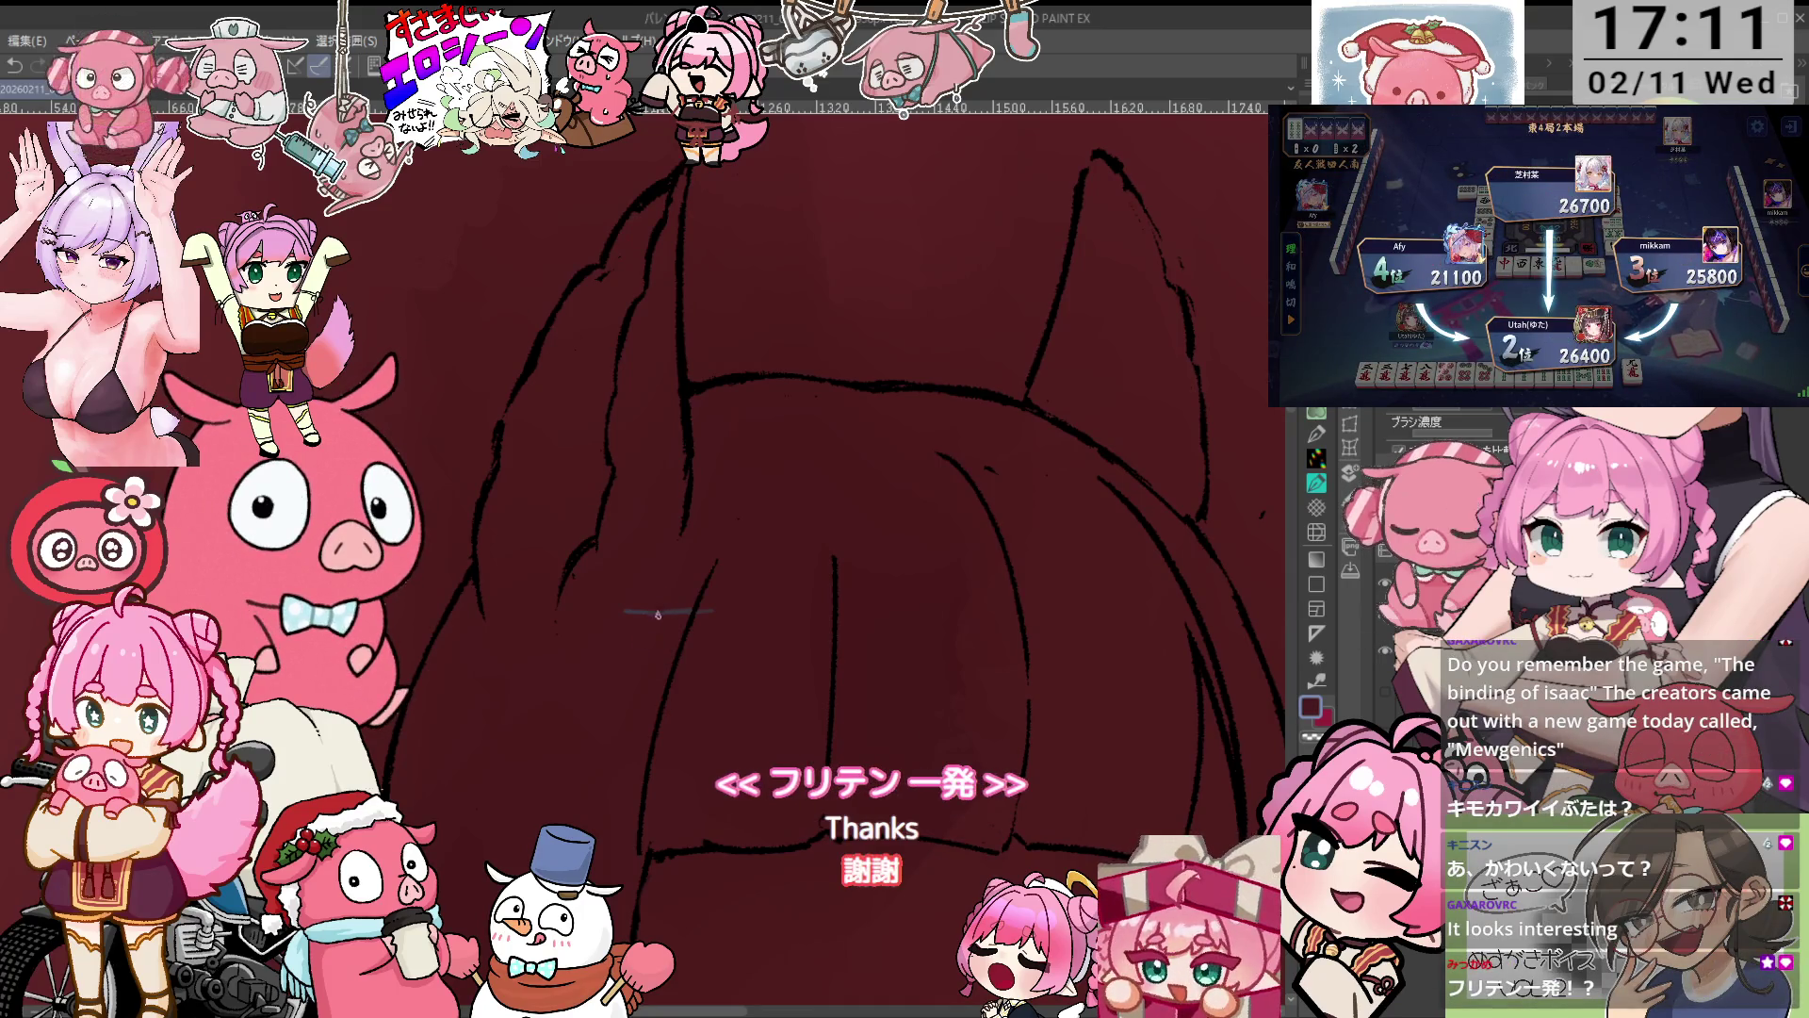
{"action": "scroll", "coordinate": [812, 607], "scroll_direction": "down", "scroll_amount": 2}
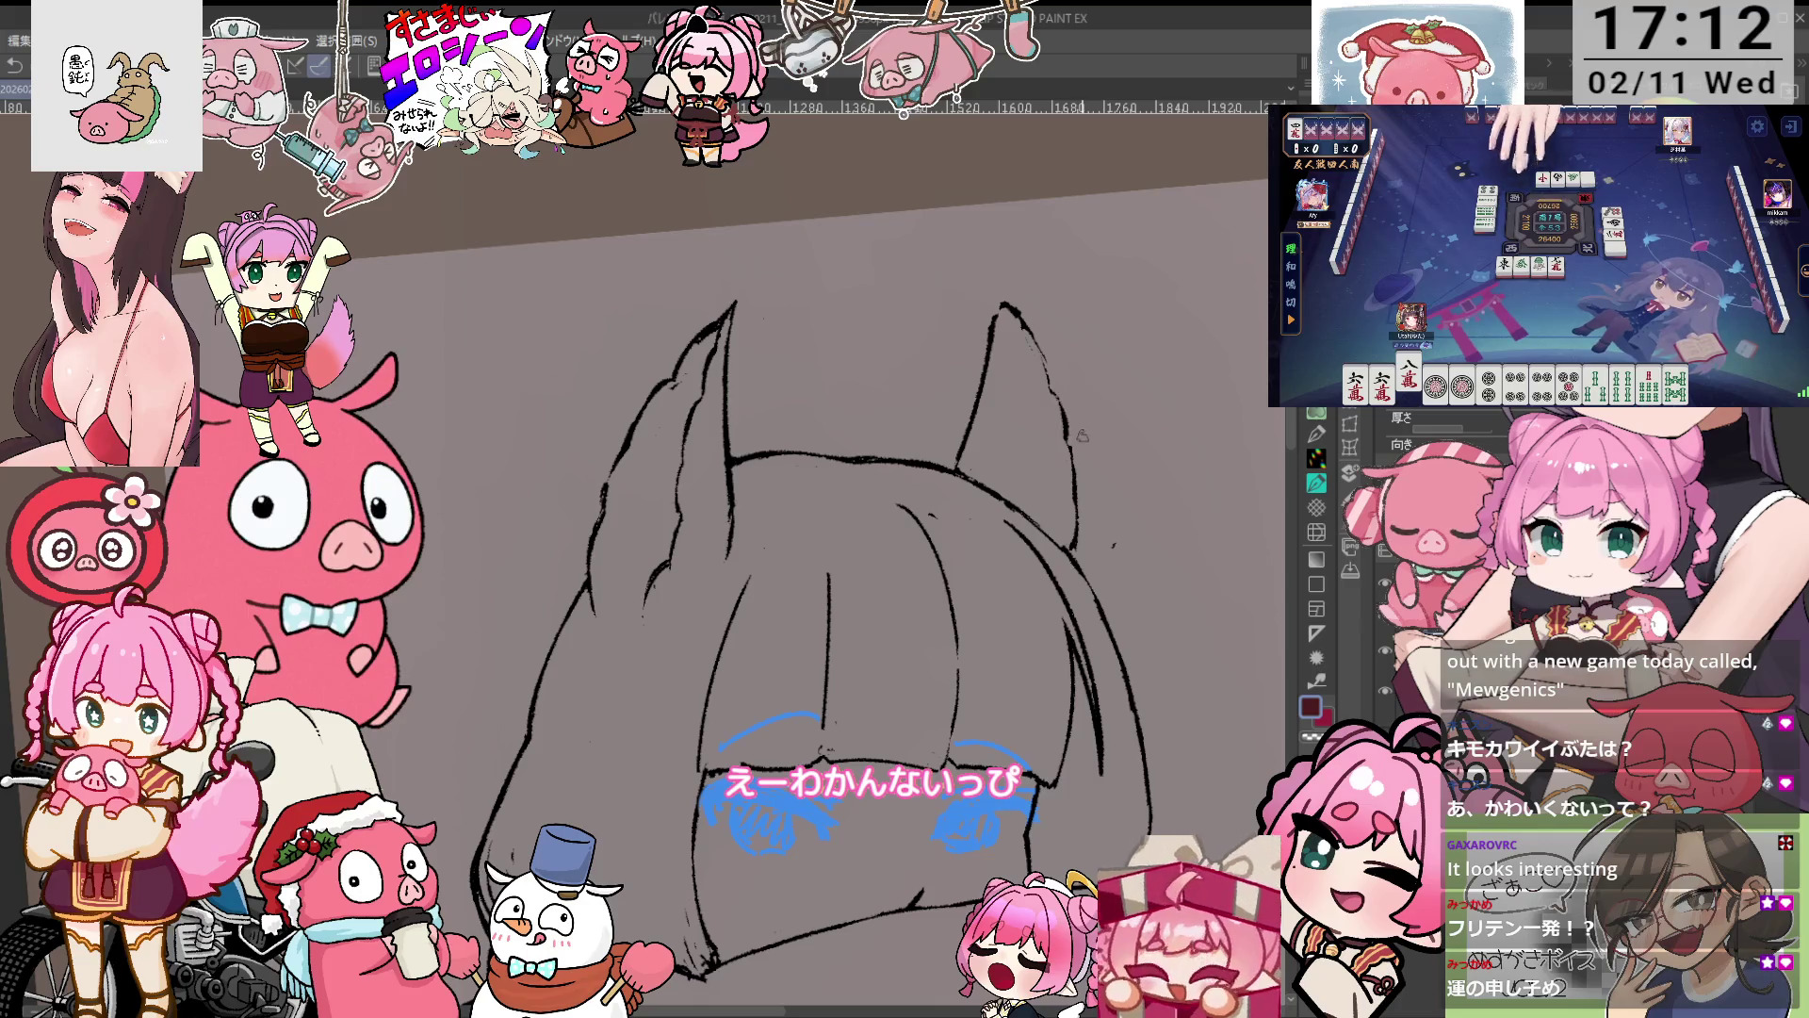
Set the drawing colour back to black and change drawing tools.
{"action": "key", "text": "p"}
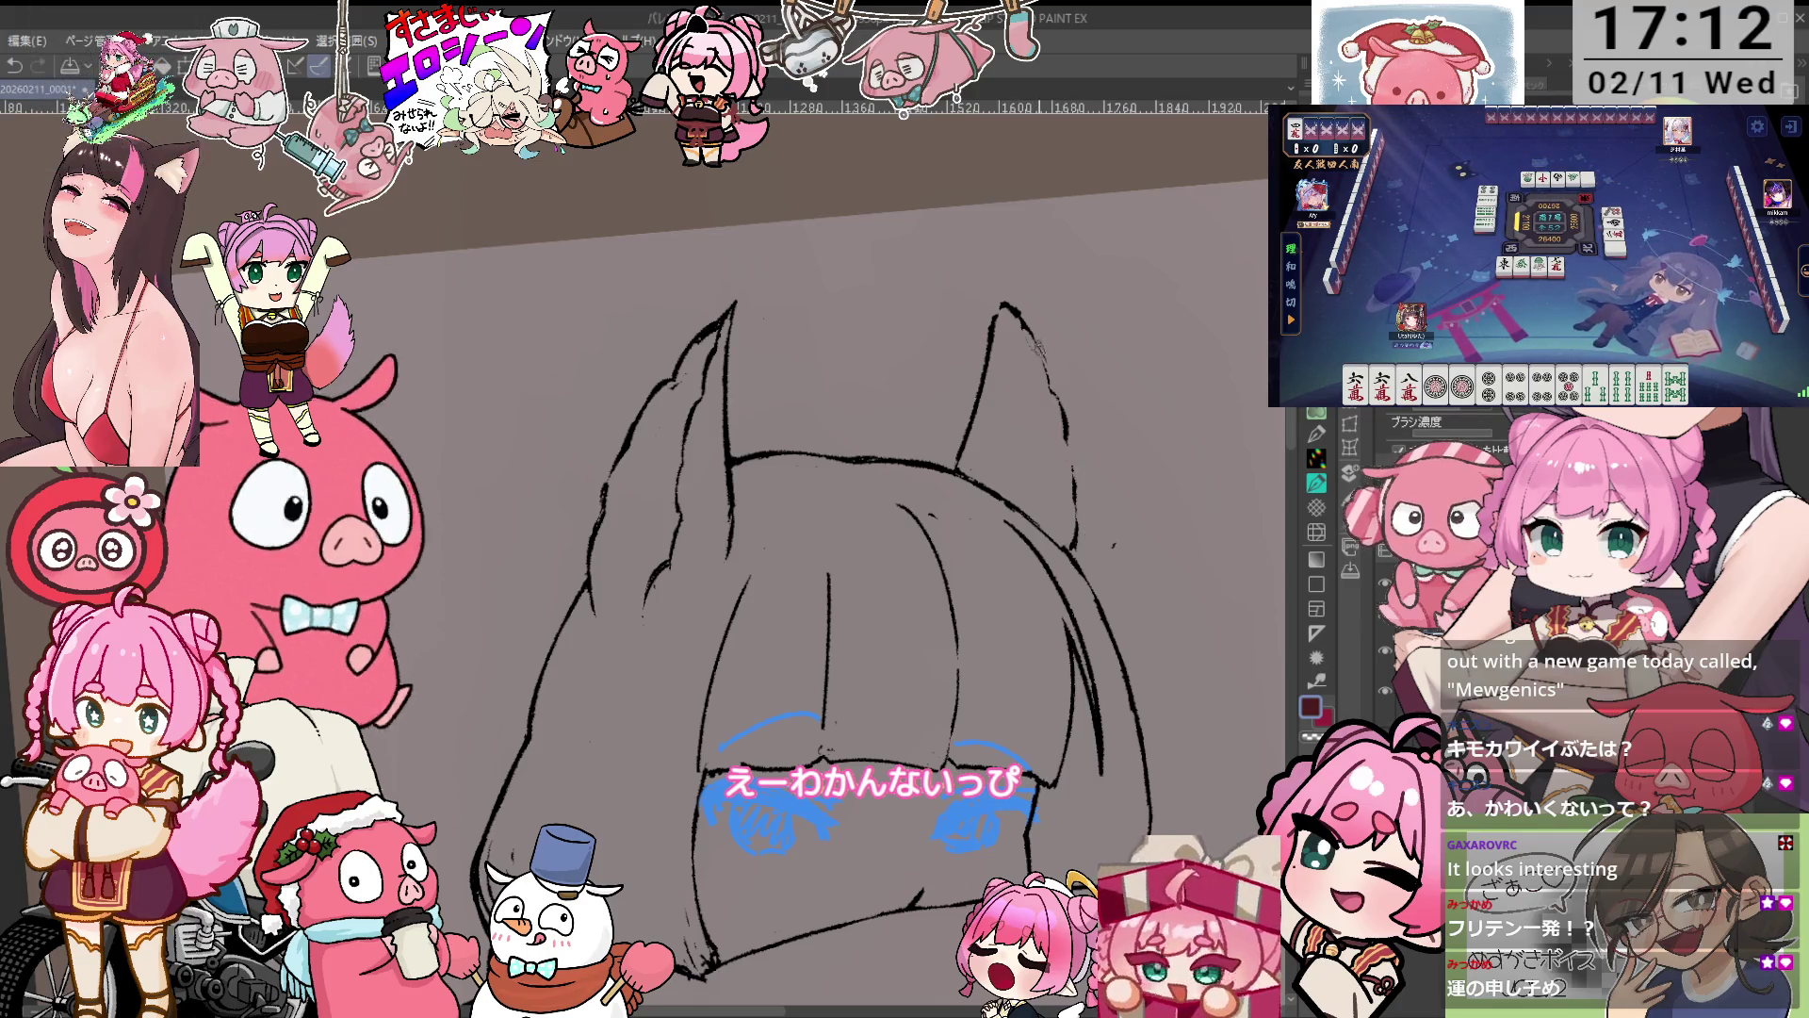
{"action": "left_click", "coordinate": [1066, 403], "text": "alt"}
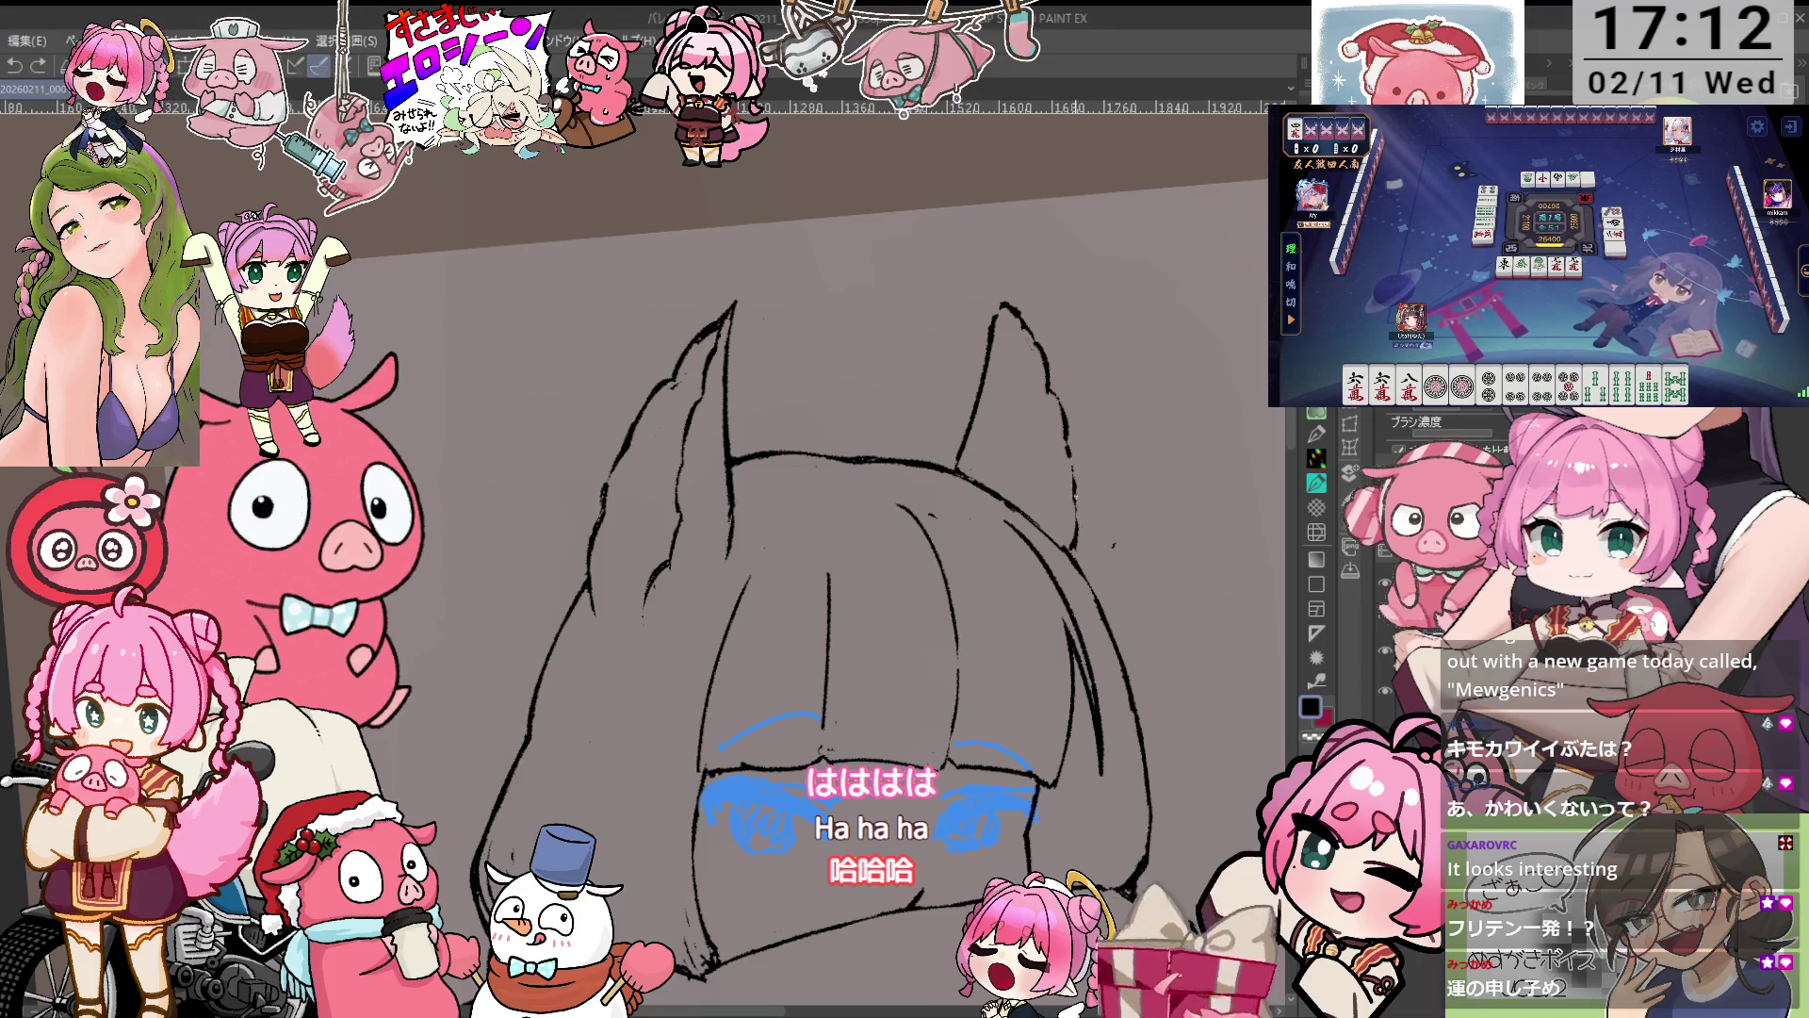
{"action": "scroll", "coordinate": [810, 612], "scroll_direction": "up", "scroll_amount": 1}
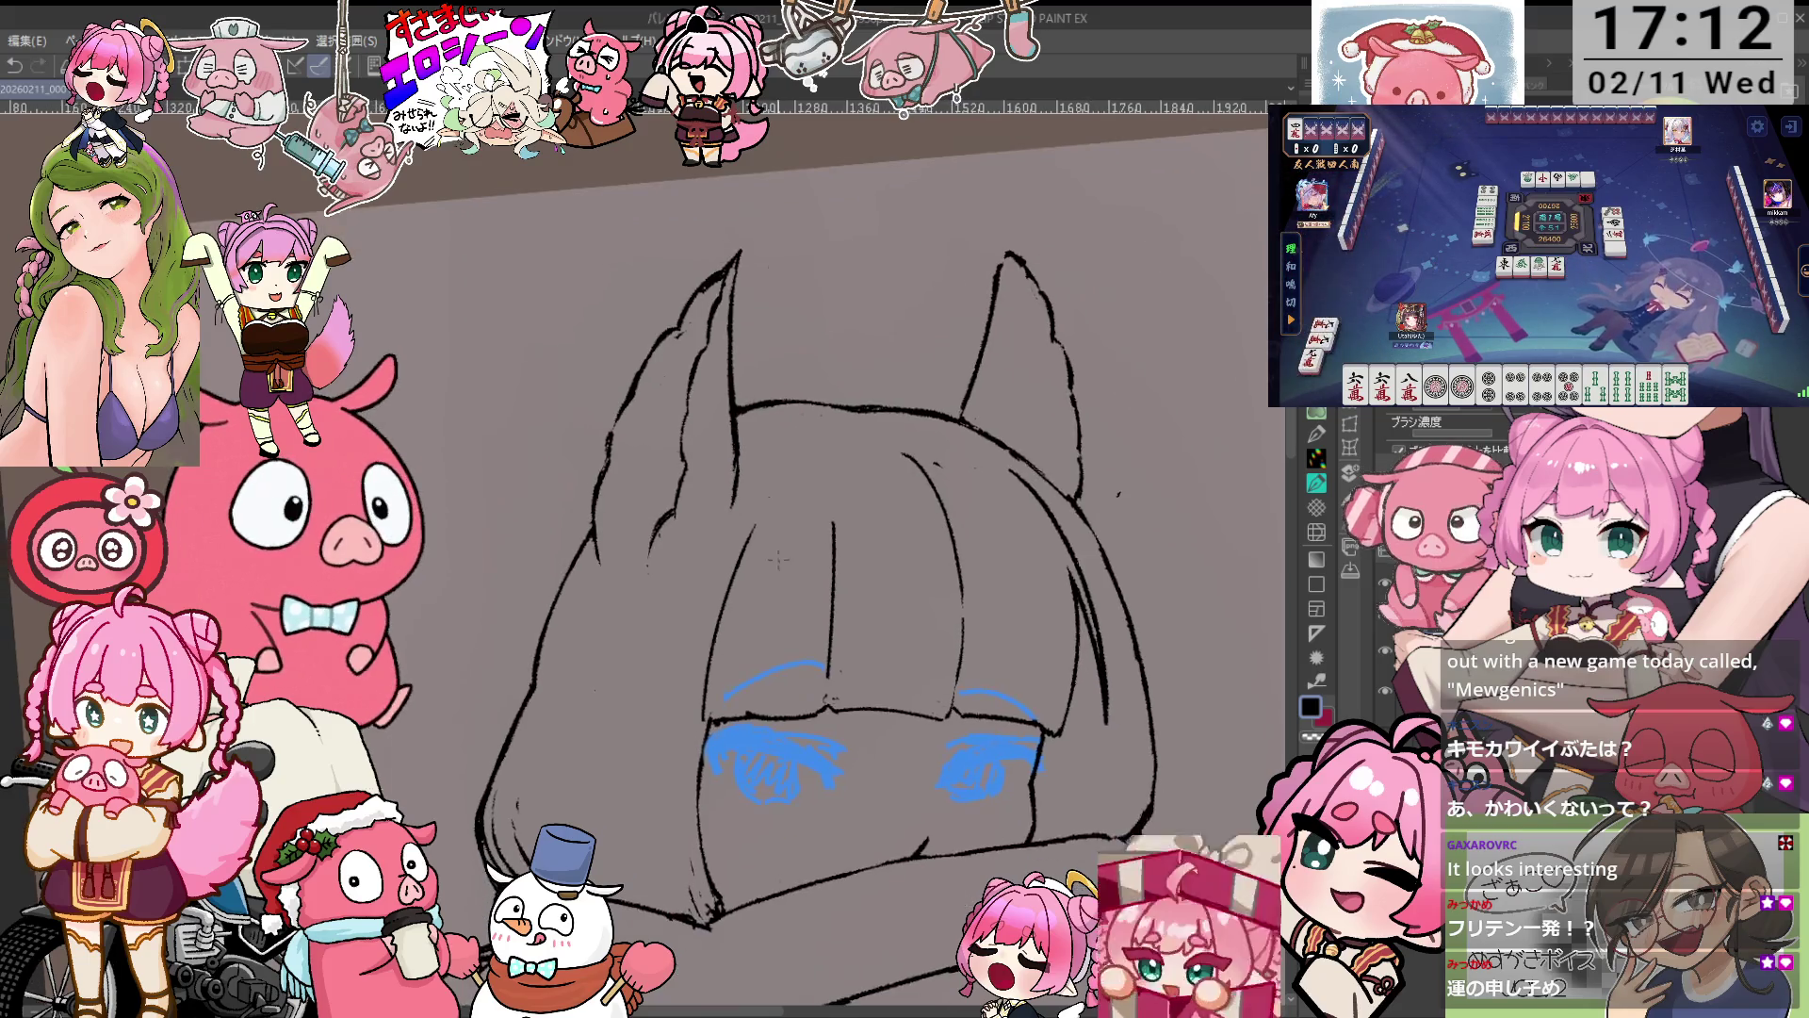
{"action": "key", "text": "e"}
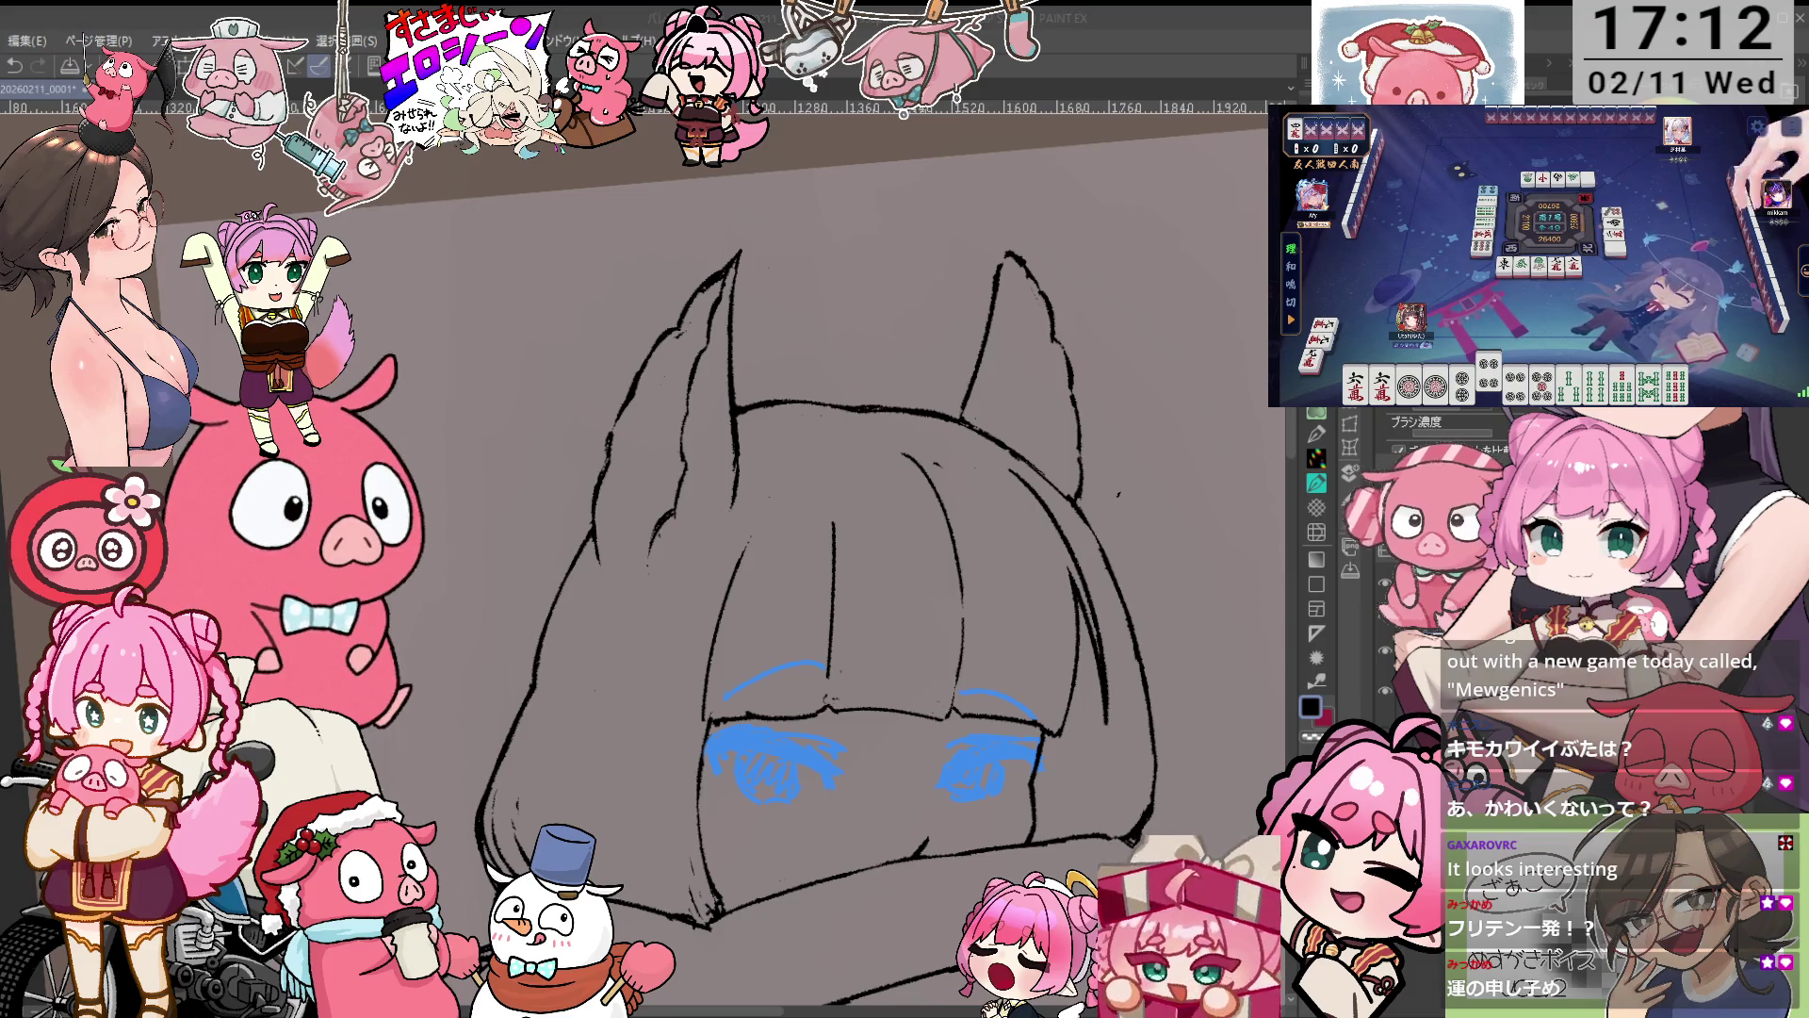
Zoom out, zoom back in on the face, and select the area around the left cat ear.
{"action": "key", "text": "ctrl+minus"}
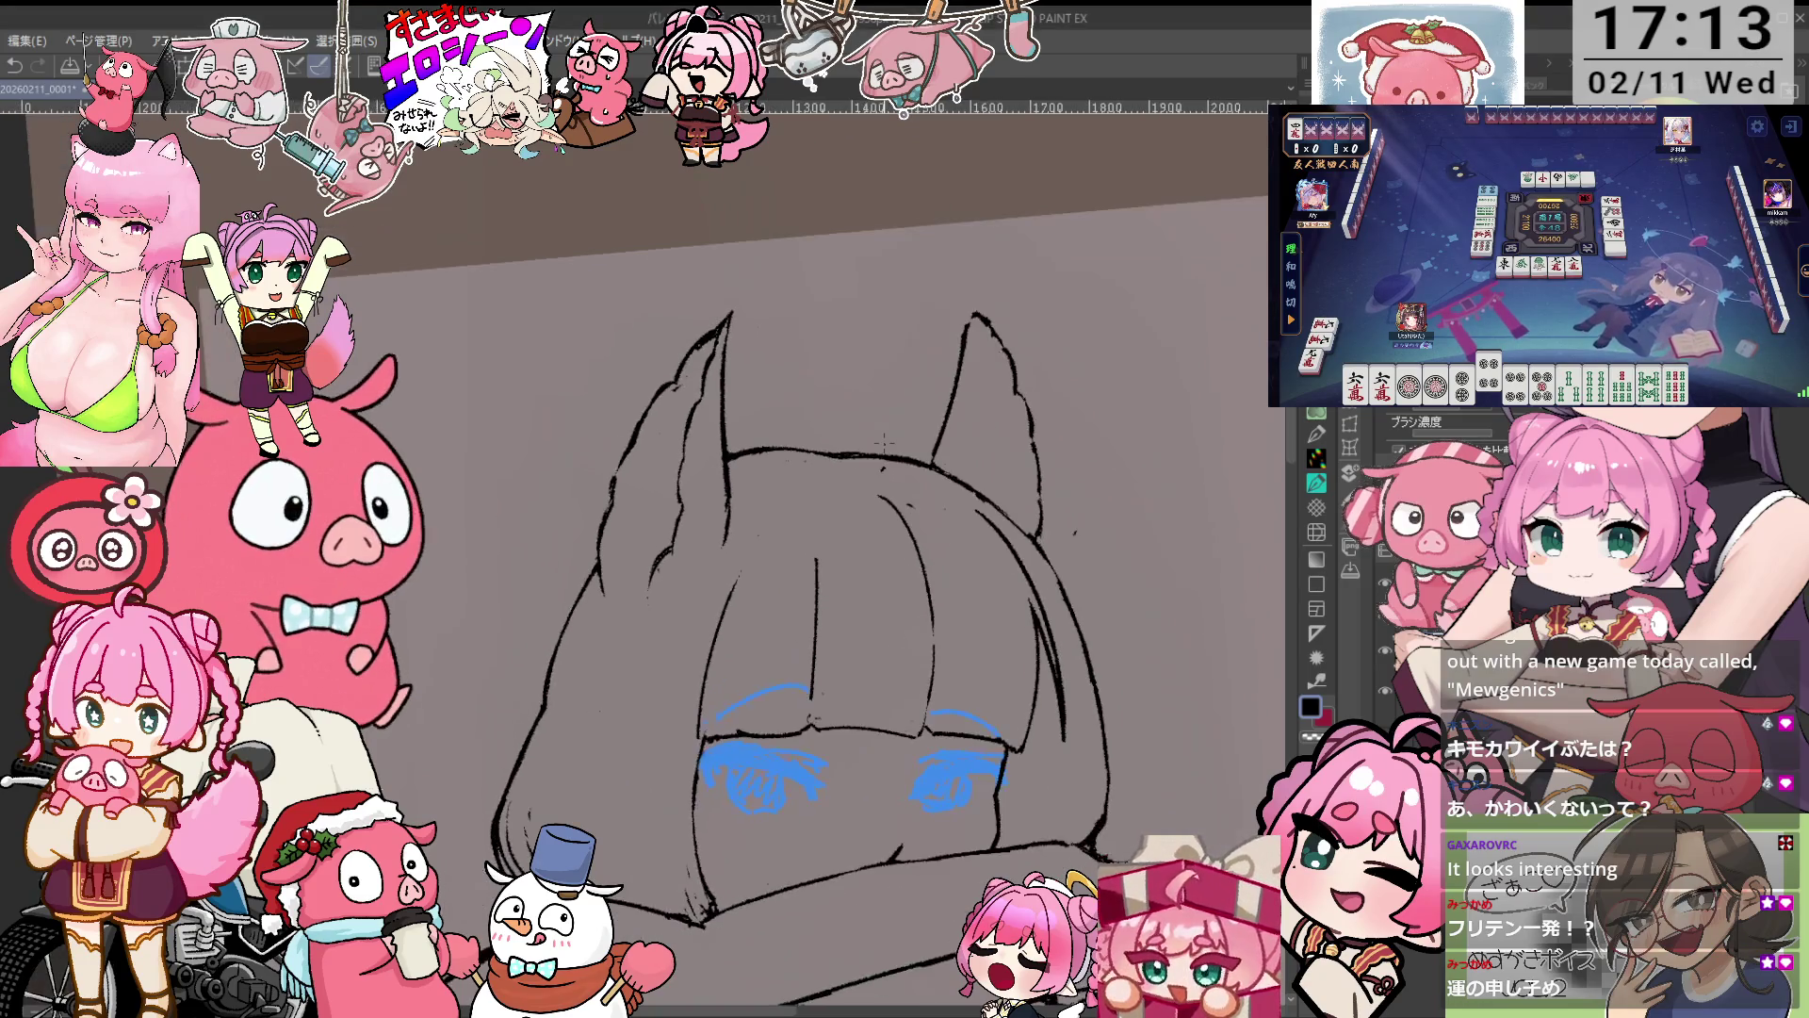
{"action": "key", "text": "ctrl+minus"}
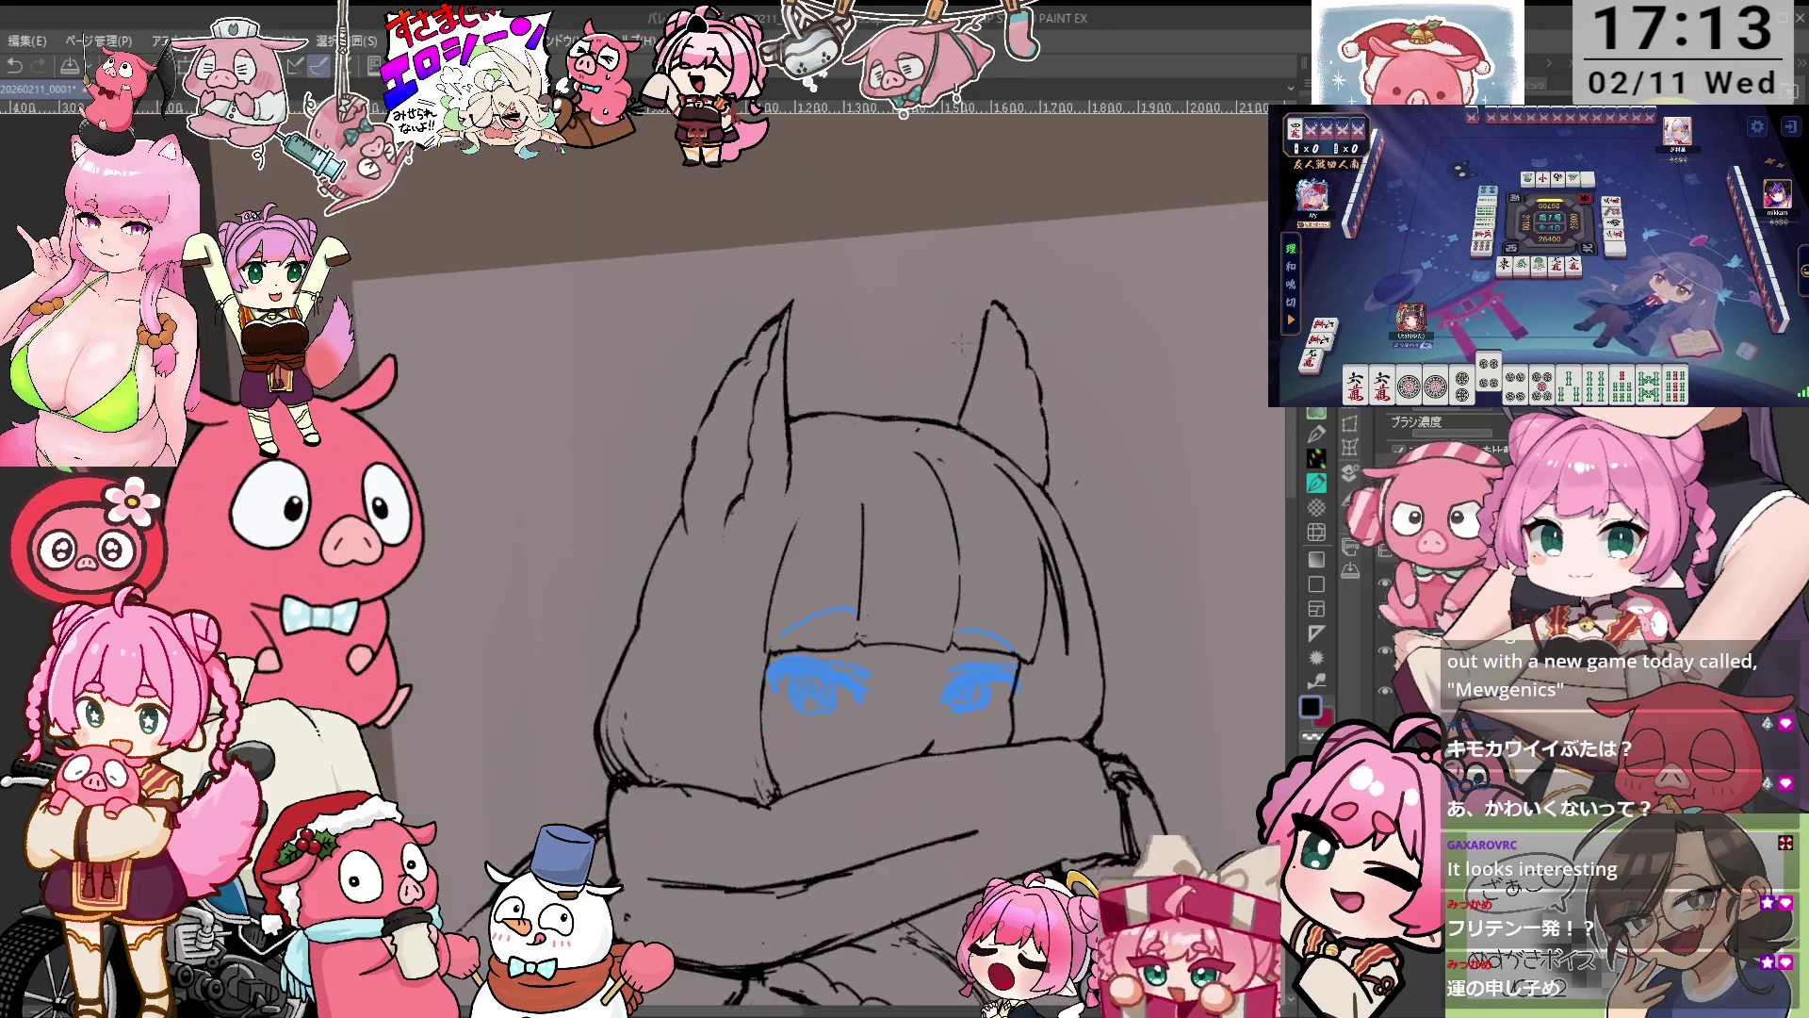
{"action": "key", "text": "ctrl+plus"}
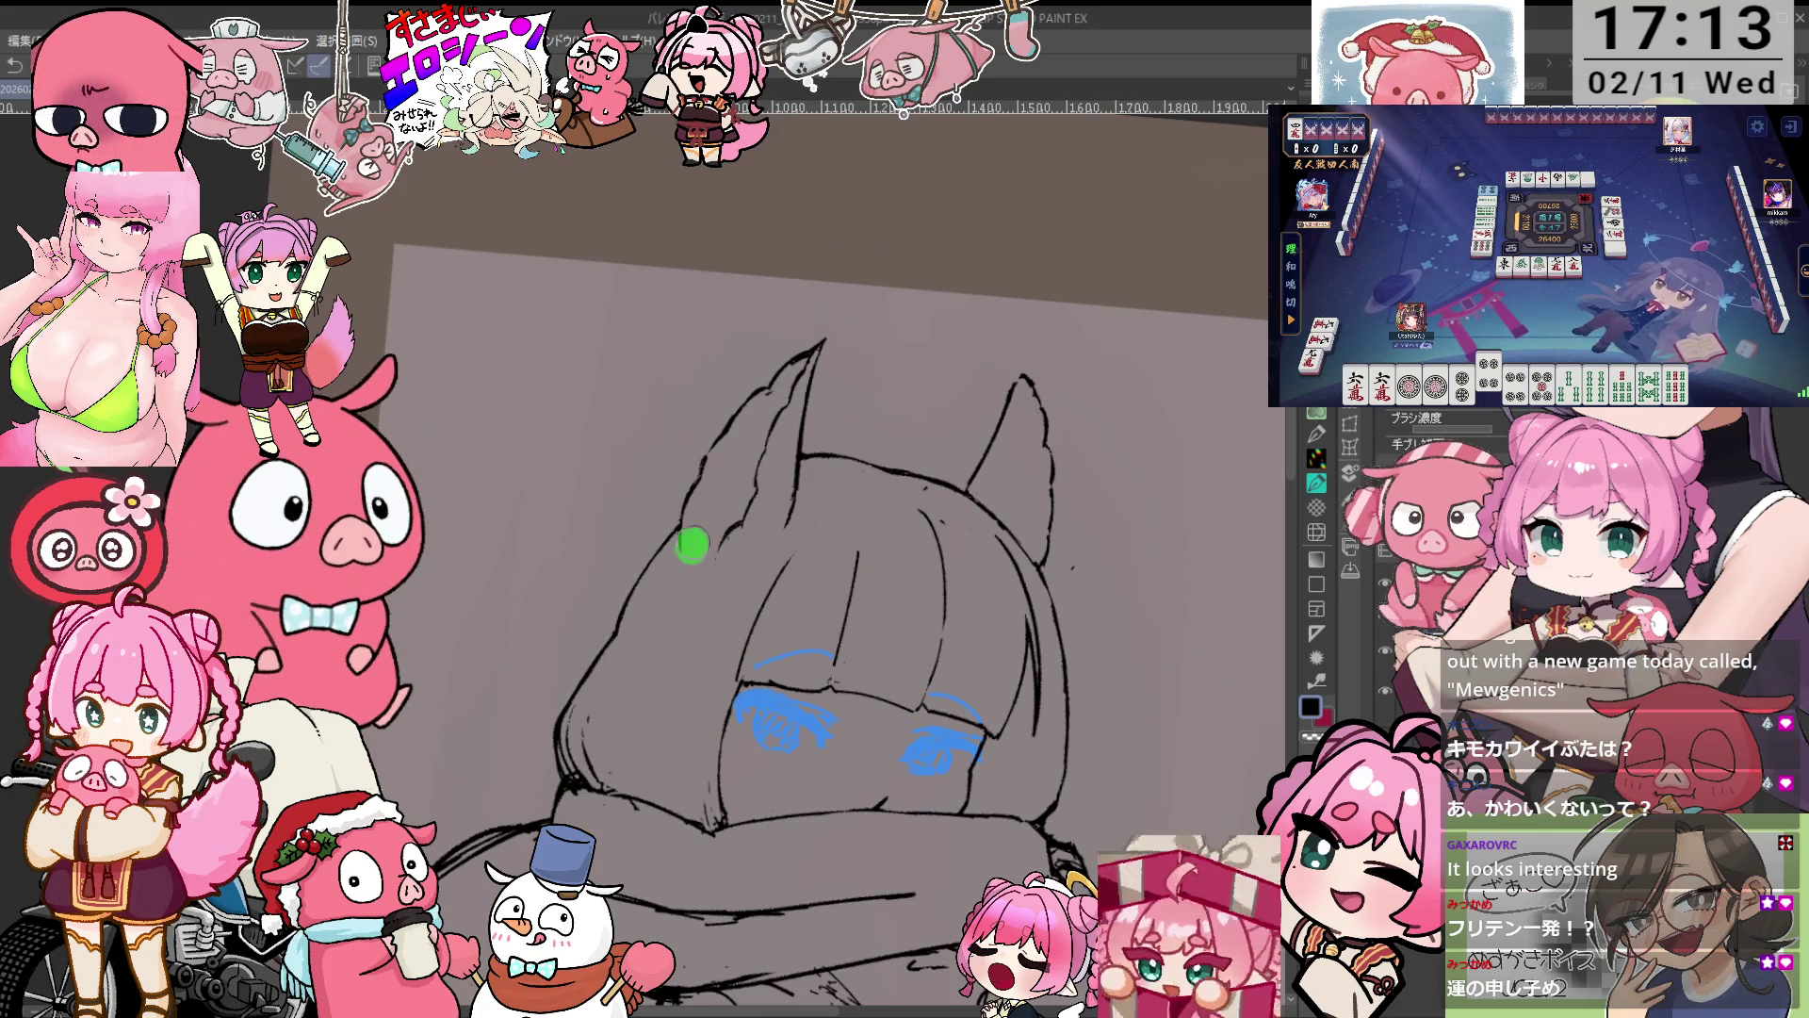
{"action": "mouse_move", "coordinate": [691, 546]}
{"action": "left_mouse_down"}
{"action": "mouse_move", "coordinate": [716, 455]}
{"action": "mouse_move", "coordinate": [692, 544]}
{"action": "mouse_move", "coordinate": [758, 457]}
{"action": "mouse_move", "coordinate": [702, 497]}
{"action": "left_mouse_up"}
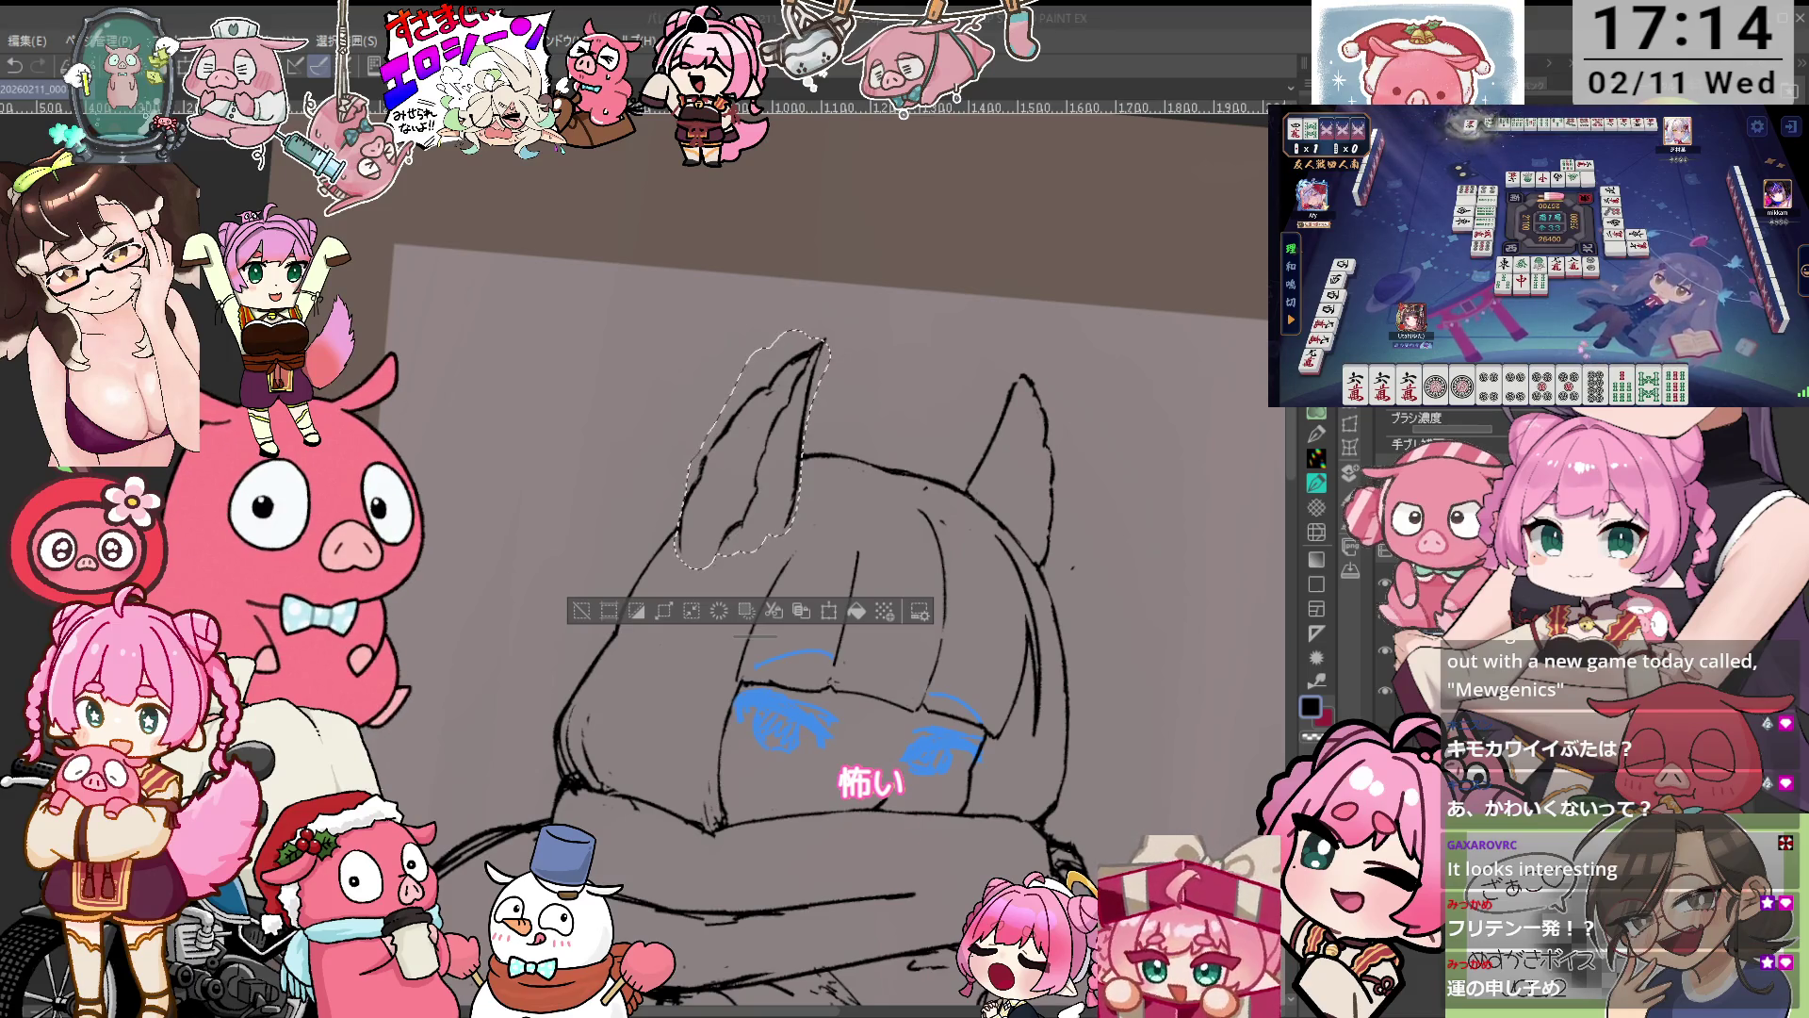
Stretch the selected left cat ear taller with Free Transform and apply it.
{"action": "key", "text": "ctrl+t"}
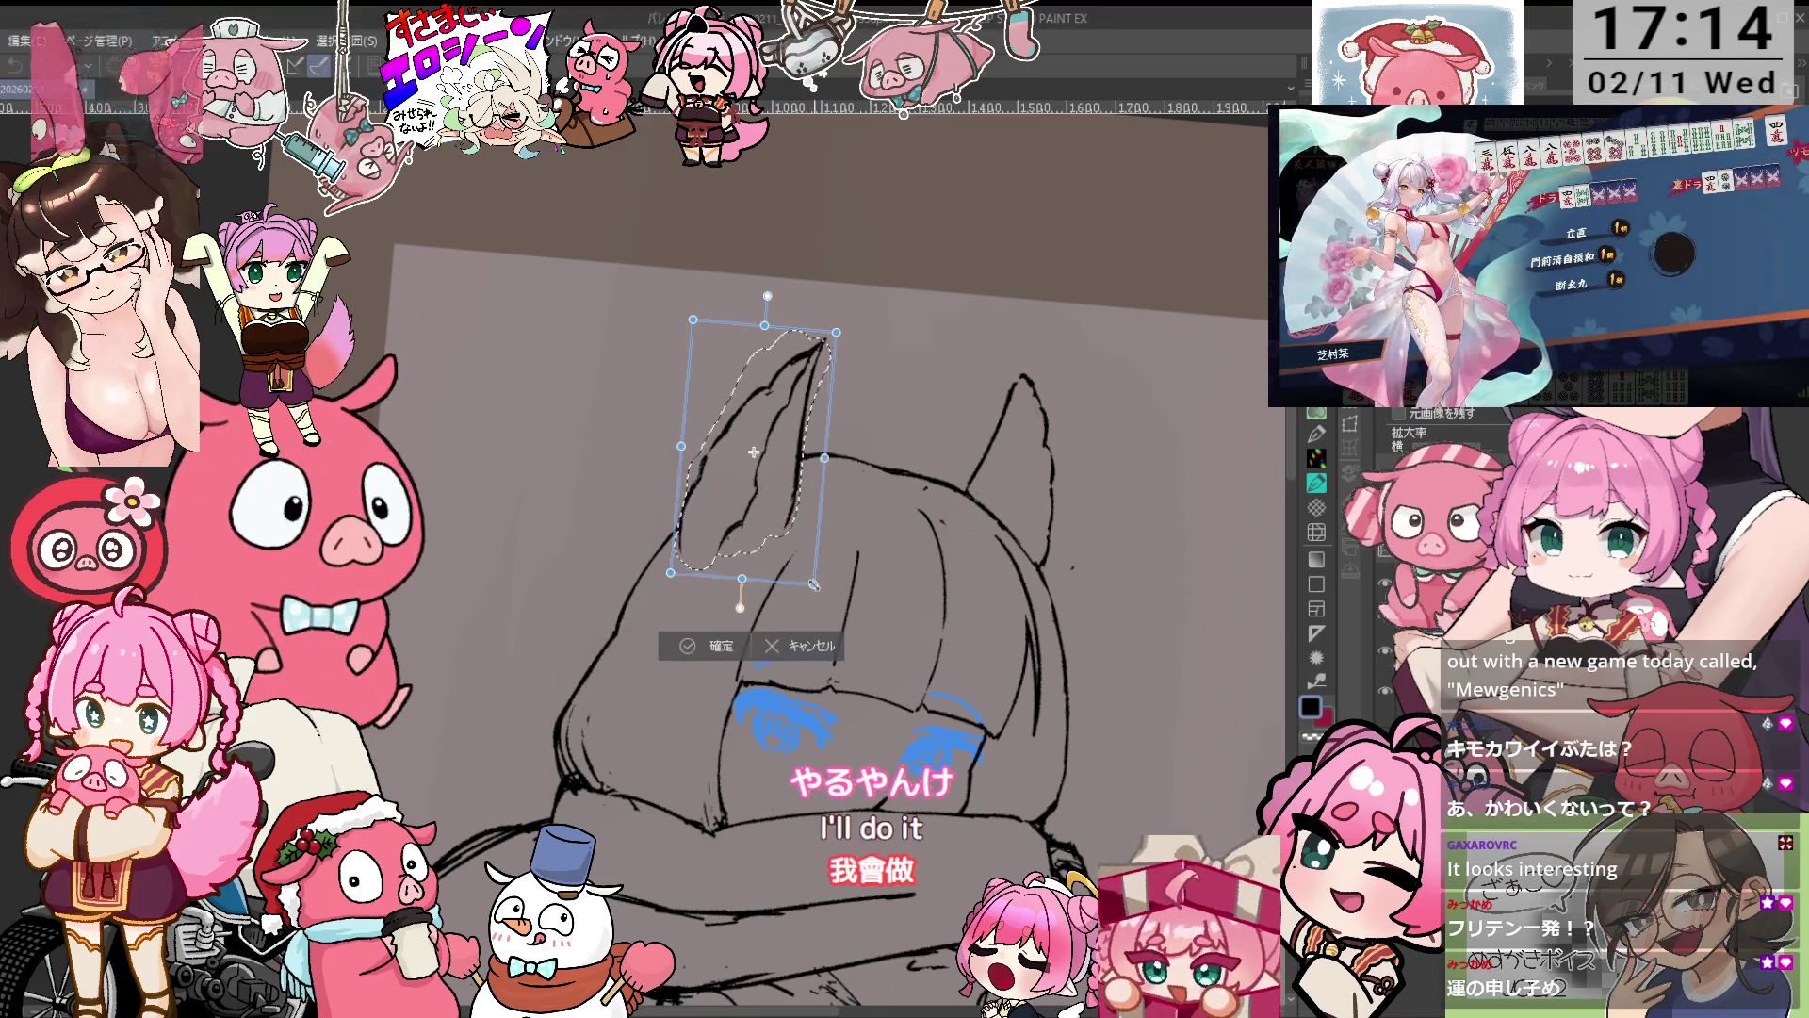
{"action": "mouse_move", "coordinate": [823, 551]}
{"action": "left_mouse_down"}
{"action": "mouse_move", "coordinate": [849, 566]}
{"action": "mouse_move", "coordinate": [841, 546]}
{"action": "left_mouse_up"}
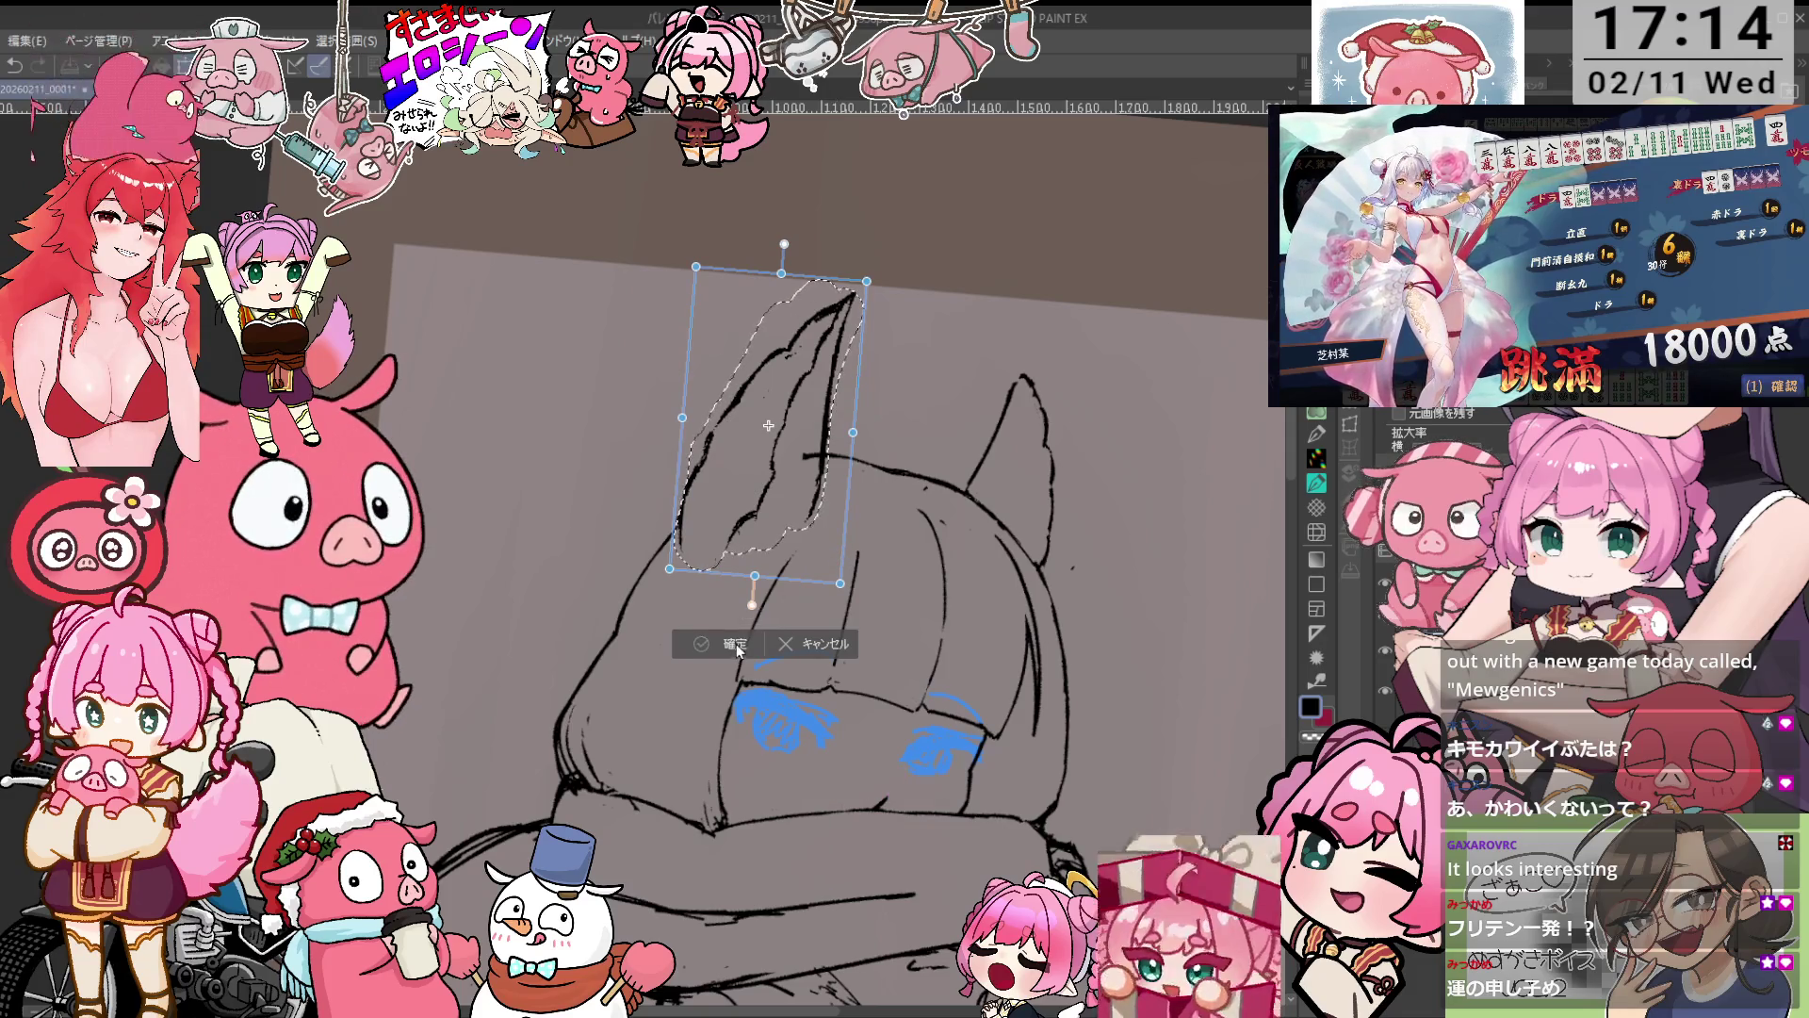
{"action": "key", "text": "Return"}
Select the right cat ear, raise and tilt it, apply, and clear the selection.
{"action": "mouse_move", "coordinate": [1027, 370]}
{"action": "left_mouse_down"}
{"action": "mouse_move", "coordinate": [1060, 554]}
{"action": "mouse_move", "coordinate": [1029, 359]}
{"action": "left_mouse_up"}
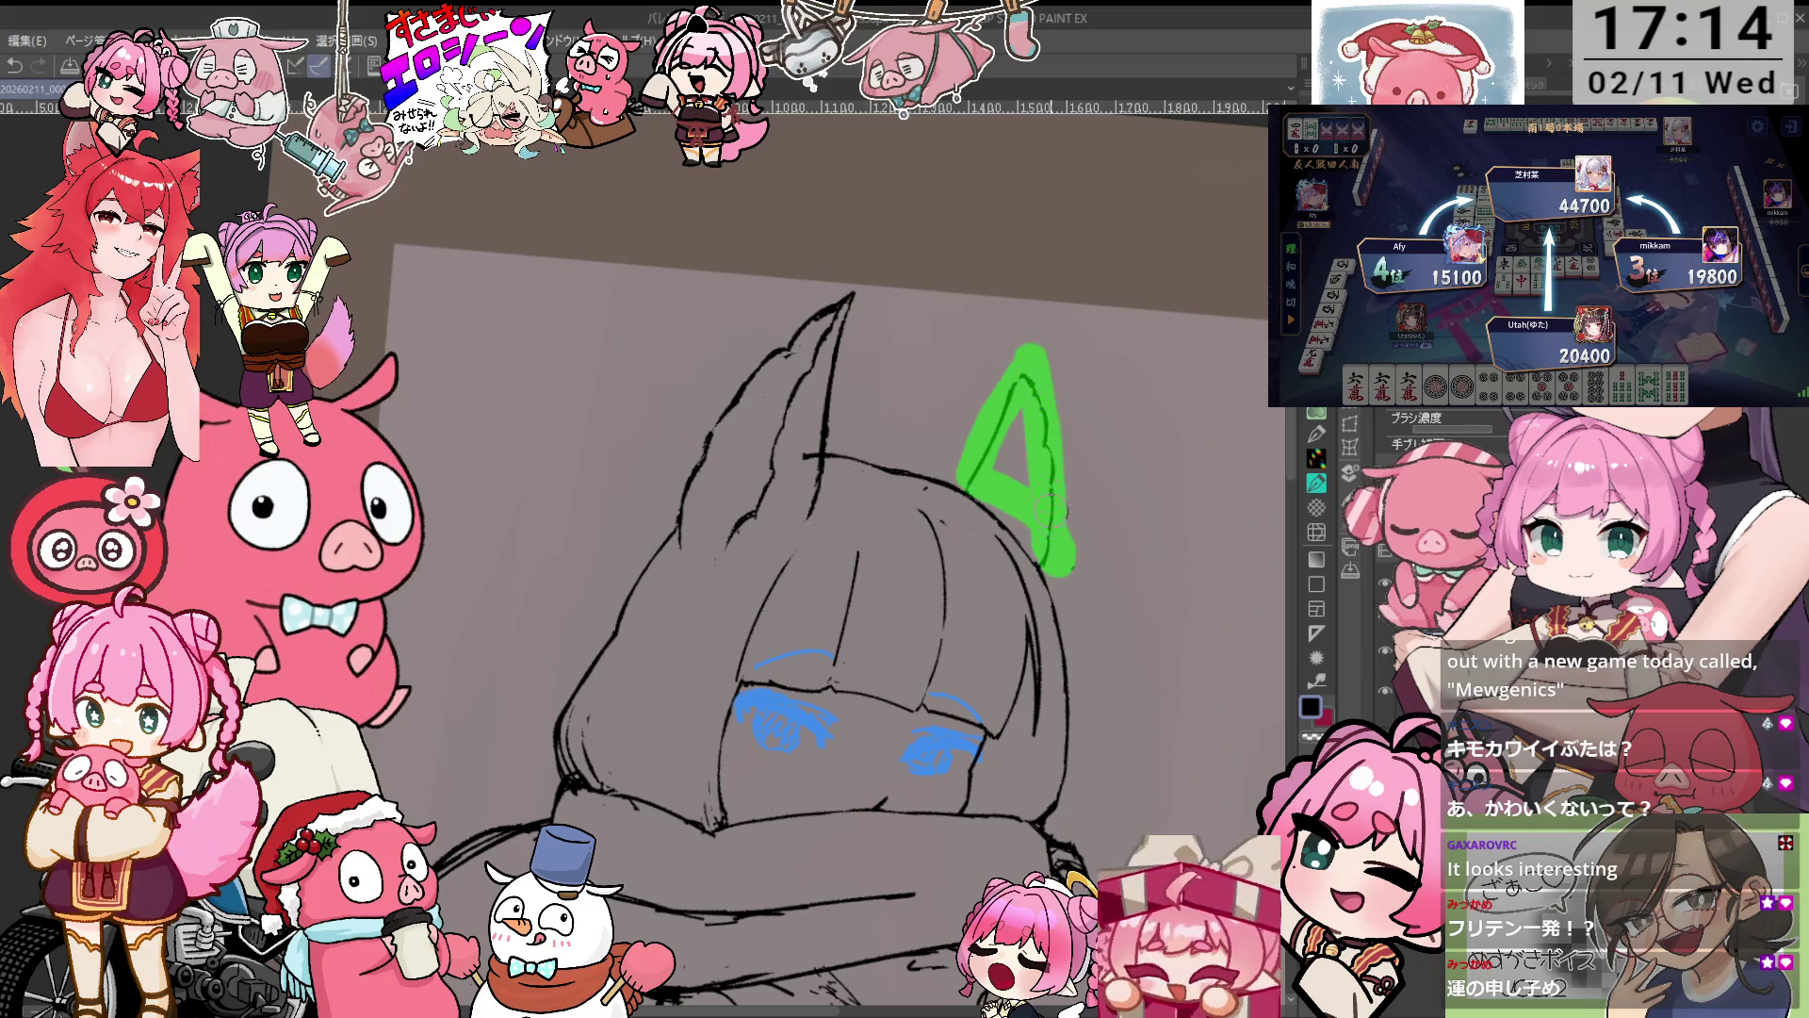
{"action": "left_click", "coordinate": [1097, 610]}
{"action": "left_click_drag", "start_coordinate": [1093, 603], "coordinate": [1079, 513]}
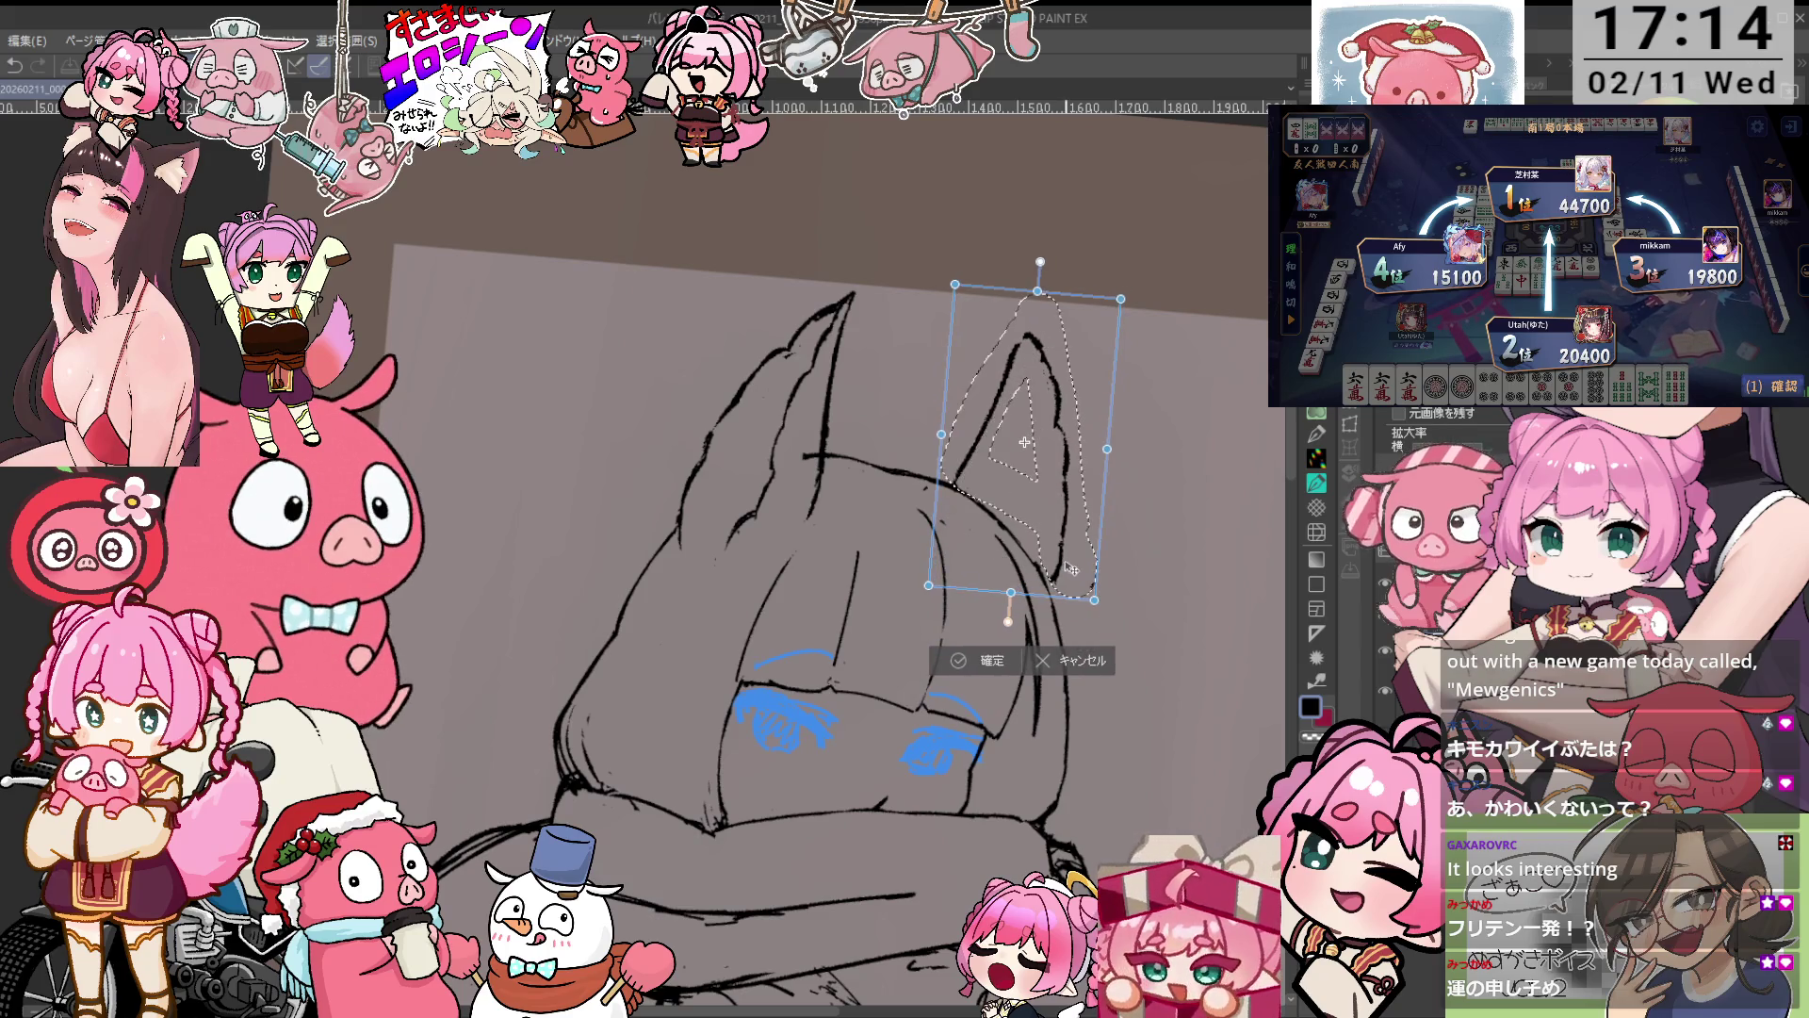
{"action": "left_click", "coordinate": [988, 656]}
{"action": "left_click", "coordinate": [902, 634]}
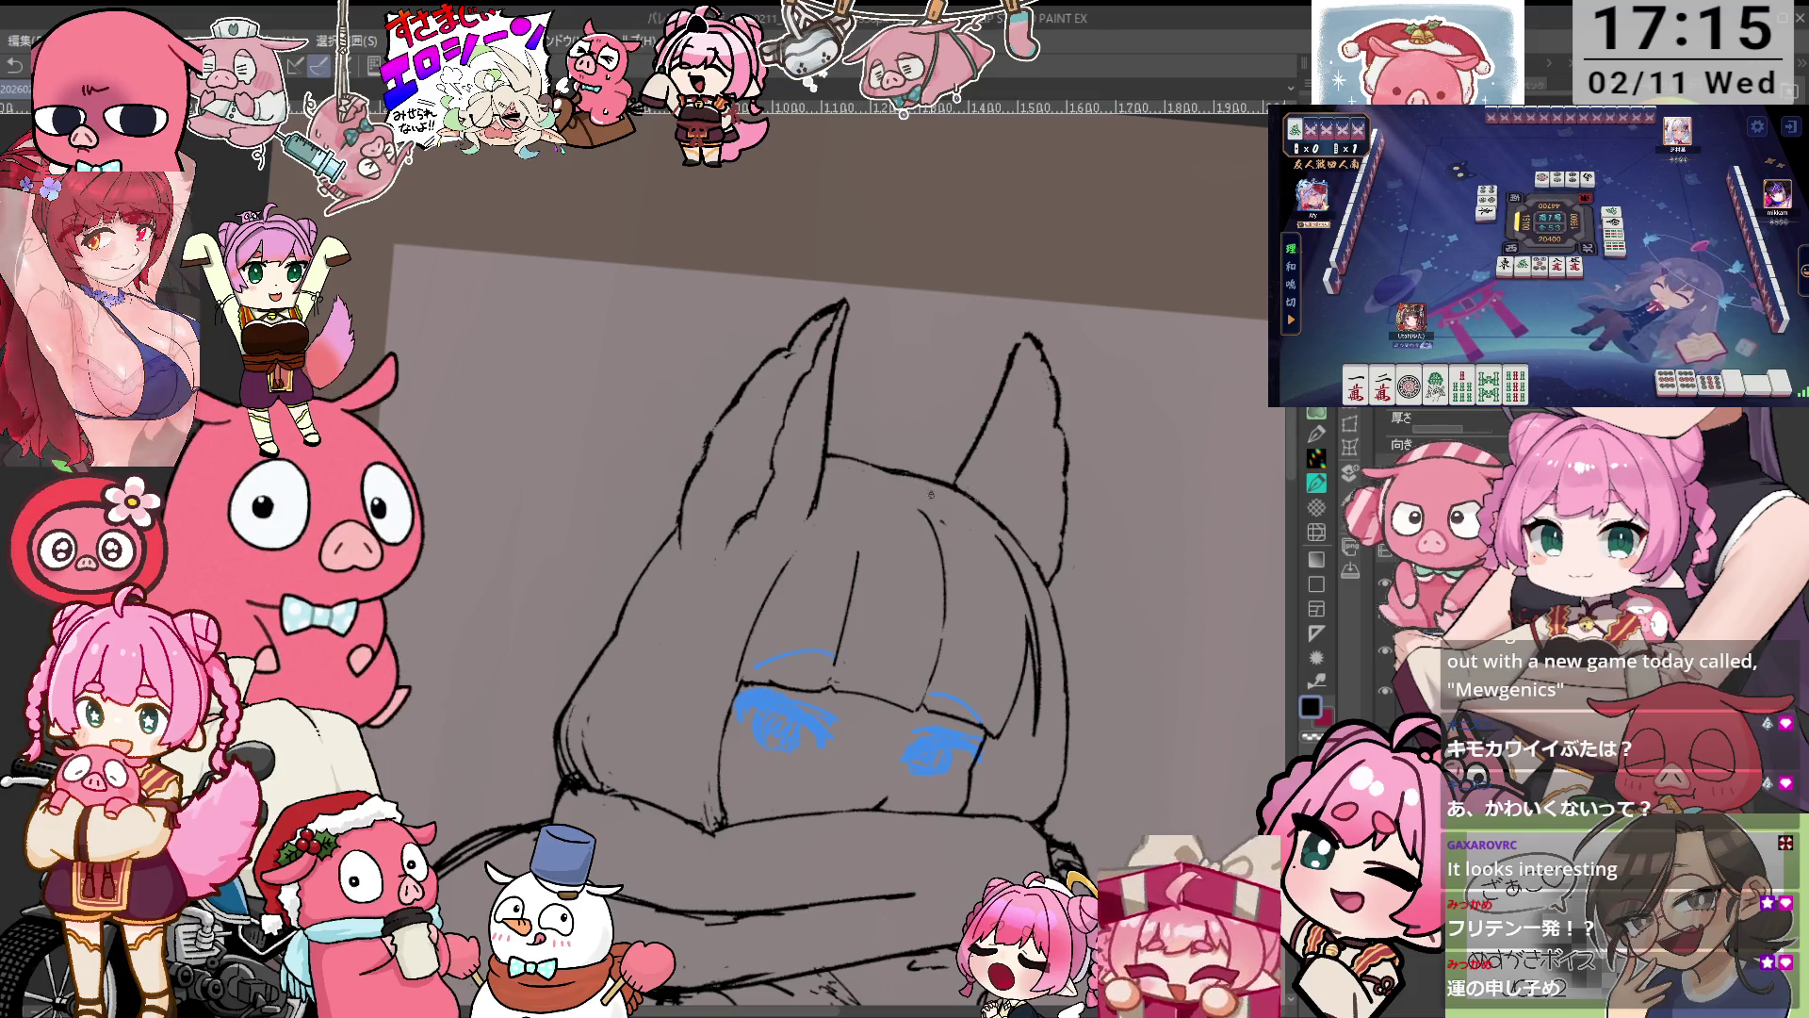
{"action": "key", "text": "ctrl+@"}
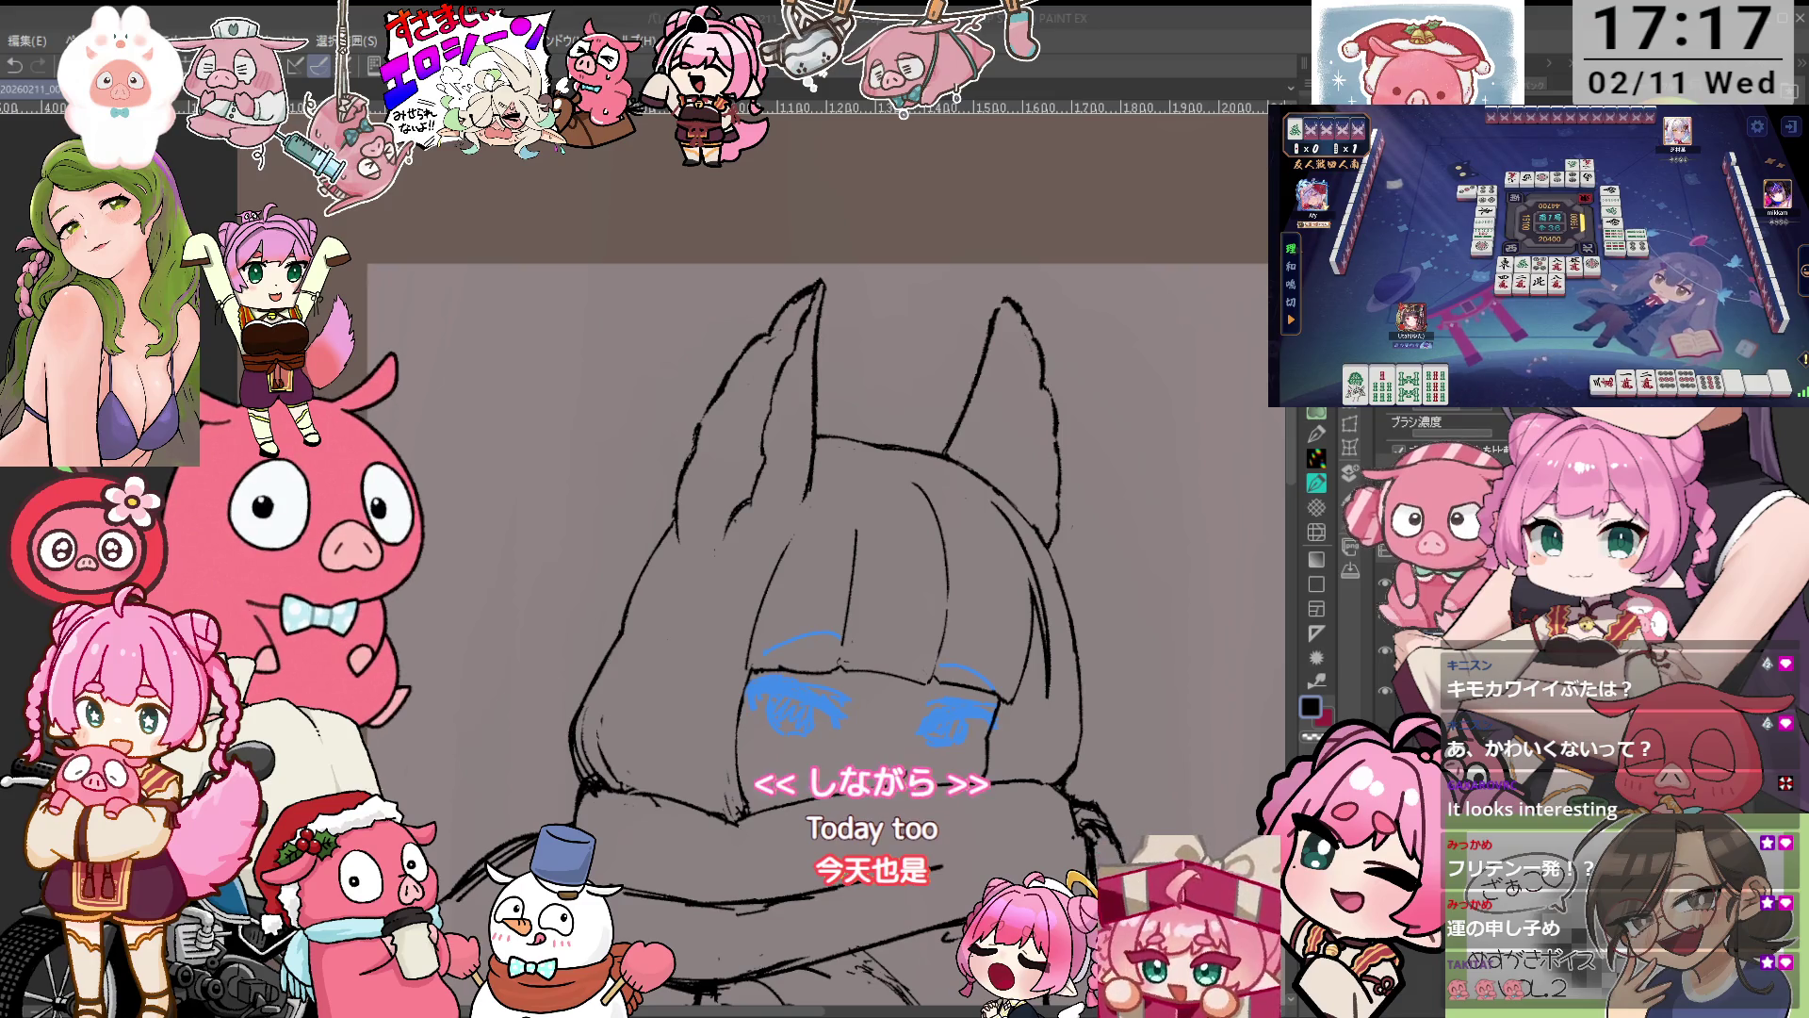
{"action": "scroll", "coordinate": [1008, 453], "scroll_direction": "down", "scroll_amount": 5}
Turn off the layer colour so the eyes show black, then zoom and rotate onto the torso.
{"action": "scroll", "coordinate": [942, 547], "scroll_direction": "up", "scroll_amount": 2}
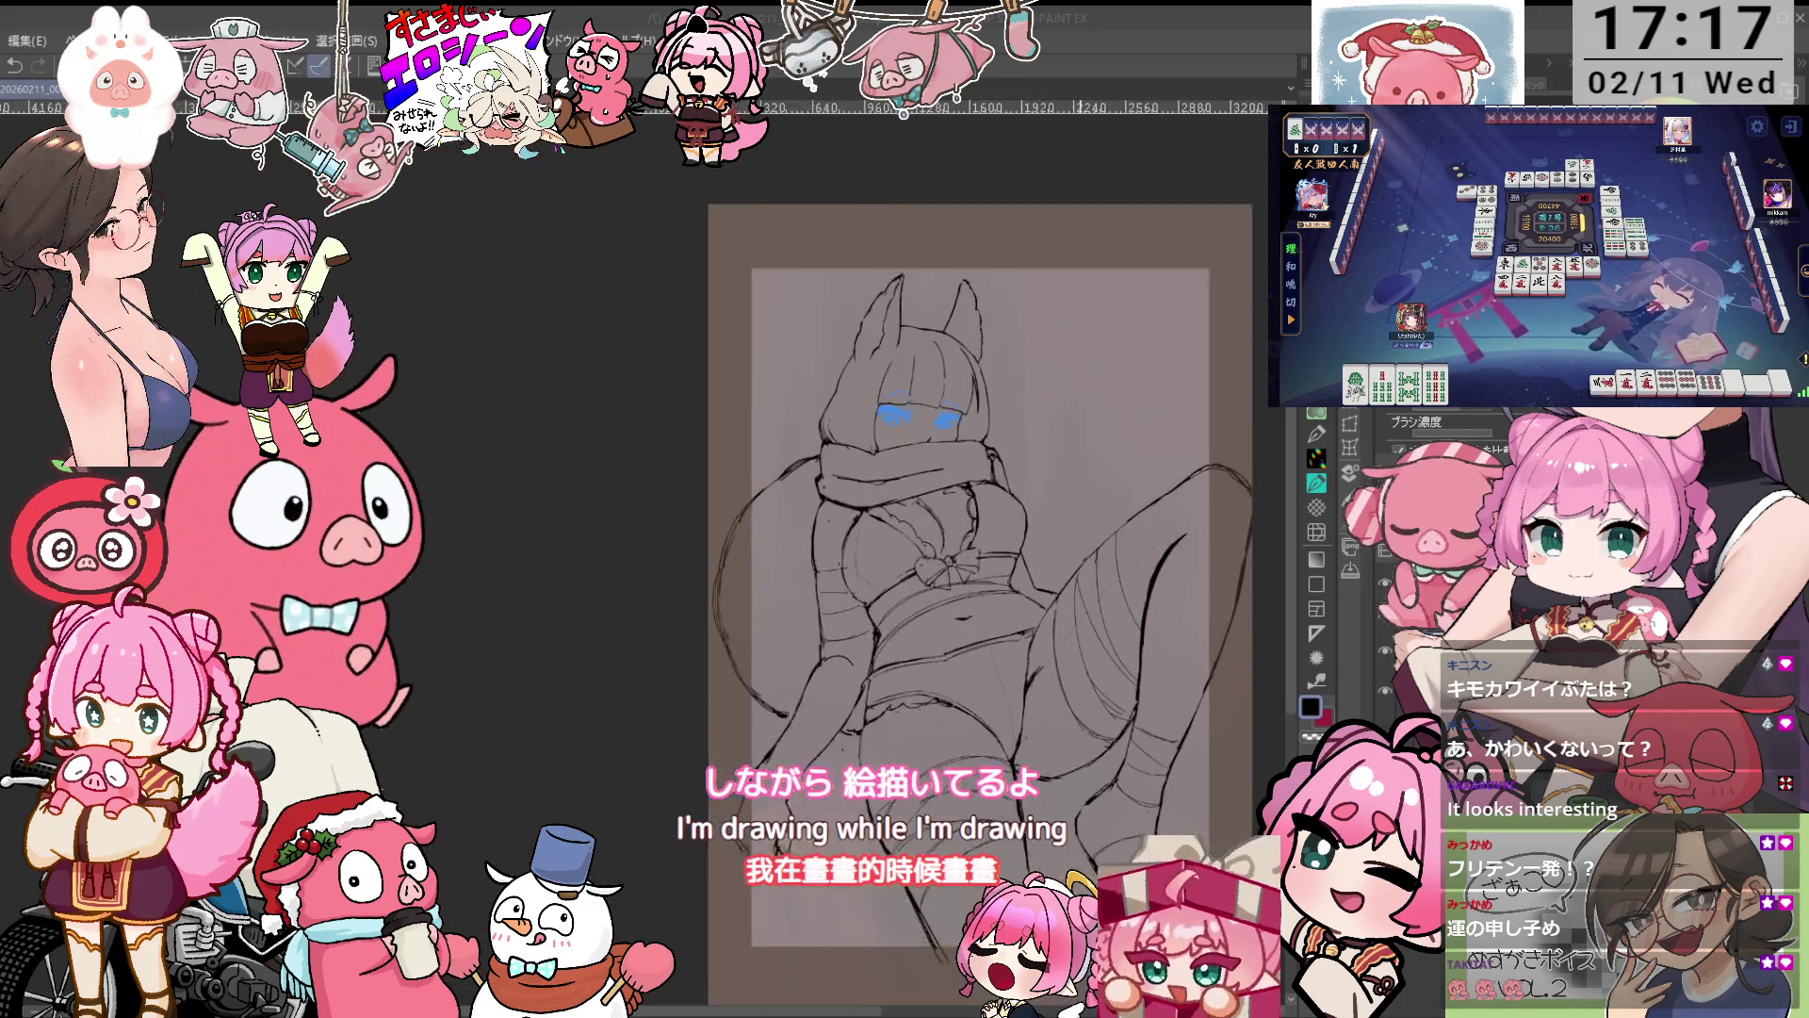
{"action": "scroll", "coordinate": [942, 547], "scroll_direction": "up", "scroll_amount": 2}
{"action": "scroll", "coordinate": [943, 546], "scroll_direction": "up", "scroll_amount": 2}
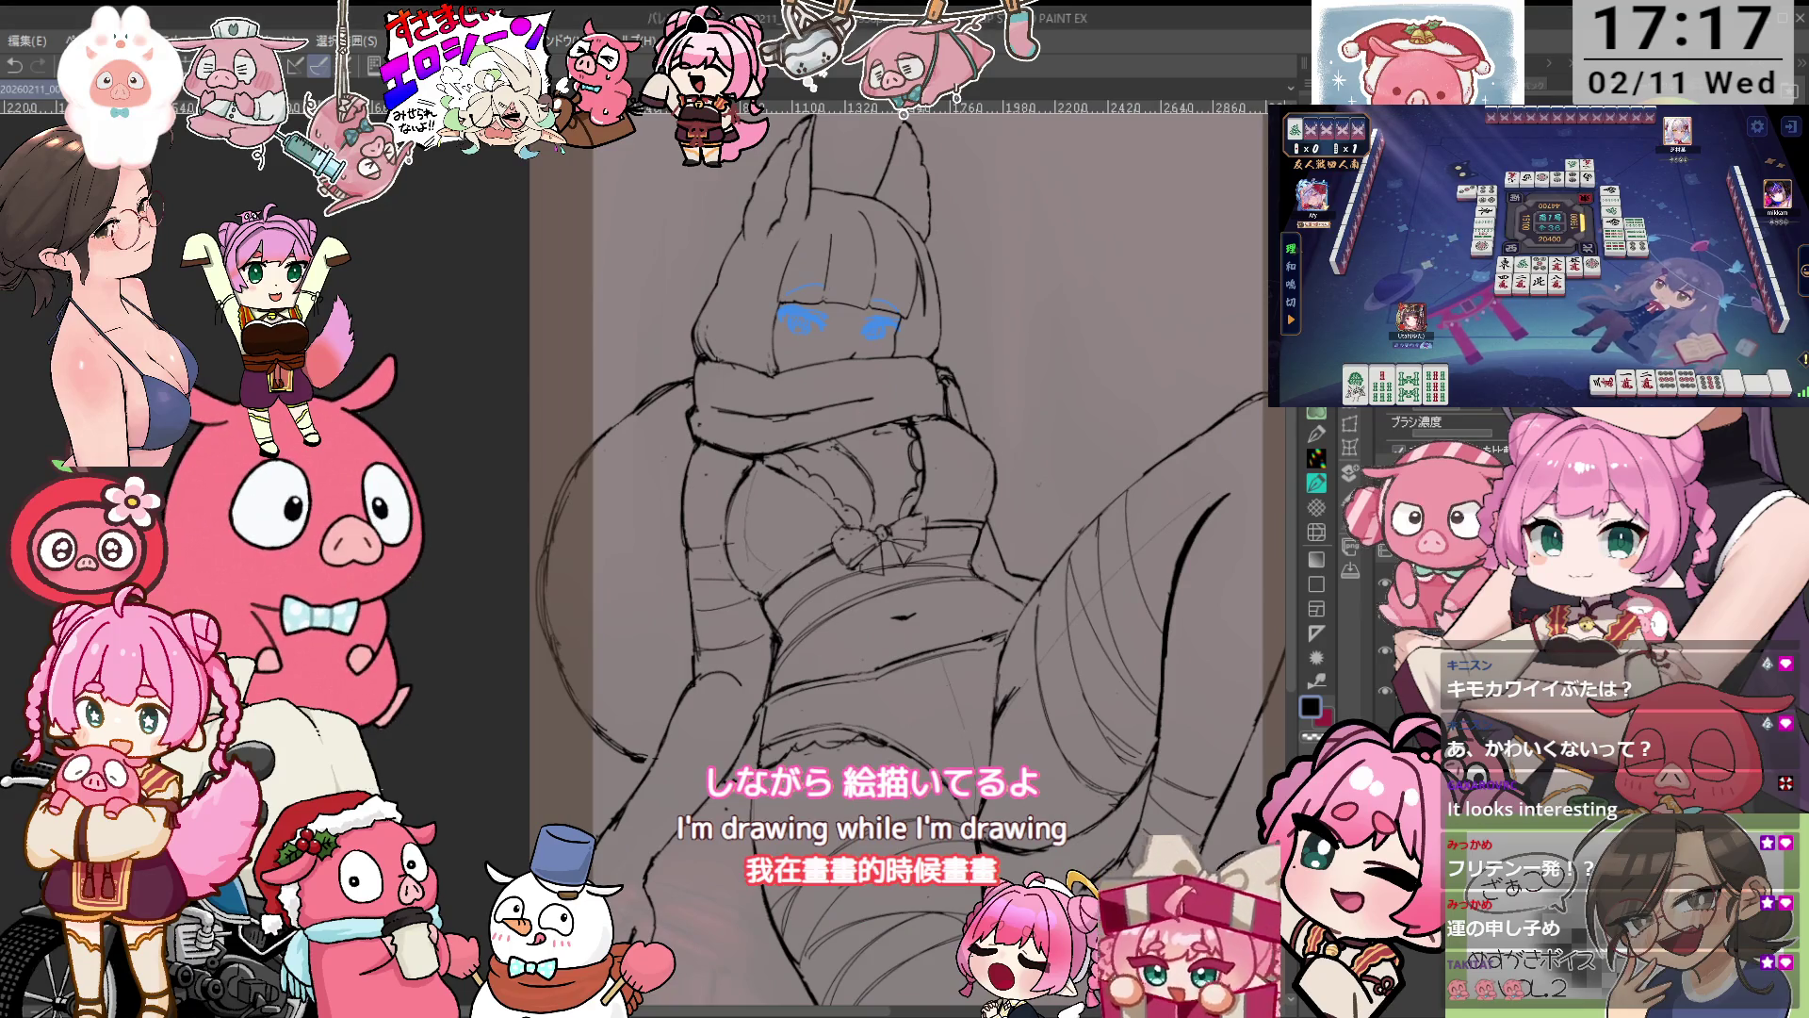
{"action": "key", "text": "ctrl+e"}
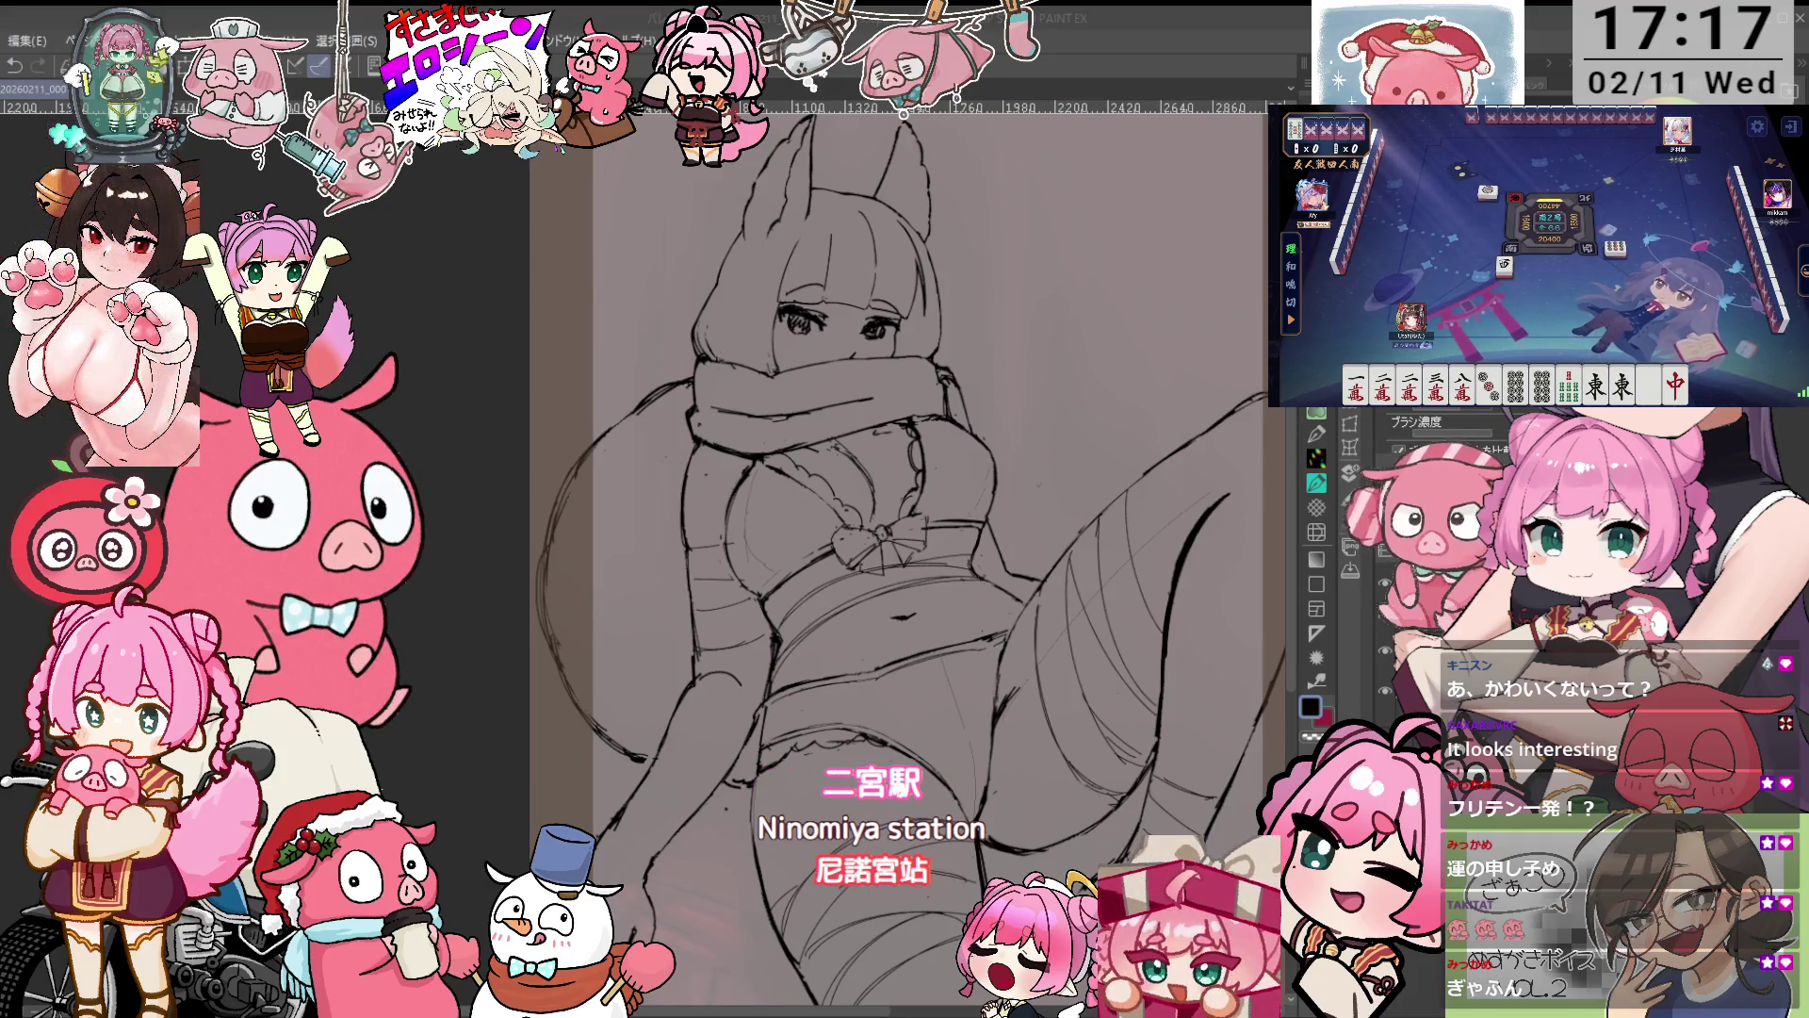
{"action": "scroll", "coordinate": [783, 466], "scroll_direction": "up", "scroll_amount": 1}
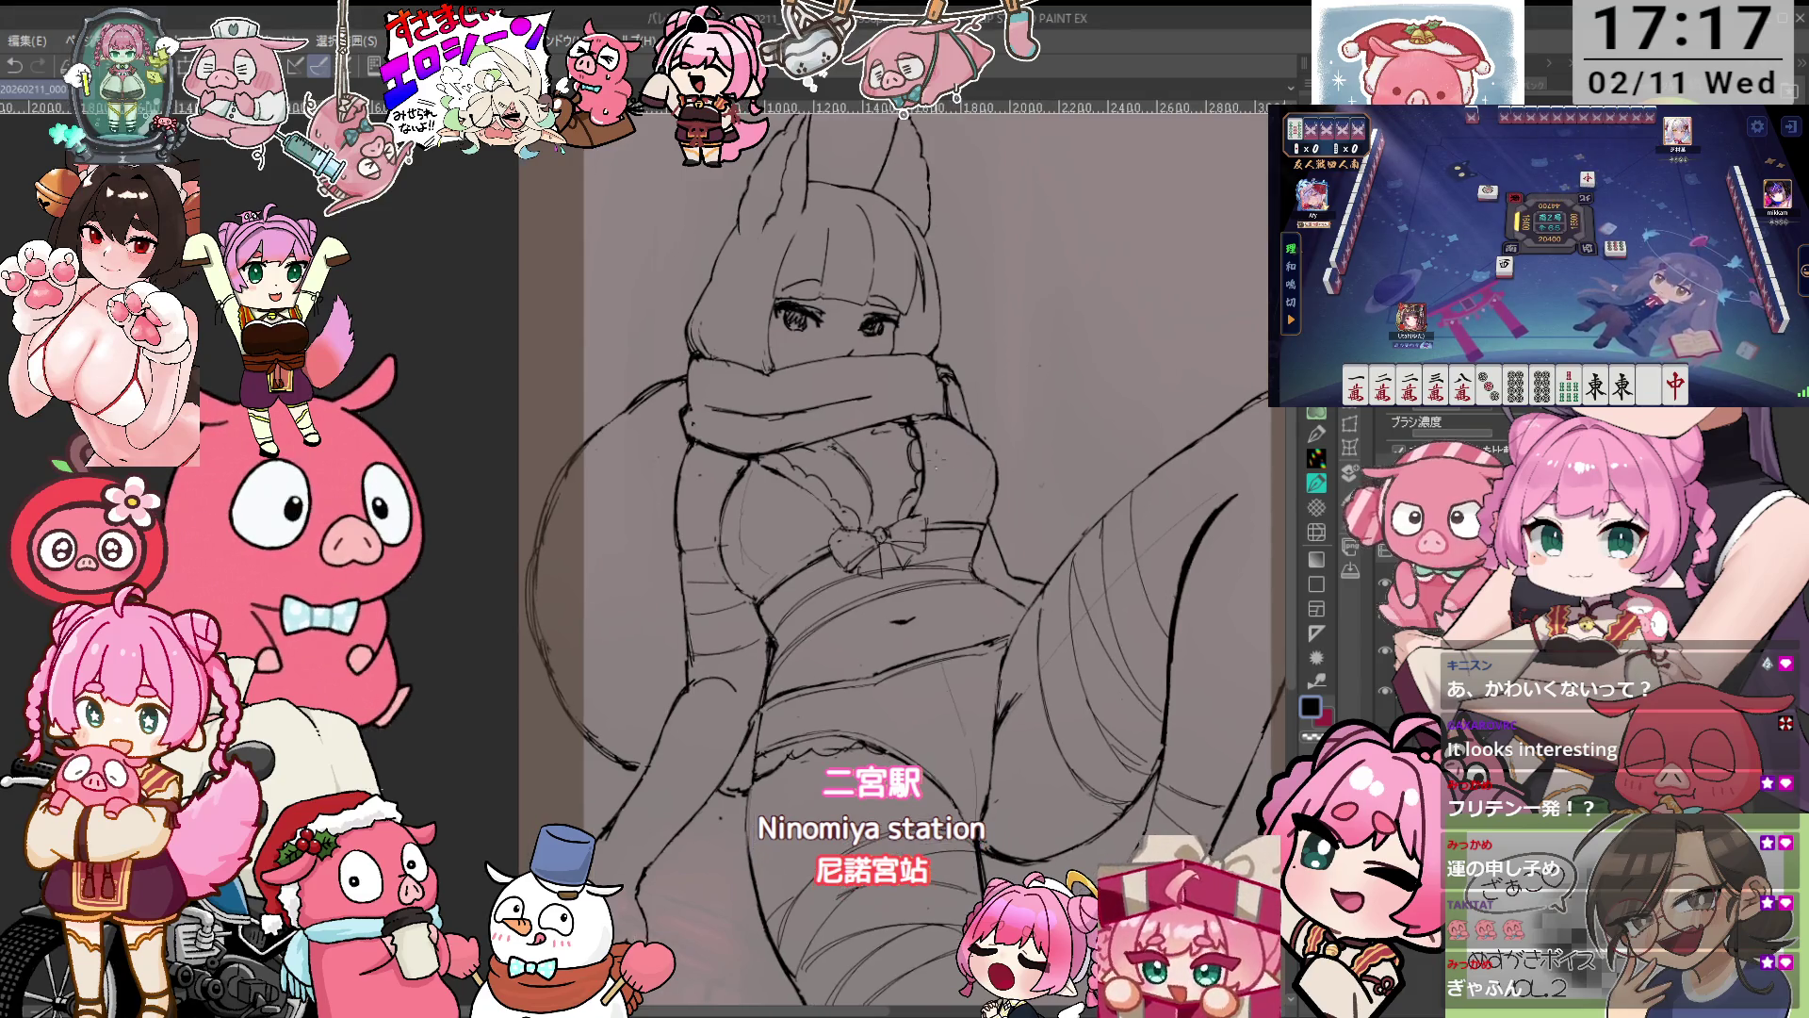
{"action": "scroll", "coordinate": [783, 466], "scroll_direction": "up", "scroll_amount": 1}
{"action": "scroll", "coordinate": [783, 467], "scroll_direction": "up", "scroll_amount": 1}
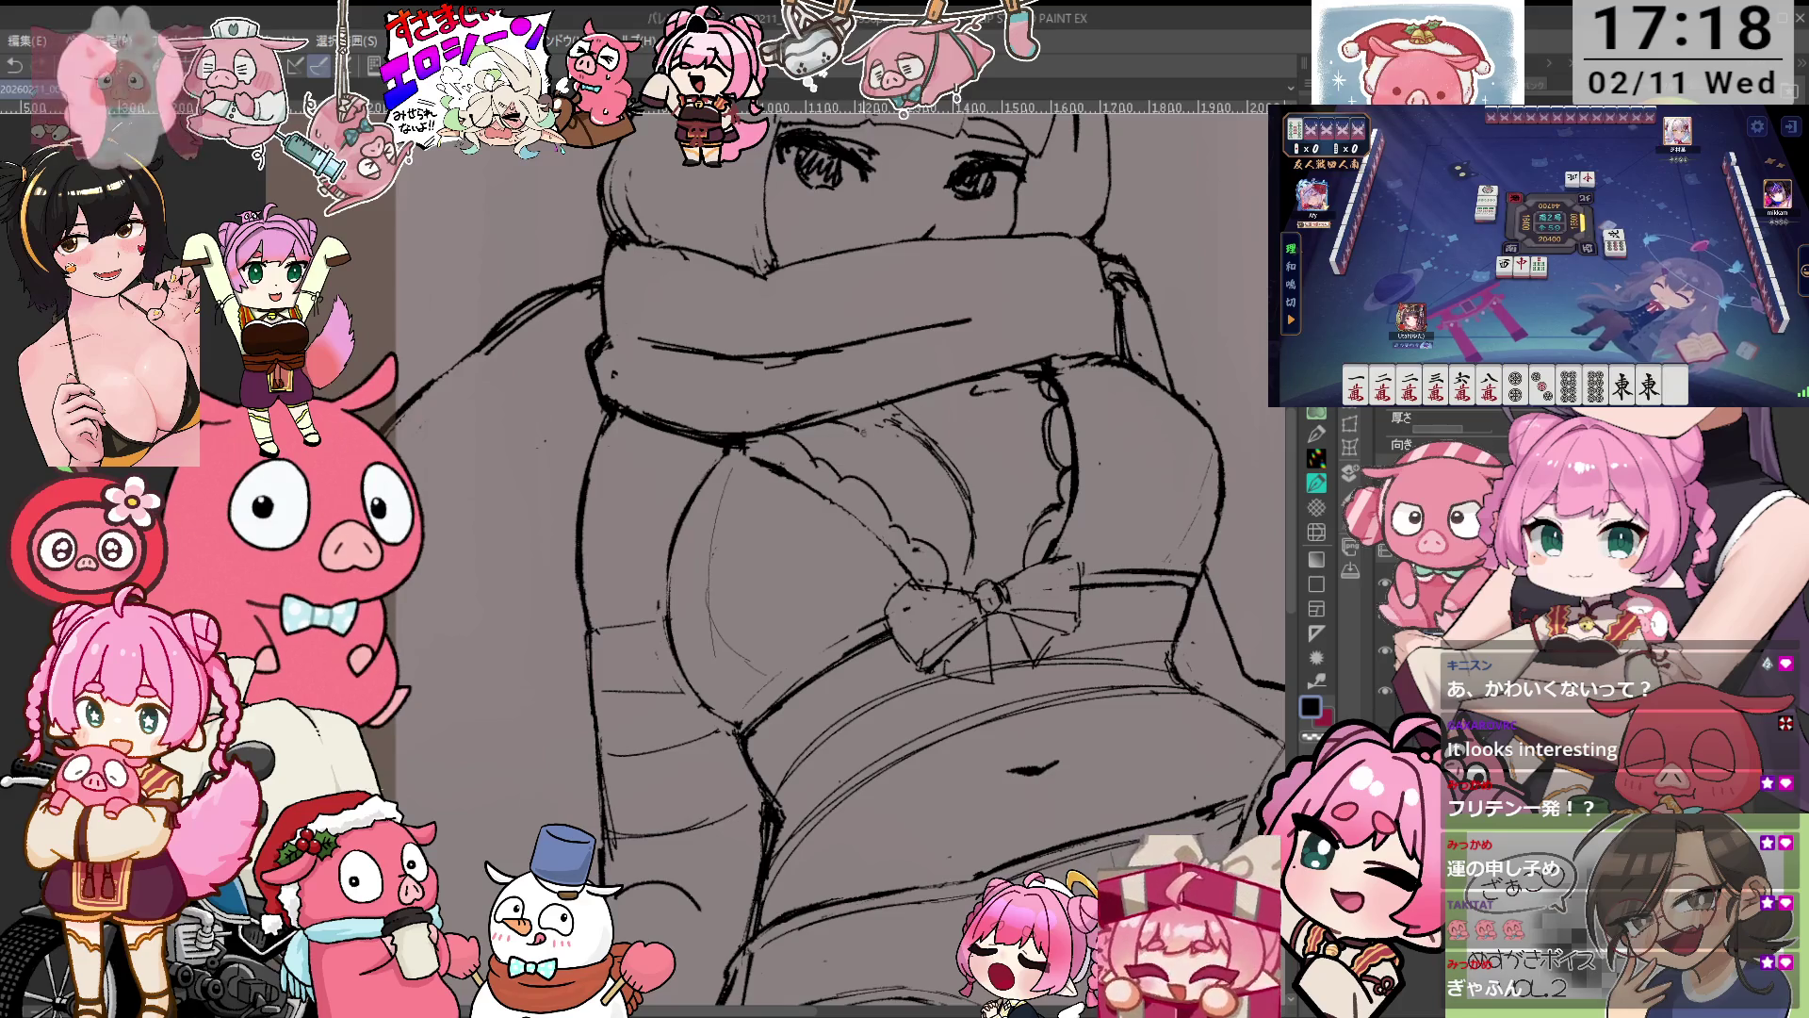
{"action": "key", "text": "asciicircum"}
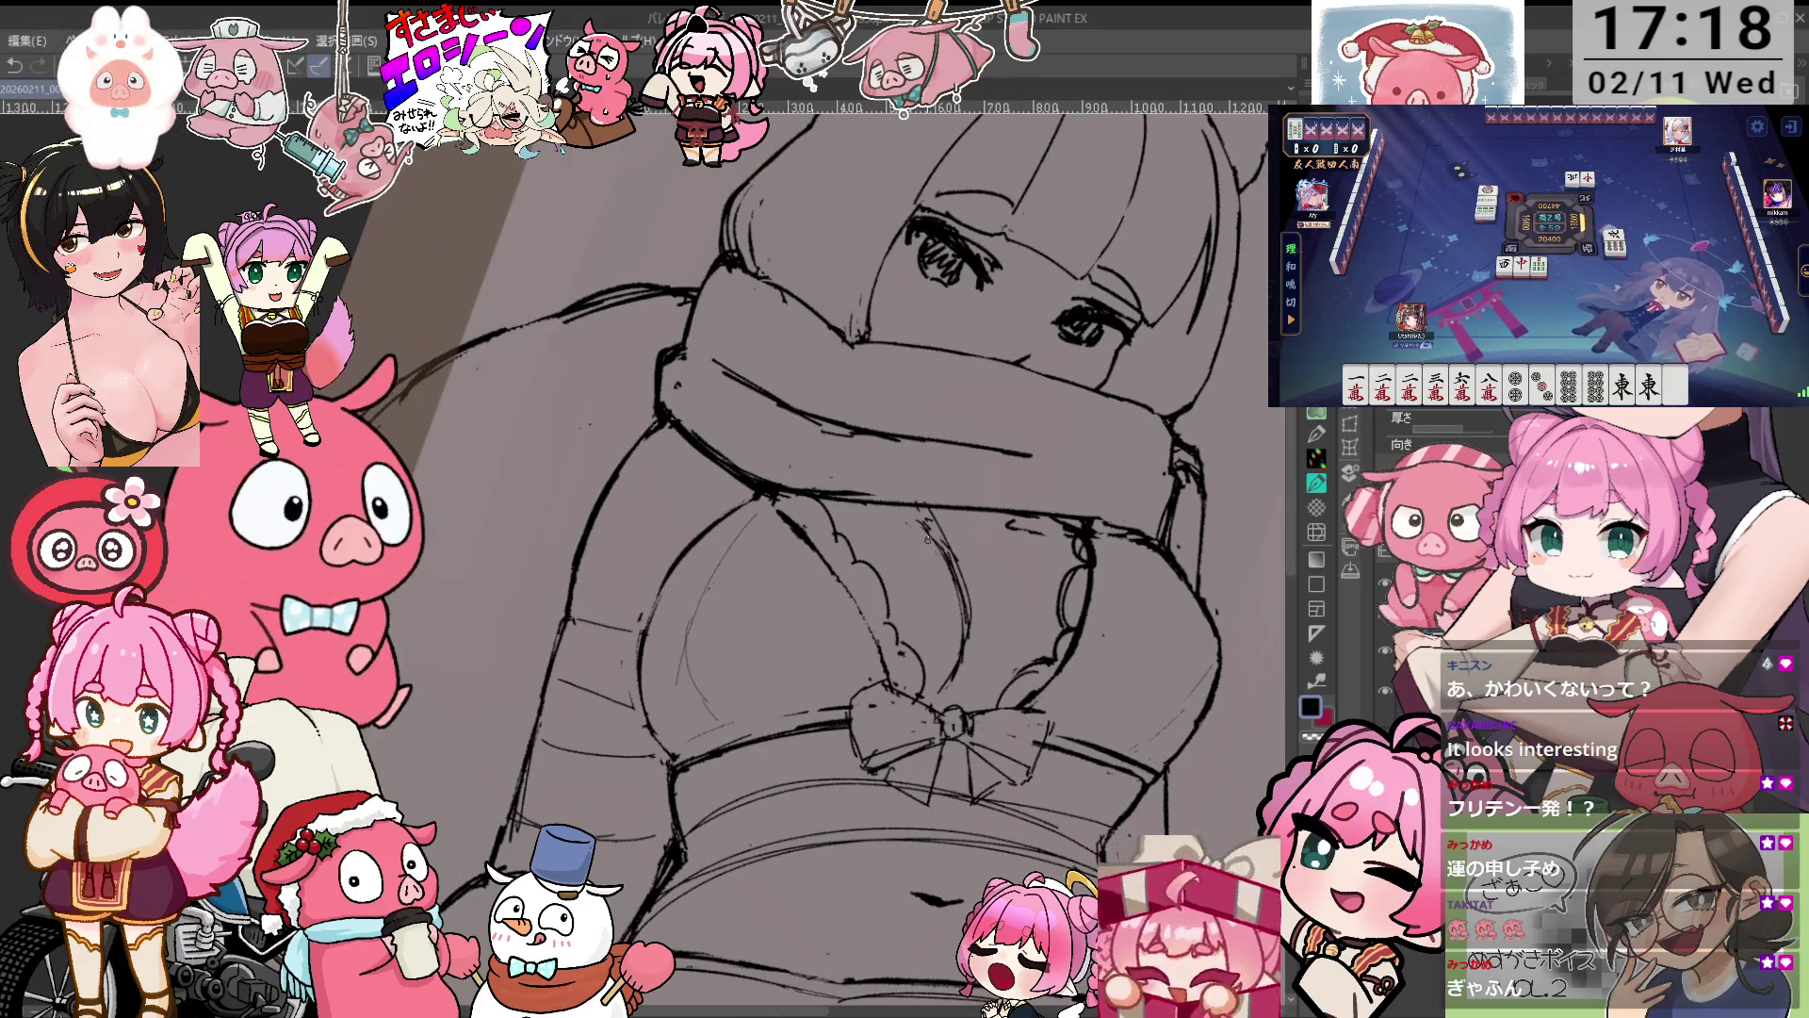
{"action": "key", "text": "minus"}
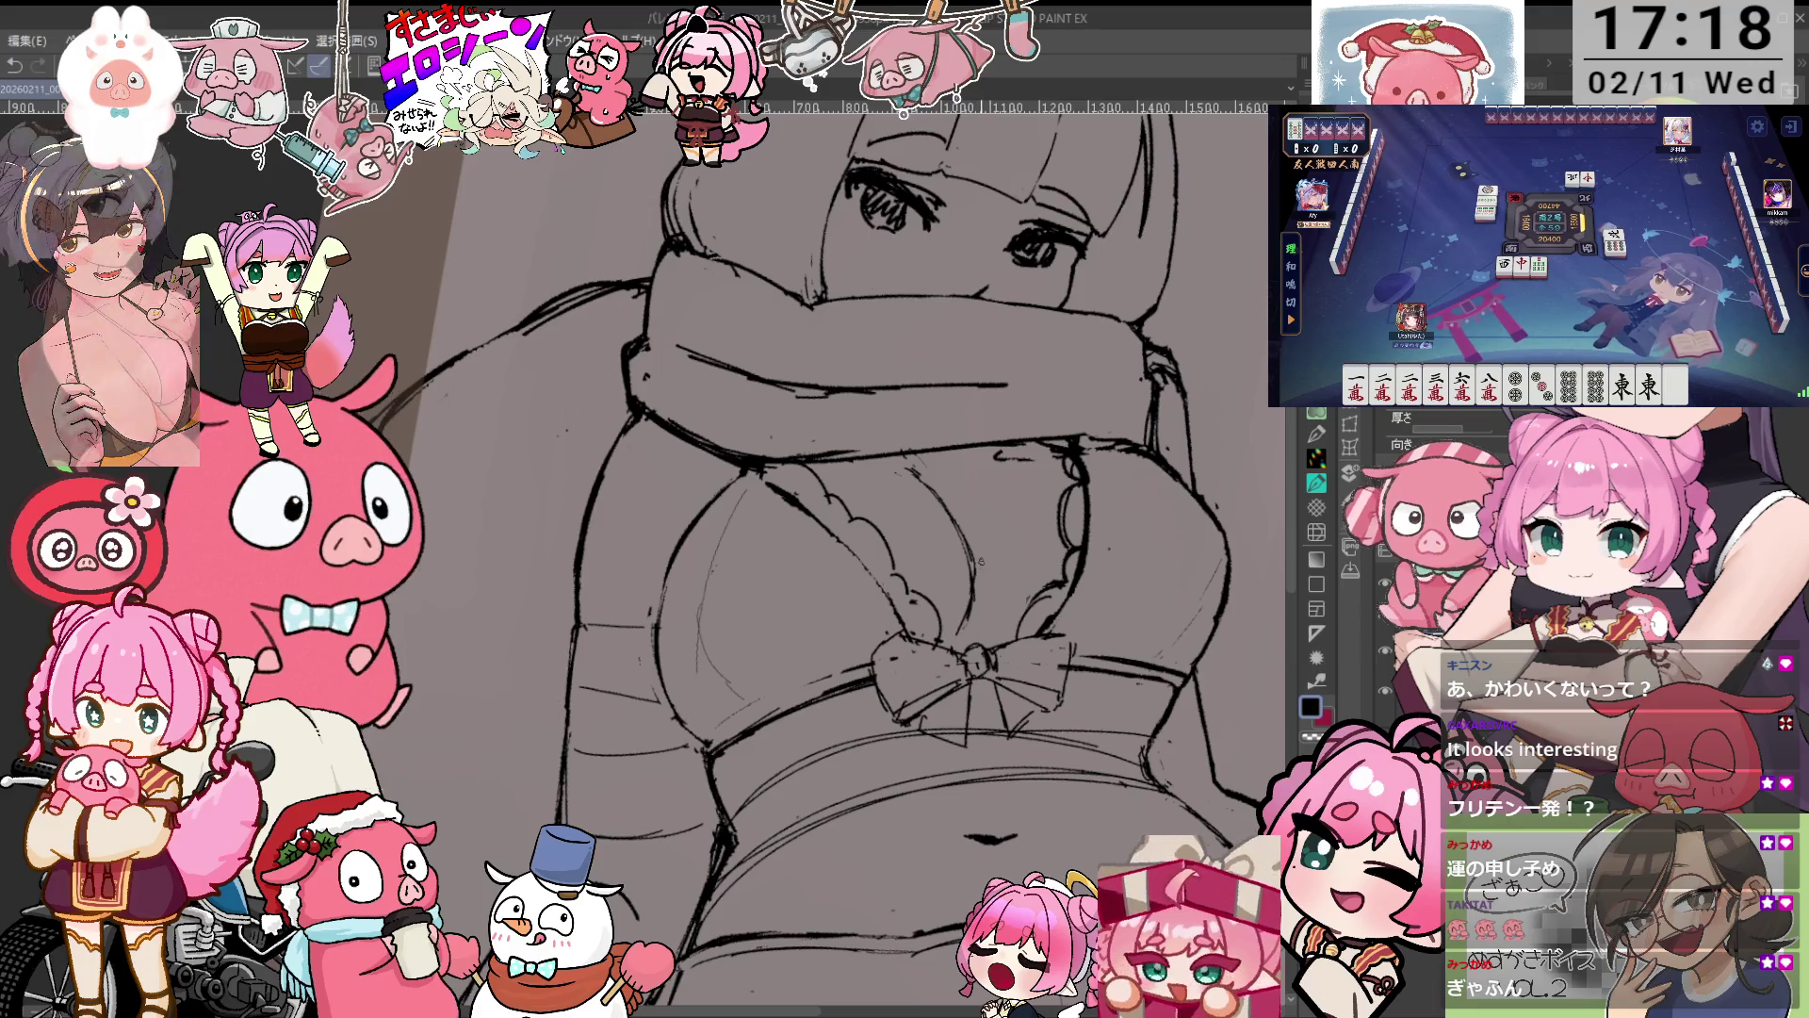
{"action": "key", "text": "asciicircum"}
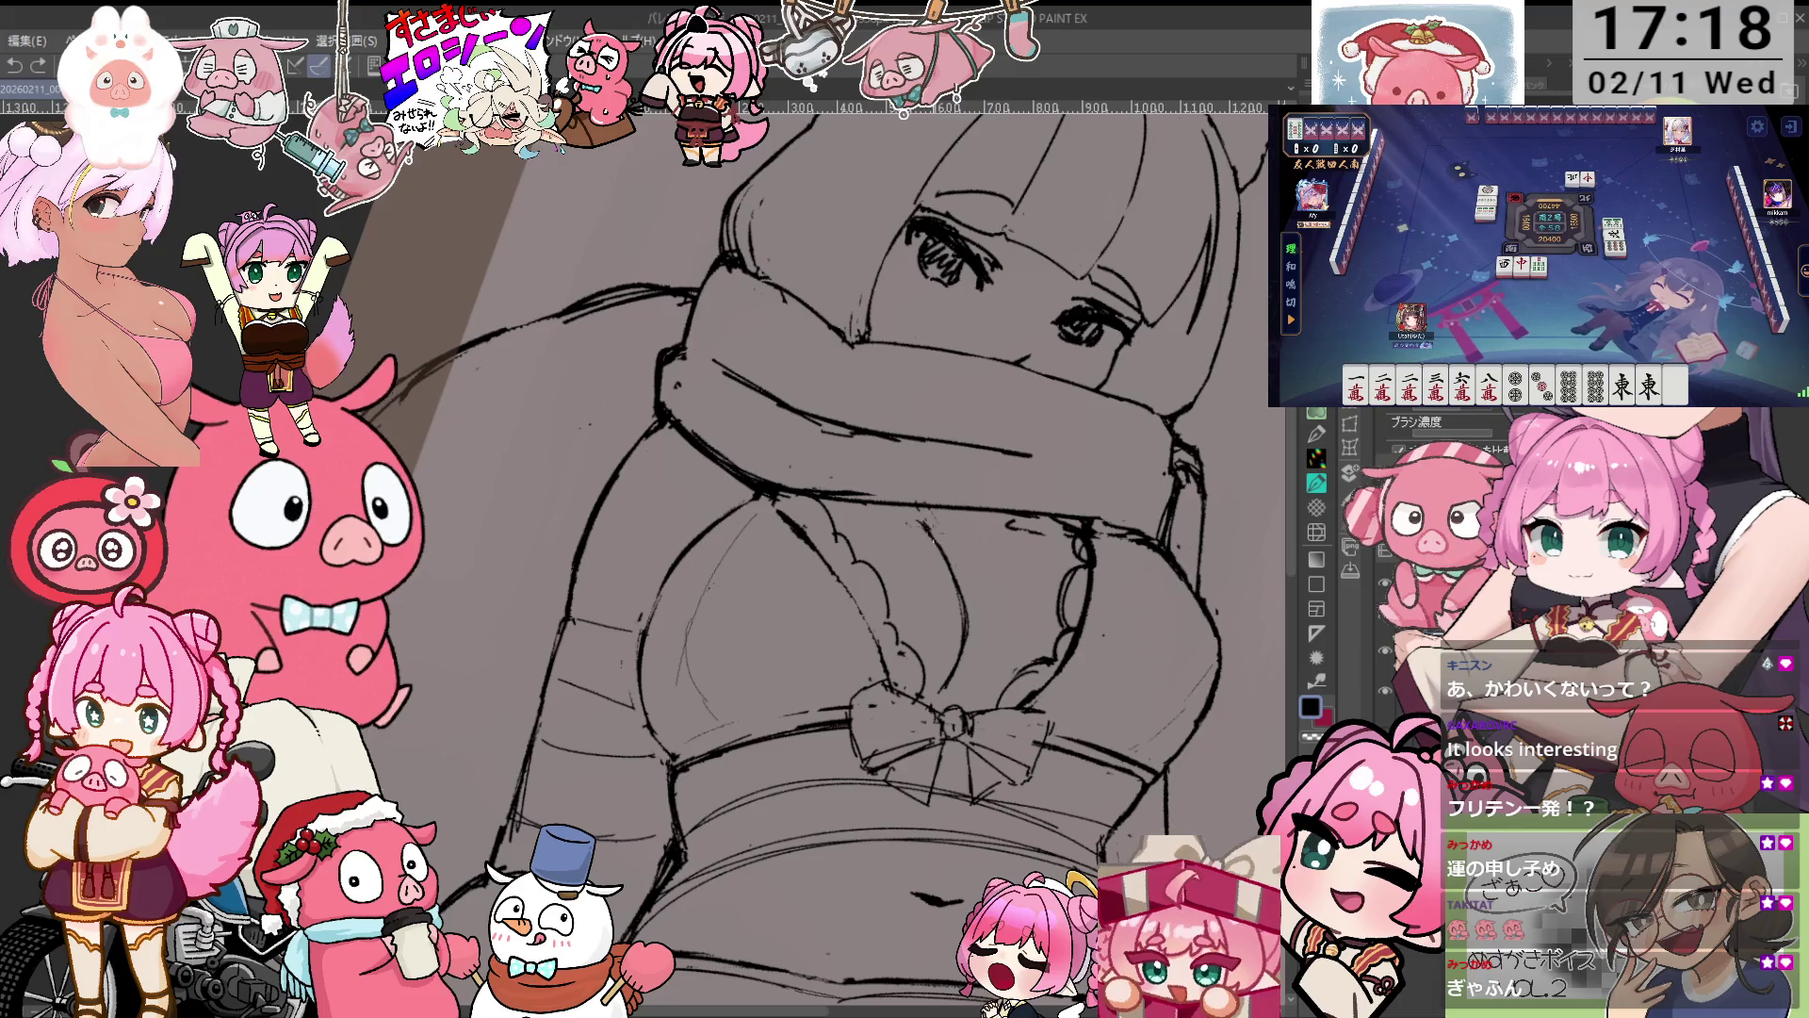
{"action": "key", "text": "minus"}
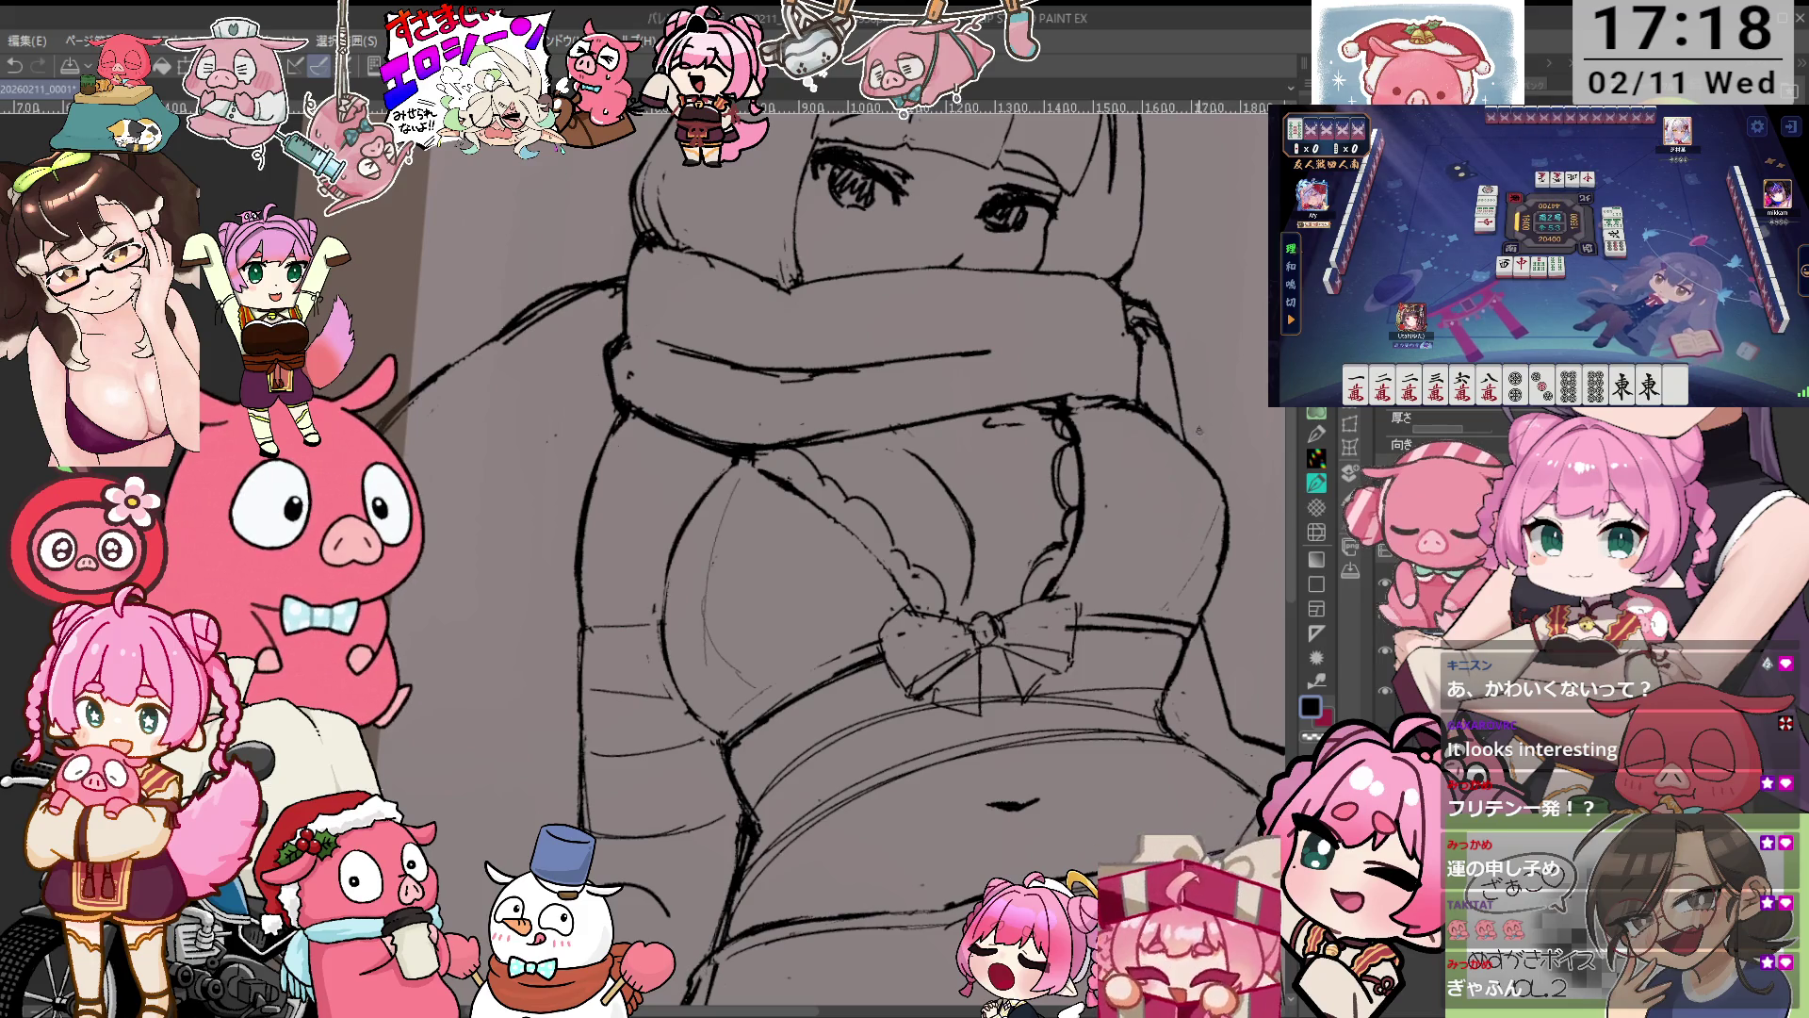
{"action": "key", "text": "minus"}
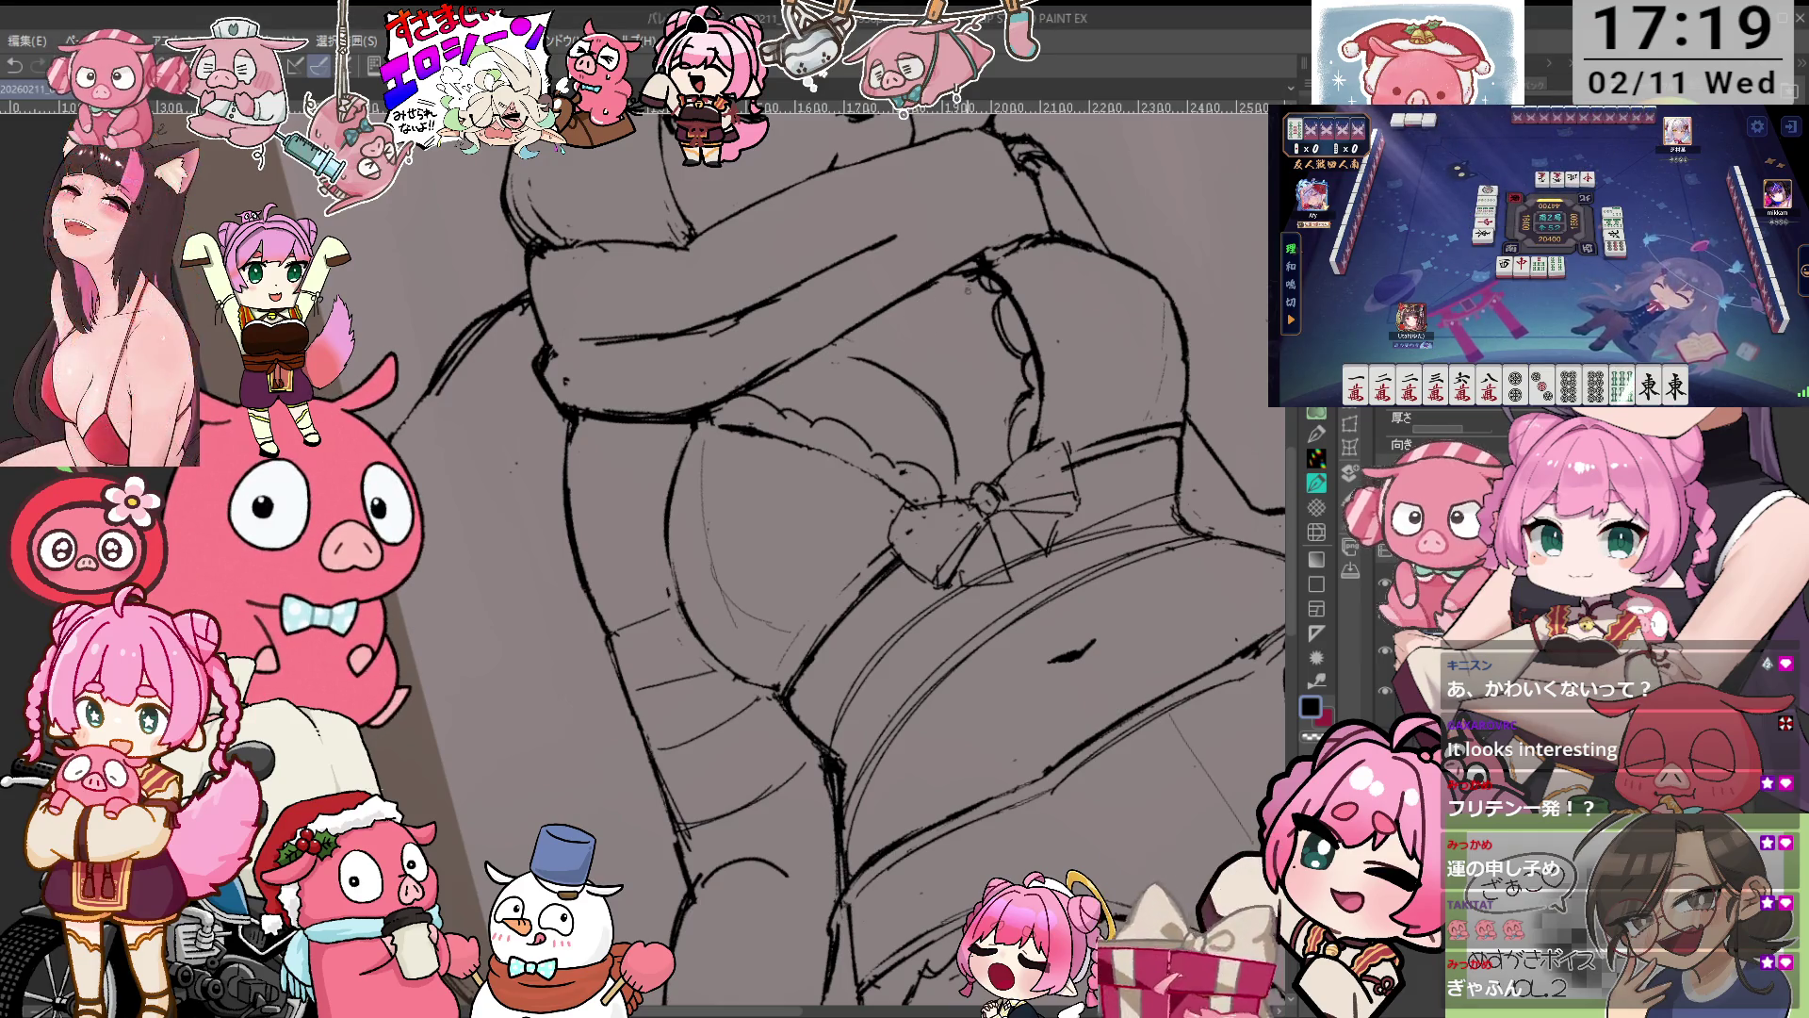
{"action": "key", "text": "minus"}
{"action": "key", "text": "minus"}
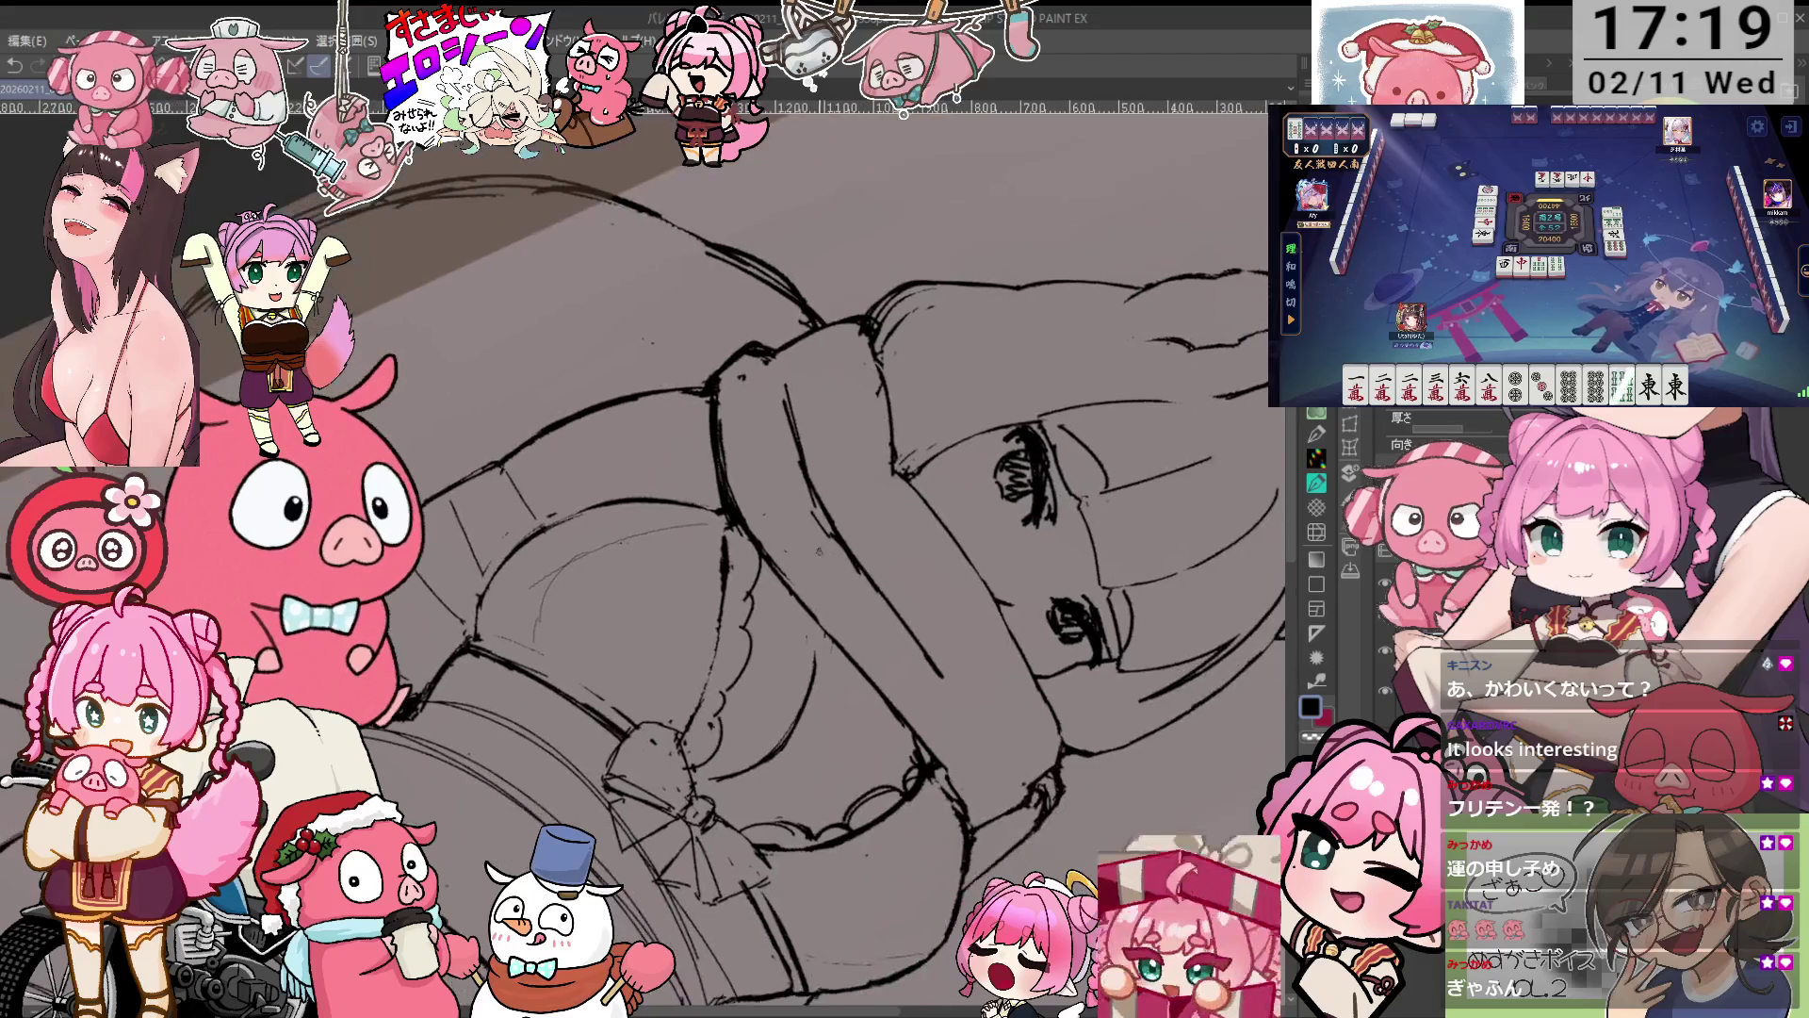
{"action": "key", "text": "minus"}
{"action": "key", "text": "minus"}
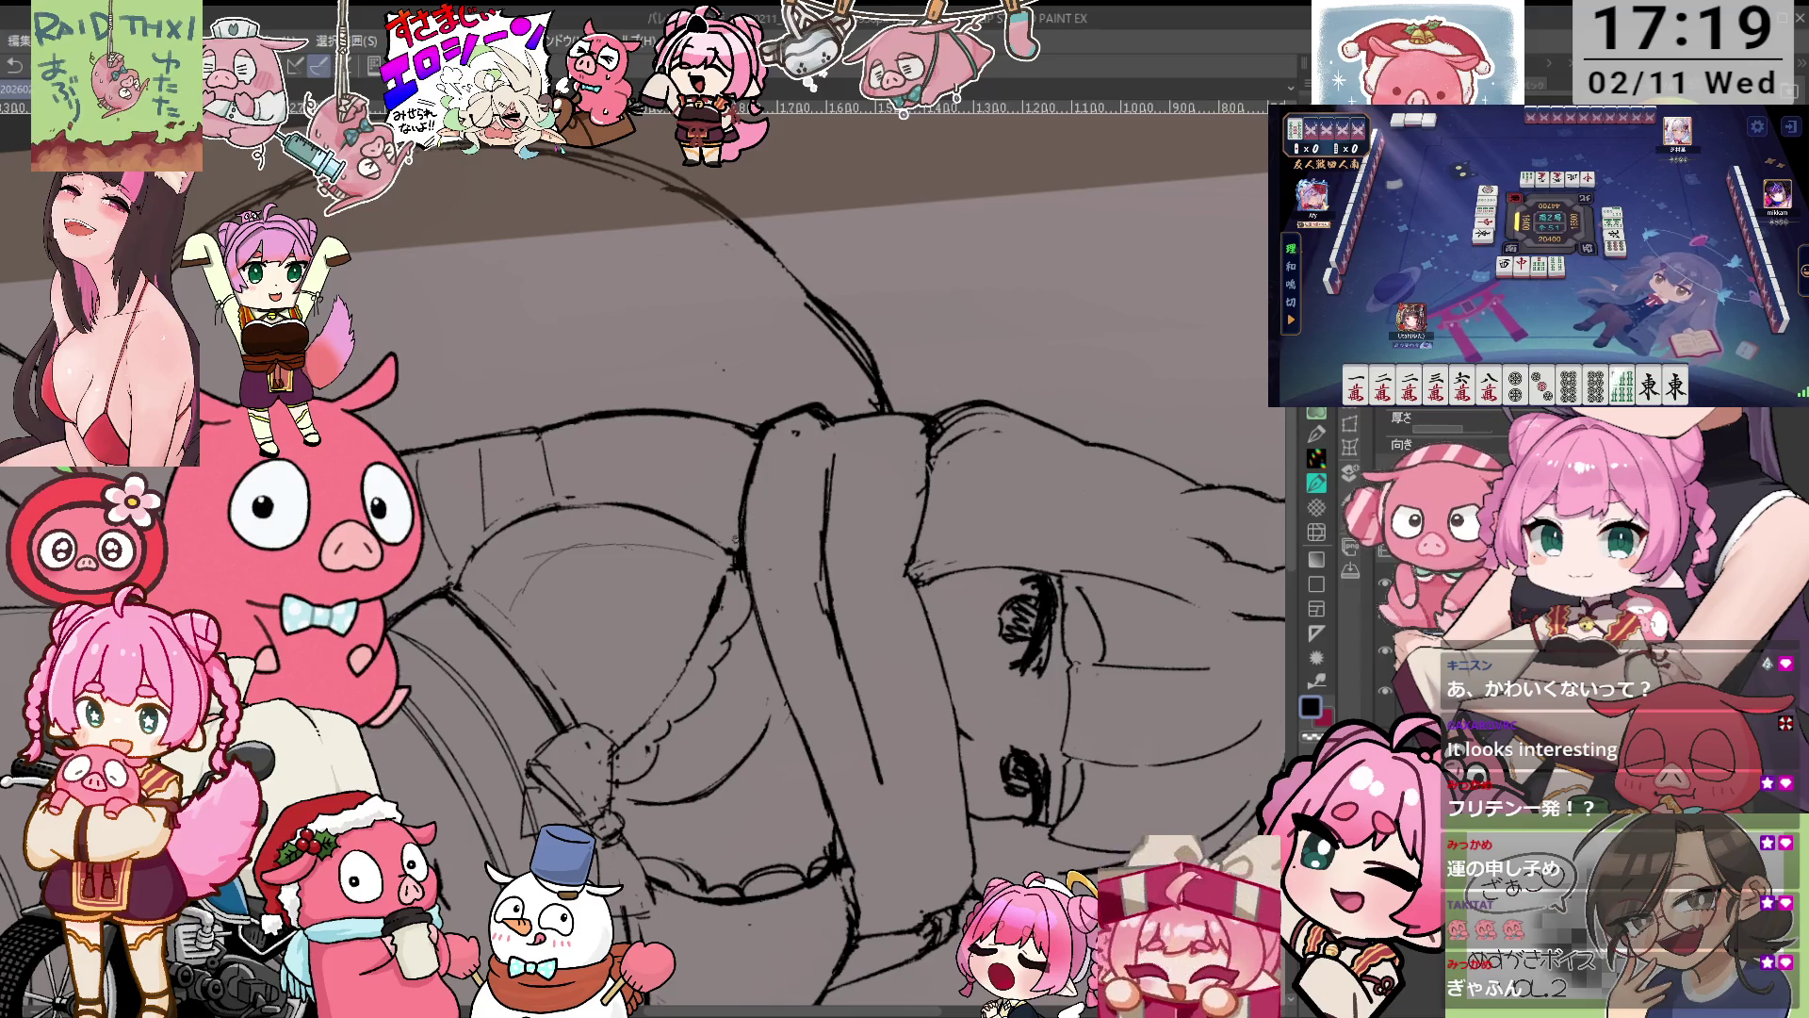
{"action": "key", "text": "minus"}
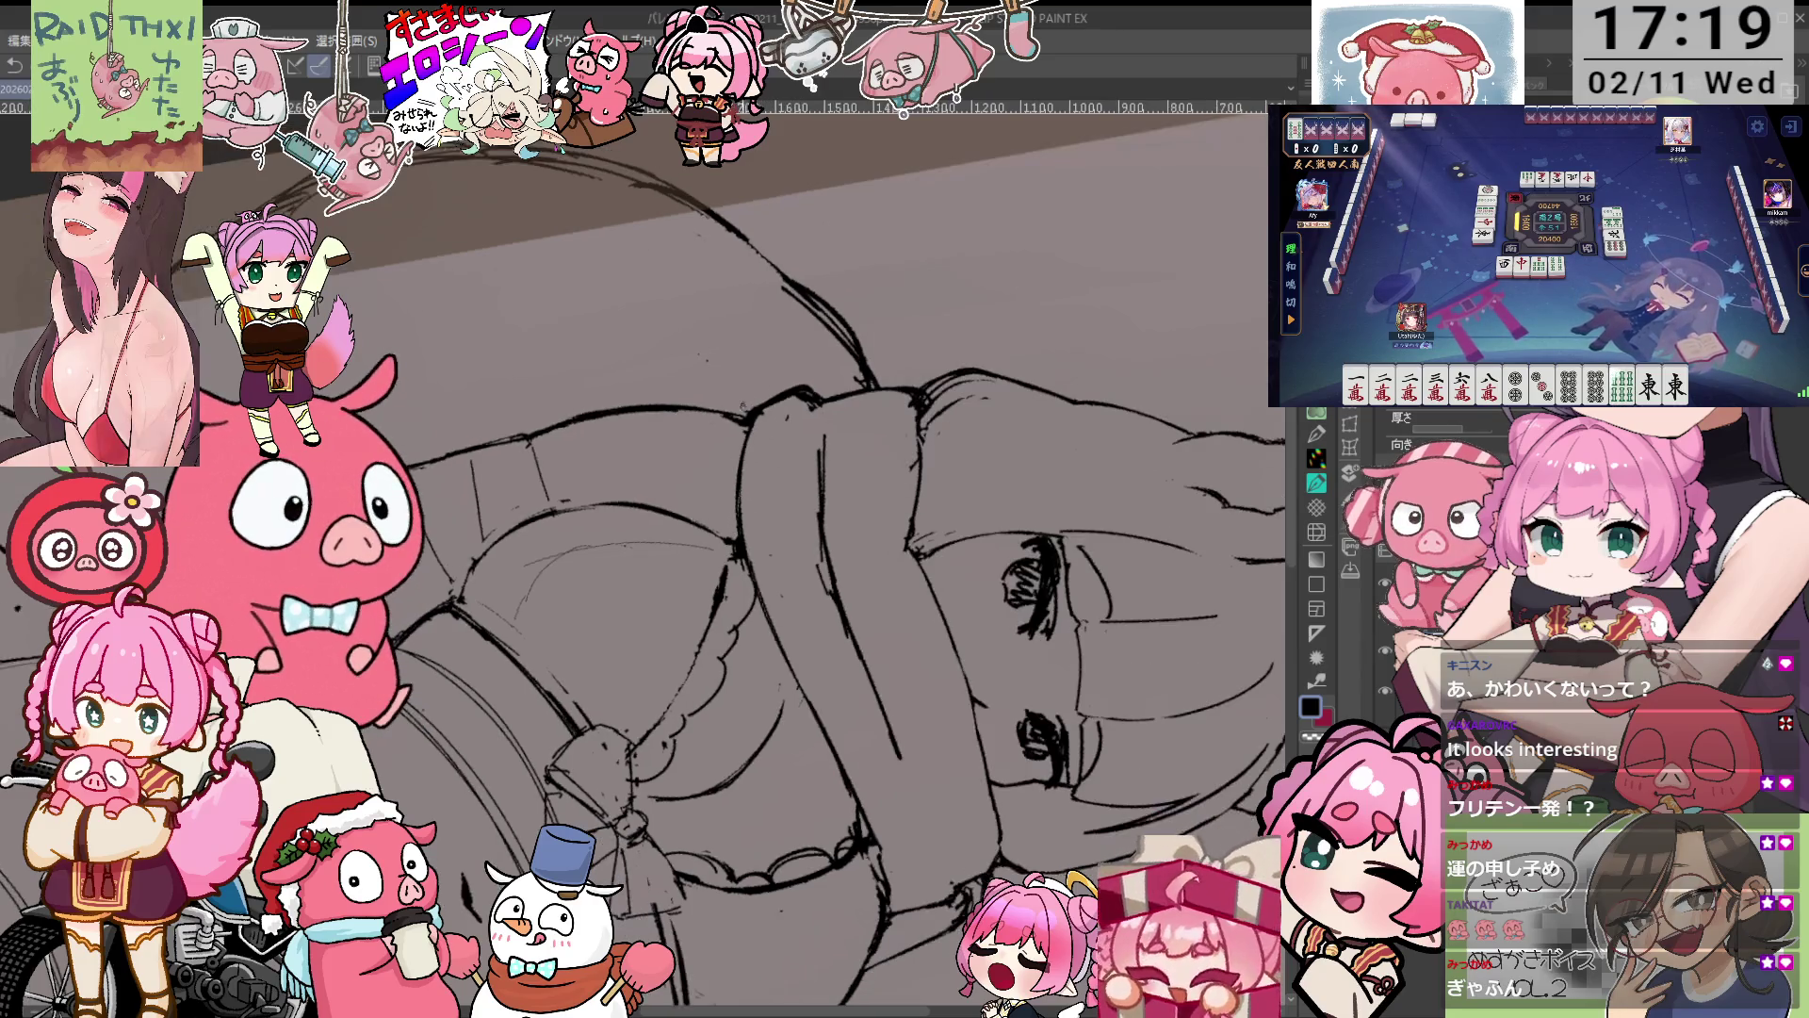
{"action": "key", "text": "minus"}
{"action": "key", "text": "minus"}
{"action": "key", "text": "minus"}
{"action": "key", "text": "ctrl+at"}
{"action": "scroll", "coordinate": [848, 471], "scroll_direction": "up", "scroll_amount": 2}
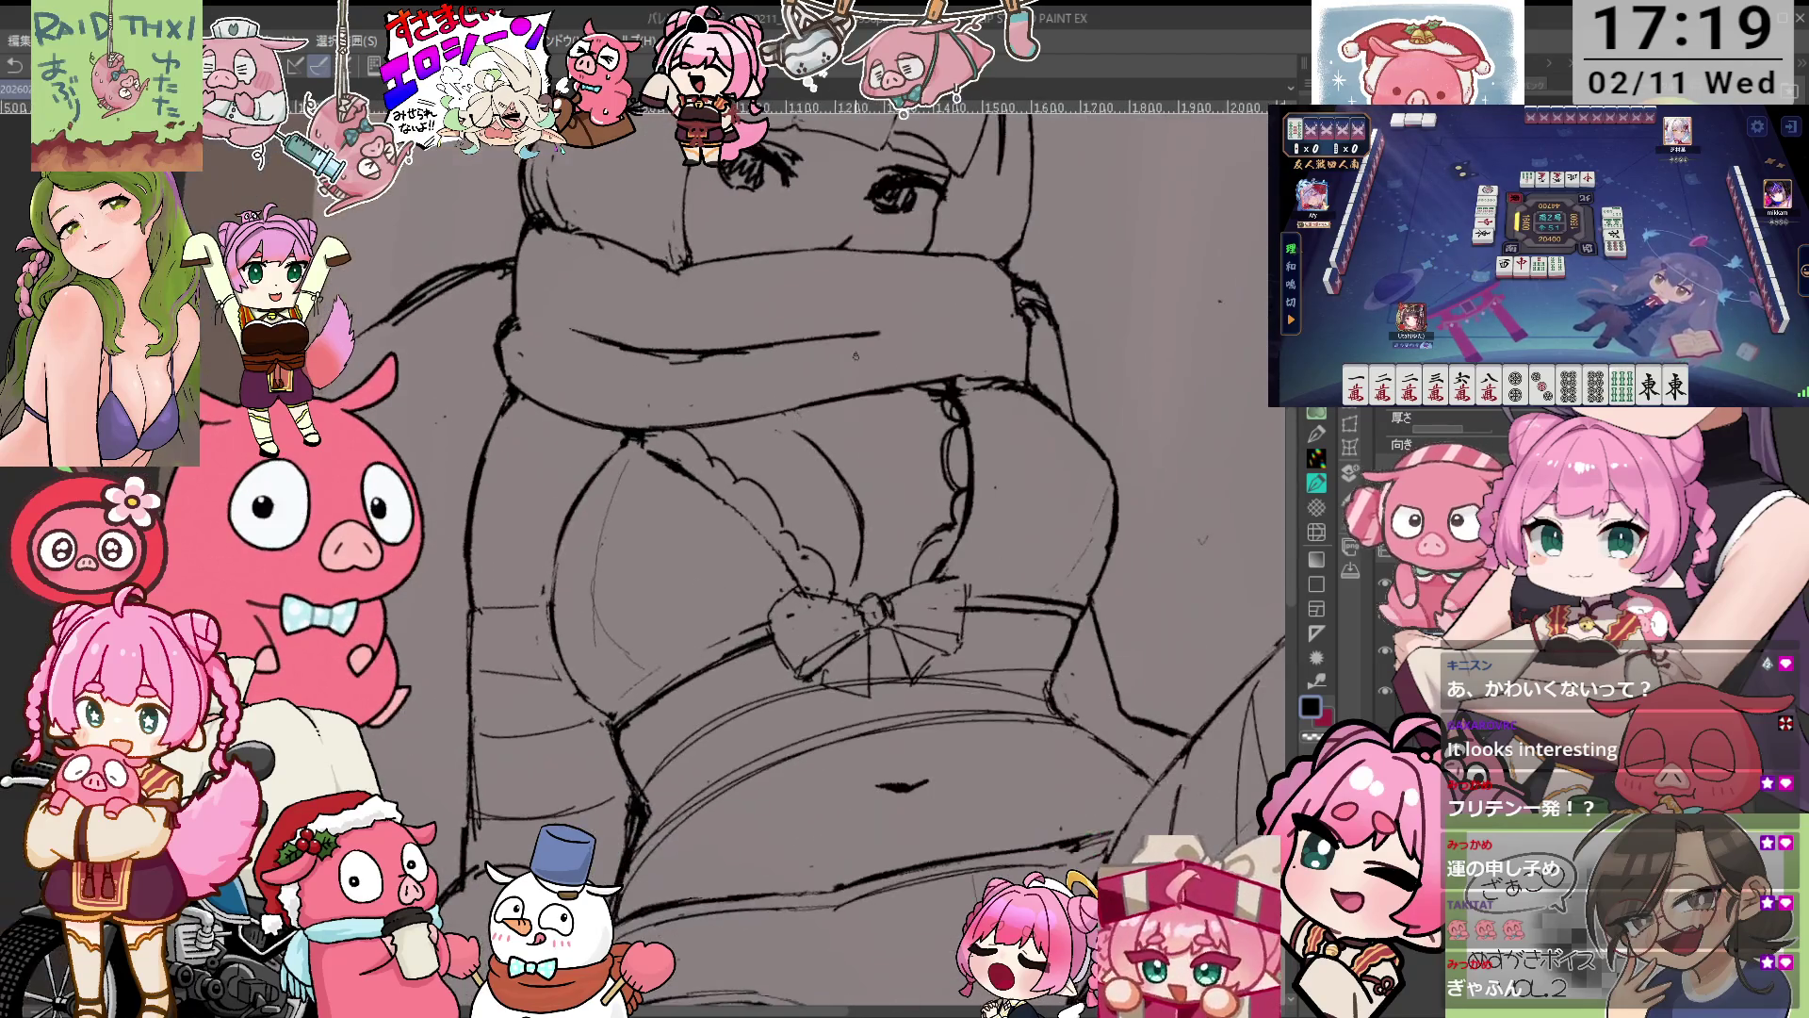
{"action": "scroll", "coordinate": [976, 445], "scroll_direction": "down", "scroll_amount": 3}
{"action": "scroll", "coordinate": [953, 480], "scroll_direction": "up", "scroll_amount": 2}
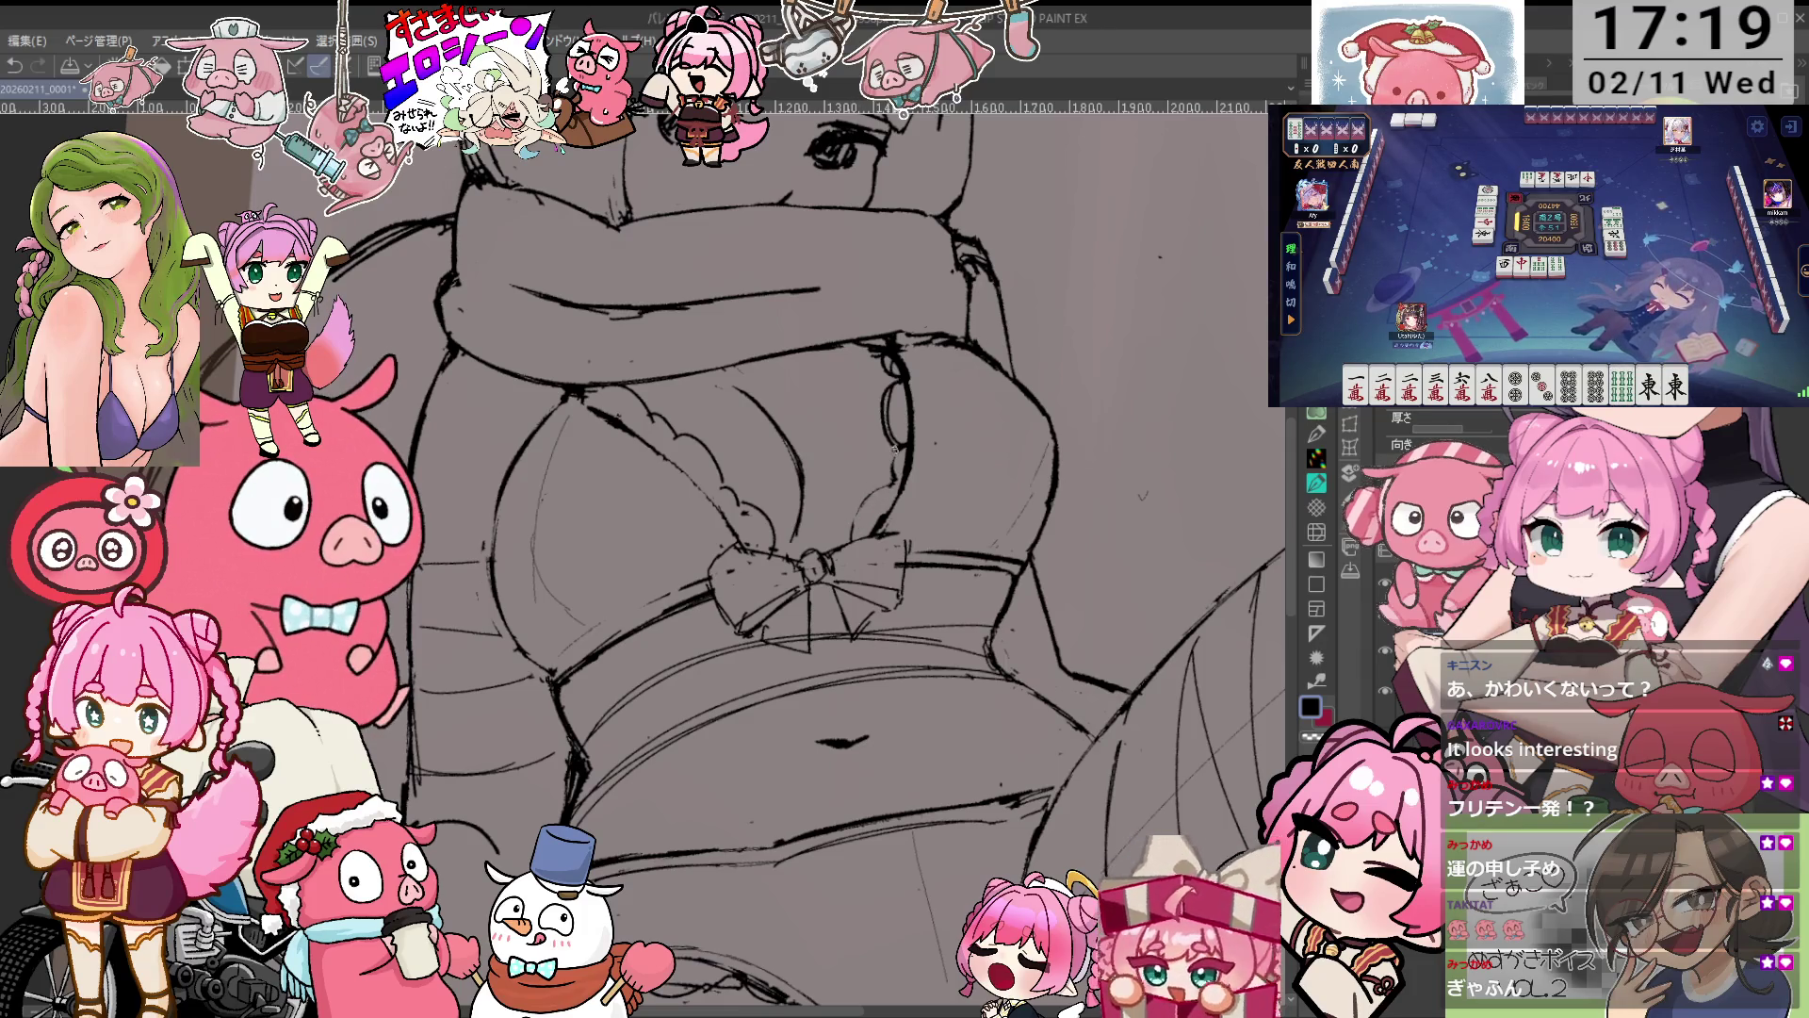
{"action": "key", "text": "e"}
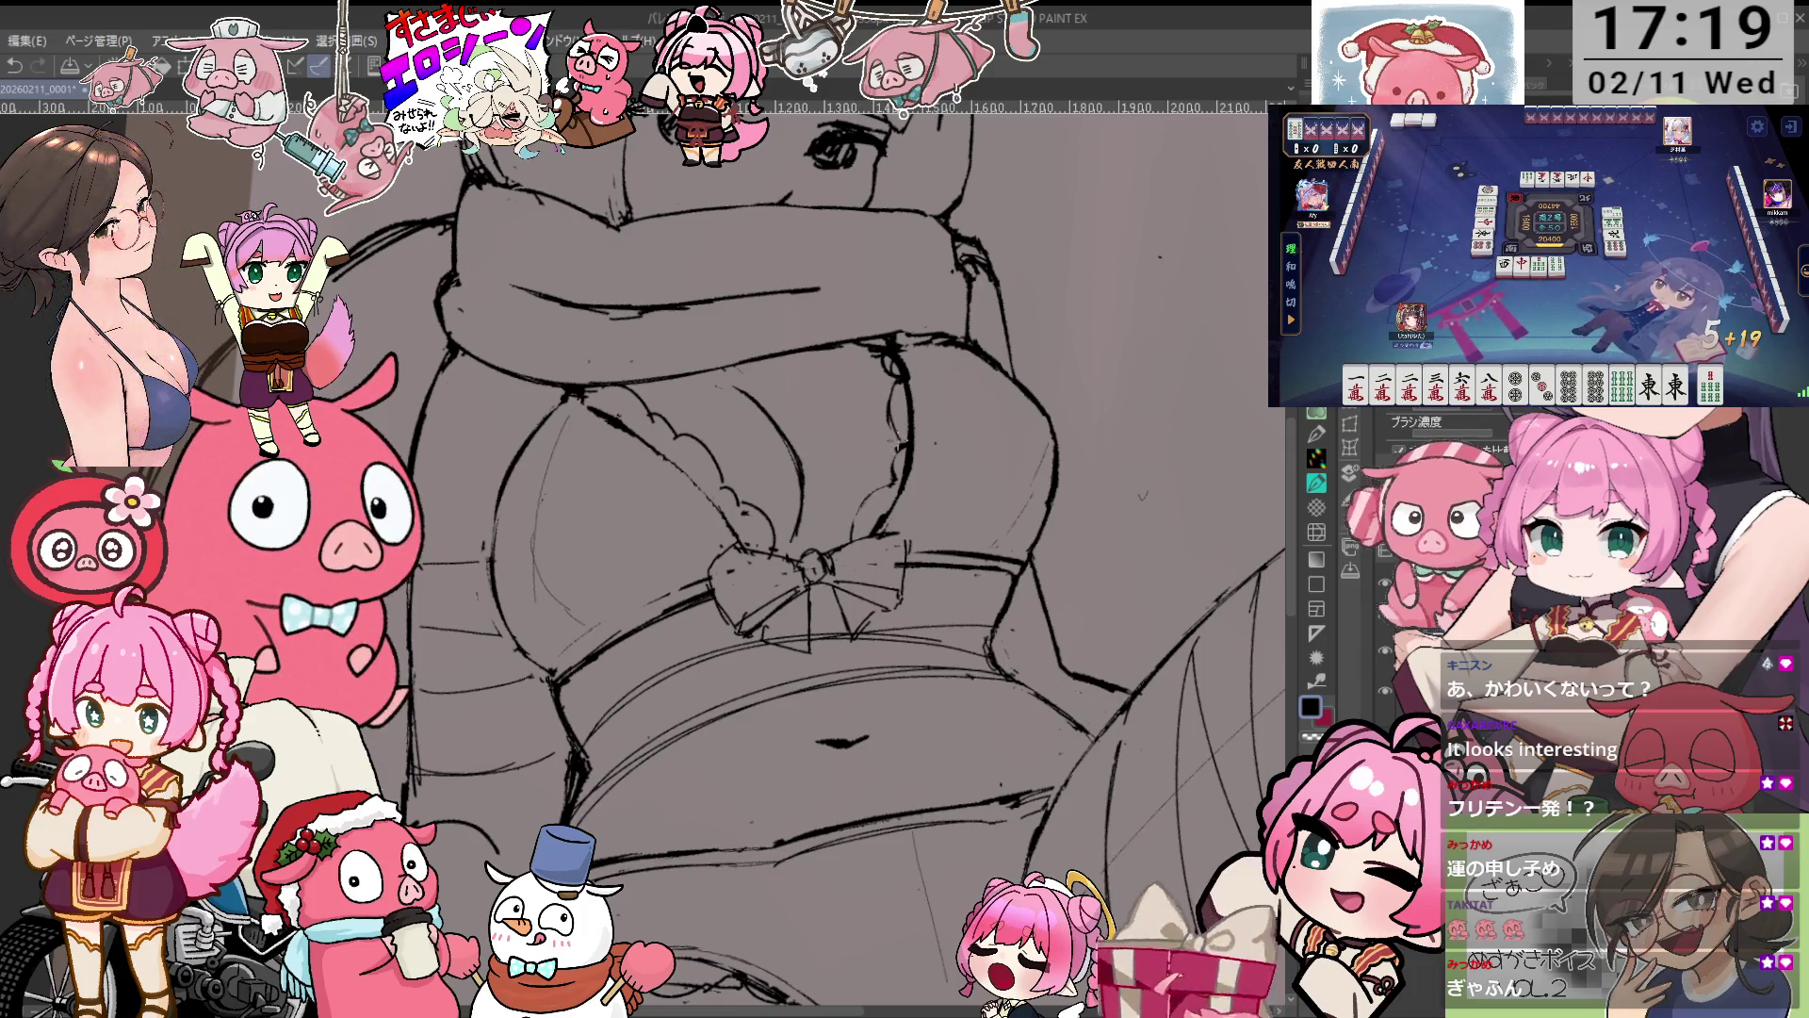
{"action": "key", "text": "p"}
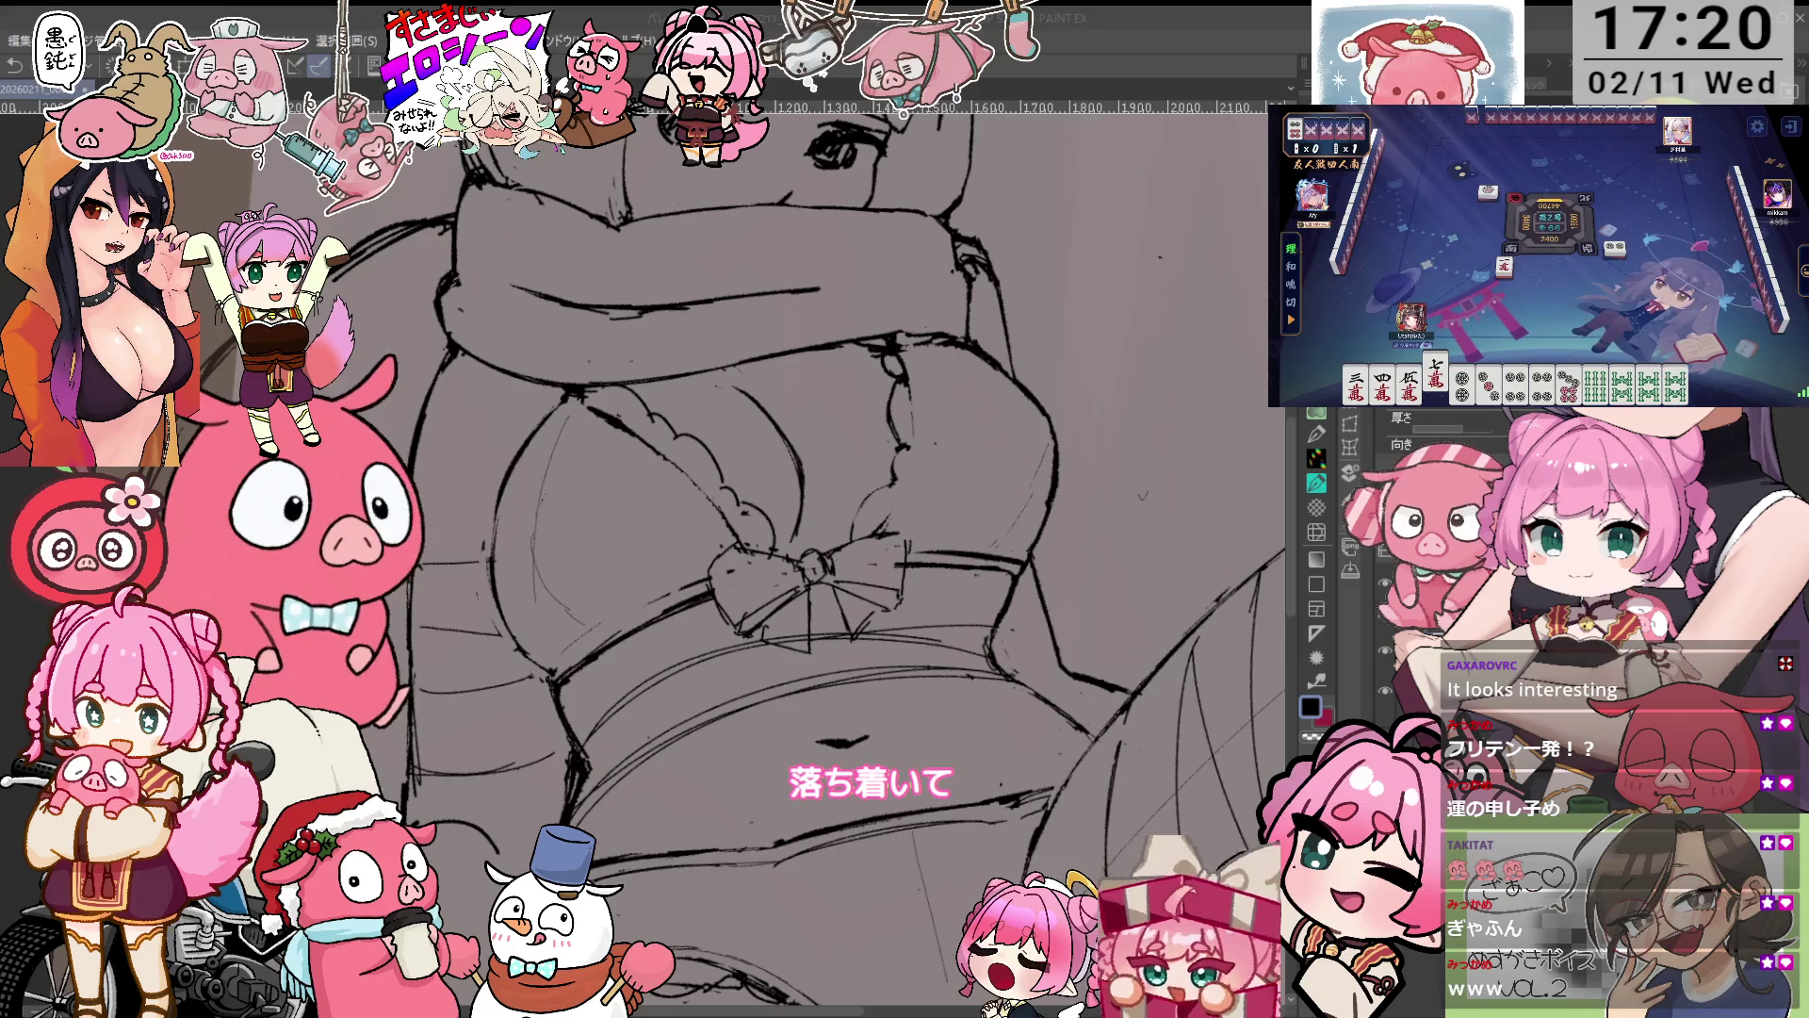
Zoom out and rotate the view to see the entire scarf-wrapped figure.
{"action": "key", "text": "ctrl+minus"}
{"action": "key", "text": "minus"}
{"action": "key", "text": "minus"}
{"action": "key", "text": "minus"}
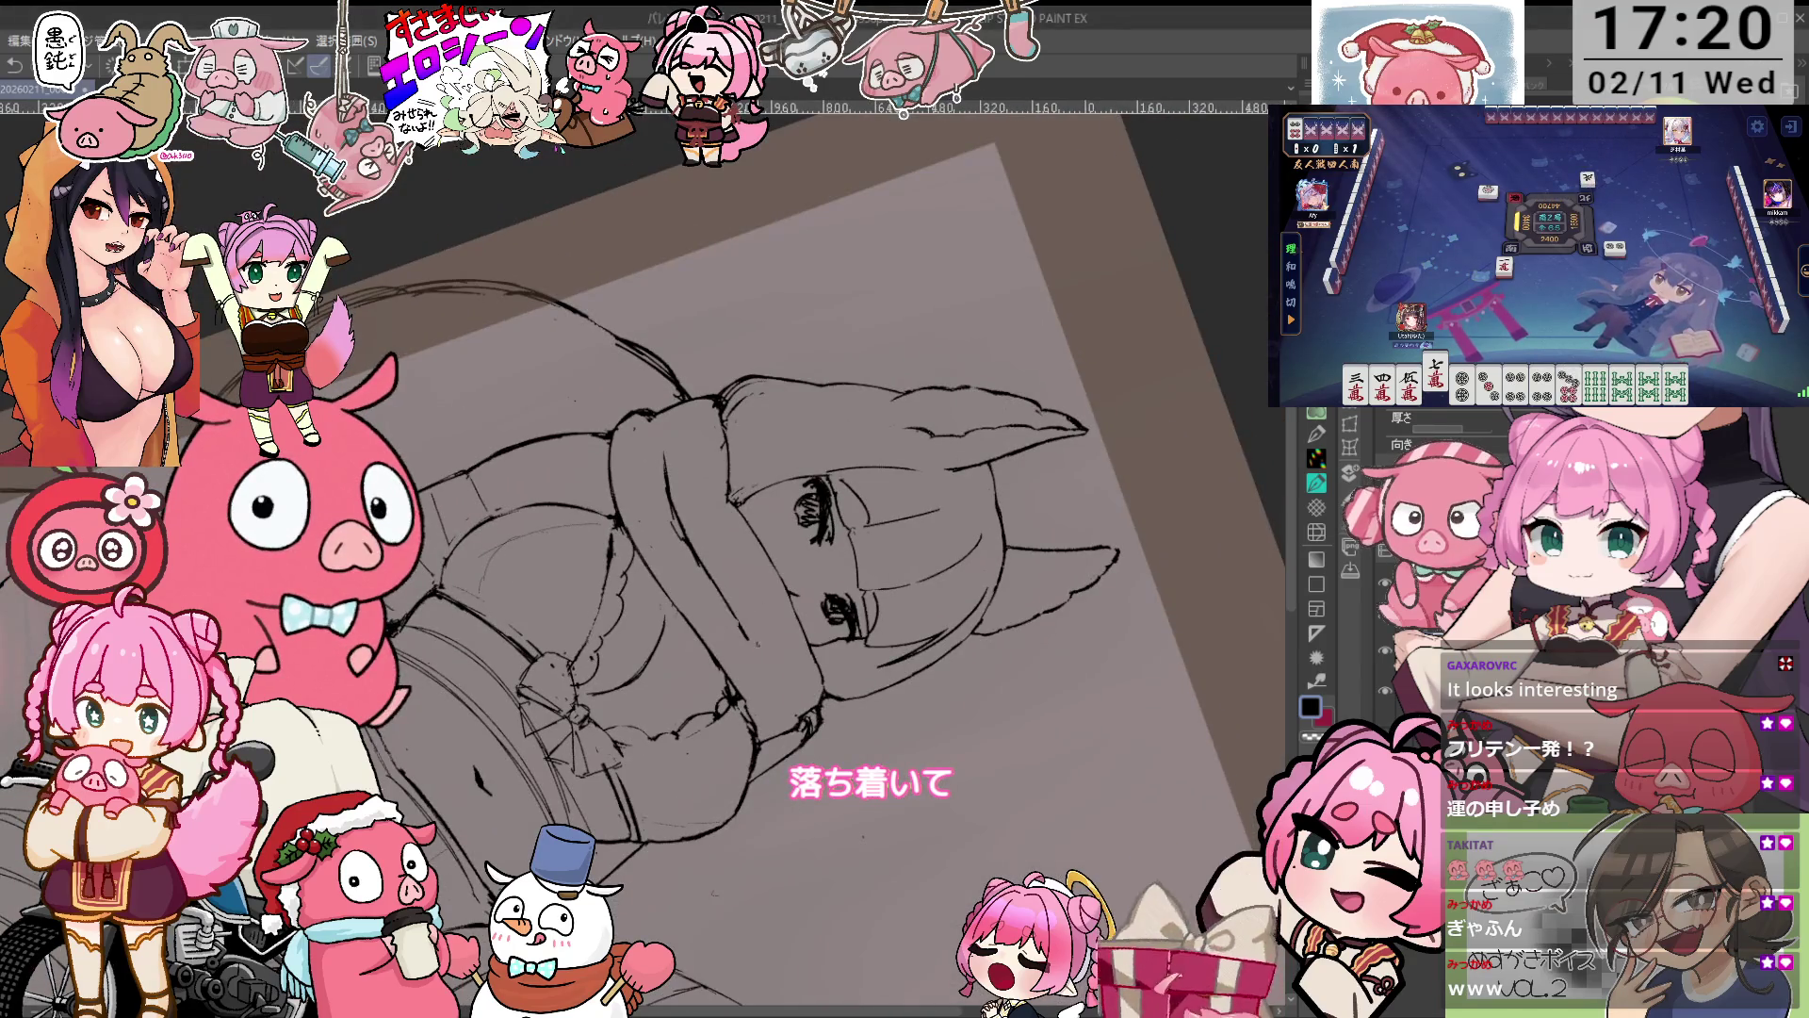
{"action": "key", "text": "asciicircum"}
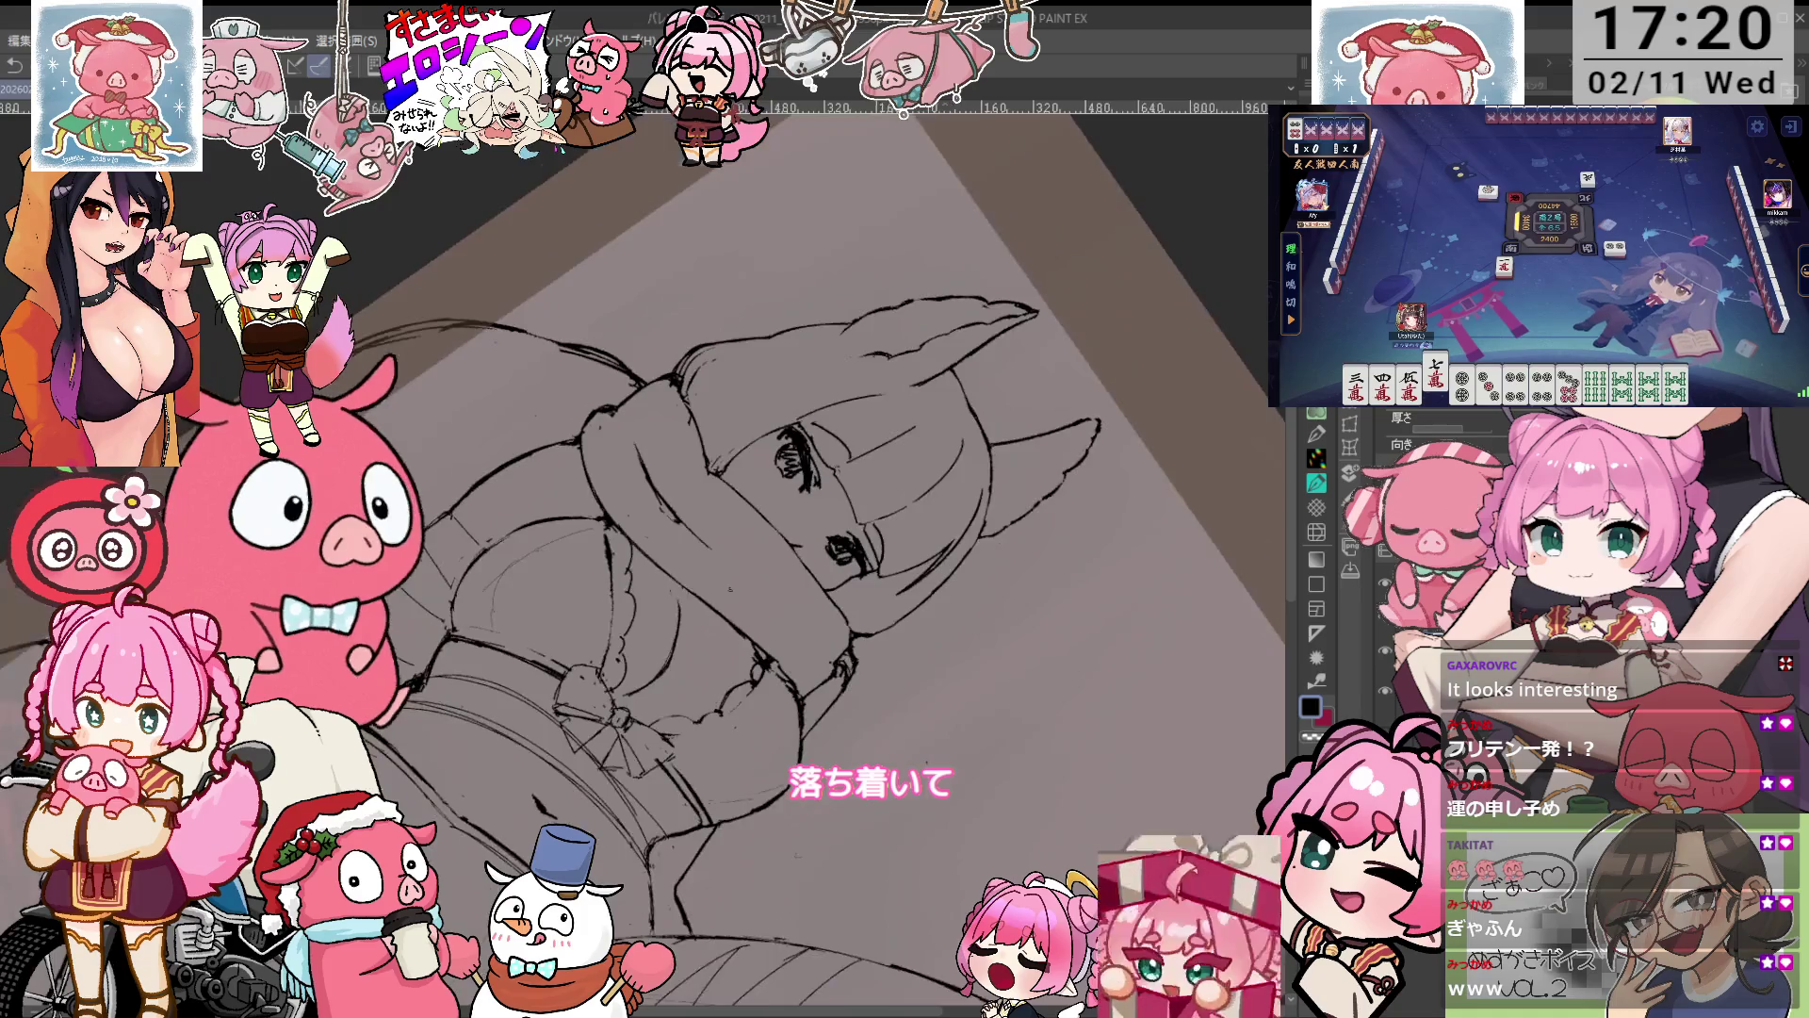
{"action": "key", "text": "minus"}
{"action": "key", "text": "minus"}
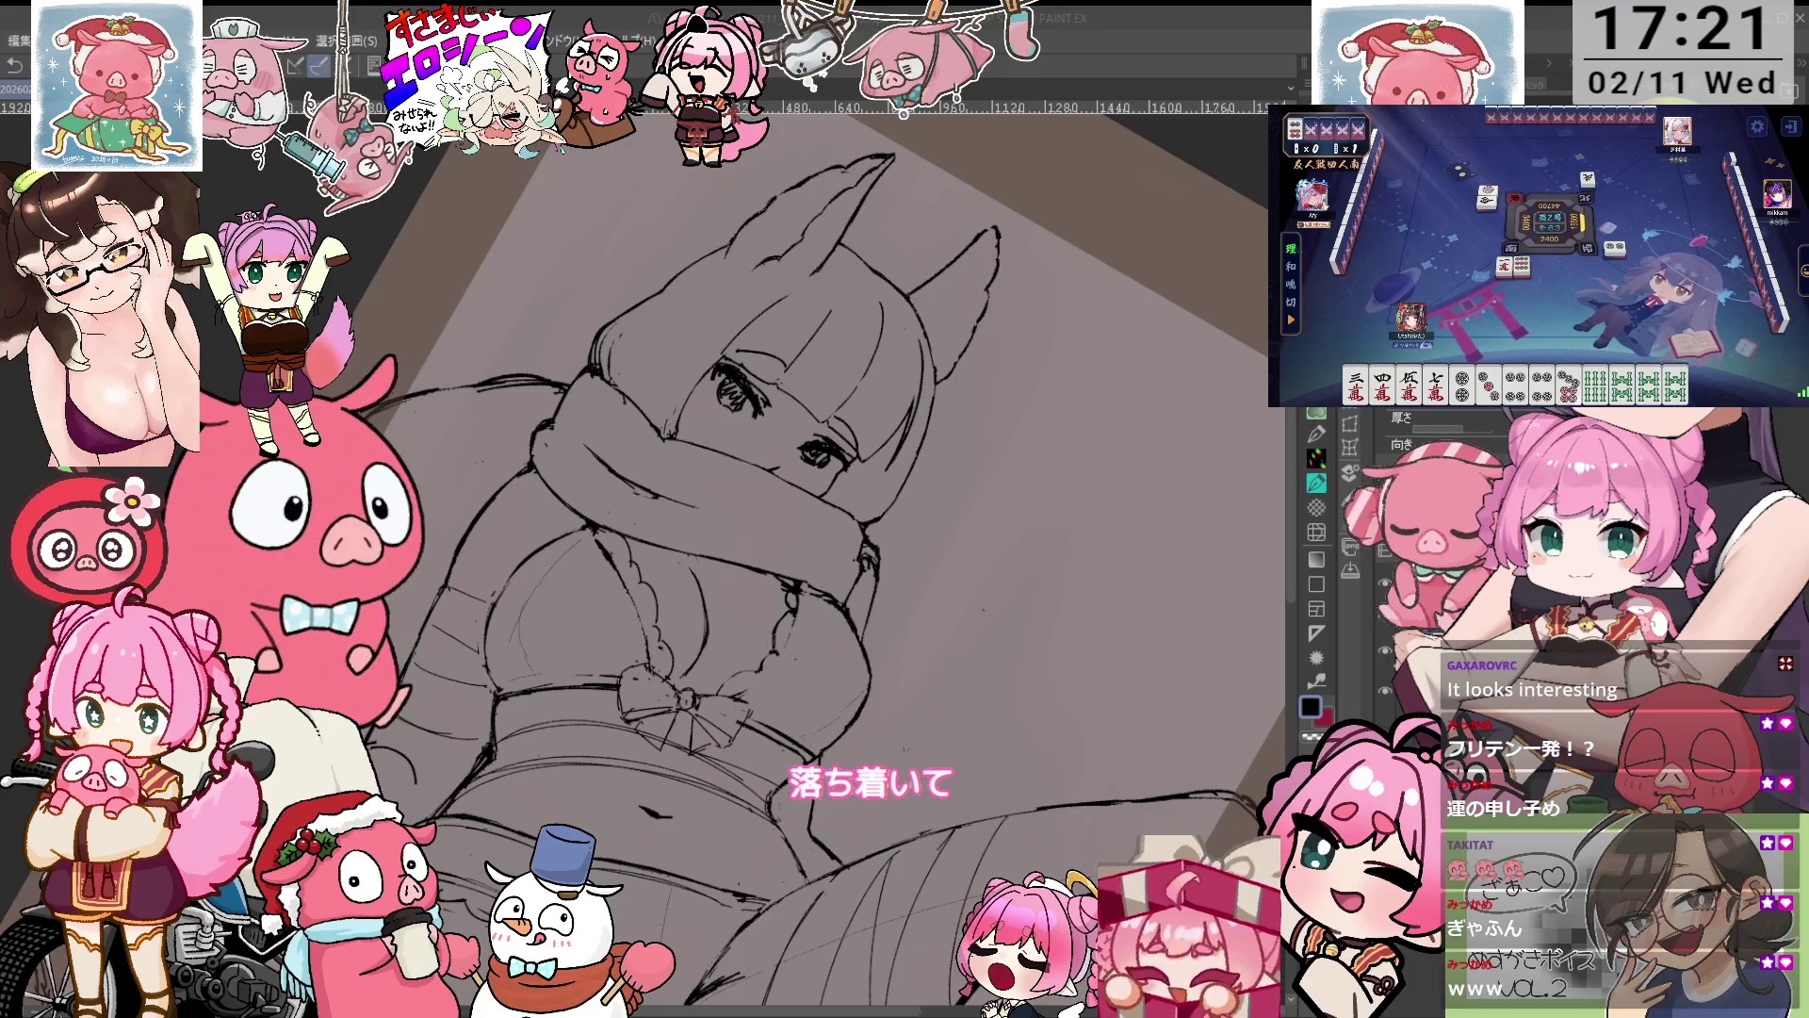
{"action": "scroll", "coordinate": [933, 449], "scroll_direction": "up", "scroll_amount": 5}
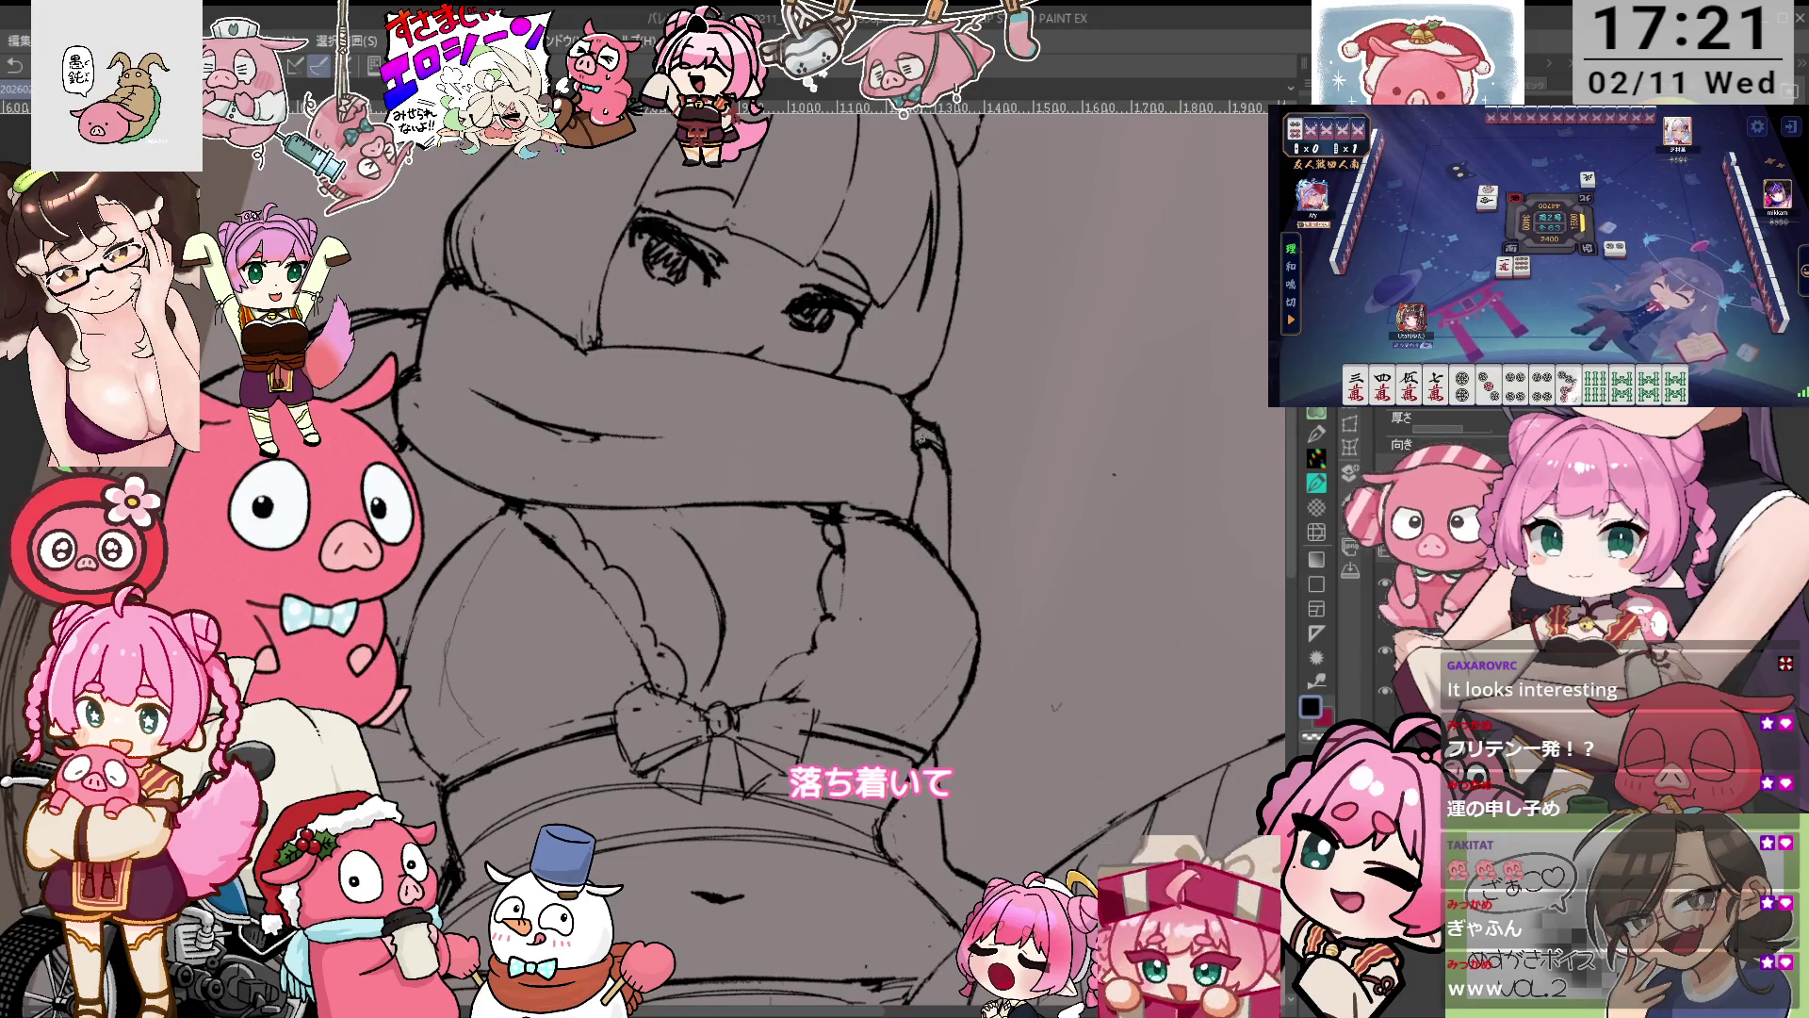
{"action": "left_click_drag", "start_coordinate": [950, 443], "coordinate": [1064, 515]}
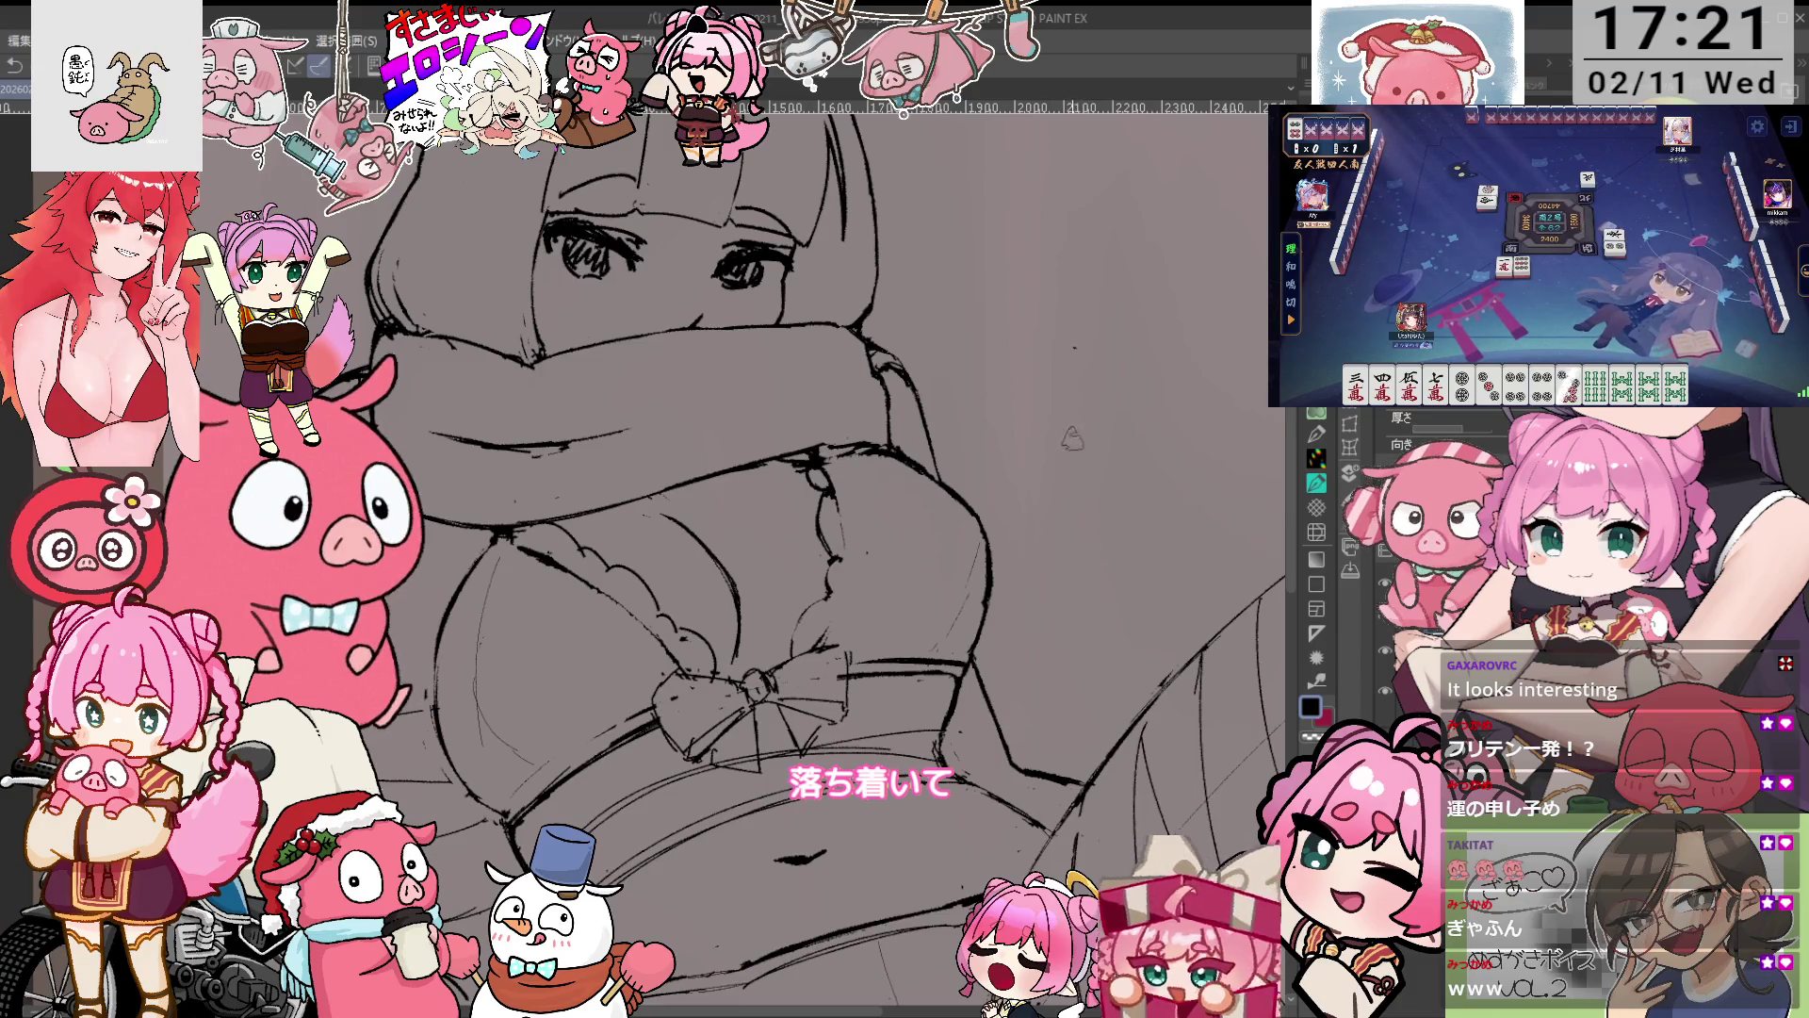
Pan the sketch into place and zoom back in on the chest and ribbon bow.
{"action": "scroll", "coordinate": [1074, 330], "scroll_direction": "up", "scroll_amount": 5}
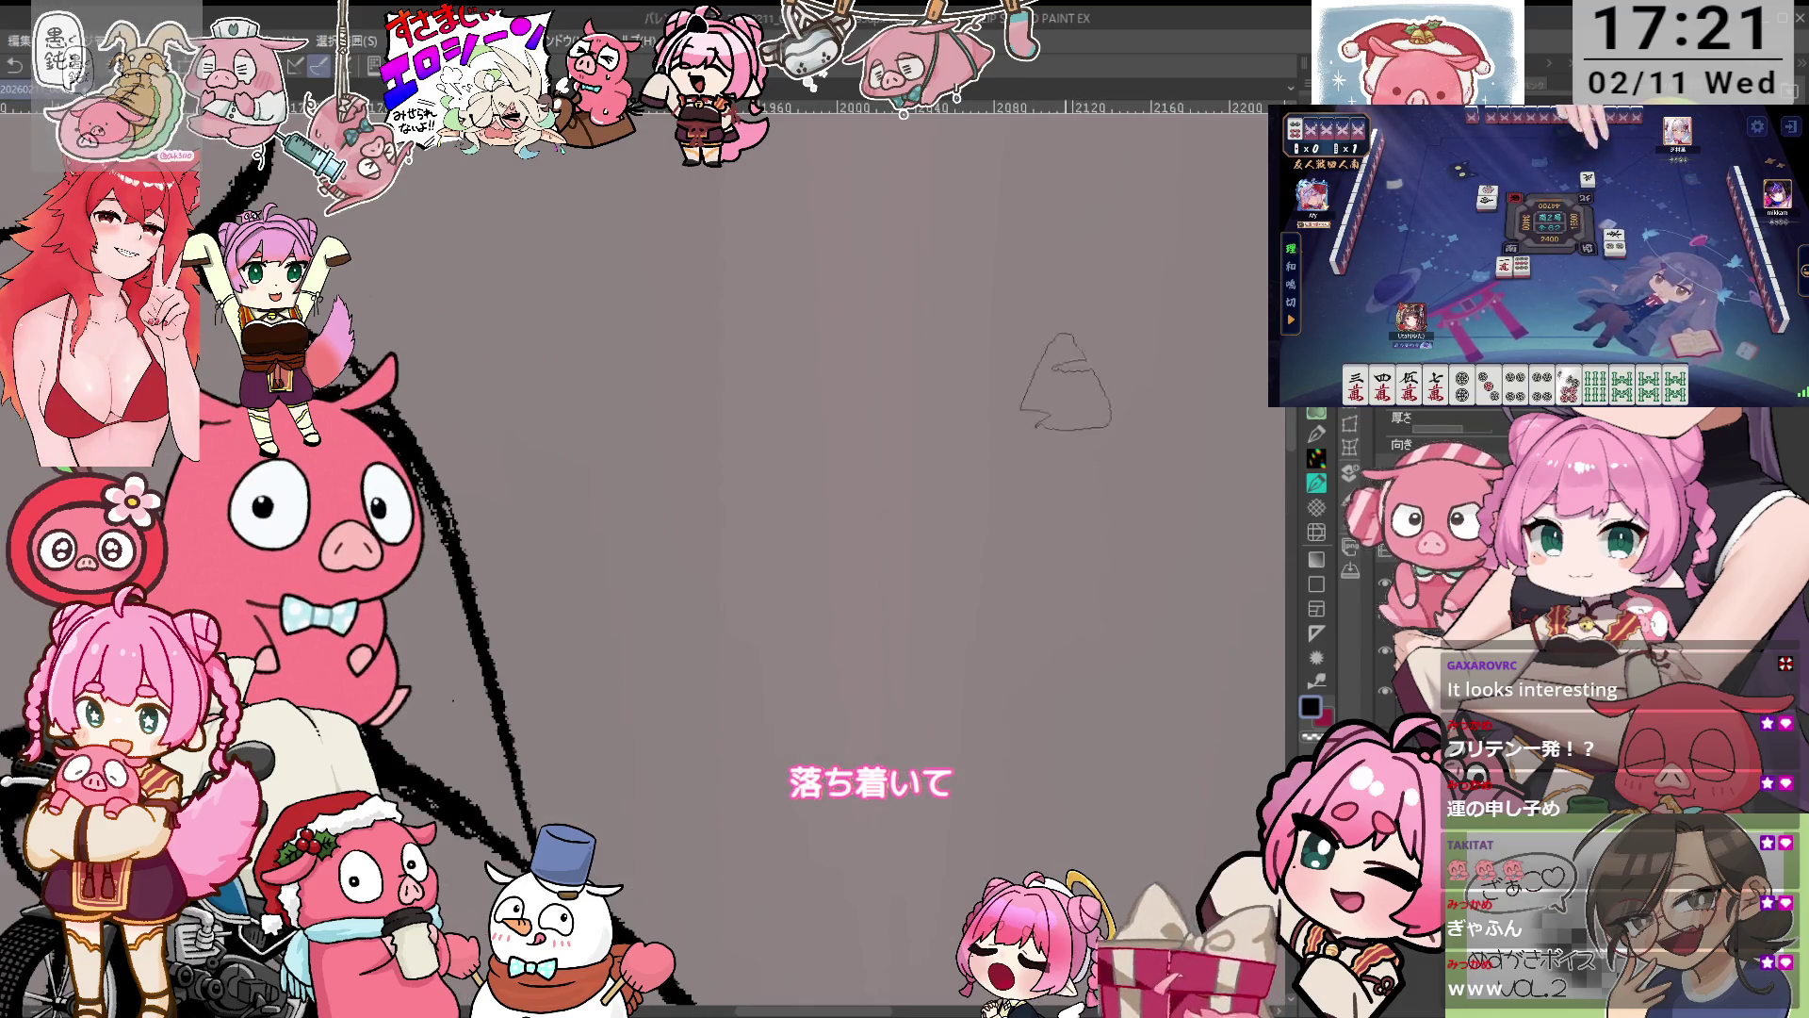
{"action": "scroll", "coordinate": [1060, 419], "scroll_direction": "down", "scroll_amount": 3}
{"action": "scroll", "coordinate": [1059, 418], "scroll_direction": "down", "scroll_amount": 2}
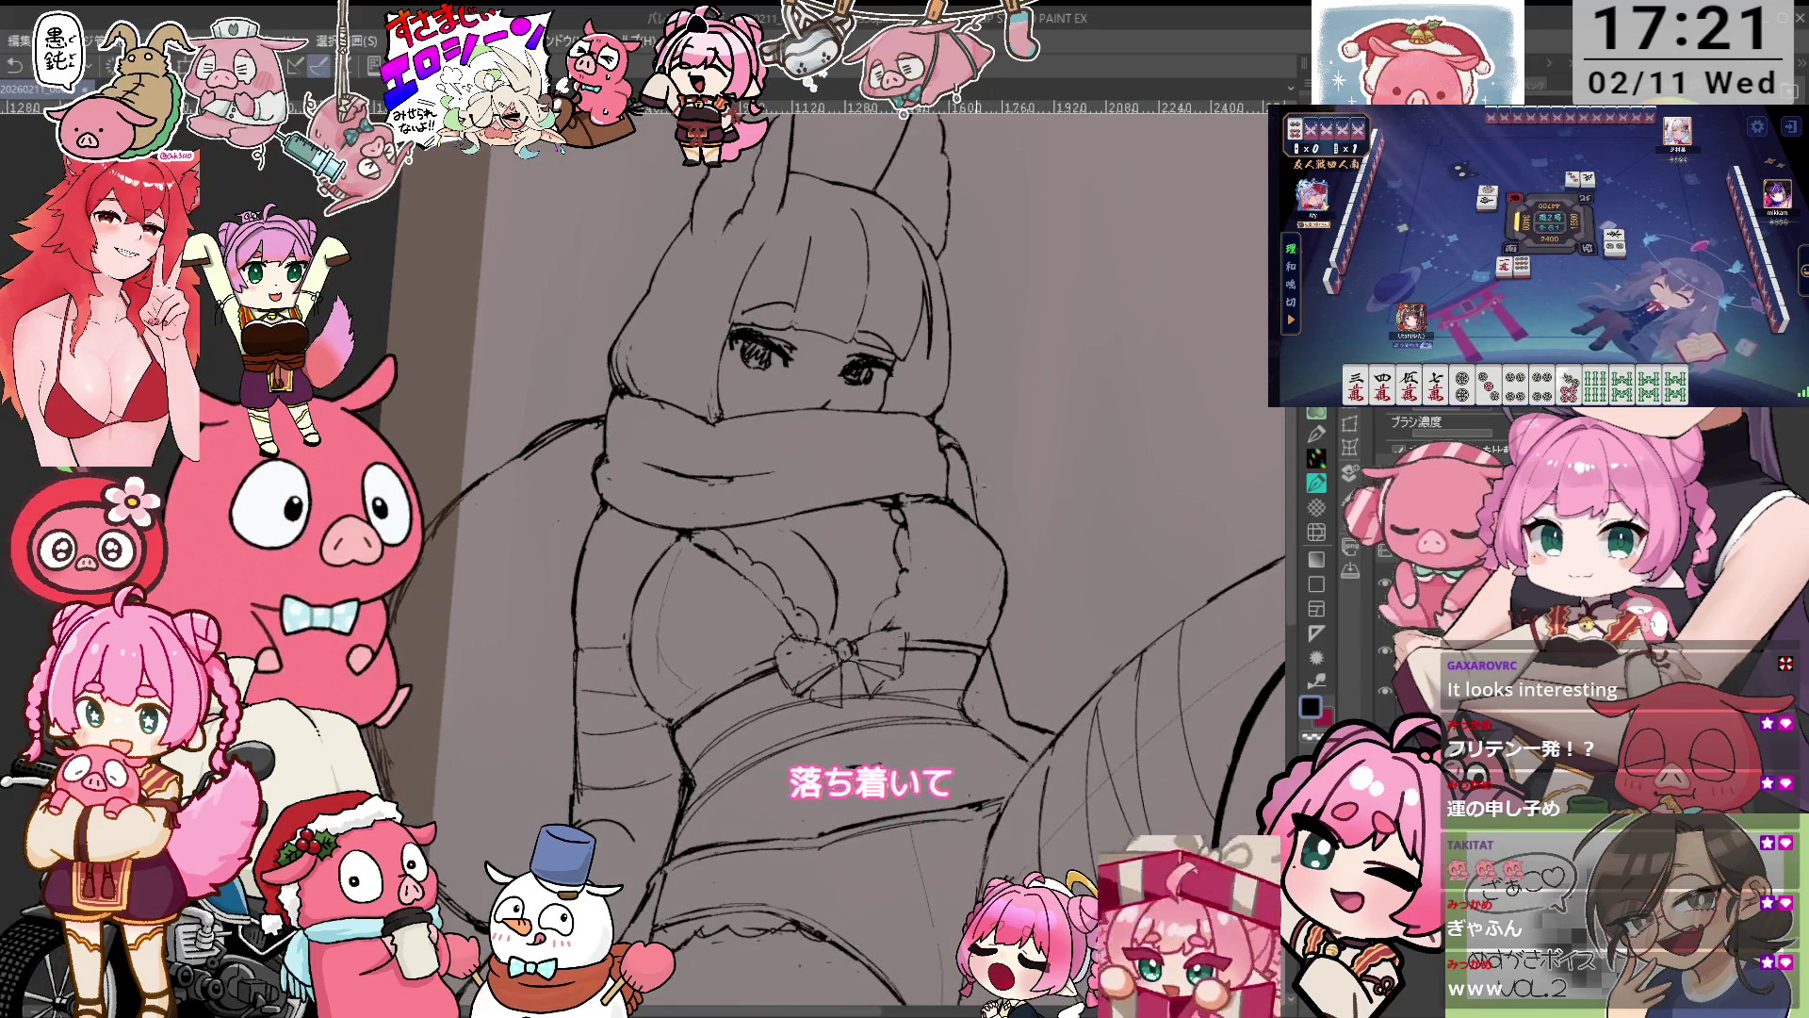
{"action": "left_click_drag", "start_coordinate": [1036, 471], "coordinate": [928, 492]}
{"action": "scroll", "coordinate": [928, 492], "scroll_direction": "up", "scroll_amount": 1}
{"action": "scroll", "coordinate": [929, 492], "scroll_direction": "up", "scroll_amount": 1}
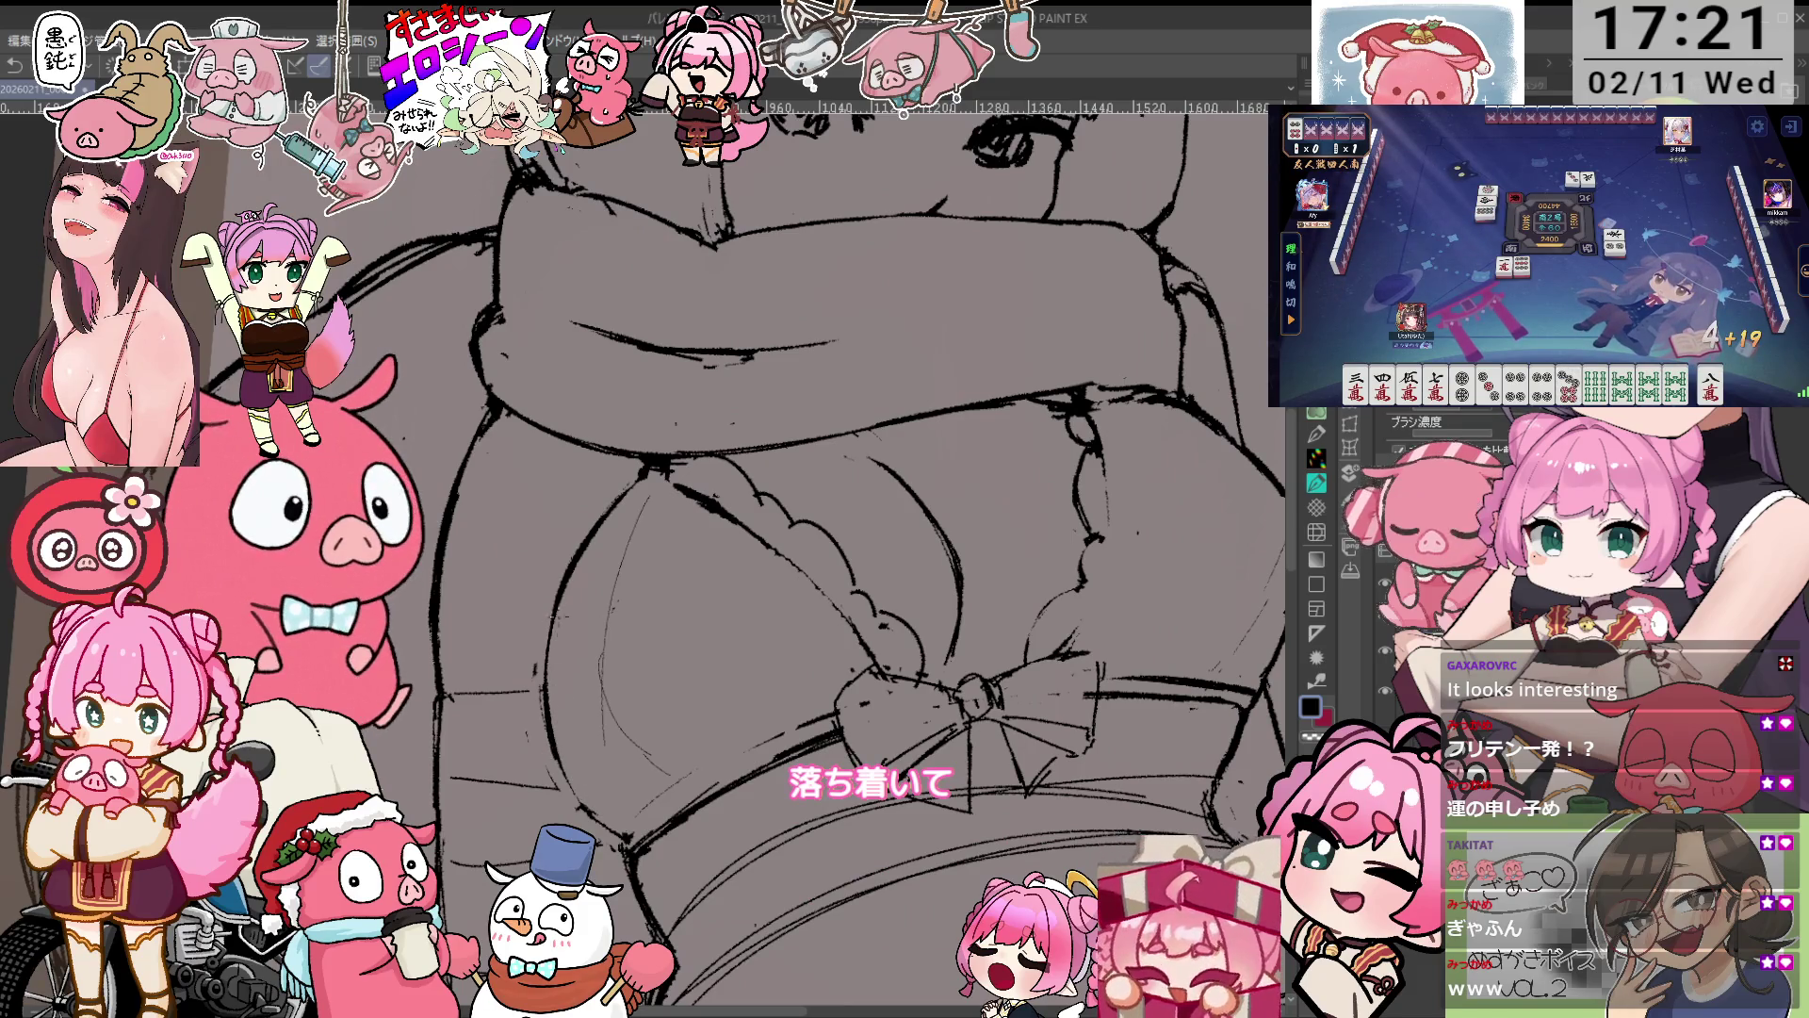
Tilt and pan the view onto the chest, then ink a bold curve along the lower right hip.
{"action": "mouse_move", "coordinate": [848, 659]}
{"action": "left_mouse_down"}
{"action": "mouse_move", "coordinate": [896, 603]}
{"action": "mouse_move", "coordinate": [867, 527]}
{"action": "left_mouse_up"}
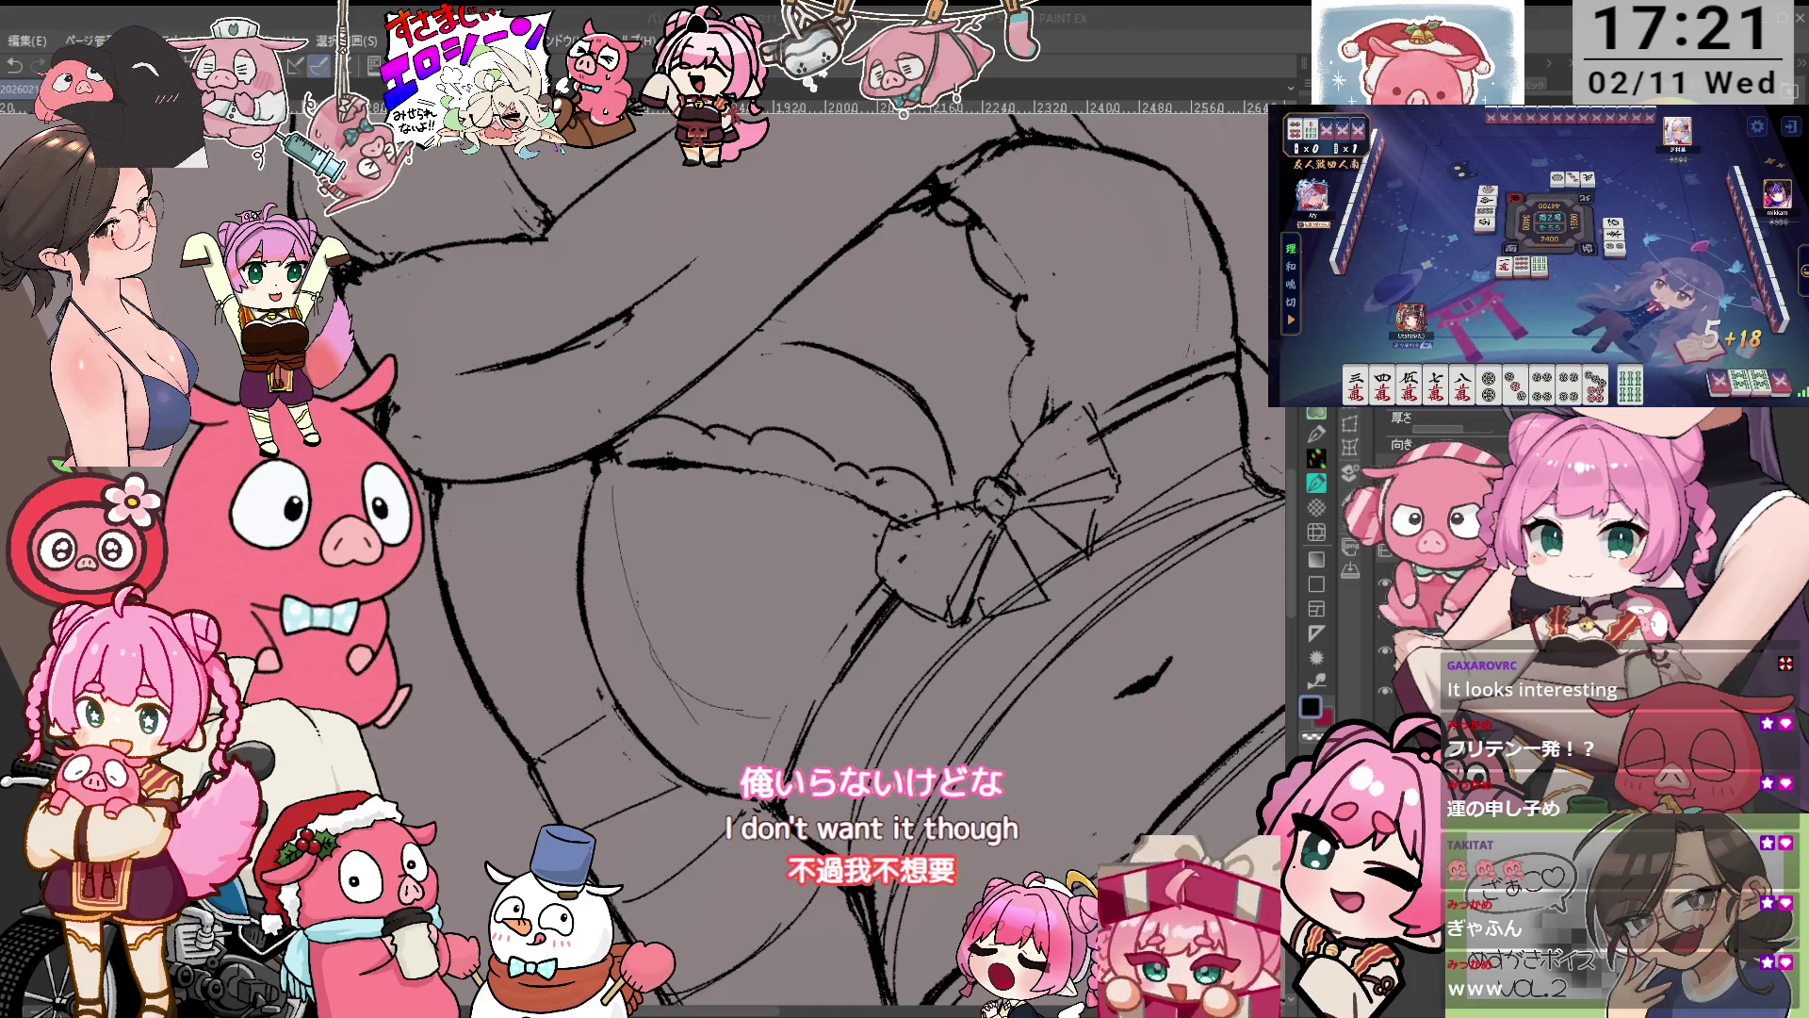
{"action": "left_click_drag", "start_coordinate": [1283, 710], "coordinate": [1118, 837]}
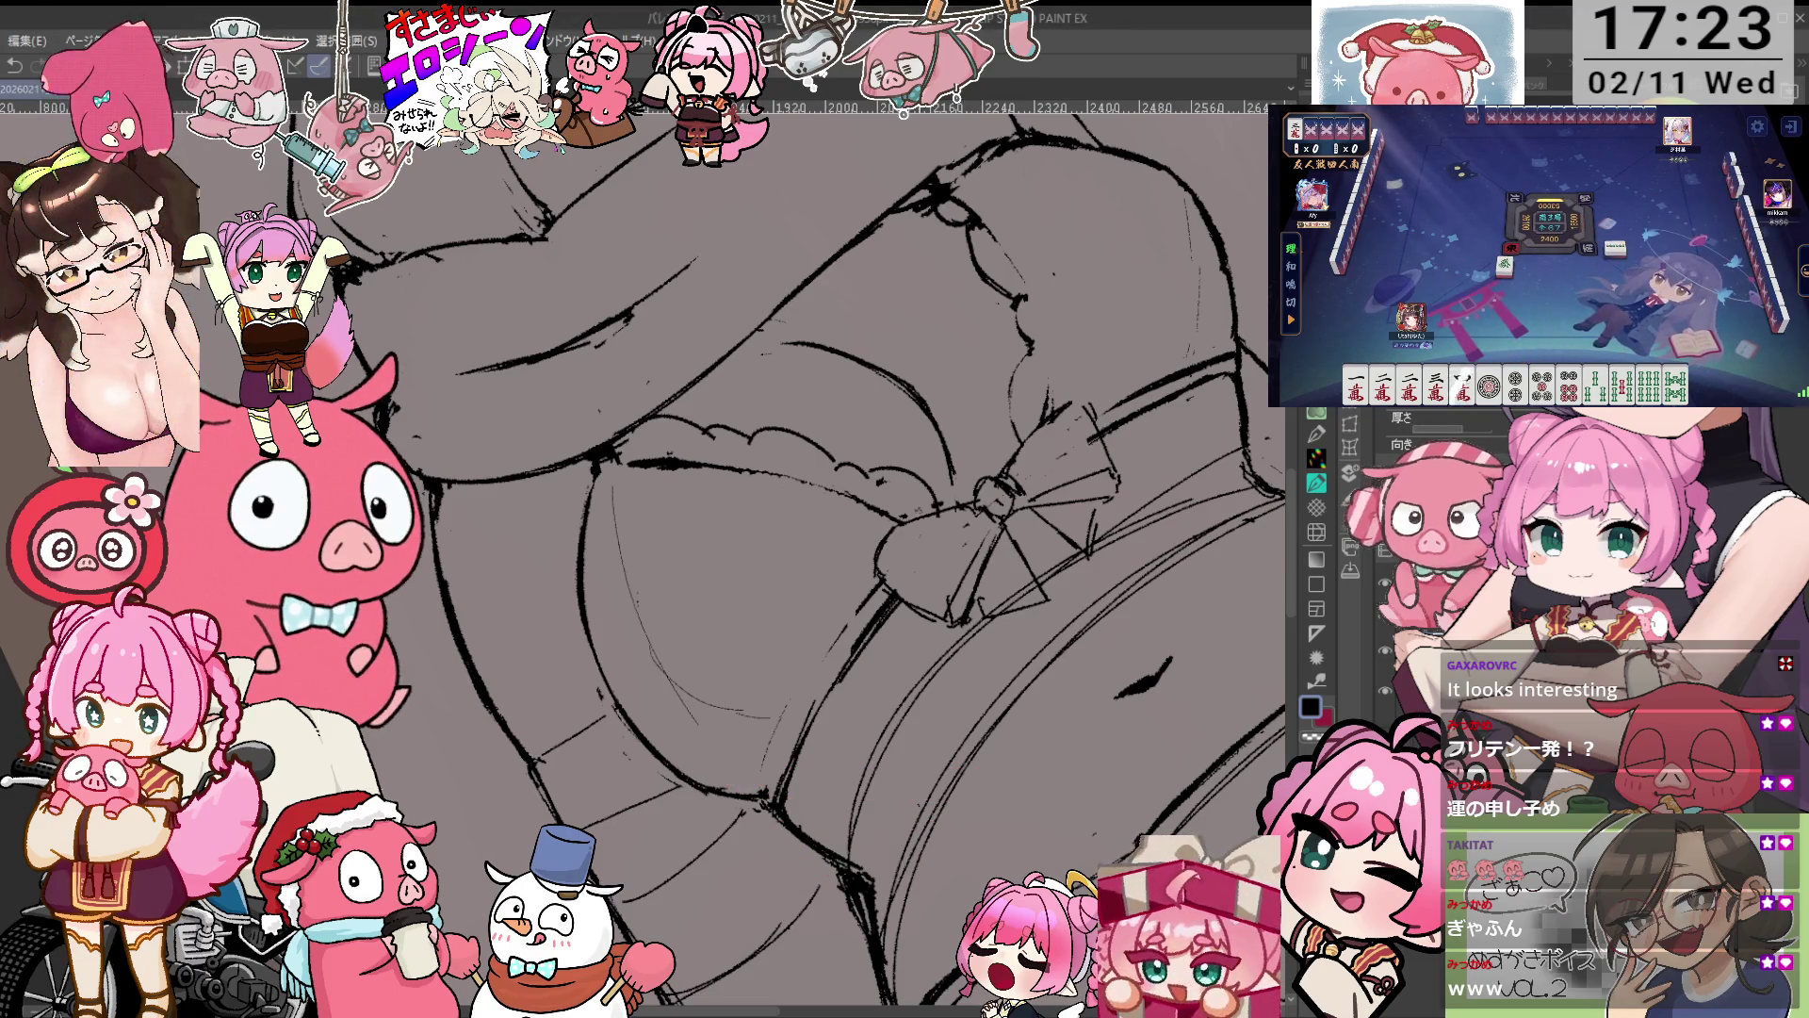
Tilt the view, zoom onto the bow, and erase the stray bit of its knot.
{"action": "key", "text": "-"}
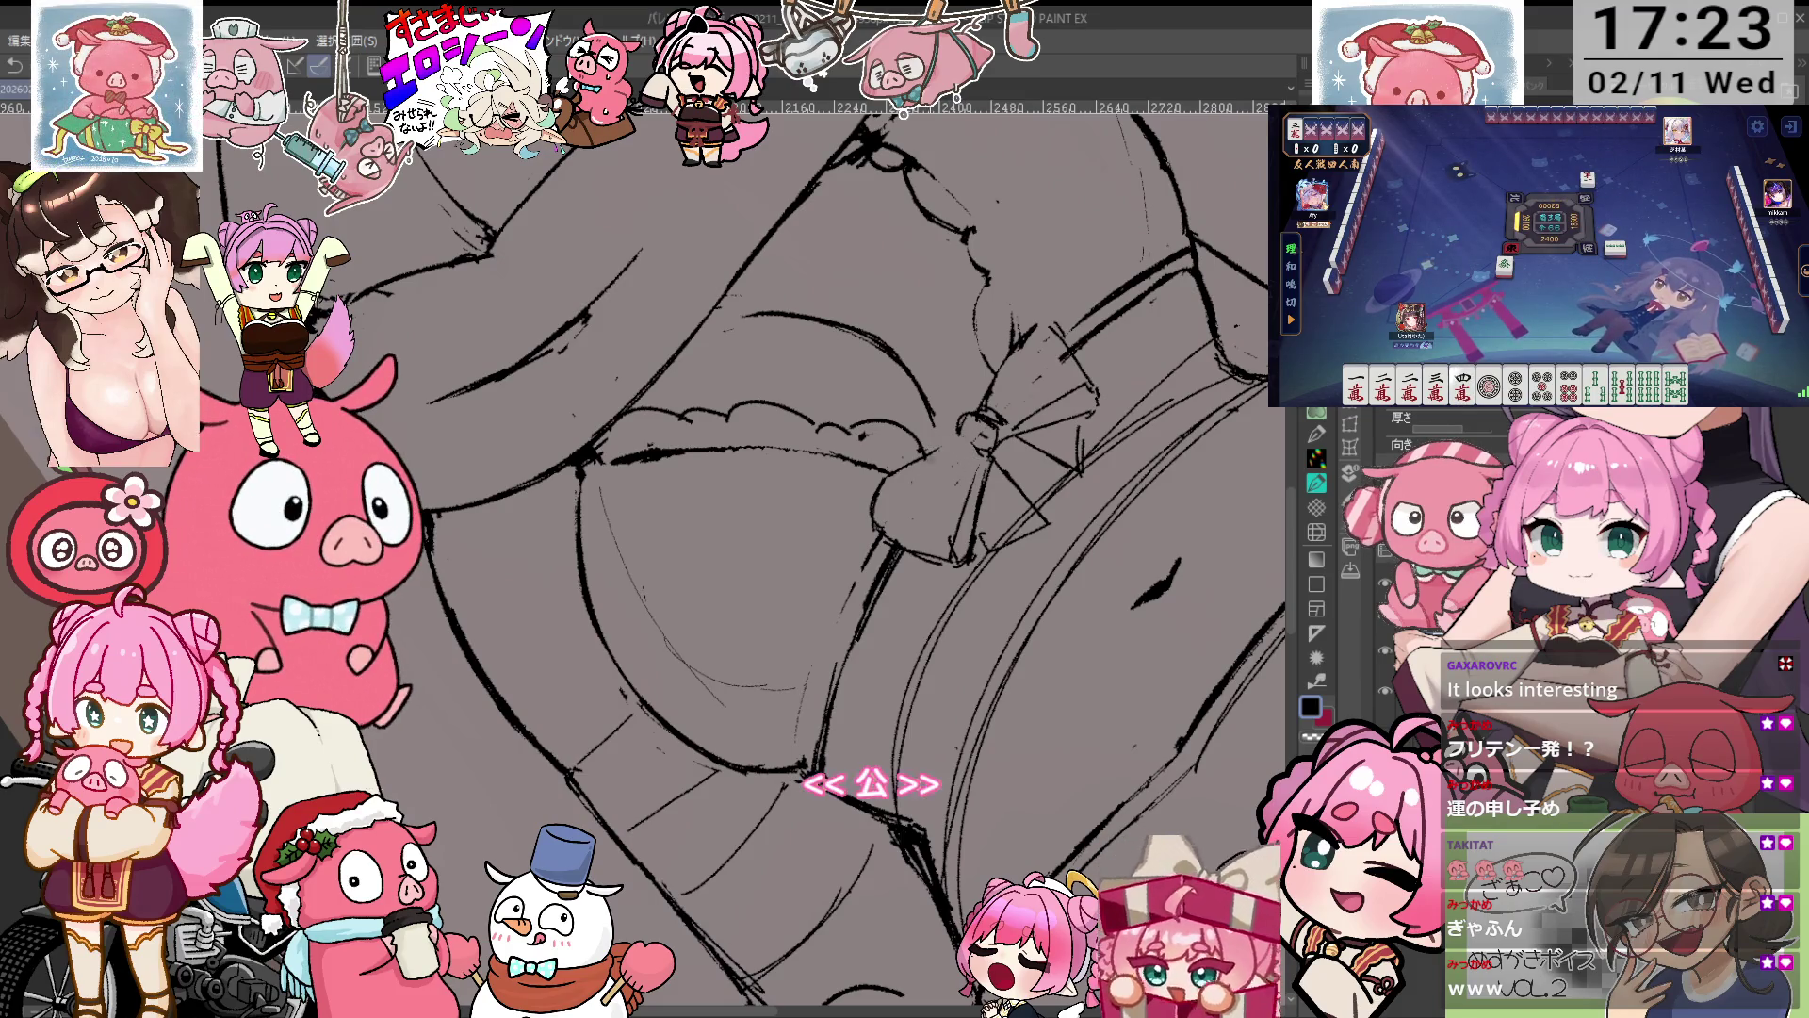
{"action": "key", "text": "p"}
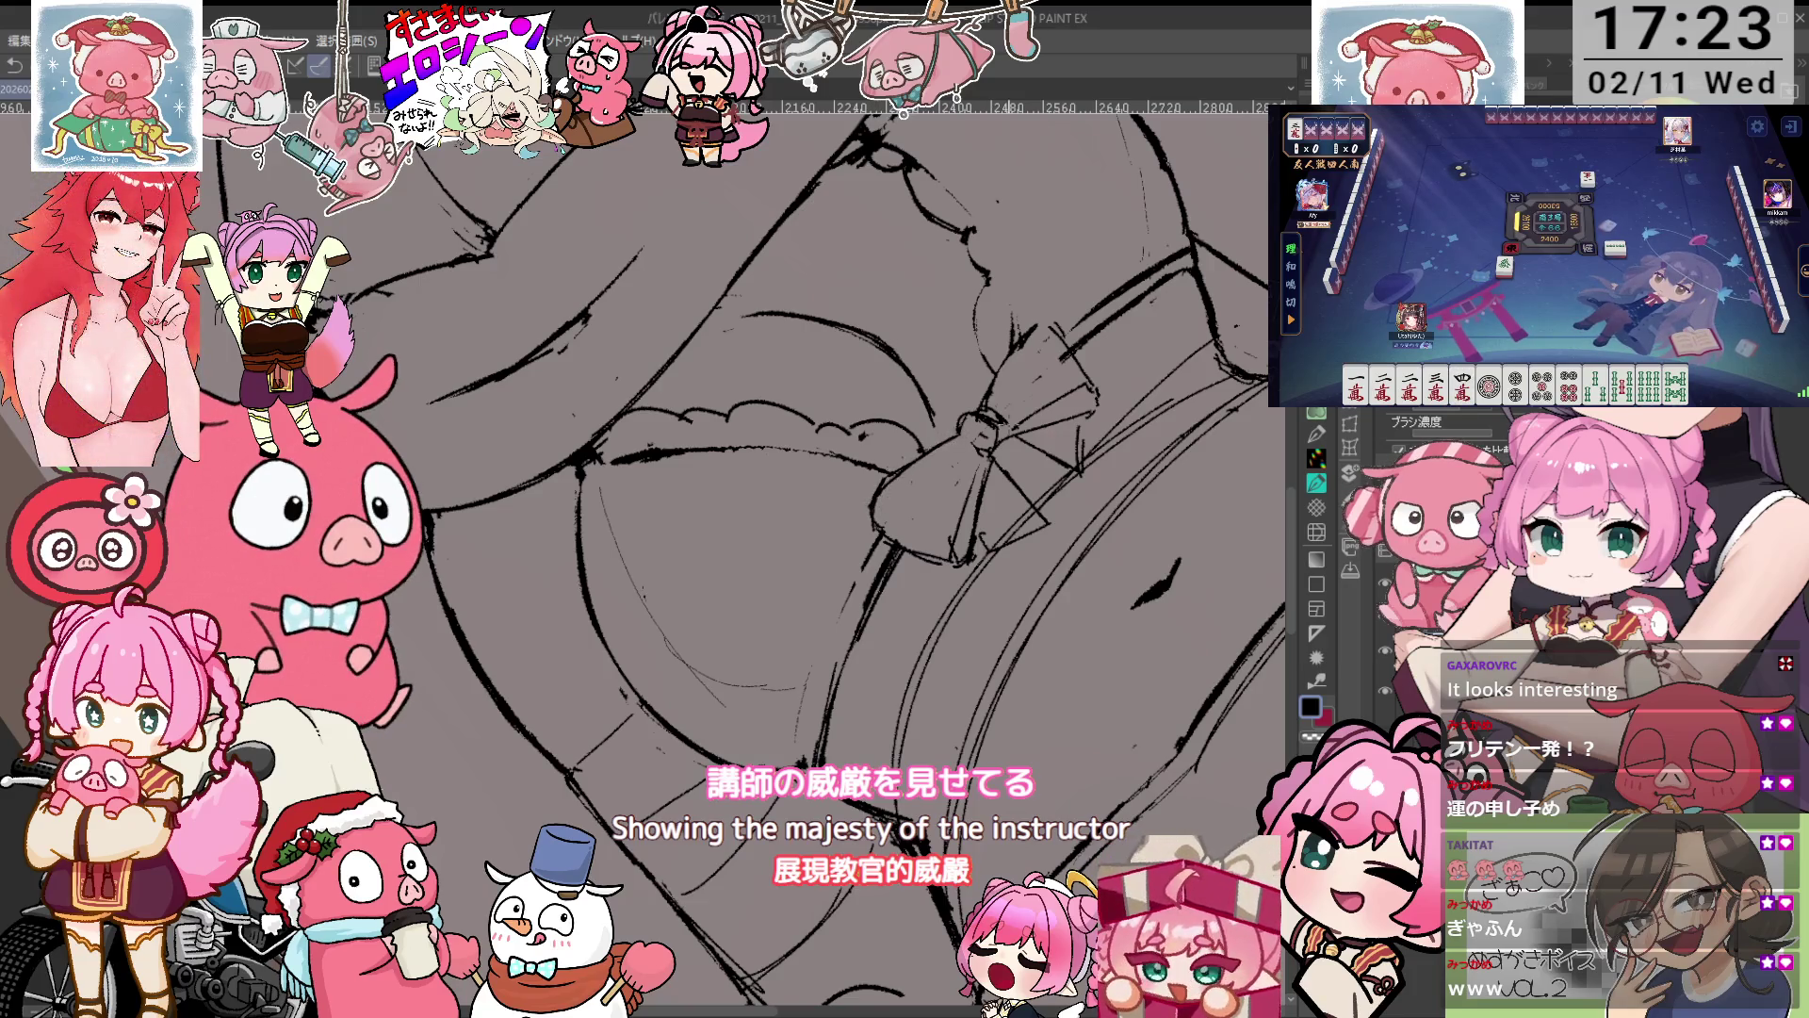
{"action": "scroll", "coordinate": [1066, 590], "scroll_direction": "up", "scroll_amount": 3}
{"action": "scroll", "coordinate": [1065, 590], "scroll_direction": "up", "scroll_amount": 2}
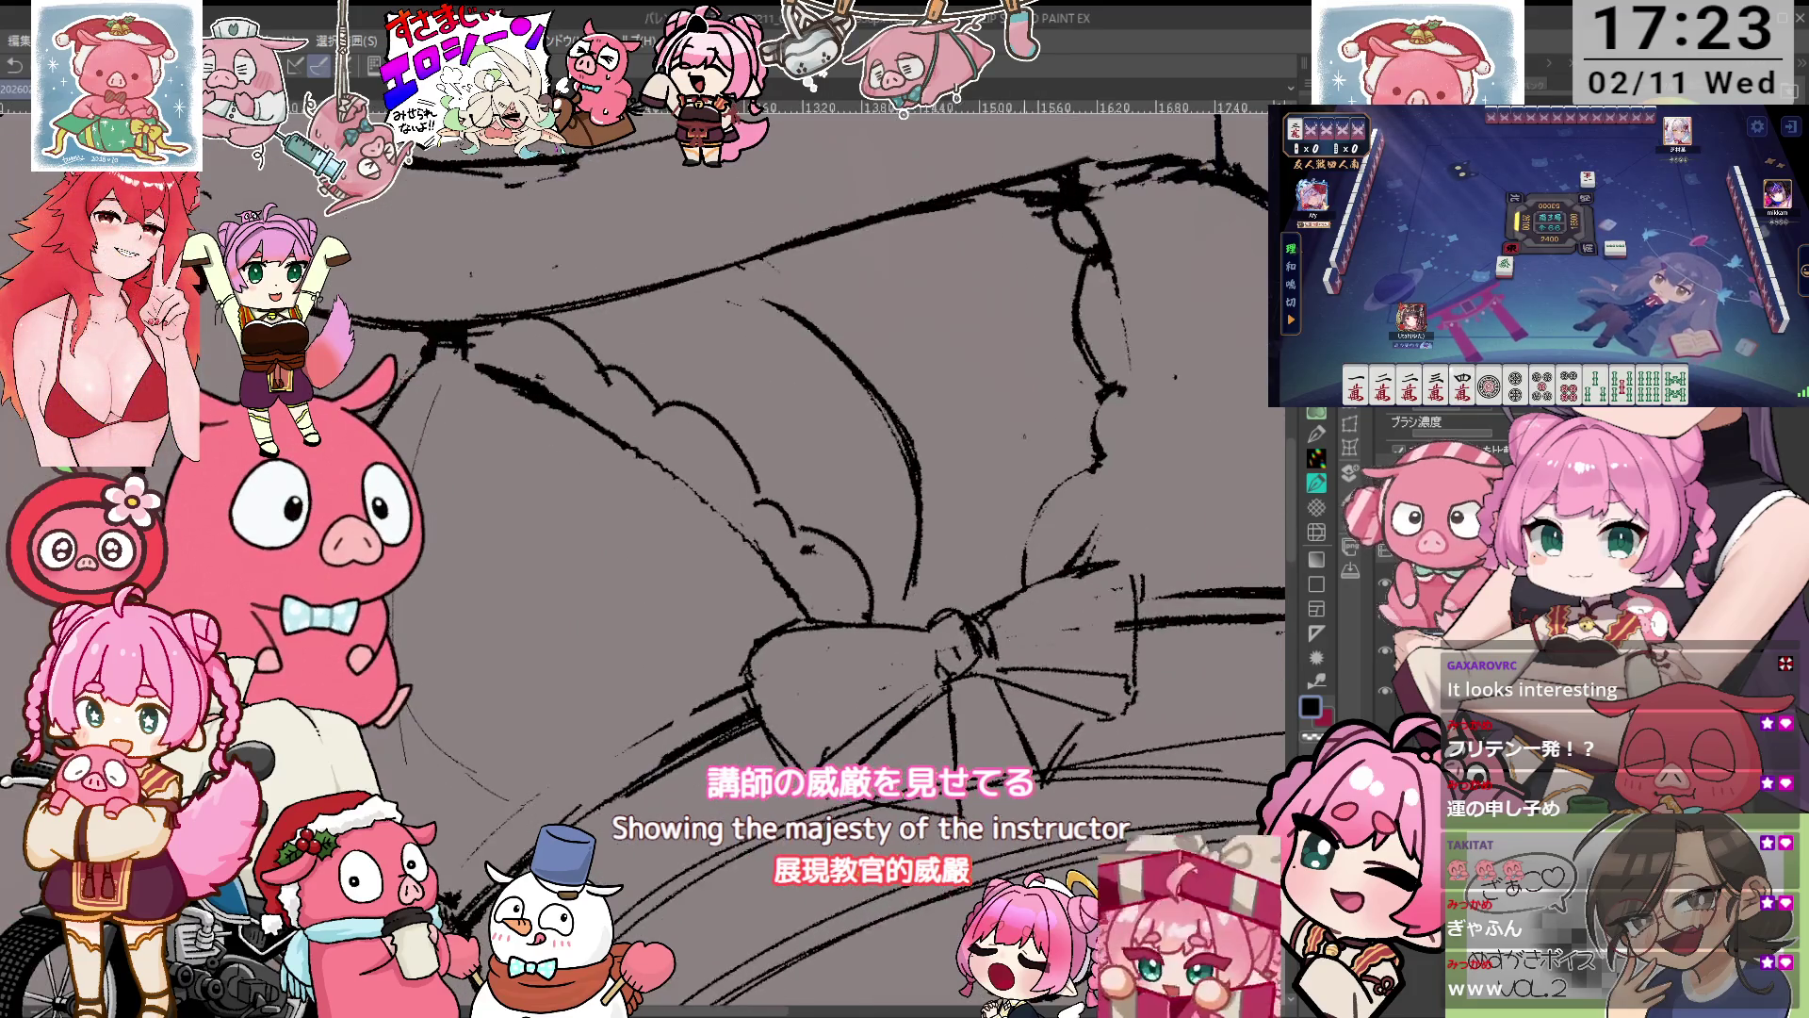
{"action": "key", "text": "e"}
{"action": "left_click_drag", "start_coordinate": [952, 641], "coordinate": [961, 662]}
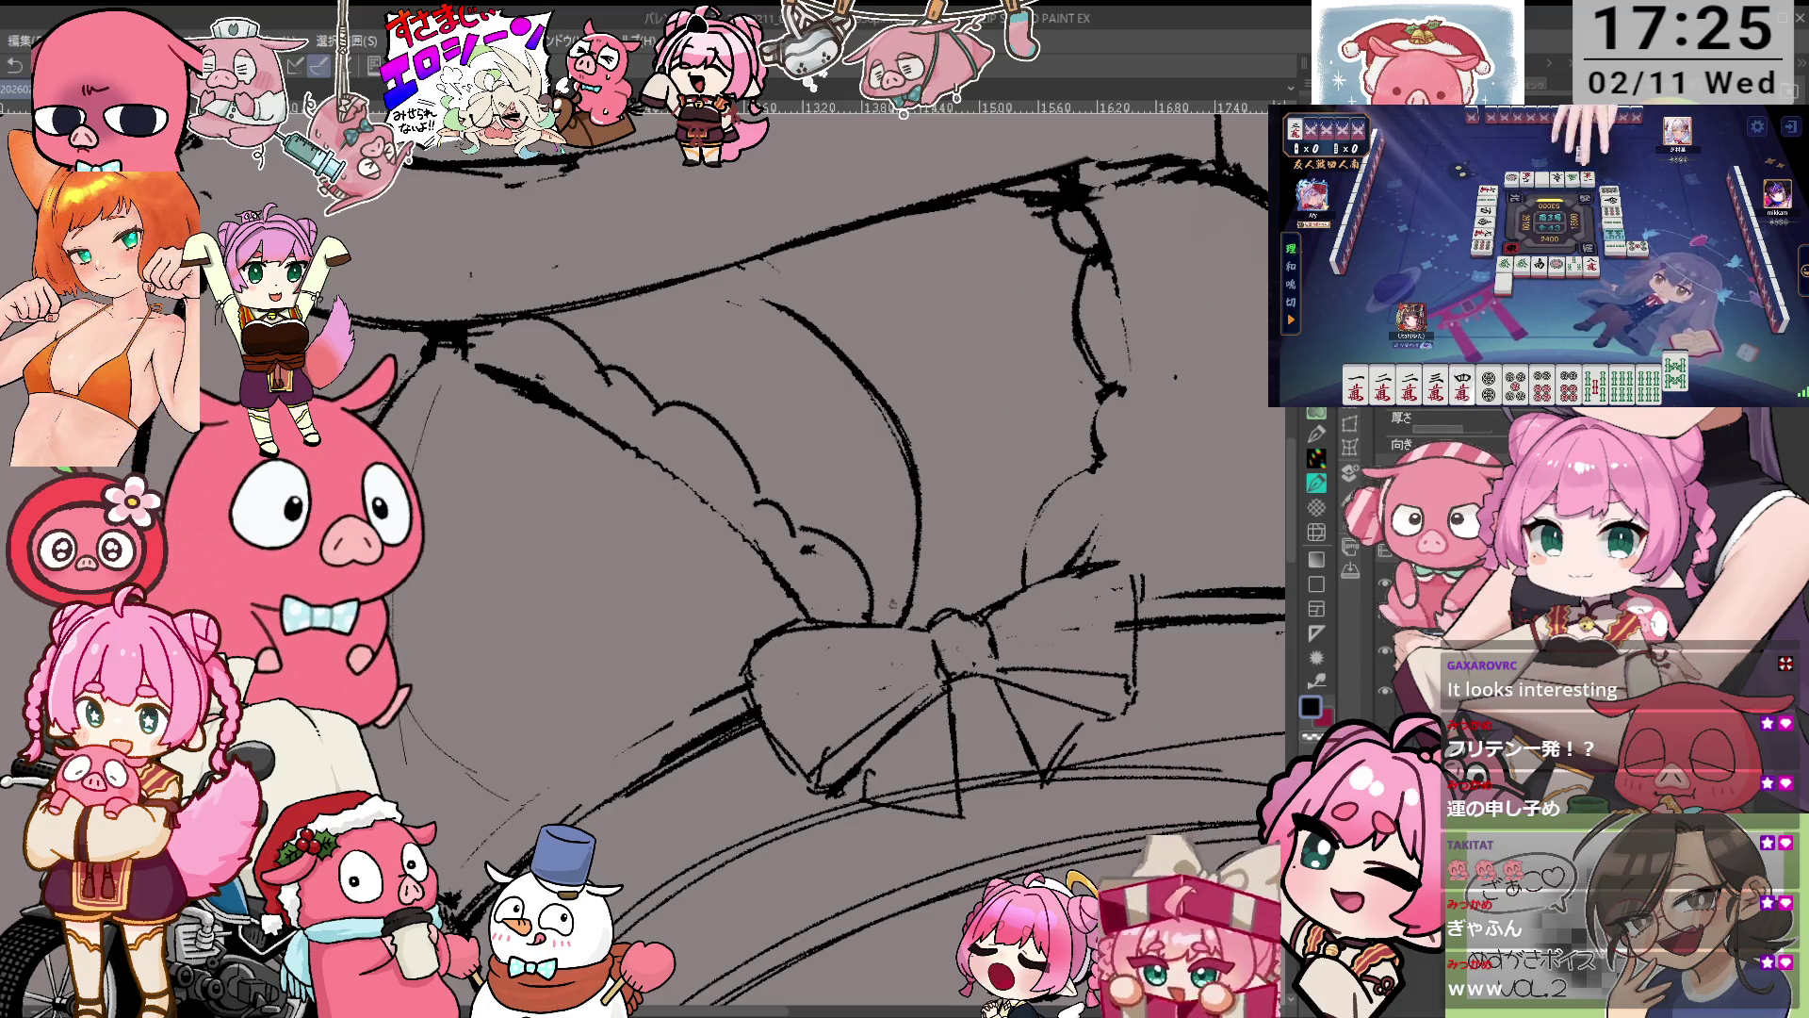
Rotate the canvas back and forth until the bow sits level for inking.
{"action": "key", "text": "minus"}
{"action": "key", "text": "minus"}
{"action": "key", "text": "minus"}
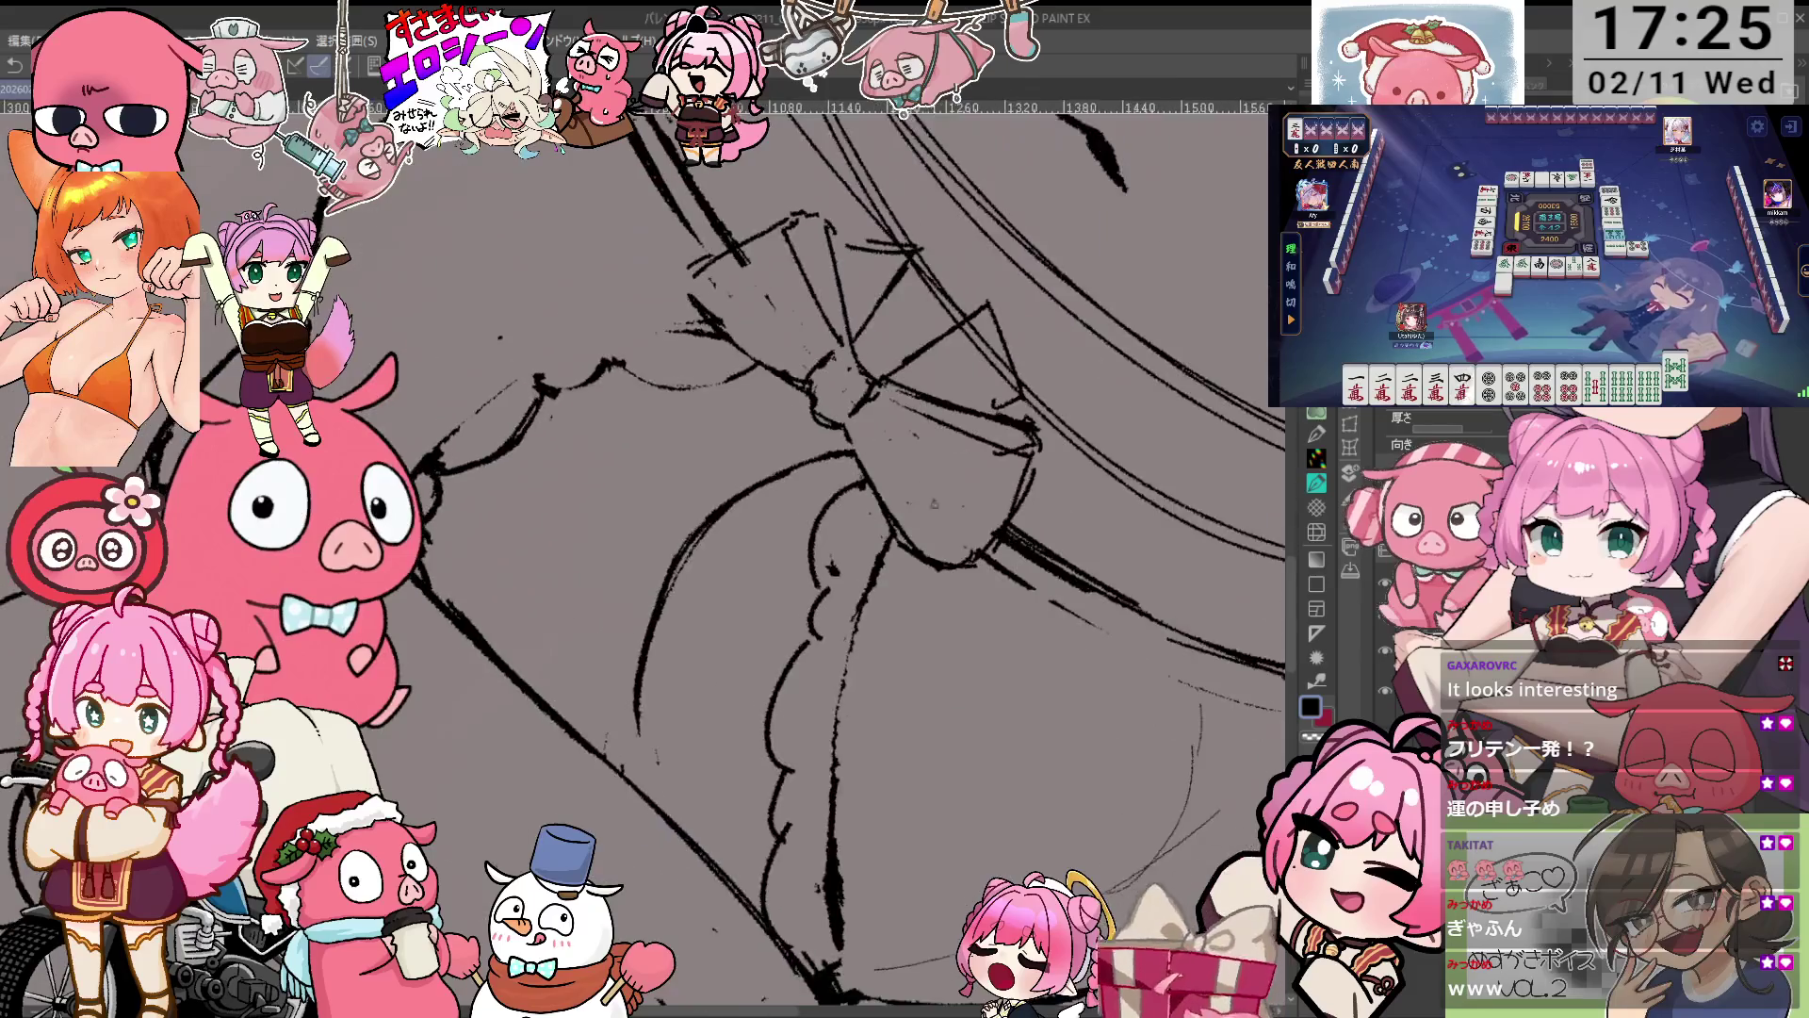
{"action": "key", "text": "minus"}
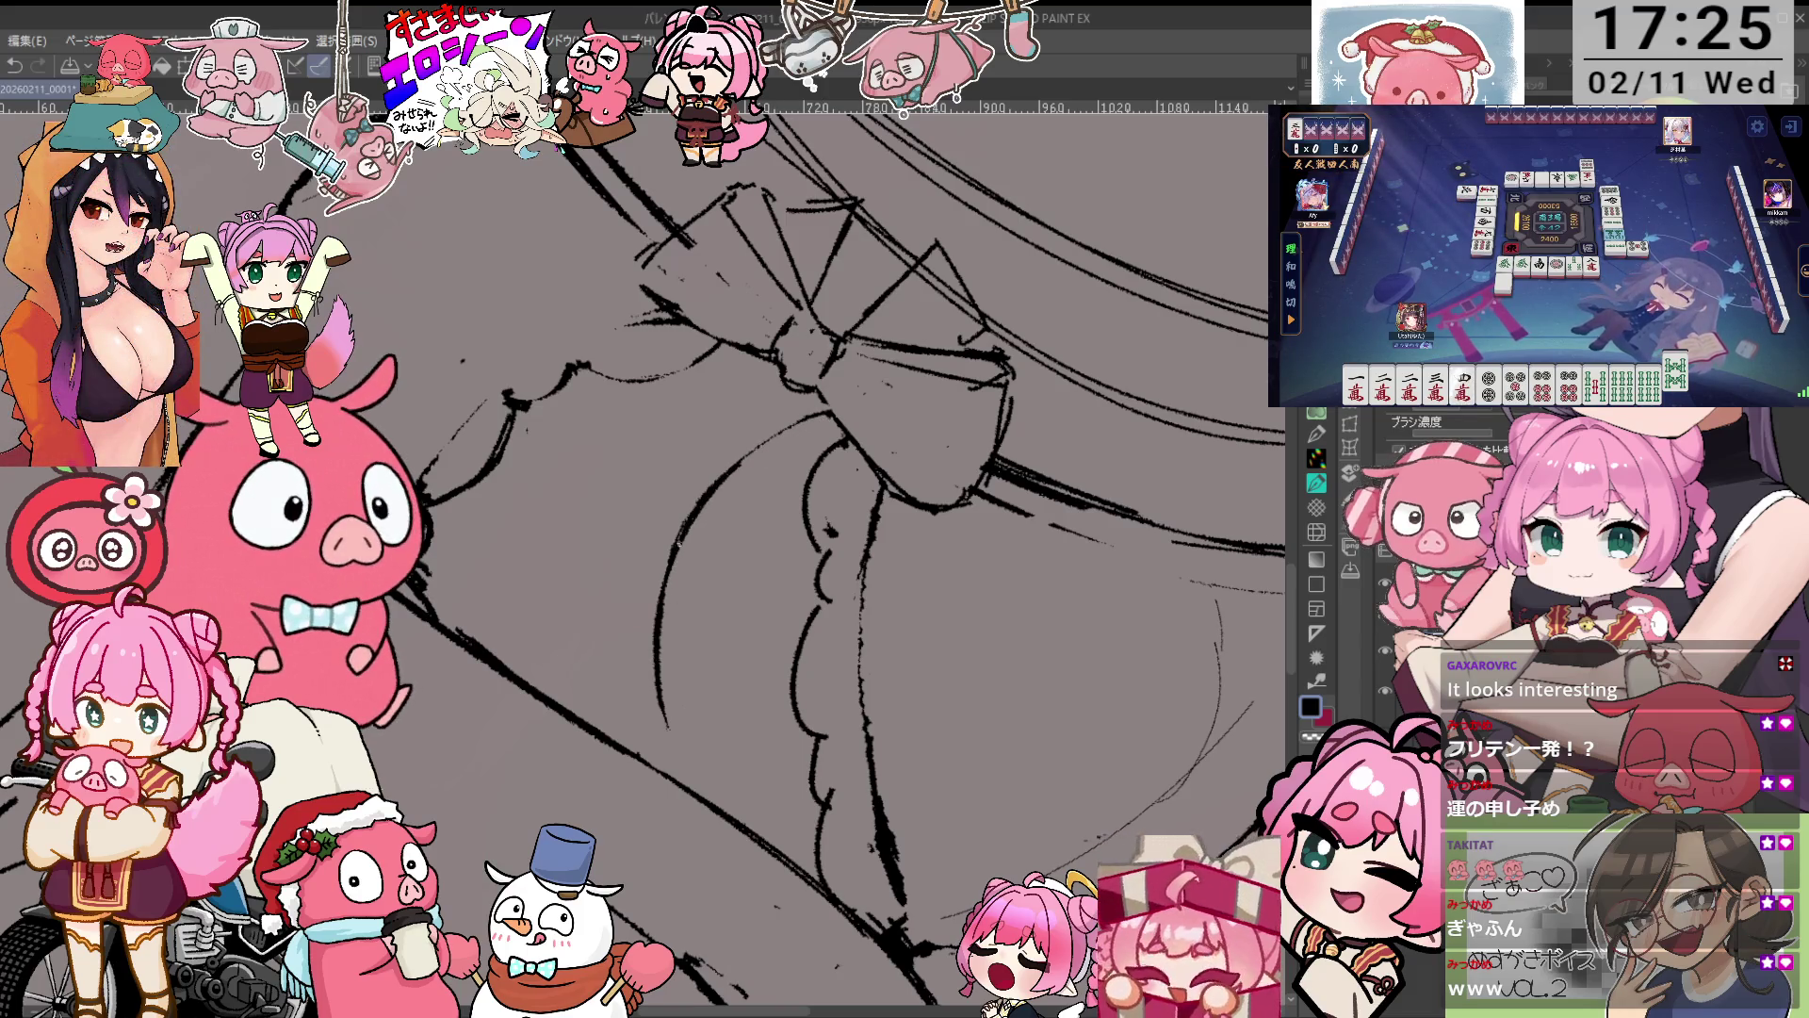
{"action": "key", "text": "minus"}
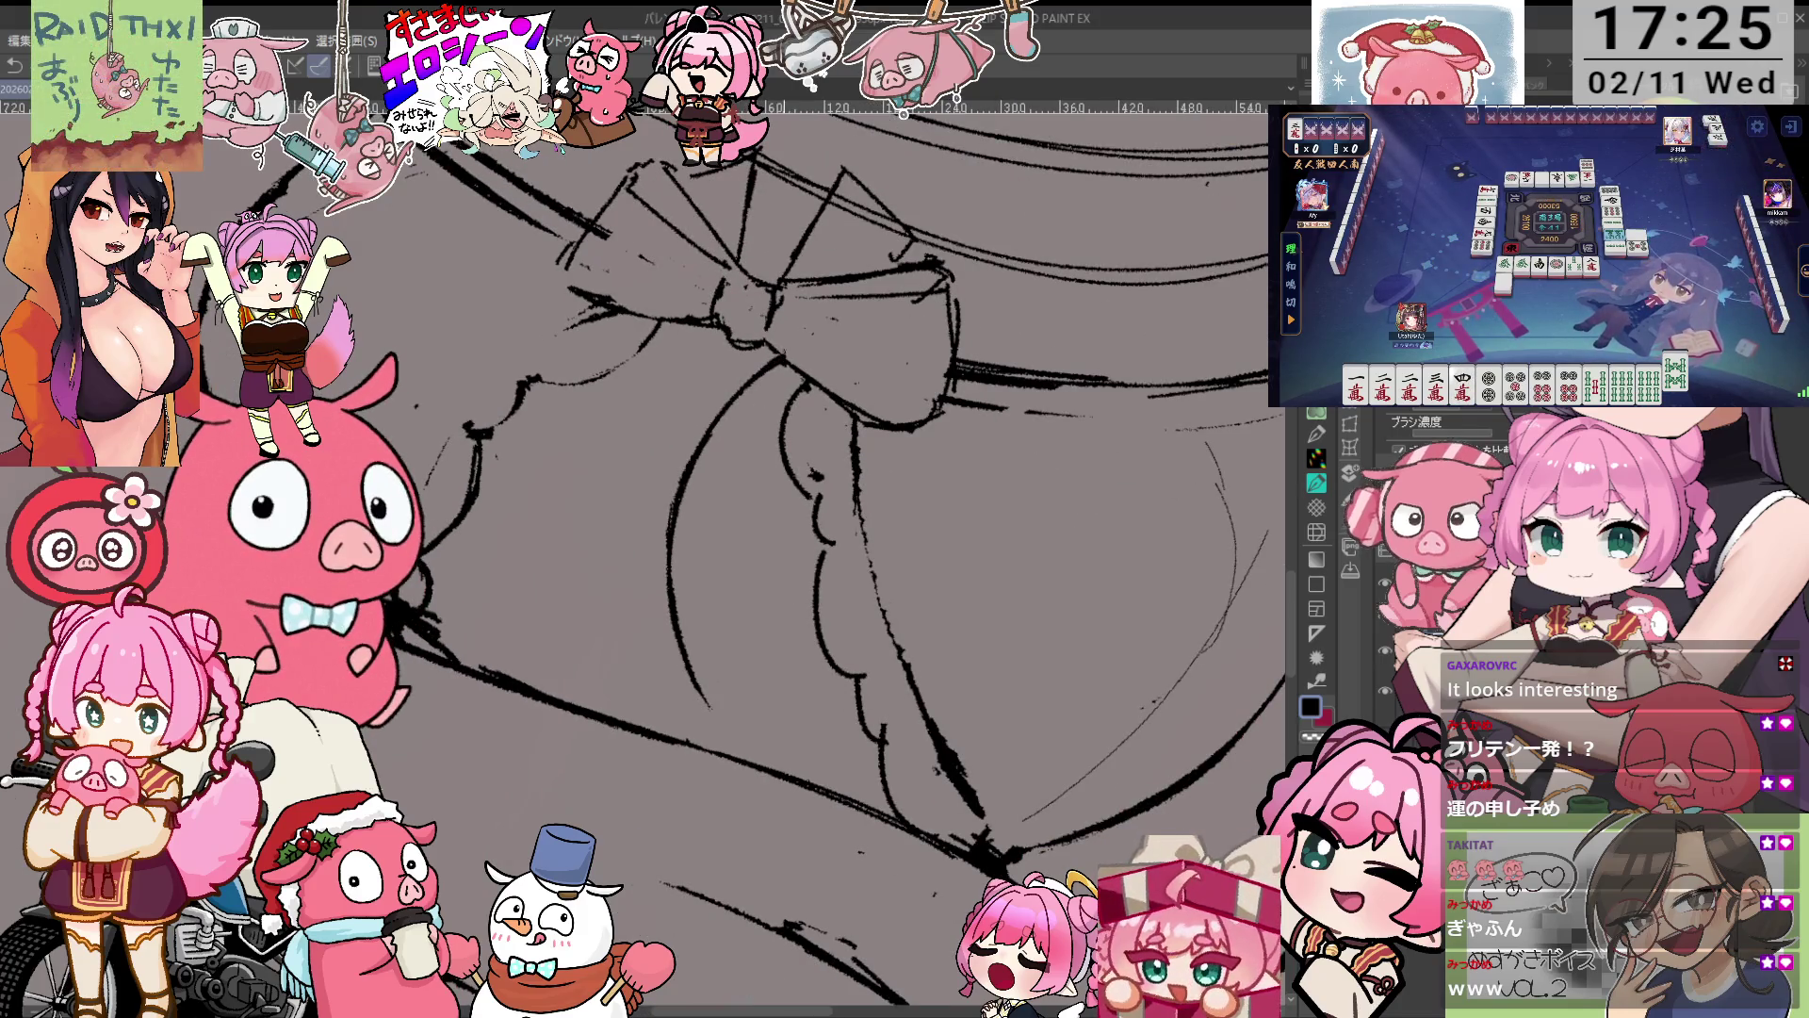
{"action": "key", "text": "asciicircum"}
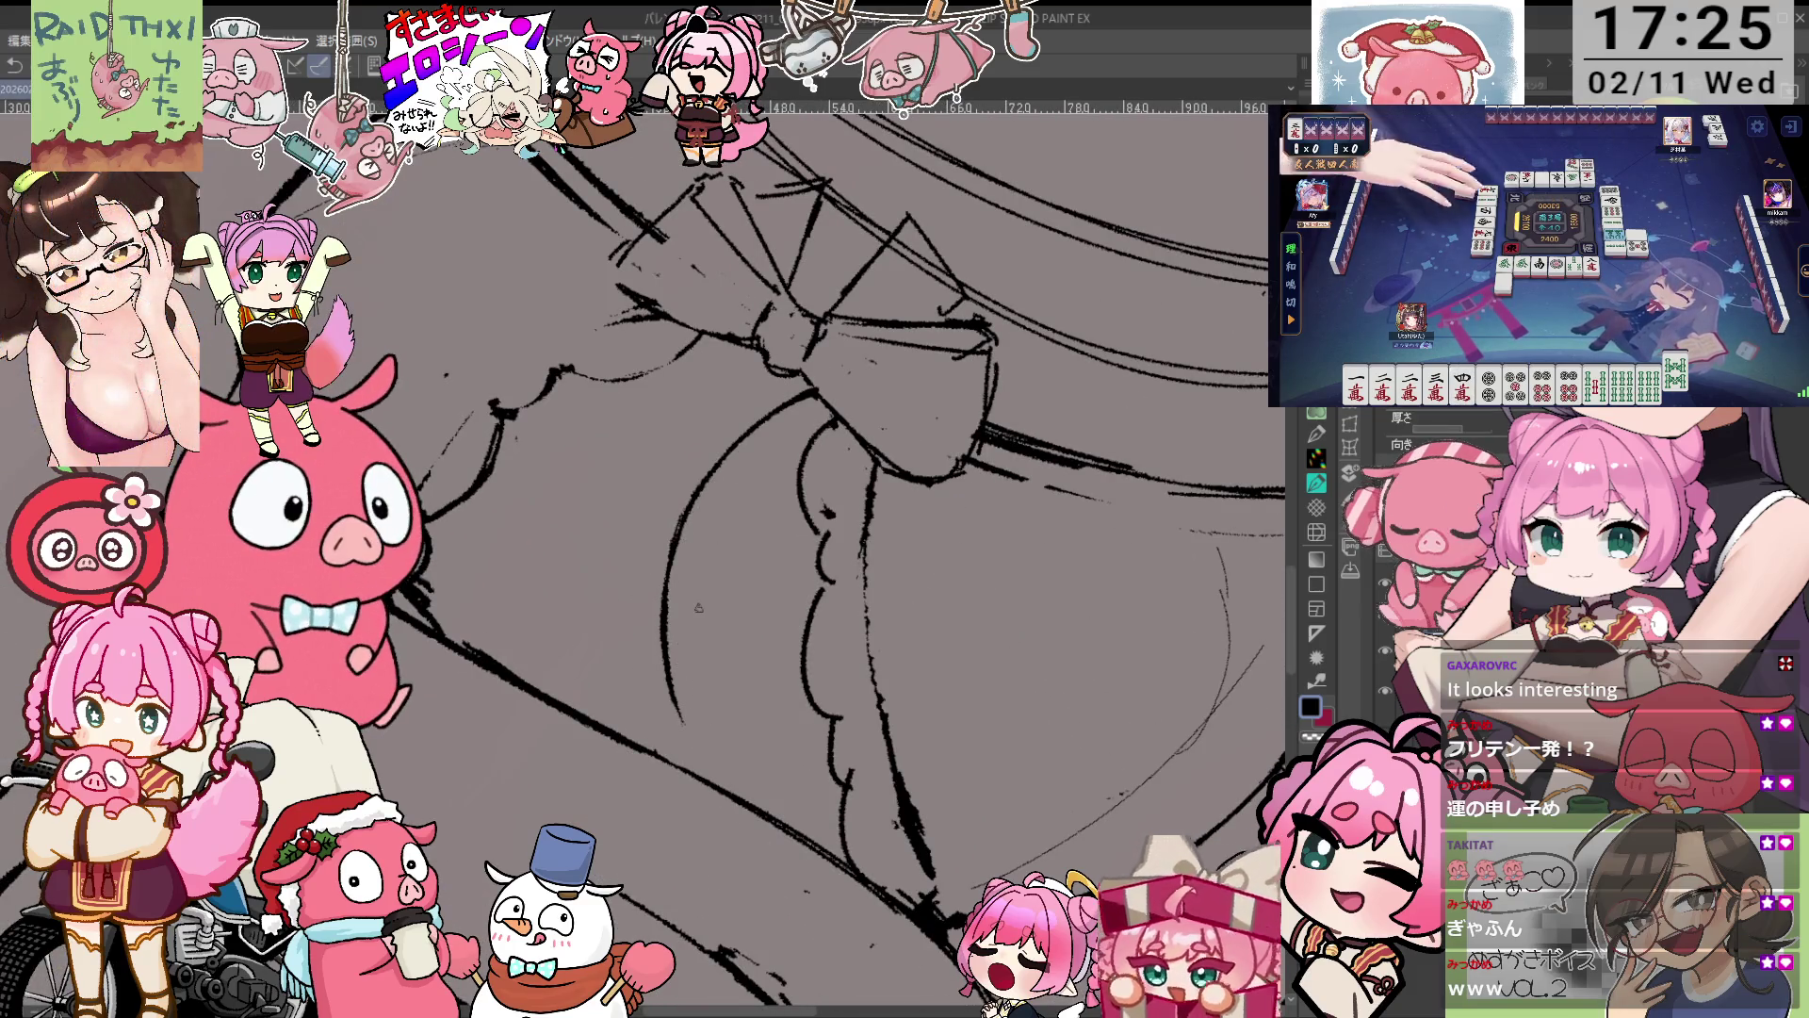
{"action": "key", "text": "asciicircum"}
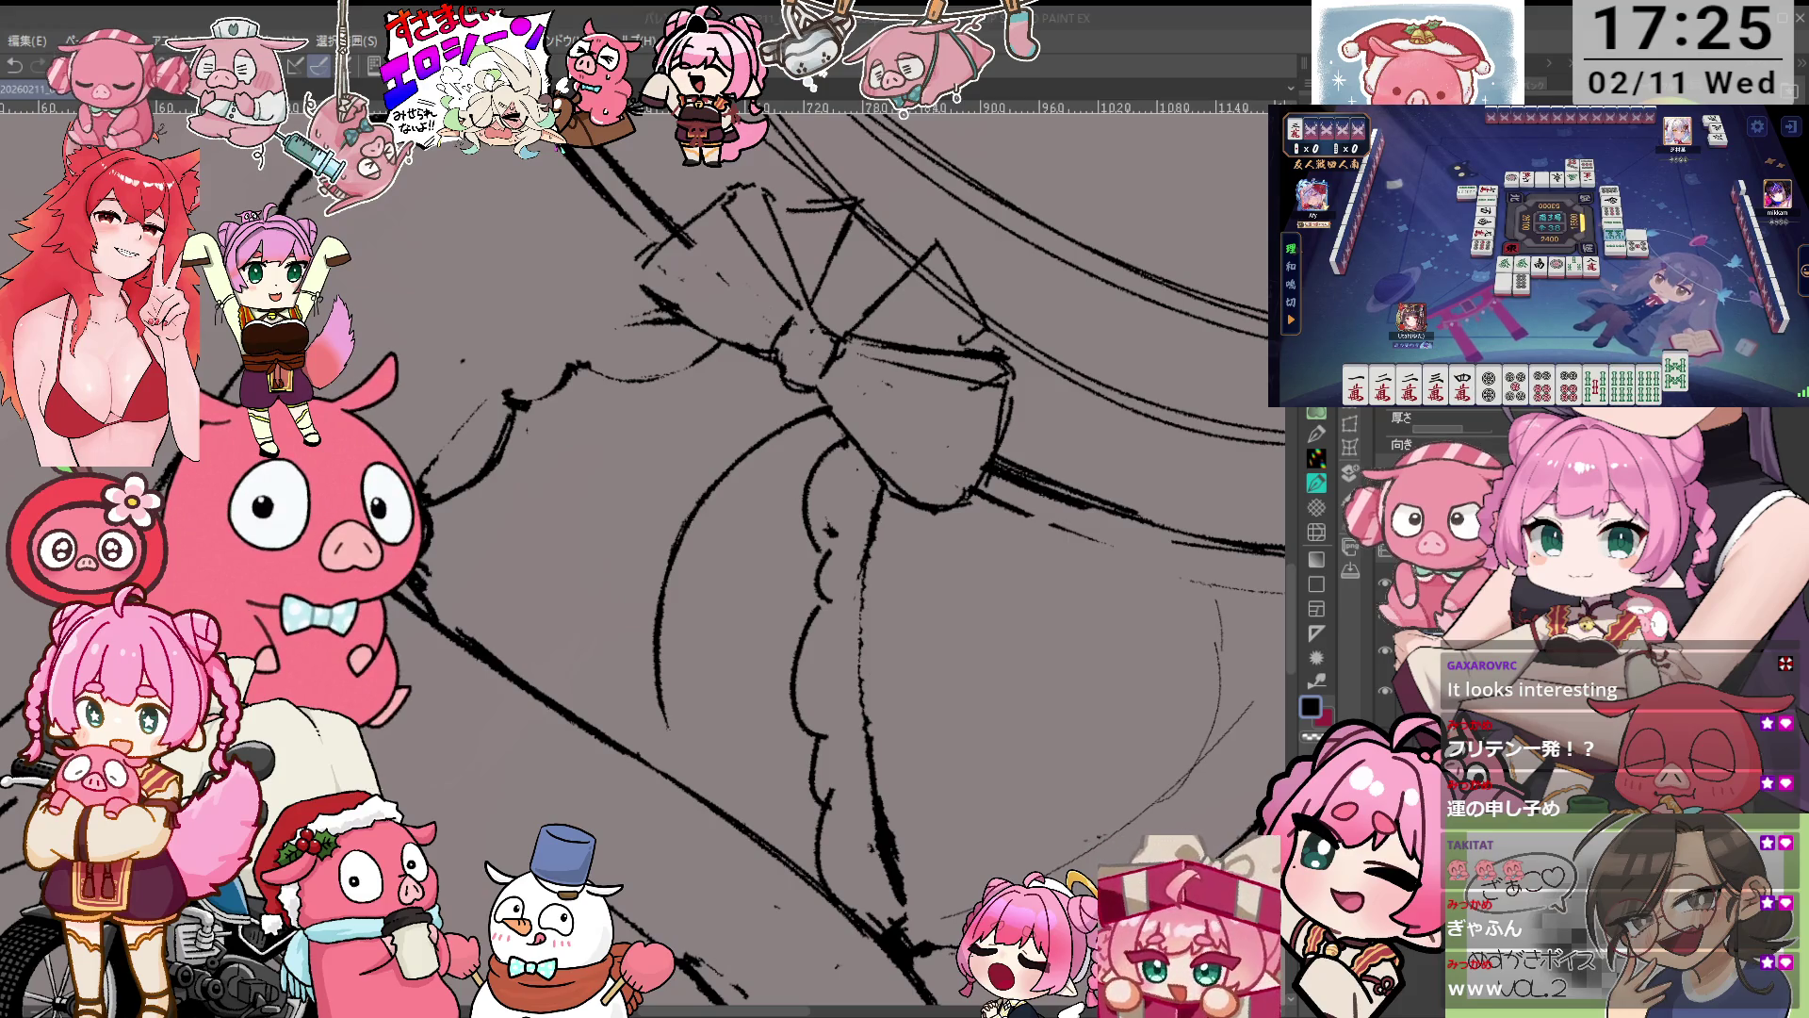
{"action": "key", "text": "minus"}
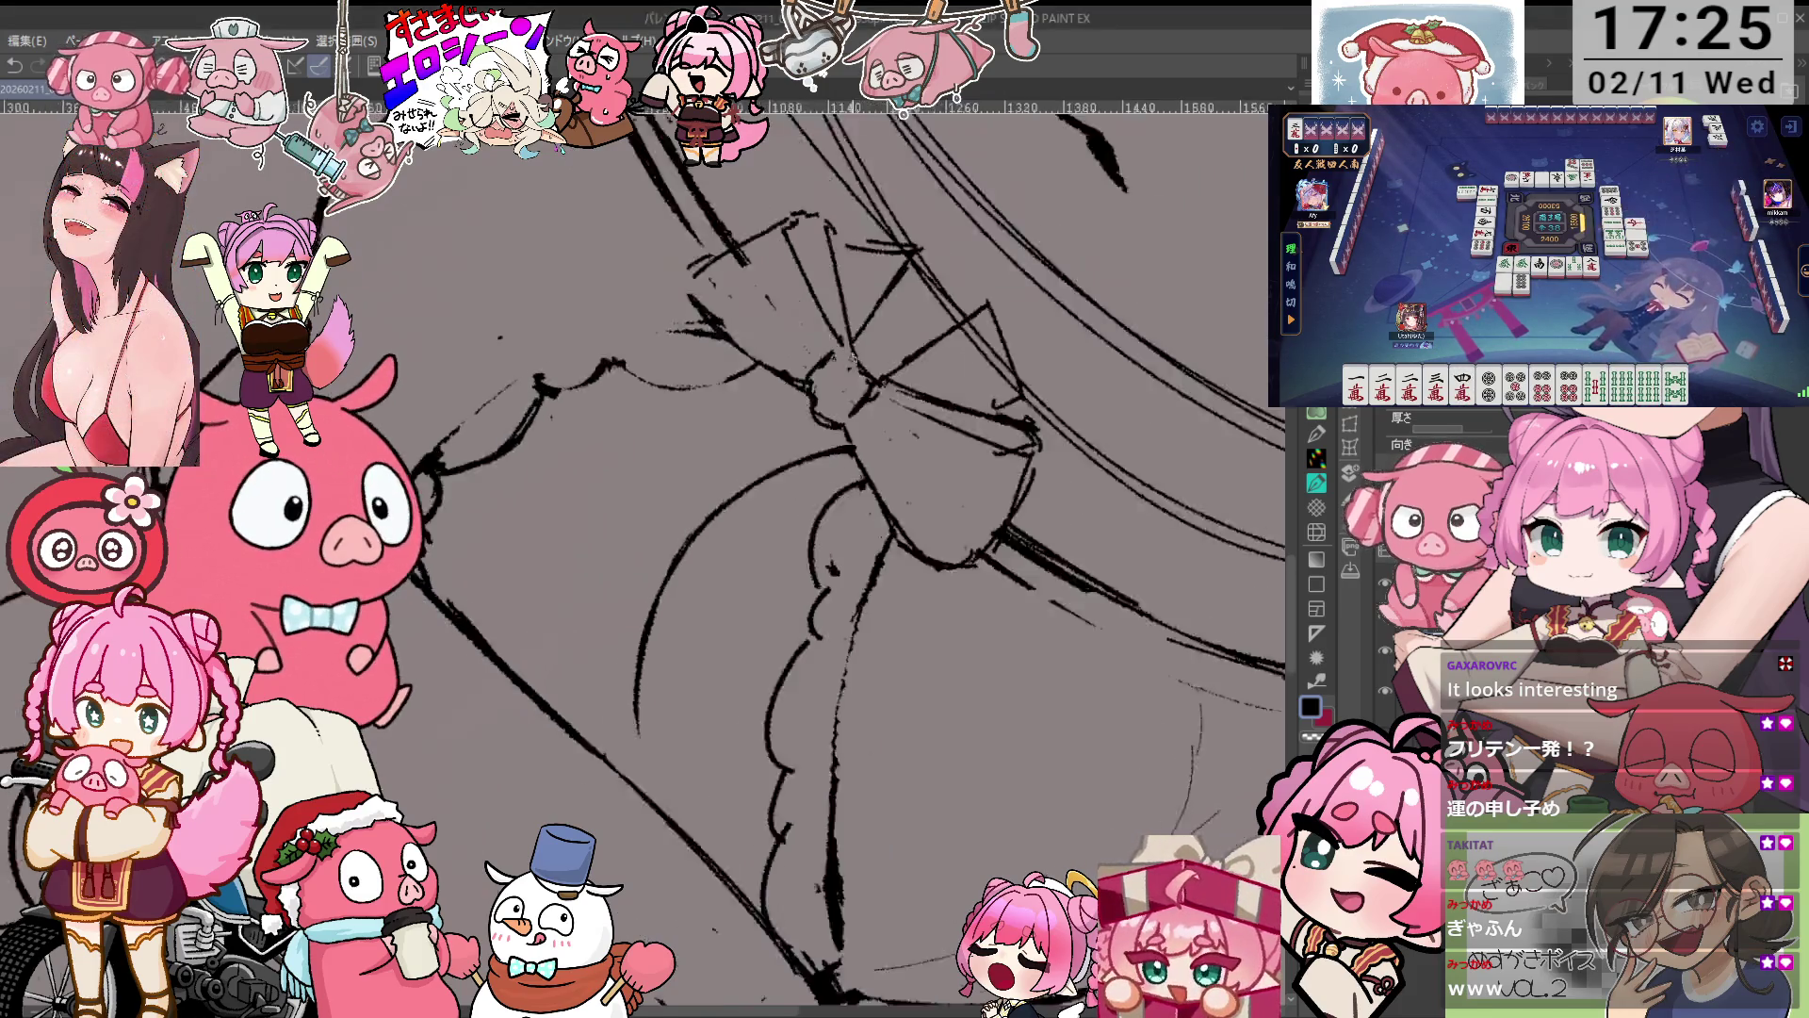
{"action": "key", "text": "asciicircum"}
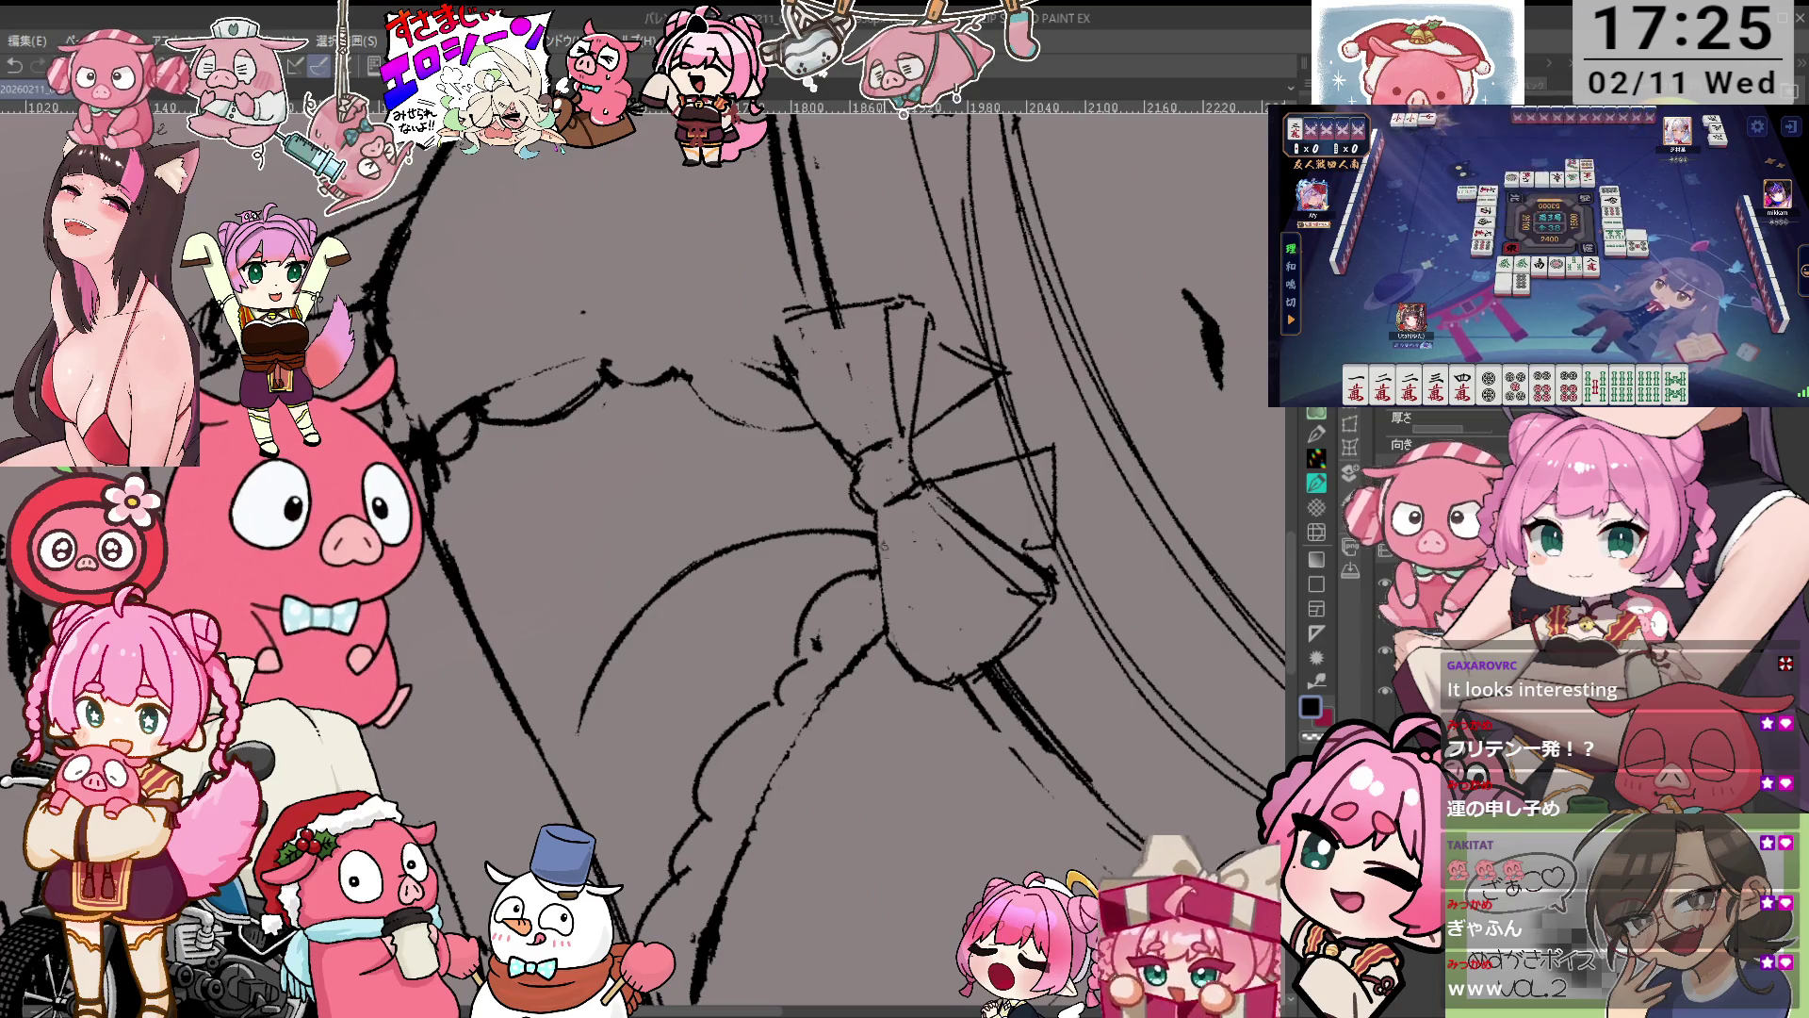
{"action": "key", "text": "asciicircum"}
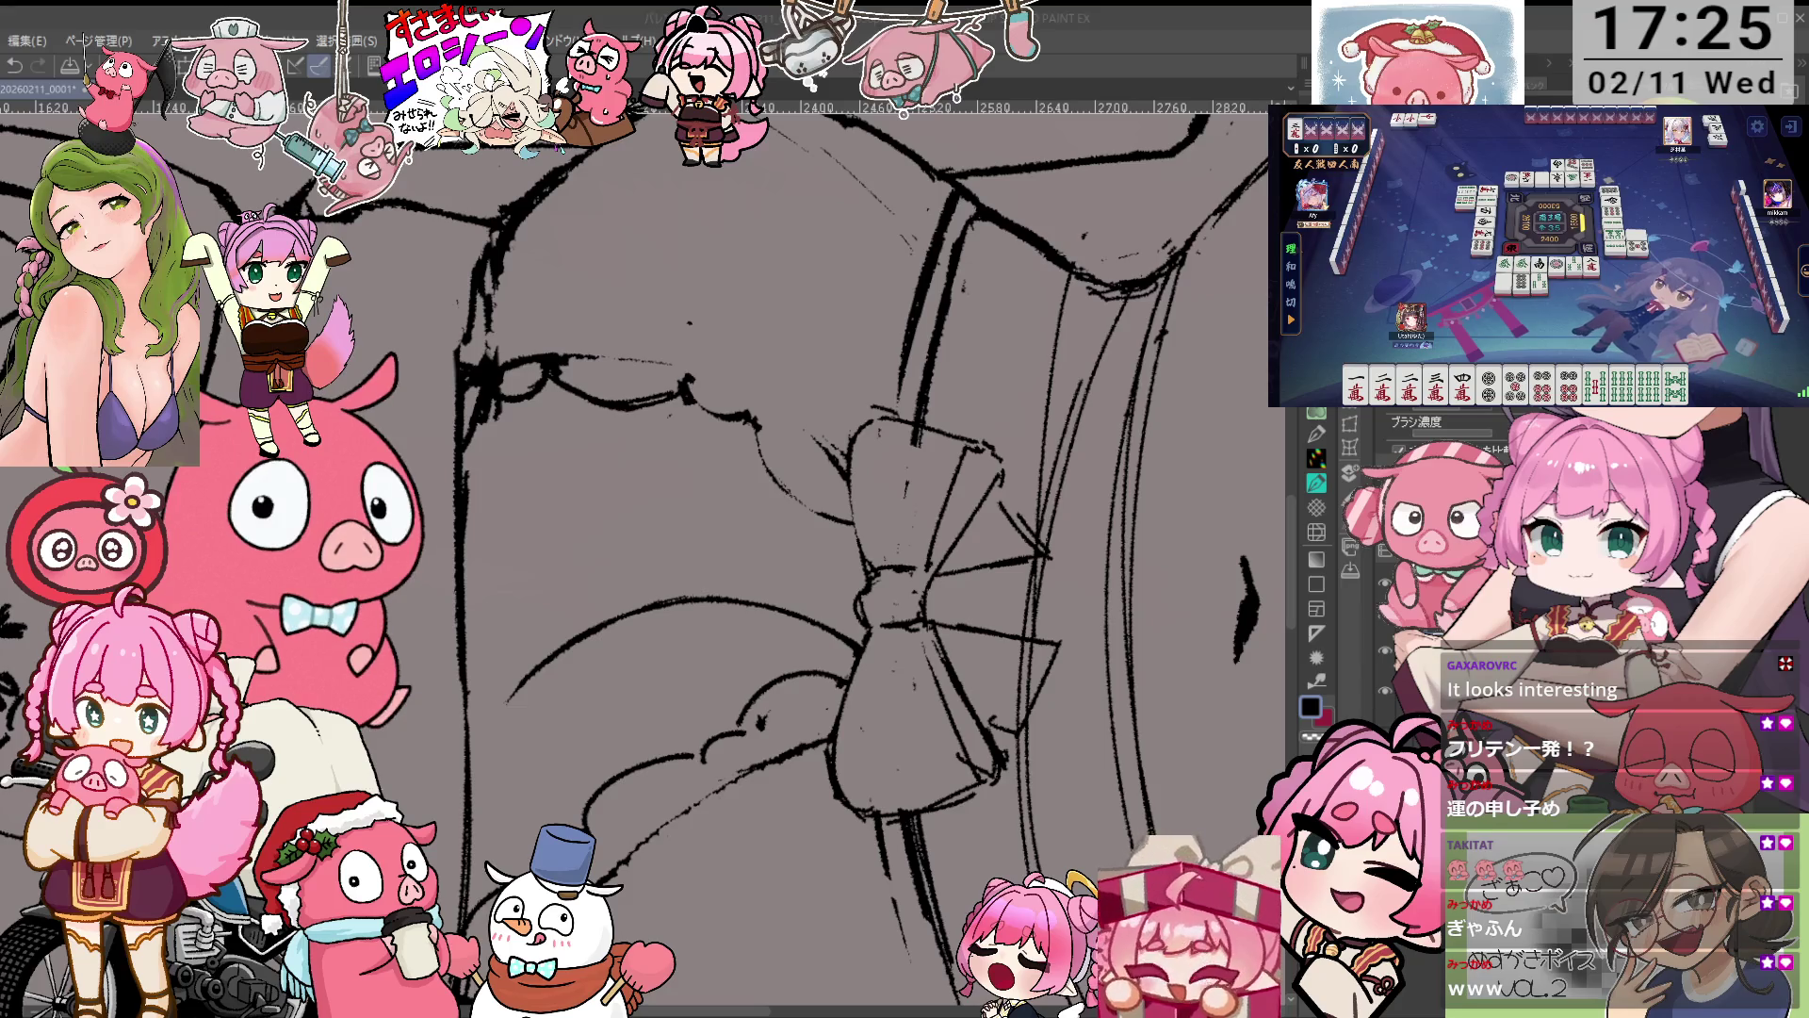
{"action": "key", "text": "-"}
{"action": "key", "text": "-"}
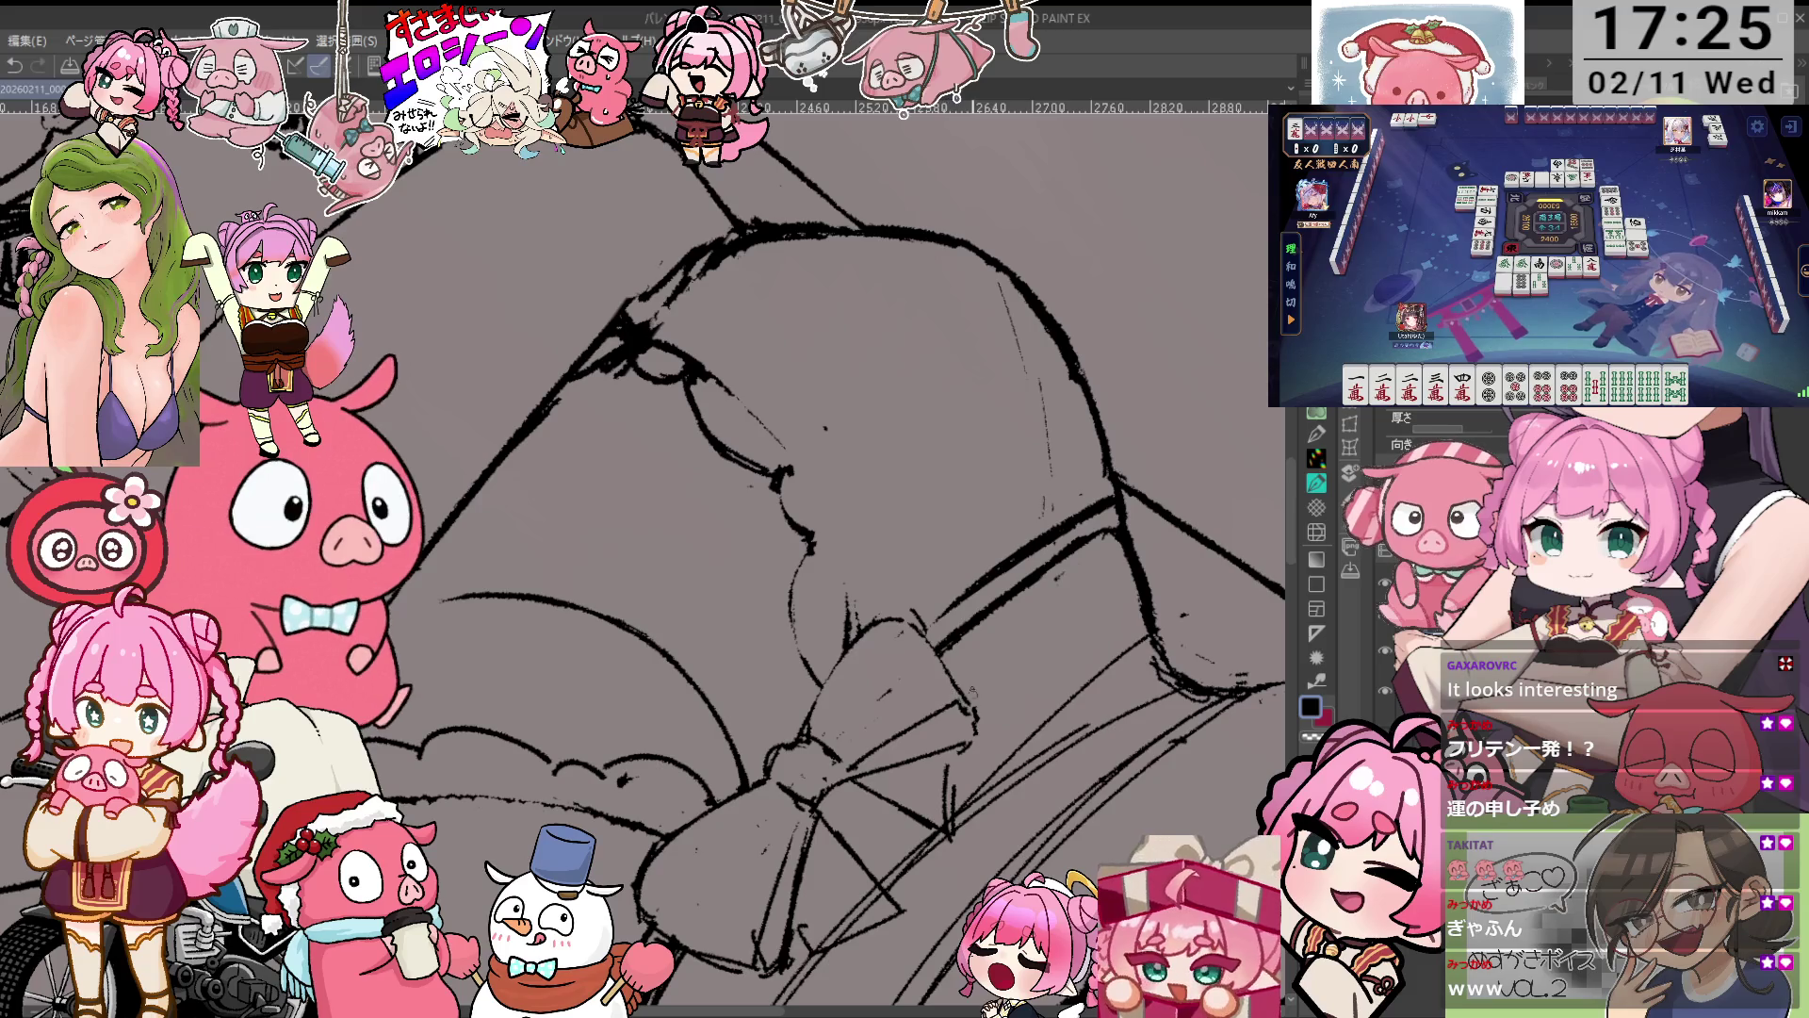
{"action": "key", "text": "asciicircum"}
{"action": "key", "text": "asciicircum"}
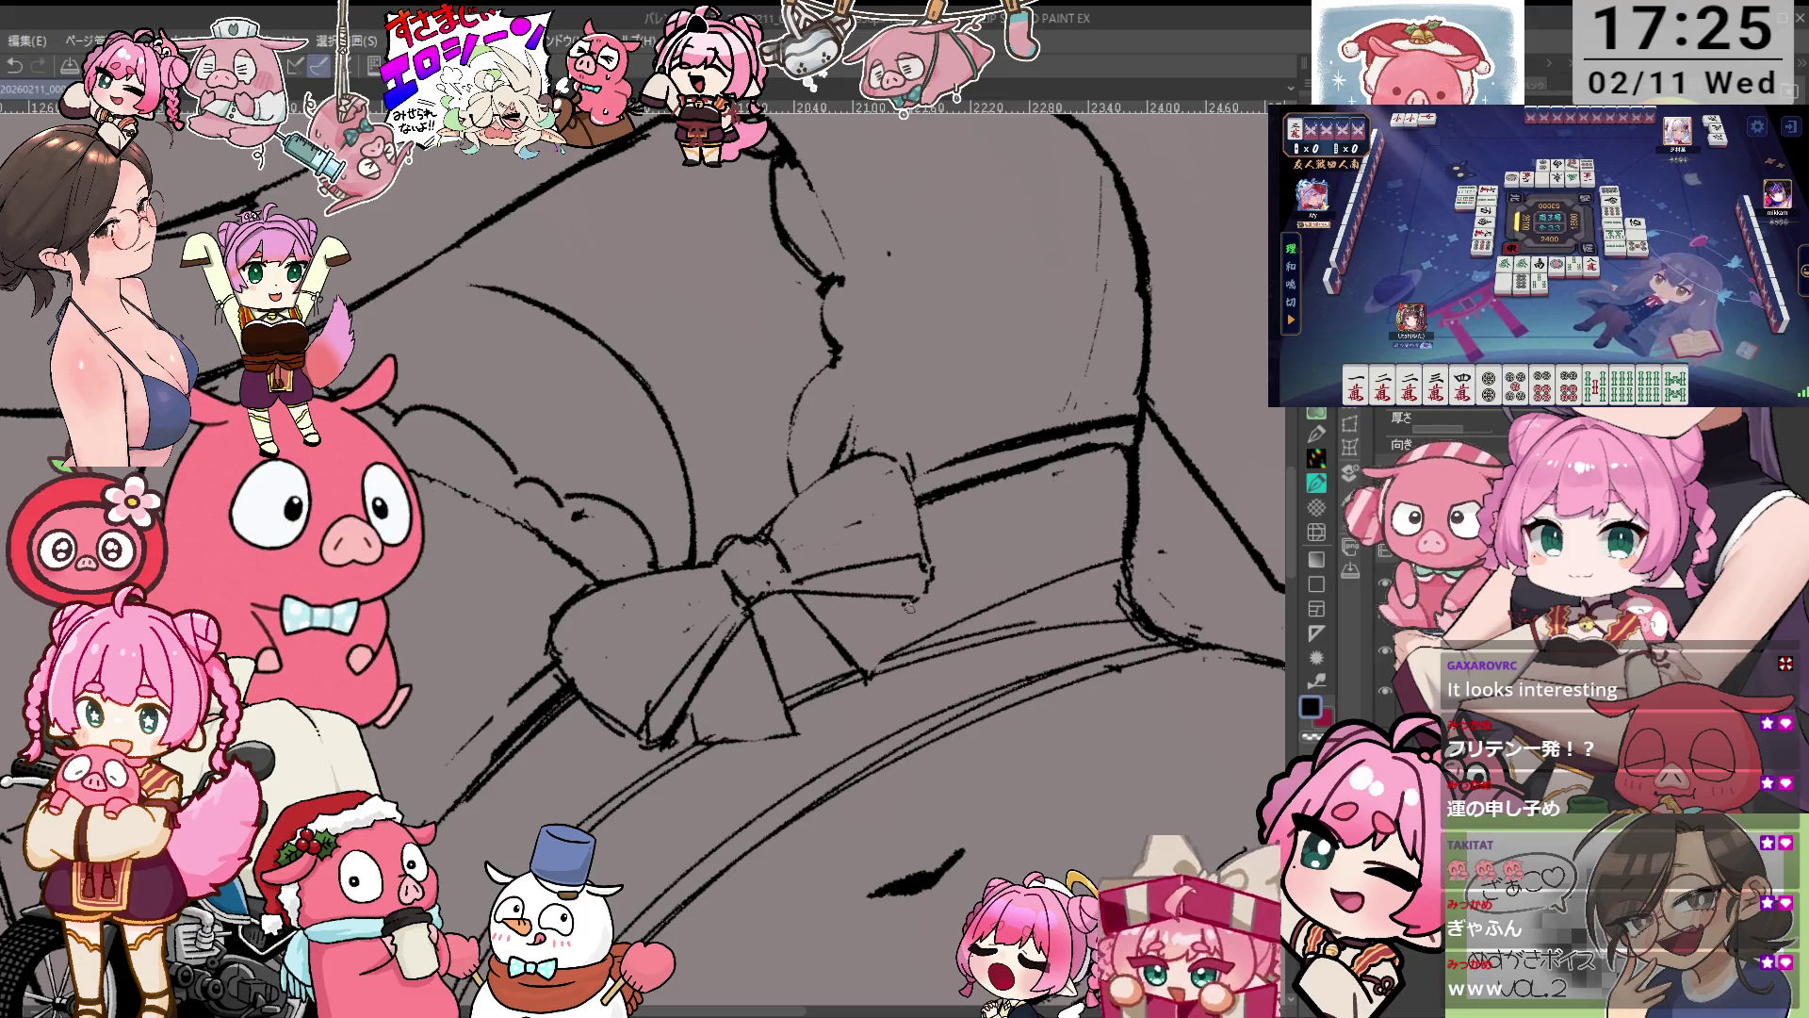
{"action": "key", "text": "asciicircum"}
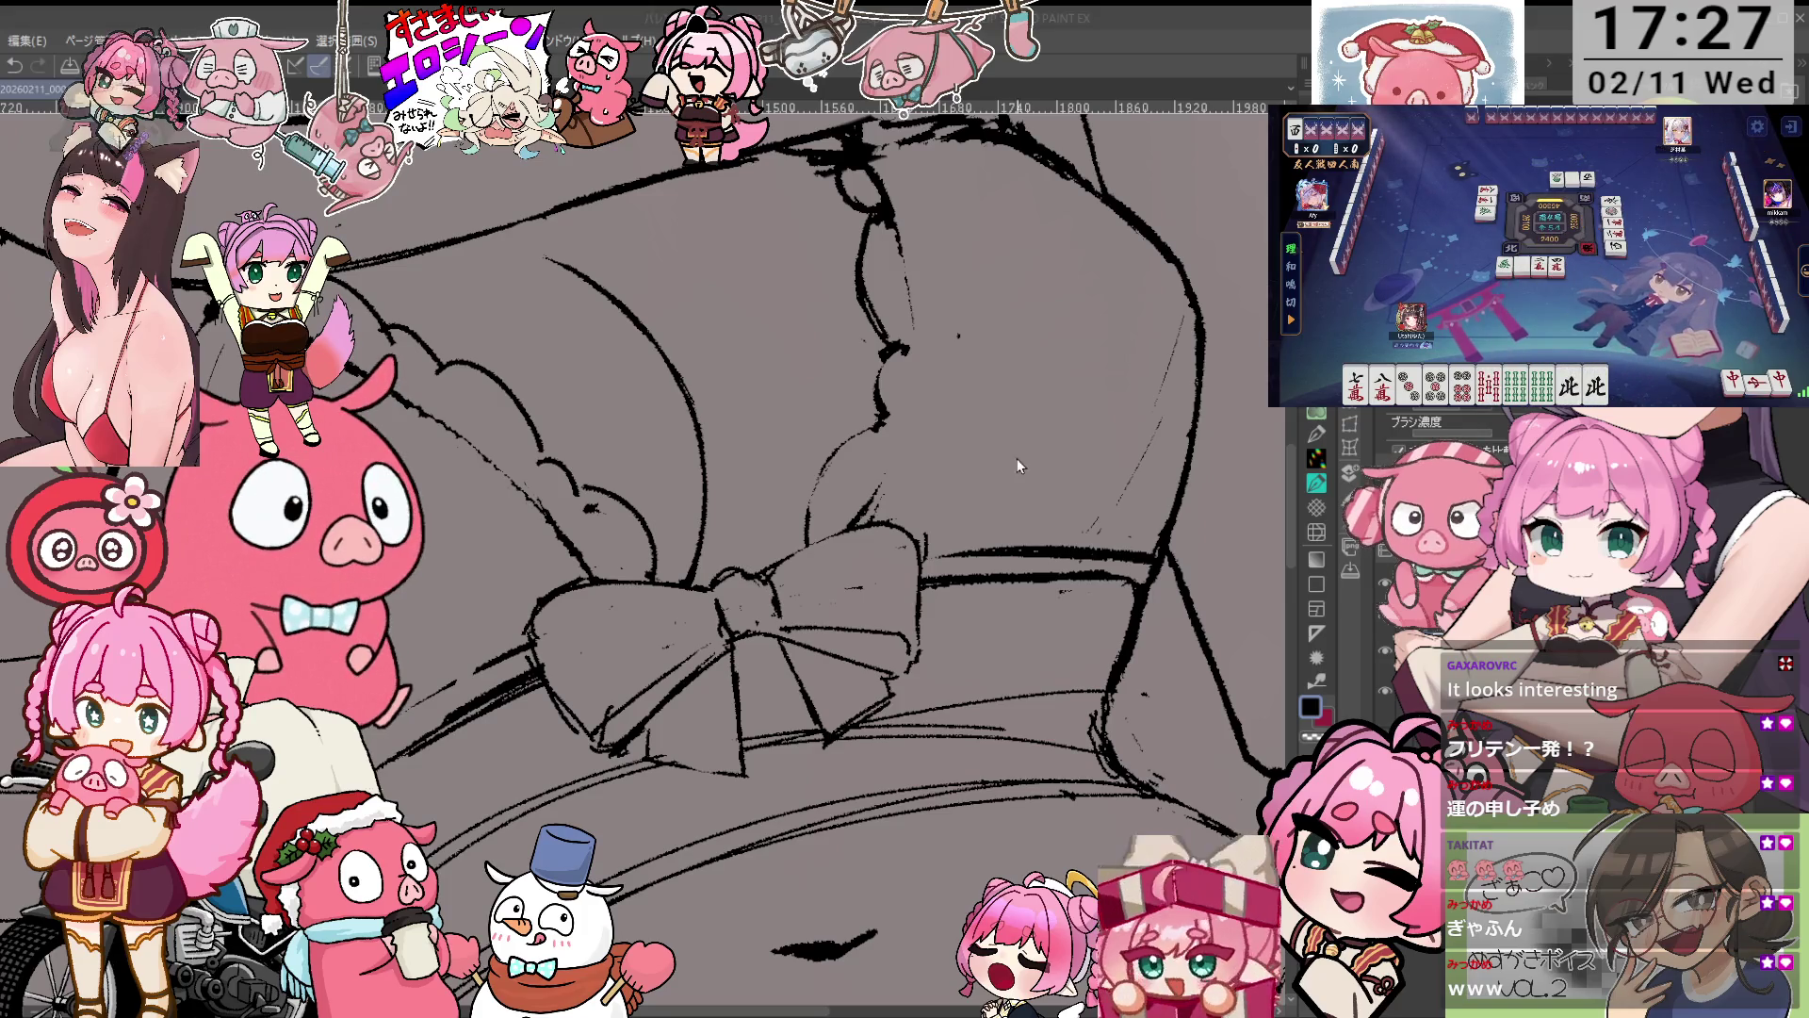
Switch pens and rotate, pan and zoom the canvas to angle the torso for bolder strokes.
{"action": "key", "text": "e"}
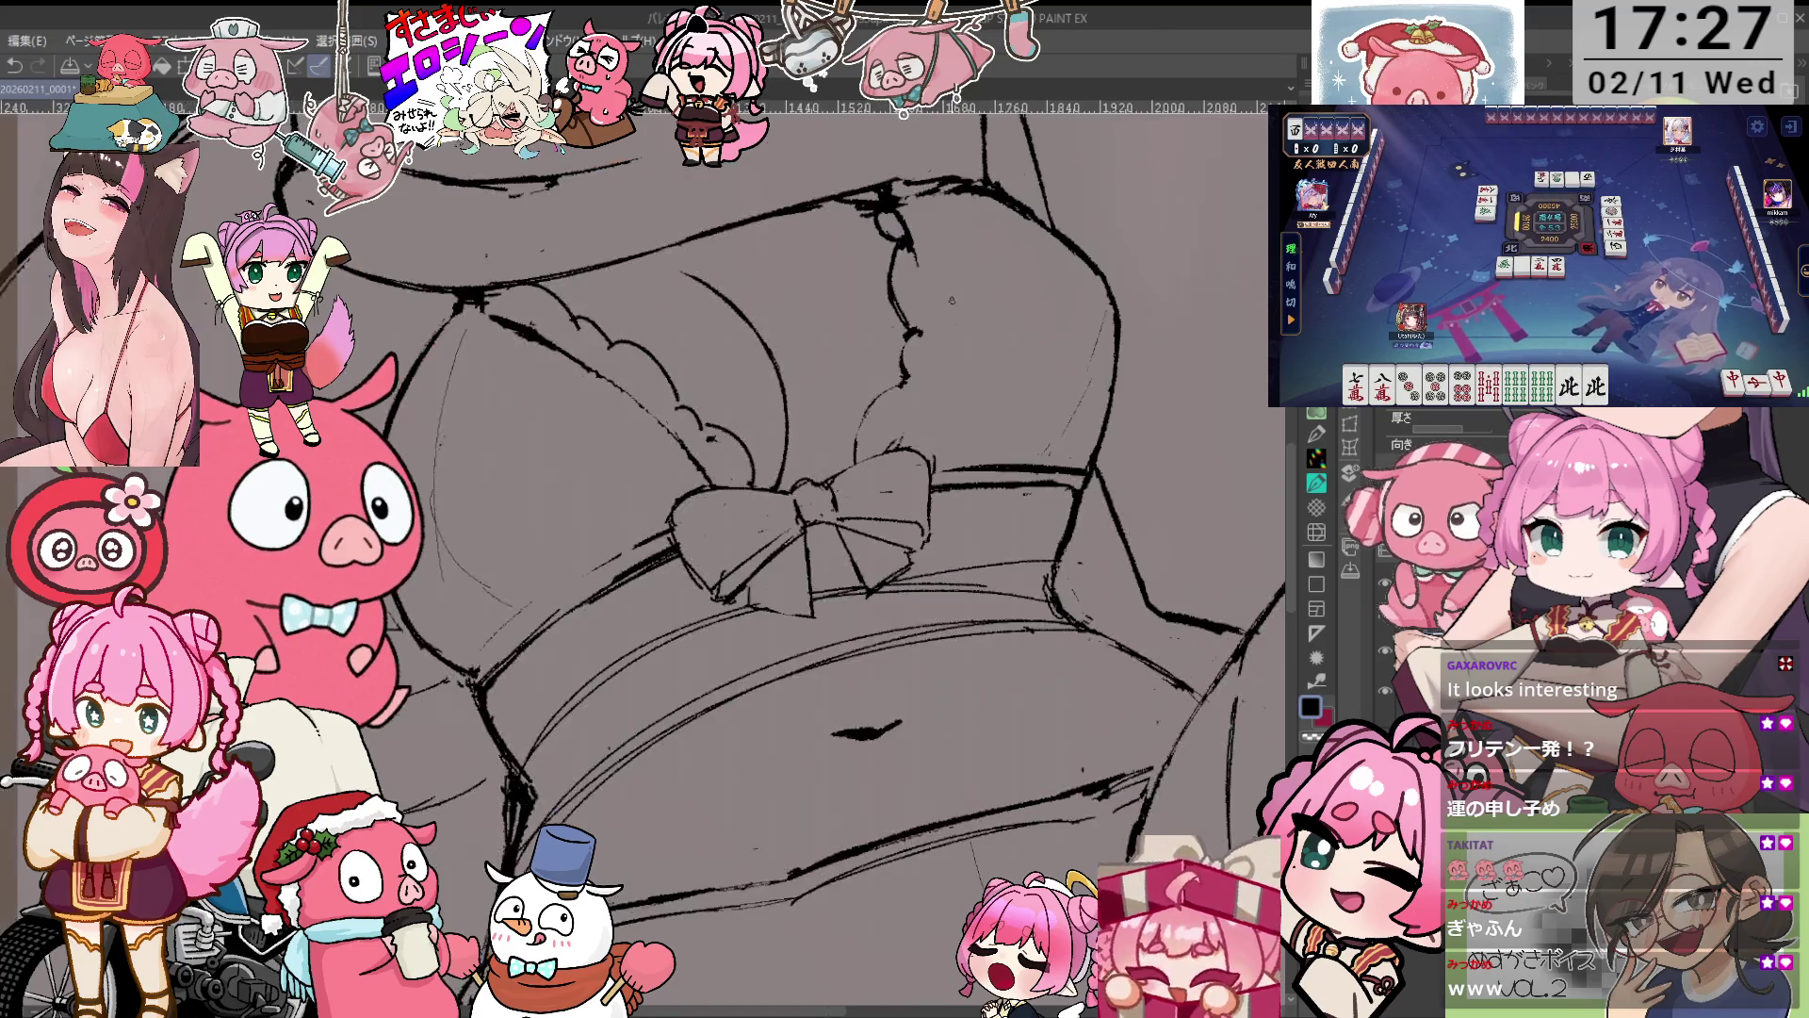
{"action": "scroll", "coordinate": [922, 329], "scroll_direction": "down", "scroll_amount": 3}
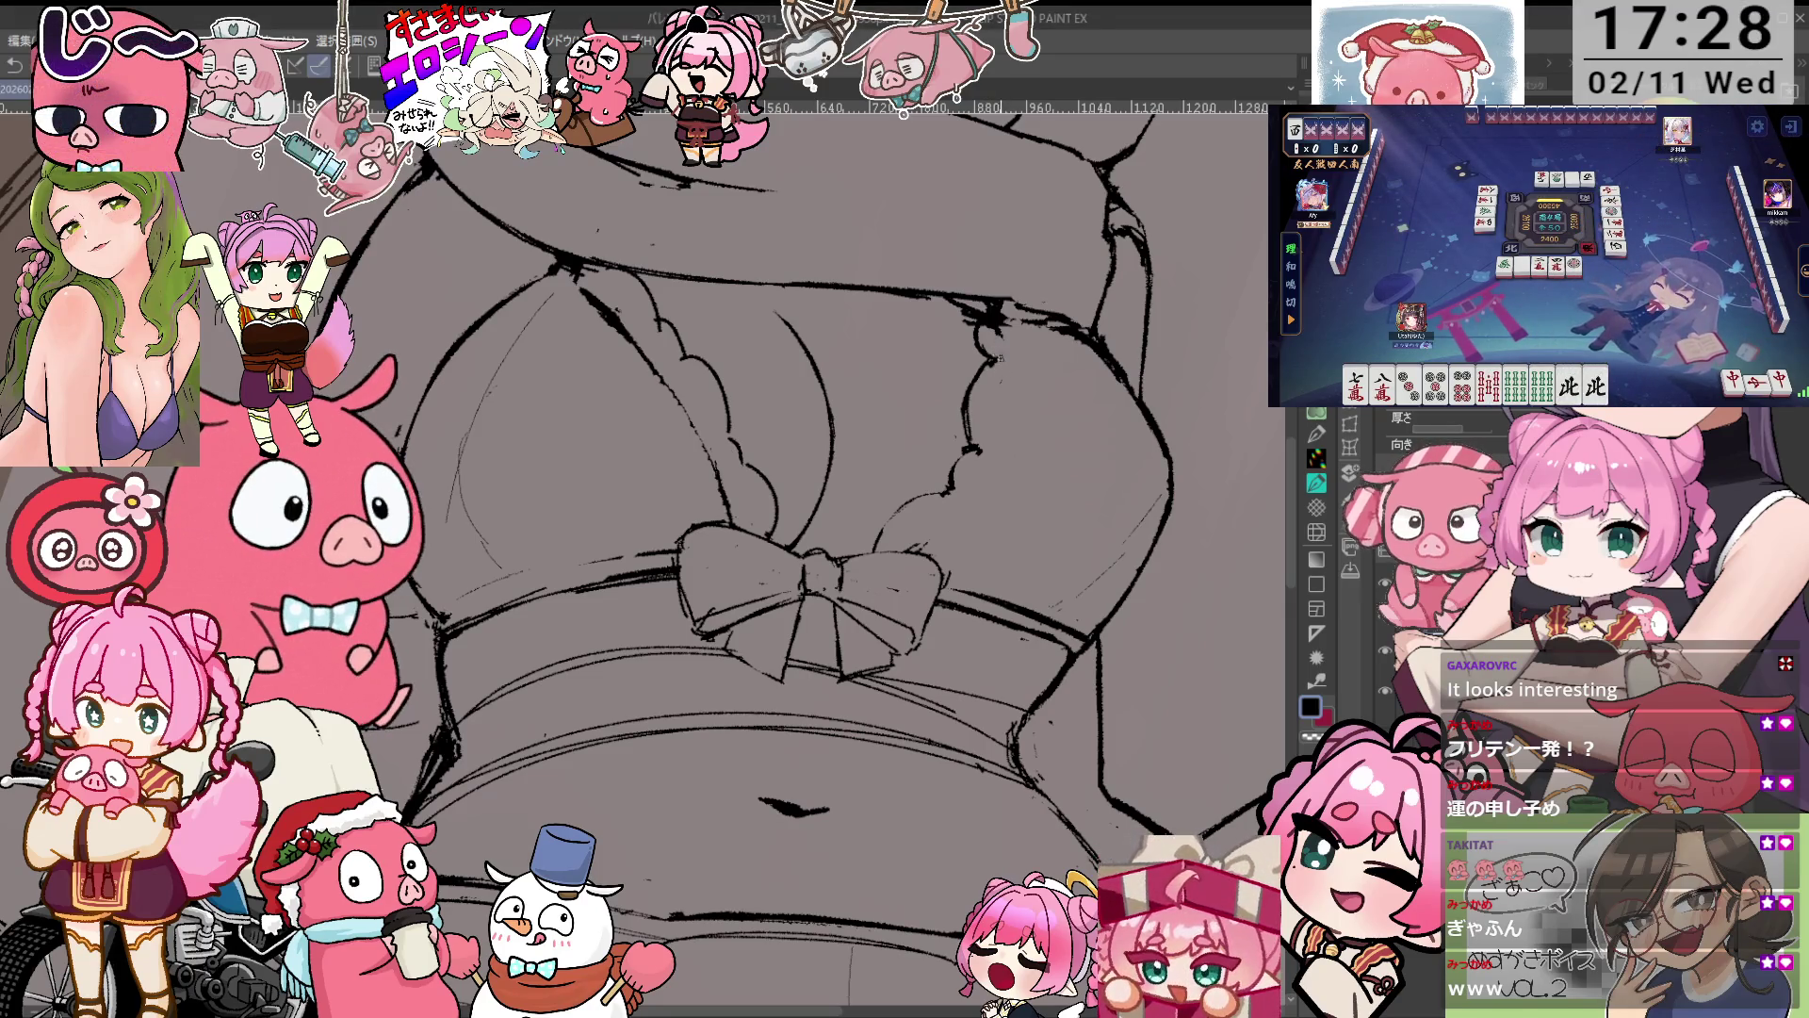
{"action": "left_click_drag", "start_coordinate": [1008, 348], "coordinate": [939, 626]}
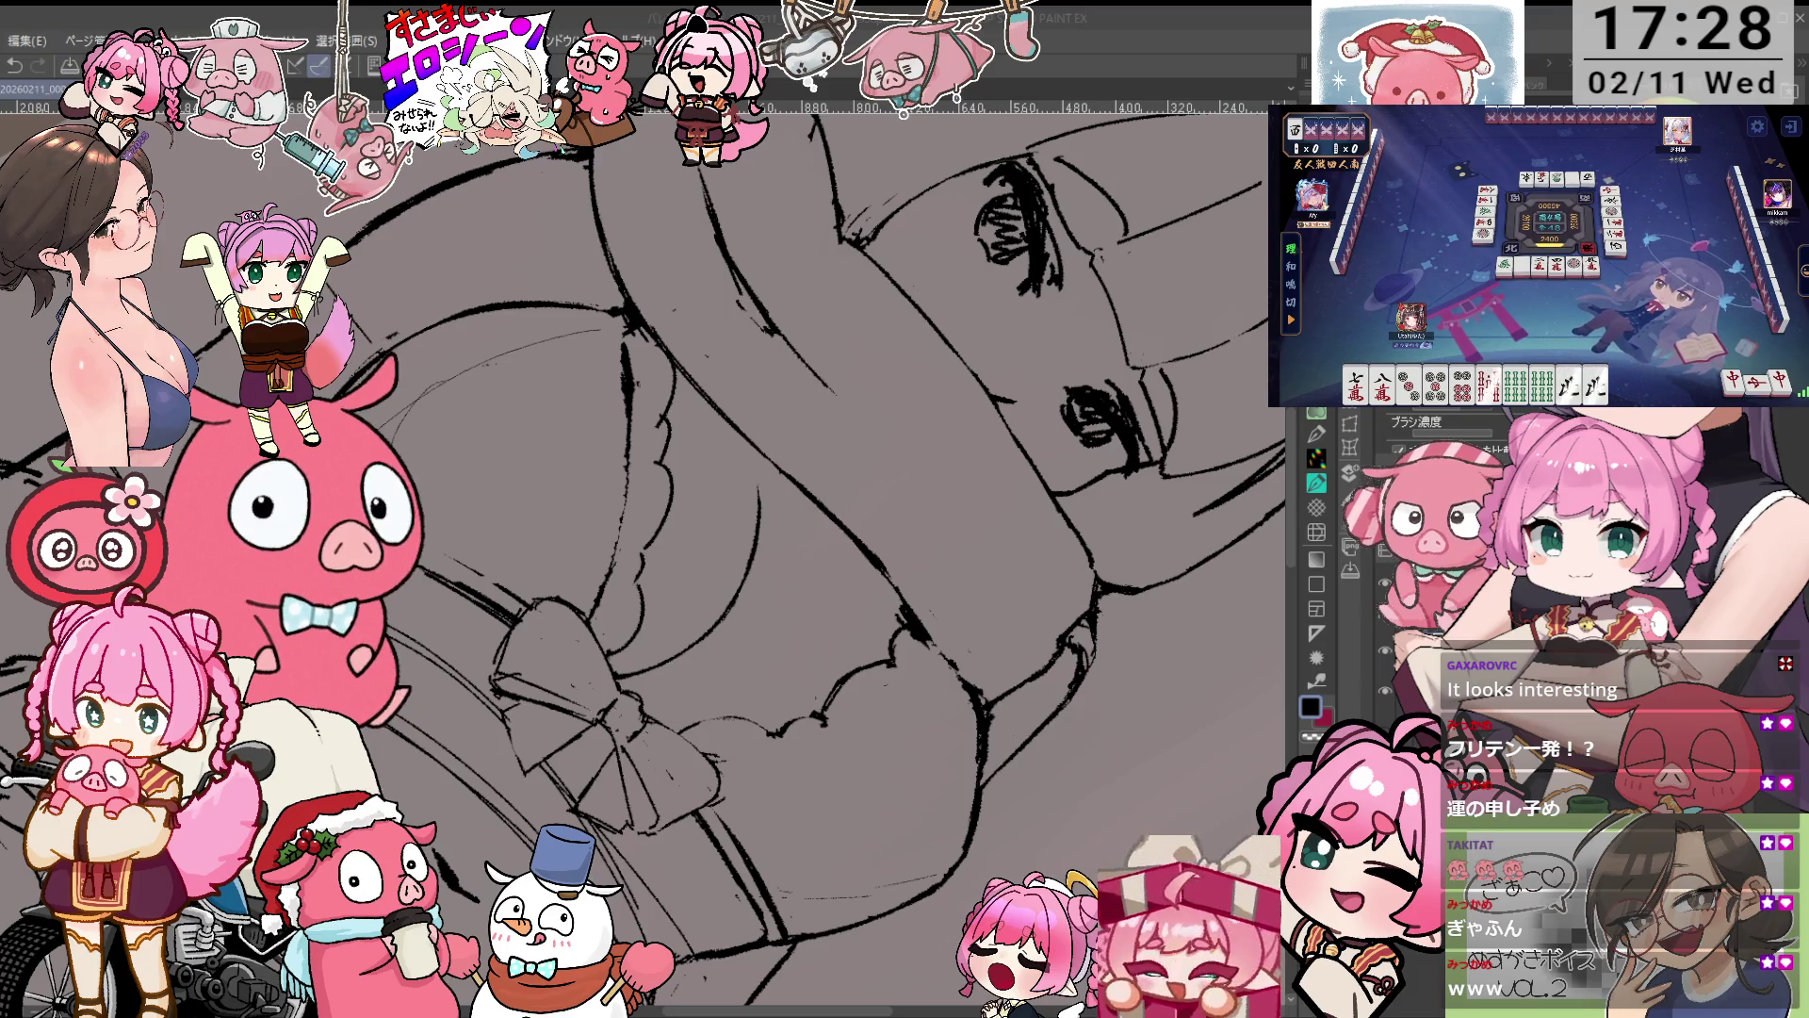
{"action": "mouse_move", "coordinate": [848, 471]}
{"action": "left_mouse_down"}
{"action": "mouse_move", "coordinate": [1072, 306]}
{"action": "mouse_move", "coordinate": [1078, 425]}
{"action": "left_mouse_up"}
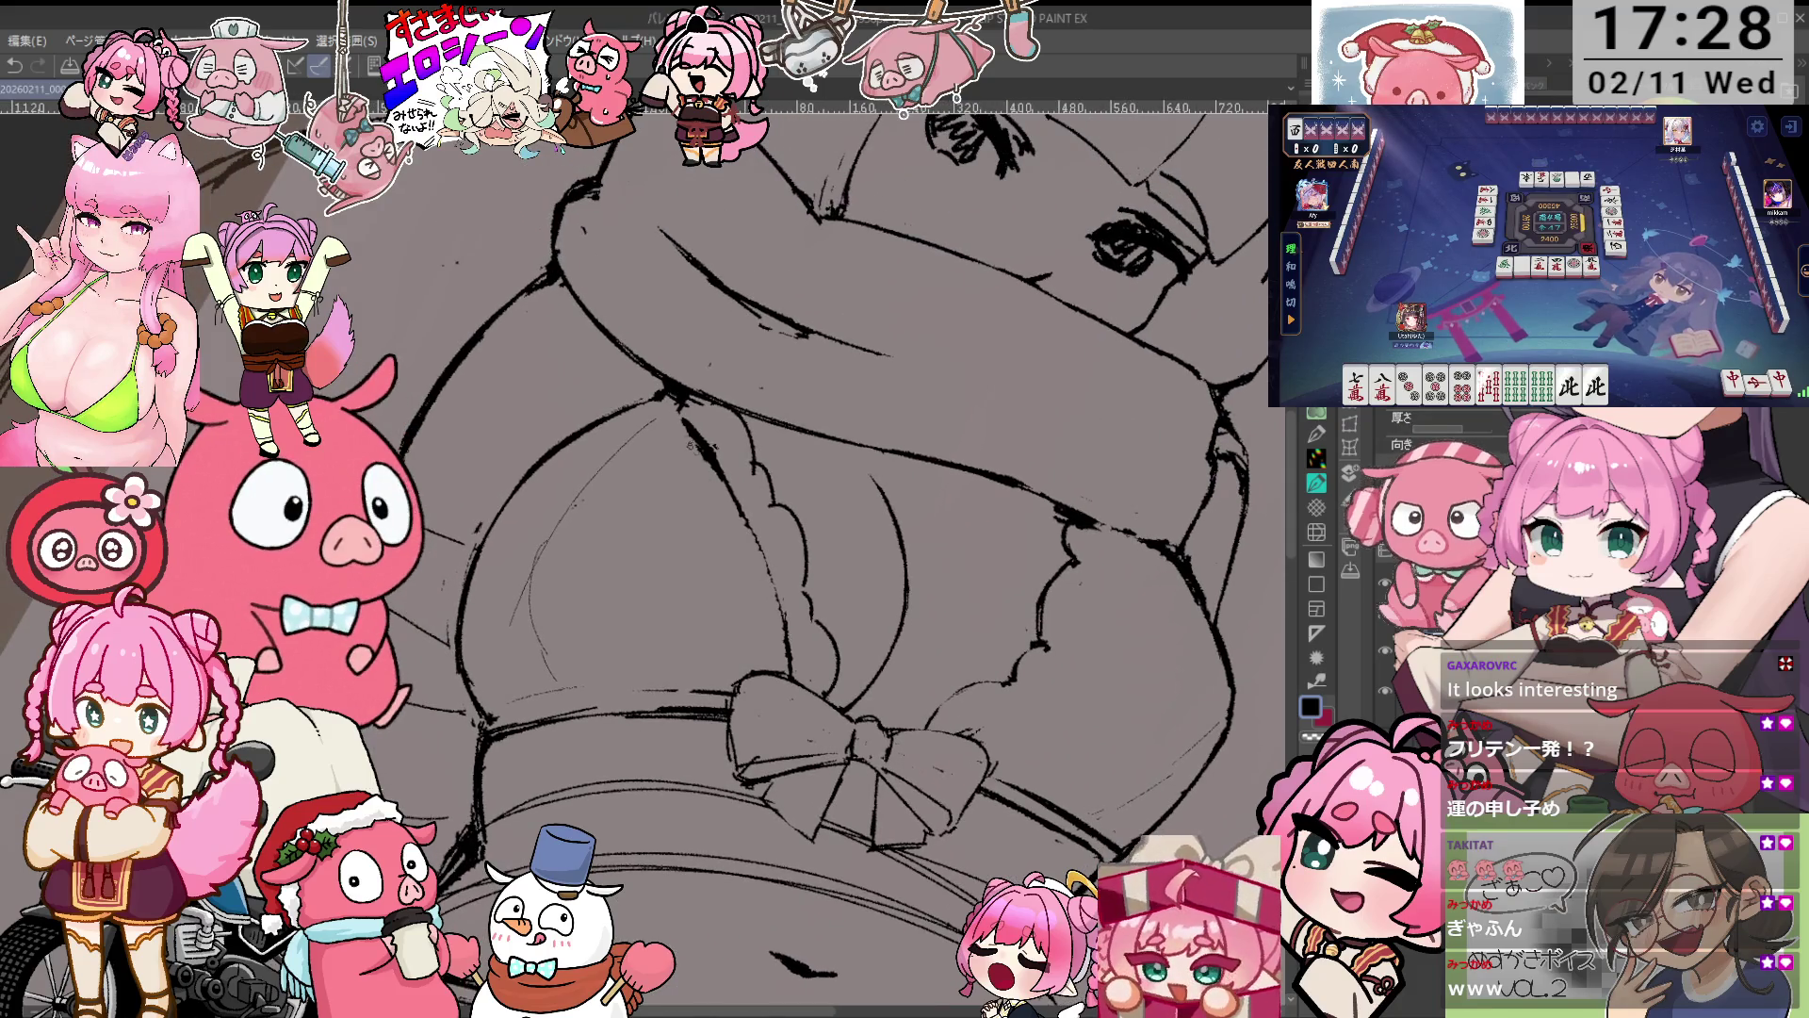
{"action": "scroll", "coordinate": [922, 664], "scroll_direction": "down", "scroll_amount": 3}
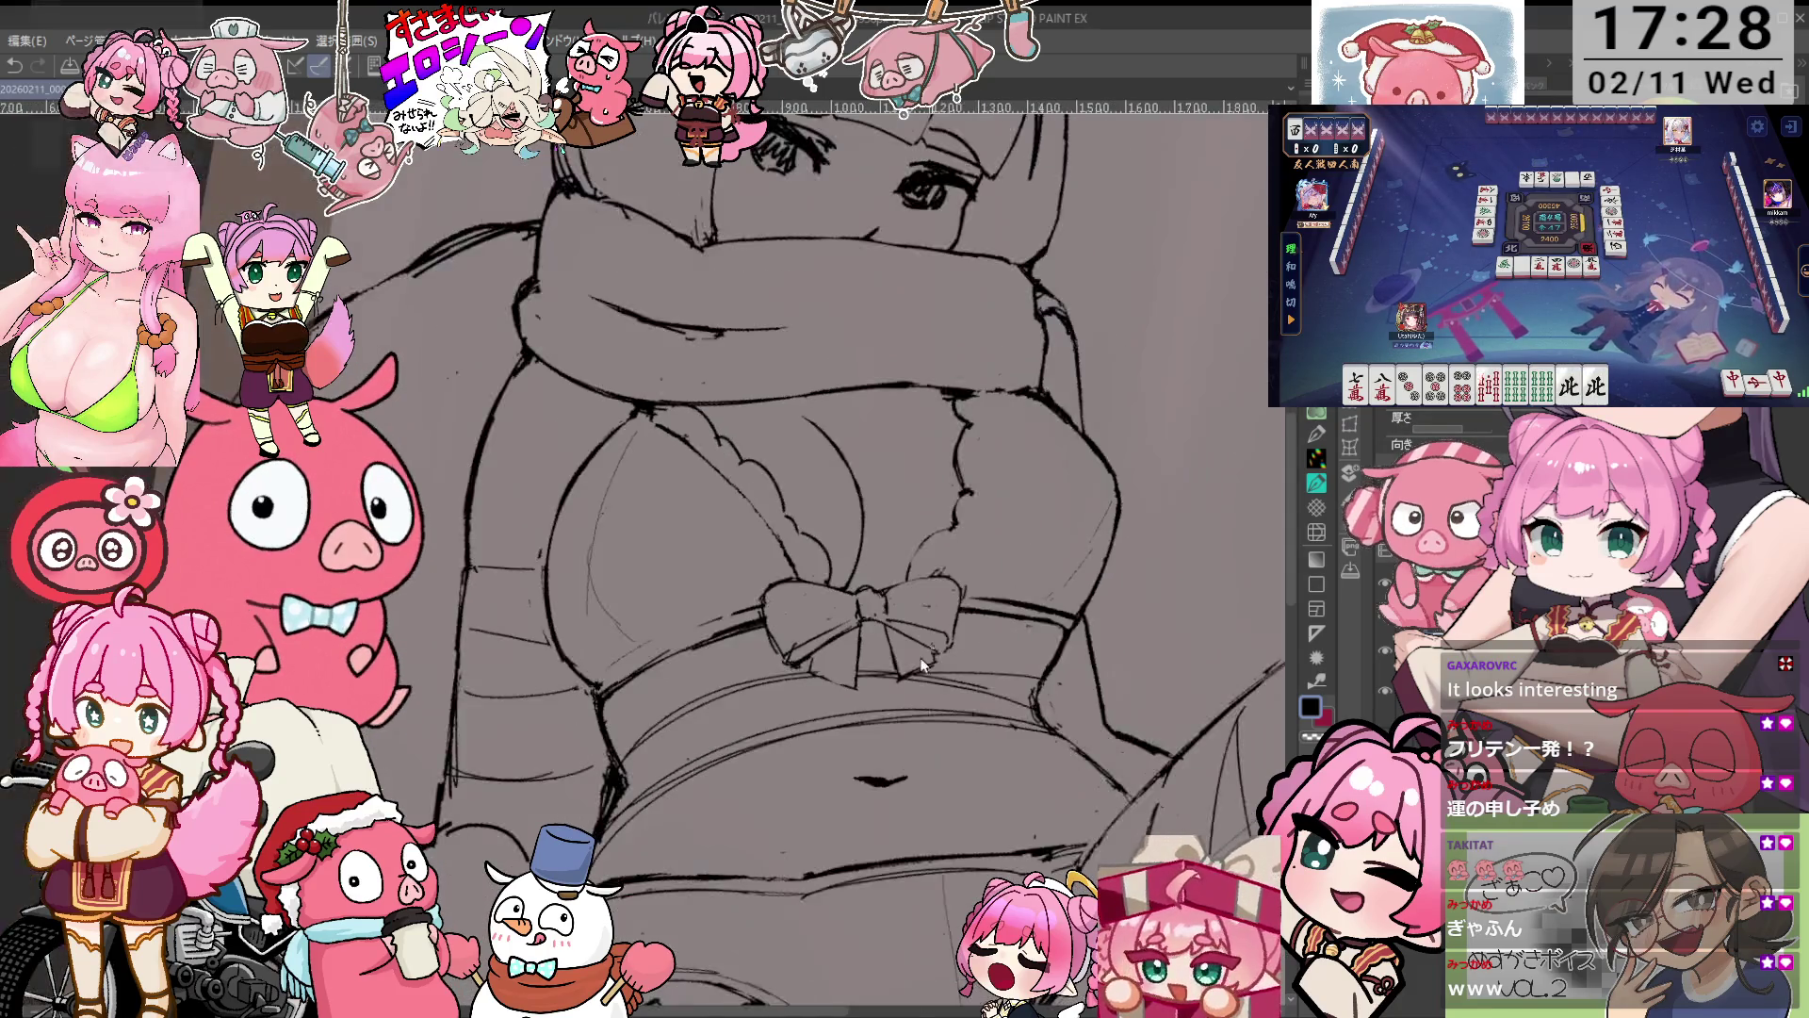
{"action": "scroll", "coordinate": [922, 664], "scroll_direction": "up", "scroll_amount": 1}
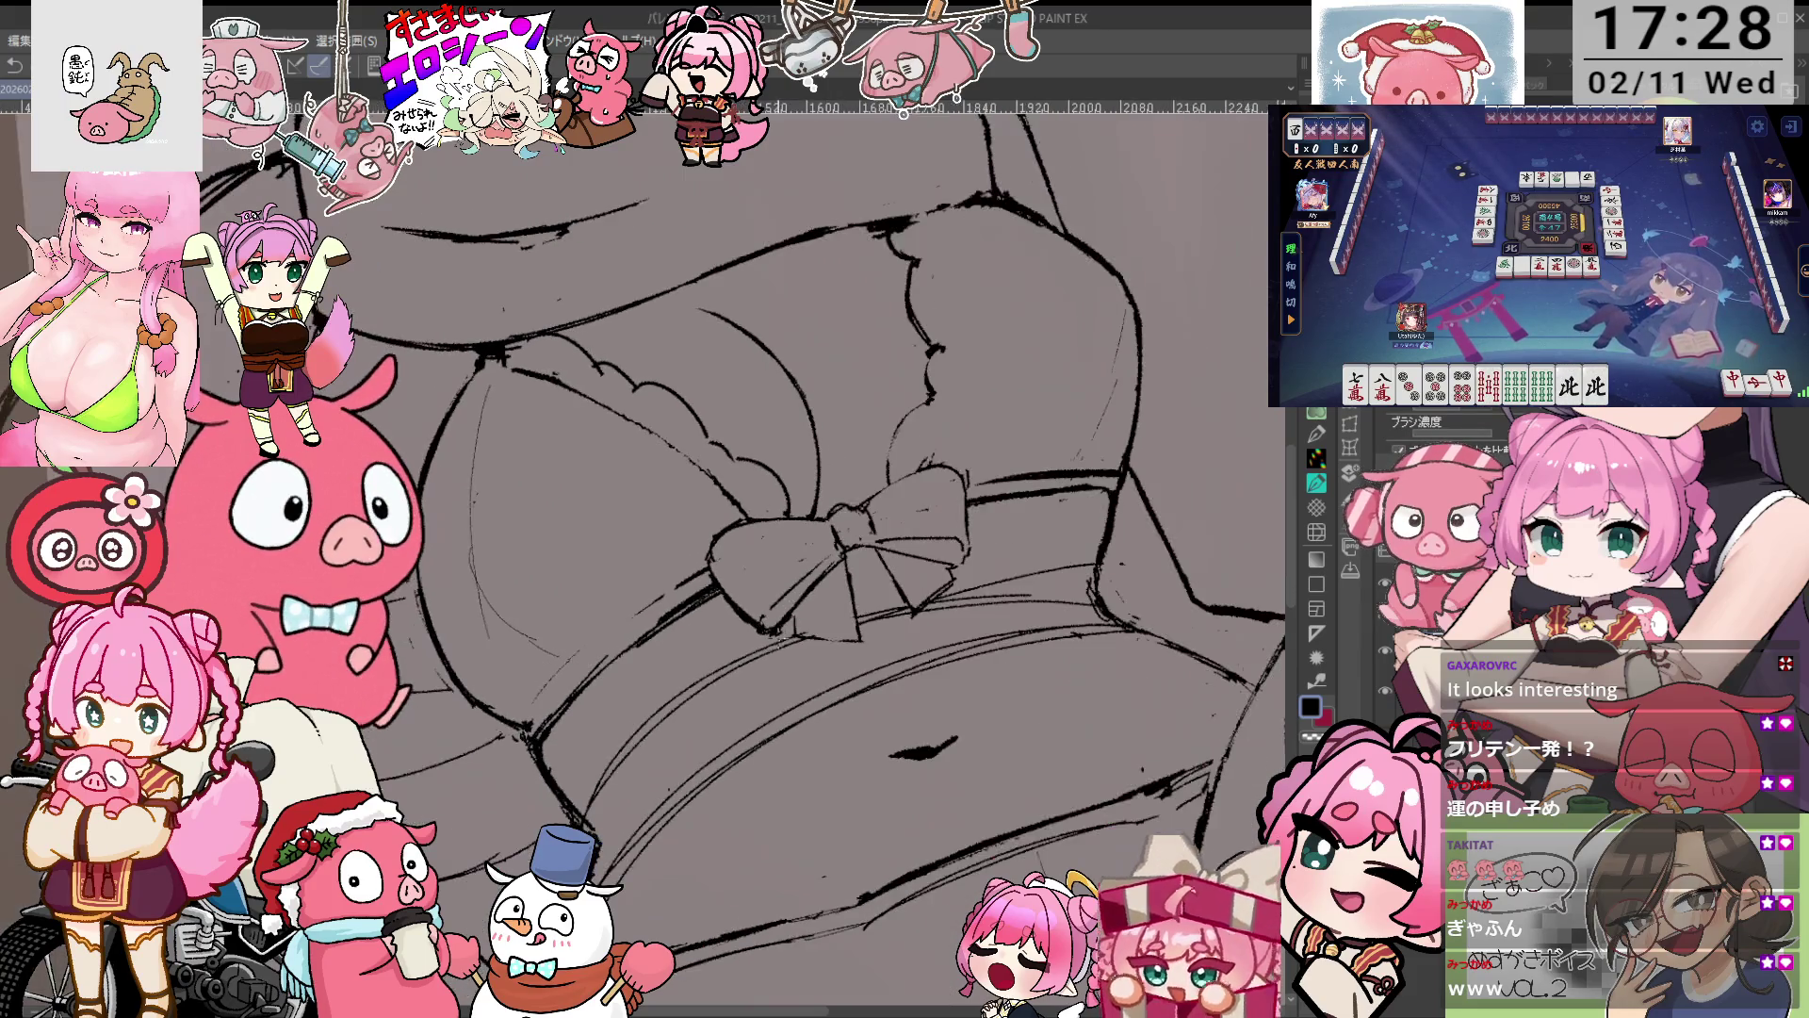
{"action": "key", "text": "minus"}
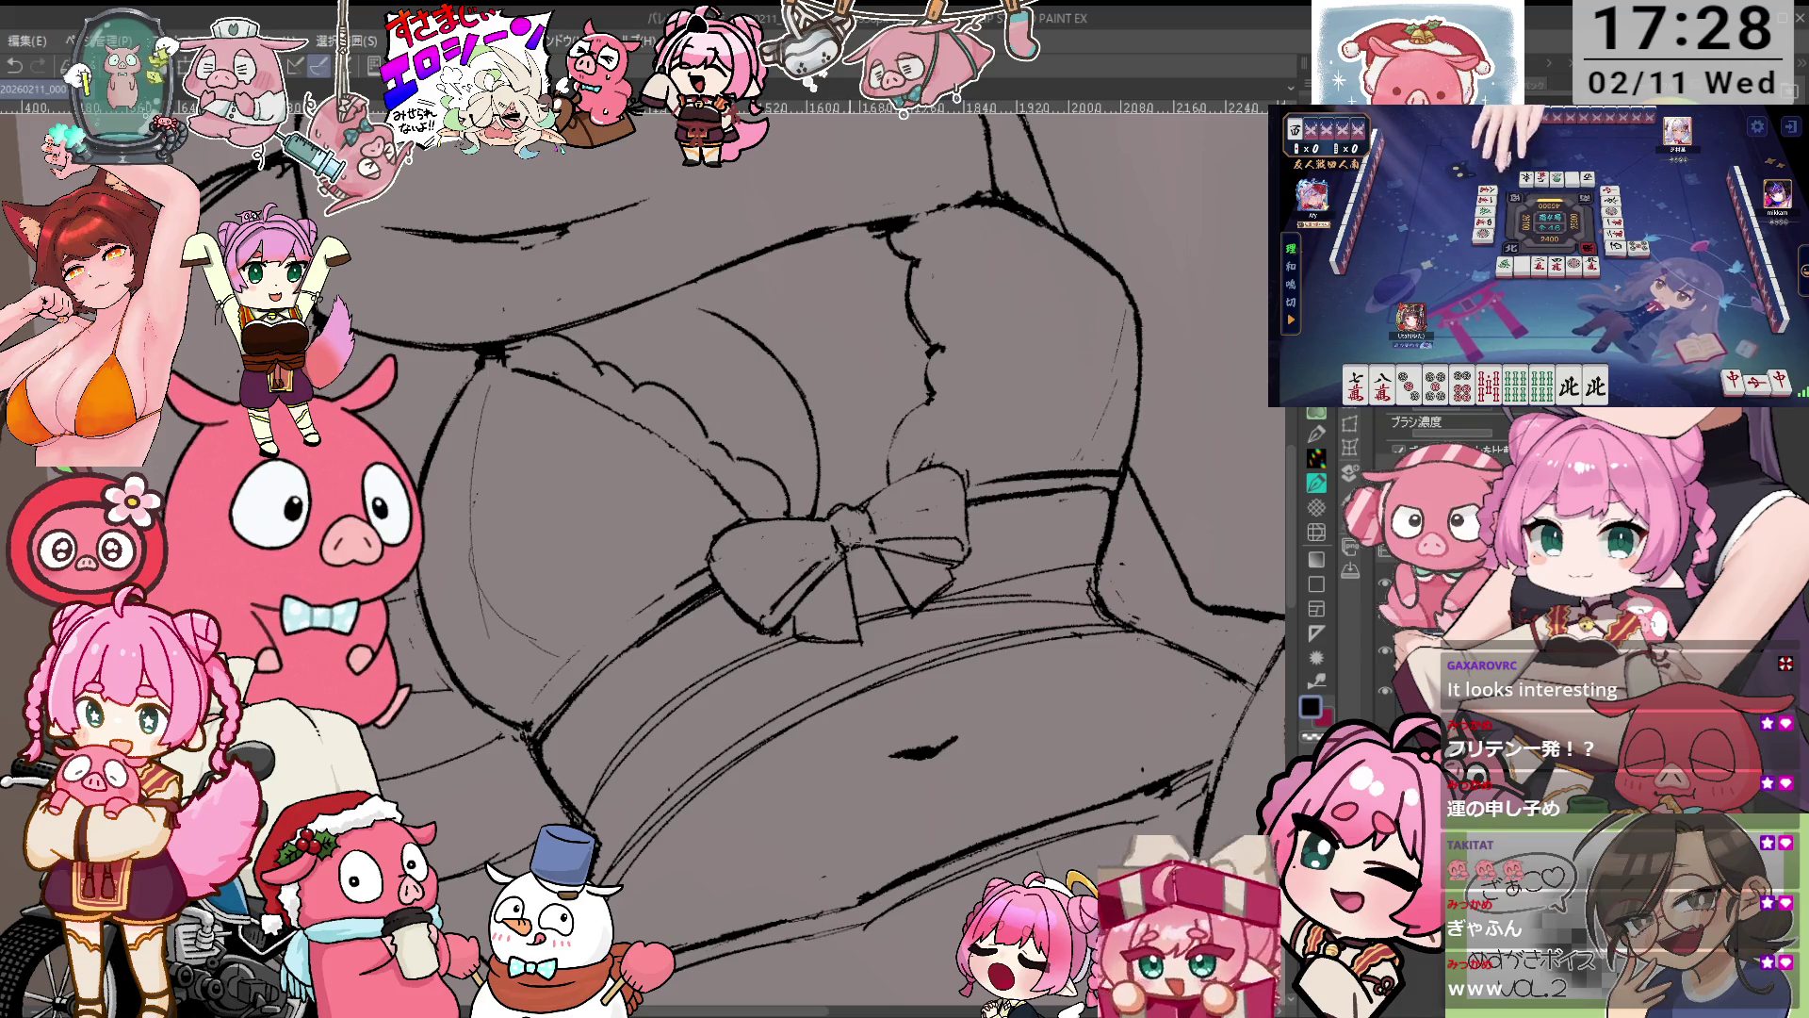
{"action": "key", "text": "asciicircum"}
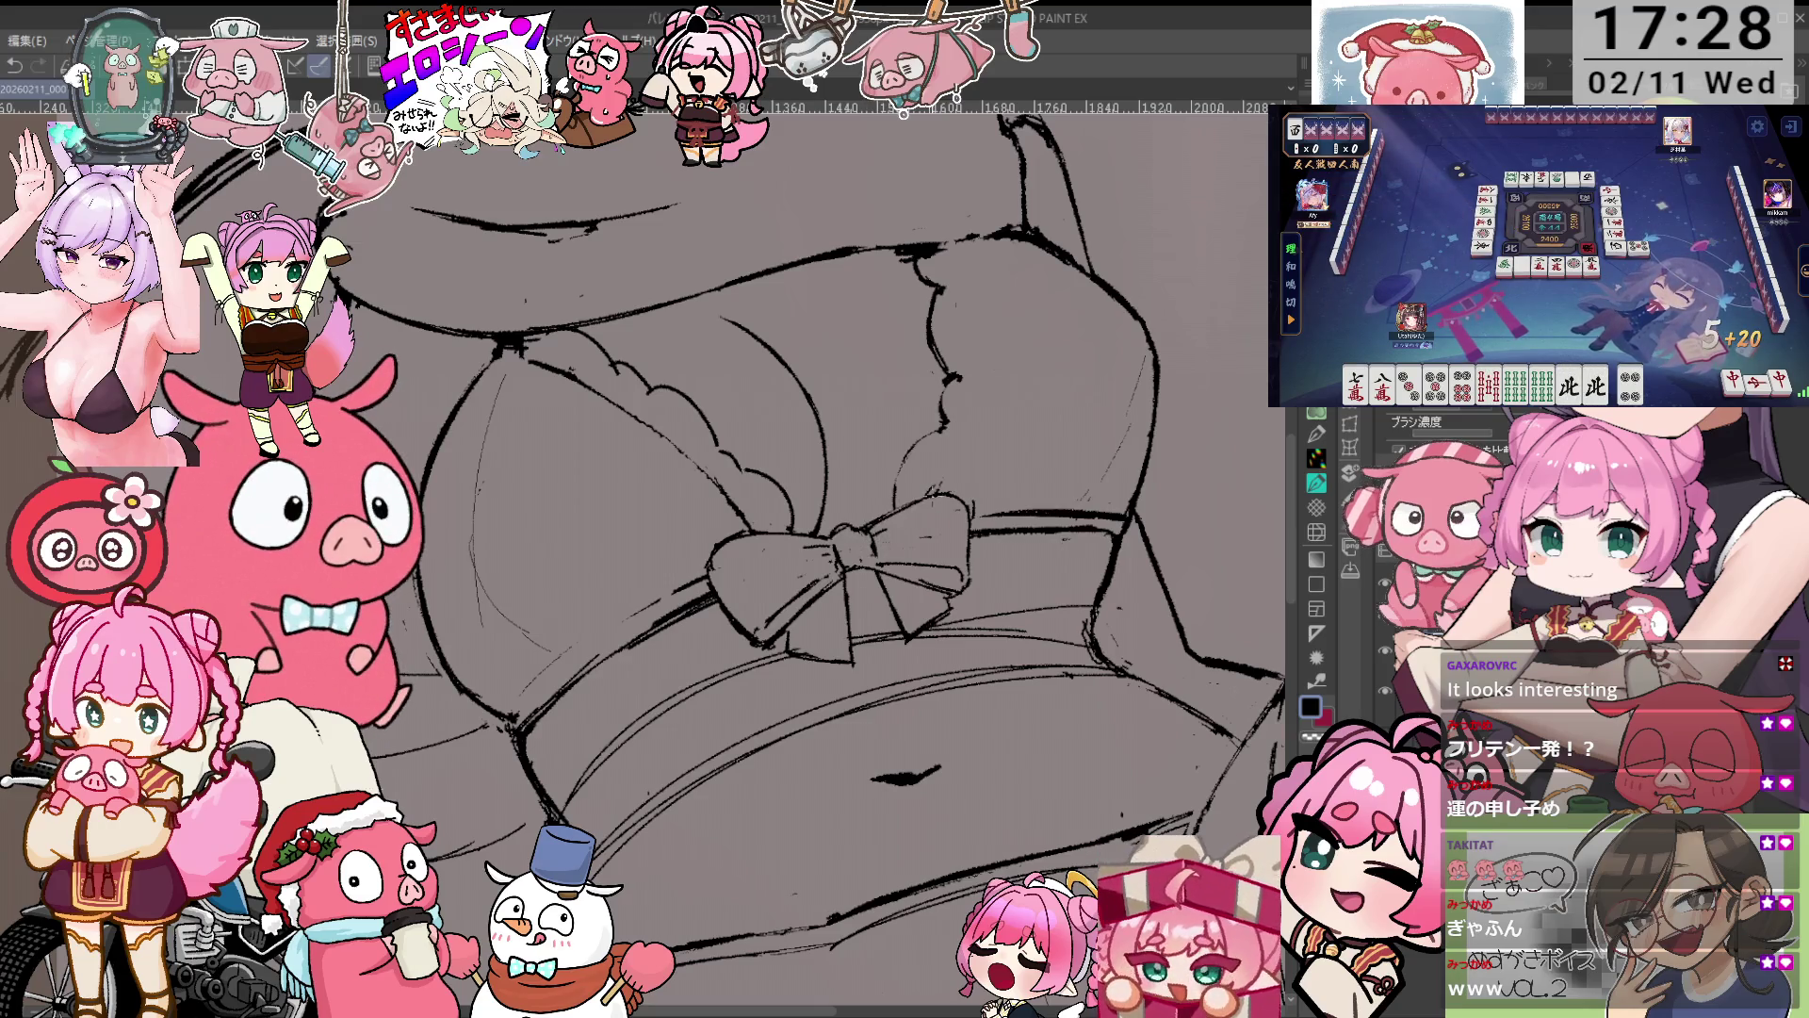
{"action": "key", "text": "minus"}
{"action": "scroll", "coordinate": [1442, 434], "scroll_direction": "down", "scroll_amount": 2}
{"action": "scroll", "coordinate": [1442, 433], "scroll_direction": "up", "scroll_amount": 2}
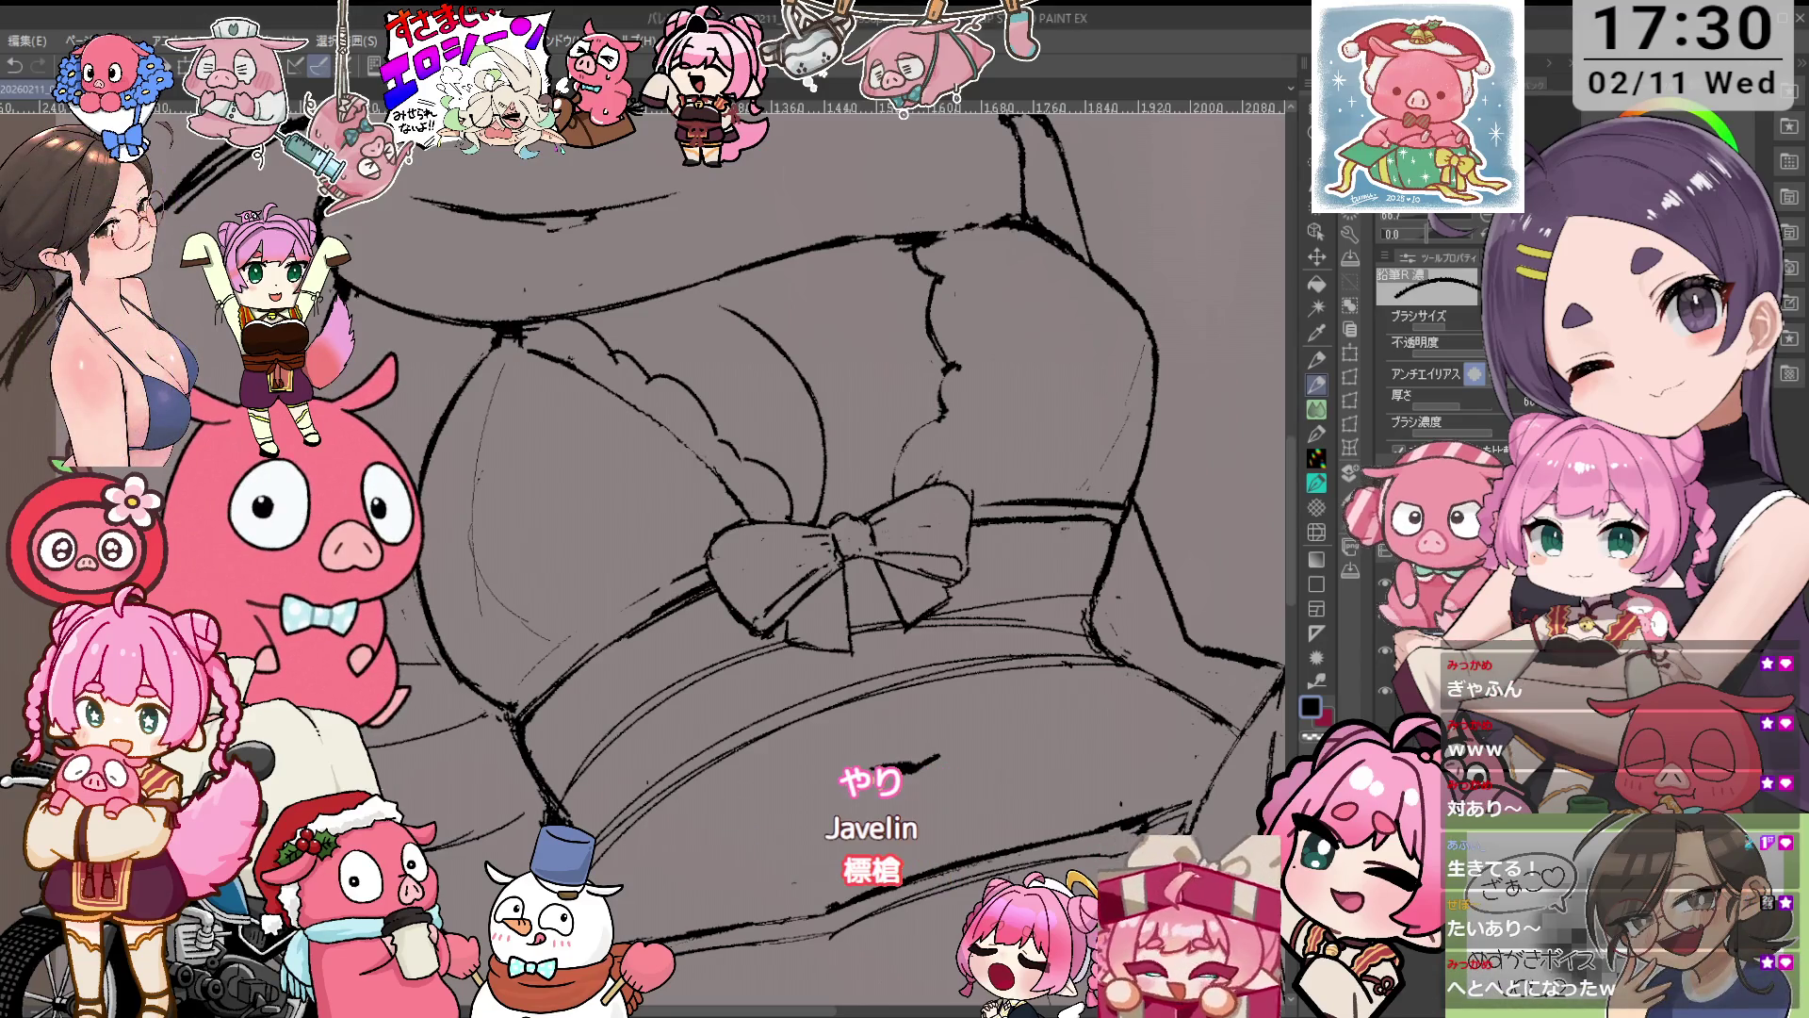
Scroll over the figure and rotate the canvas about 15° counter-clockwise, toggling between eraser and dark pencil.
{"action": "scroll", "coordinate": [1152, 370], "scroll_direction": "down", "scroll_amount": 2}
{"action": "scroll", "coordinate": [1152, 371], "scroll_direction": "up", "scroll_amount": 2}
{"action": "scroll", "coordinate": [1152, 370], "scroll_direction": "up", "scroll_amount": 2}
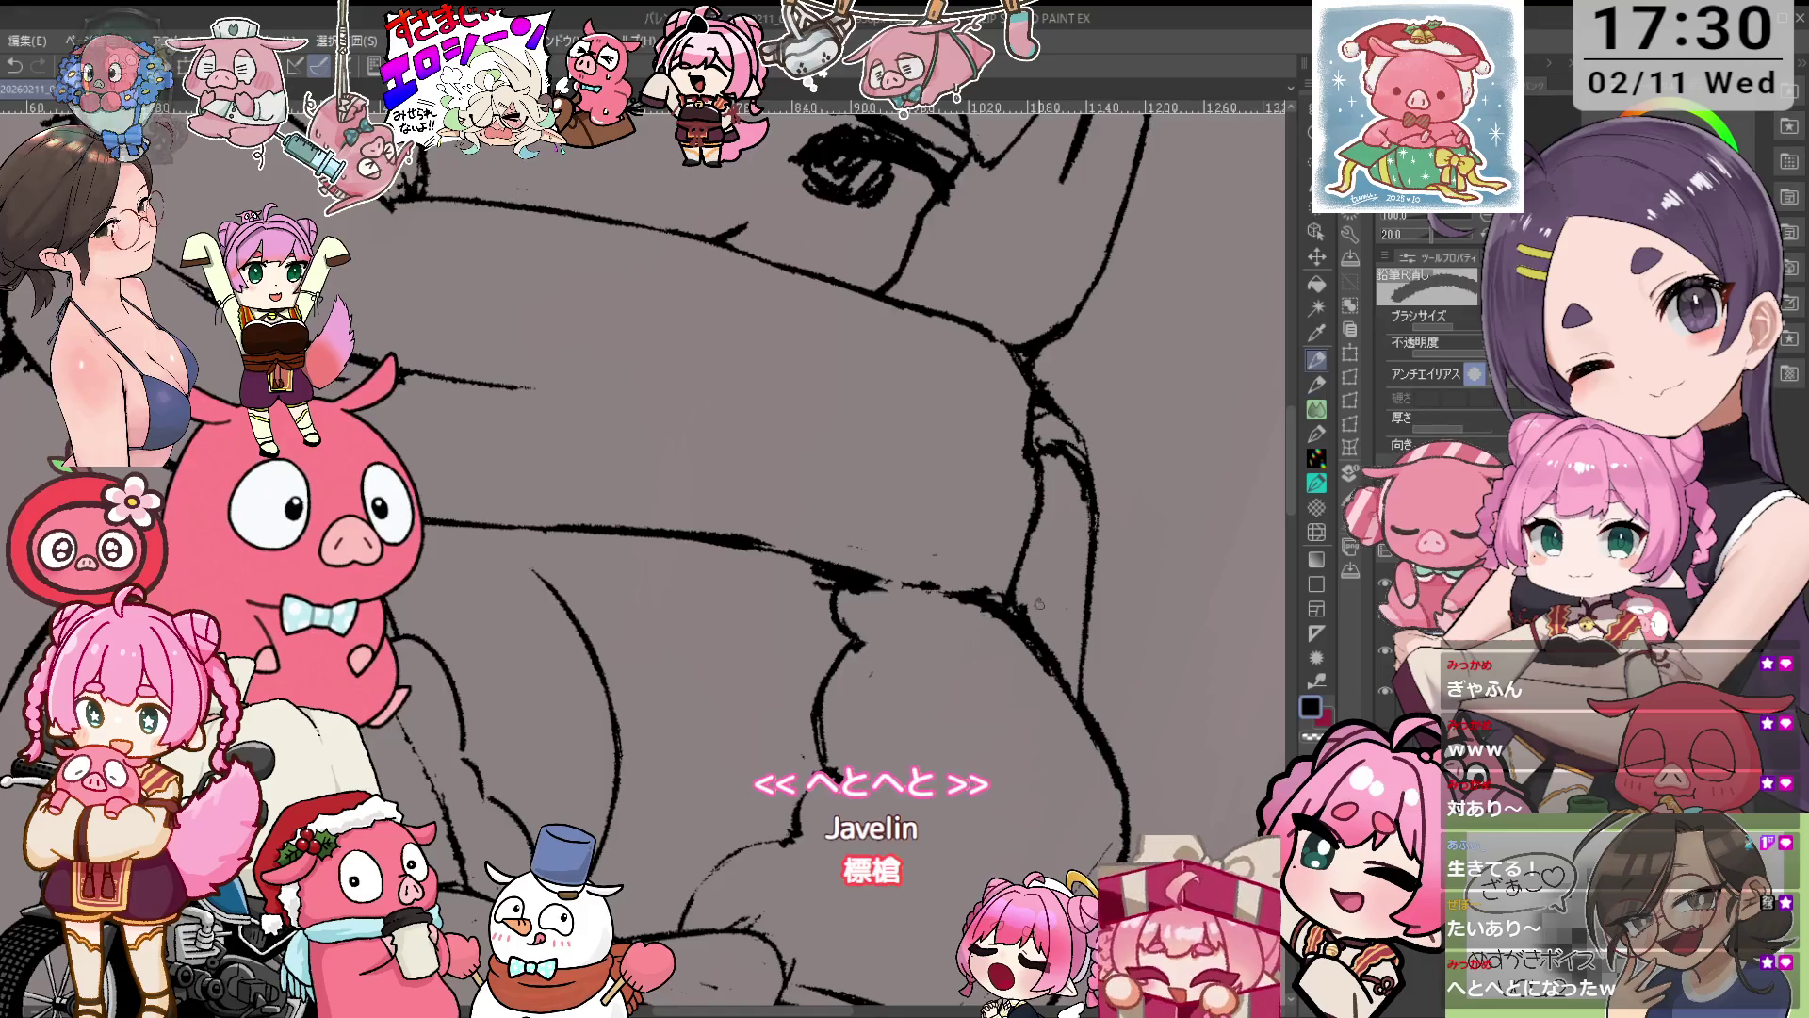
{"action": "scroll", "coordinate": [1151, 370], "scroll_direction": "up", "scroll_amount": 2}
{"action": "key", "text": "p"}
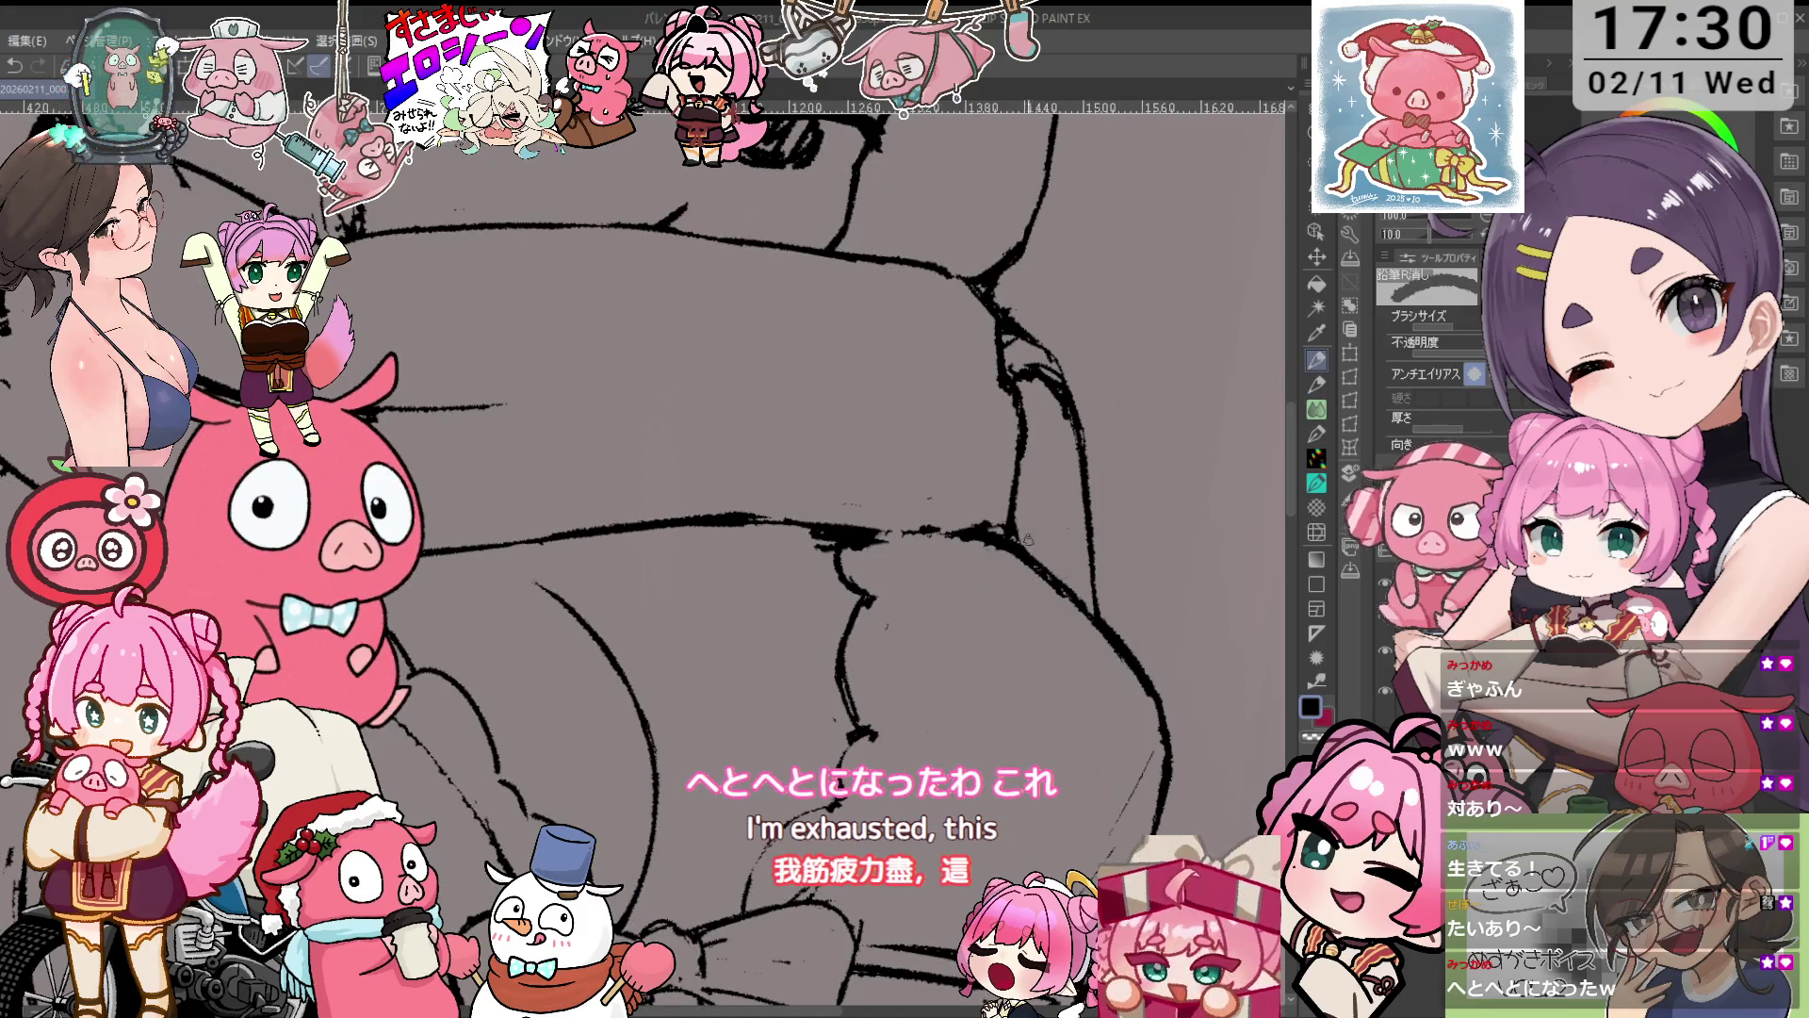
{"action": "key", "text": "minus"}
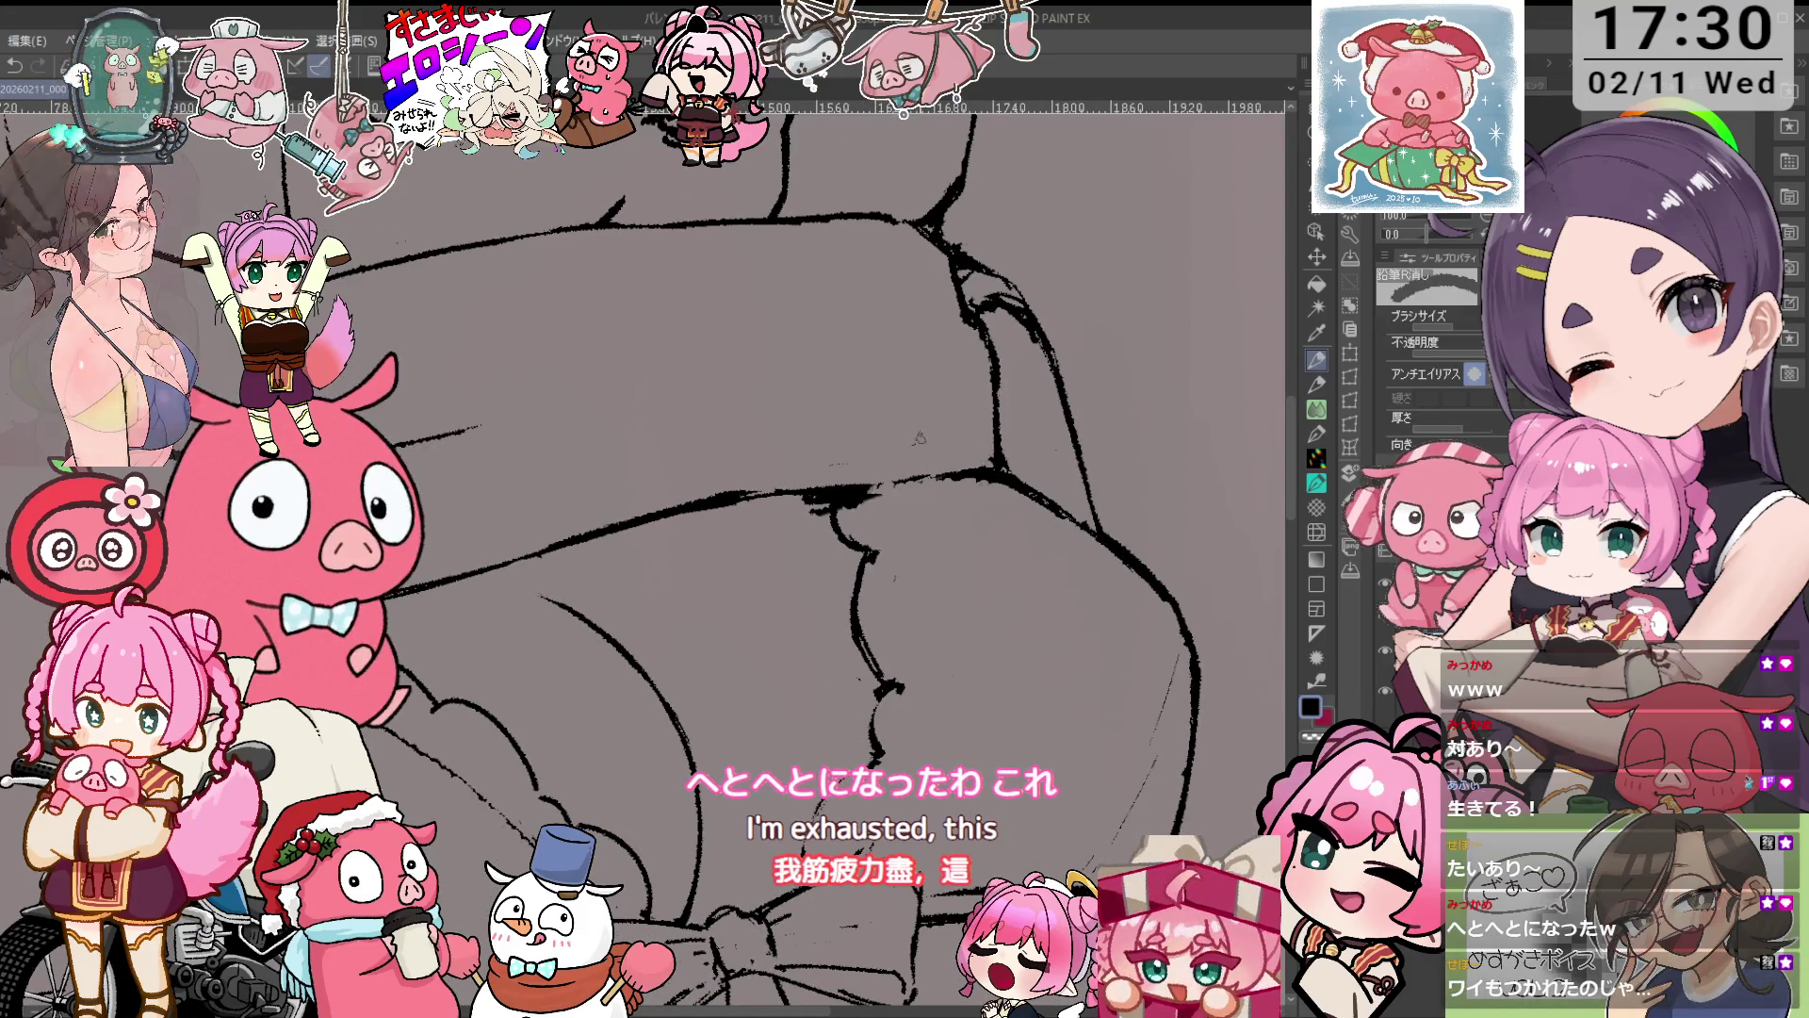
{"action": "key", "text": "p"}
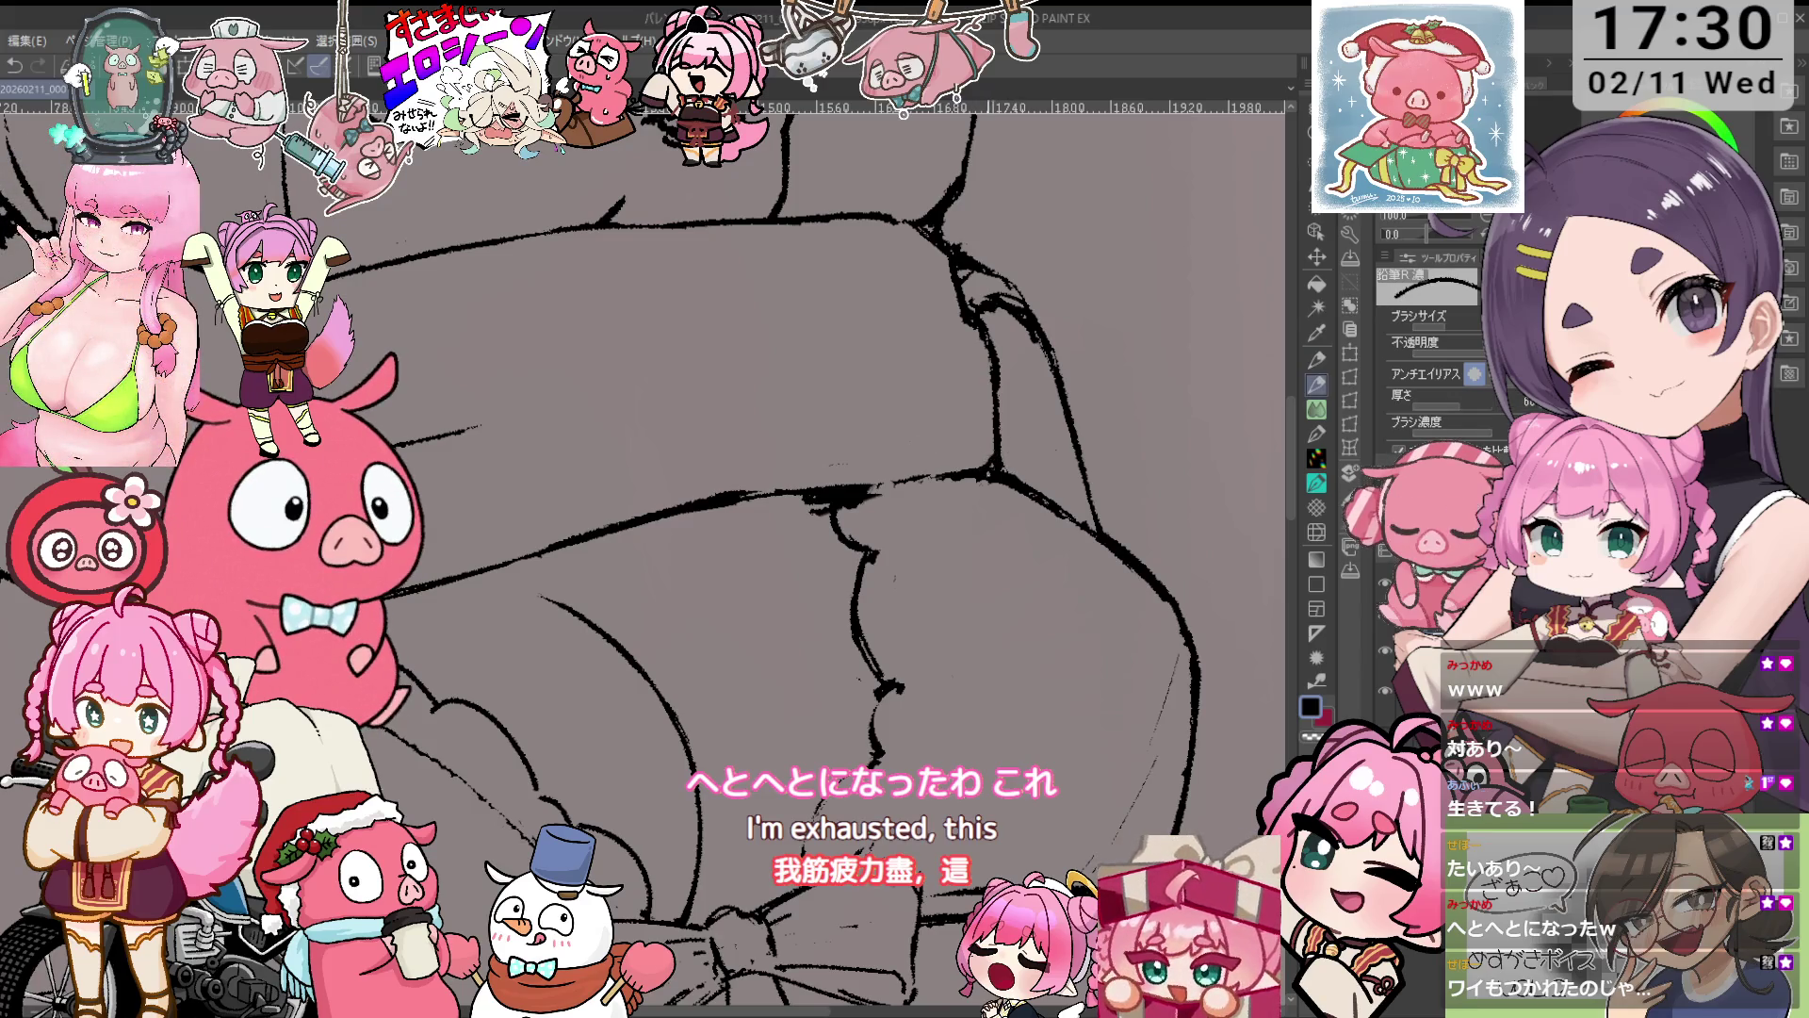
Zoom out to the face and scarf, turn the drawing sideways, zoom back in, and switch to the eraser.
{"action": "key", "text": "ctrl+minus"}
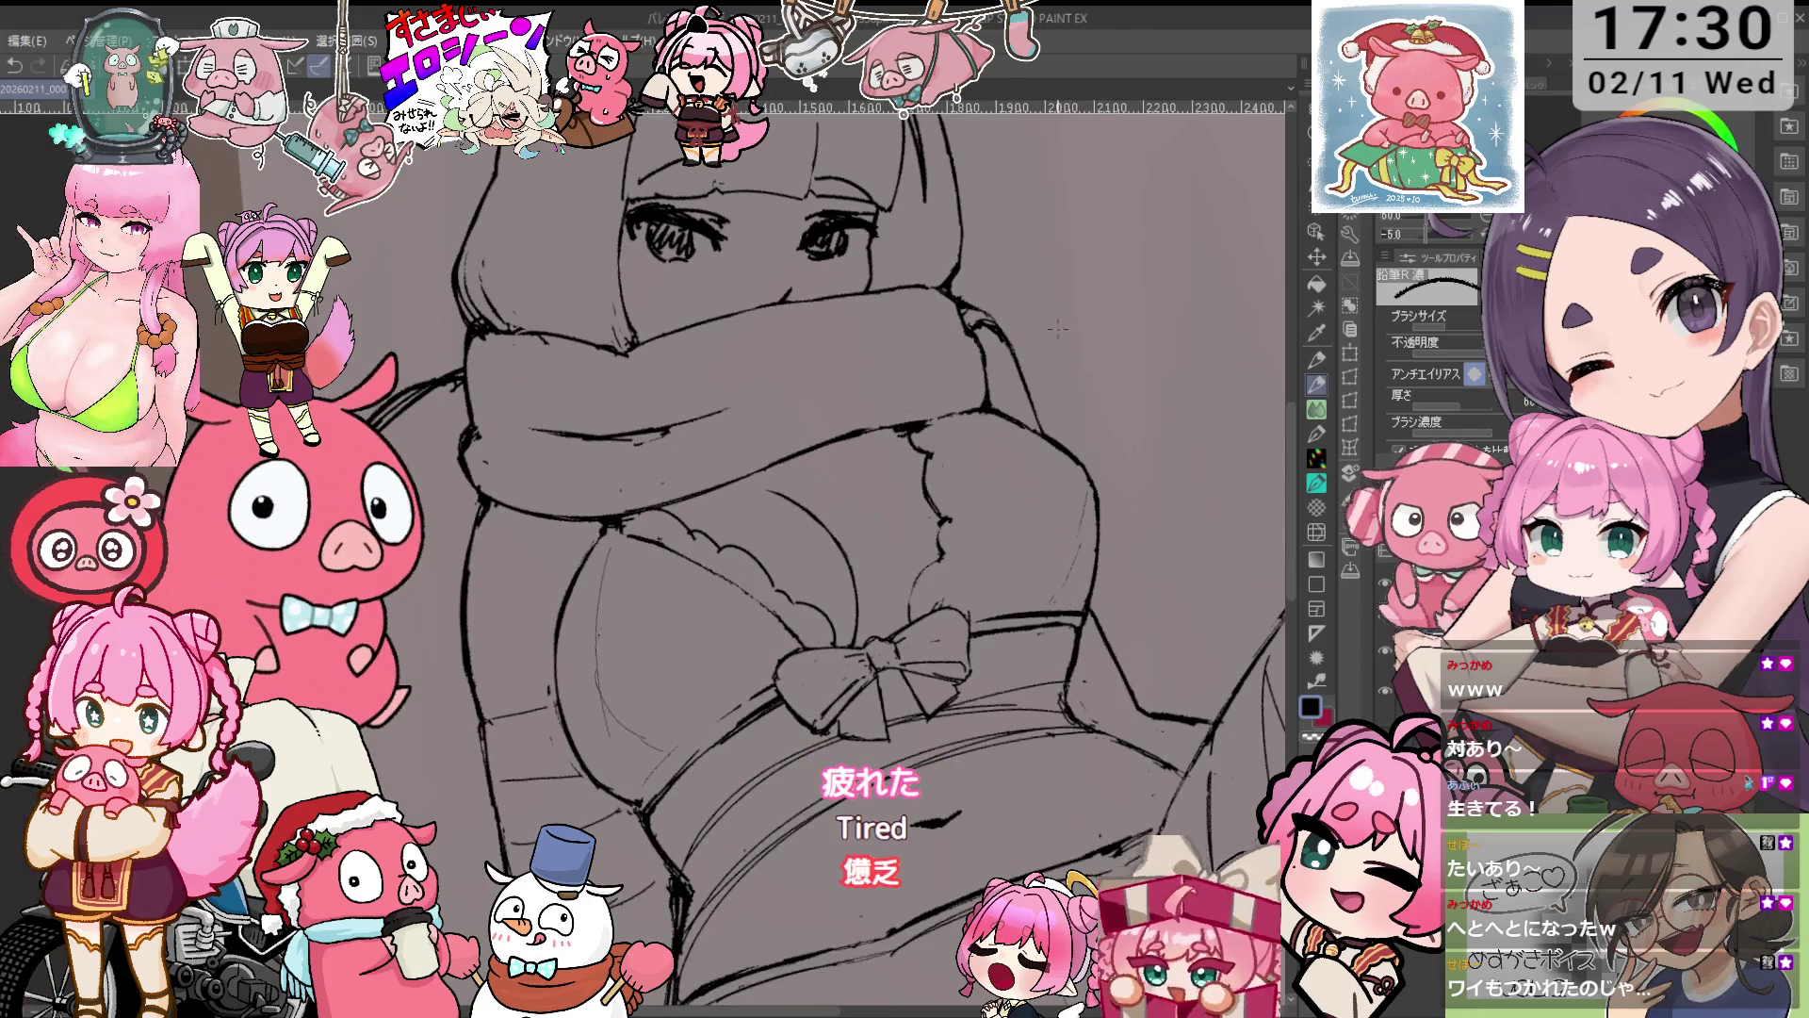
{"action": "left_click_drag", "start_coordinate": [1001, 474], "coordinate": [654, 465]}
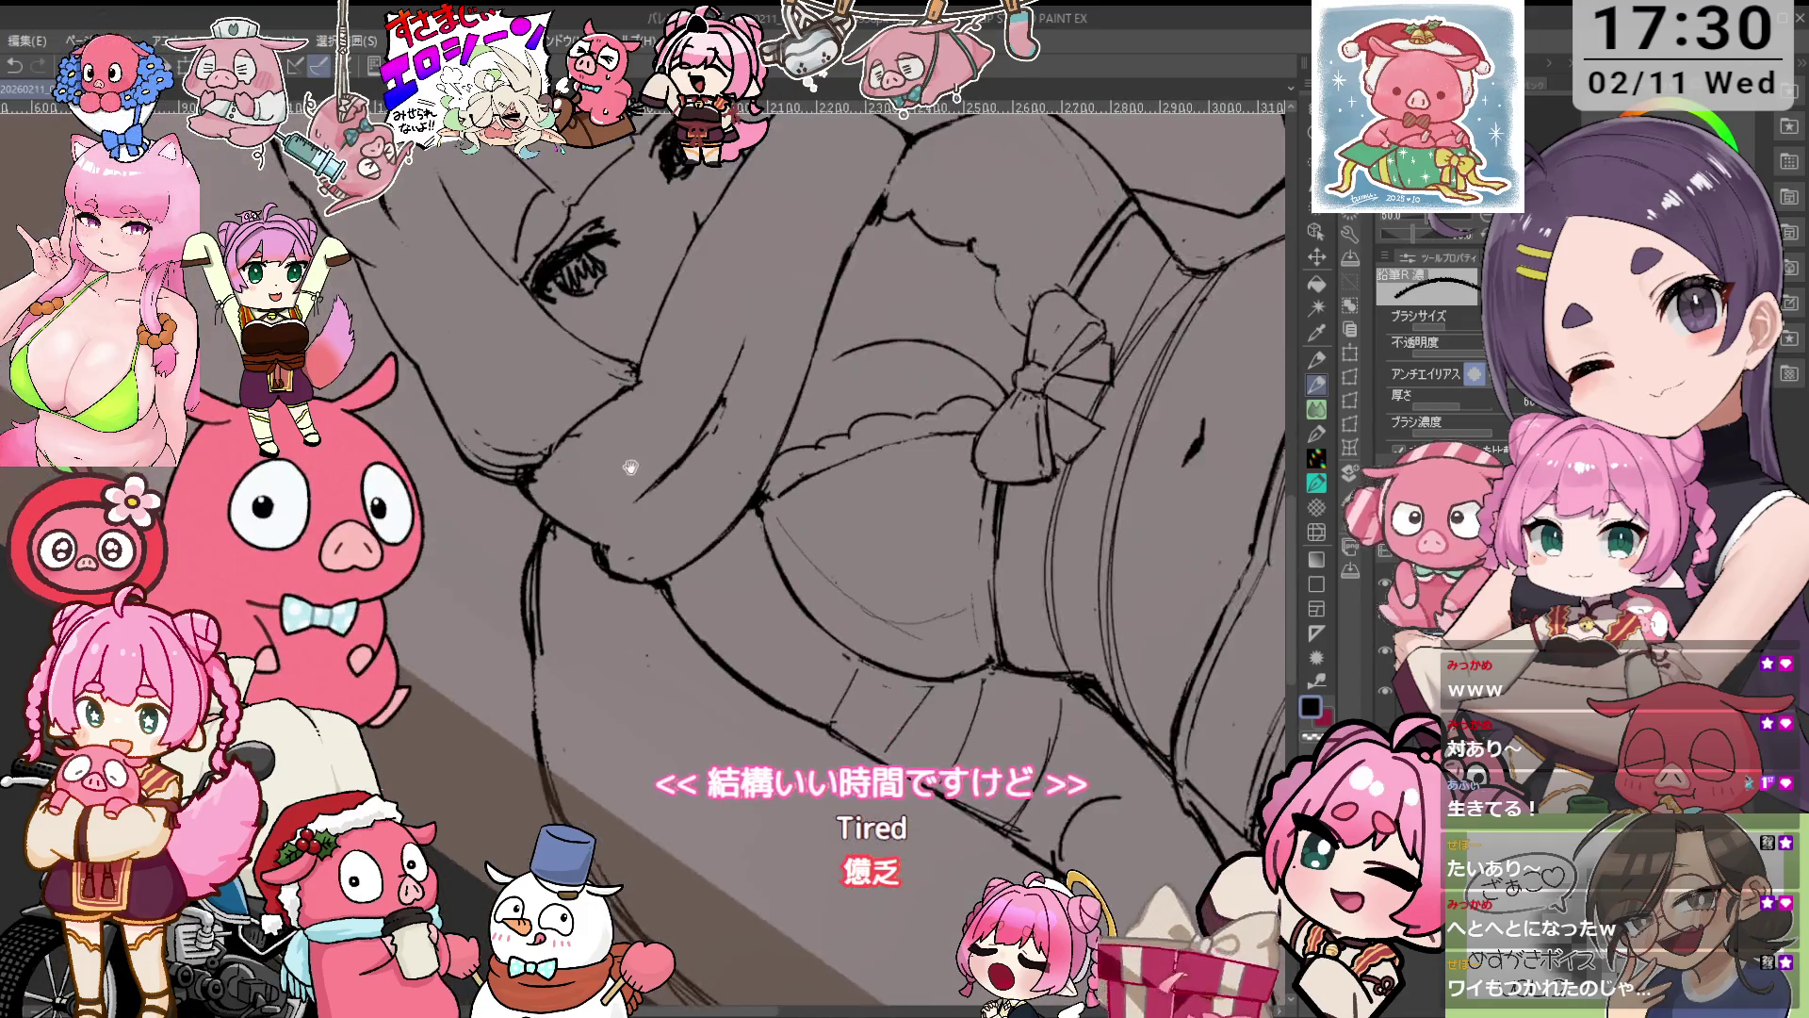
{"action": "key", "text": "ctrl+plus"}
{"action": "key", "text": "e"}
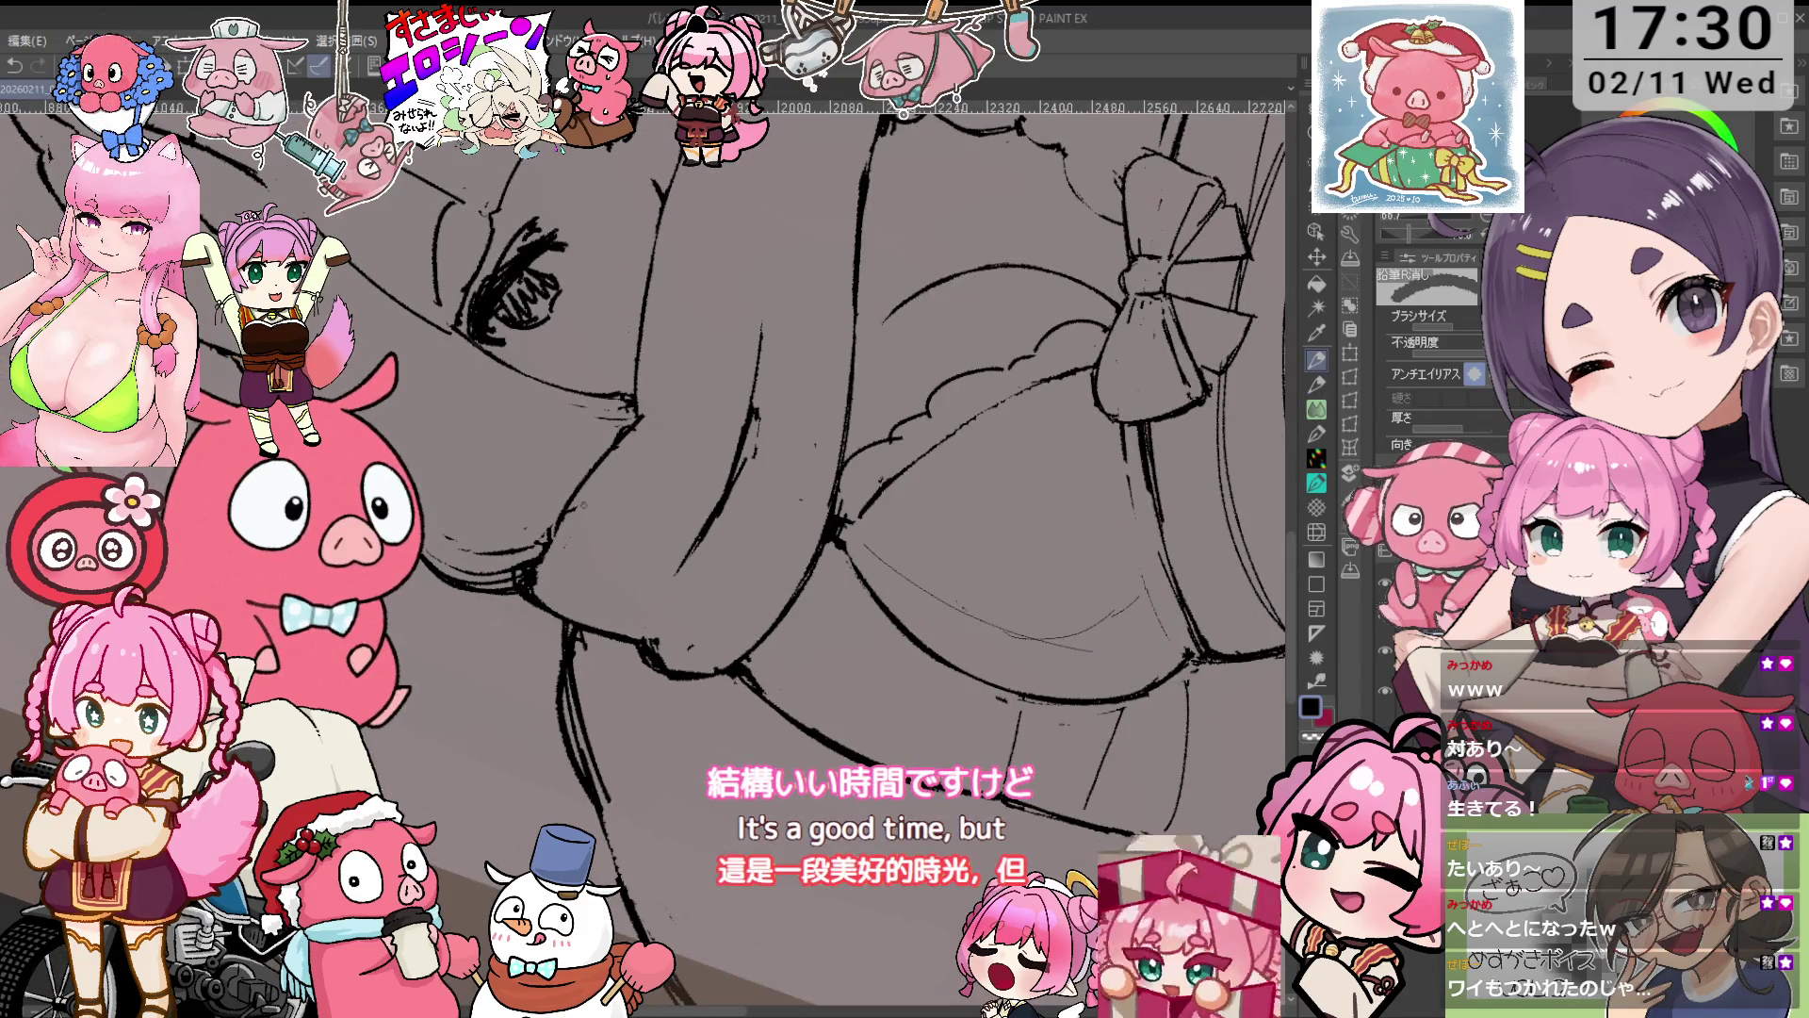
{"action": "key", "text": "ctrl+at"}
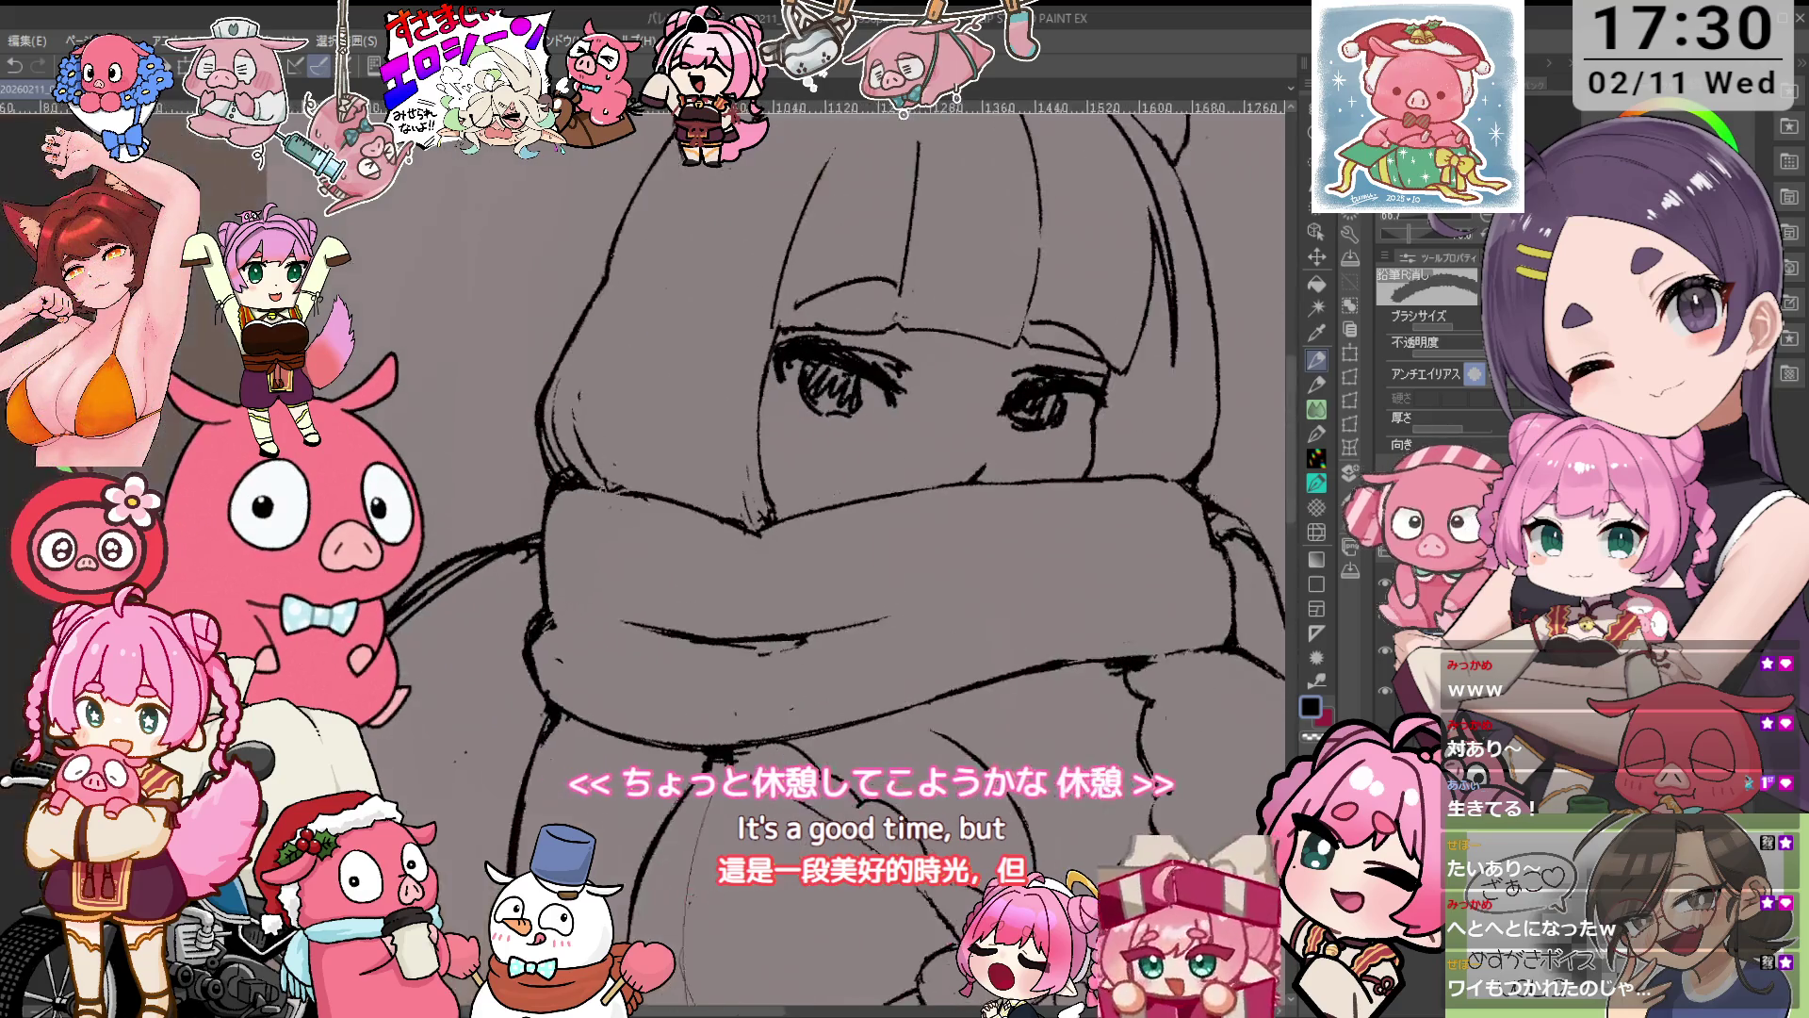
Zoom out to view the whole figure upright, then straighten the canvas and zoom back in.
{"action": "key", "text": "ctrl+0"}
{"action": "key", "text": "asciicircum"}
{"action": "key", "text": "ctrl+at"}
{"action": "key", "text": "ctrl+plus"}
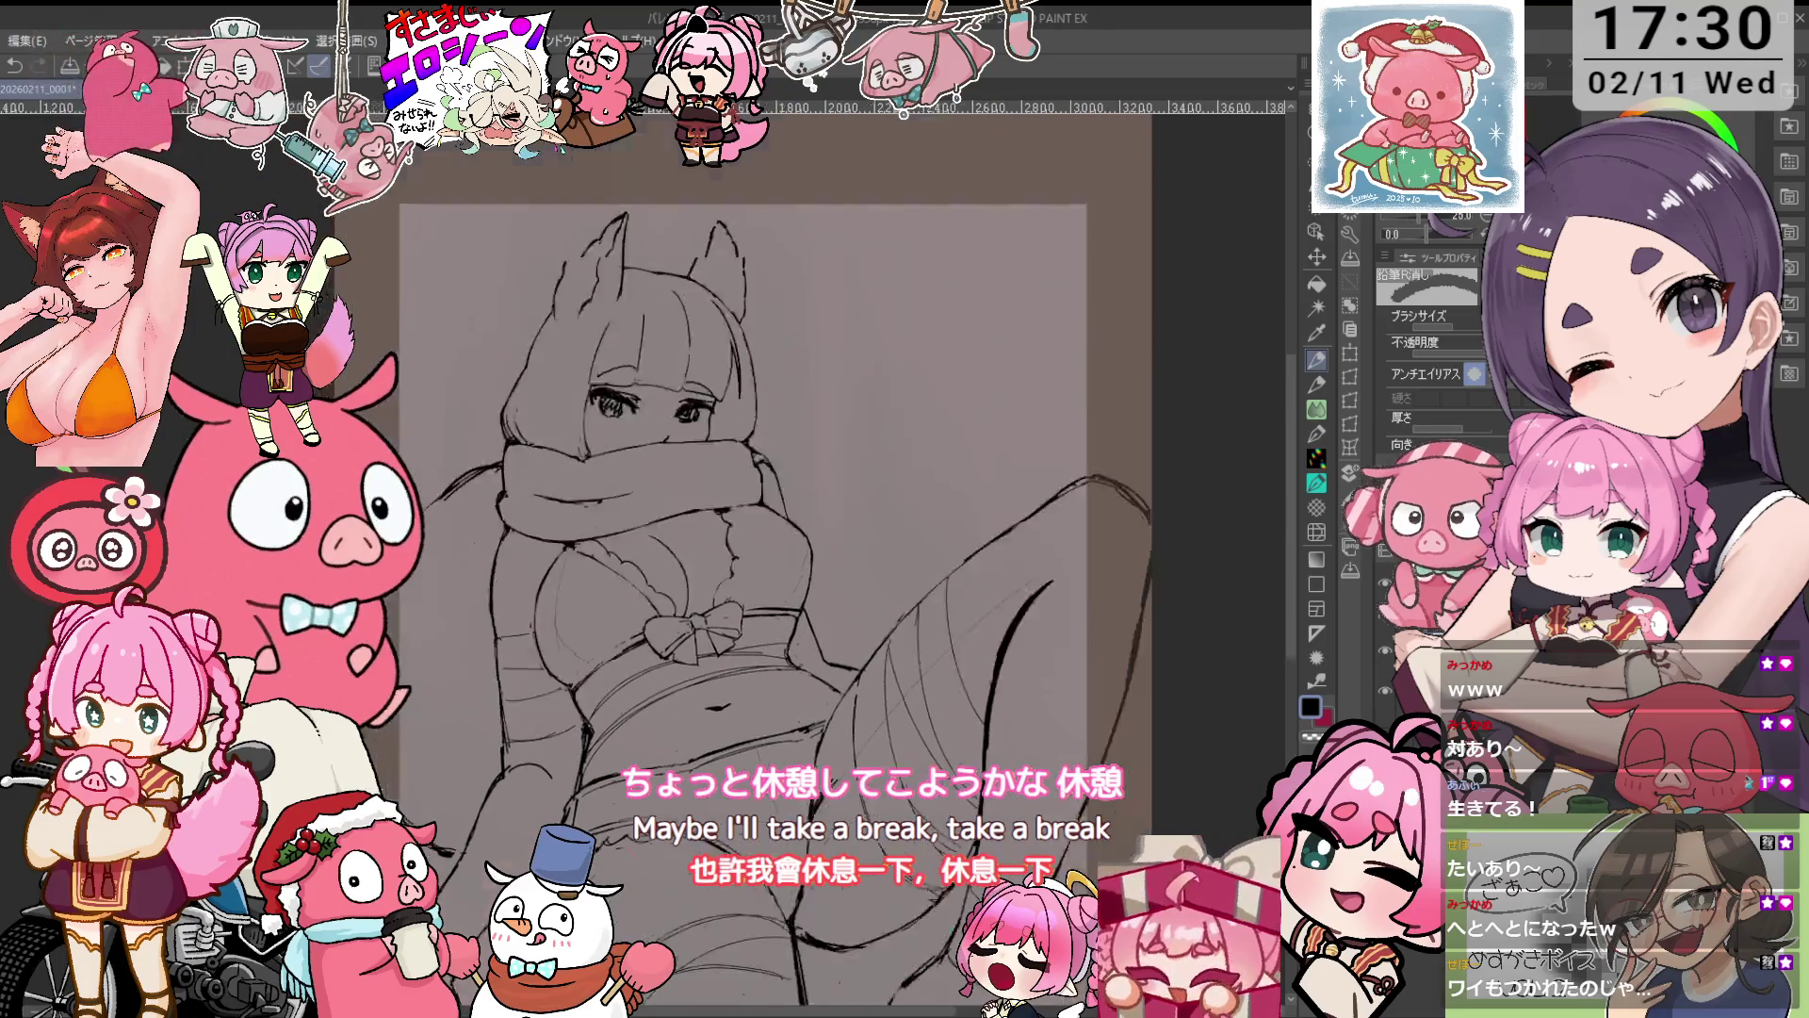
{"action": "scroll", "coordinate": [792, 547], "scroll_direction": "down", "scroll_amount": 5}
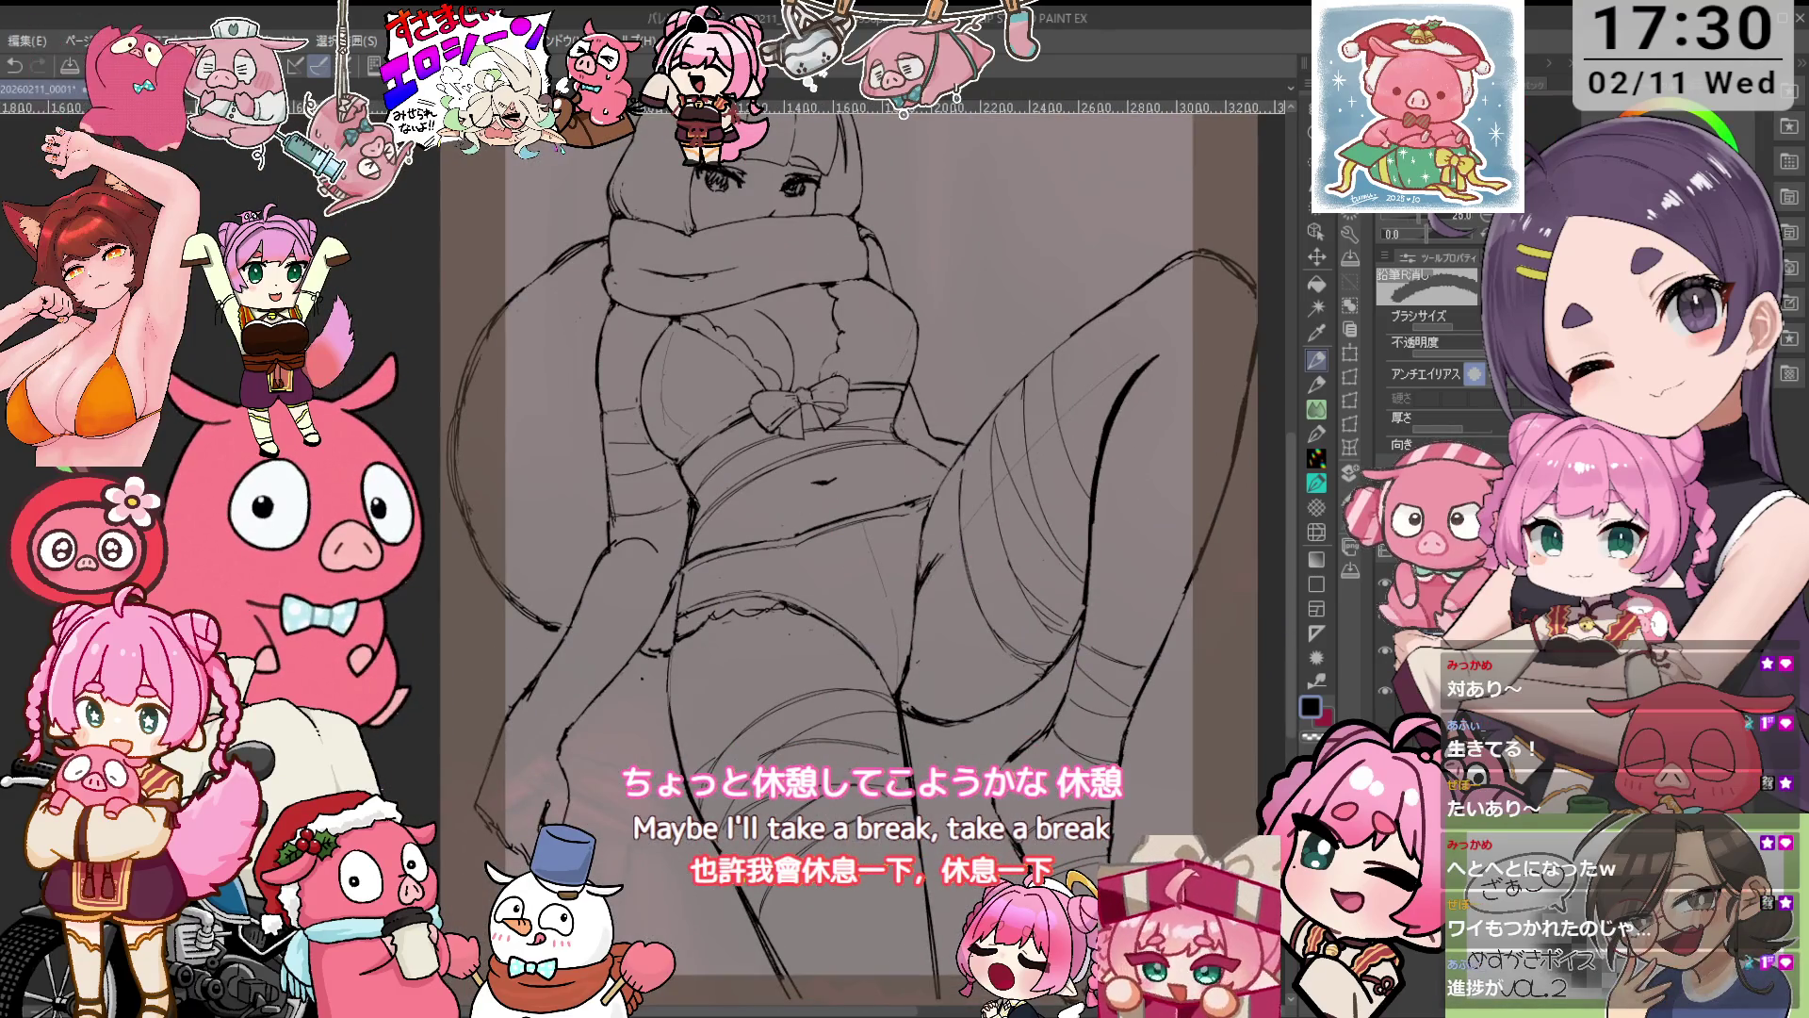
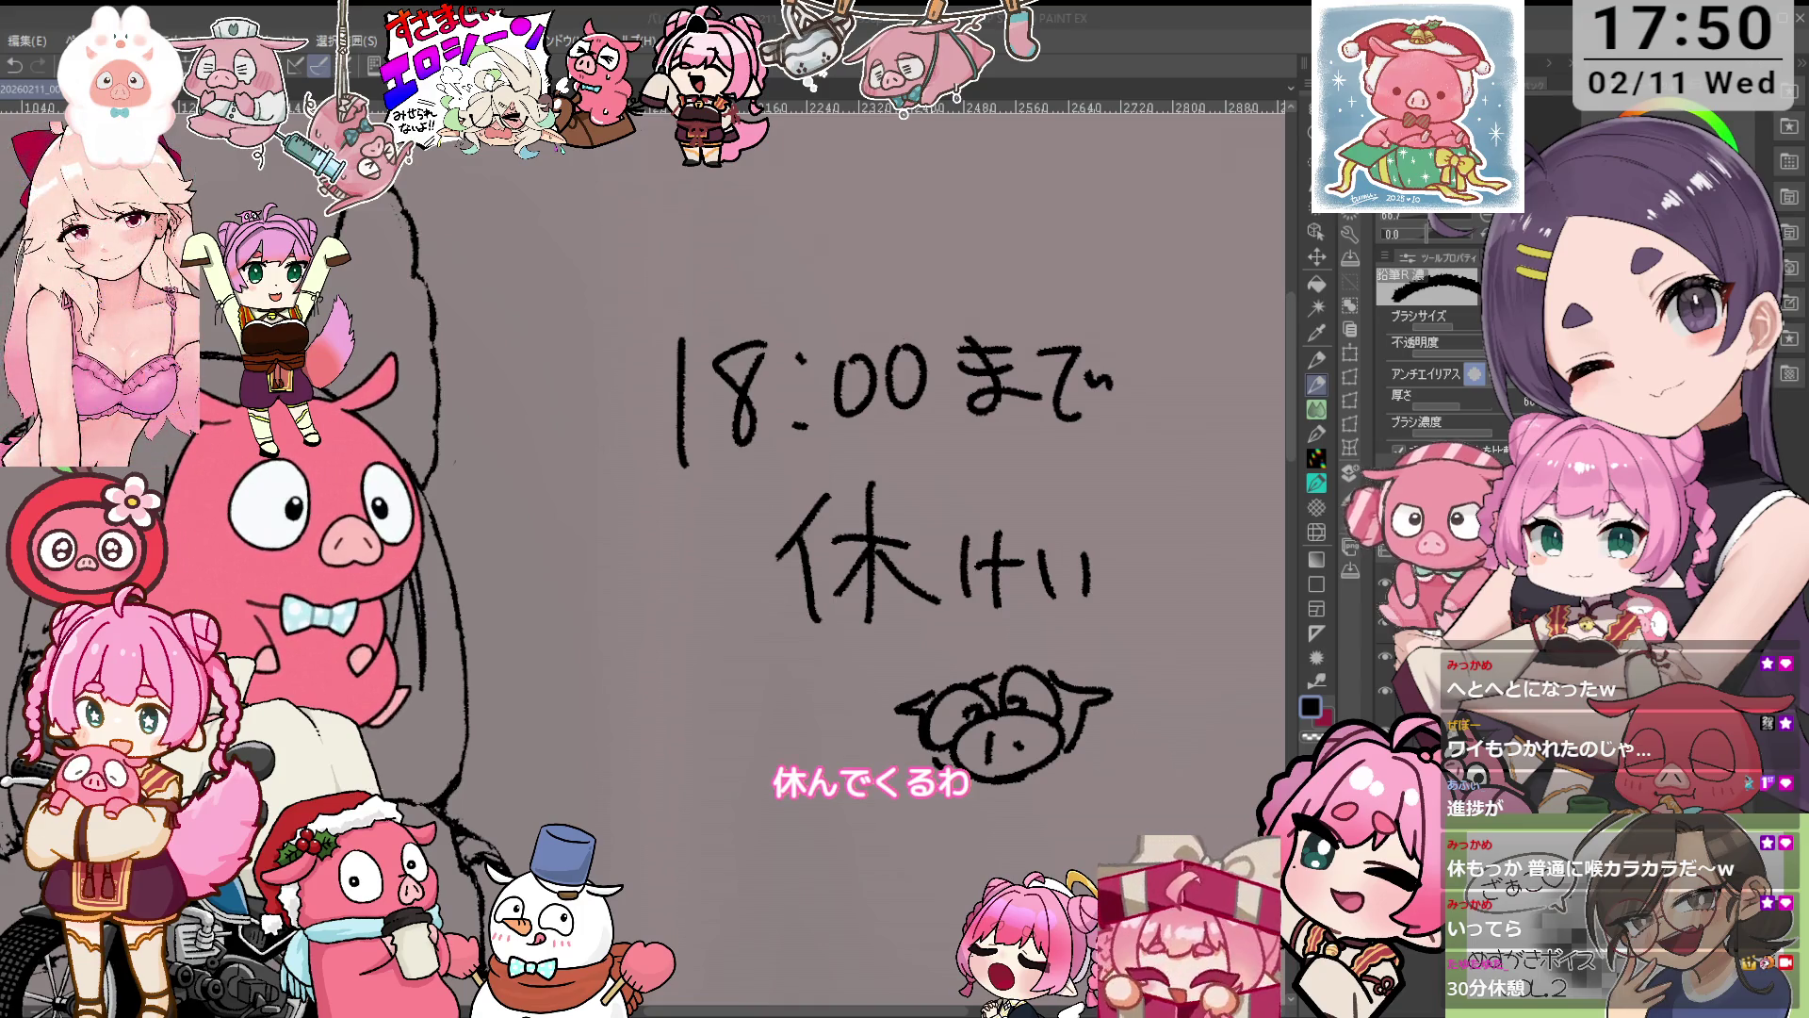
Zoom out until the entire rabbit-eared girl figure fits on the canvas.
{"action": "scroll", "coordinate": [899, 423], "scroll_direction": "down", "scroll_amount": 1}
{"action": "scroll", "coordinate": [899, 423], "scroll_direction": "down", "scroll_amount": 1}
{"action": "scroll", "coordinate": [899, 423], "scroll_direction": "down", "scroll_amount": 1}
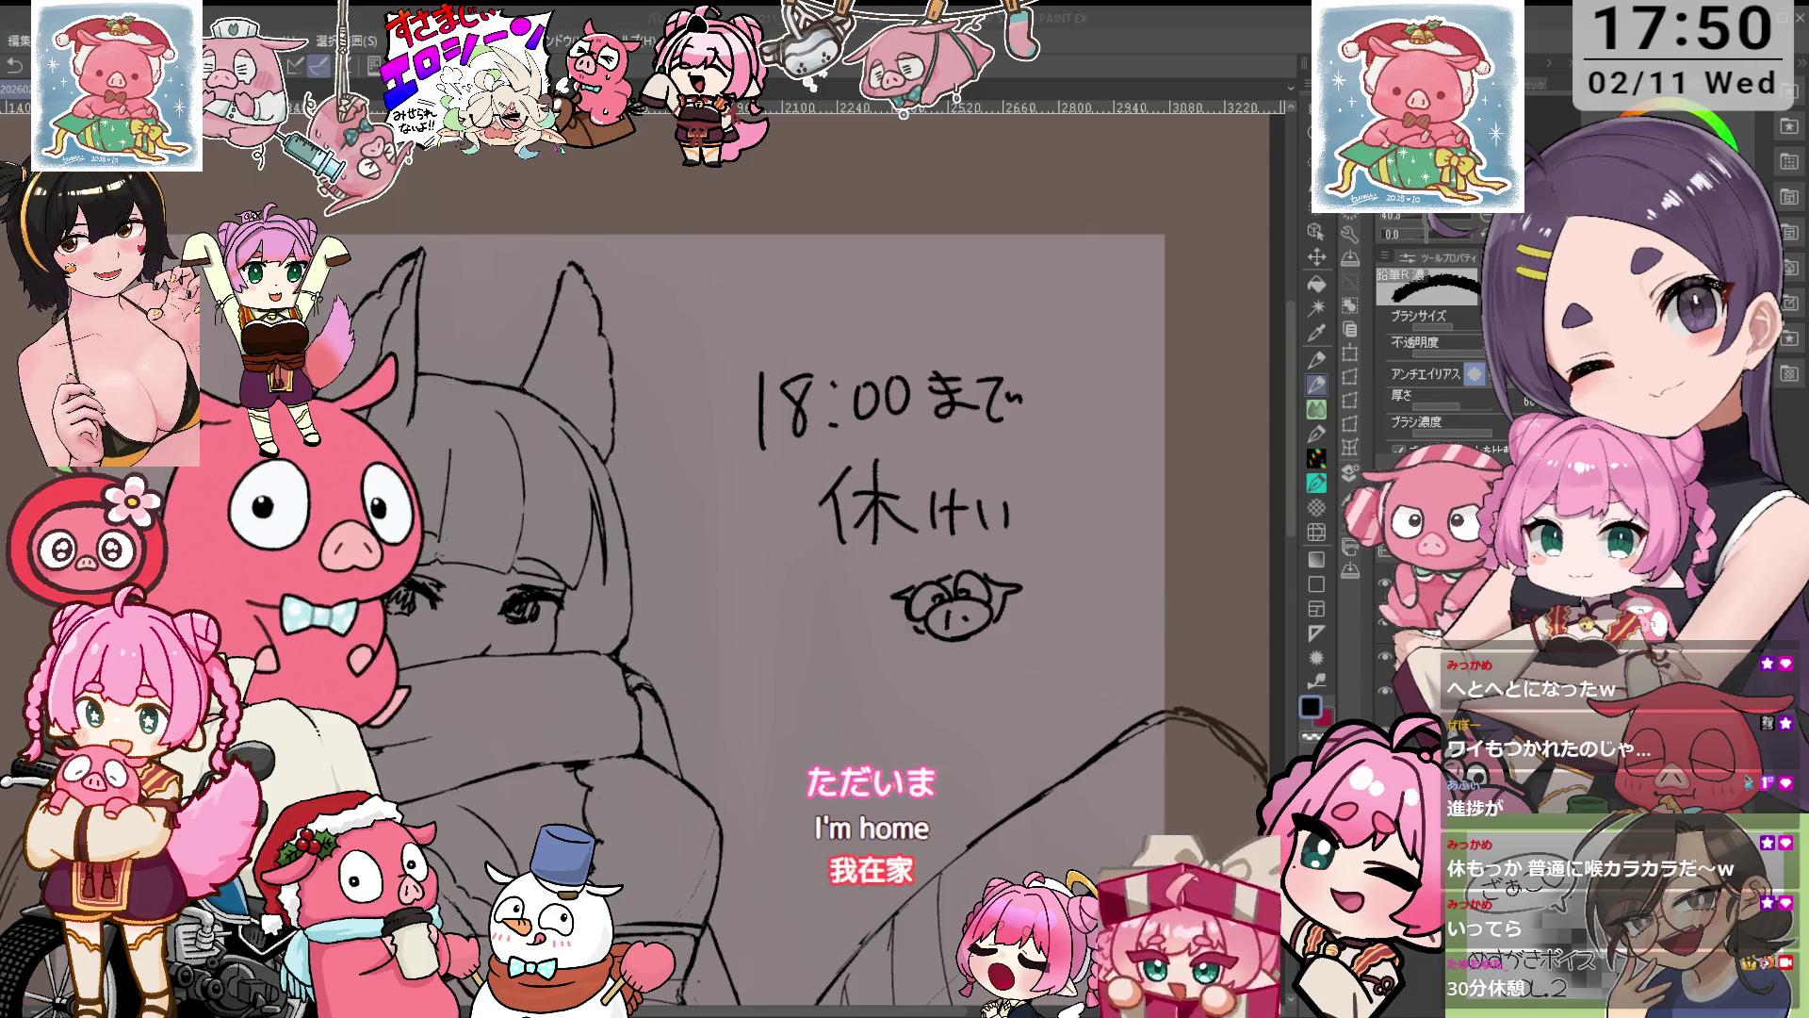
{"action": "key", "text": "ctrl+minus"}
{"action": "key", "text": "ctrl+minus"}
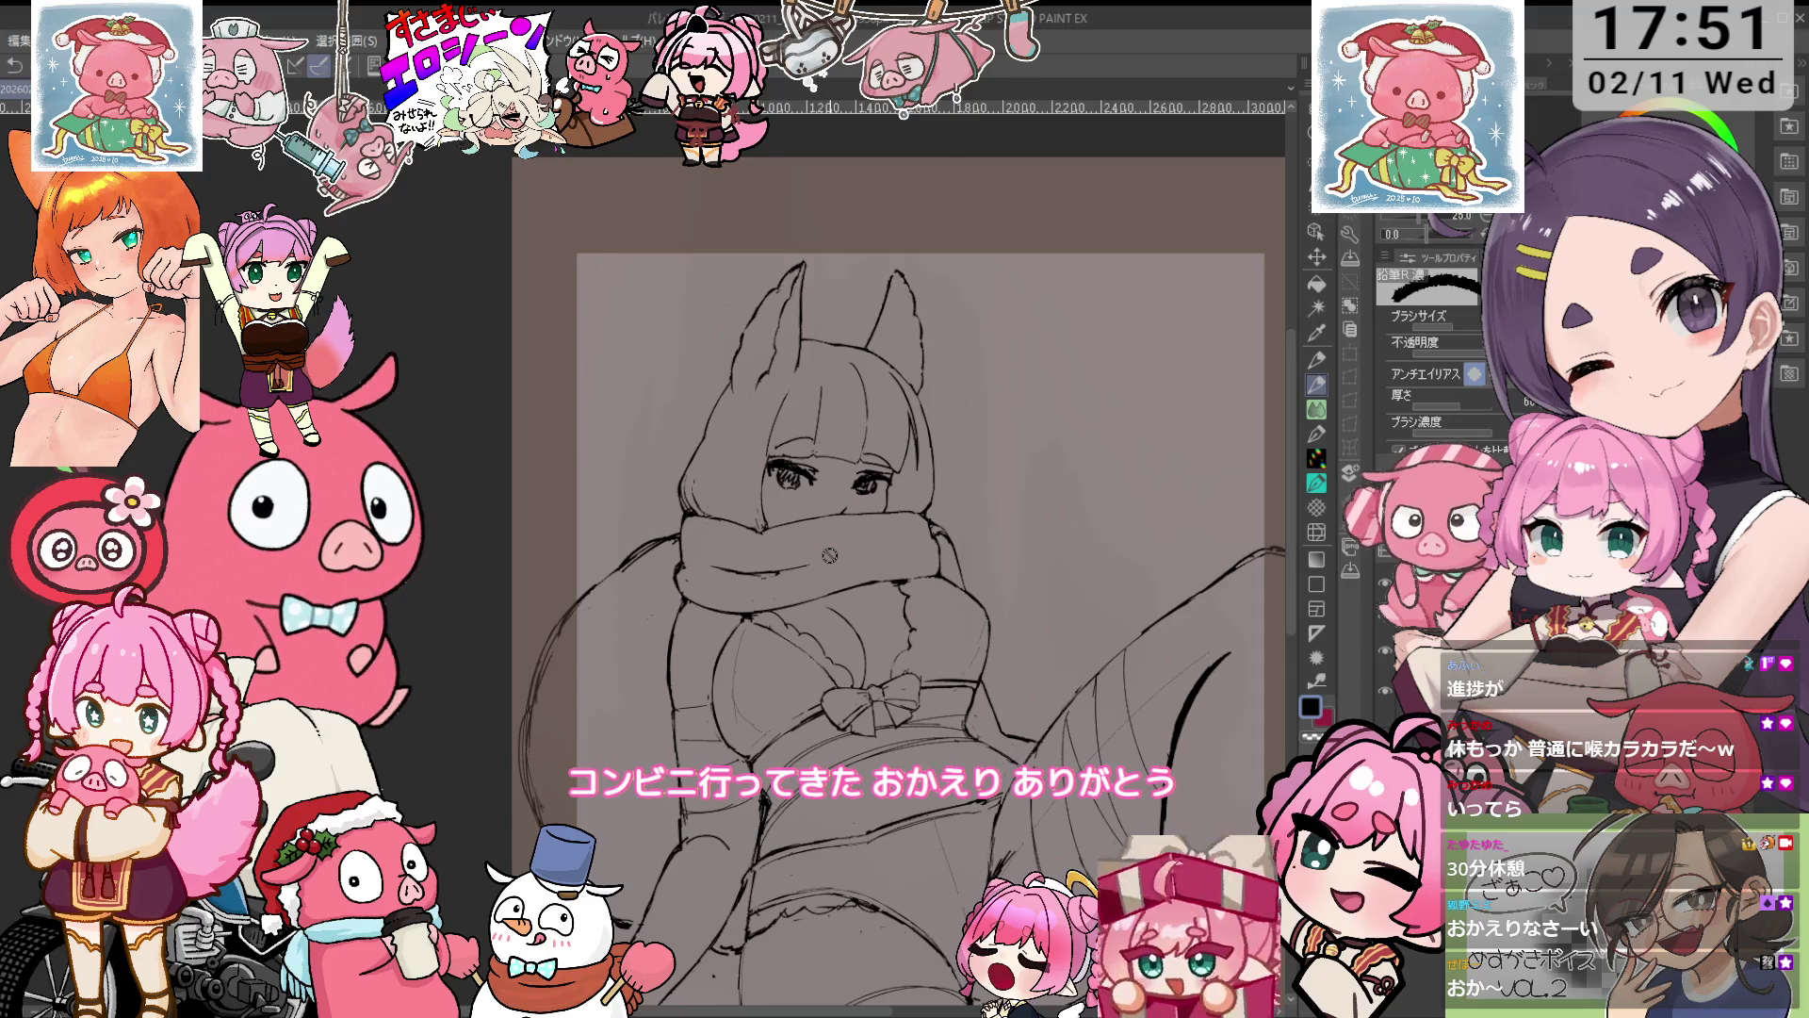
Centre the figure and ink the raised leg's outline, tilting the canvas to about 15° and back to 5°.
{"action": "mouse_move", "coordinate": [829, 555]}
{"action": "left_mouse_down"}
{"action": "mouse_move", "coordinate": [818, 452]}
{"action": "mouse_move", "coordinate": [733, 310]}
{"action": "left_mouse_up"}
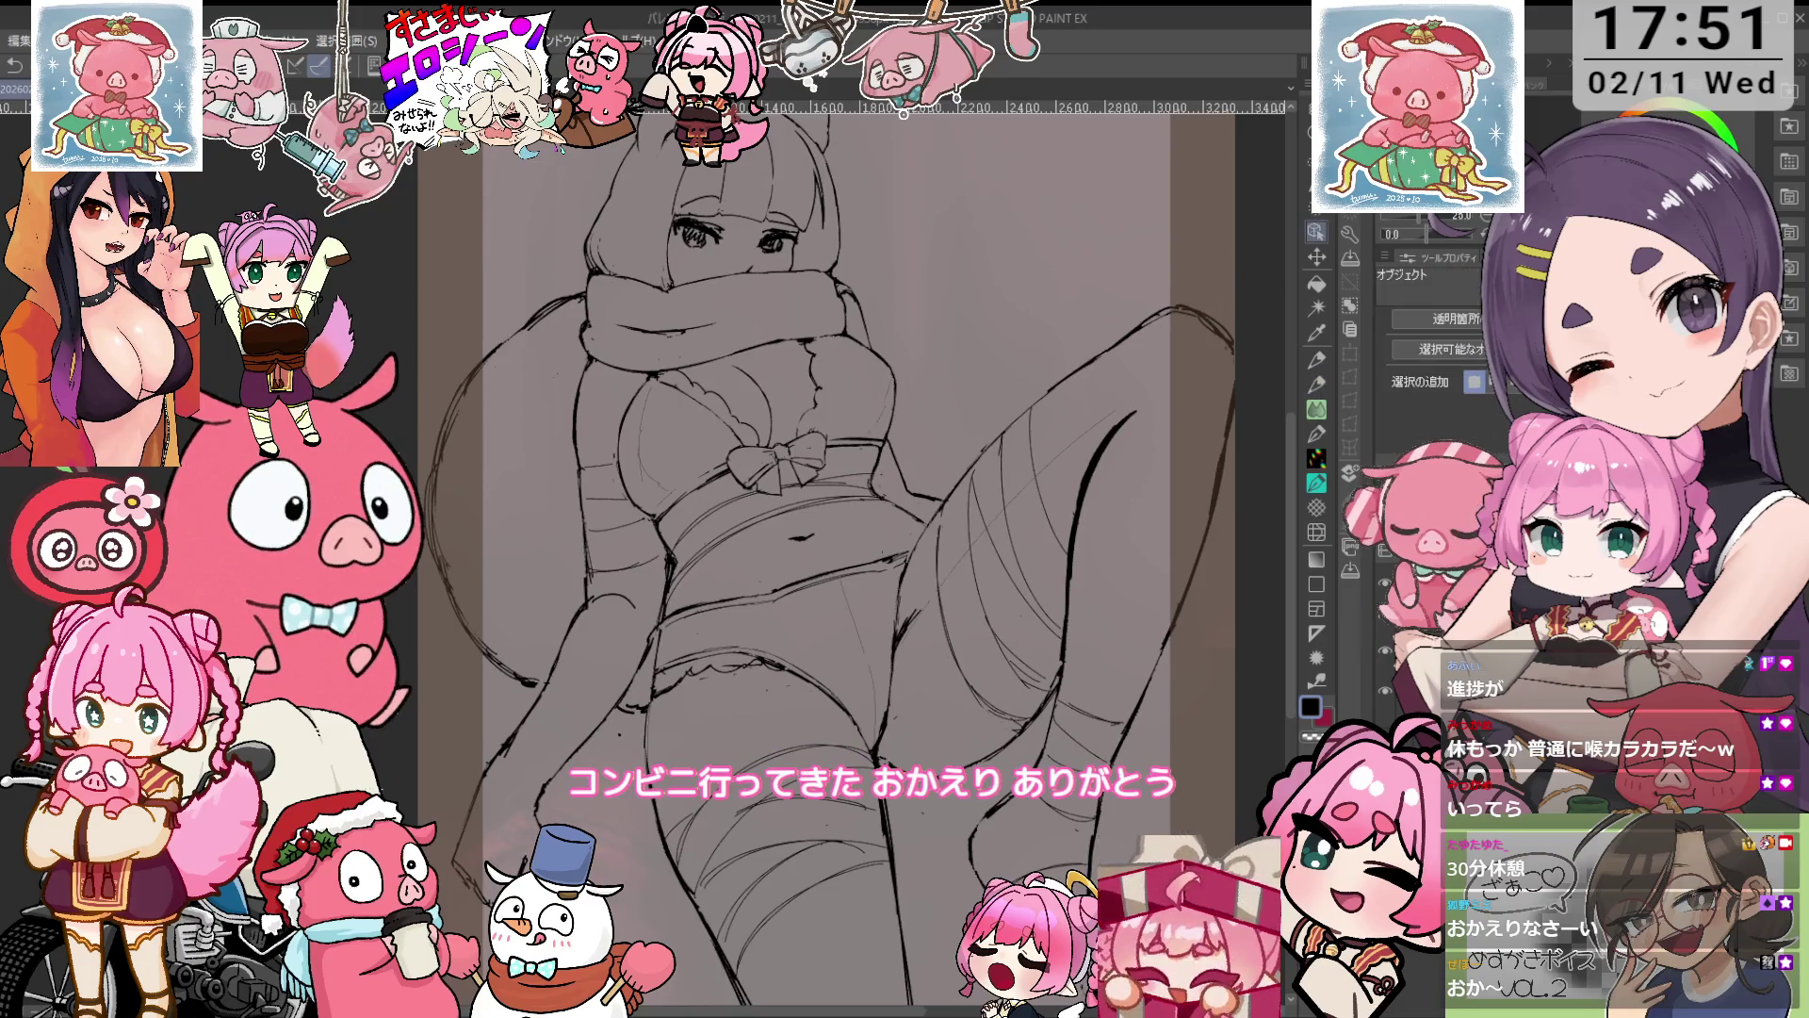
{"action": "left_click_drag", "start_coordinate": [1156, 328], "coordinate": [1180, 366]}
{"action": "key", "text": "e"}
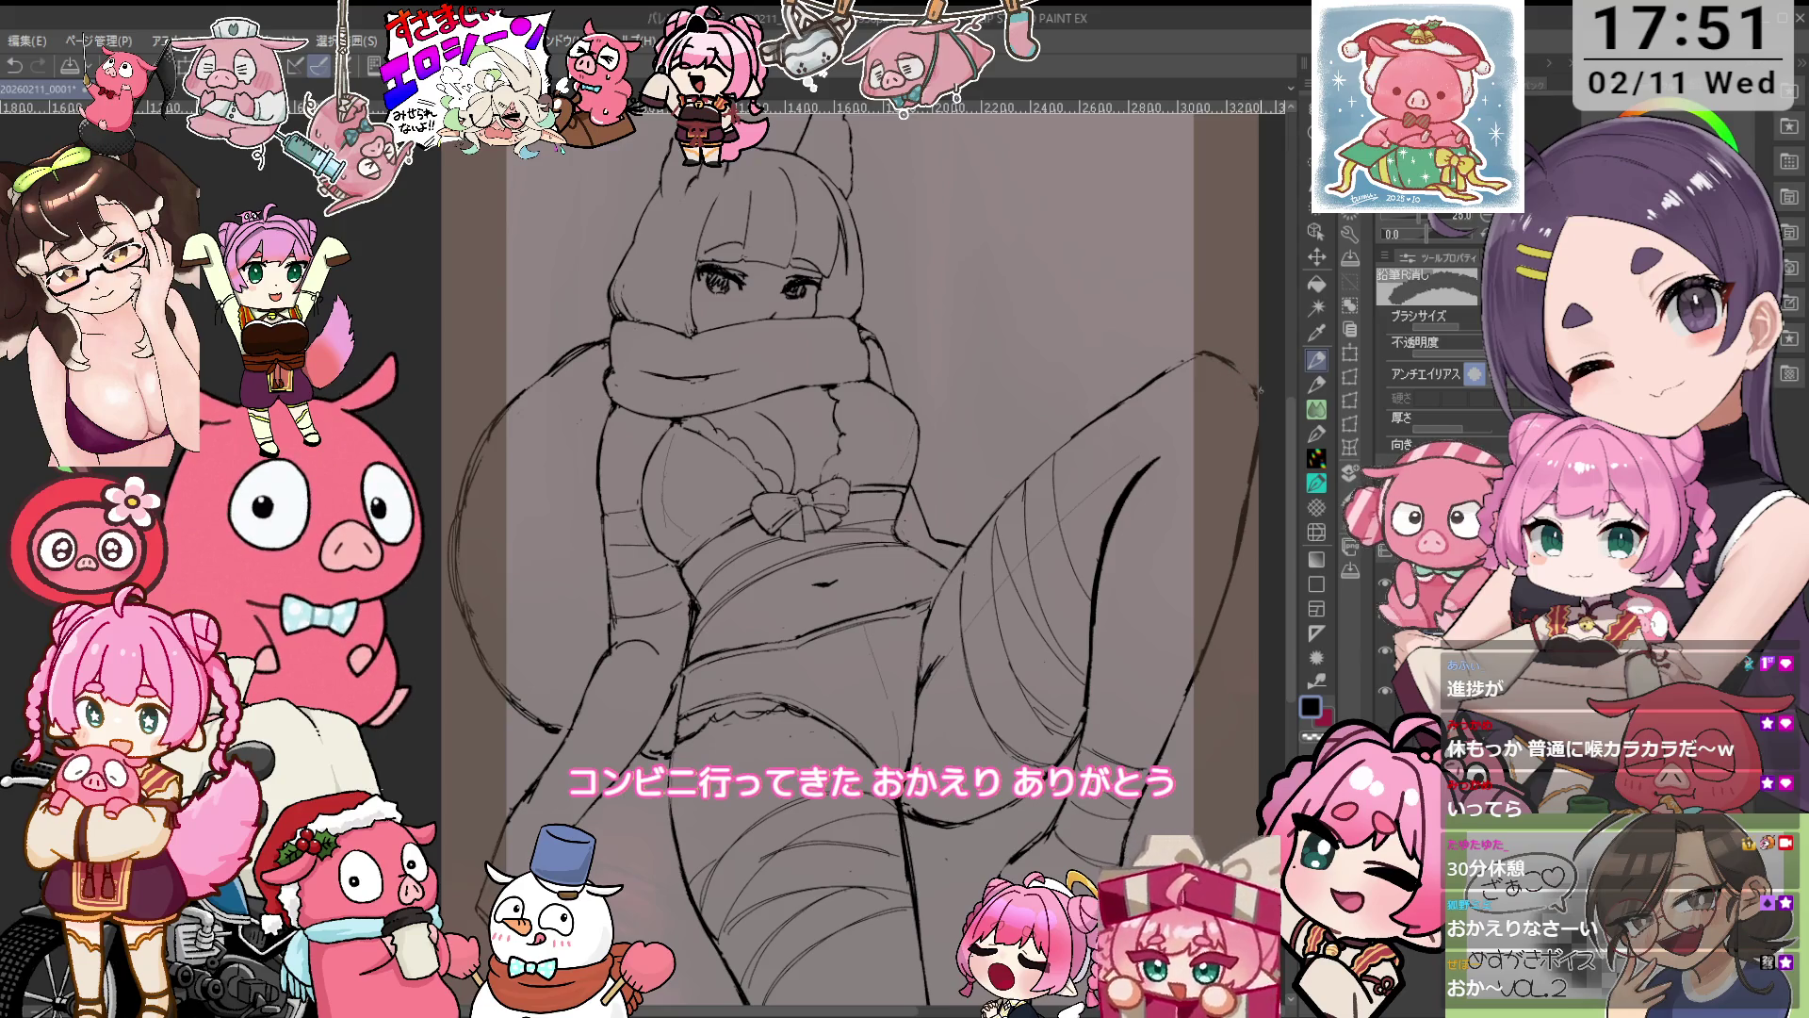
{"action": "key", "text": "p"}
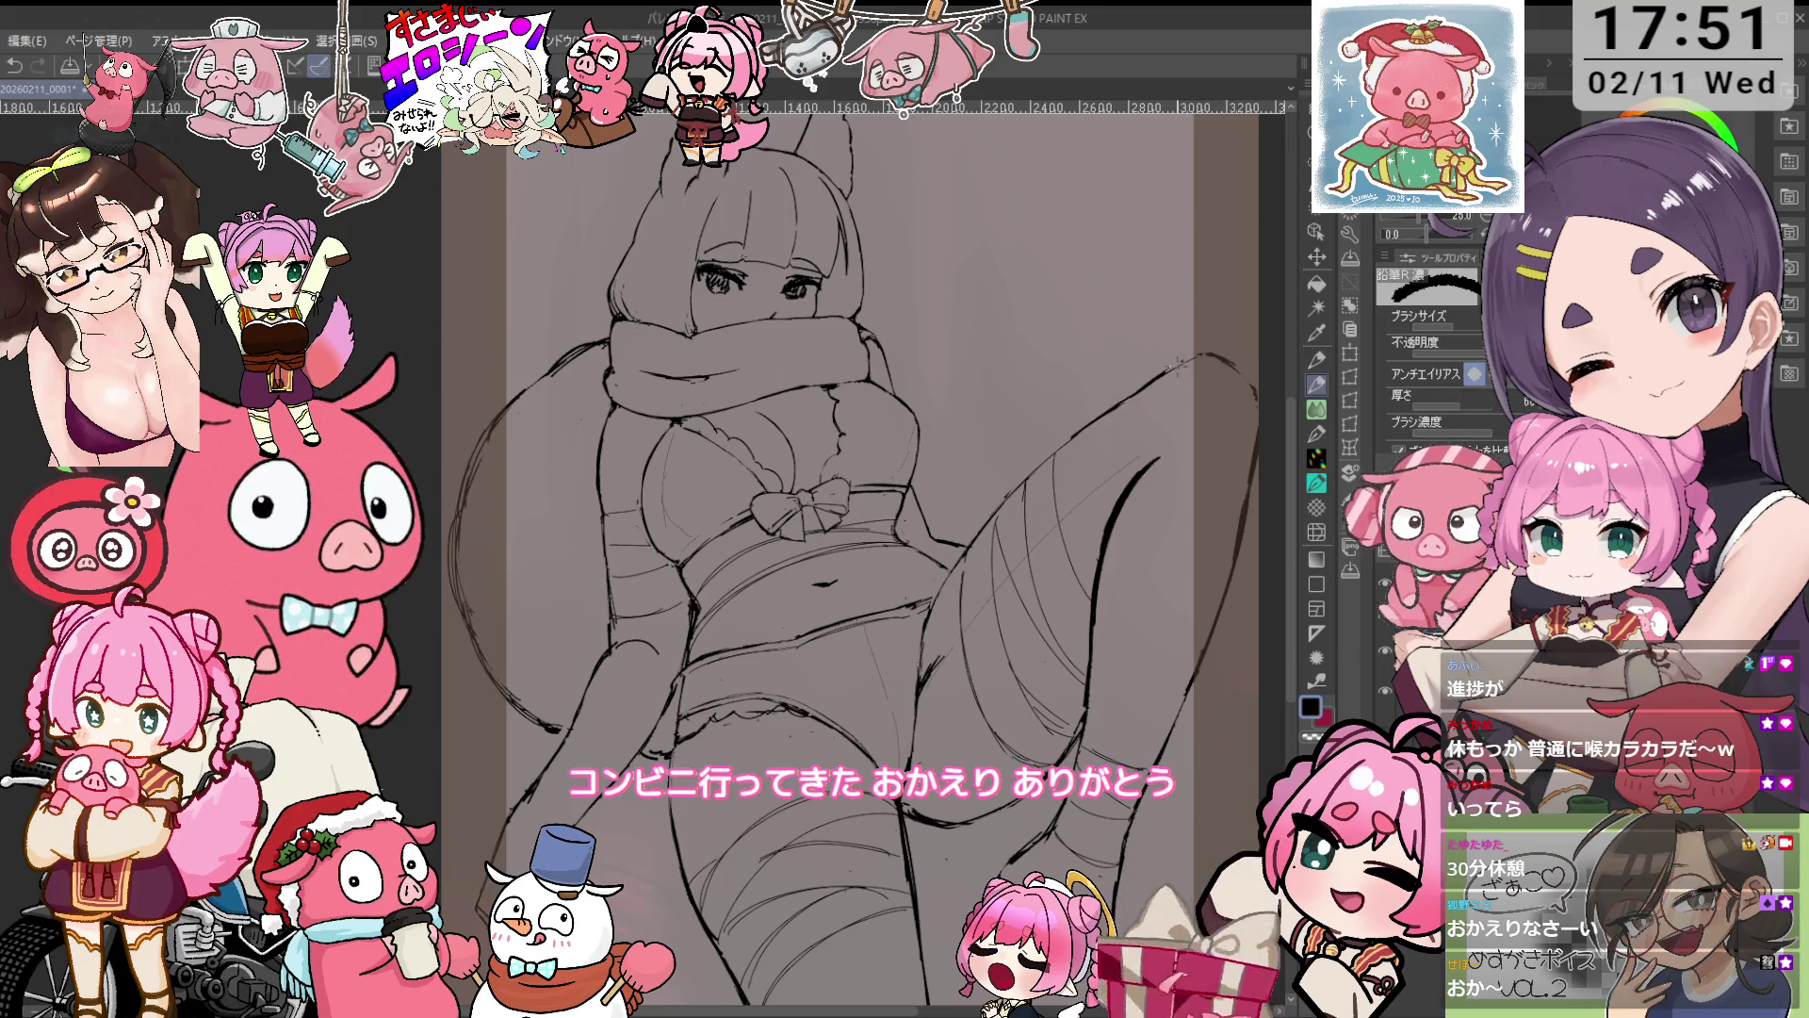
{"action": "key", "text": "asciicircum"}
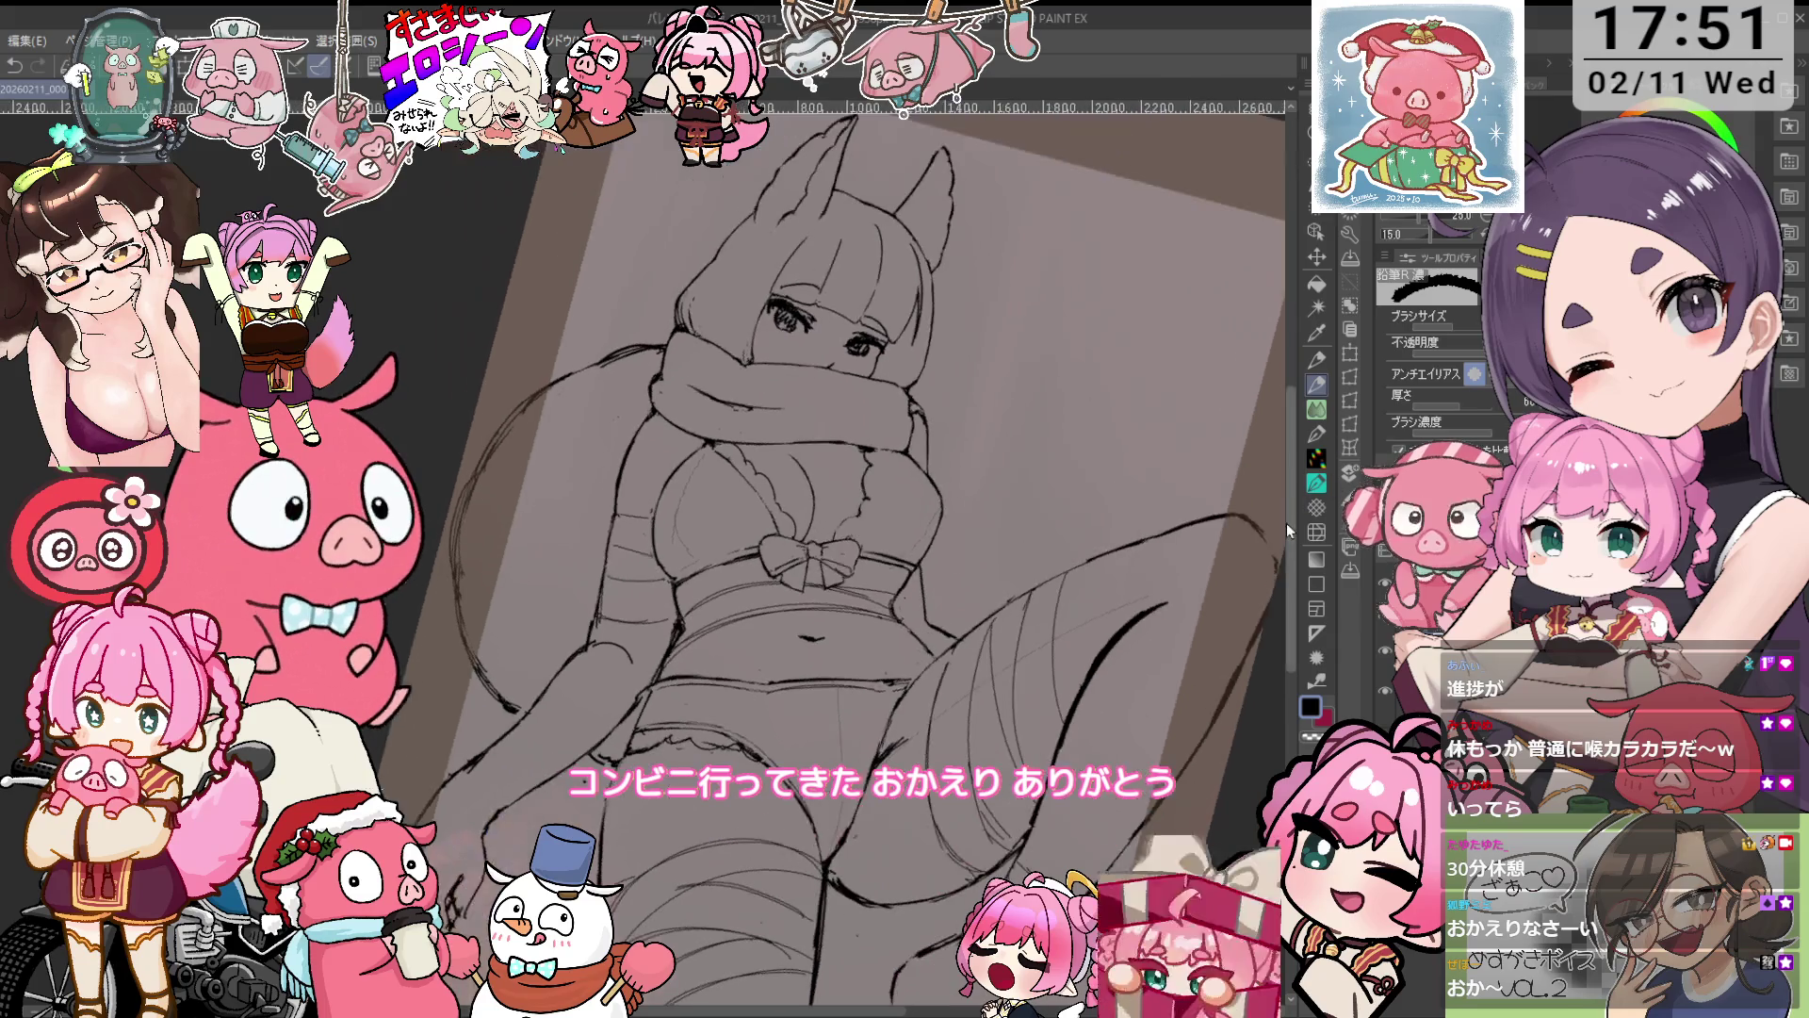
{"action": "left_click_drag", "start_coordinate": [1286, 523], "coordinate": [1258, 432]}
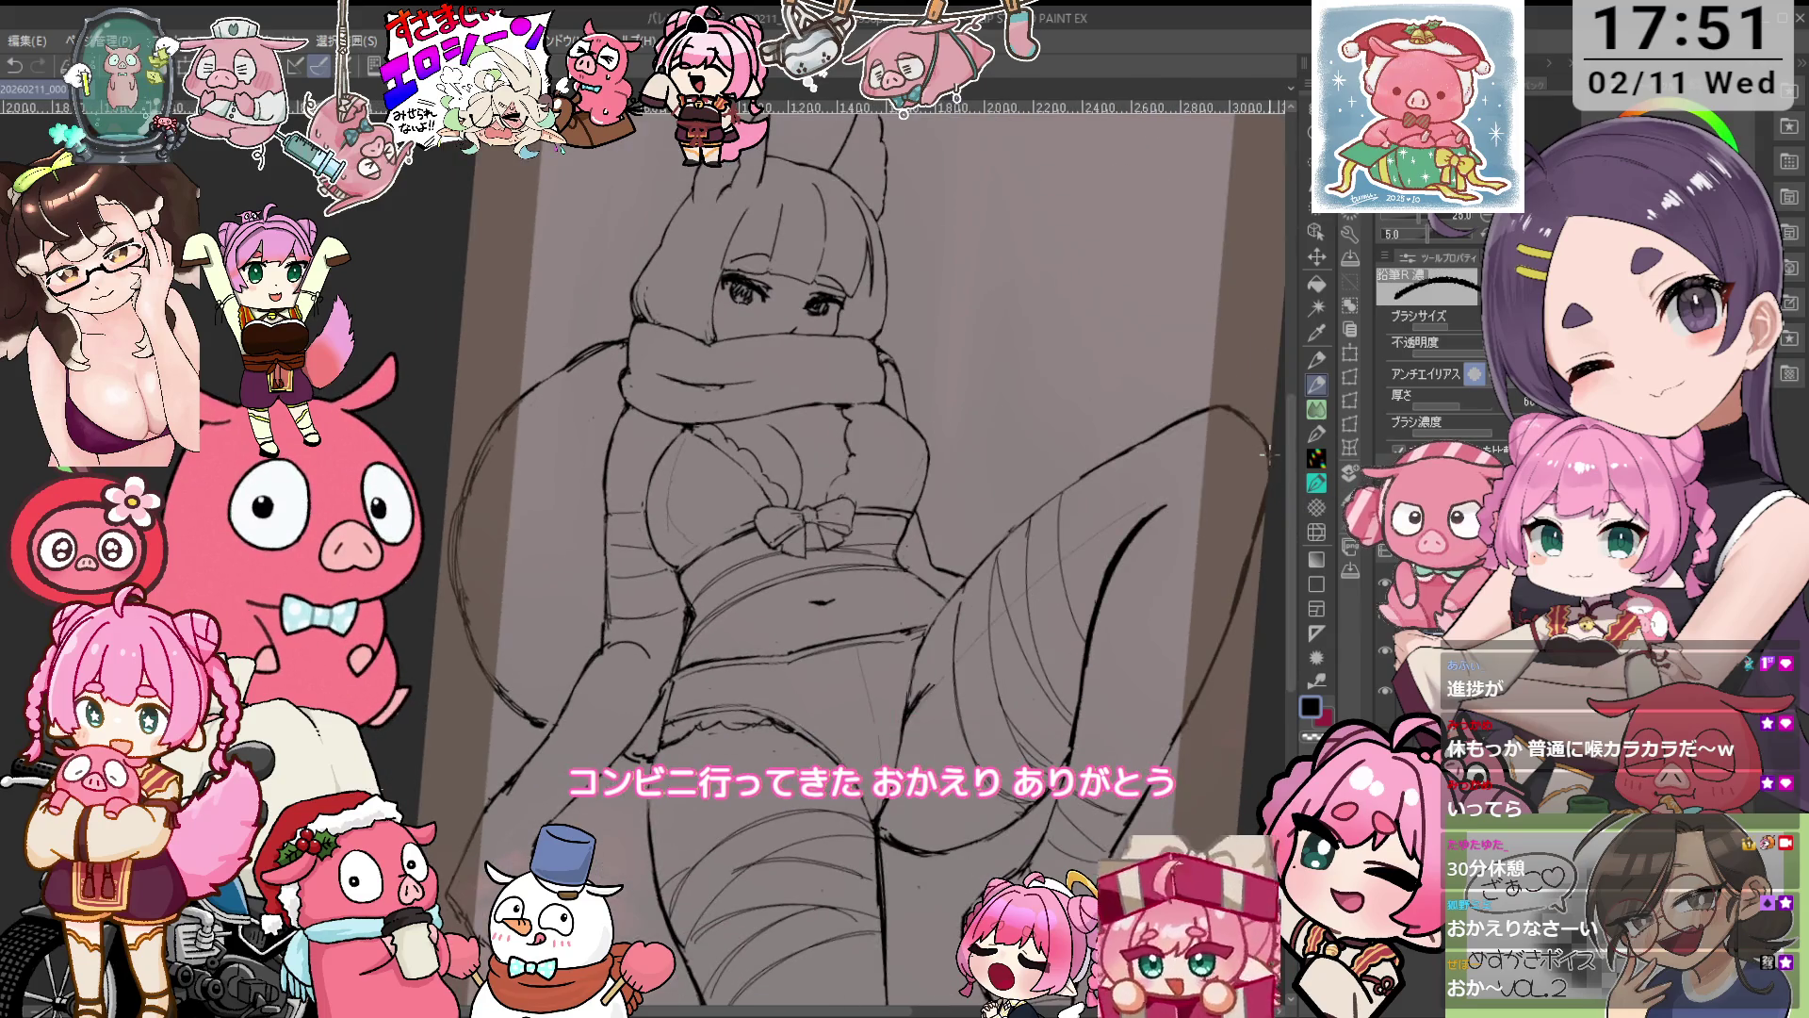
Ink and clean the thigh outlines with the canvas tilted between -20° and -5°.
{"action": "key", "text": "minus"}
{"action": "scroll", "coordinate": [1083, 414], "scroll_direction": "up", "scroll_amount": 2}
{"action": "key", "text": "e"}
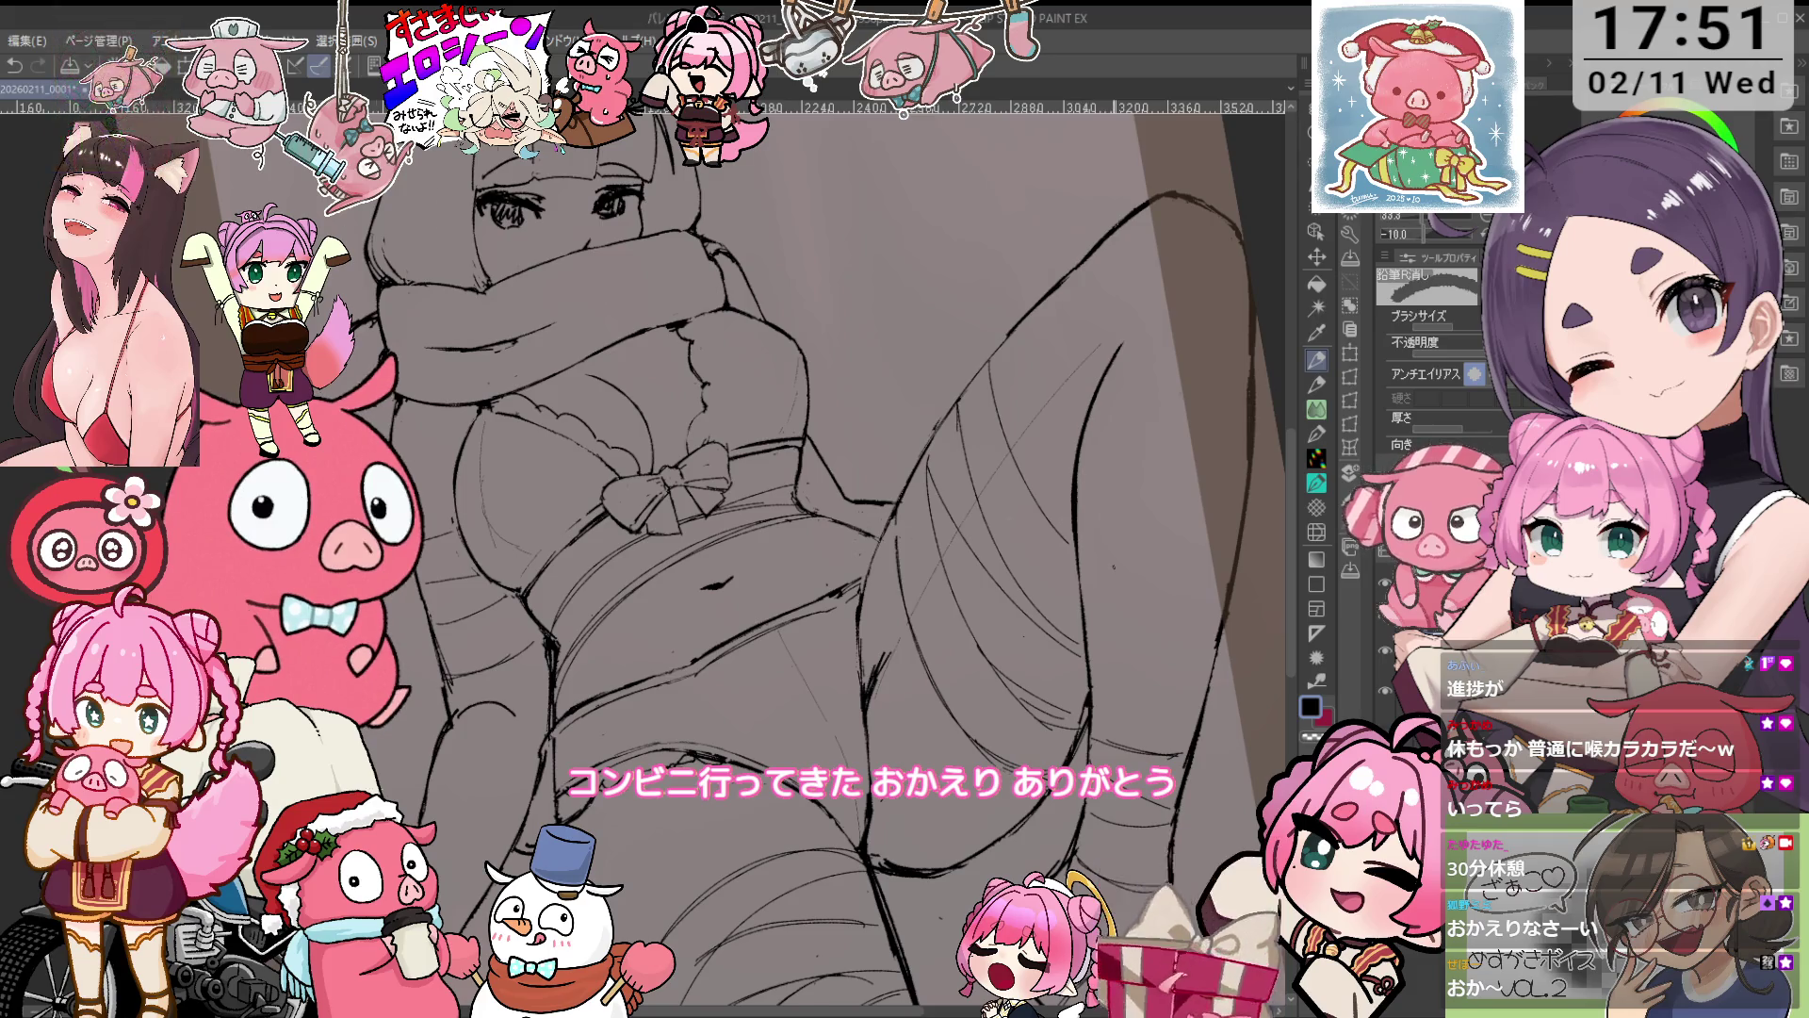
{"action": "key", "text": "minus"}
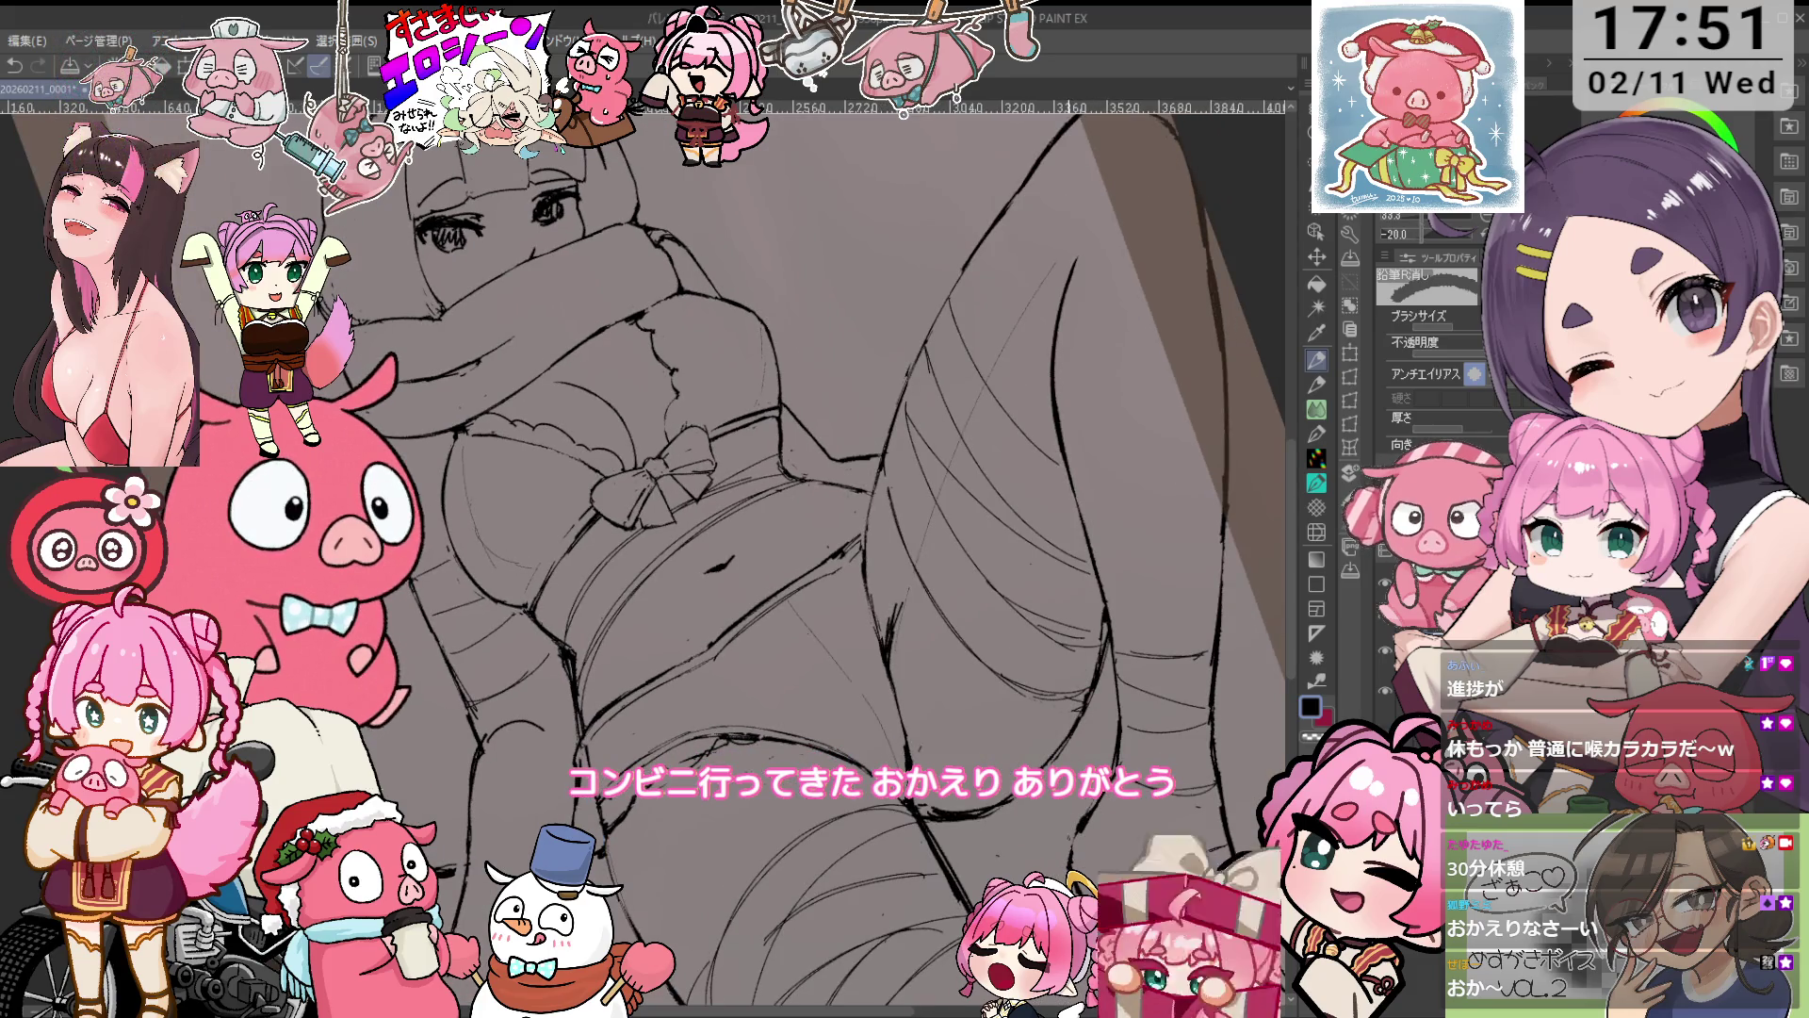
{"action": "left_click_drag", "start_coordinate": [810, 528], "coordinate": [886, 453]}
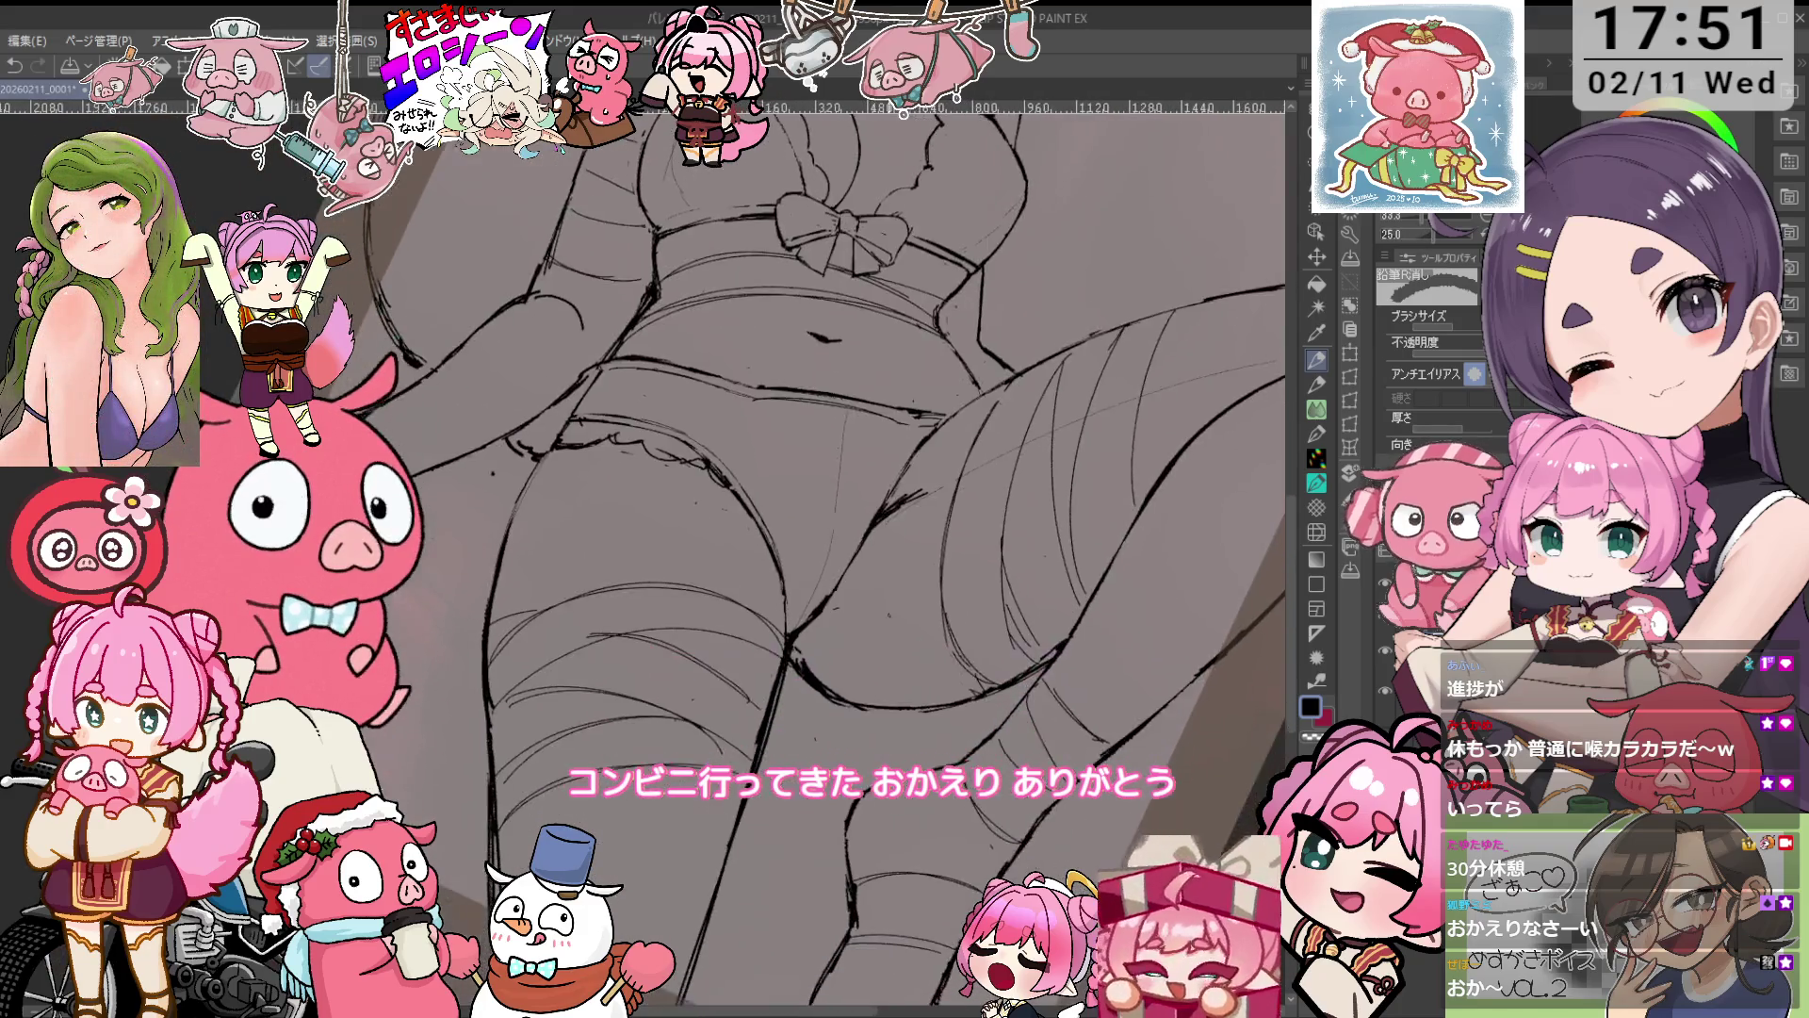
{"action": "key", "text": "^"}
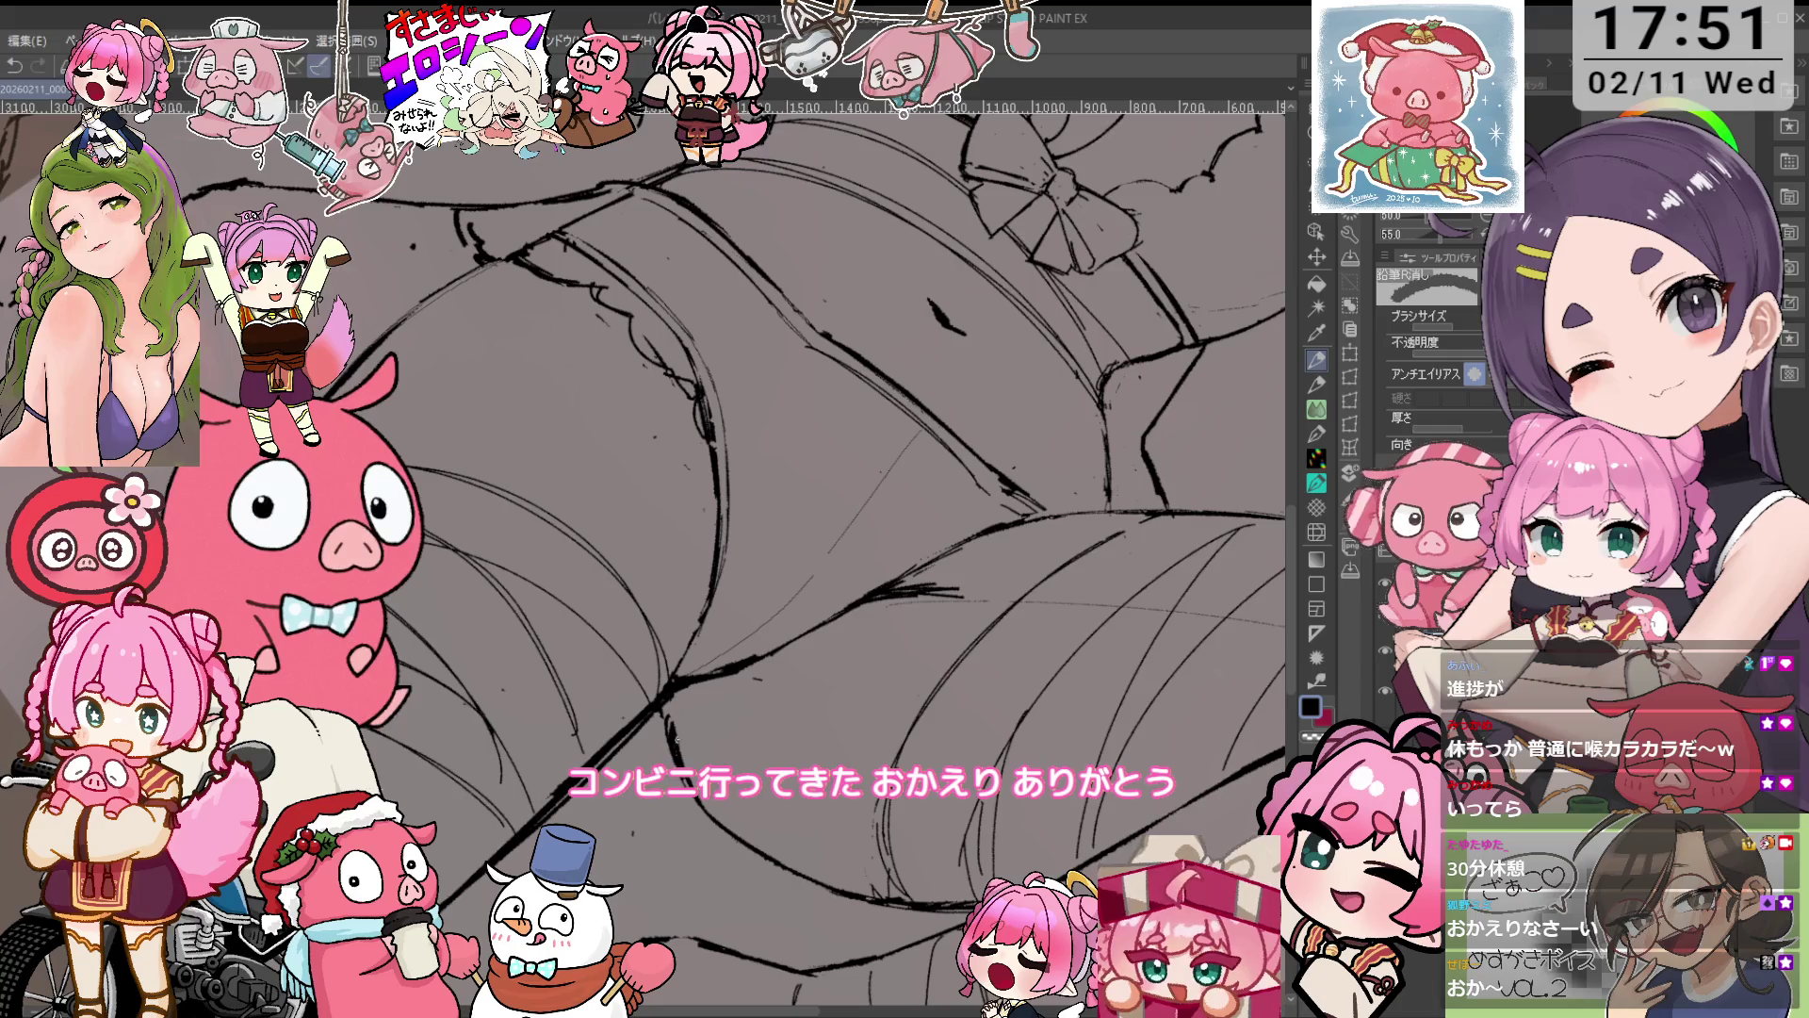
Ink the hip outlines with the view upright, then tilted 5°, erasing stray strokes.
{"action": "key", "text": "p"}
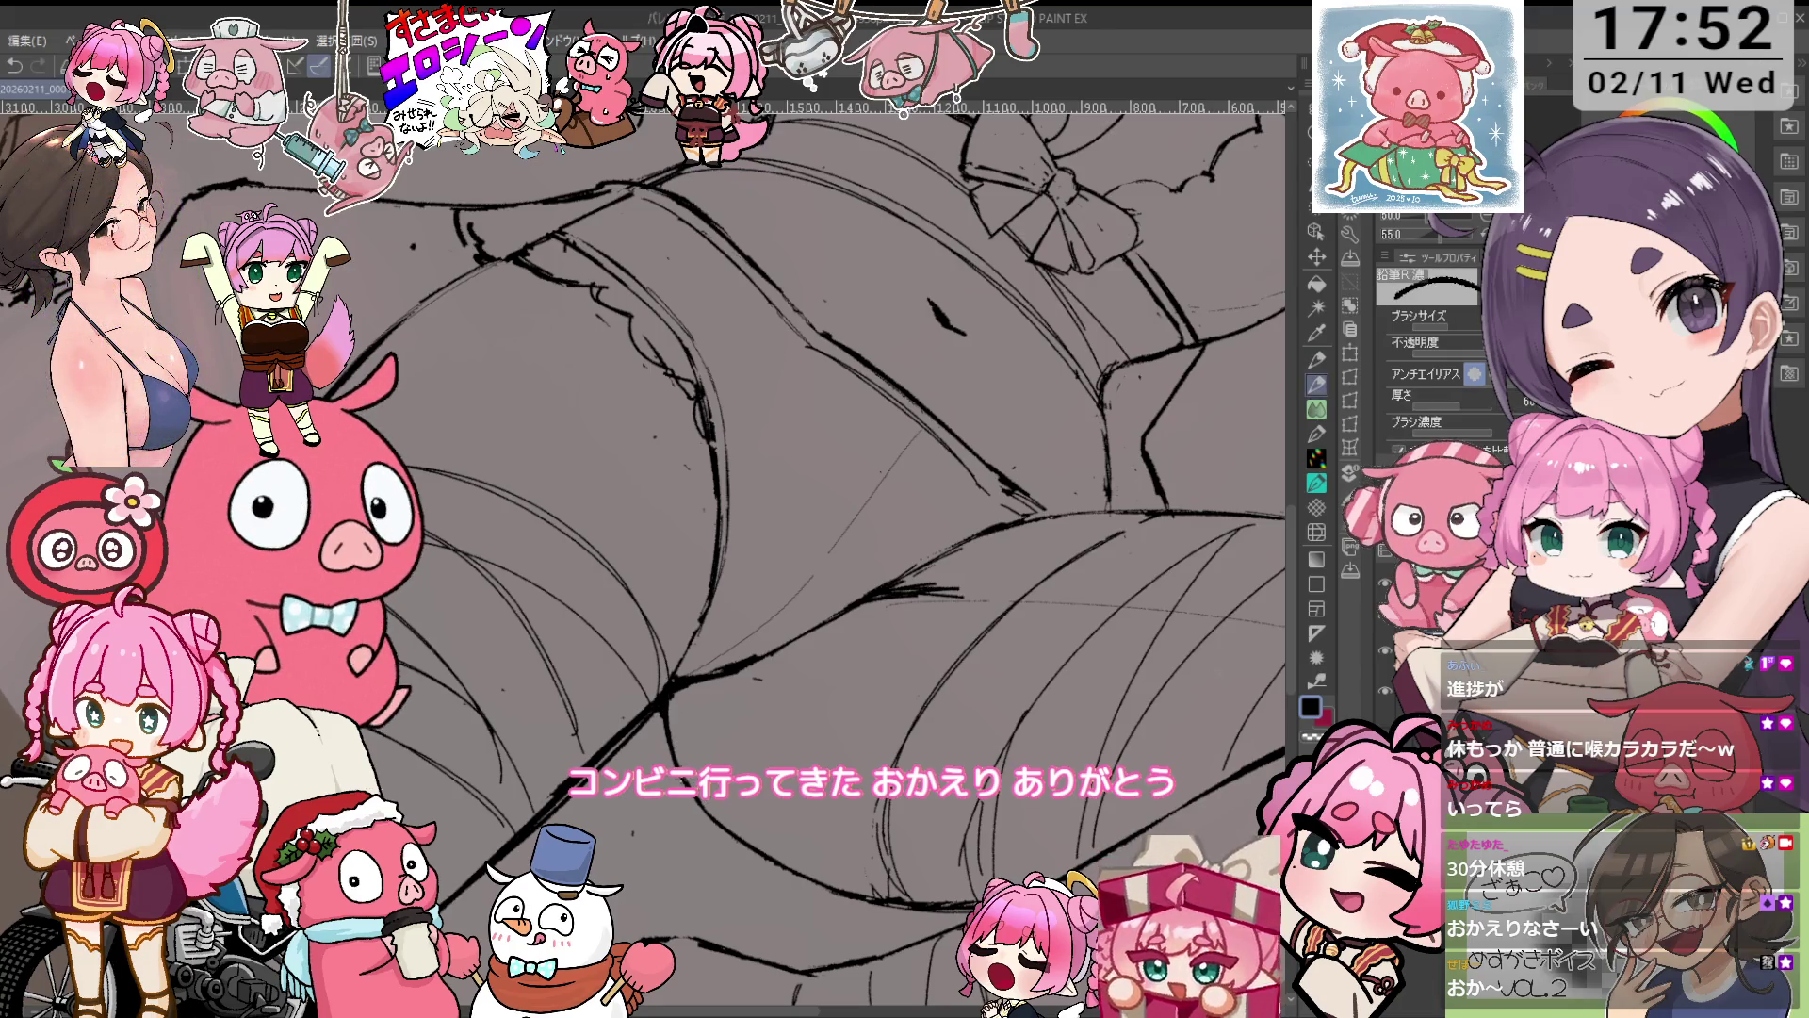
{"action": "left_click_drag", "start_coordinate": [1139, 626], "coordinate": [985, 470]}
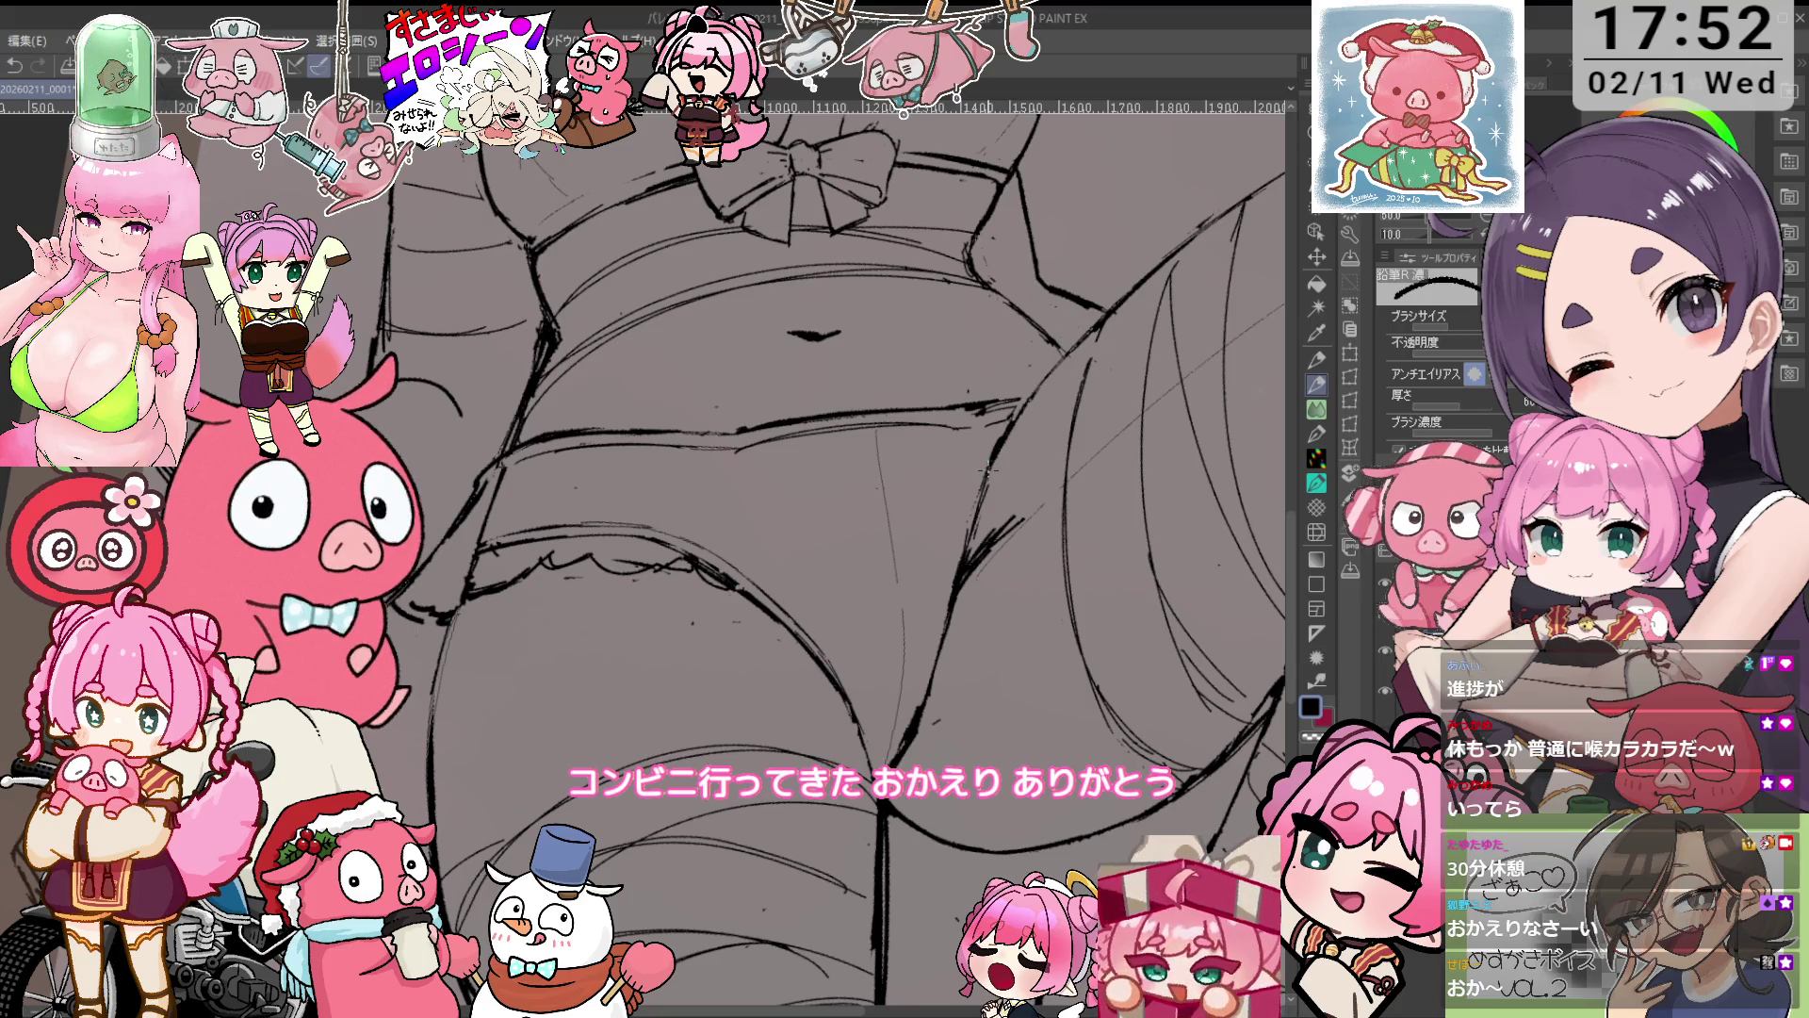
{"action": "key", "text": "e"}
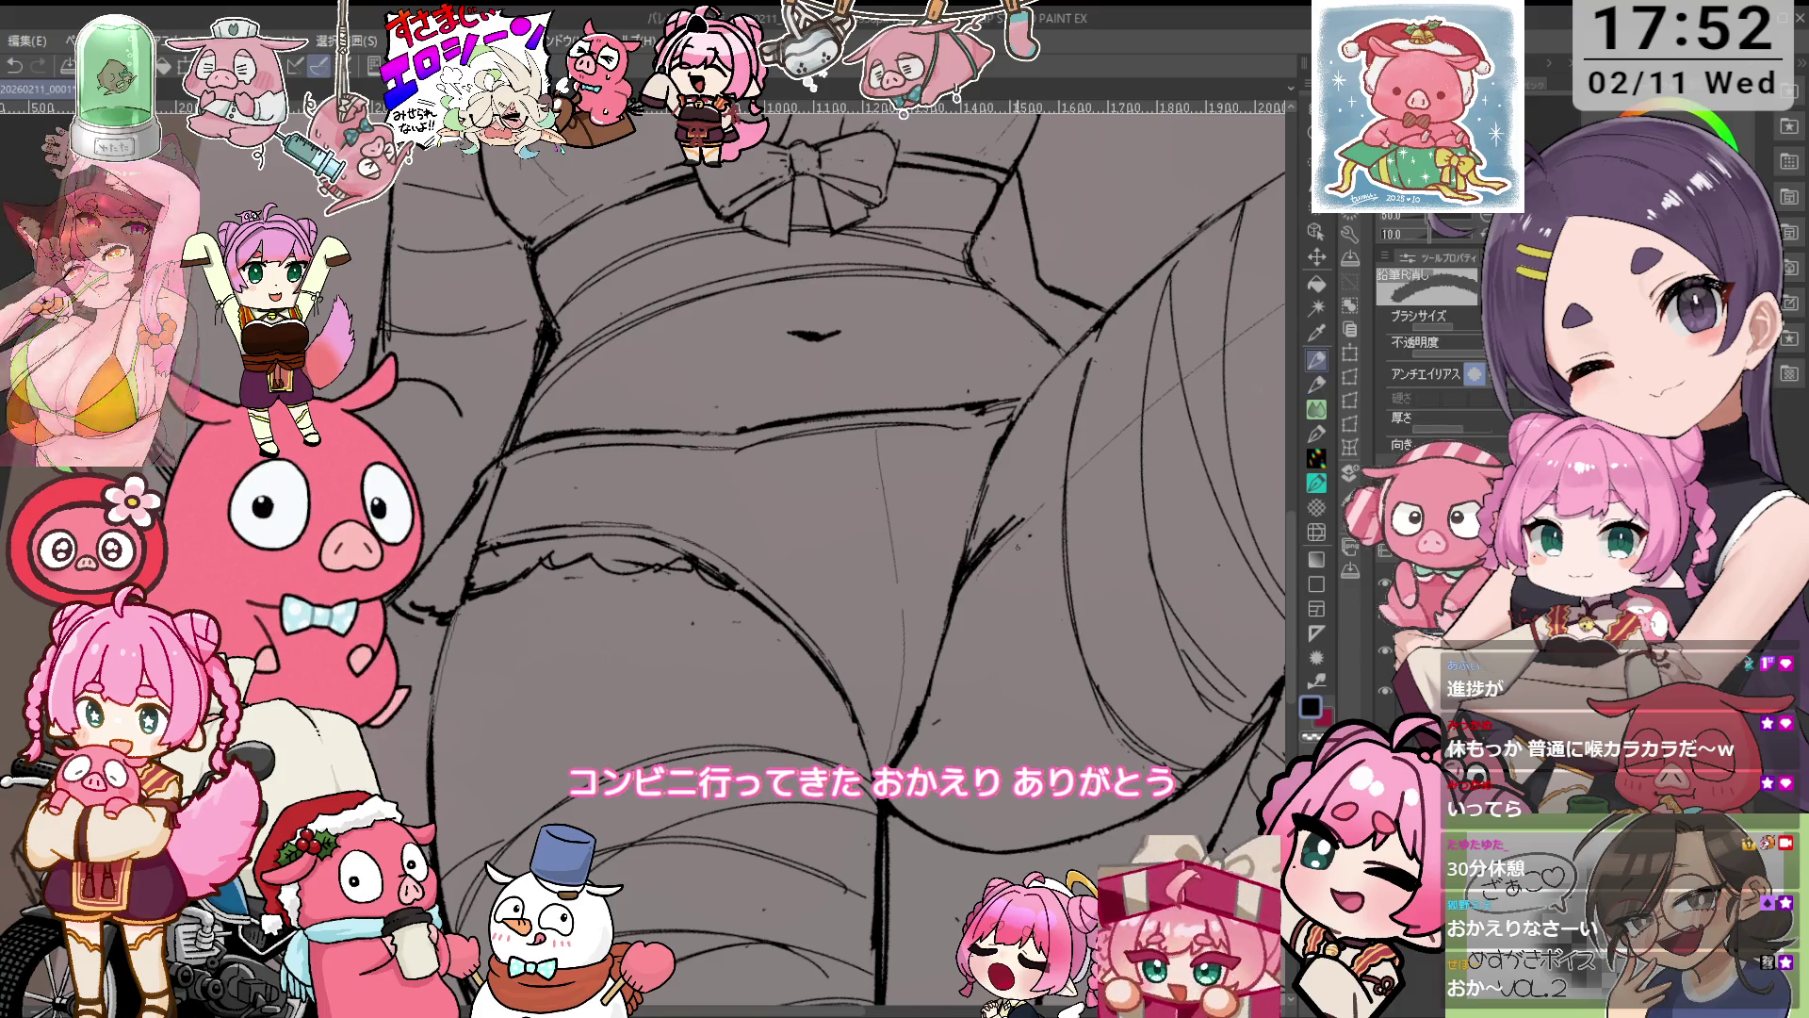
{"action": "key", "text": "asciicircum"}
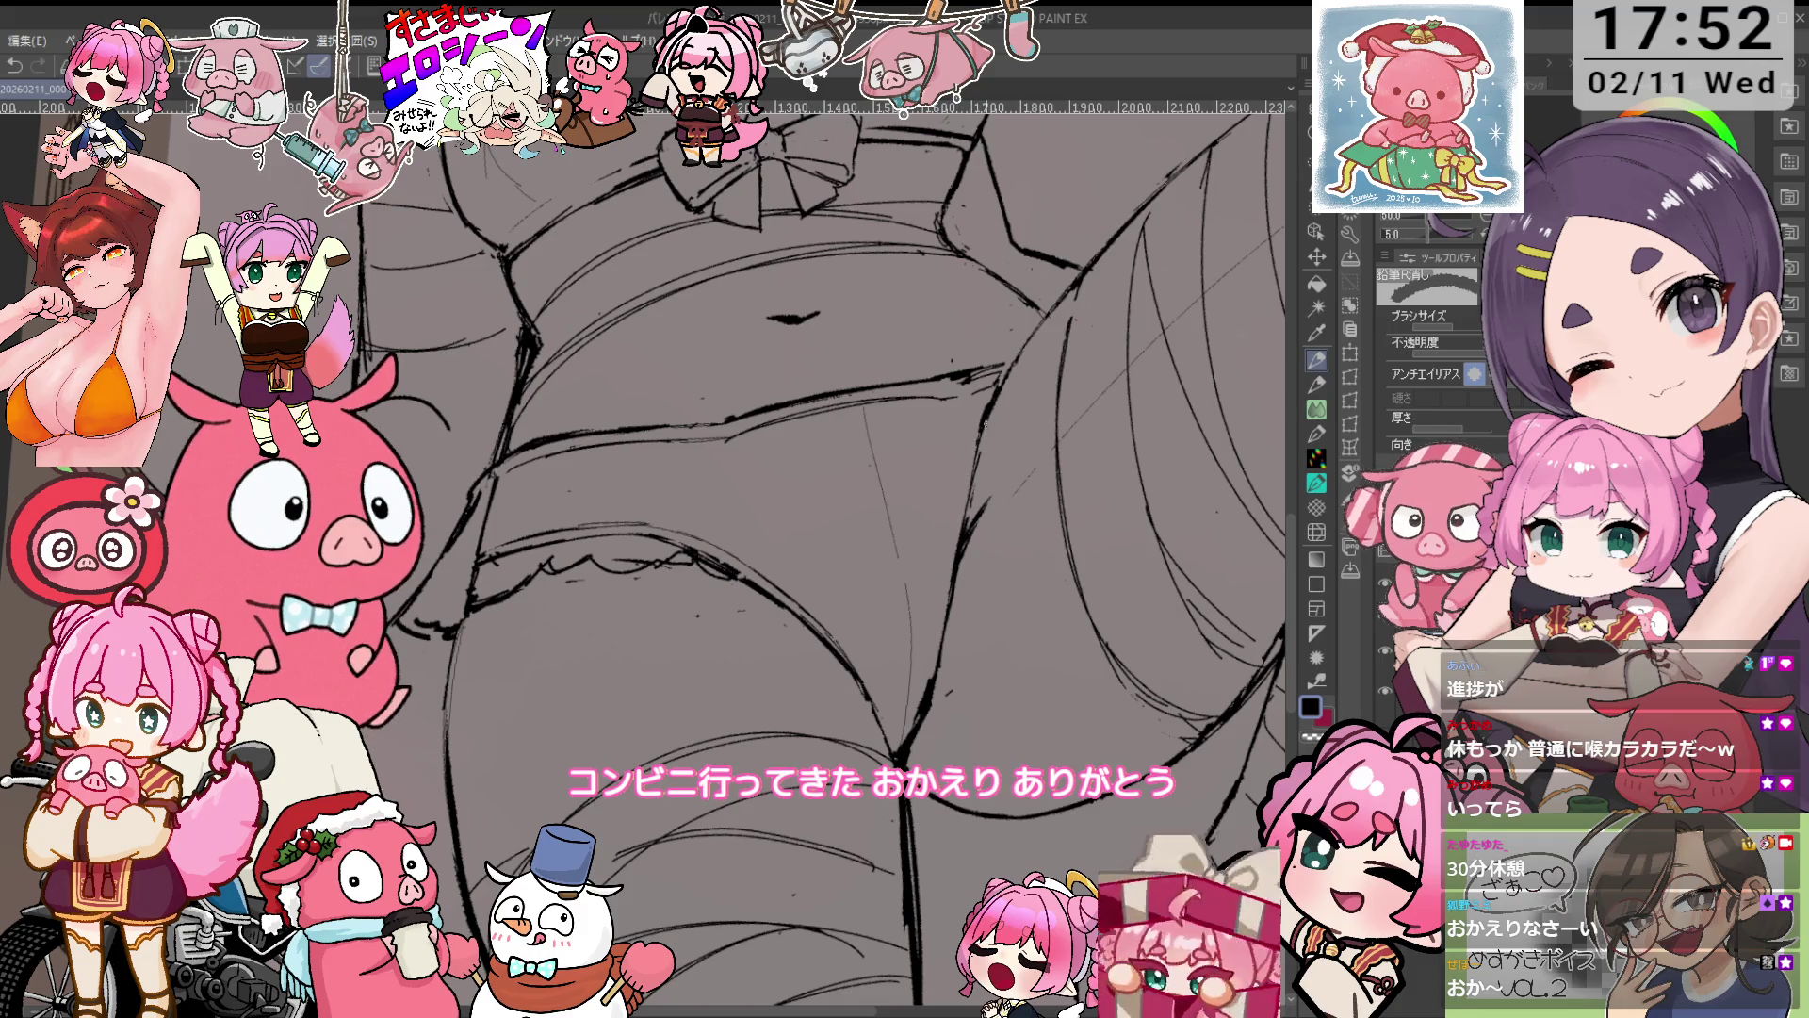
{"action": "key", "text": "p"}
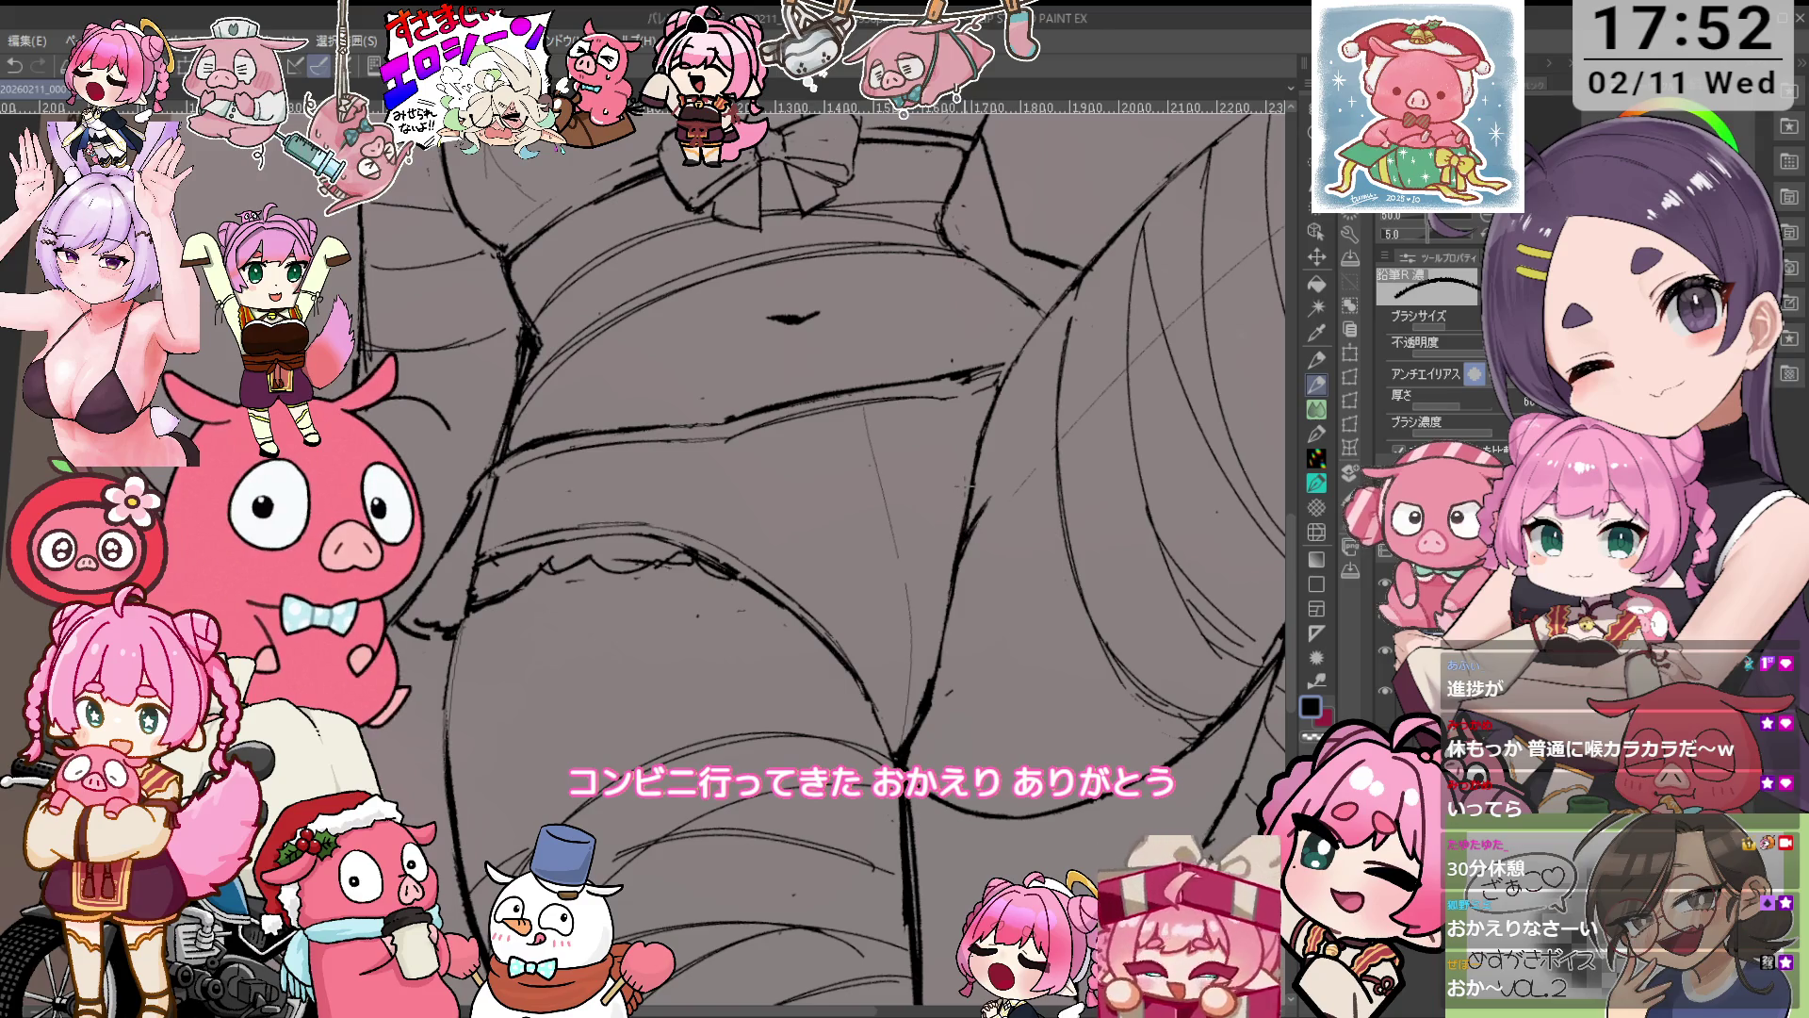
{"action": "left_click_drag", "start_coordinate": [967, 481], "coordinate": [950, 611]}
Refine the shorts and waistline lines with pencil and eraser at tilts from -20° to 10°.
{"action": "key", "text": "e"}
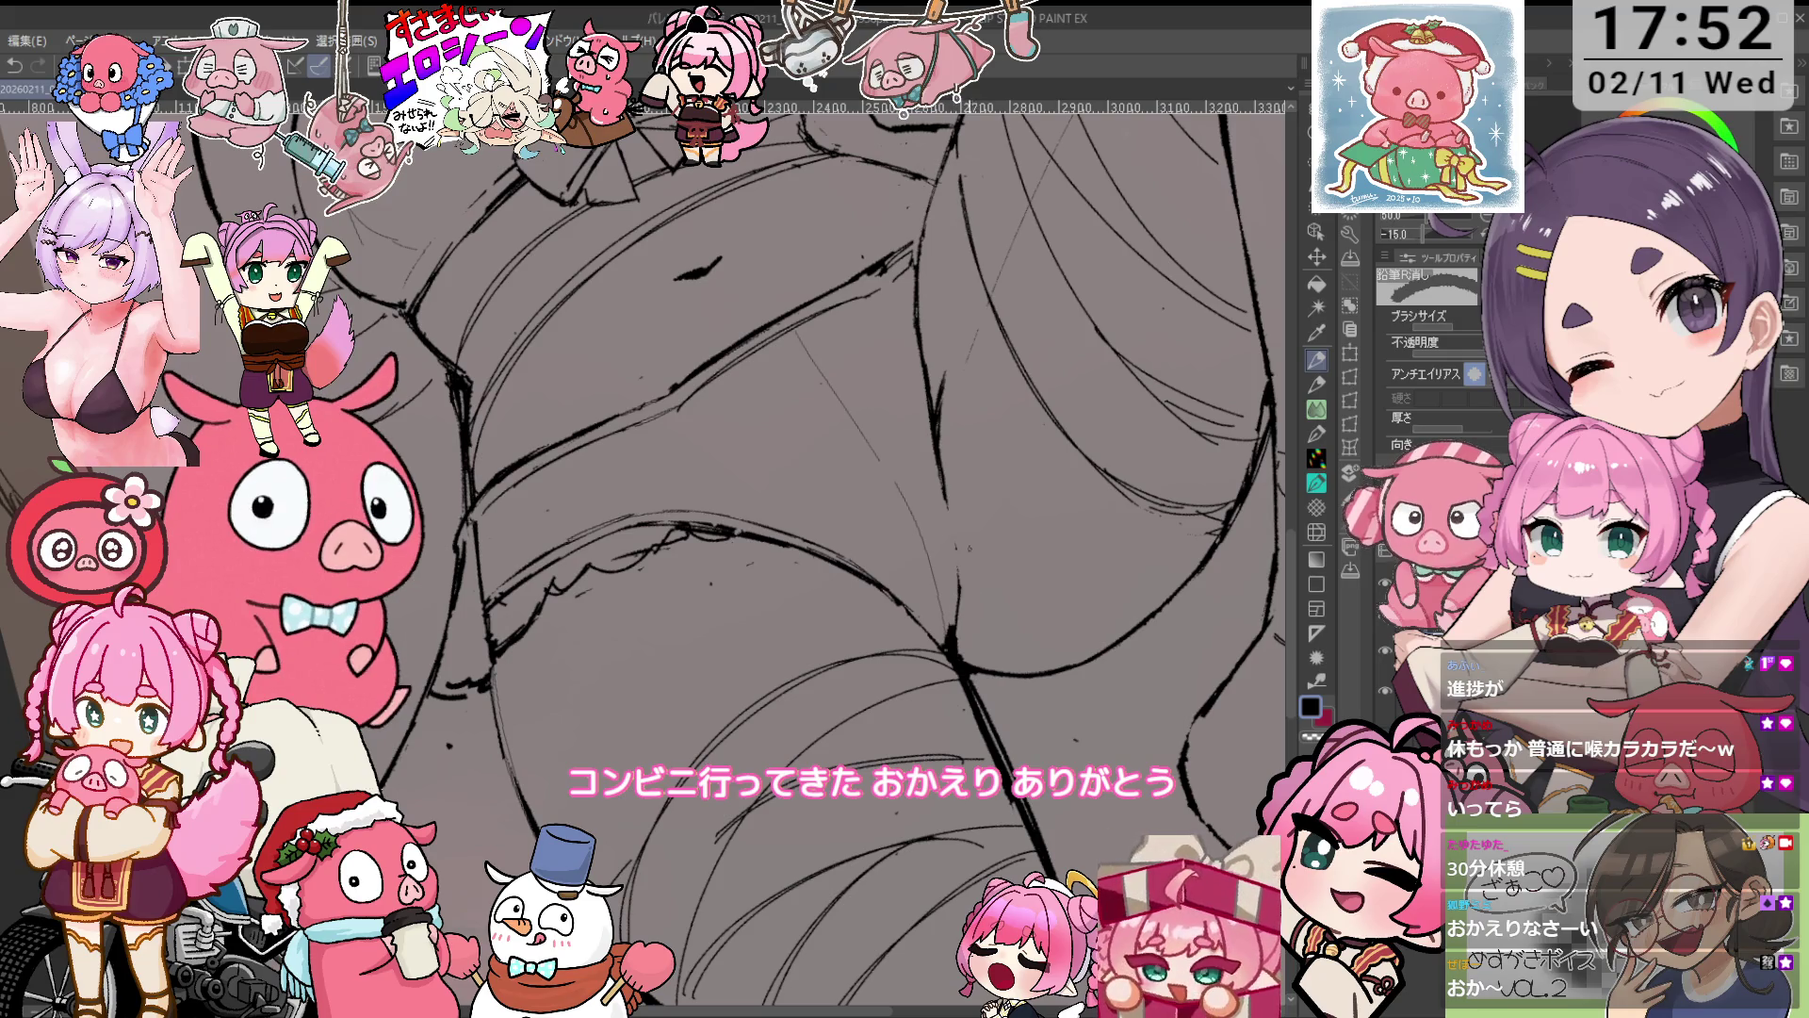
{"action": "key", "text": "p"}
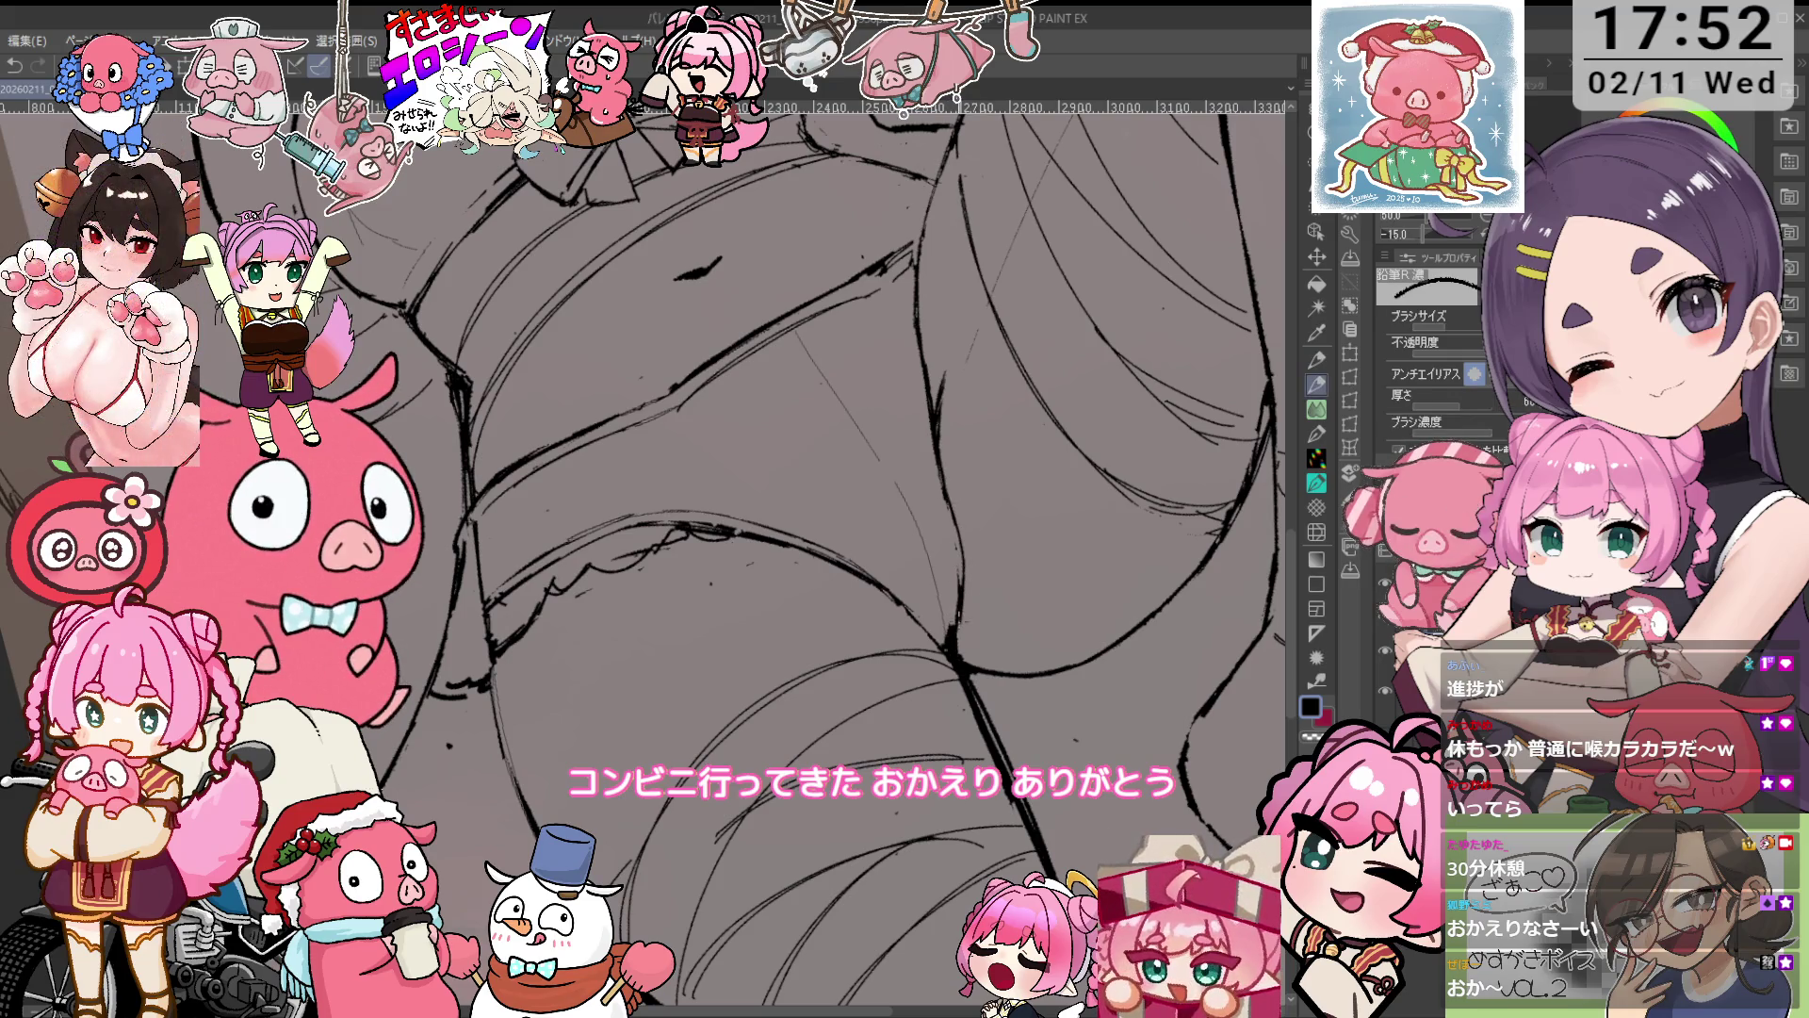
{"action": "key", "text": "e"}
{"action": "left_click_drag", "start_coordinate": [954, 572], "coordinate": [954, 534]}
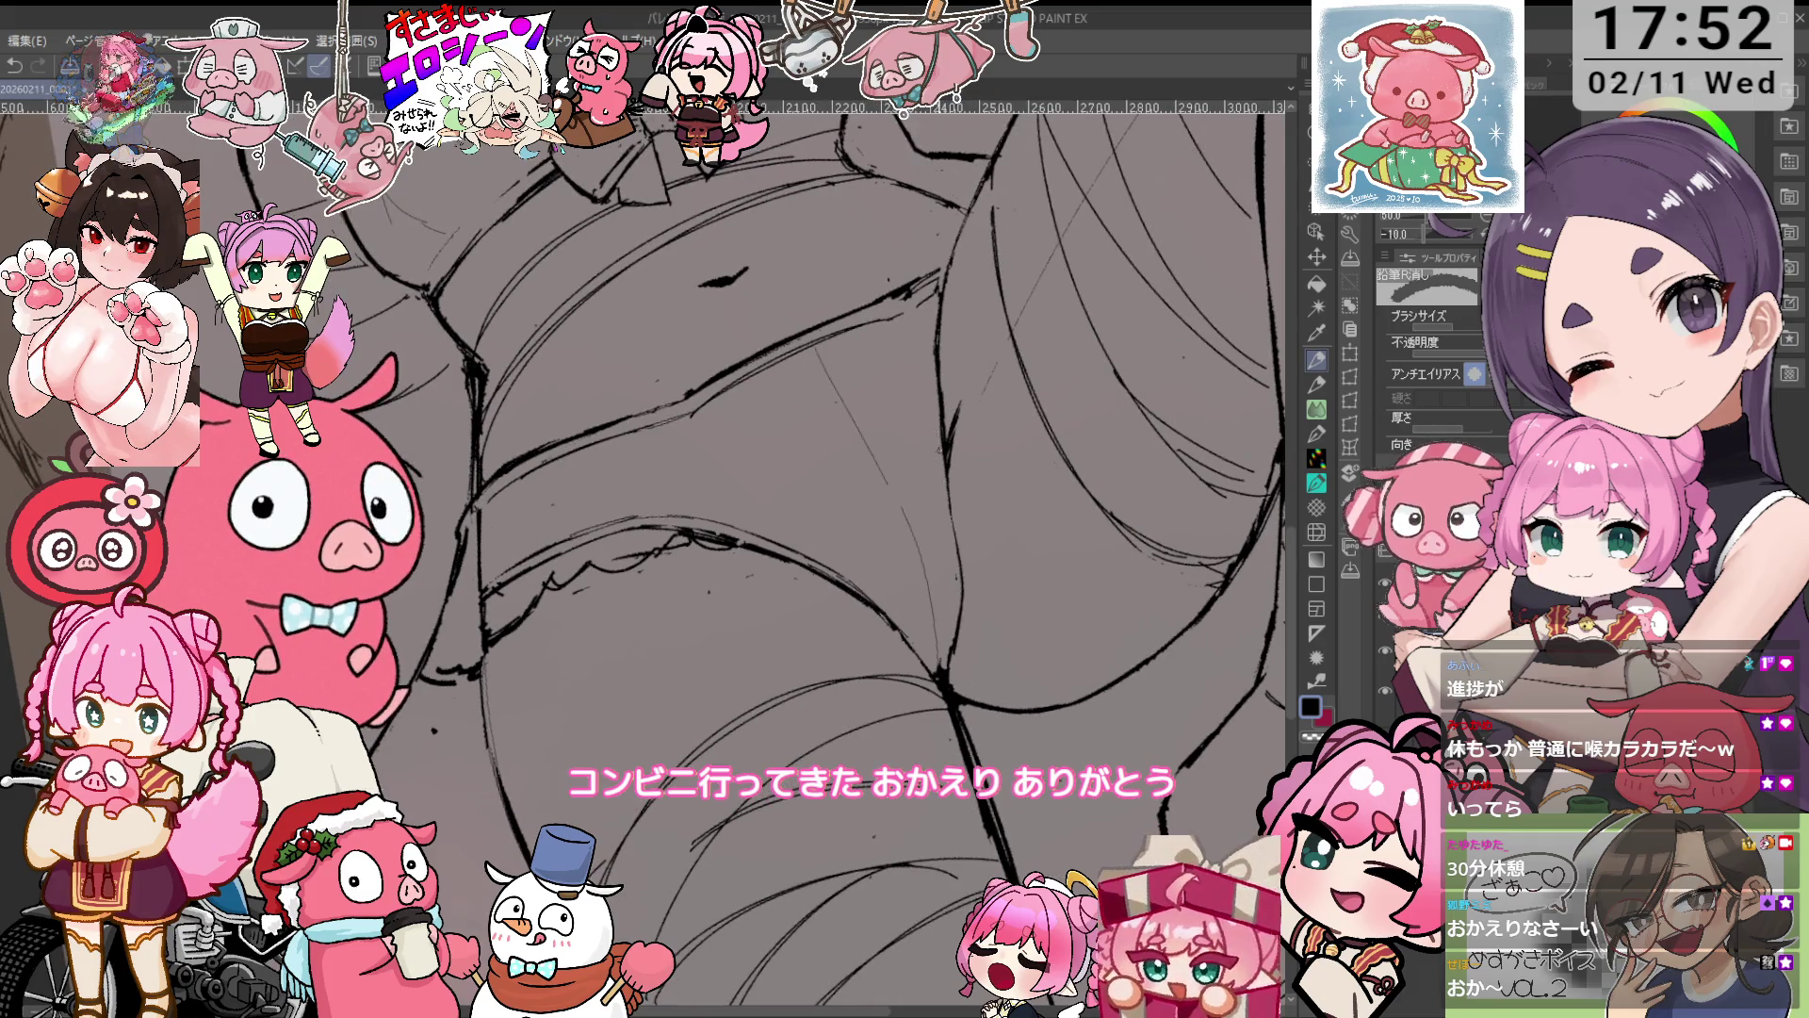
{"action": "mouse_move", "coordinate": [950, 502]}
{"action": "left_mouse_down"}
{"action": "mouse_move", "coordinate": [998, 445]}
{"action": "mouse_move", "coordinate": [696, 472]}
{"action": "left_mouse_up"}
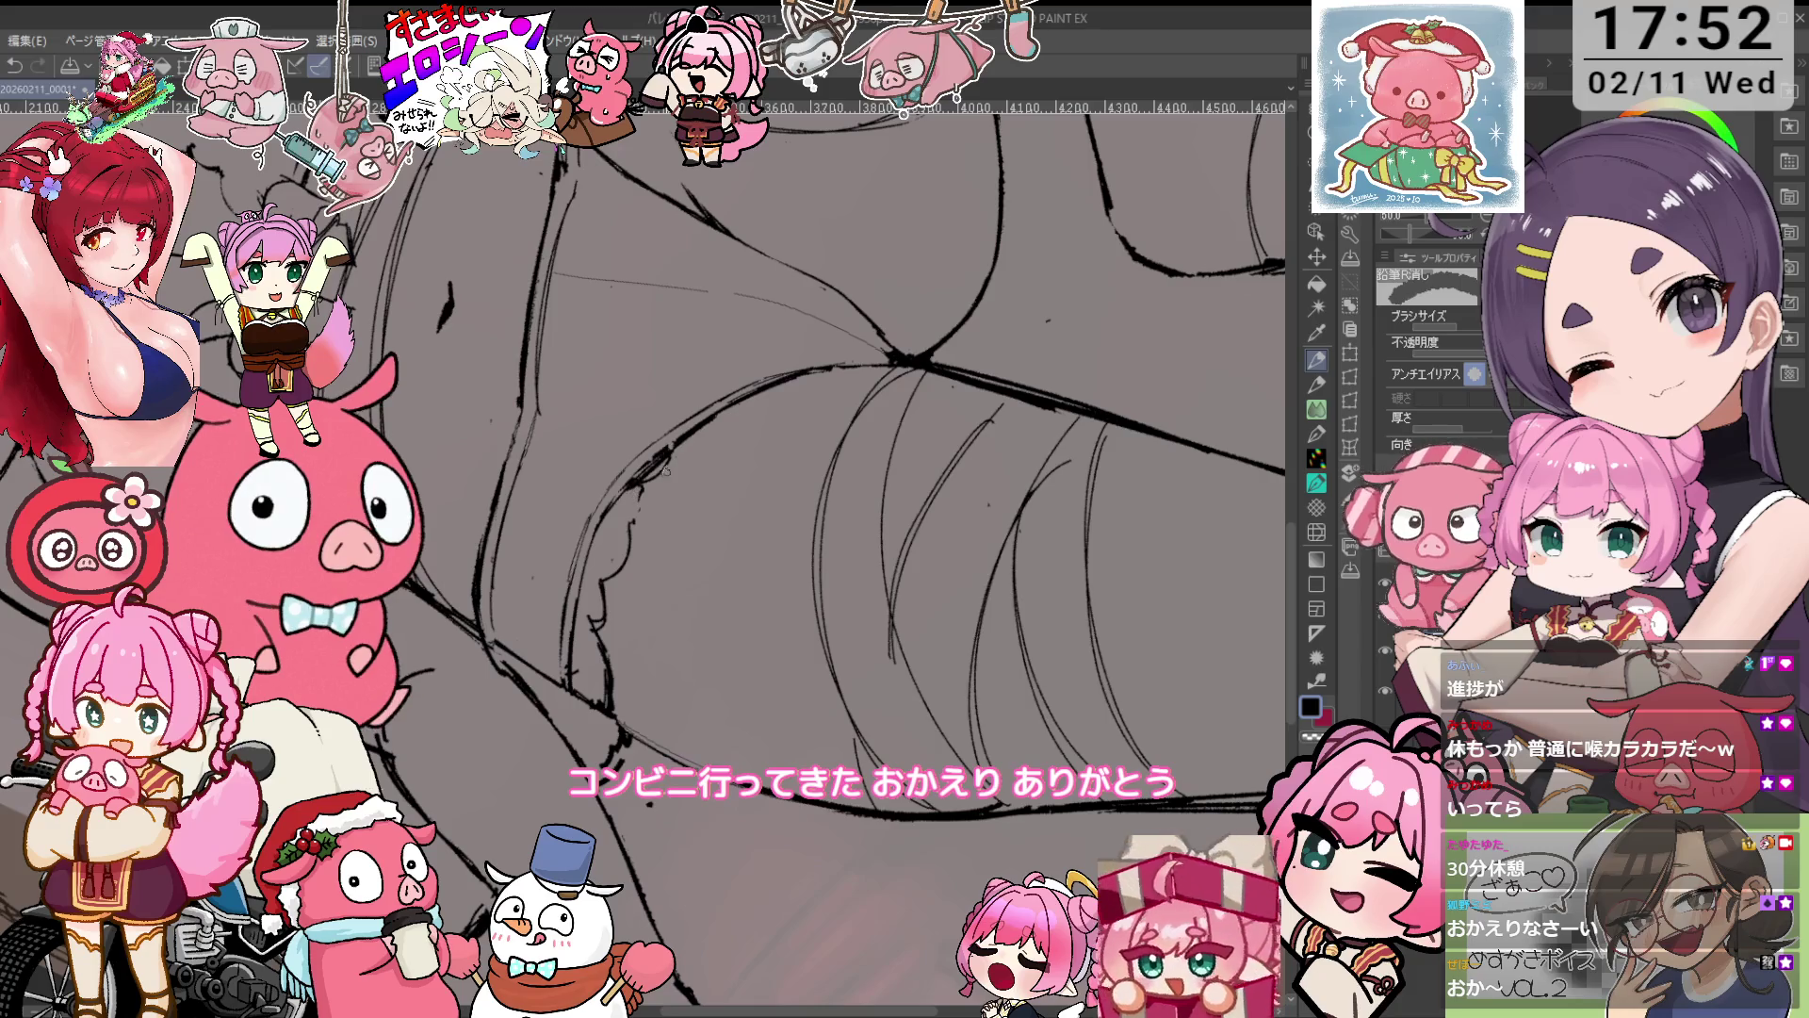
{"action": "mouse_move", "coordinate": [665, 470]}
{"action": "left_mouse_down"}
{"action": "mouse_move", "coordinate": [554, 641]}
{"action": "mouse_move", "coordinate": [535, 551]}
{"action": "left_mouse_up"}
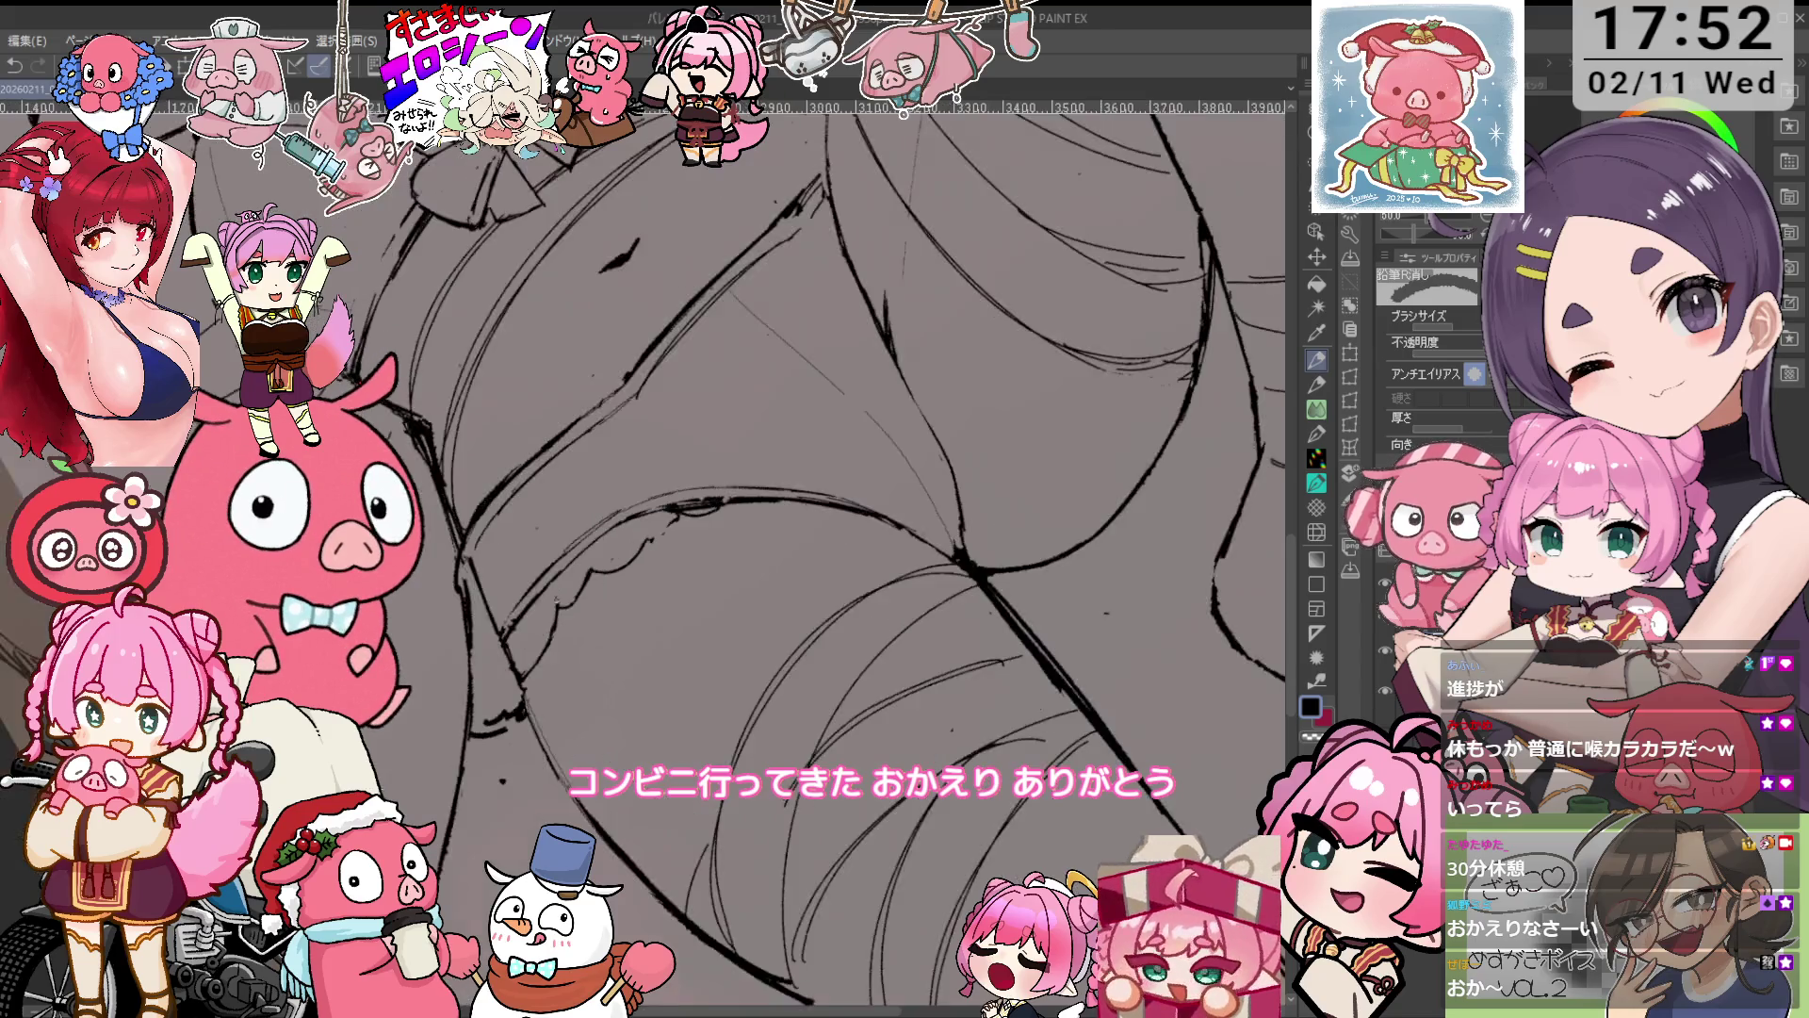
{"action": "left_click_drag", "start_coordinate": [536, 551], "coordinate": [603, 528]}
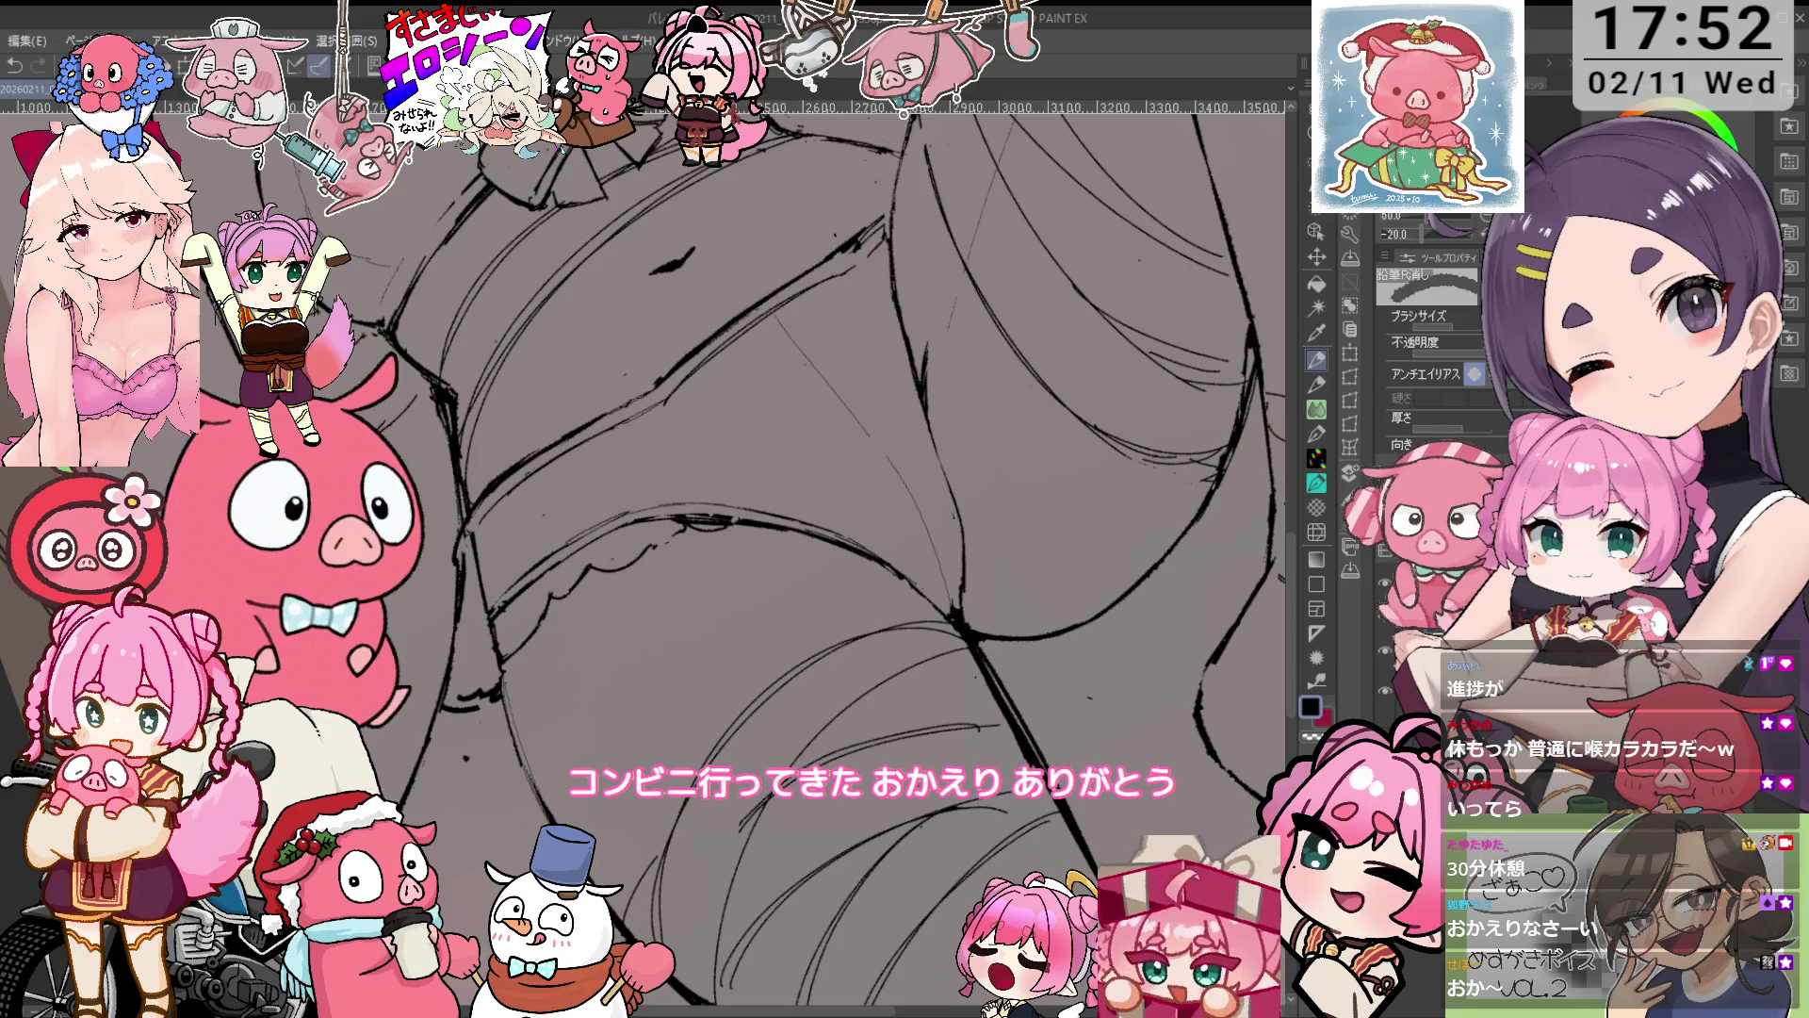
{"action": "key", "text": "asciicircum"}
{"action": "key", "text": "asciicircum"}
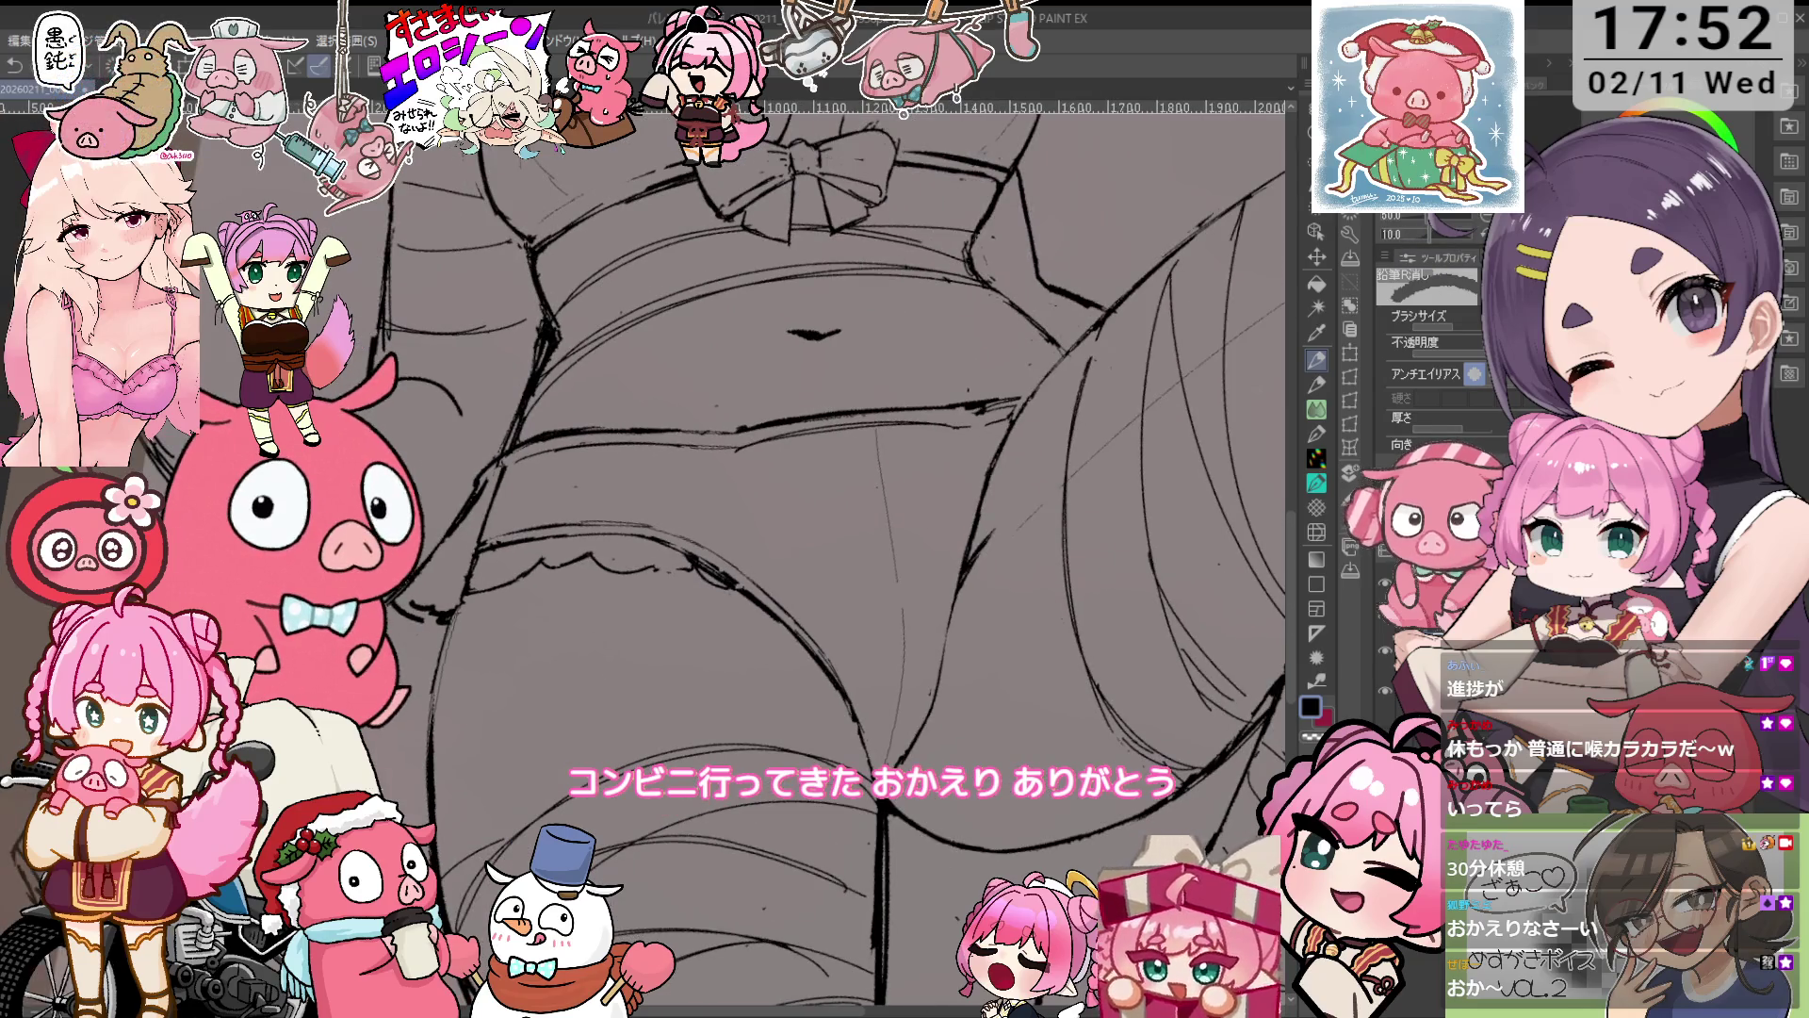
Ink the bow top and chest lines, tilting the canvas from -10° to 0° to -15°.
{"action": "scroll", "coordinate": [667, 564], "scroll_direction": "down", "scroll_amount": 3}
{"action": "scroll", "coordinate": [667, 563], "scroll_direction": "up", "scroll_amount": 5}
{"action": "scroll", "coordinate": [667, 563], "scroll_direction": "up", "scroll_amount": 4}
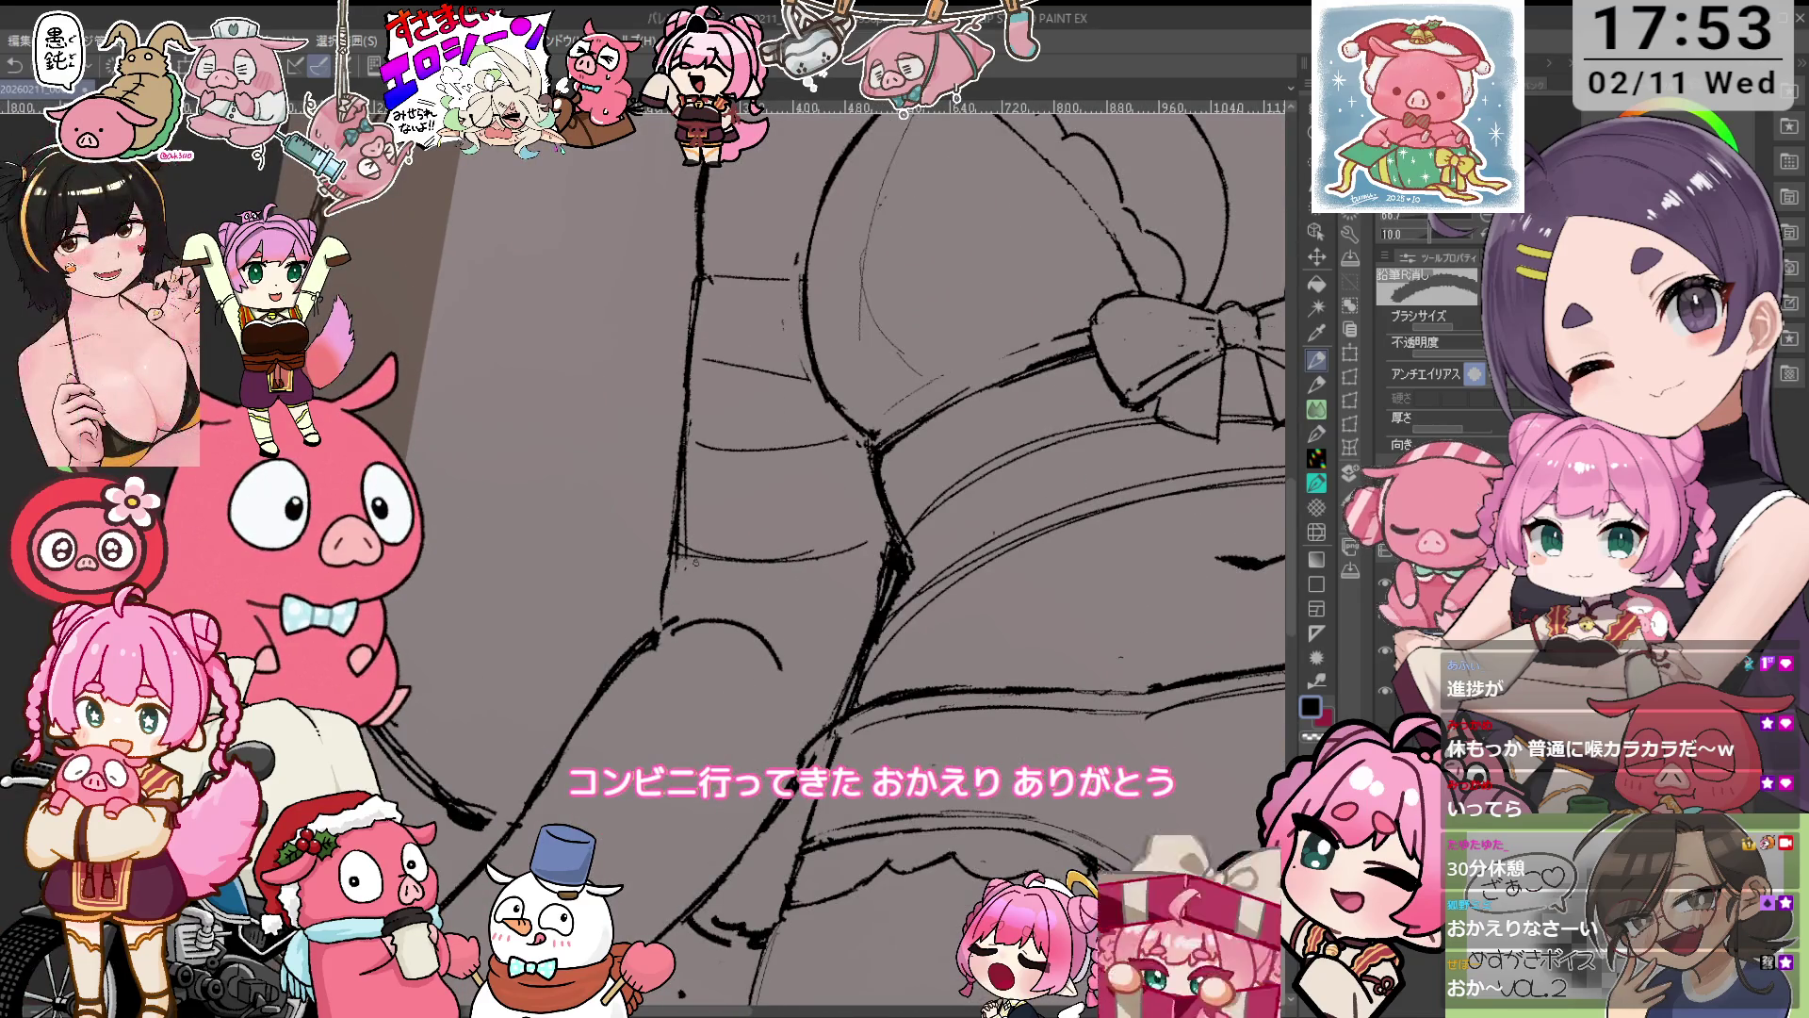
{"action": "key", "text": "minus"}
{"action": "key", "text": "minus"}
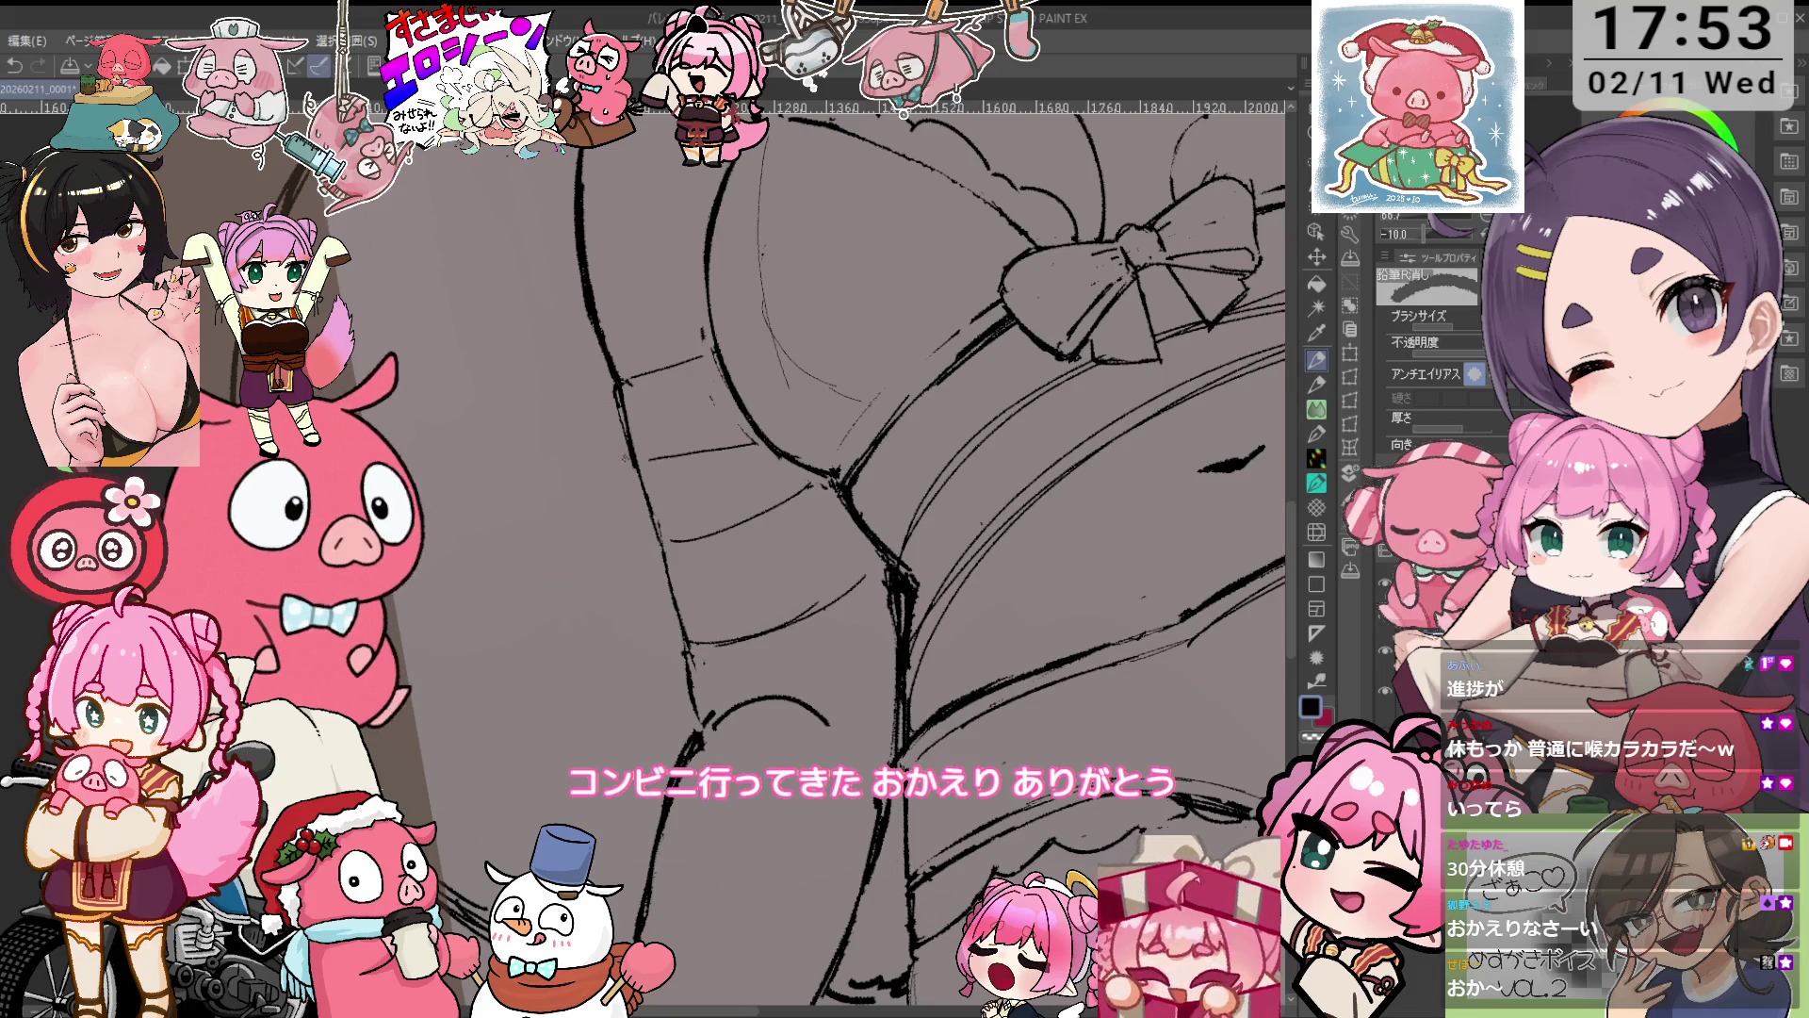
{"action": "key", "text": "asciicircum"}
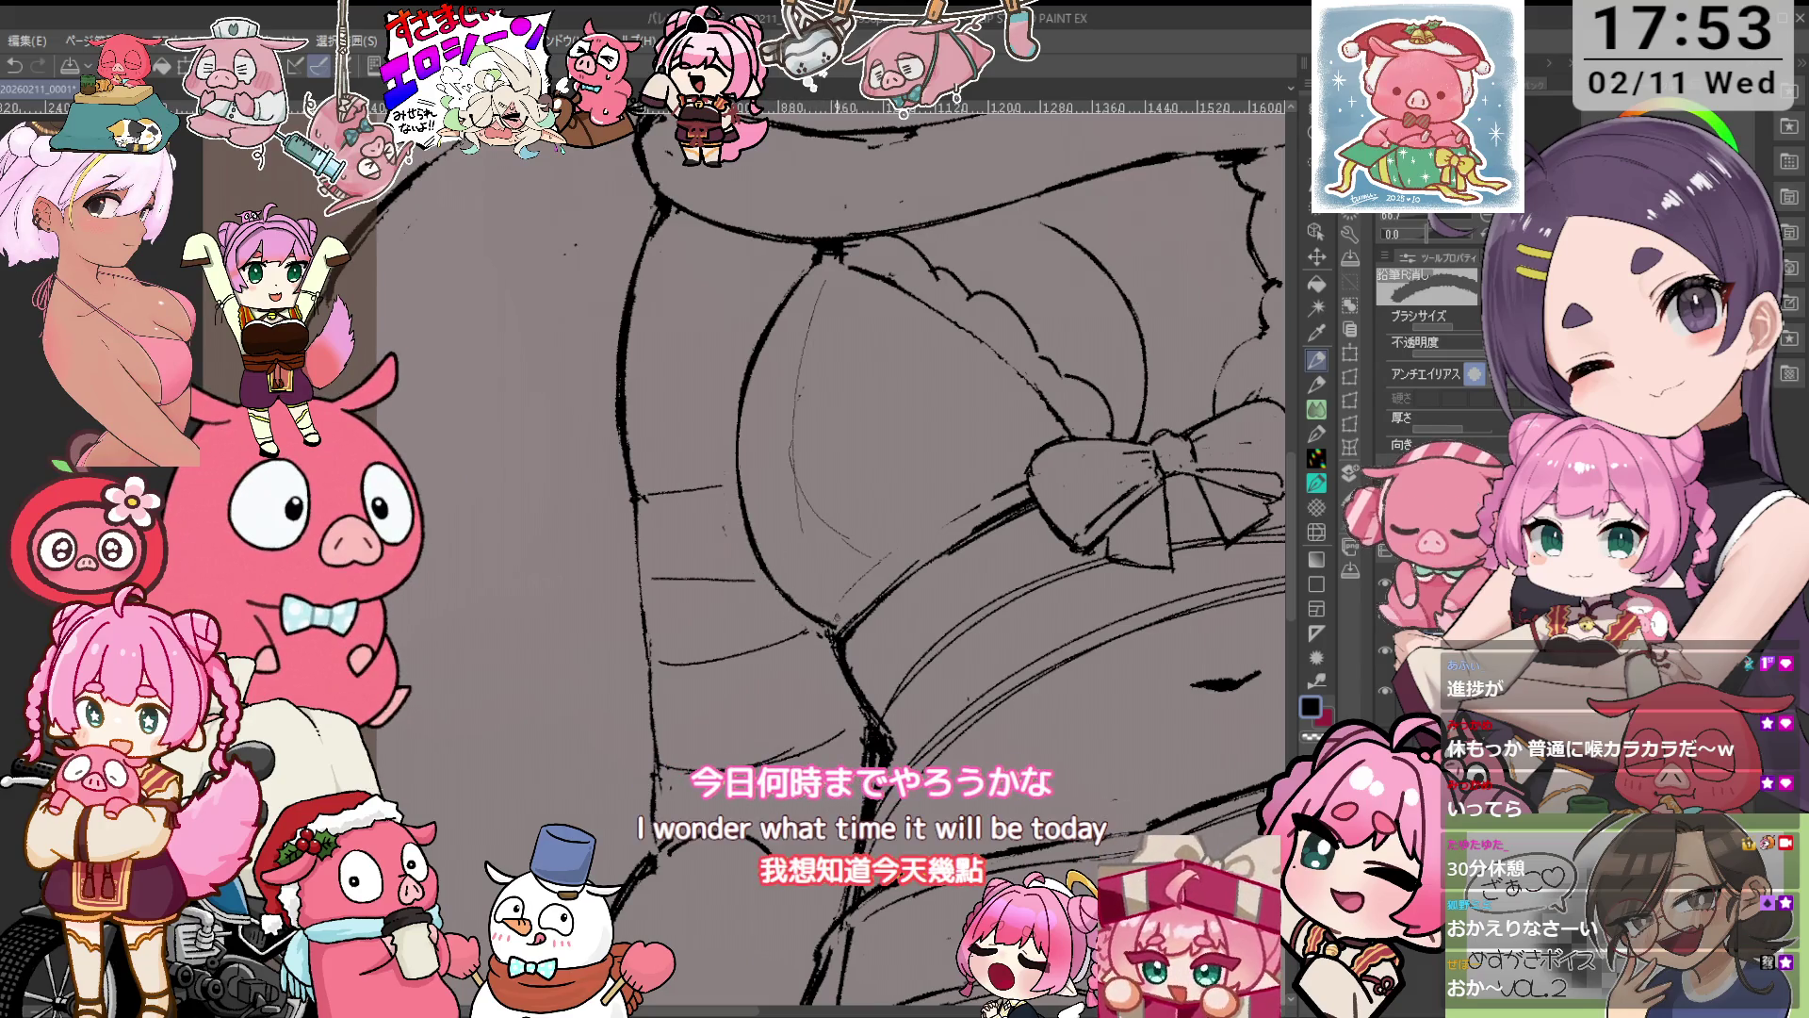
{"action": "key", "text": "minus"}
Touch up the chest strokes with pencil and eraser, then zoom out to see the figure.
{"action": "key", "text": "p"}
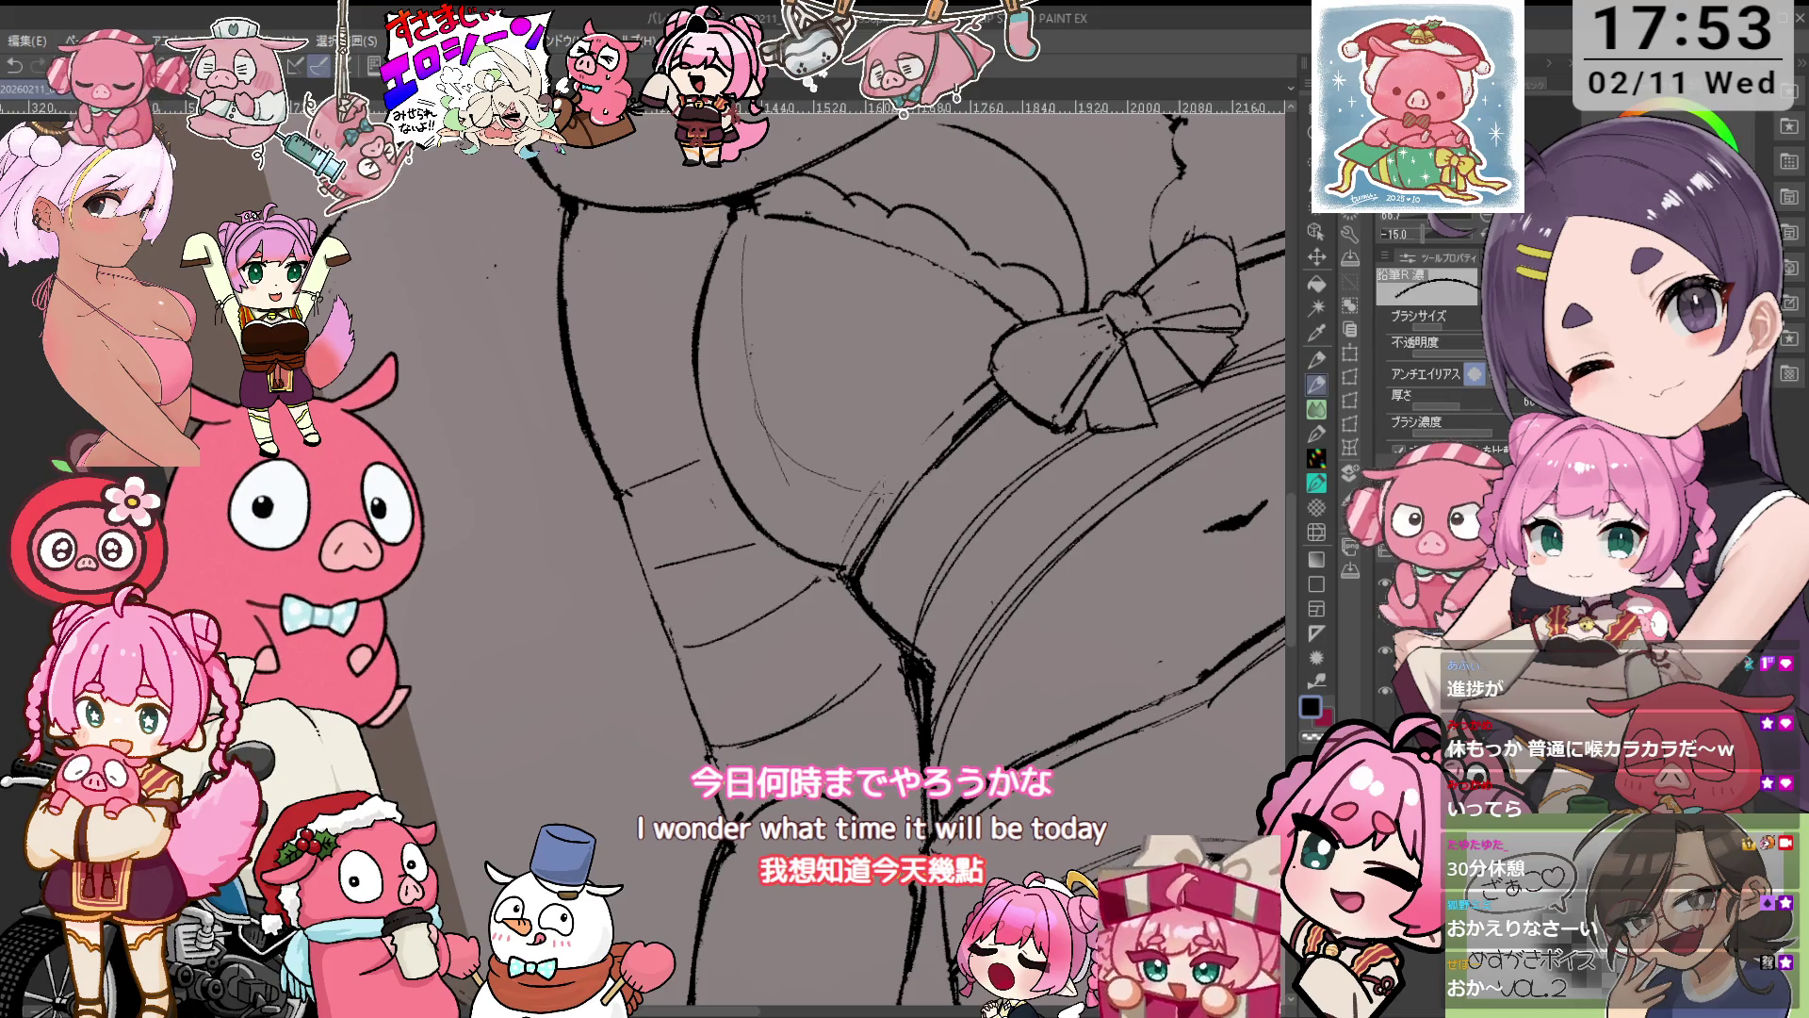
{"action": "key", "text": "e"}
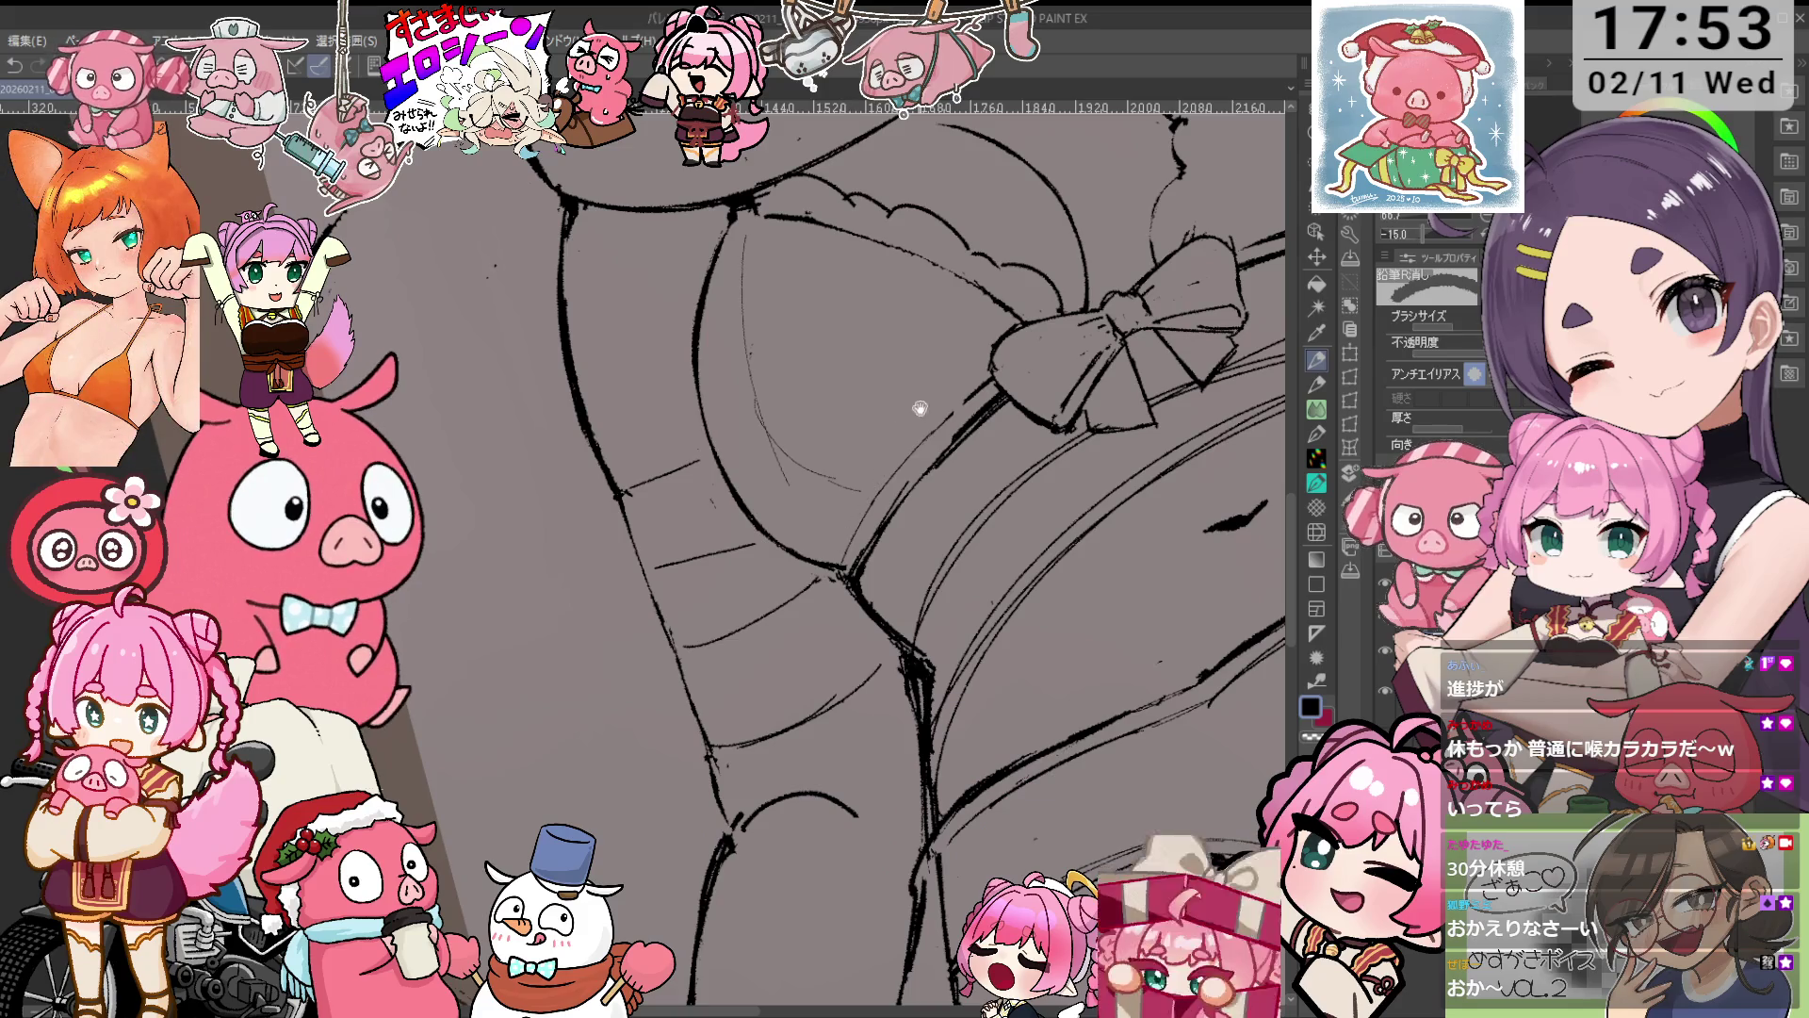
{"action": "left_click_drag", "start_coordinate": [842, 543], "coordinate": [728, 680]}
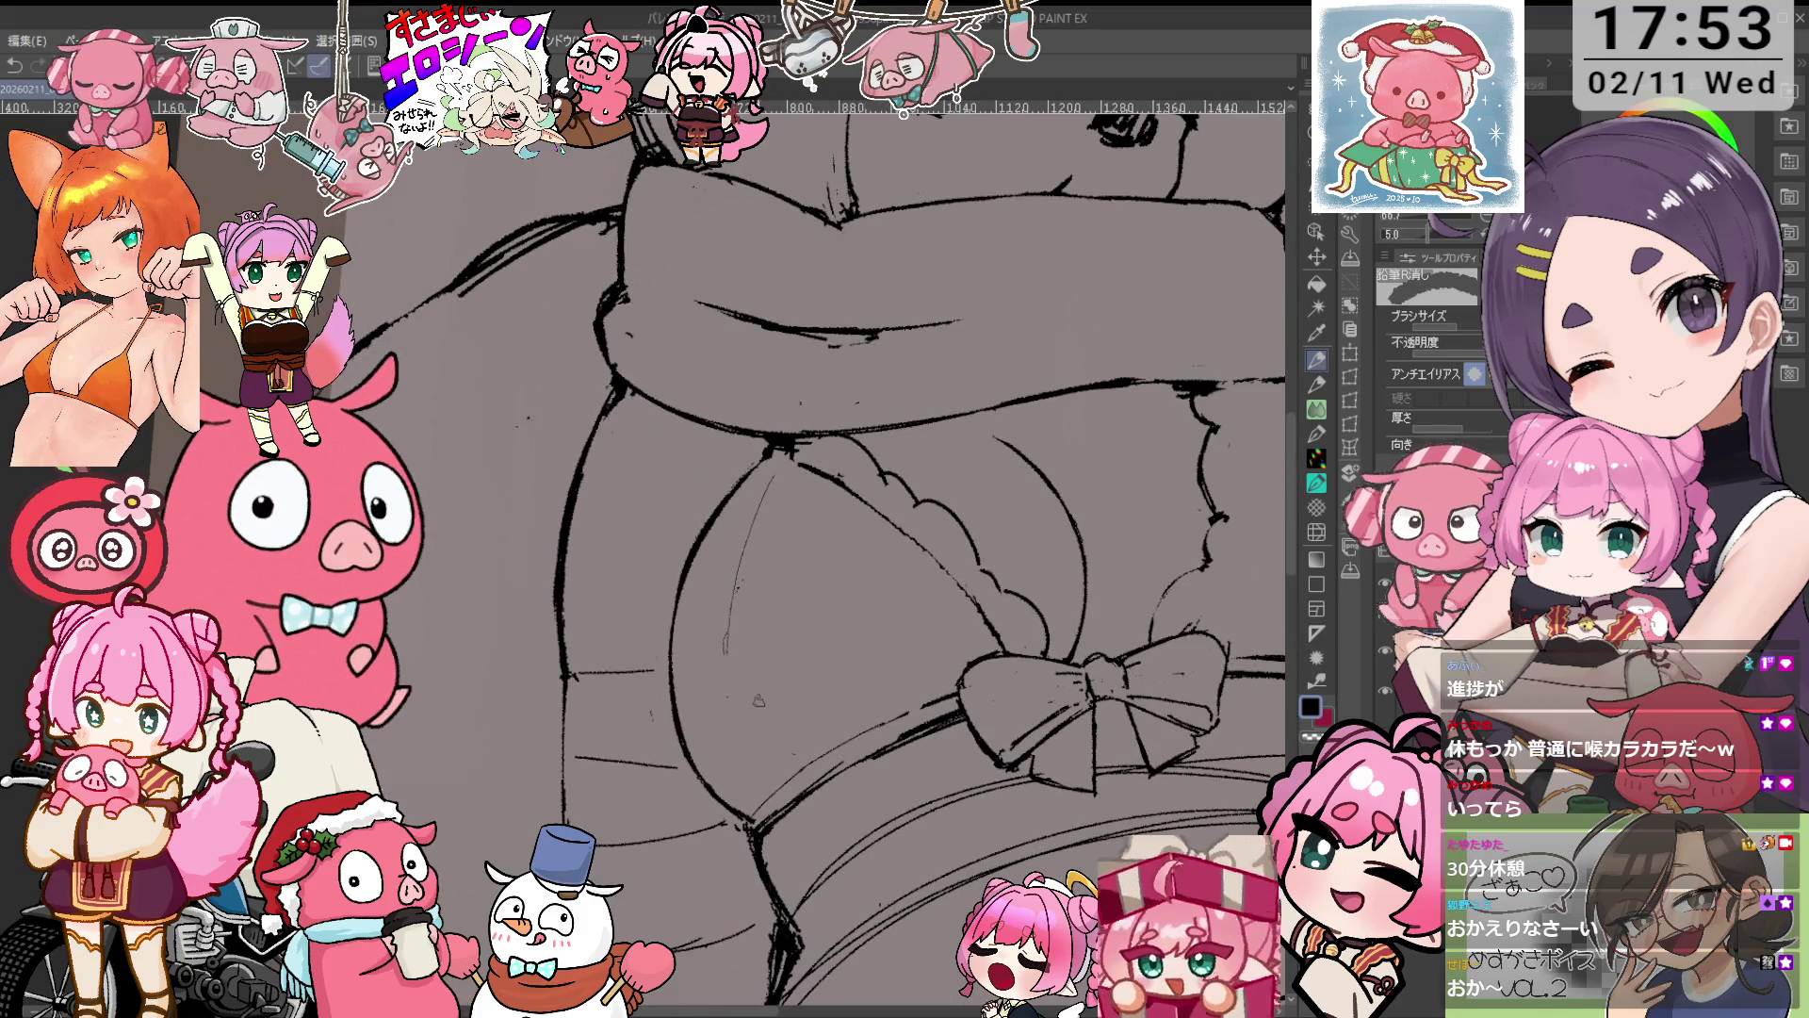
{"action": "key", "text": "p"}
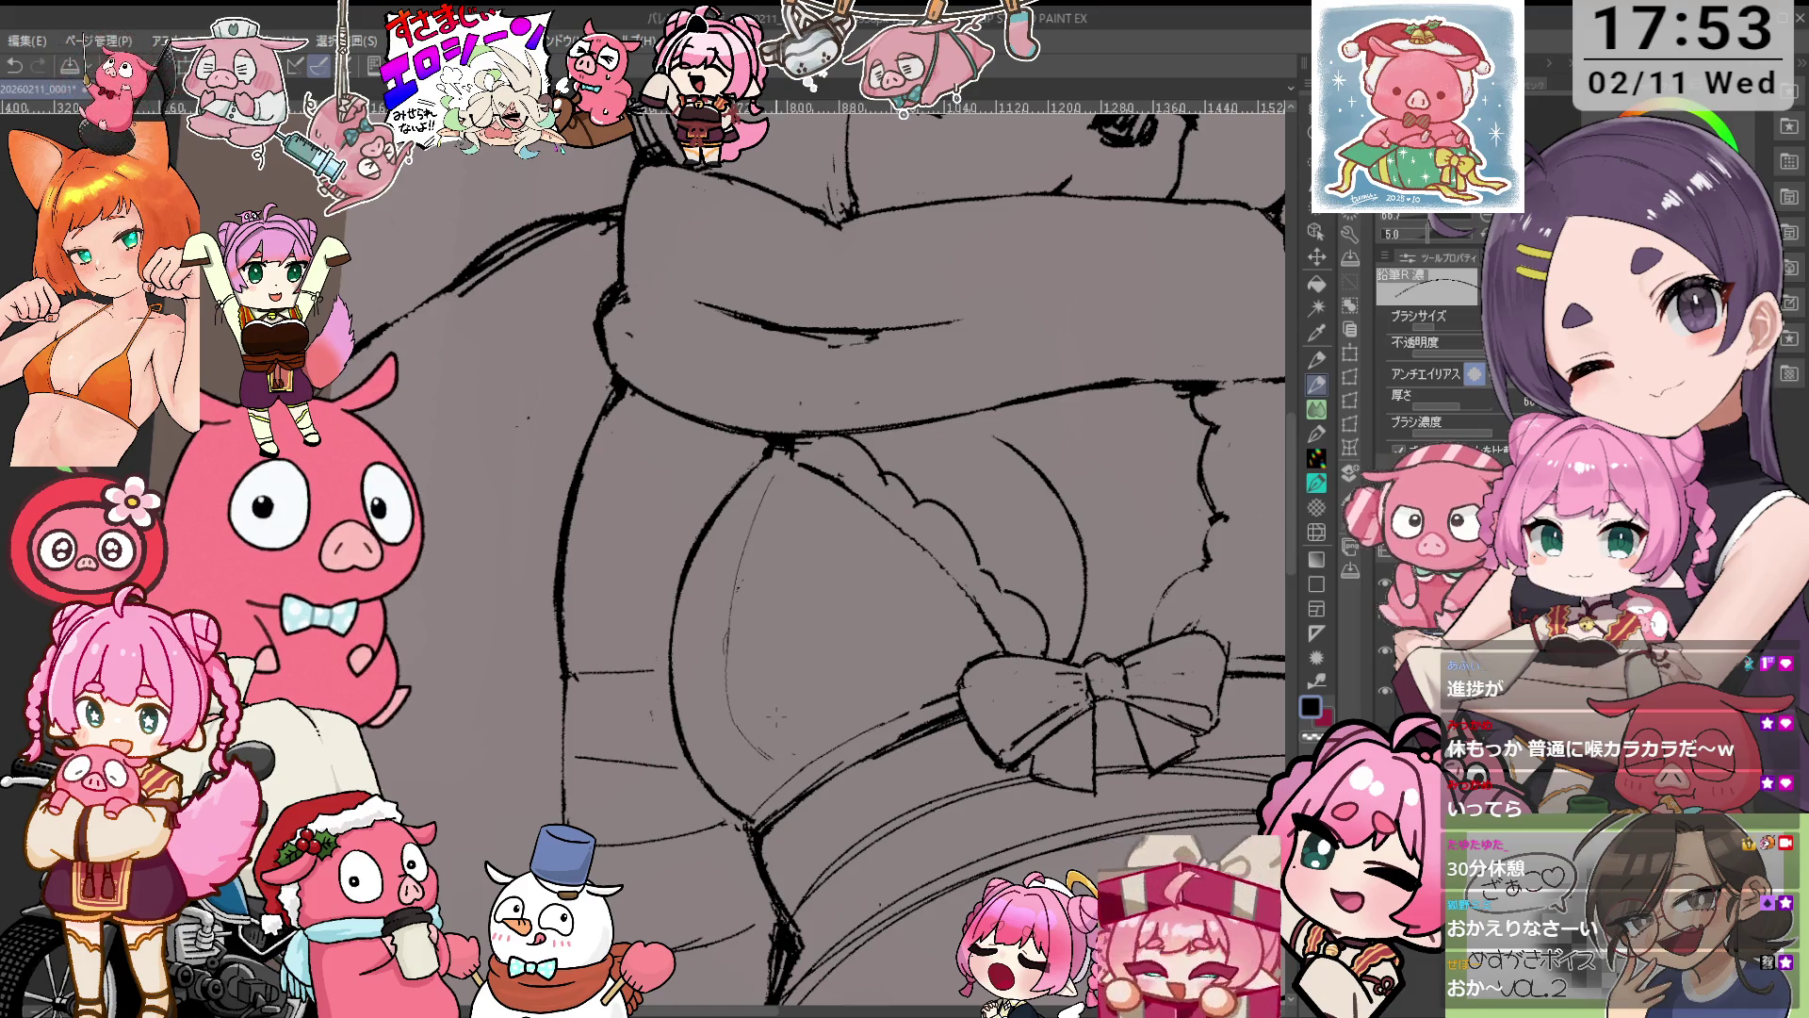
{"action": "scroll", "coordinate": [1015, 484], "scroll_direction": "down", "scroll_amount": 2}
{"action": "left_click_drag", "start_coordinate": [1015, 484], "coordinate": [982, 398]}
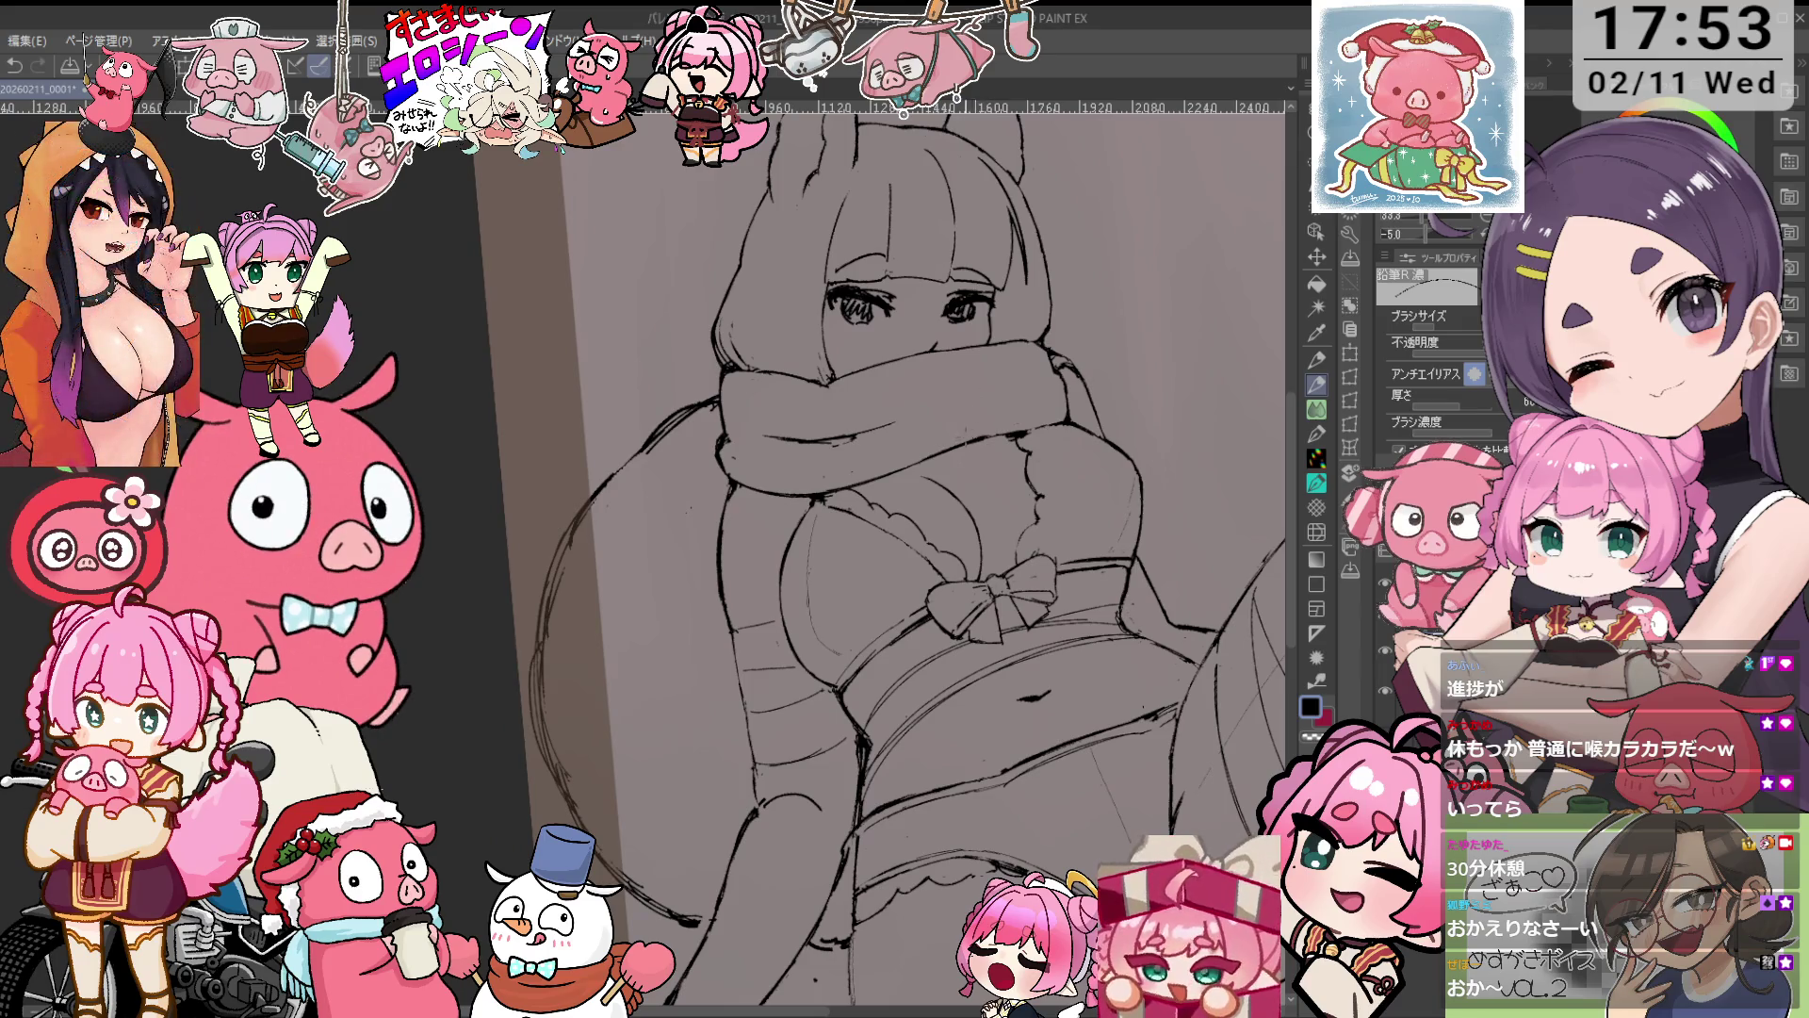
Ink the belly's side contour and erase stray ink with the canvas turned nearly upside down.
{"action": "left_click_drag", "start_coordinate": [952, 501], "coordinate": [924, 391]}
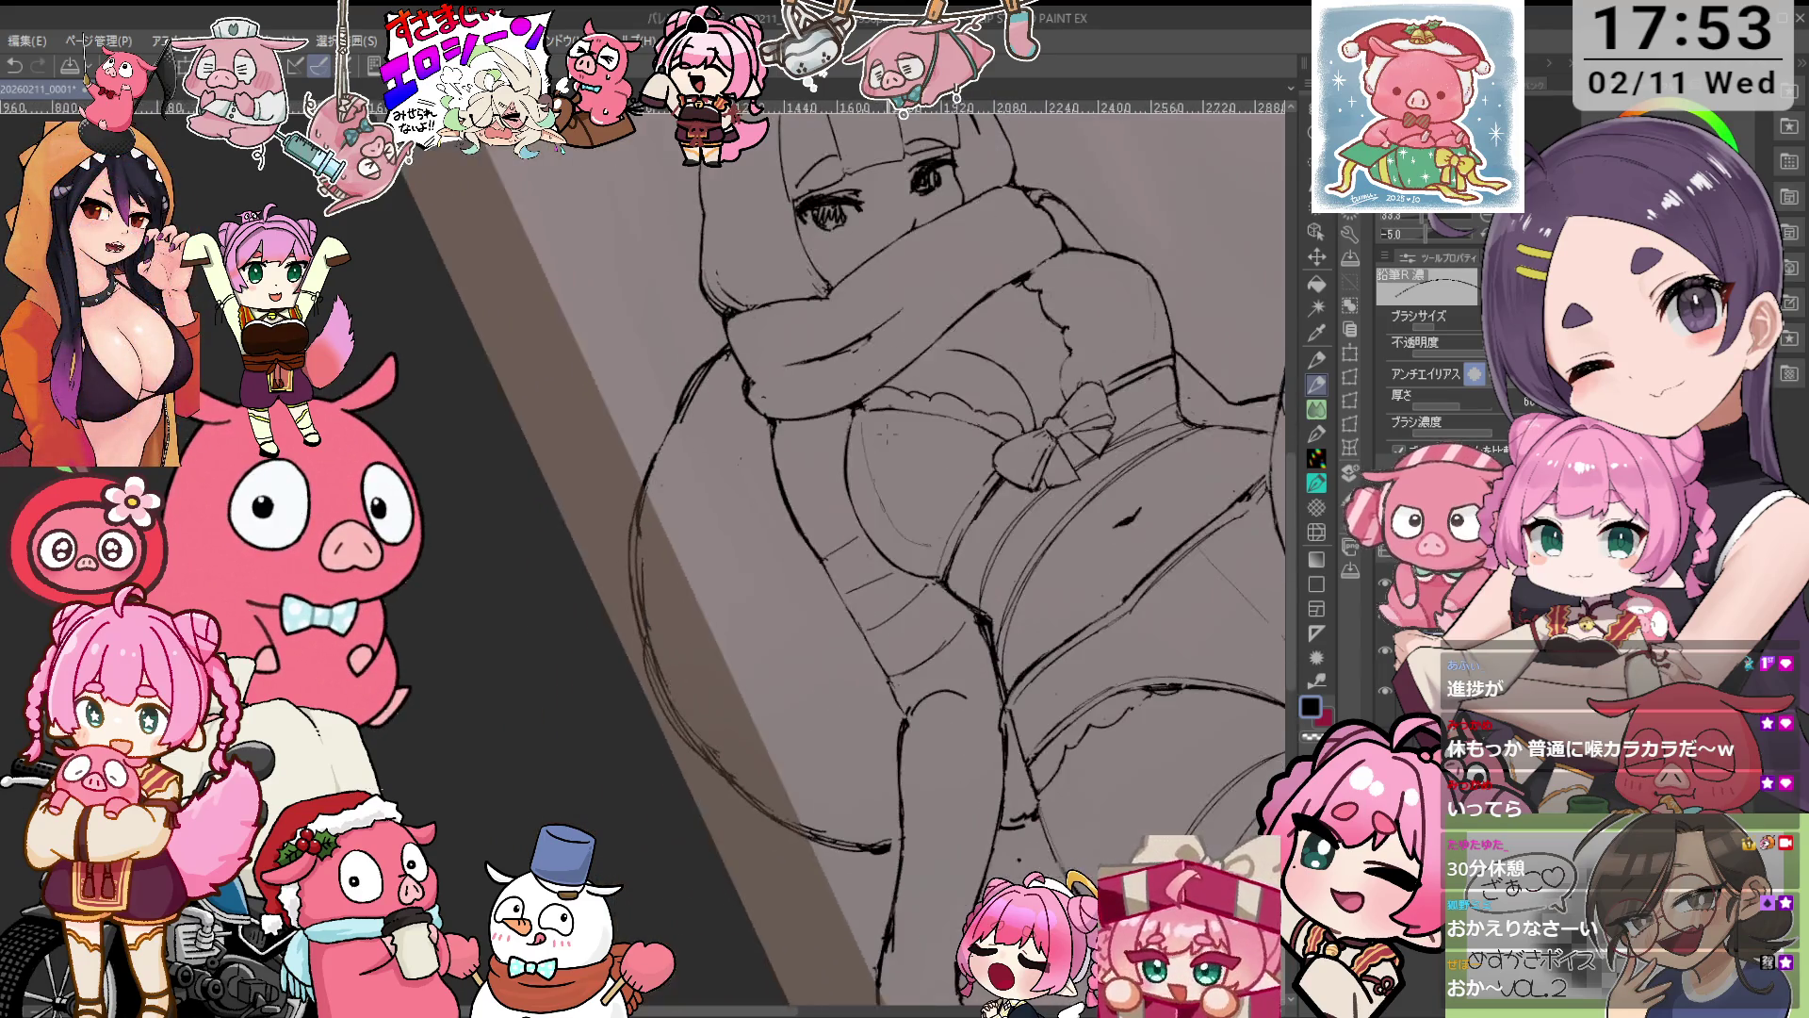
{"action": "key", "text": "e"}
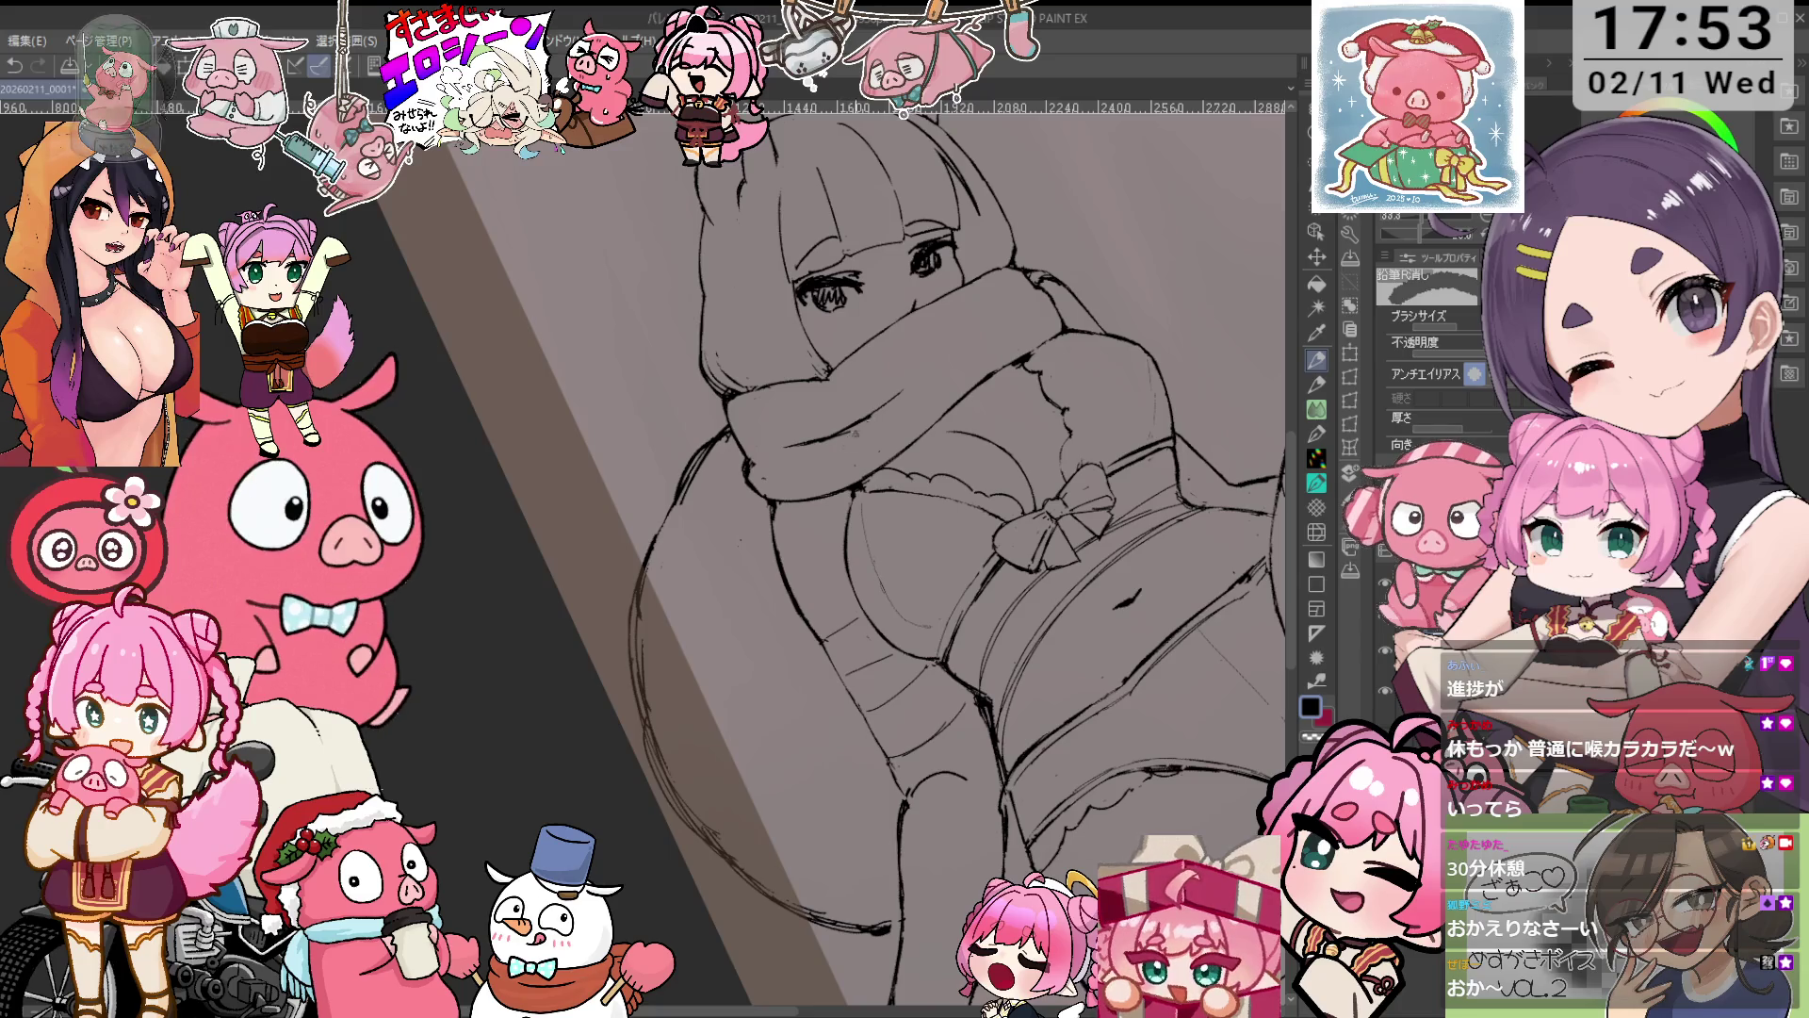
{"action": "left_click_drag", "start_coordinate": [919, 392], "coordinate": [794, 642]}
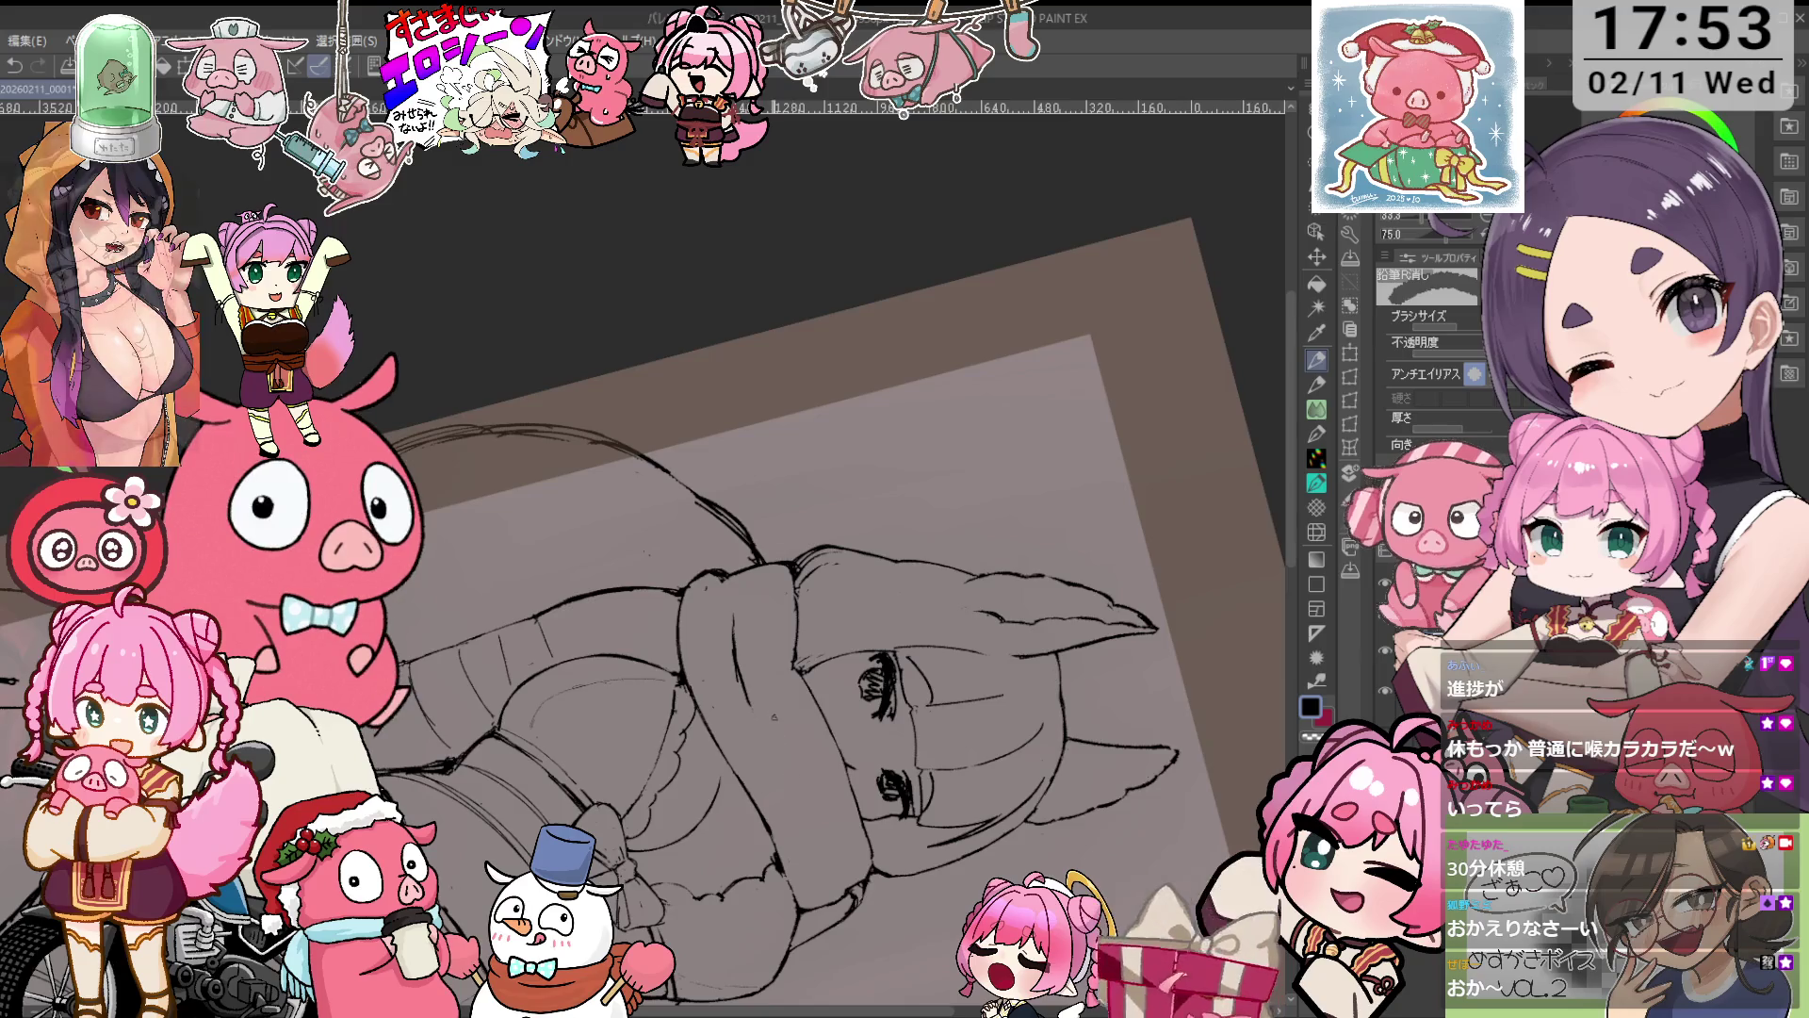
{"action": "left_click_drag", "start_coordinate": [790, 758], "coordinate": [820, 735]}
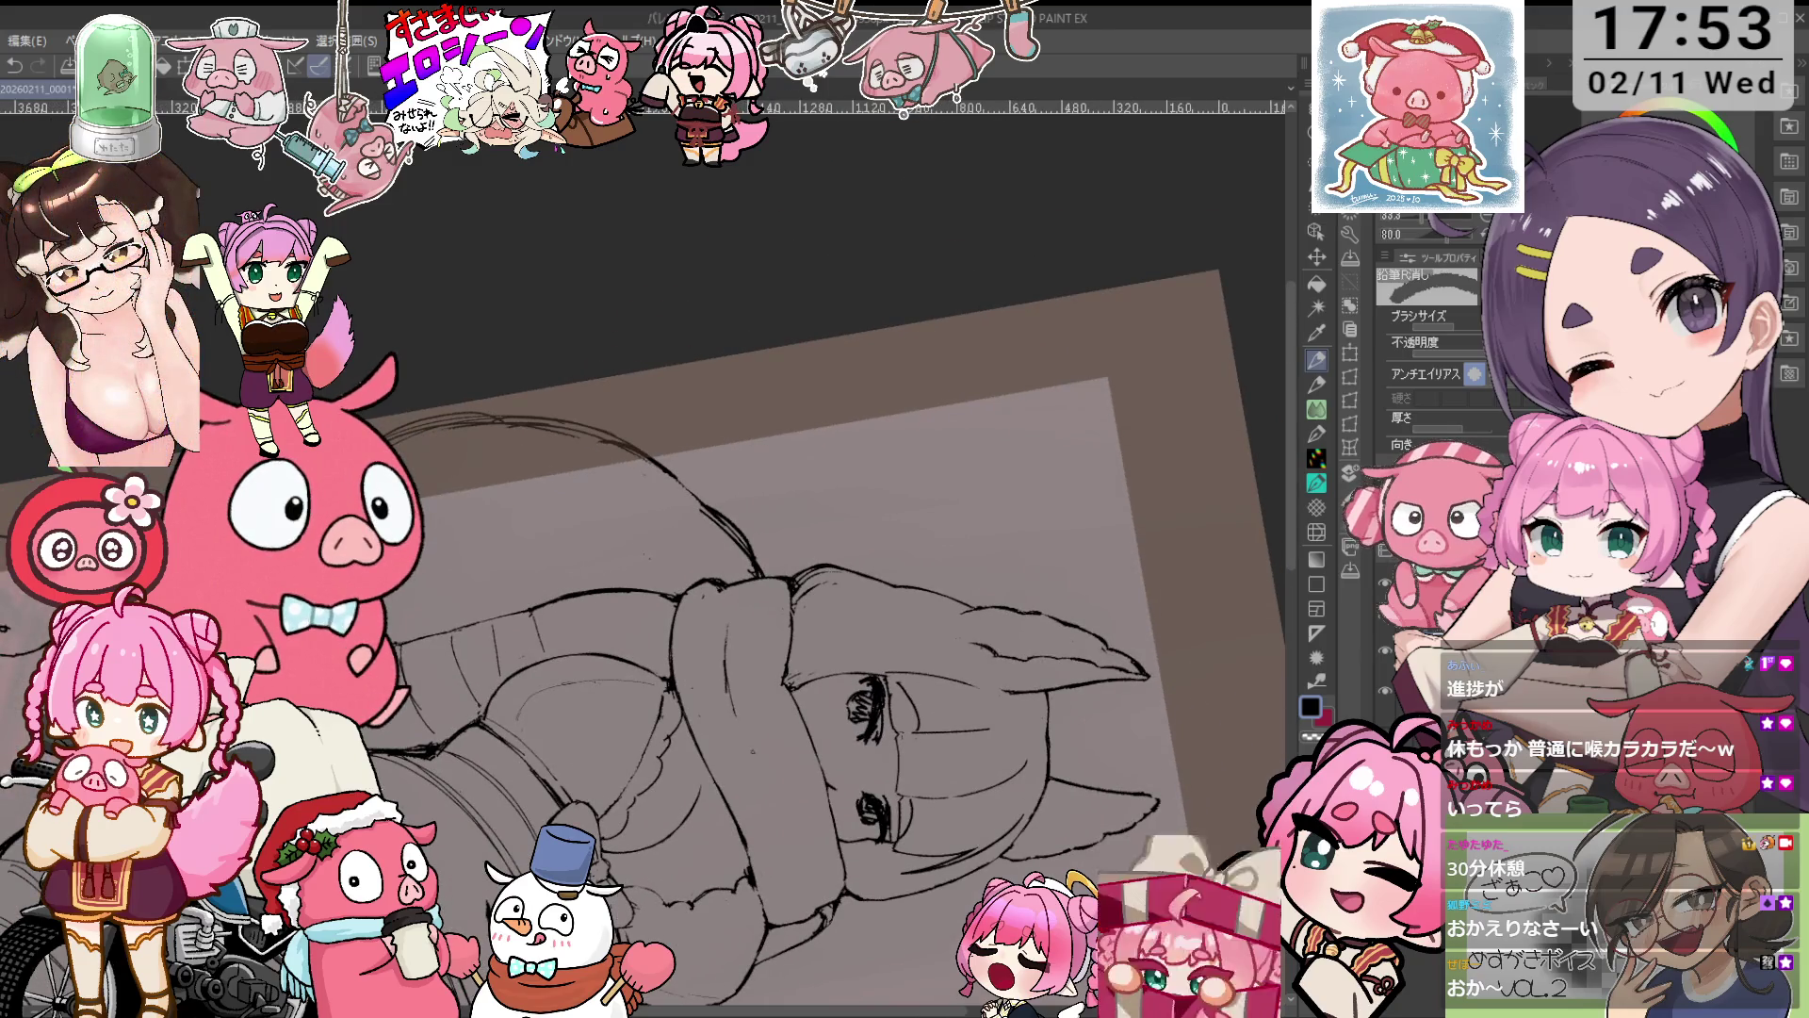
{"action": "key", "text": "ctrl+at"}
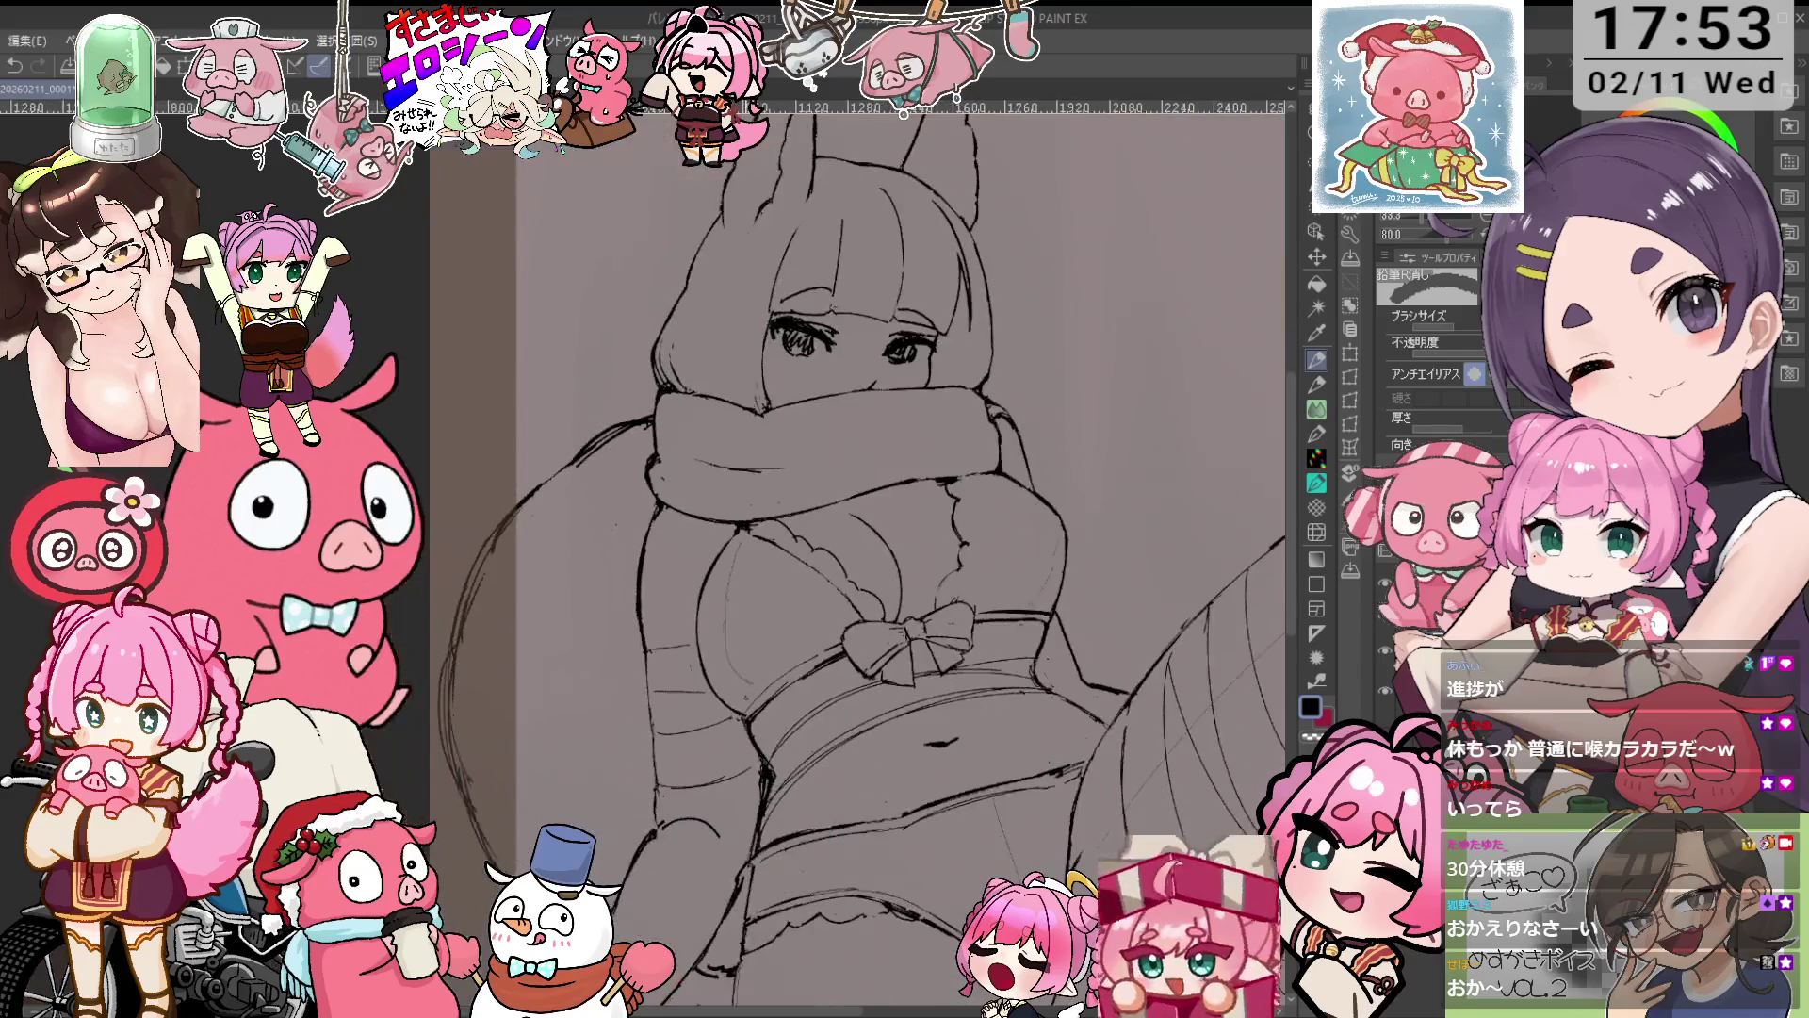
Ink the shorts' edge, stepping the canvas rotation clockwise and then resetting it upright.
{"action": "scroll", "coordinate": [848, 566], "scroll_direction": "up", "scroll_amount": 2}
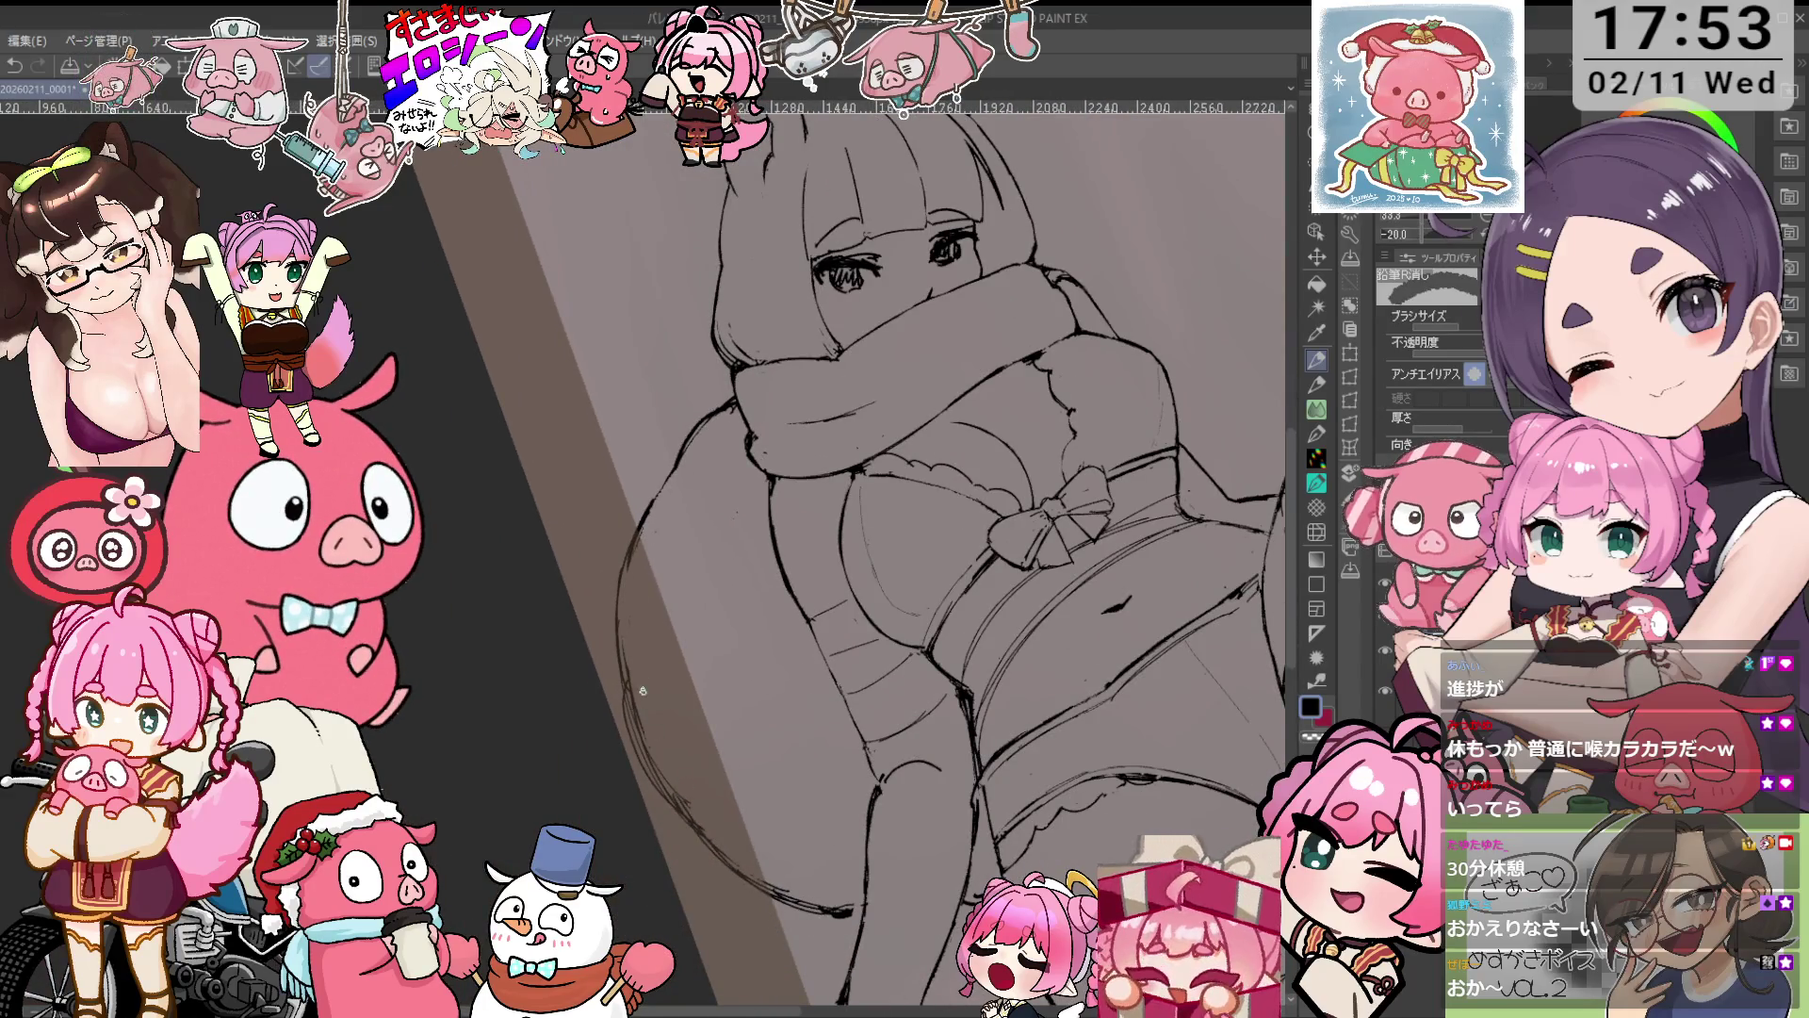
{"action": "key", "text": "asciicircum"}
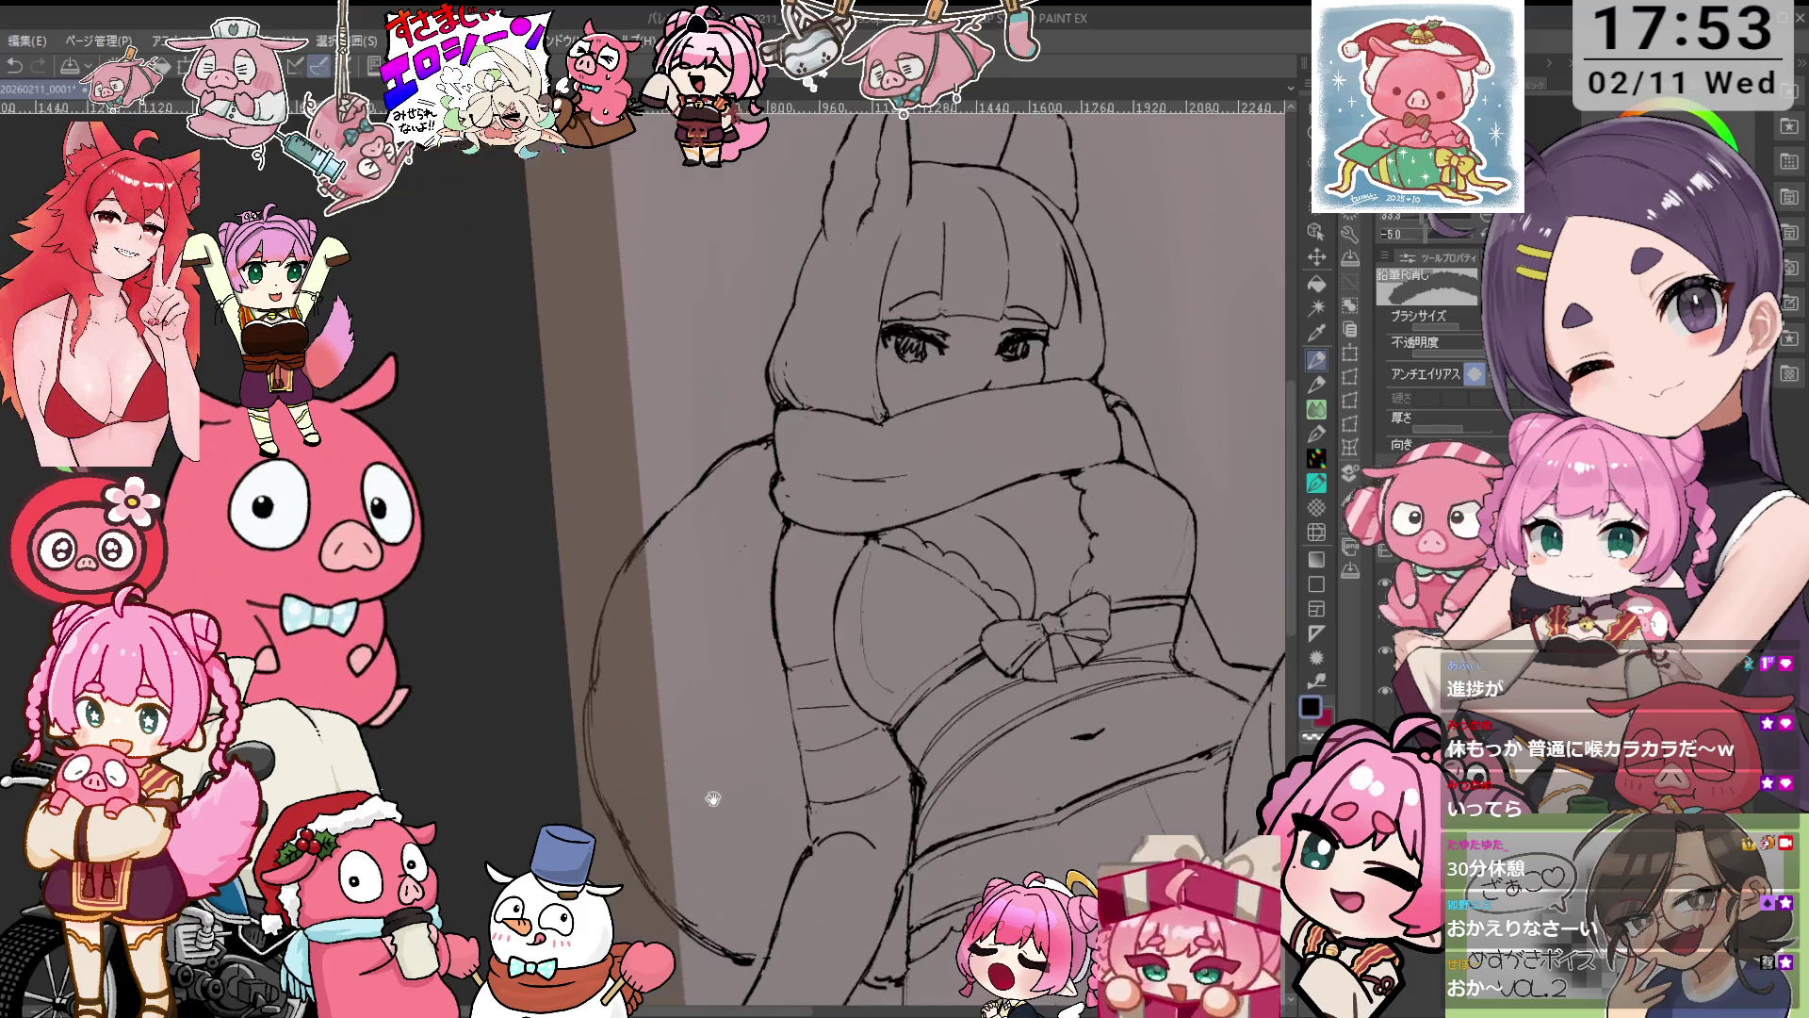
{"action": "key", "text": "asciicircum"}
{"action": "key", "text": "p"}
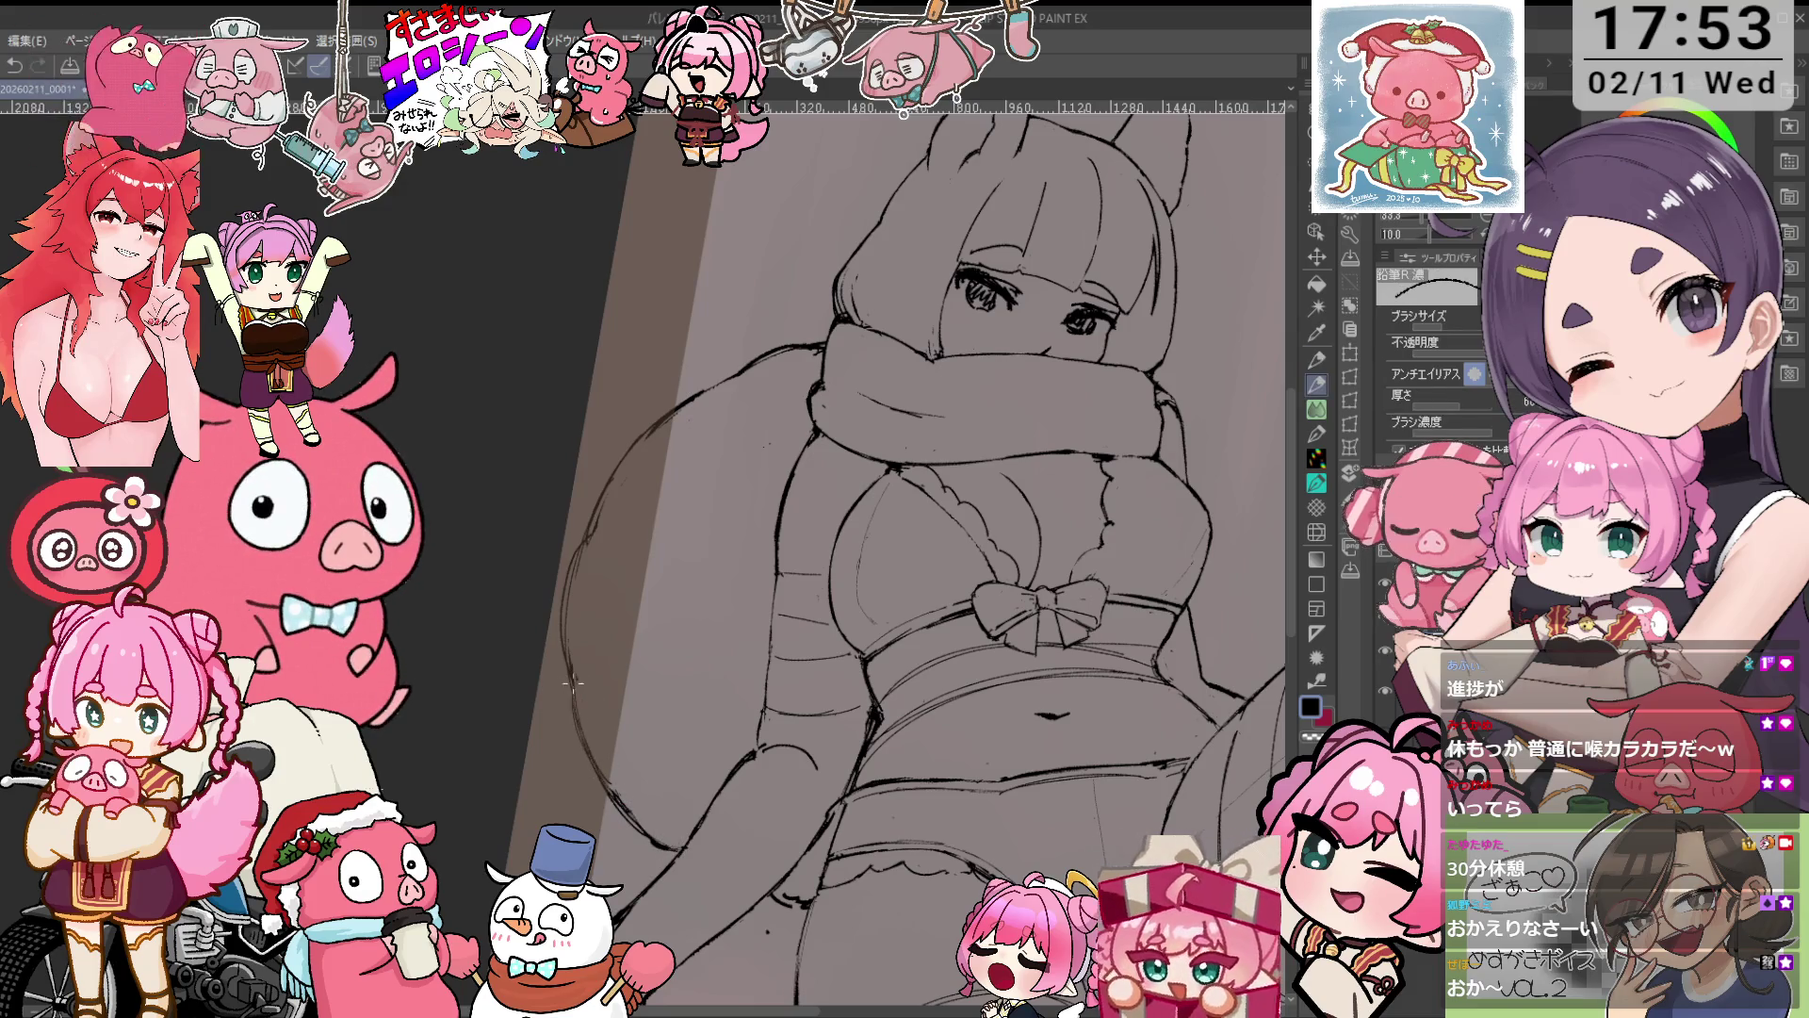
{"action": "key", "text": "at"}
{"action": "key", "text": "minus"}
{"action": "scroll", "coordinate": [609, 679], "scroll_direction": "up", "scroll_amount": 2}
Clean stray strokes along the torso, then zoom in closer on the belly area.
{"action": "key", "text": "e"}
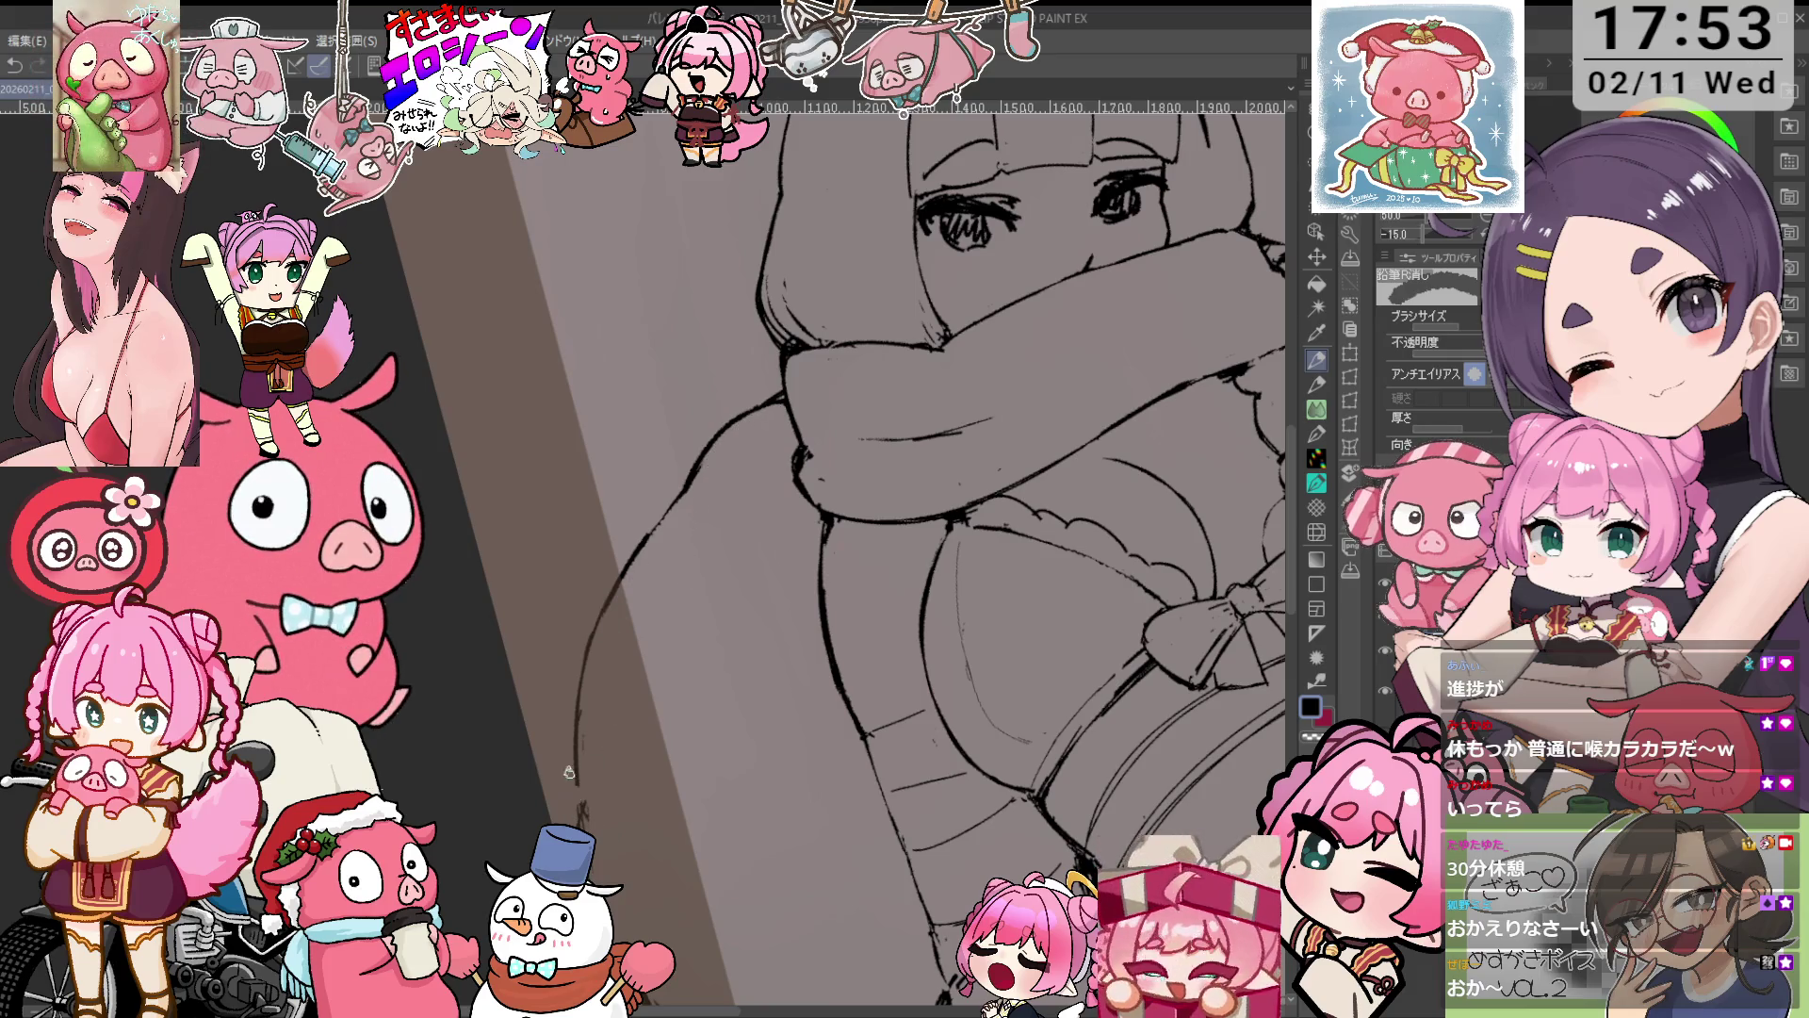
{"action": "key", "text": "p"}
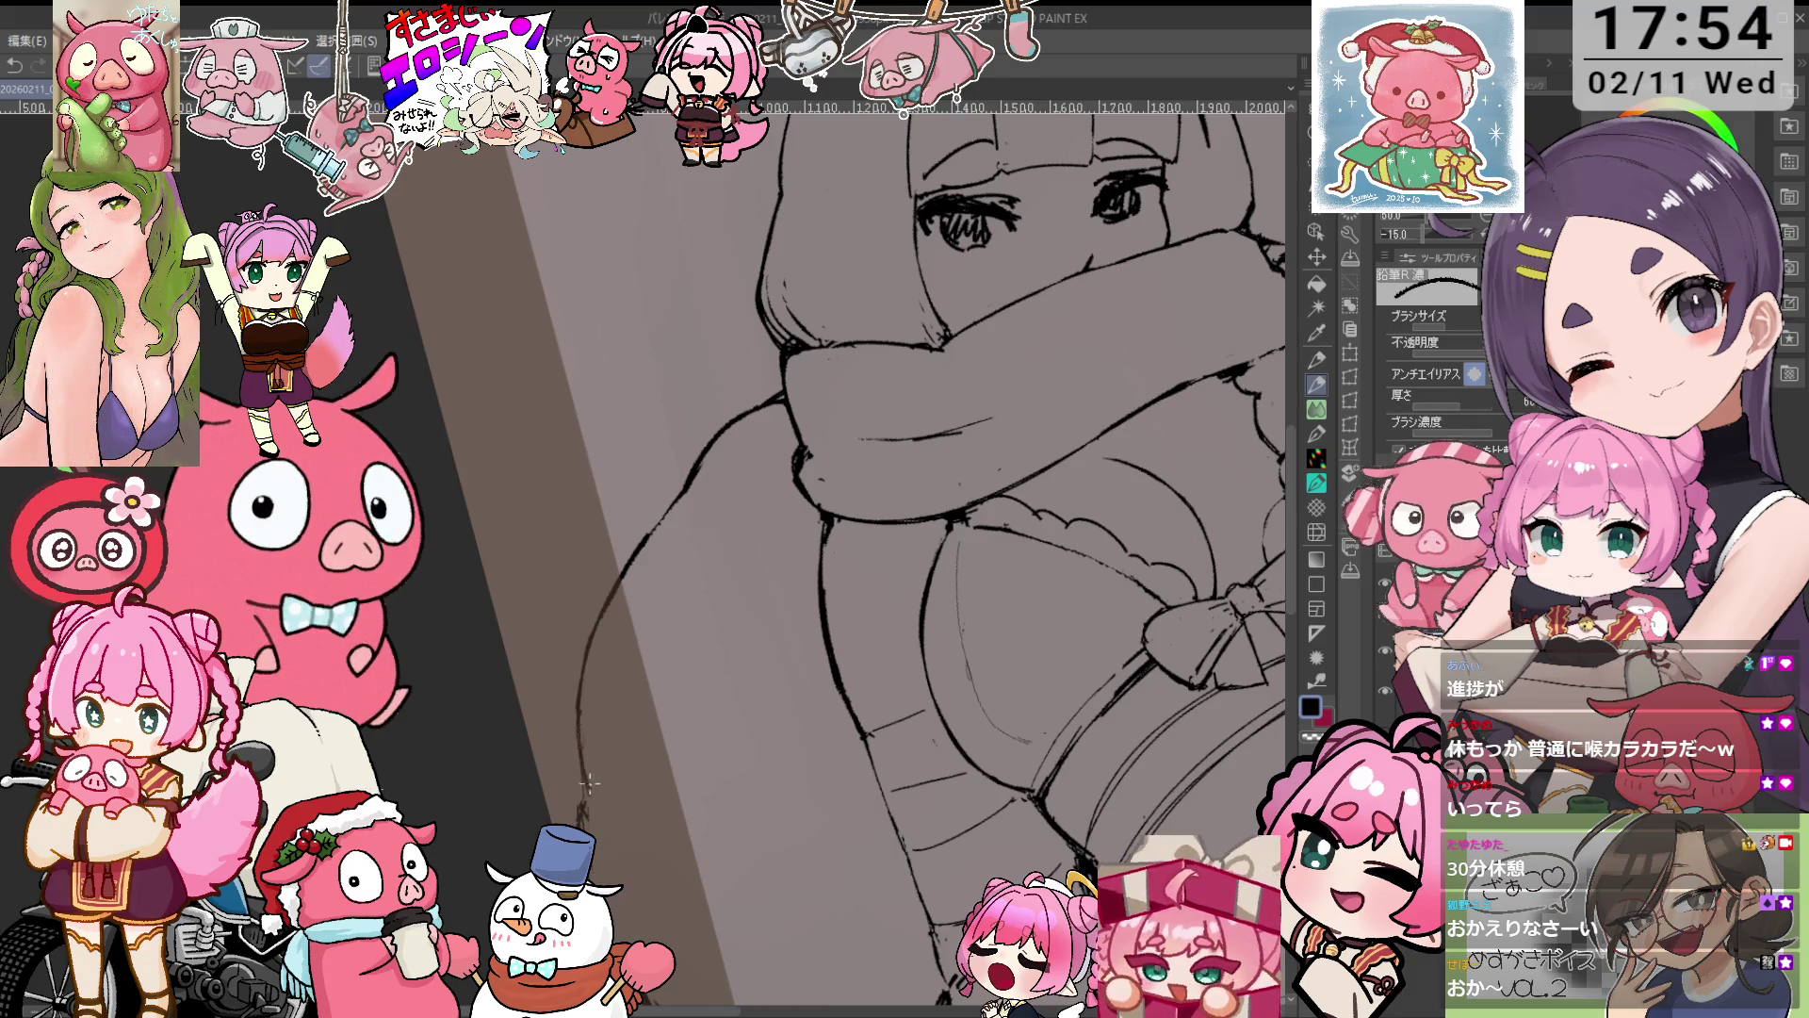
{"action": "scroll", "coordinate": [603, 814], "scroll_direction": "down", "scroll_amount": 3}
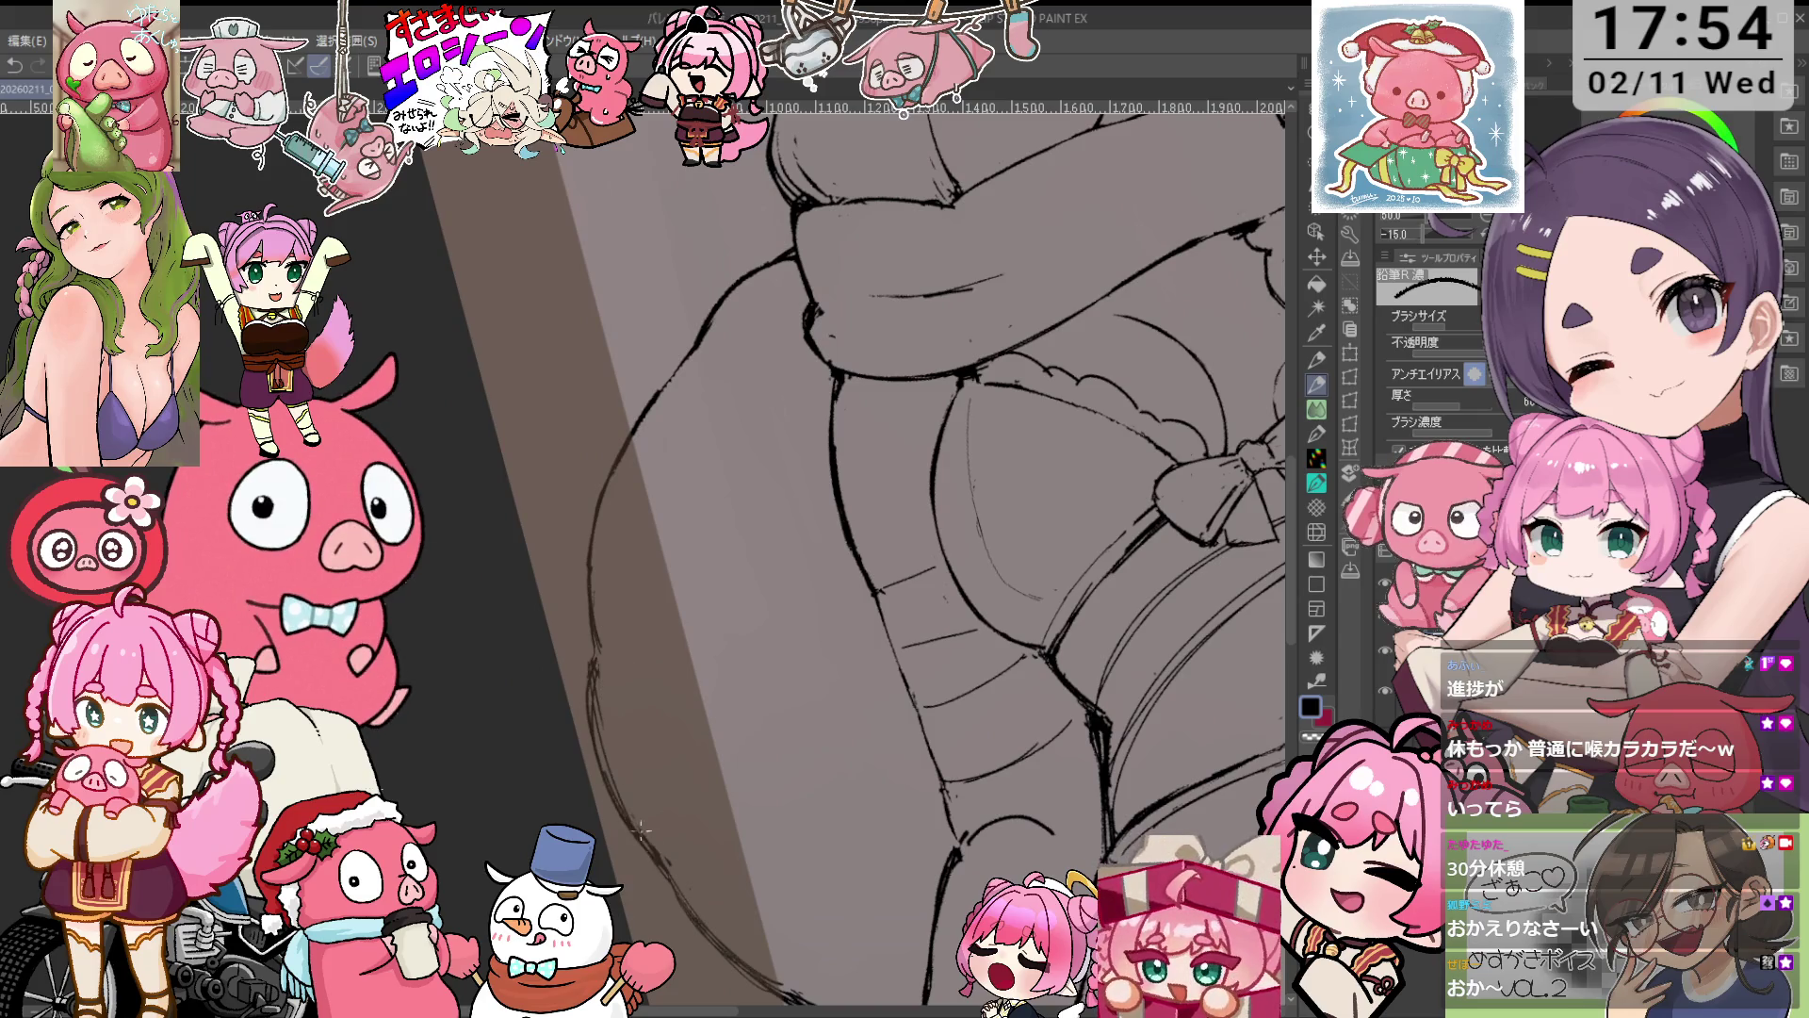
{"action": "key", "text": "e"}
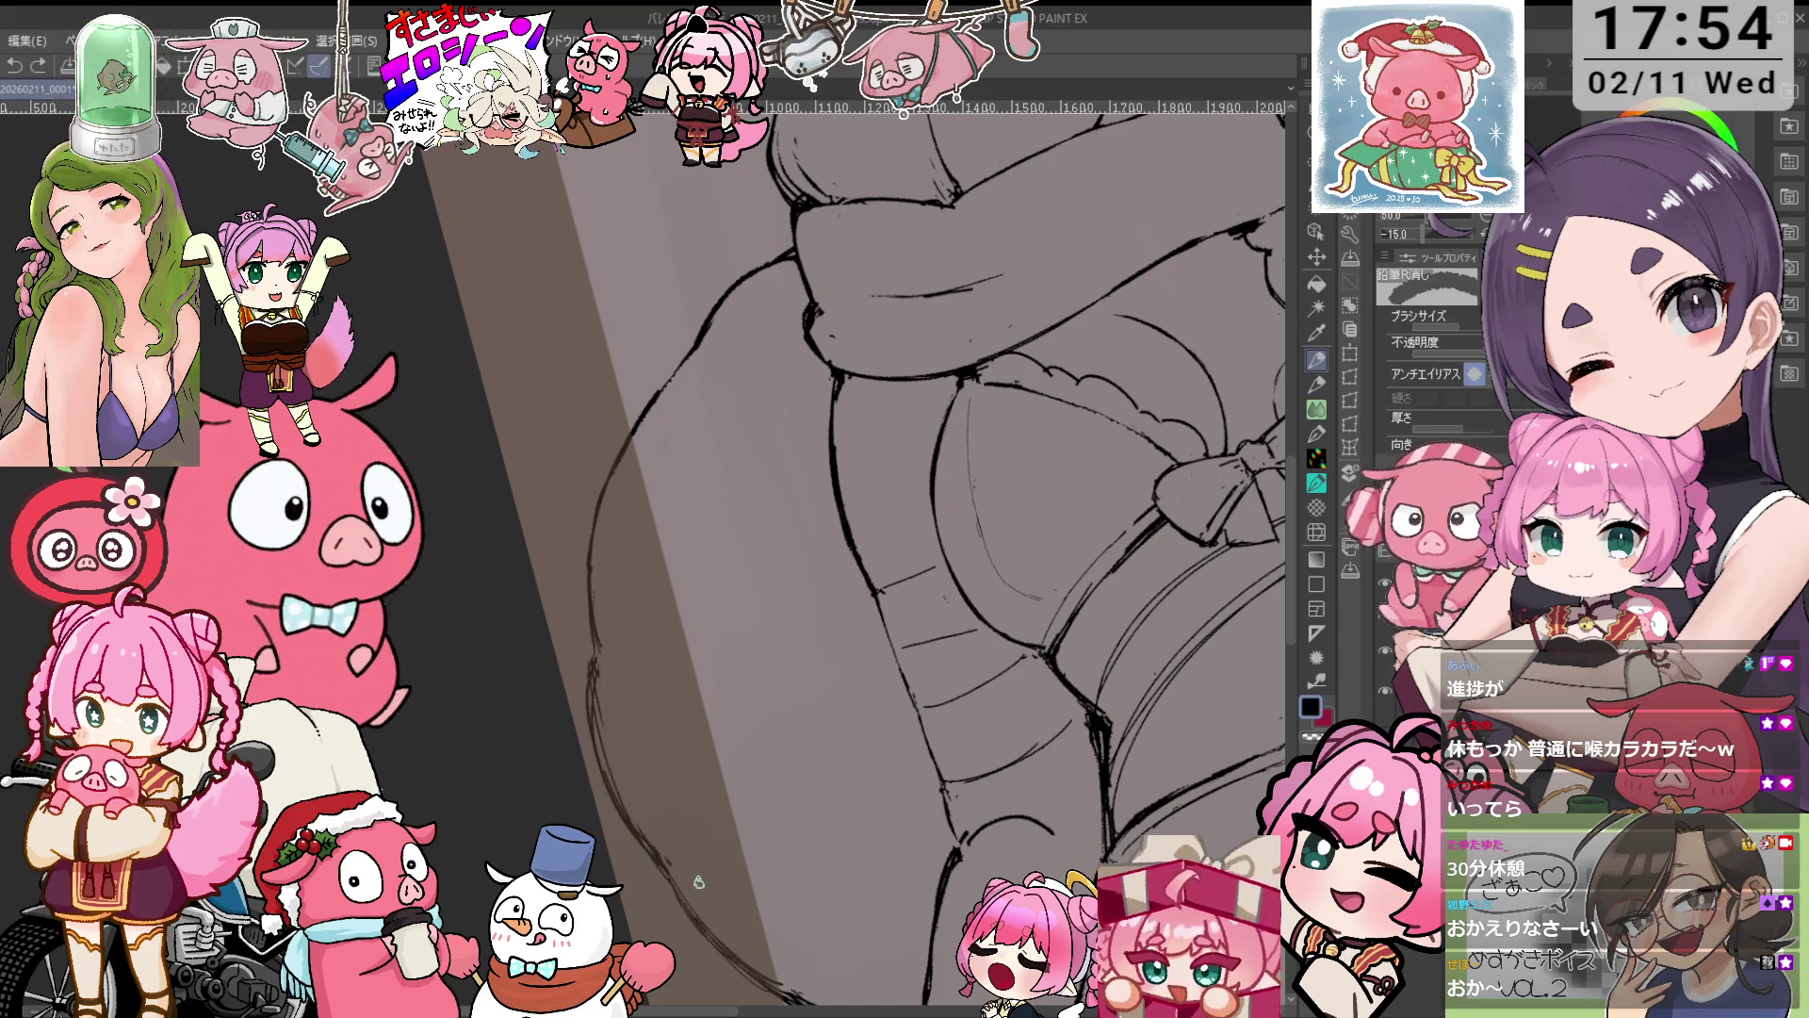
{"action": "key", "text": "p"}
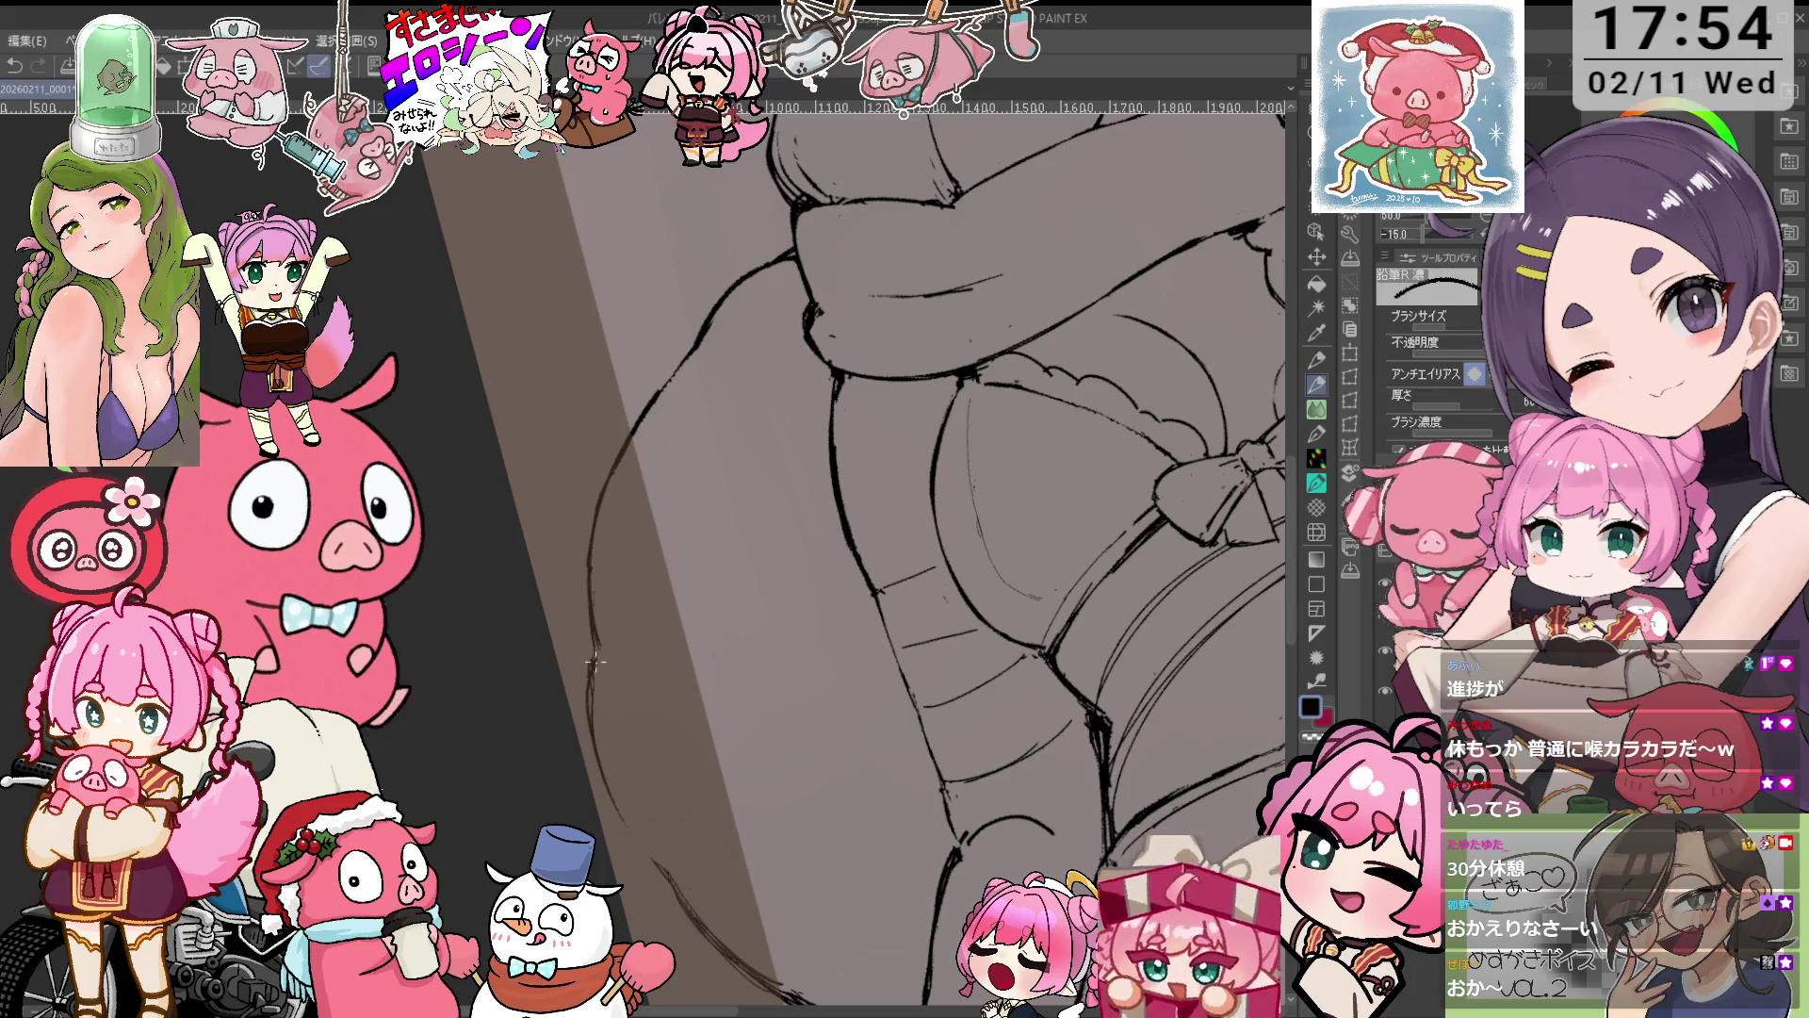
{"action": "key", "text": "ctrl+minus"}
{"action": "key", "text": "ctrl+minus"}
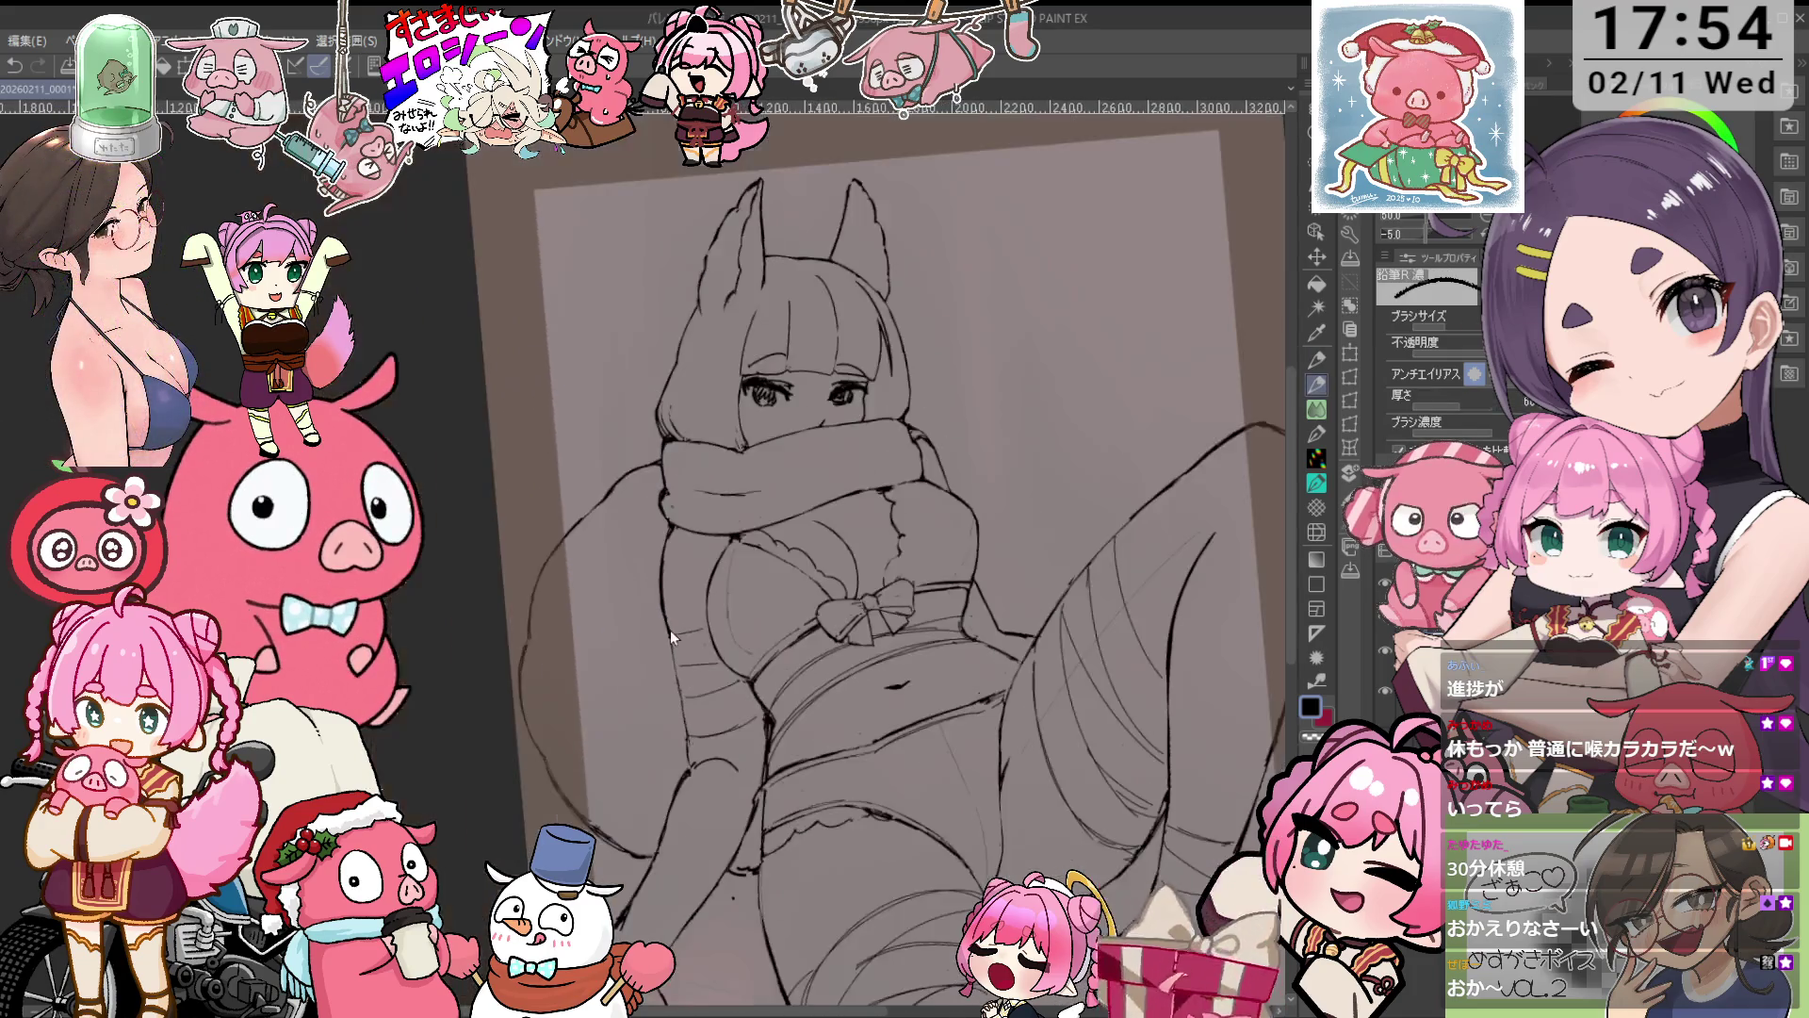
{"action": "left_click_drag", "start_coordinate": [894, 584], "coordinate": [909, 451]}
{"action": "key", "text": "ctrl+plus"}
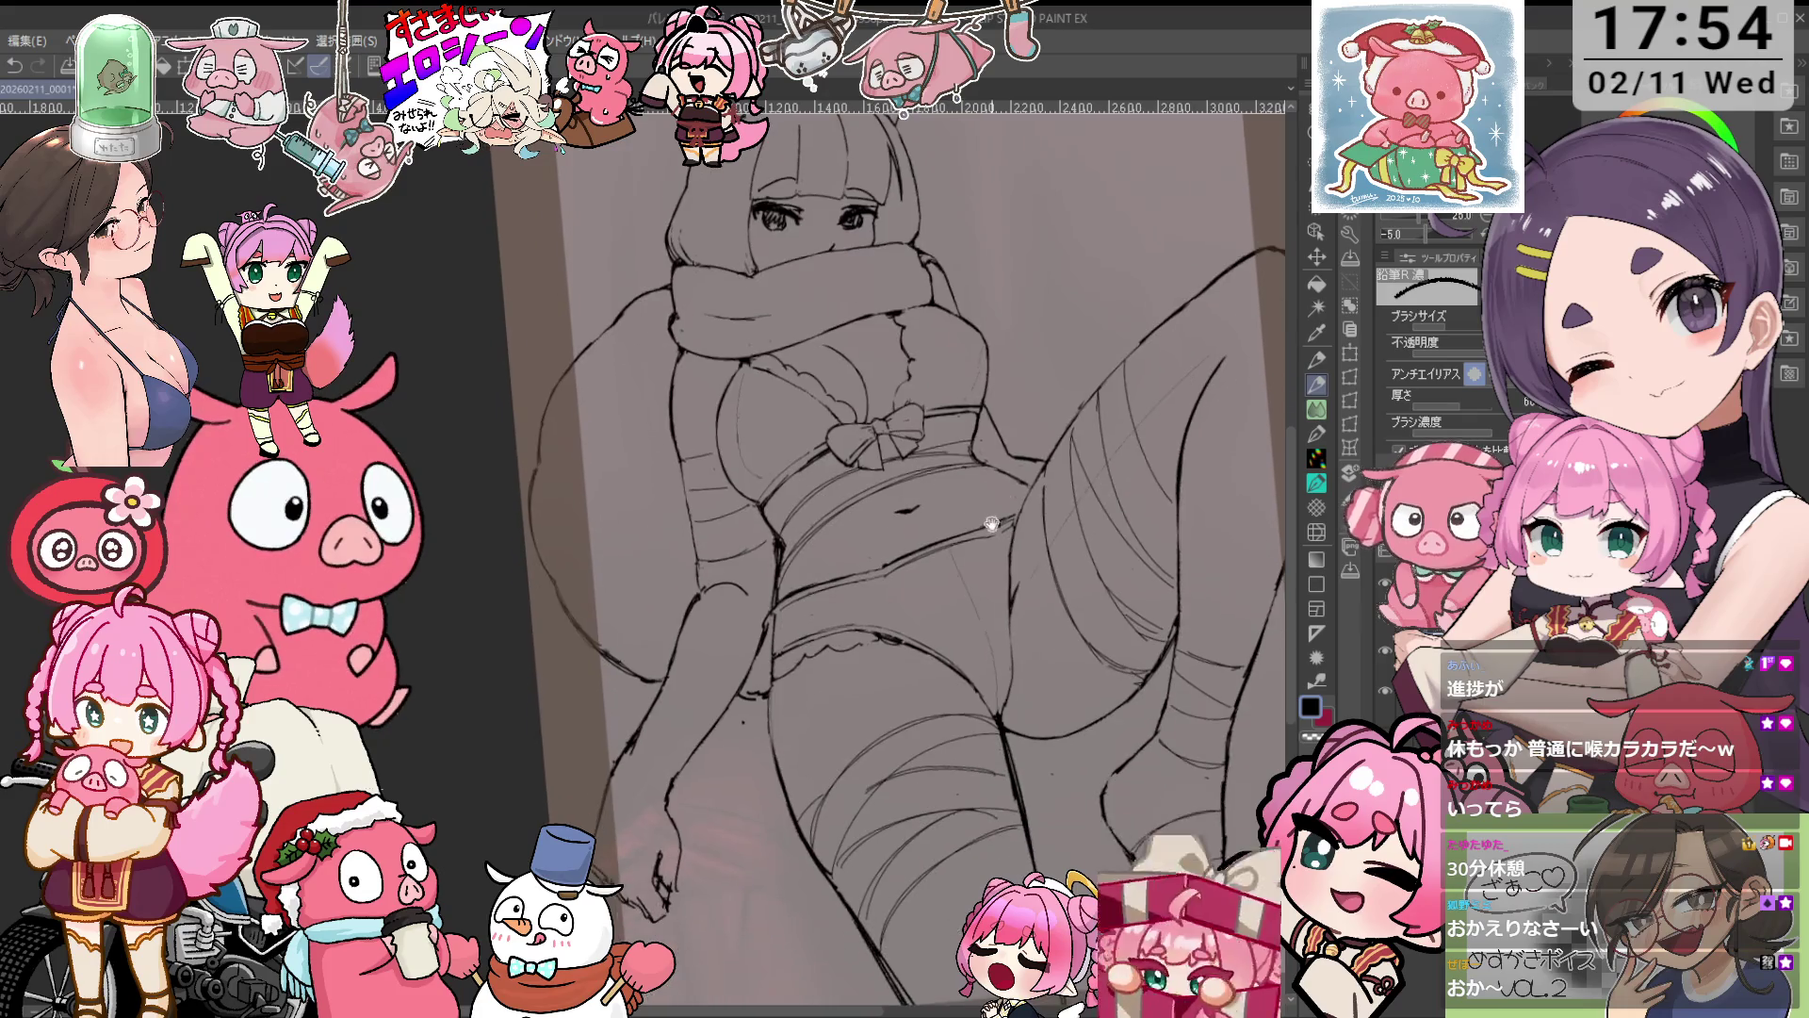
{"action": "key", "text": "ctrl+plus"}
{"action": "key", "text": "ctrl+plus"}
Ink and erase along the belly and shorts' edges with the canvas tilted counterclockwise.
{"action": "key", "text": "e"}
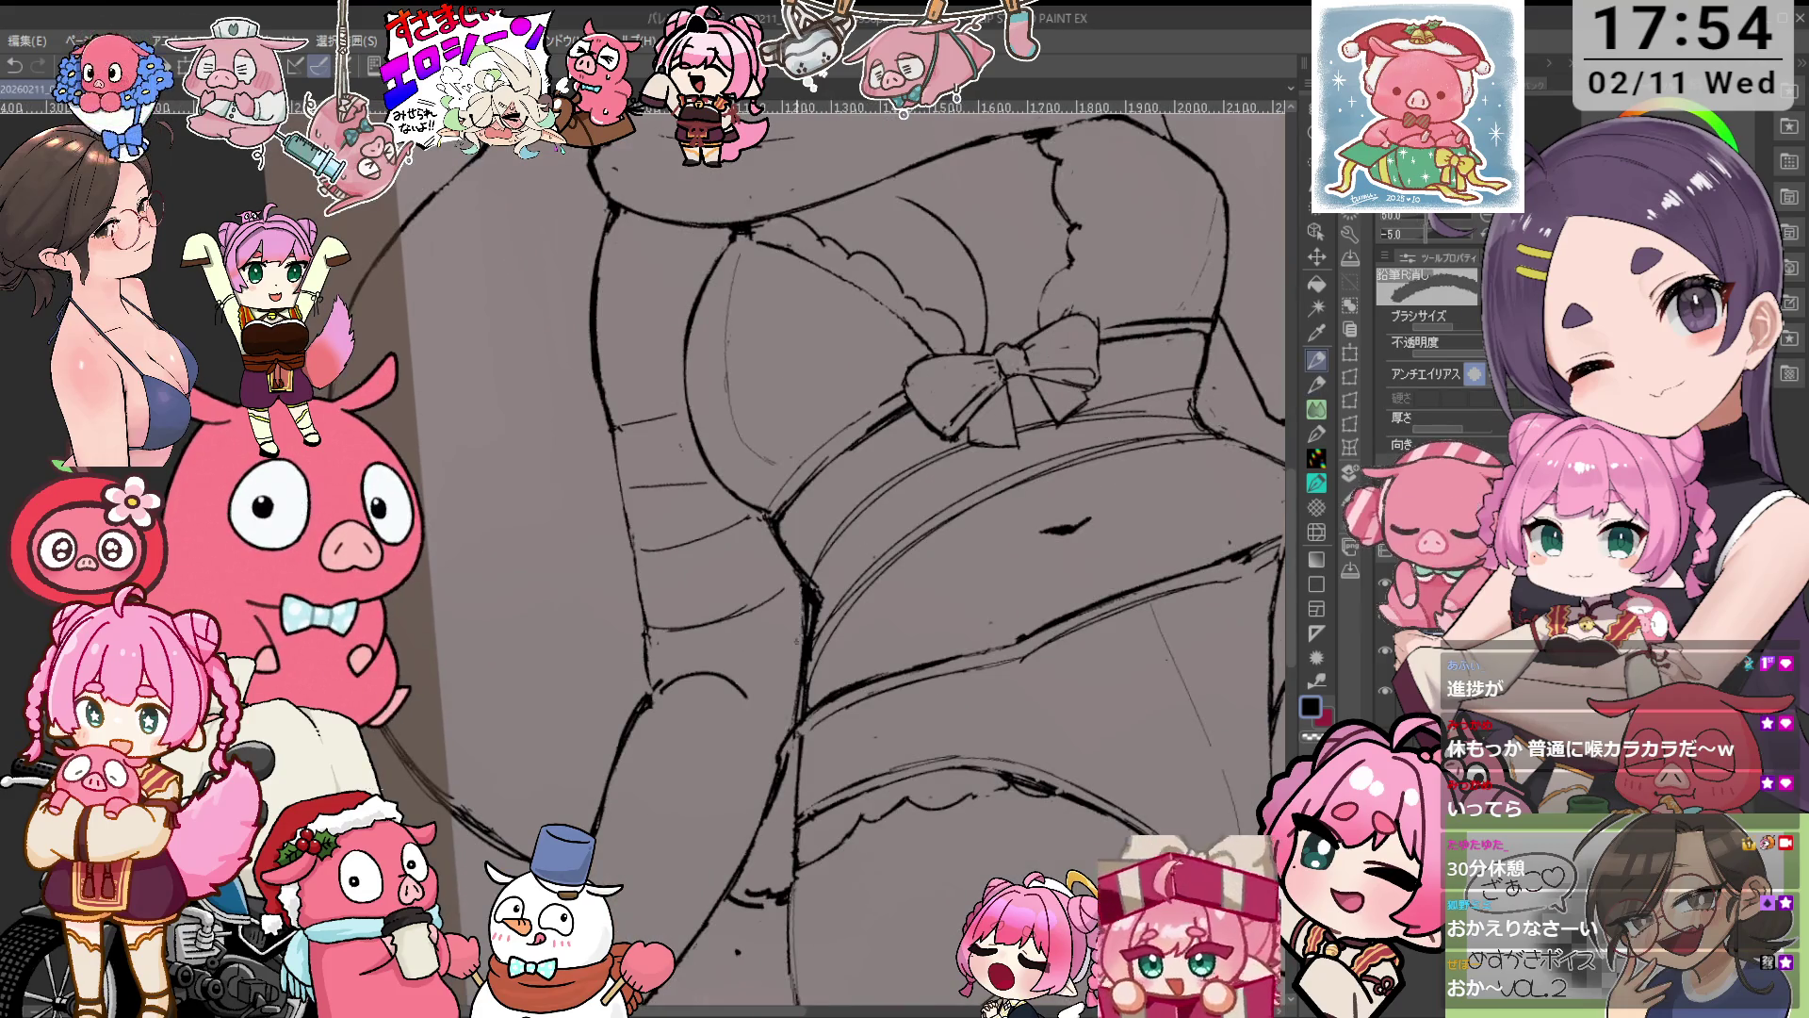
{"action": "key", "text": "minus"}
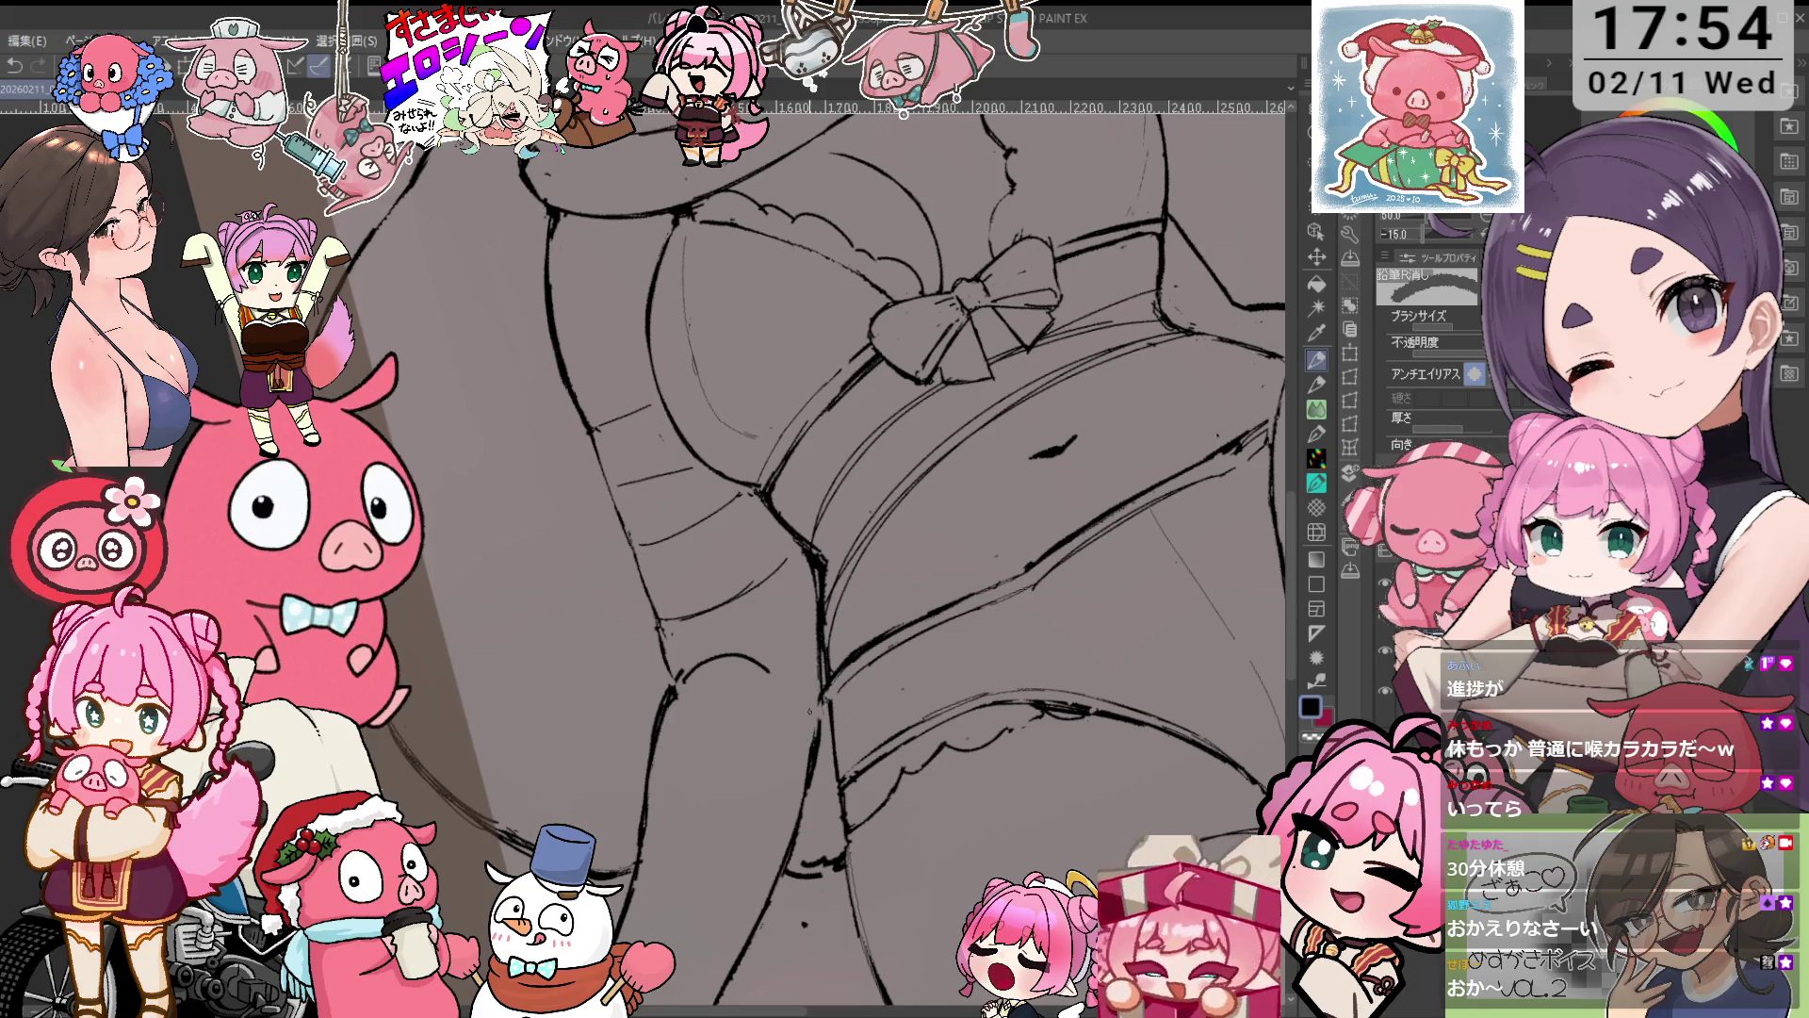
{"action": "scroll", "coordinate": [808, 711], "scroll_direction": "down", "scroll_amount": 3}
{"action": "key", "text": "p"}
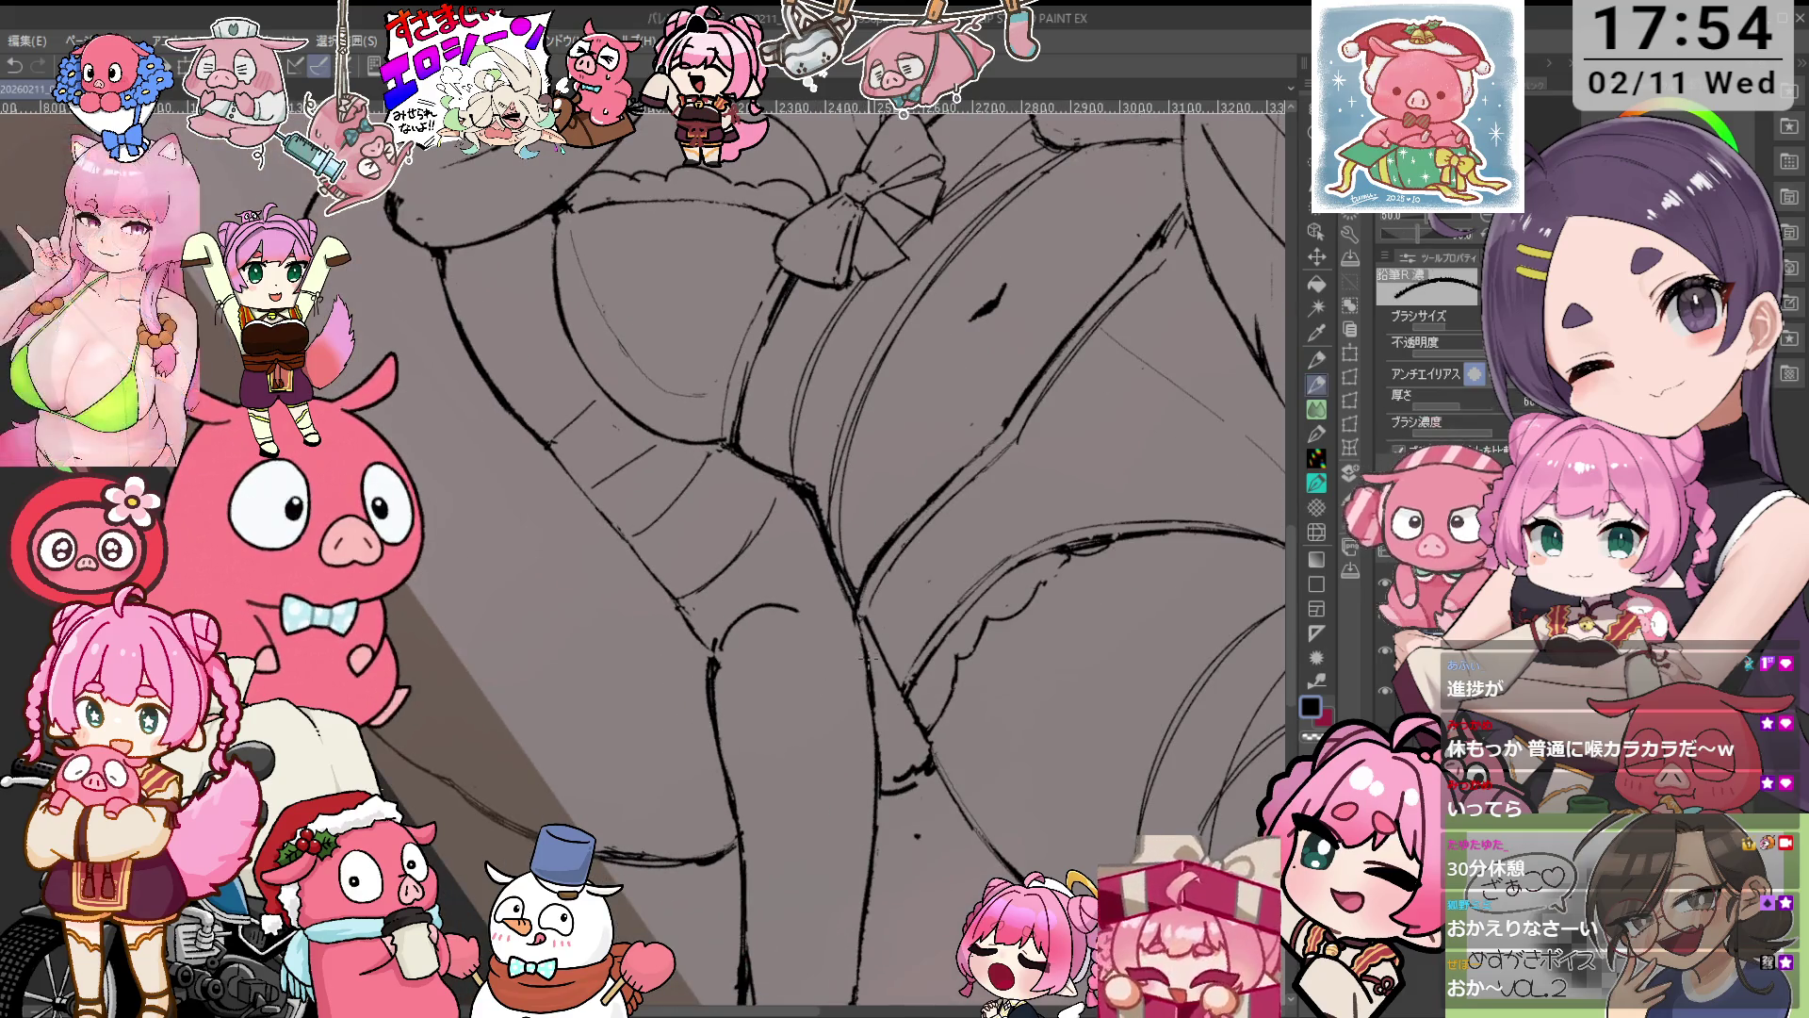
{"action": "scroll", "coordinate": [834, 552], "scroll_direction": "up", "scroll_amount": 3}
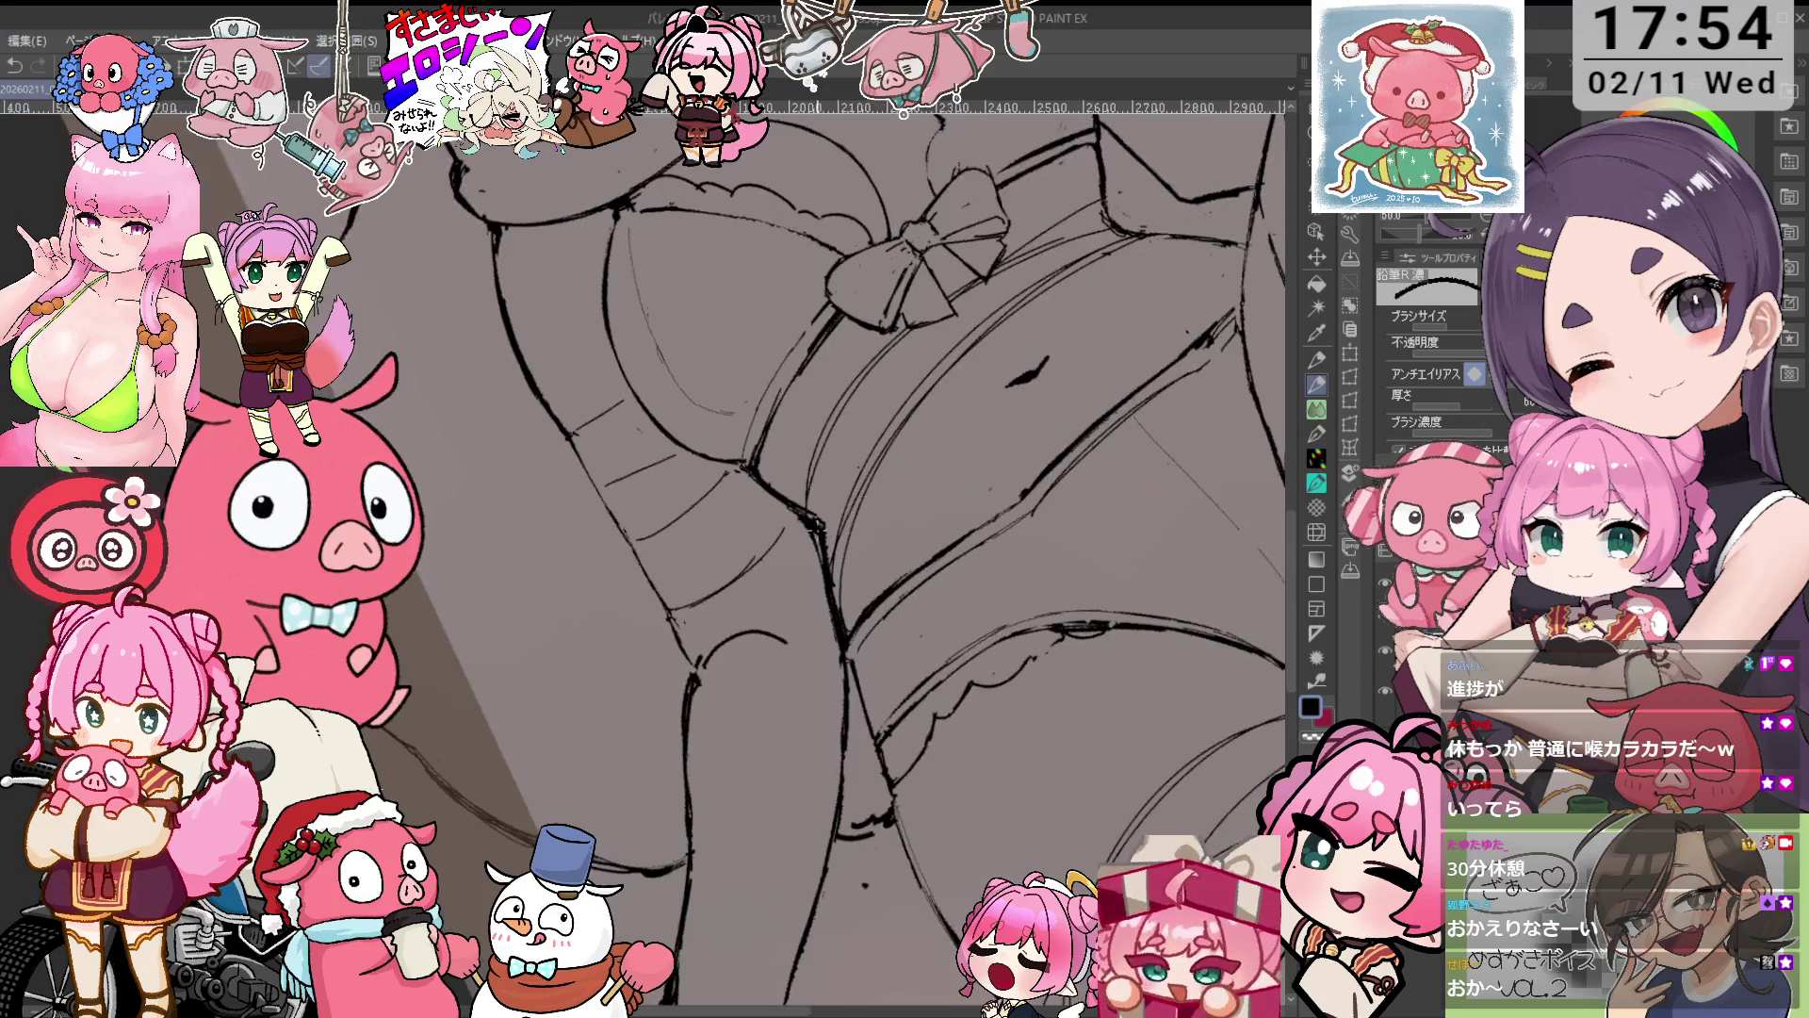
{"action": "scroll", "coordinate": [783, 572], "scroll_direction": "down", "scroll_amount": 3}
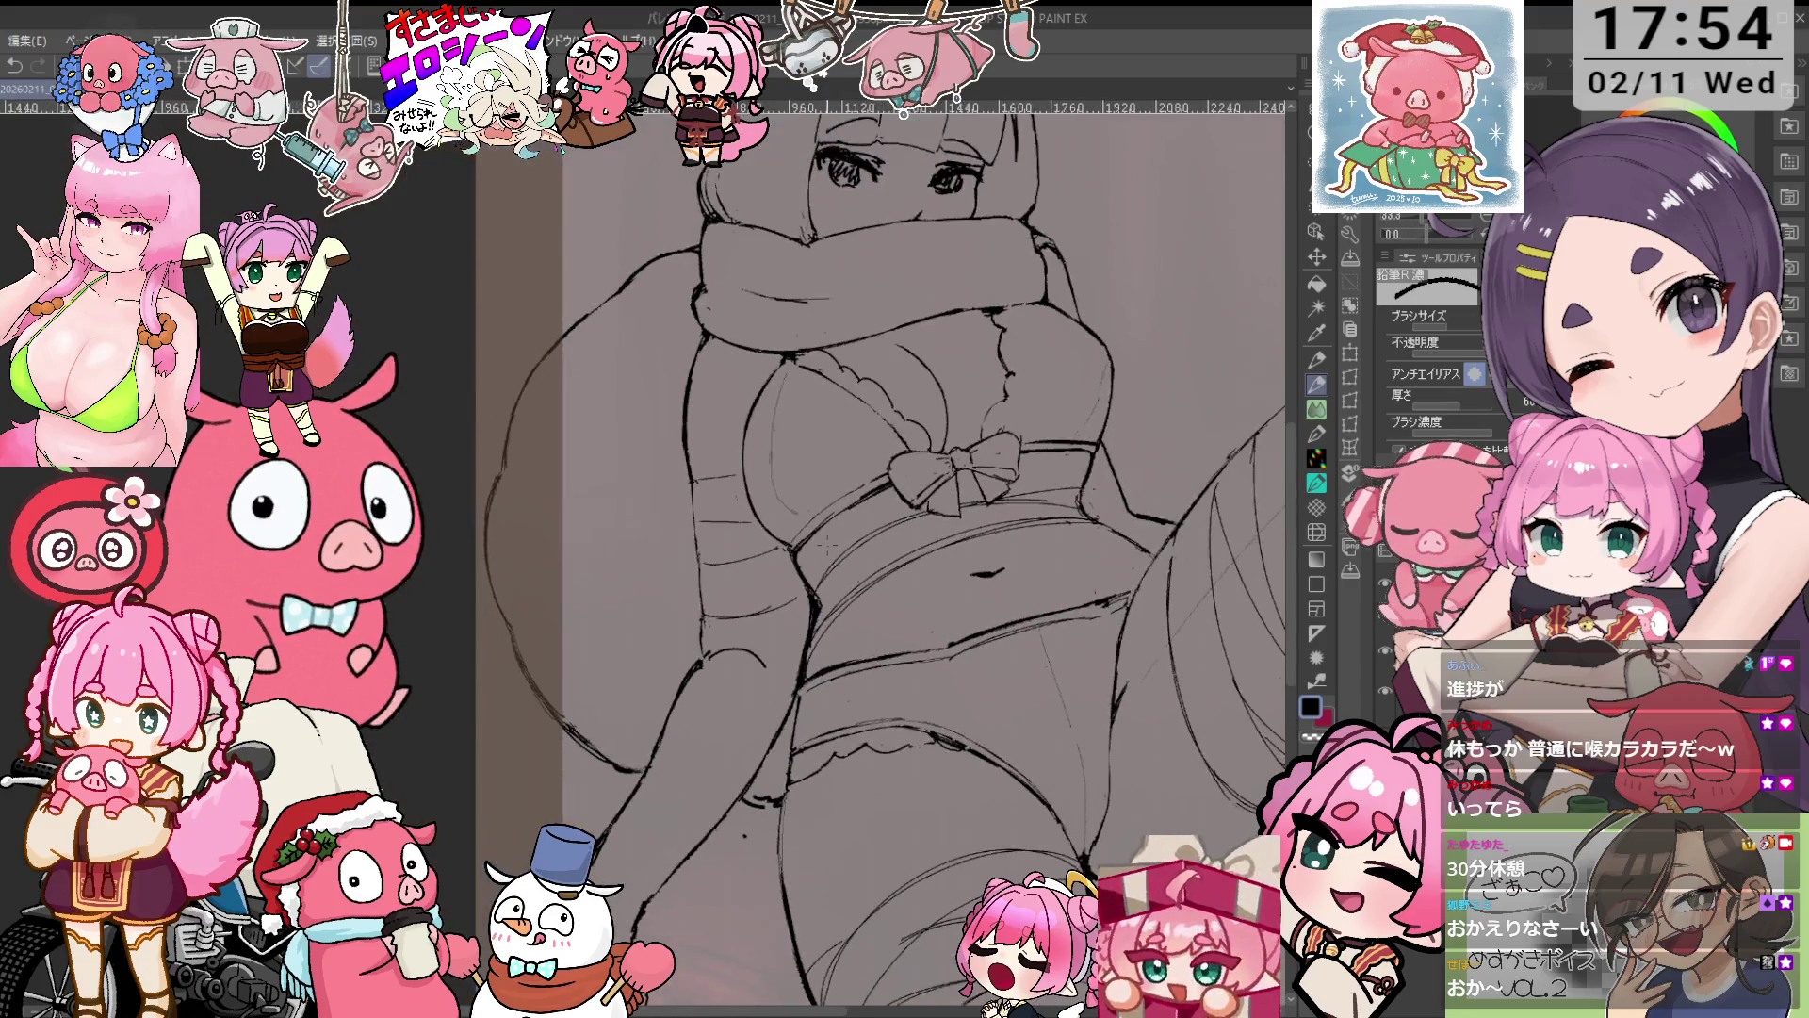
{"action": "scroll", "coordinate": [782, 572], "scroll_direction": "up", "scroll_amount": 5}
{"action": "key", "text": "e"}
{"action": "key", "text": "minus"}
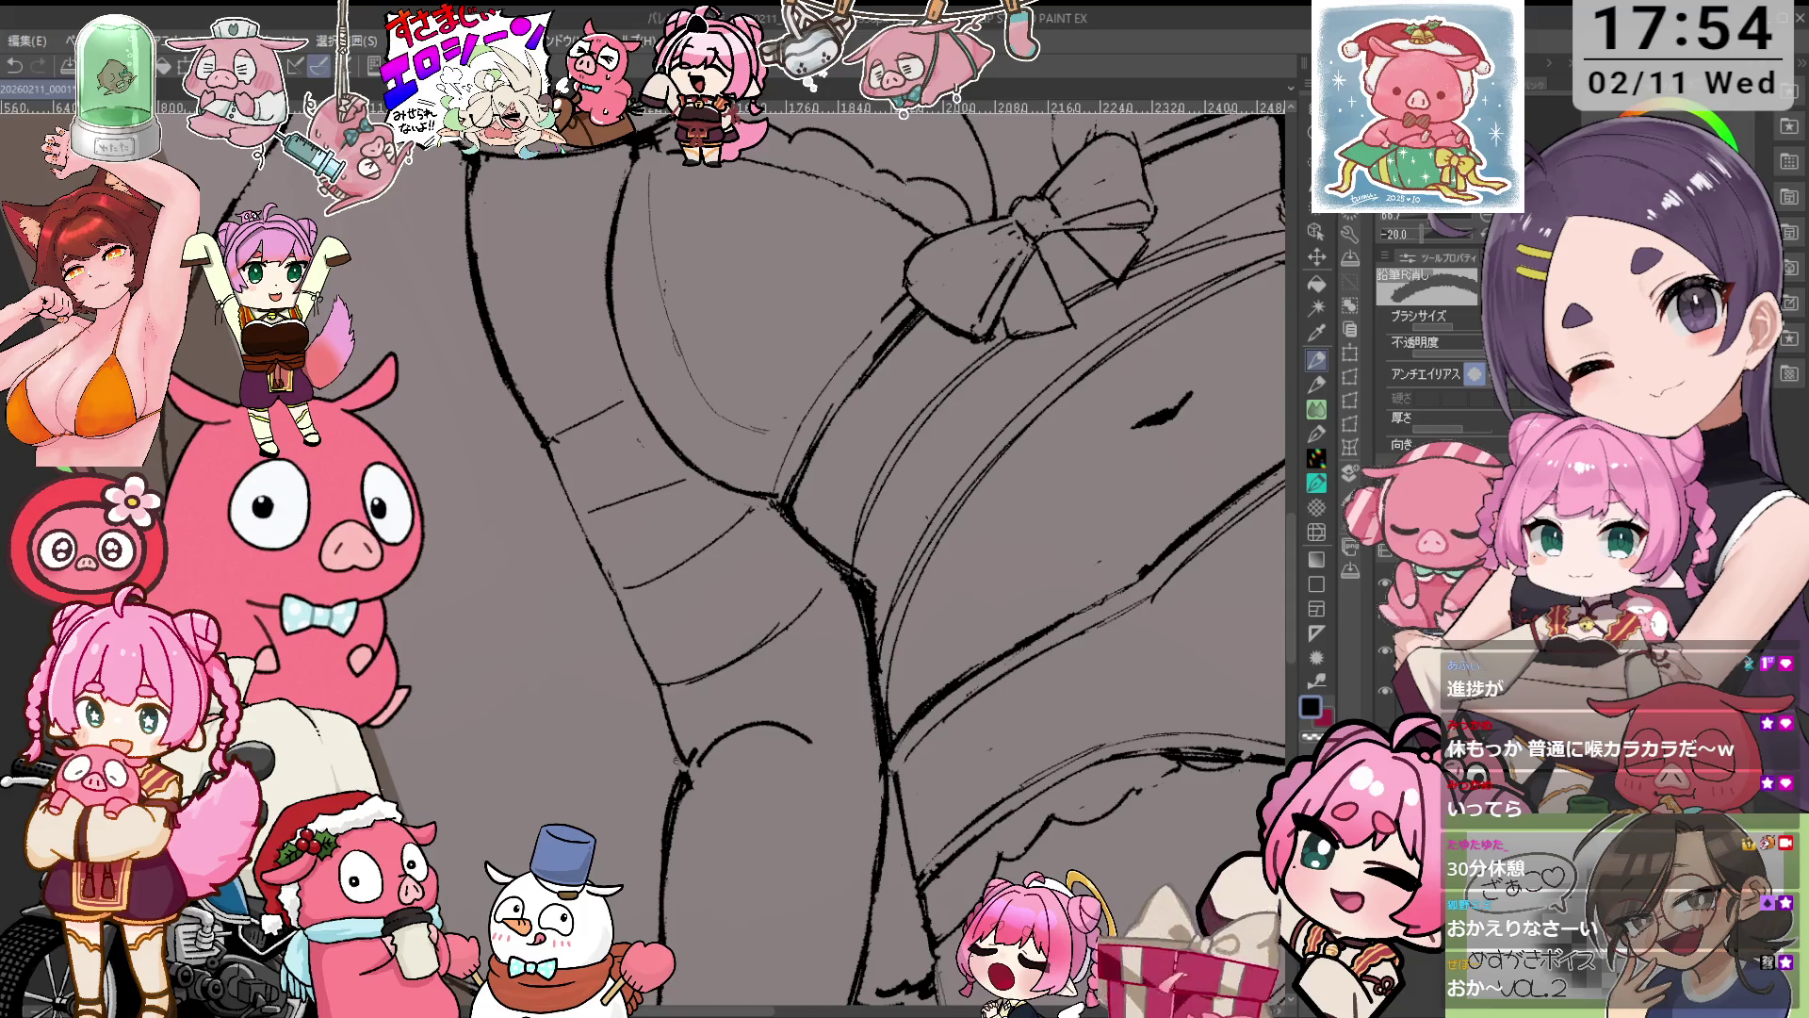
Ink the hip outline and erase part of the curve along the thigh.
{"action": "key", "text": "p"}
{"action": "key", "text": "ctrl+minus"}
{"action": "key", "text": "ctrl+minus"}
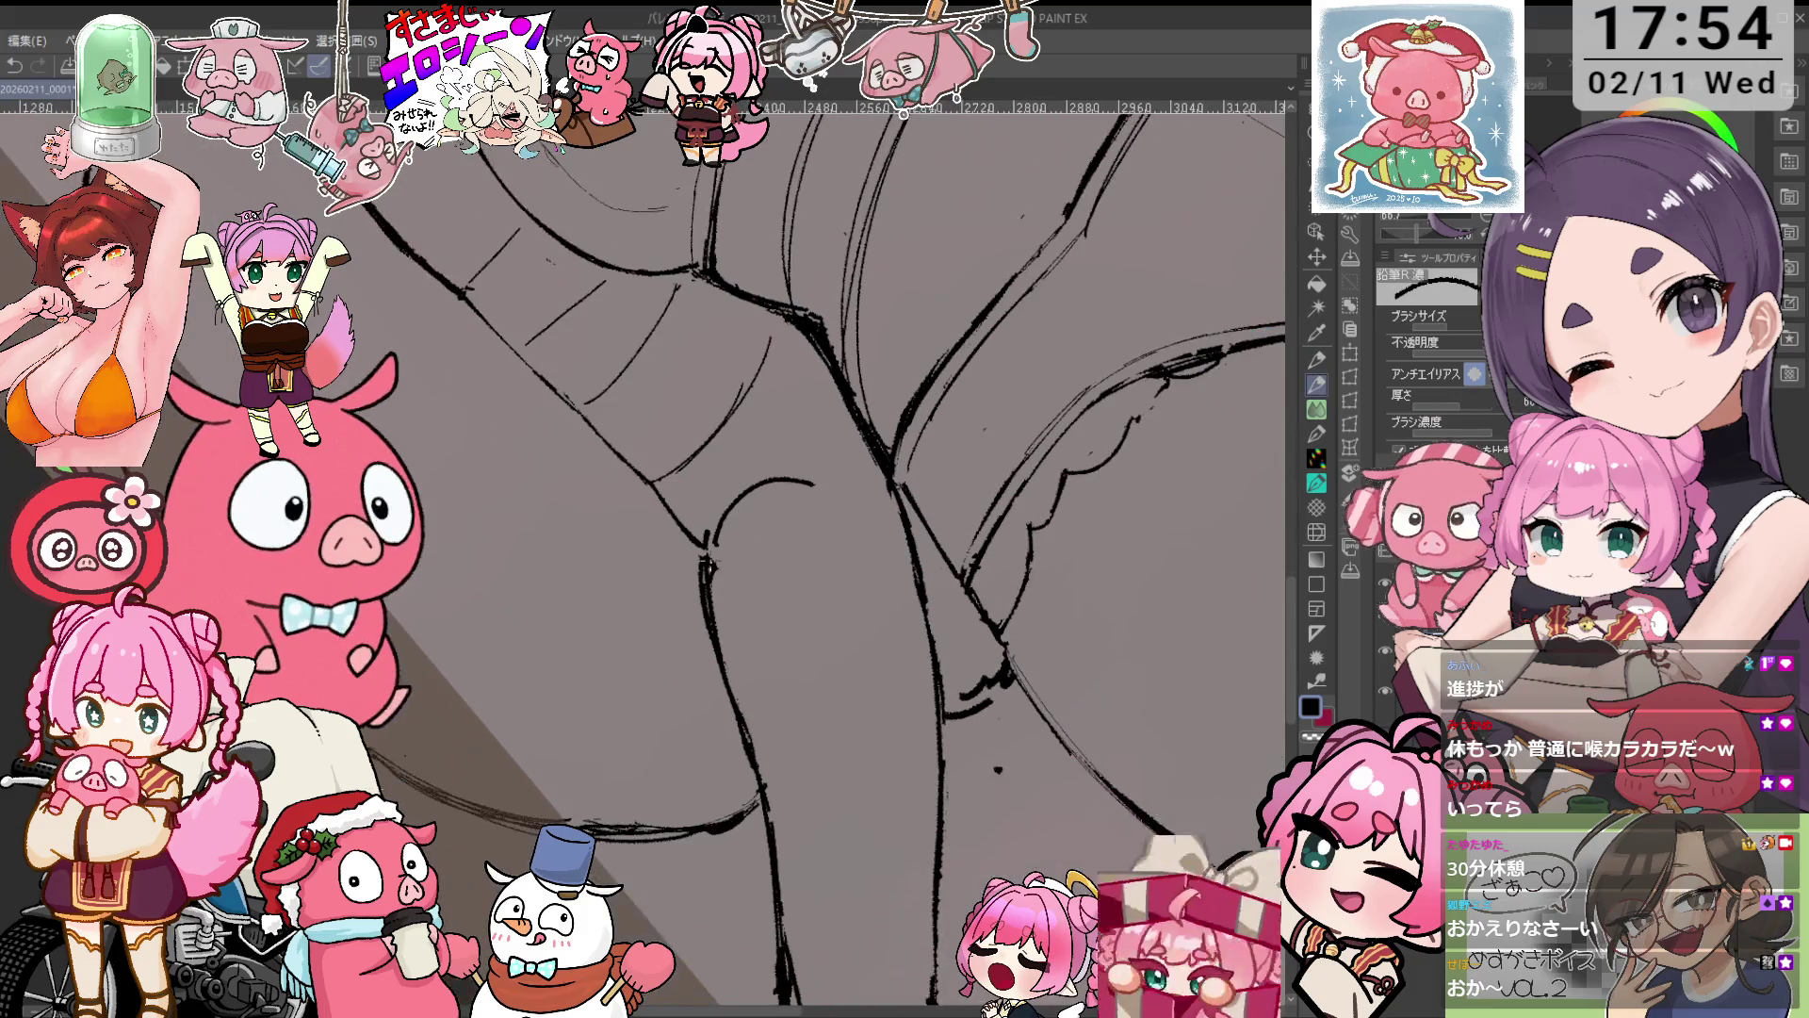
{"action": "key", "text": "e"}
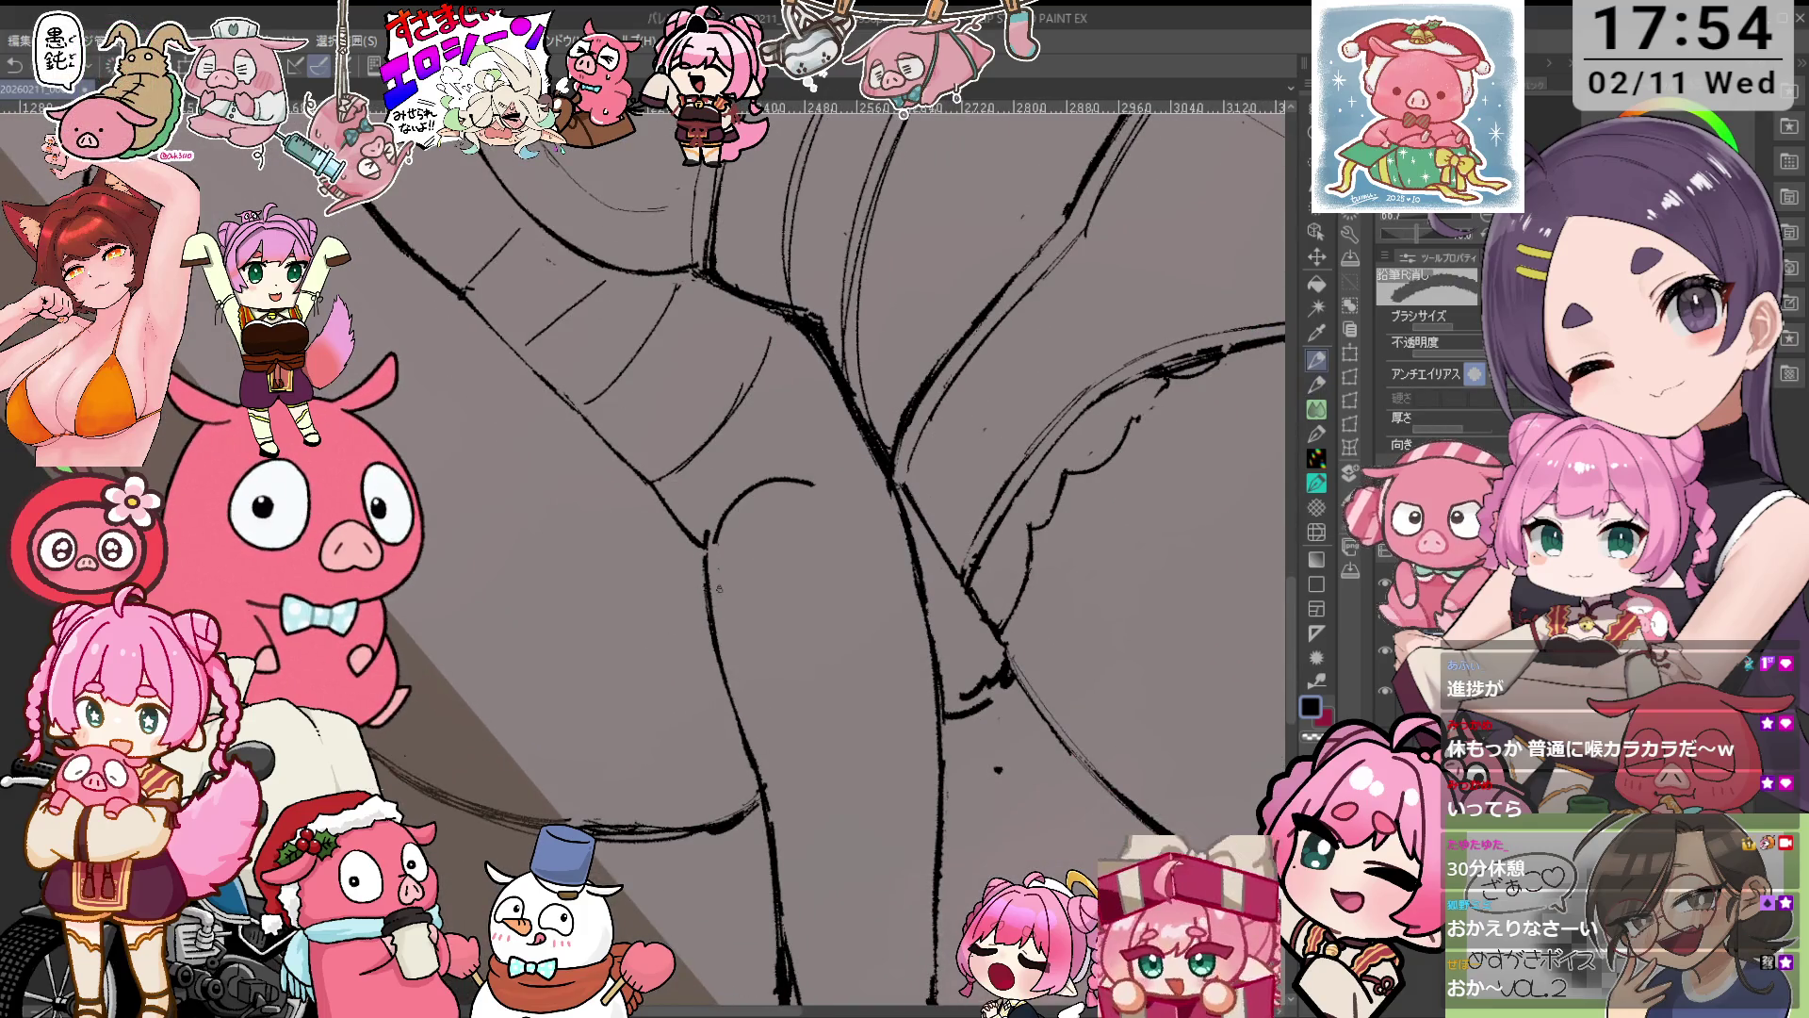
{"action": "key", "text": "p"}
{"action": "key", "text": "e"}
{"action": "left_click_drag", "start_coordinate": [739, 494], "coordinate": [830, 490]}
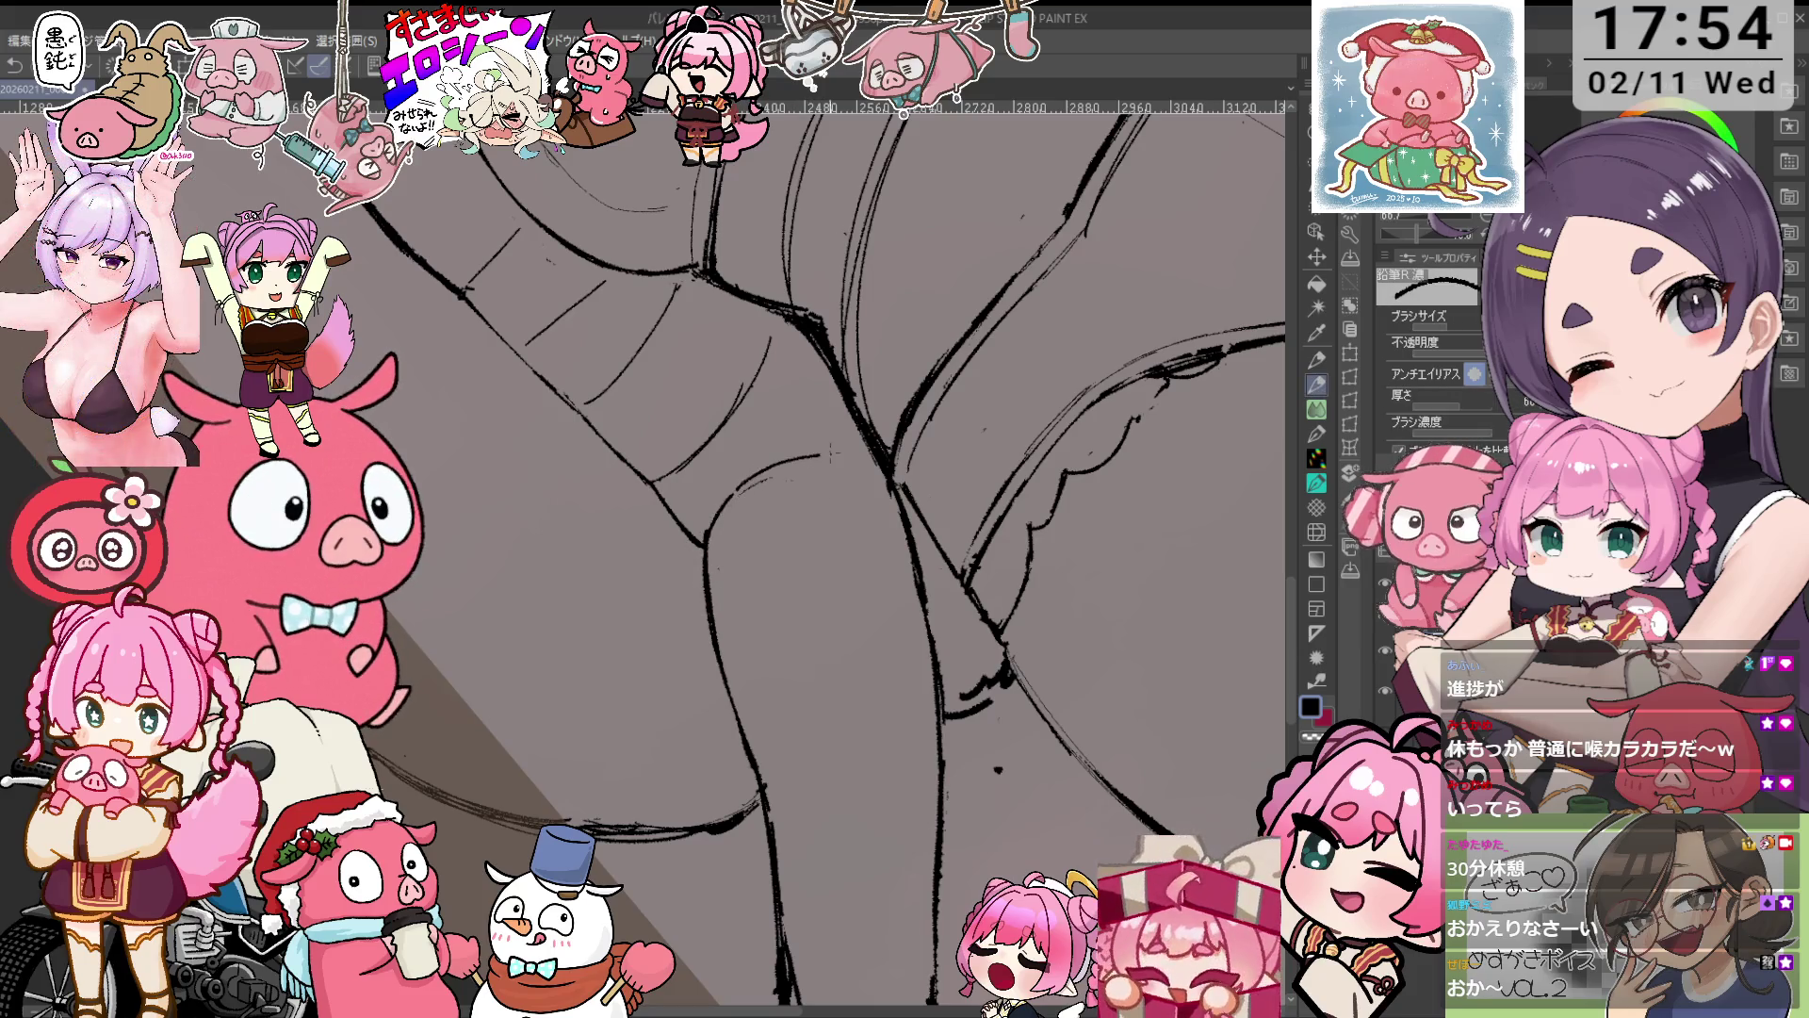
{"action": "scroll", "coordinate": [795, 447], "scroll_direction": "down", "scroll_amount": 4}
{"action": "left_click_drag", "start_coordinate": [801, 424], "coordinate": [1092, 415]}
{"action": "scroll", "coordinate": [953, 512], "scroll_direction": "up", "scroll_amount": 4}
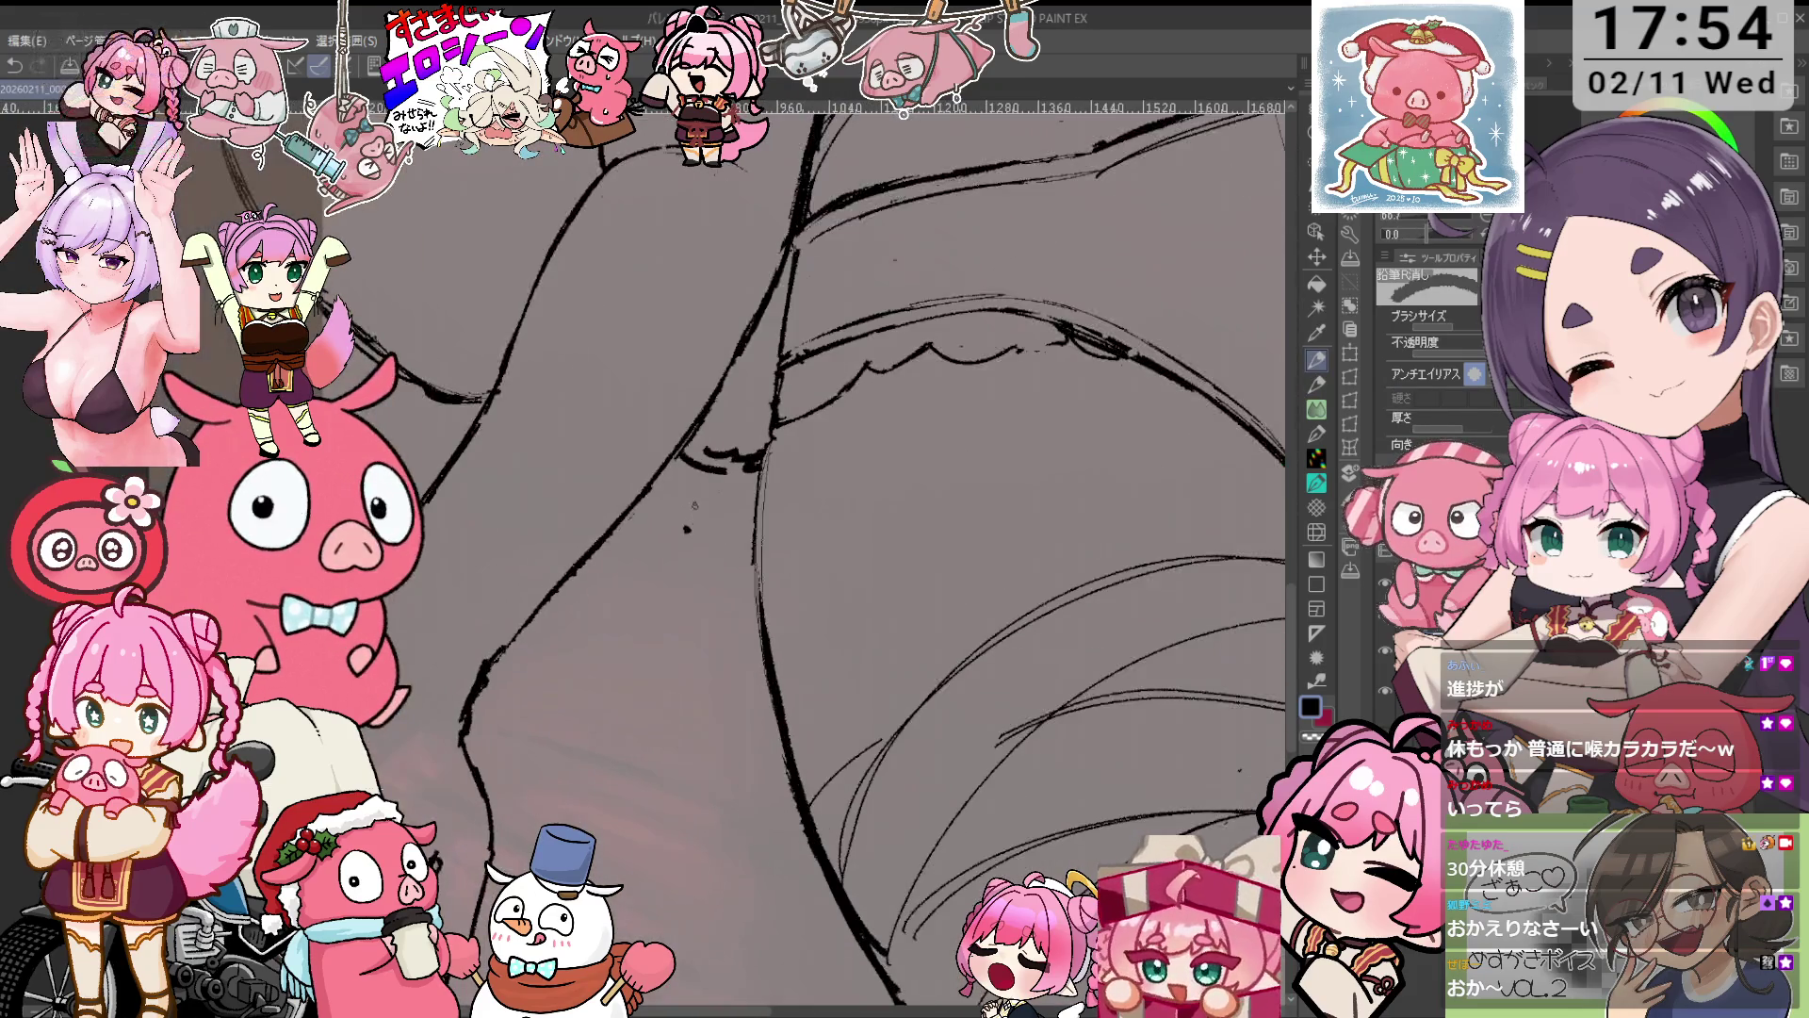
Bring the legs into view and ink the thigh contours with the canvas near upright.
{"action": "key", "text": "p"}
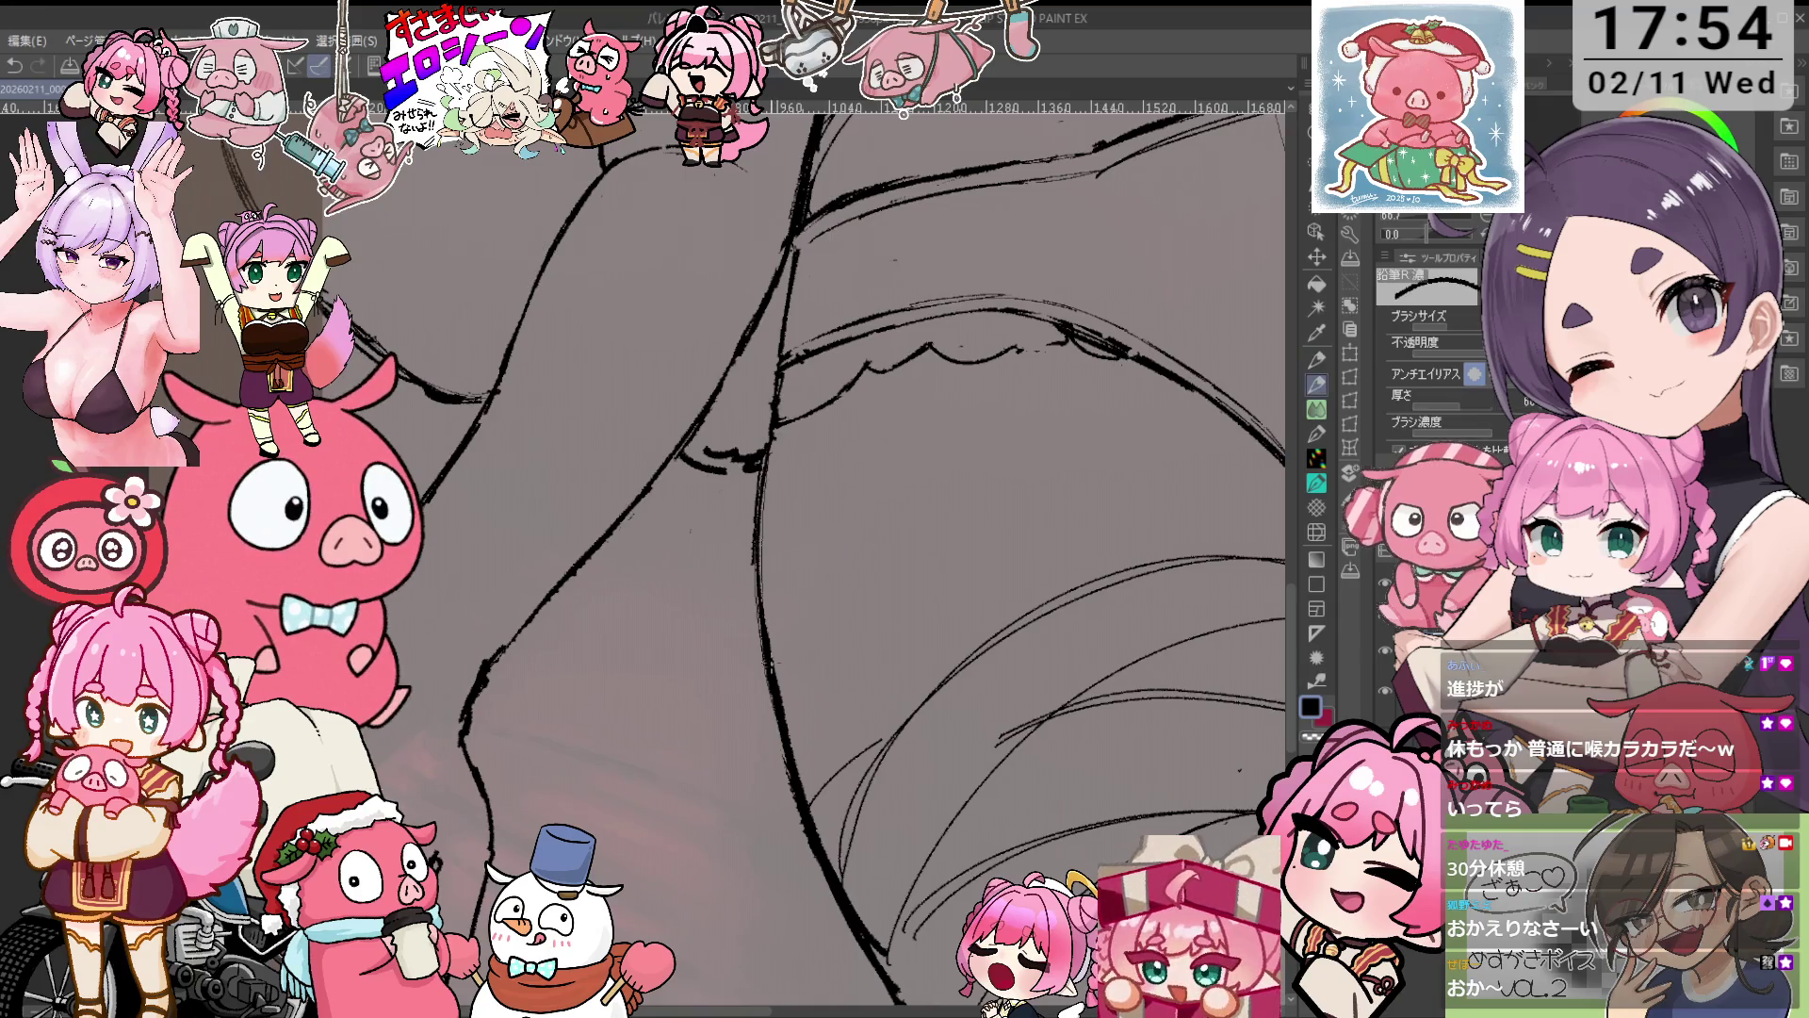
{"action": "key", "text": "e"}
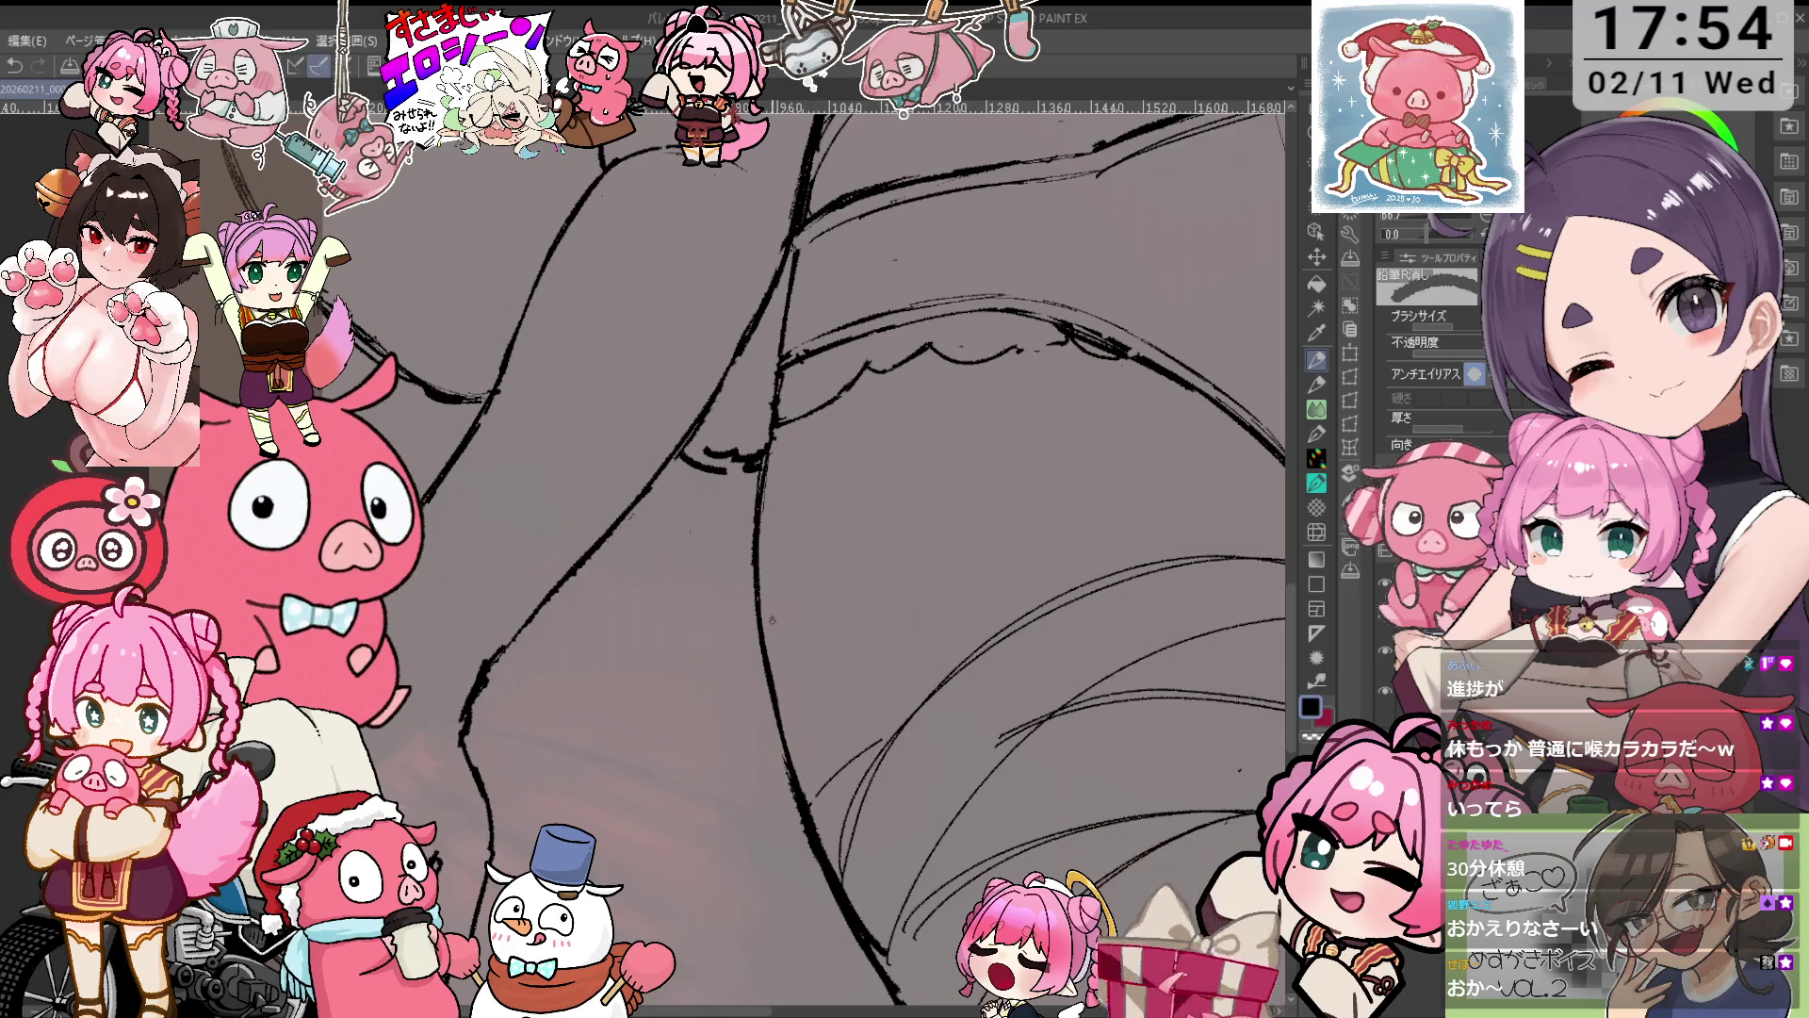
{"action": "scroll", "coordinate": [829, 695], "scroll_direction": "down", "scroll_amount": 3}
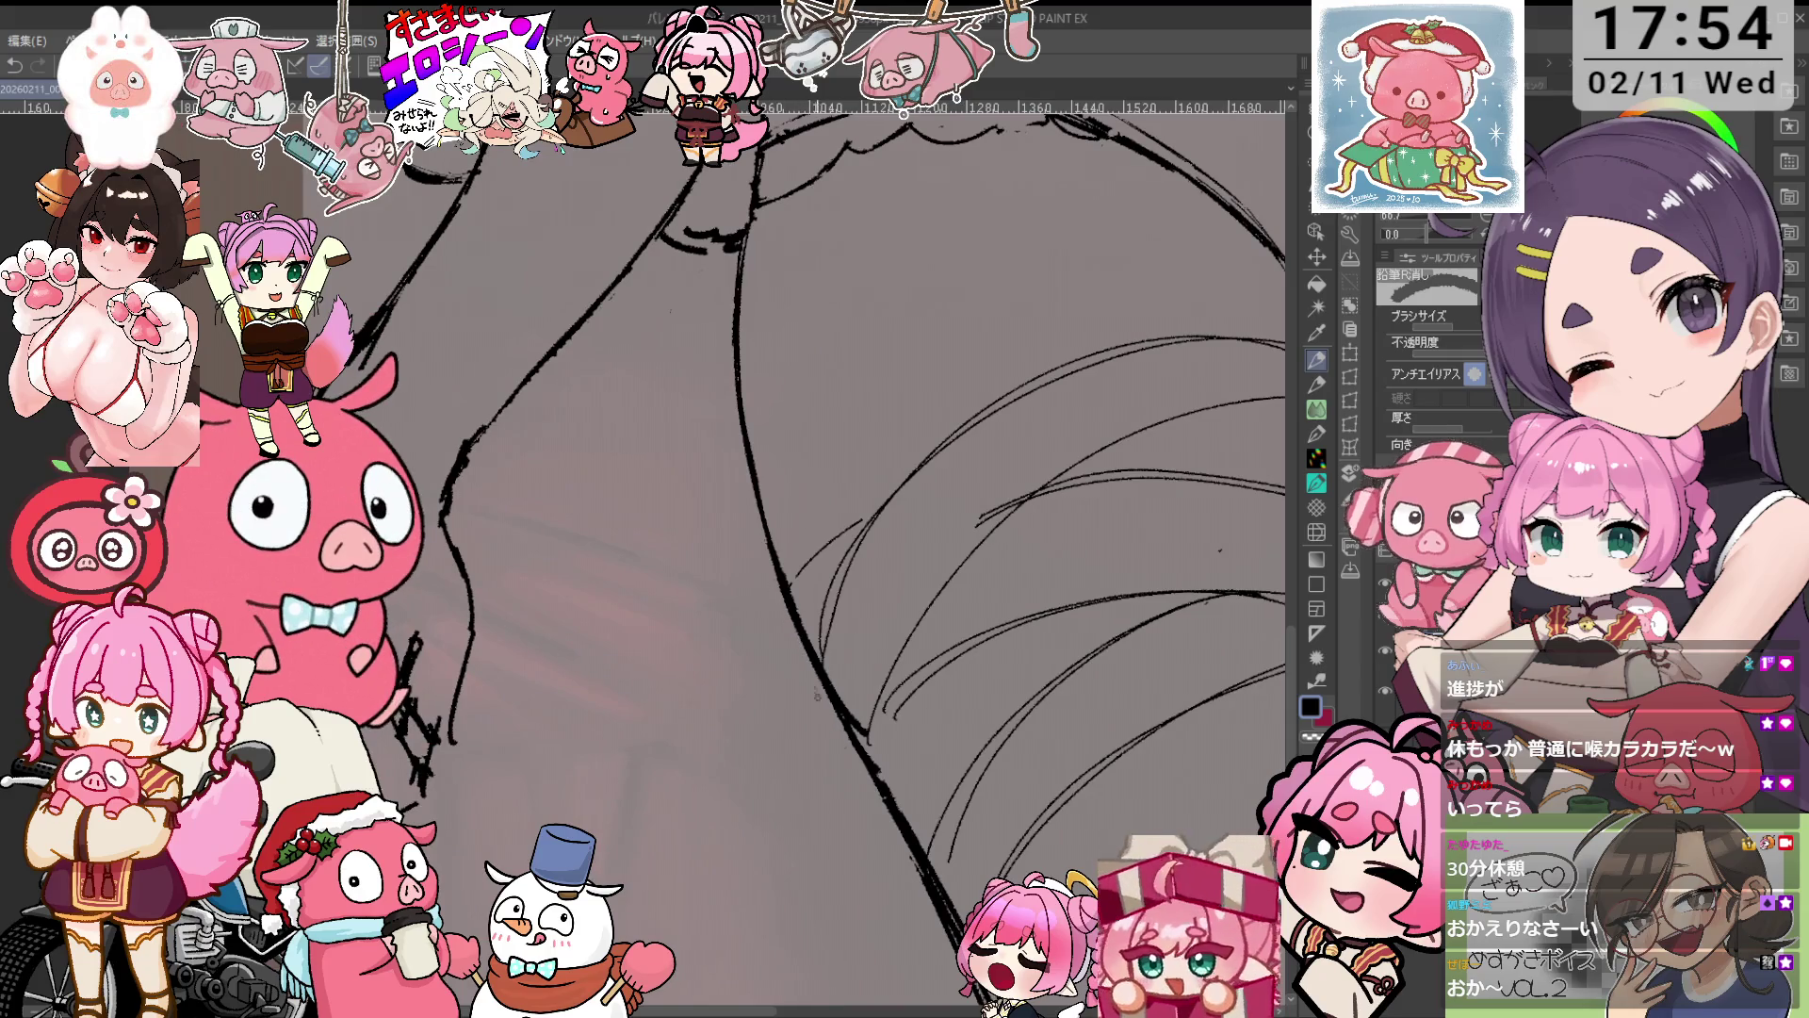
{"action": "scroll", "coordinate": [817, 696], "scroll_direction": "down", "scroll_amount": 3}
{"action": "mouse_move", "coordinate": [970, 956]}
{"action": "left_mouse_down"}
{"action": "mouse_move", "coordinate": [896, 743]}
{"action": "mouse_move", "coordinate": [947, 744]}
{"action": "mouse_move", "coordinate": [994, 835]}
{"action": "left_mouse_up"}
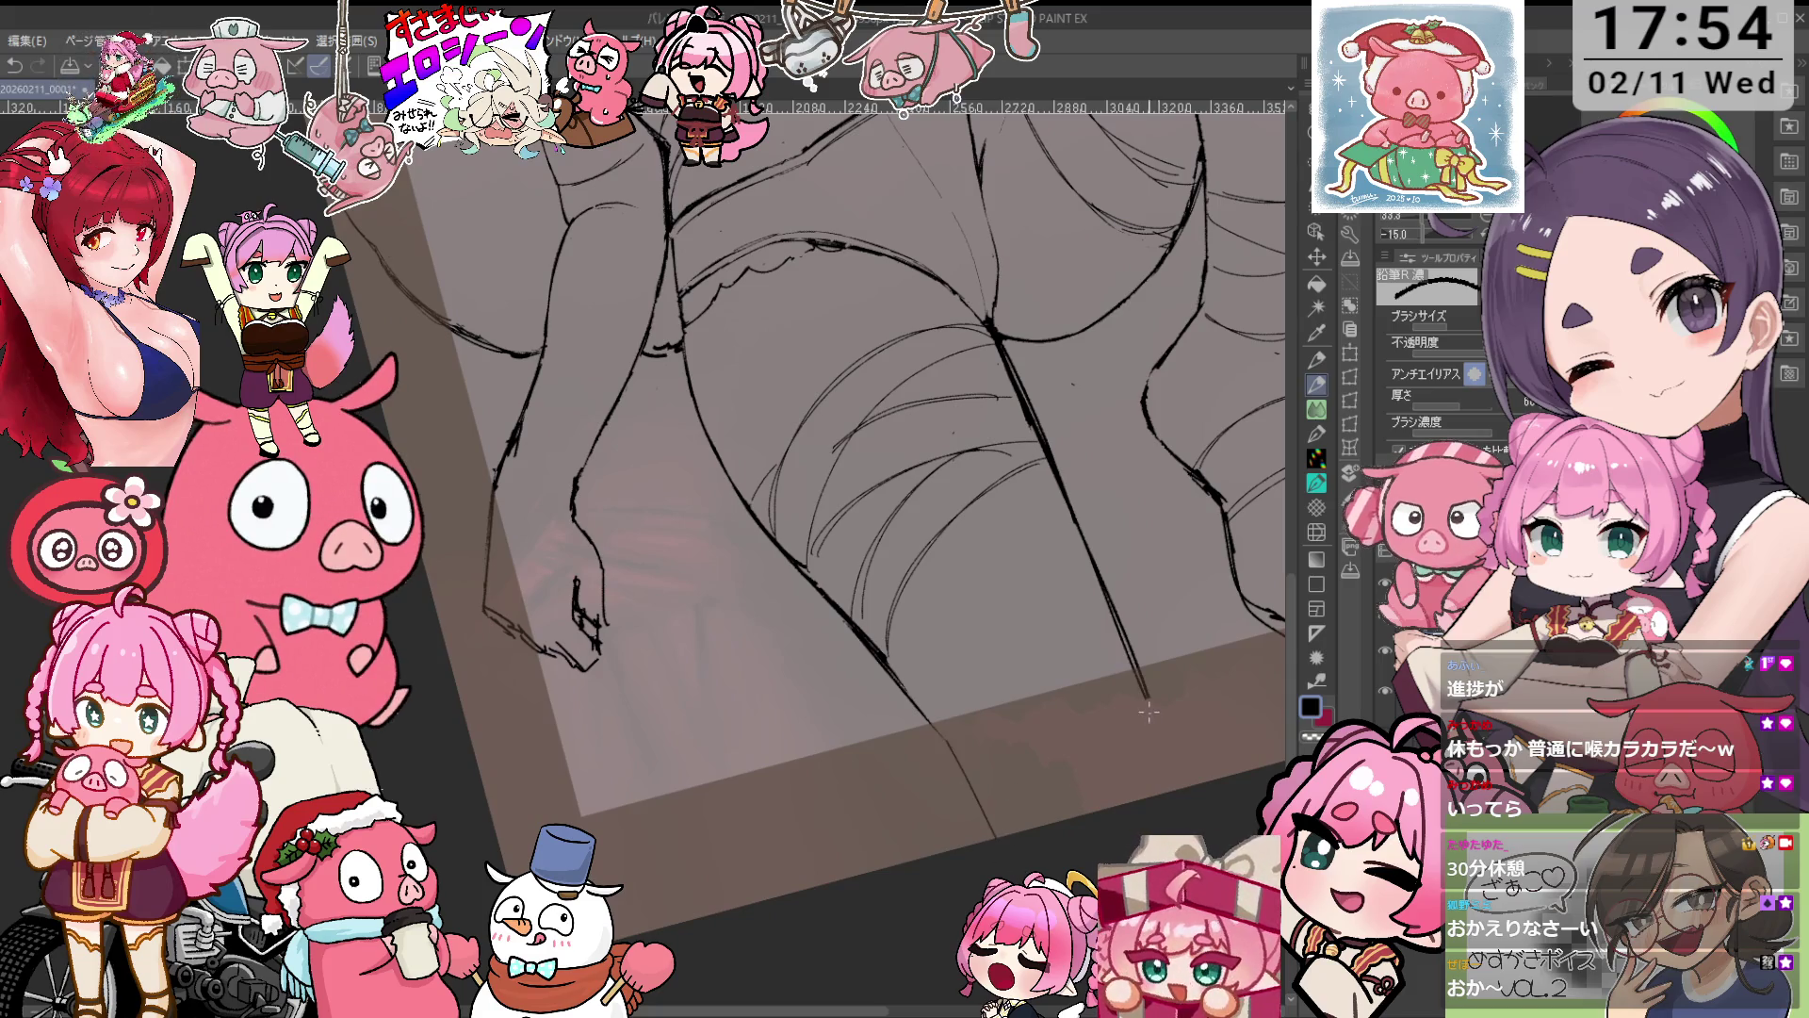
{"action": "left_click_drag", "start_coordinate": [1144, 702], "coordinate": [1046, 469]}
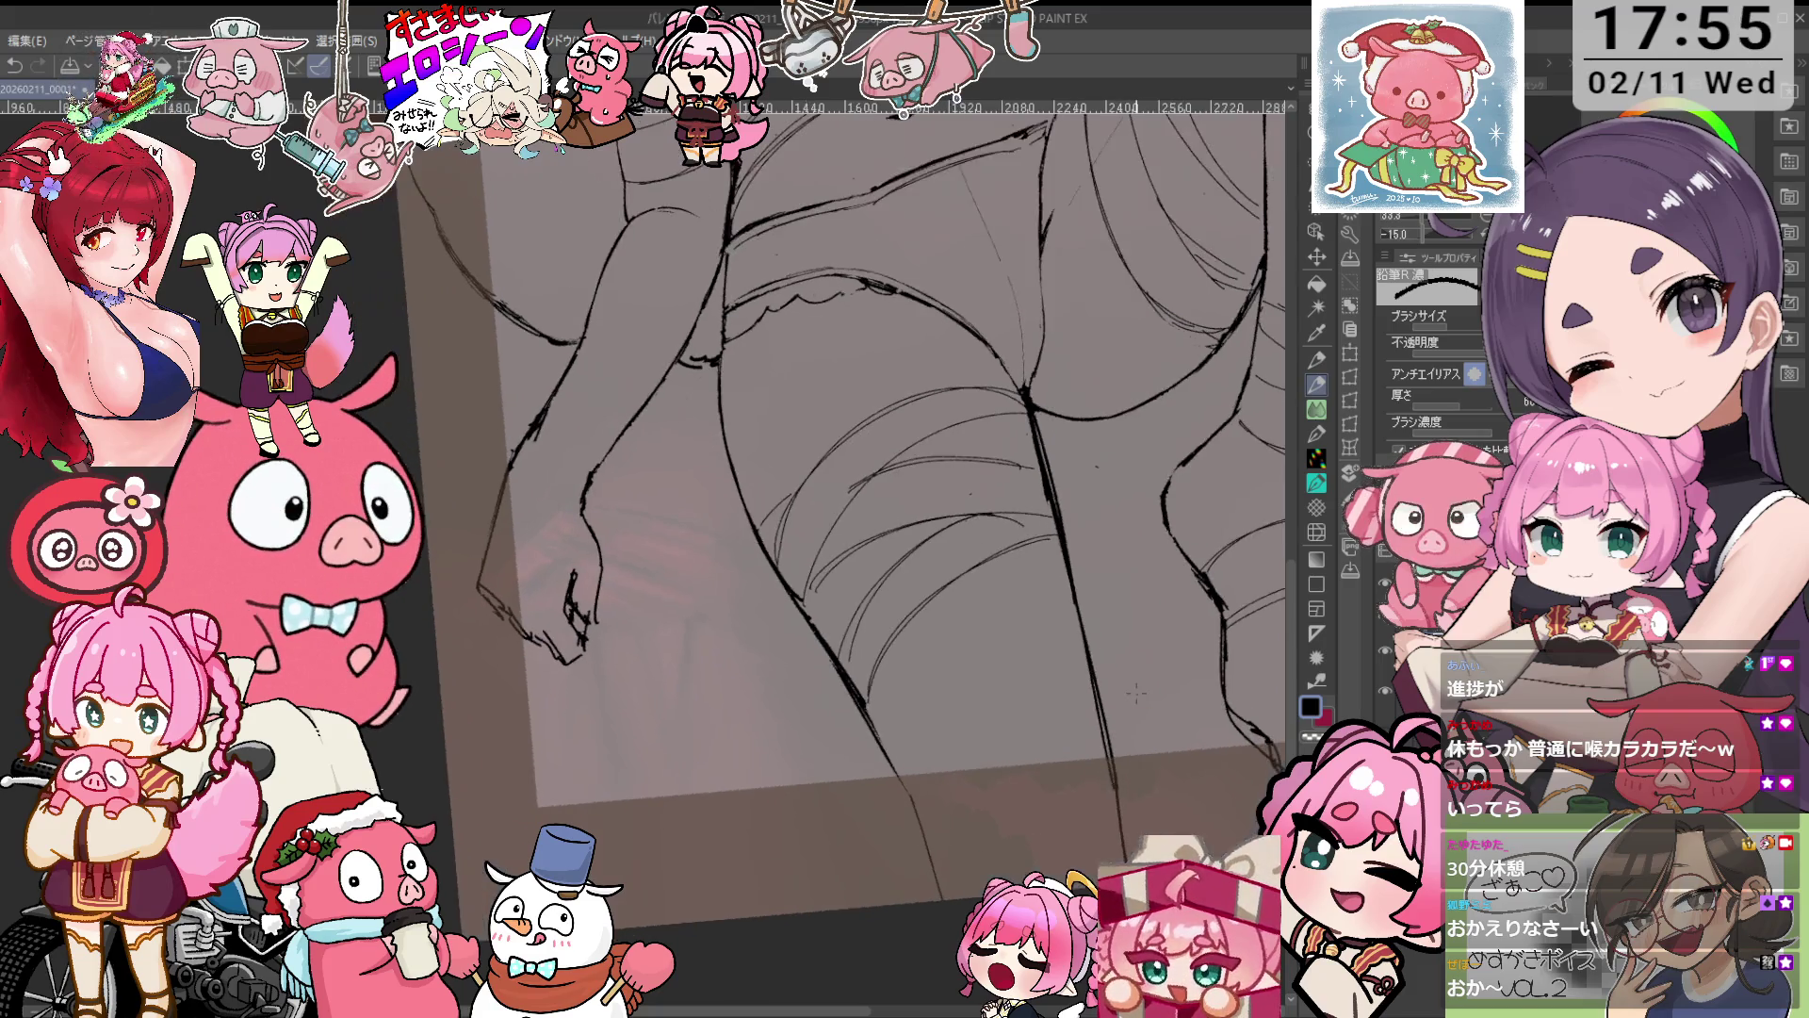
{"action": "scroll", "coordinate": [1046, 468], "scroll_direction": "up", "scroll_amount": 1}
Erase stray lines around the thighs and the shorts' scalloped frill edge.
{"action": "key", "text": "e"}
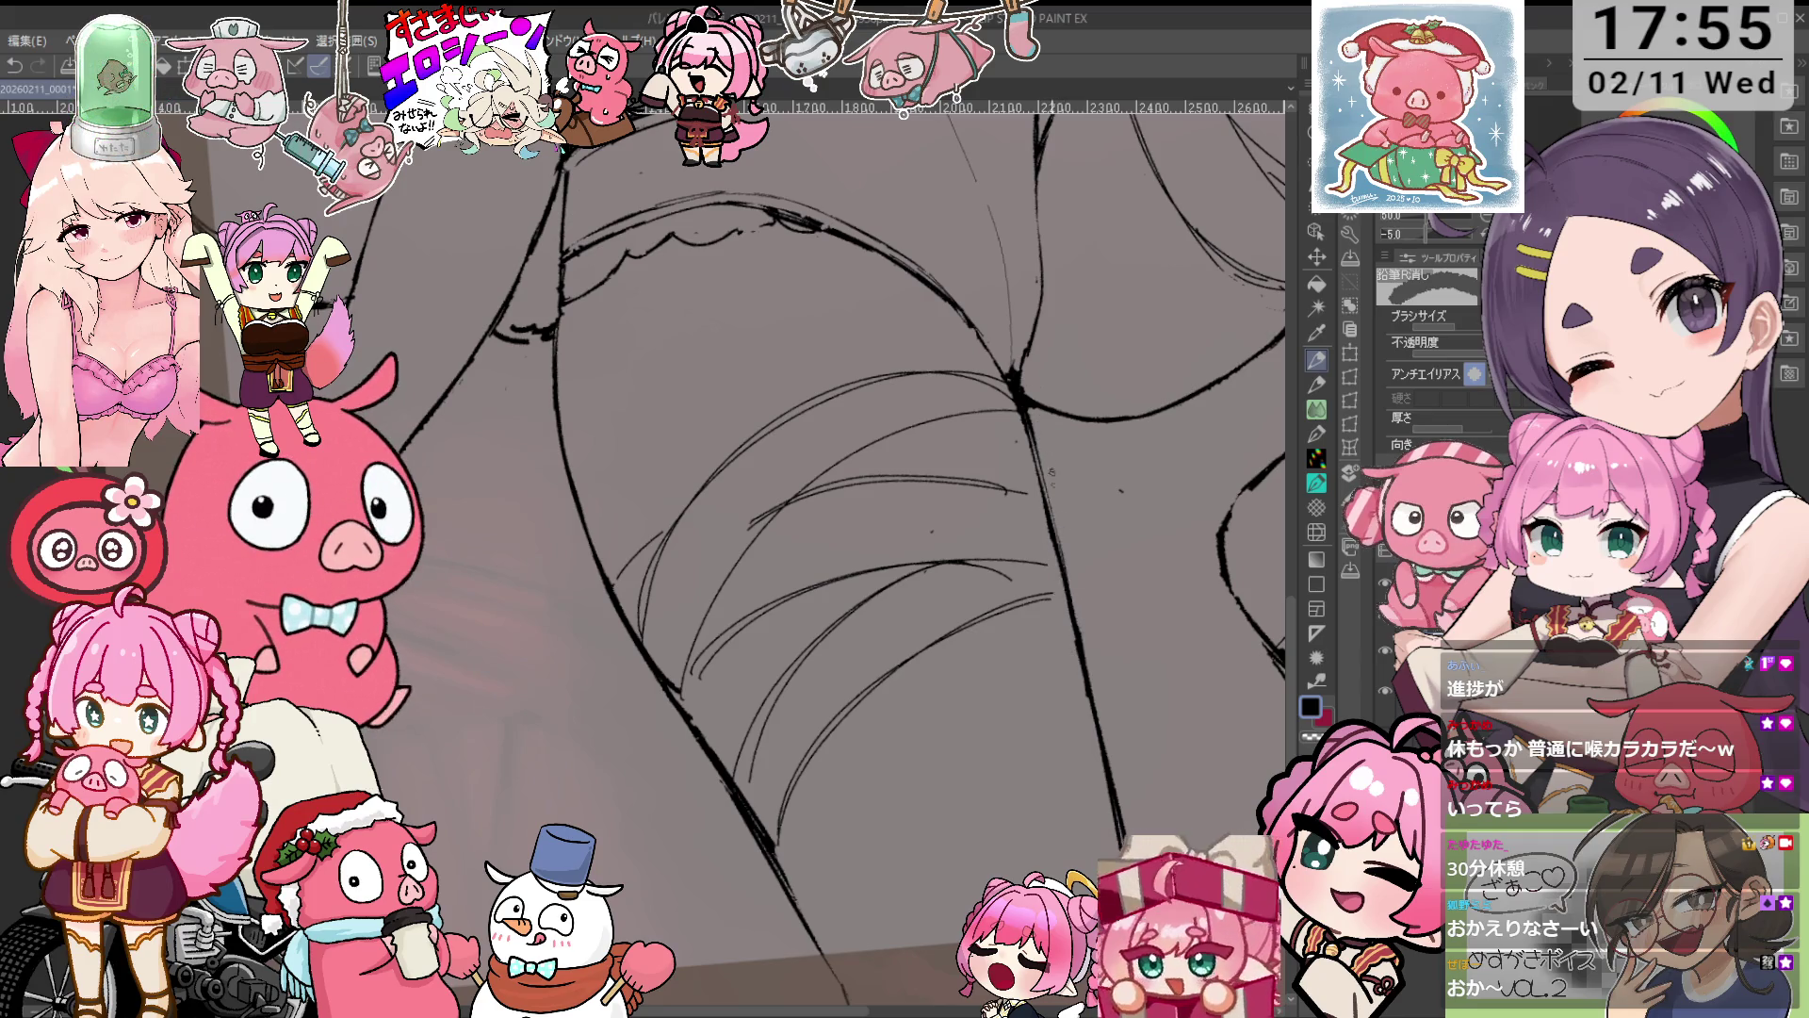
{"action": "scroll", "coordinate": [1046, 495], "scroll_direction": "up", "scroll_amount": 1}
{"action": "scroll", "coordinate": [1037, 486], "scroll_direction": "up", "scroll_amount": 1}
{"action": "scroll", "coordinate": [1033, 482], "scroll_direction": "up", "scroll_amount": 1}
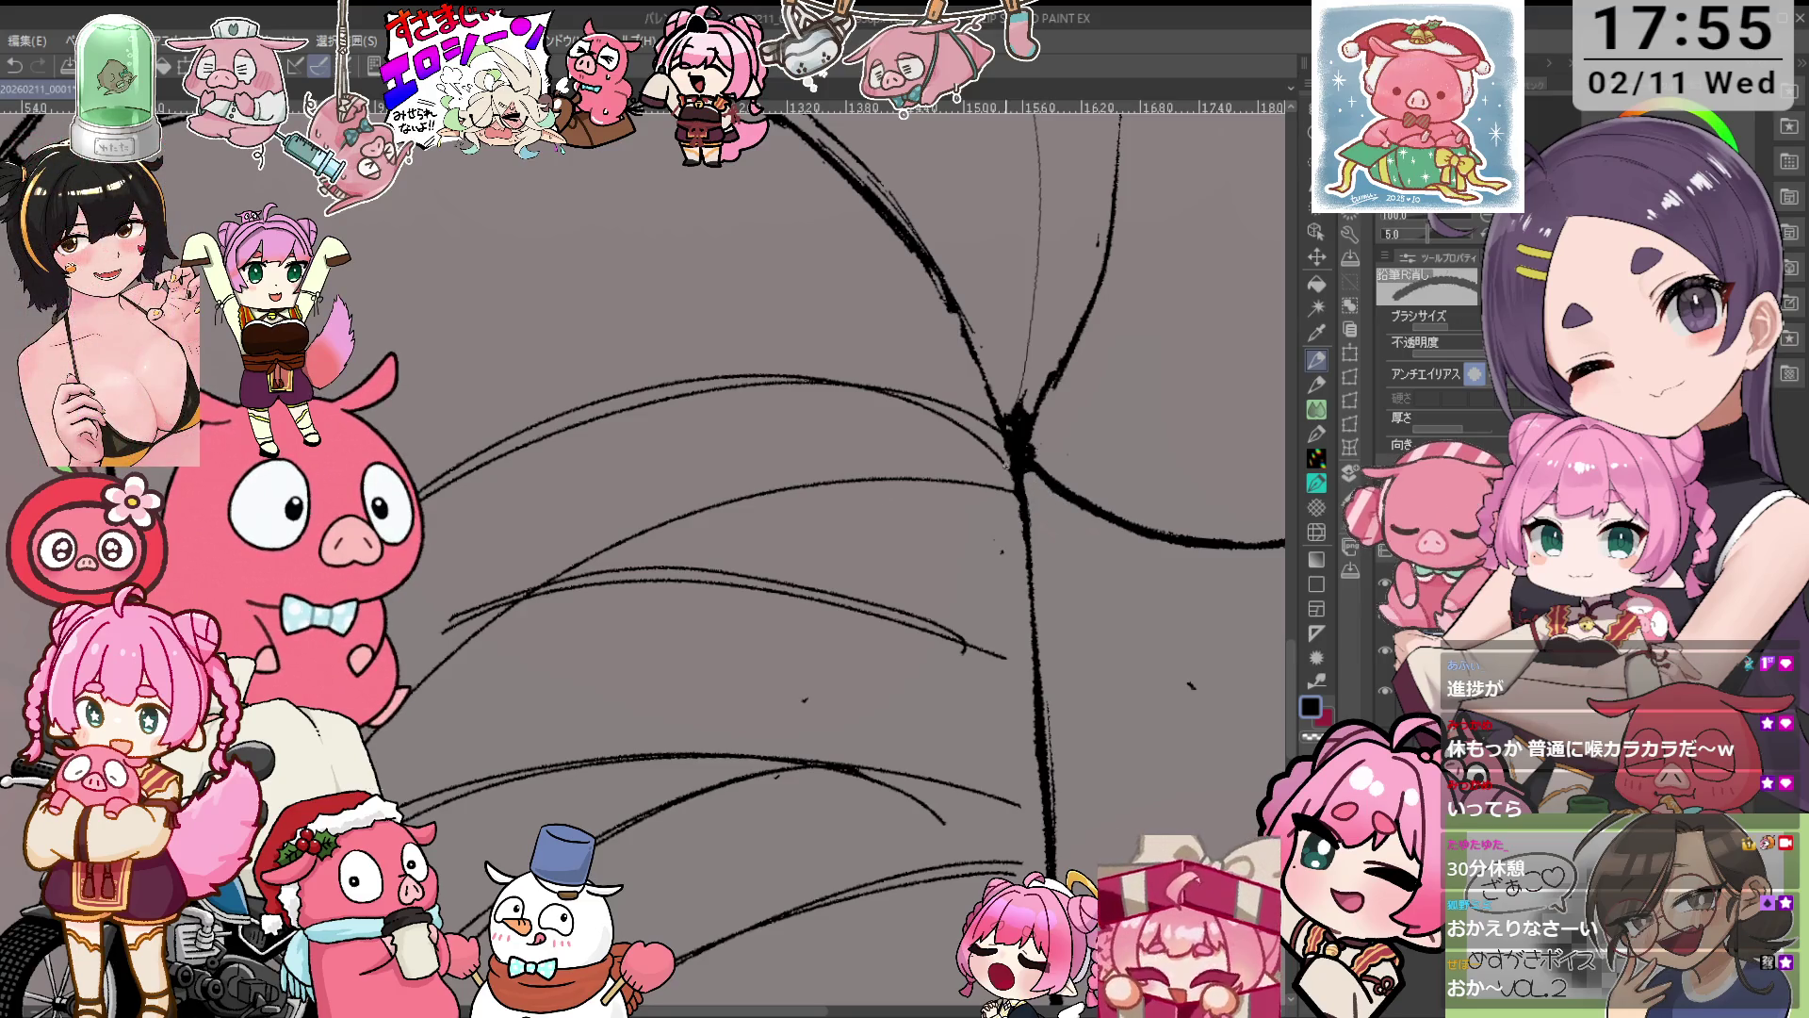
{"action": "scroll", "coordinate": [1016, 485], "scroll_direction": "down", "scroll_amount": 1}
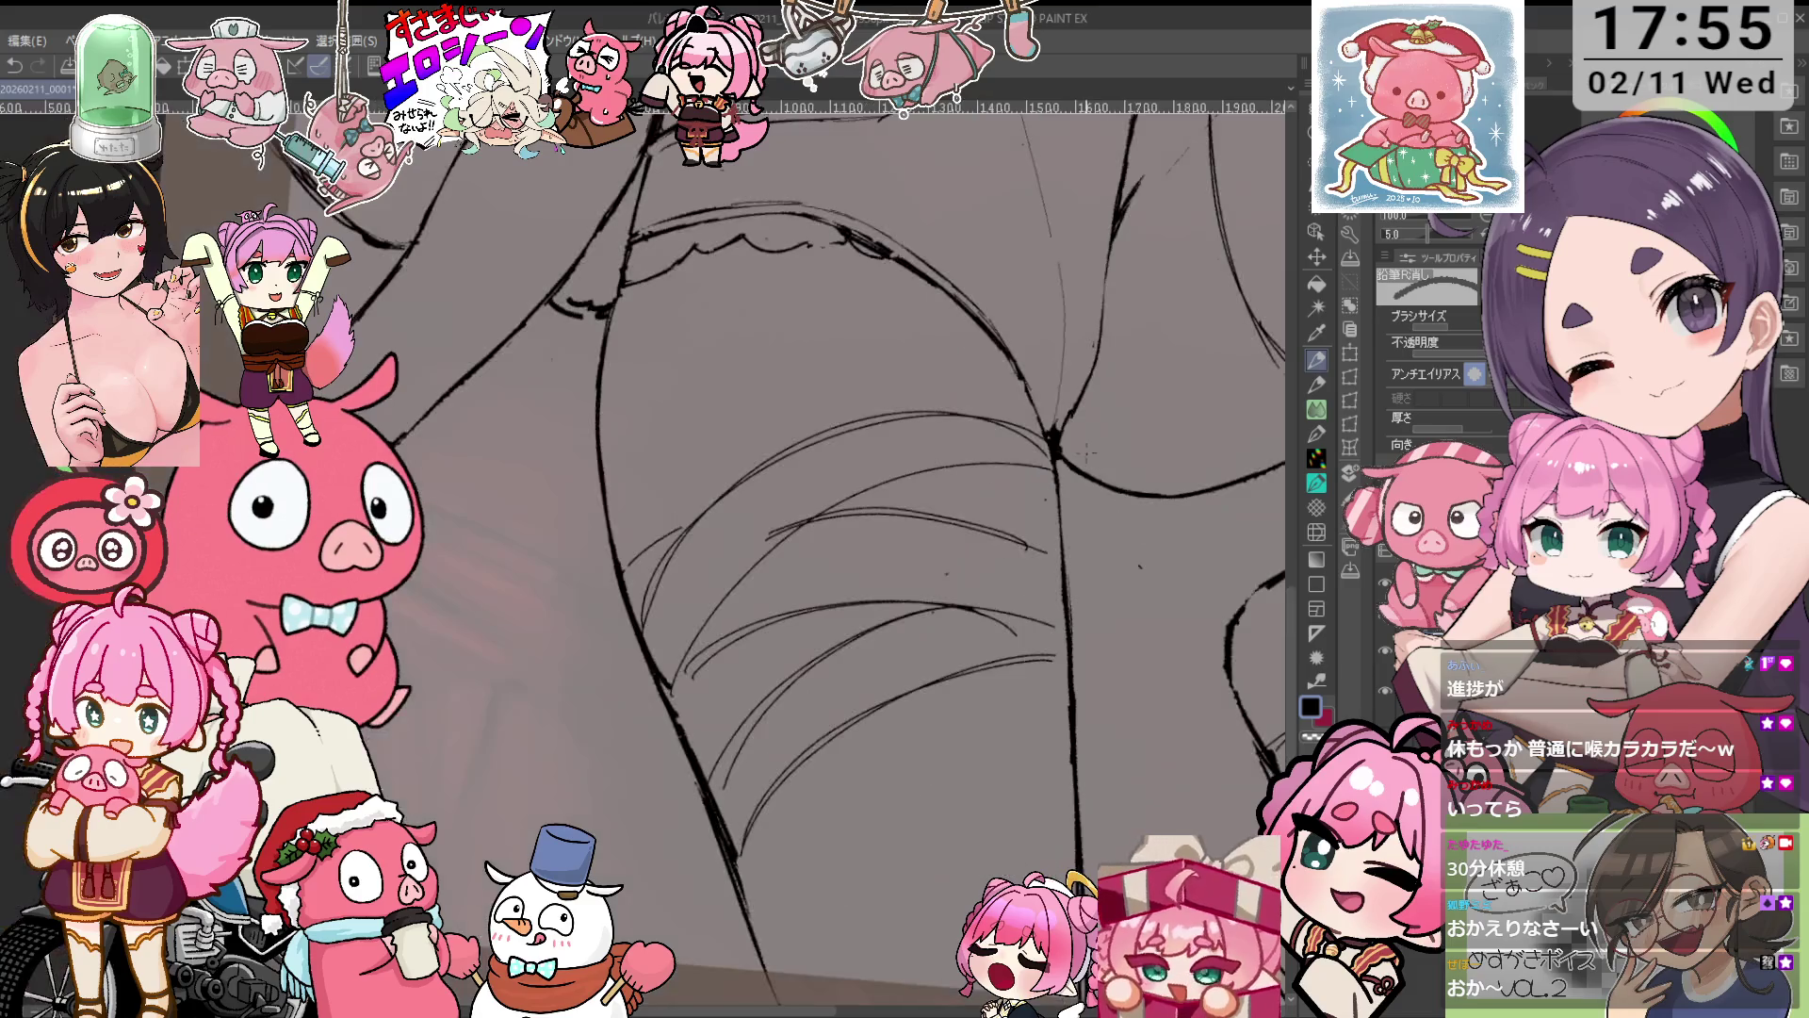
{"action": "scroll", "coordinate": [1036, 495], "scroll_direction": "down", "scroll_amount": 1}
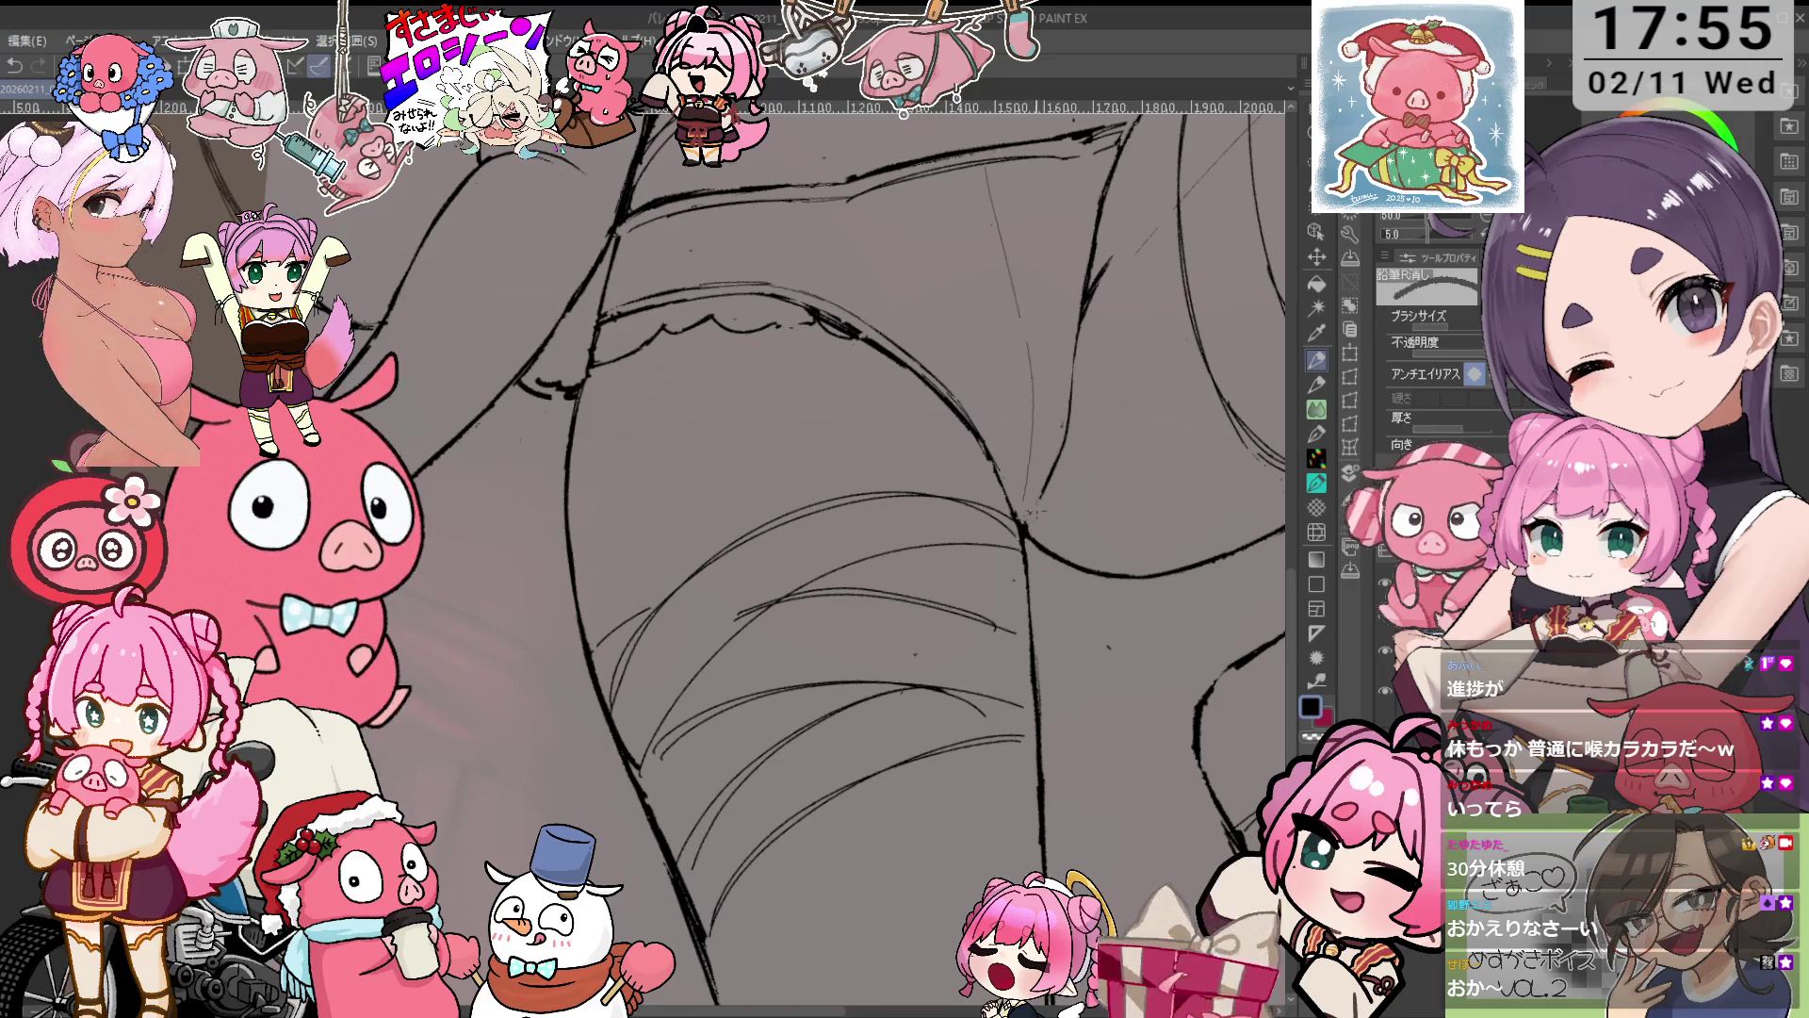
{"action": "key", "text": "p"}
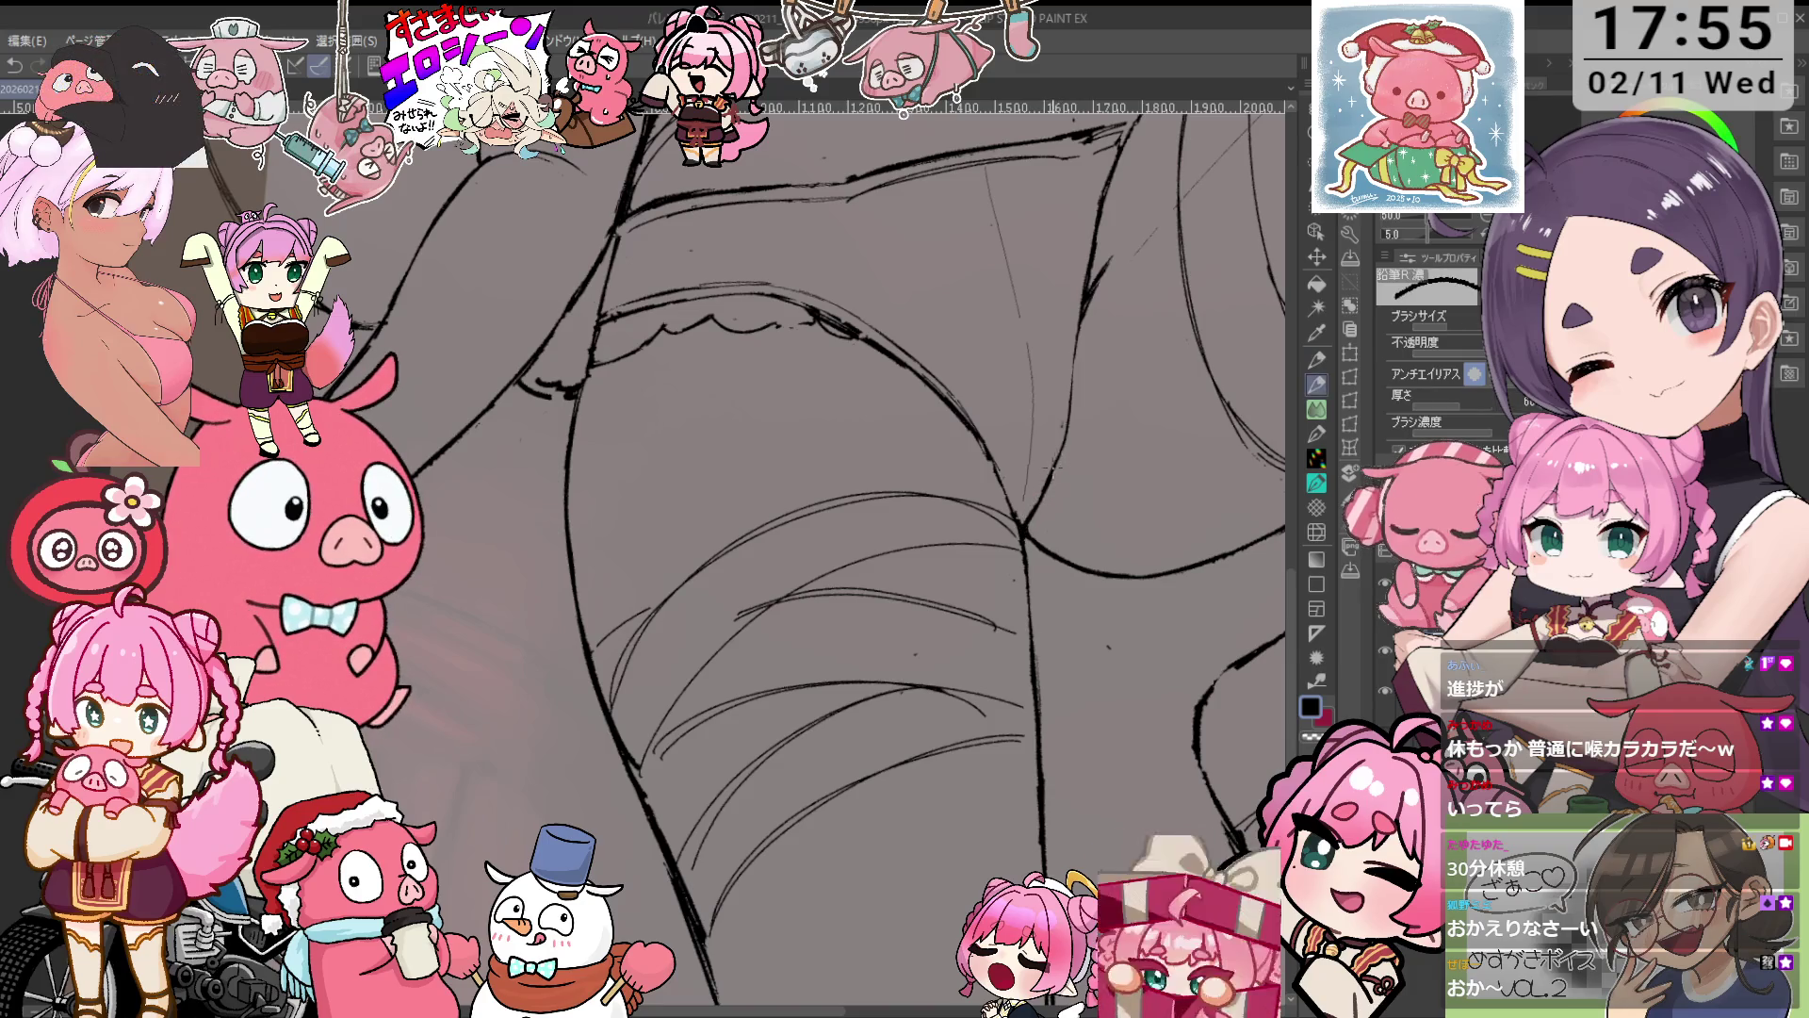
{"action": "key", "text": "e"}
{"action": "left_click_drag", "start_coordinate": [1154, 349], "coordinate": [1094, 483]}
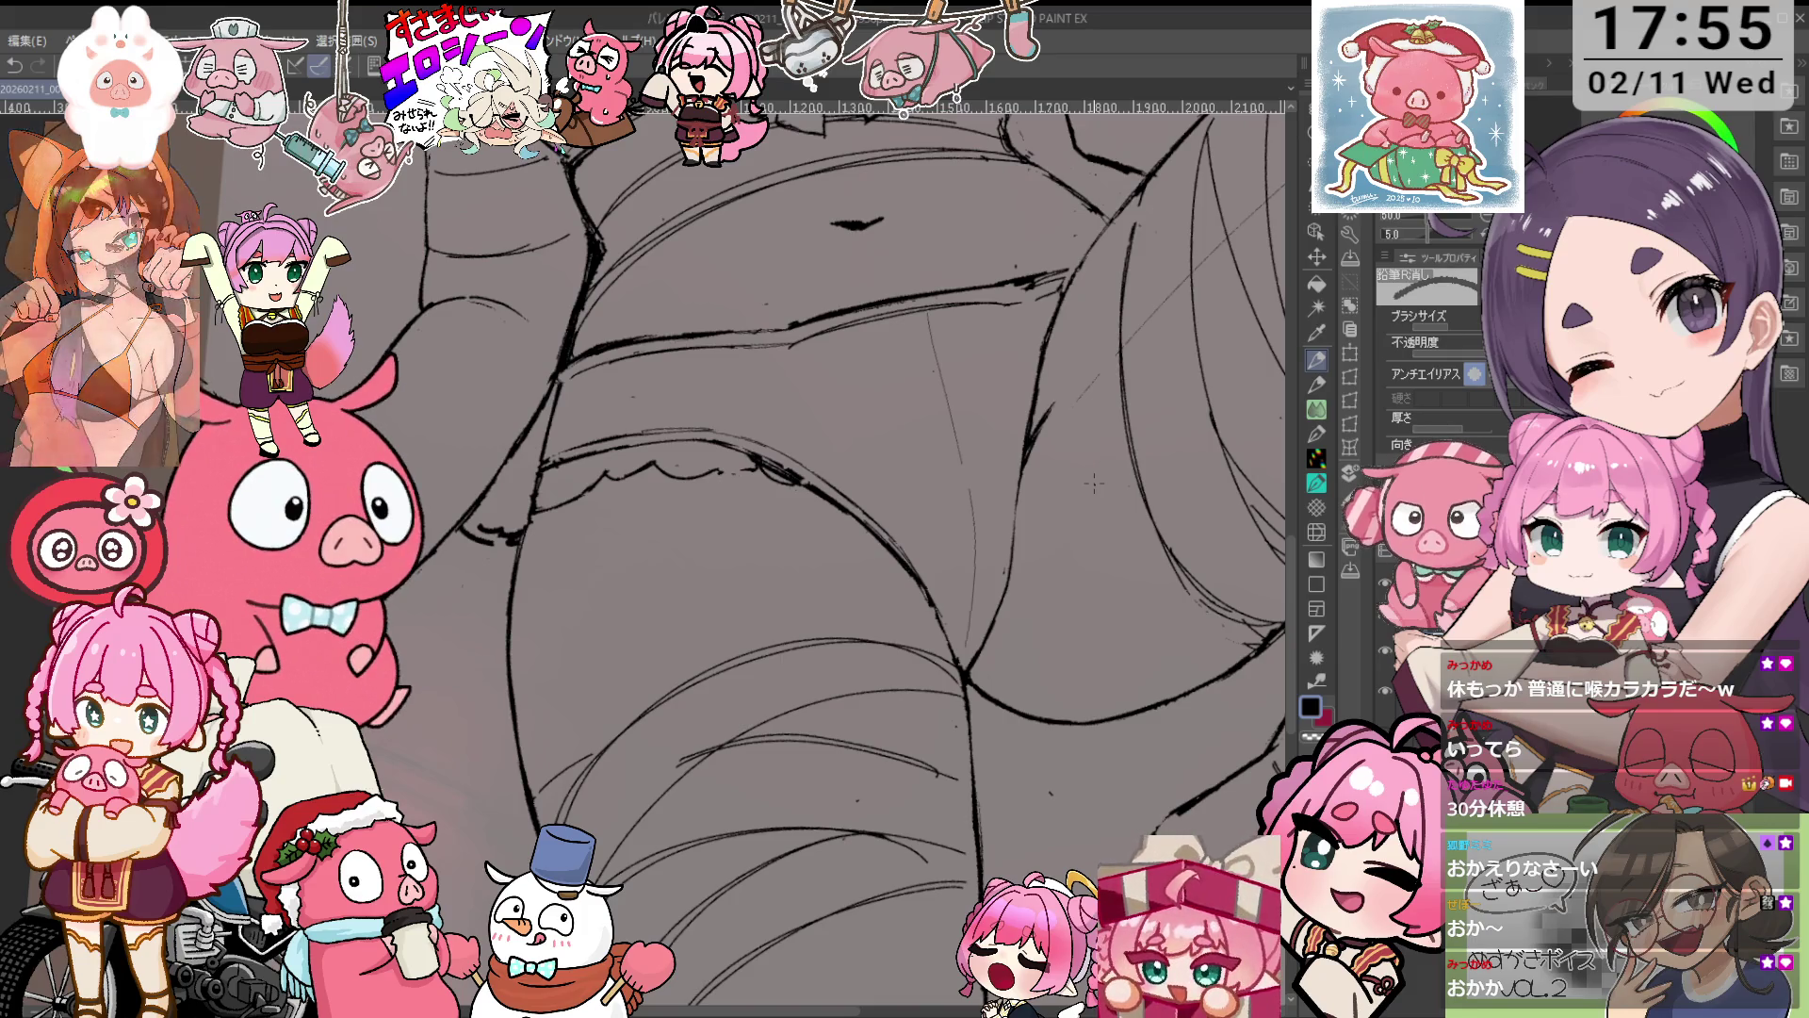
Zoom in on the shorts and ink a small bow on their front just below the navel.
{"action": "key", "text": "ctrl+plus"}
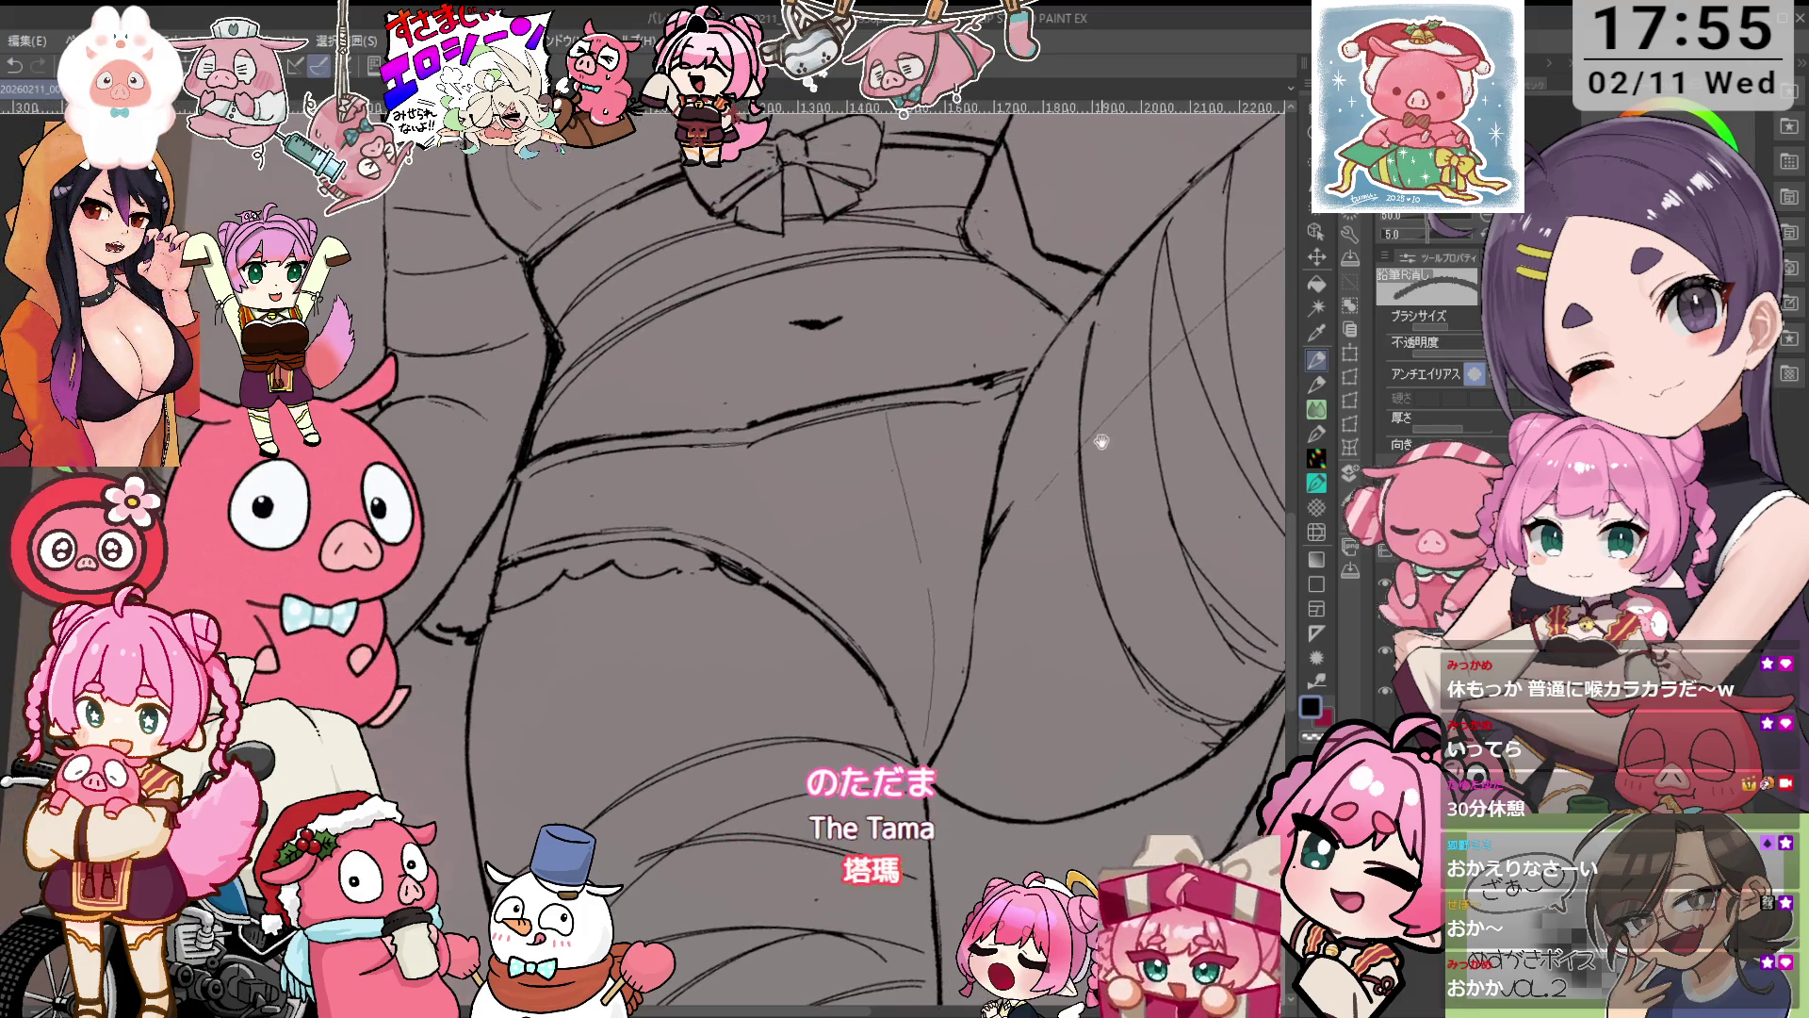
{"action": "key", "text": "ctrl+plus"}
{"action": "key", "text": "p"}
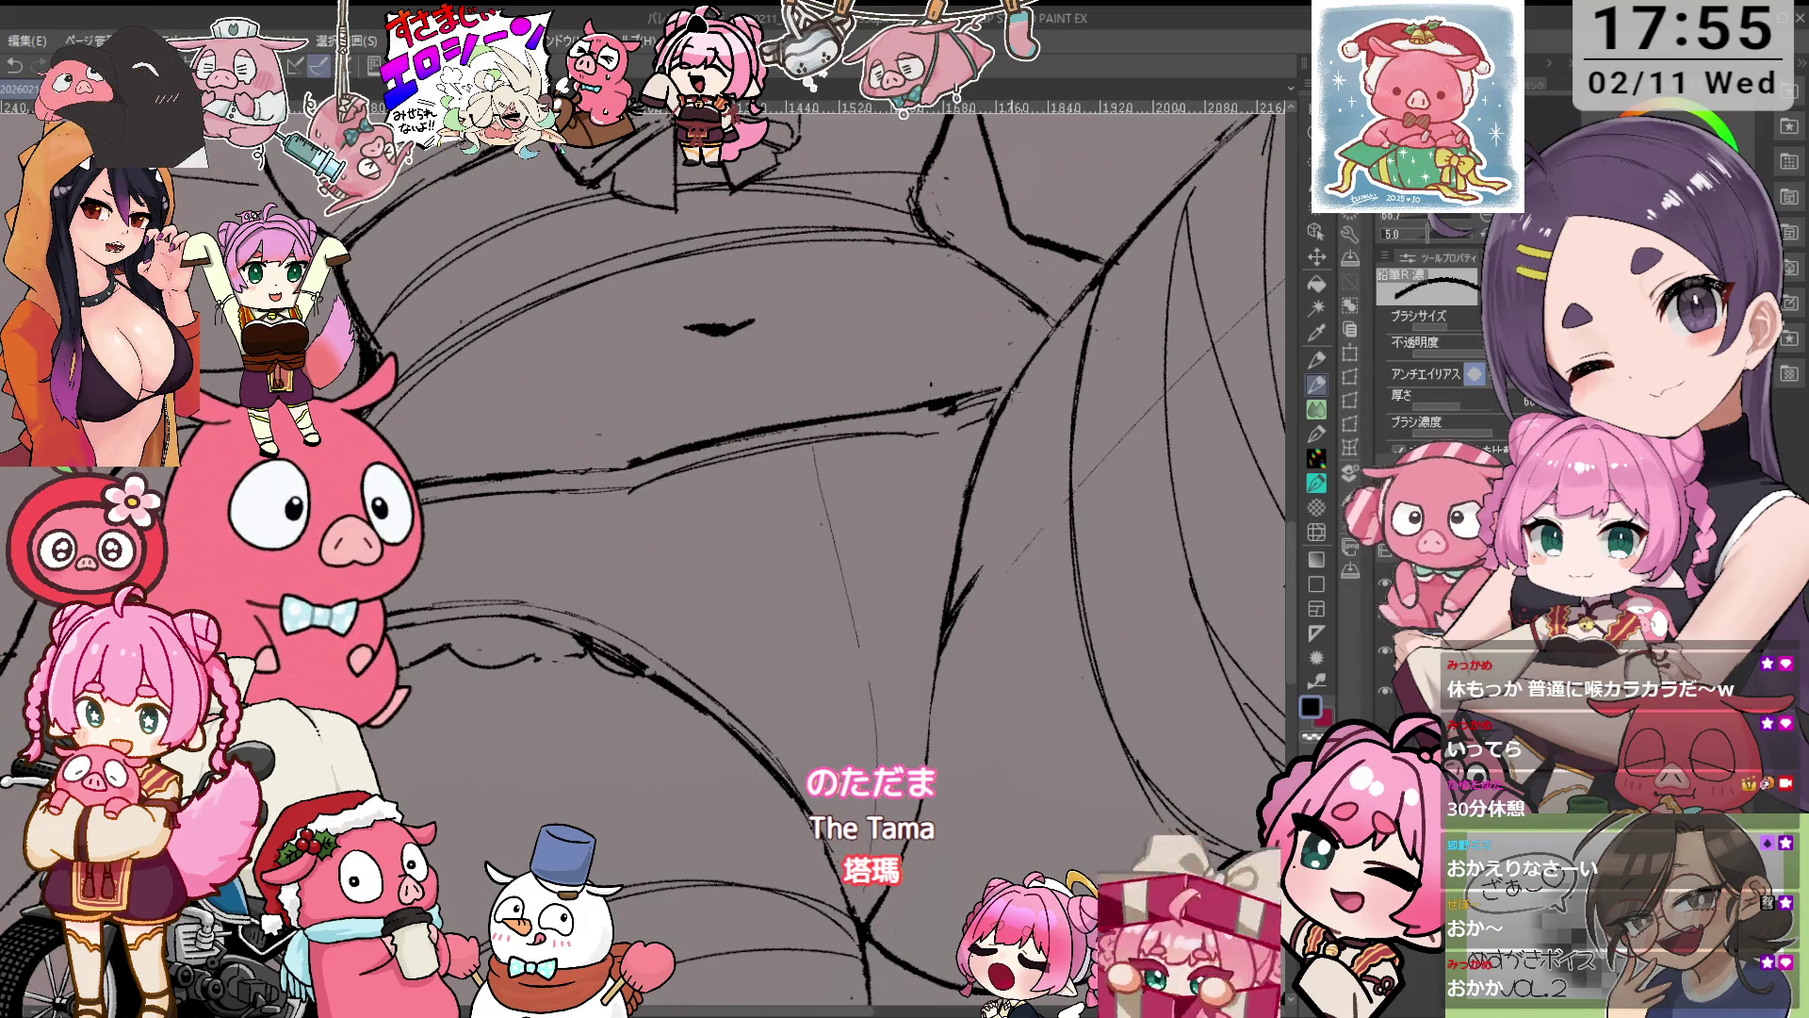
{"action": "key", "text": "ctrl+minus"}
{"action": "key", "text": "ctrl+minus"}
{"action": "key", "text": "ctrl+minus"}
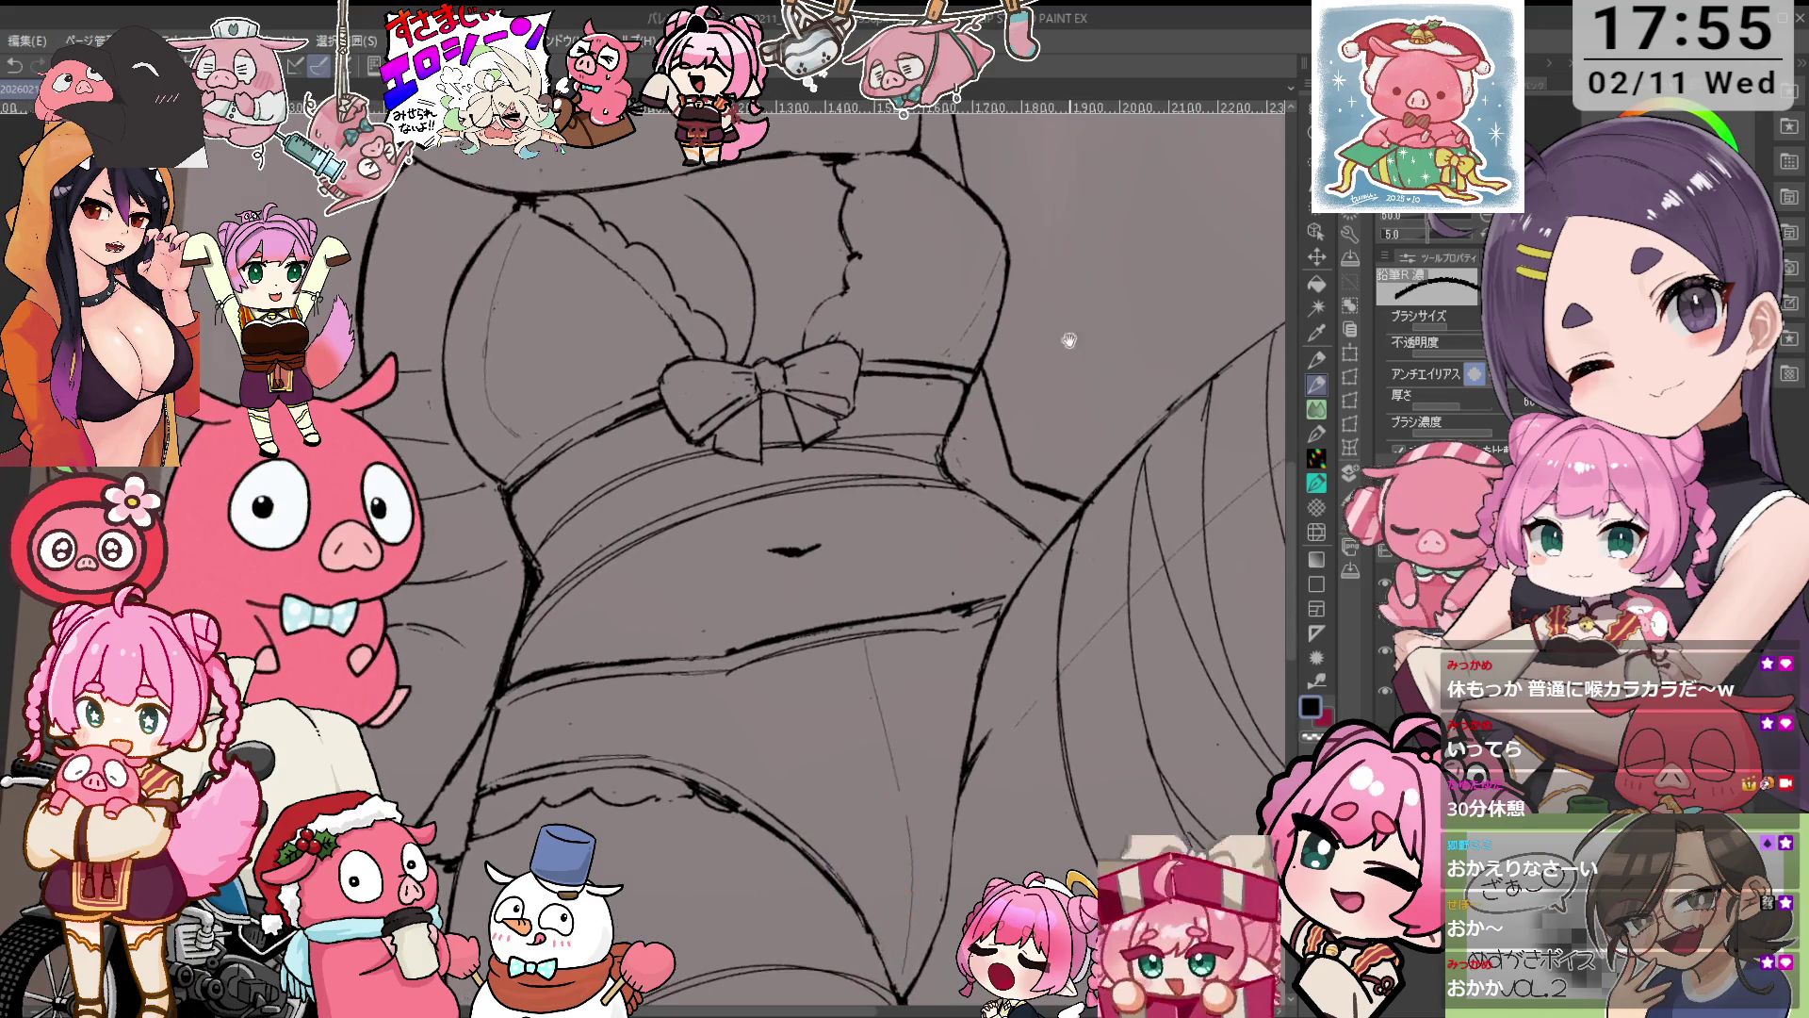
{"action": "left_click_drag", "start_coordinate": [1079, 340], "coordinate": [949, 584]}
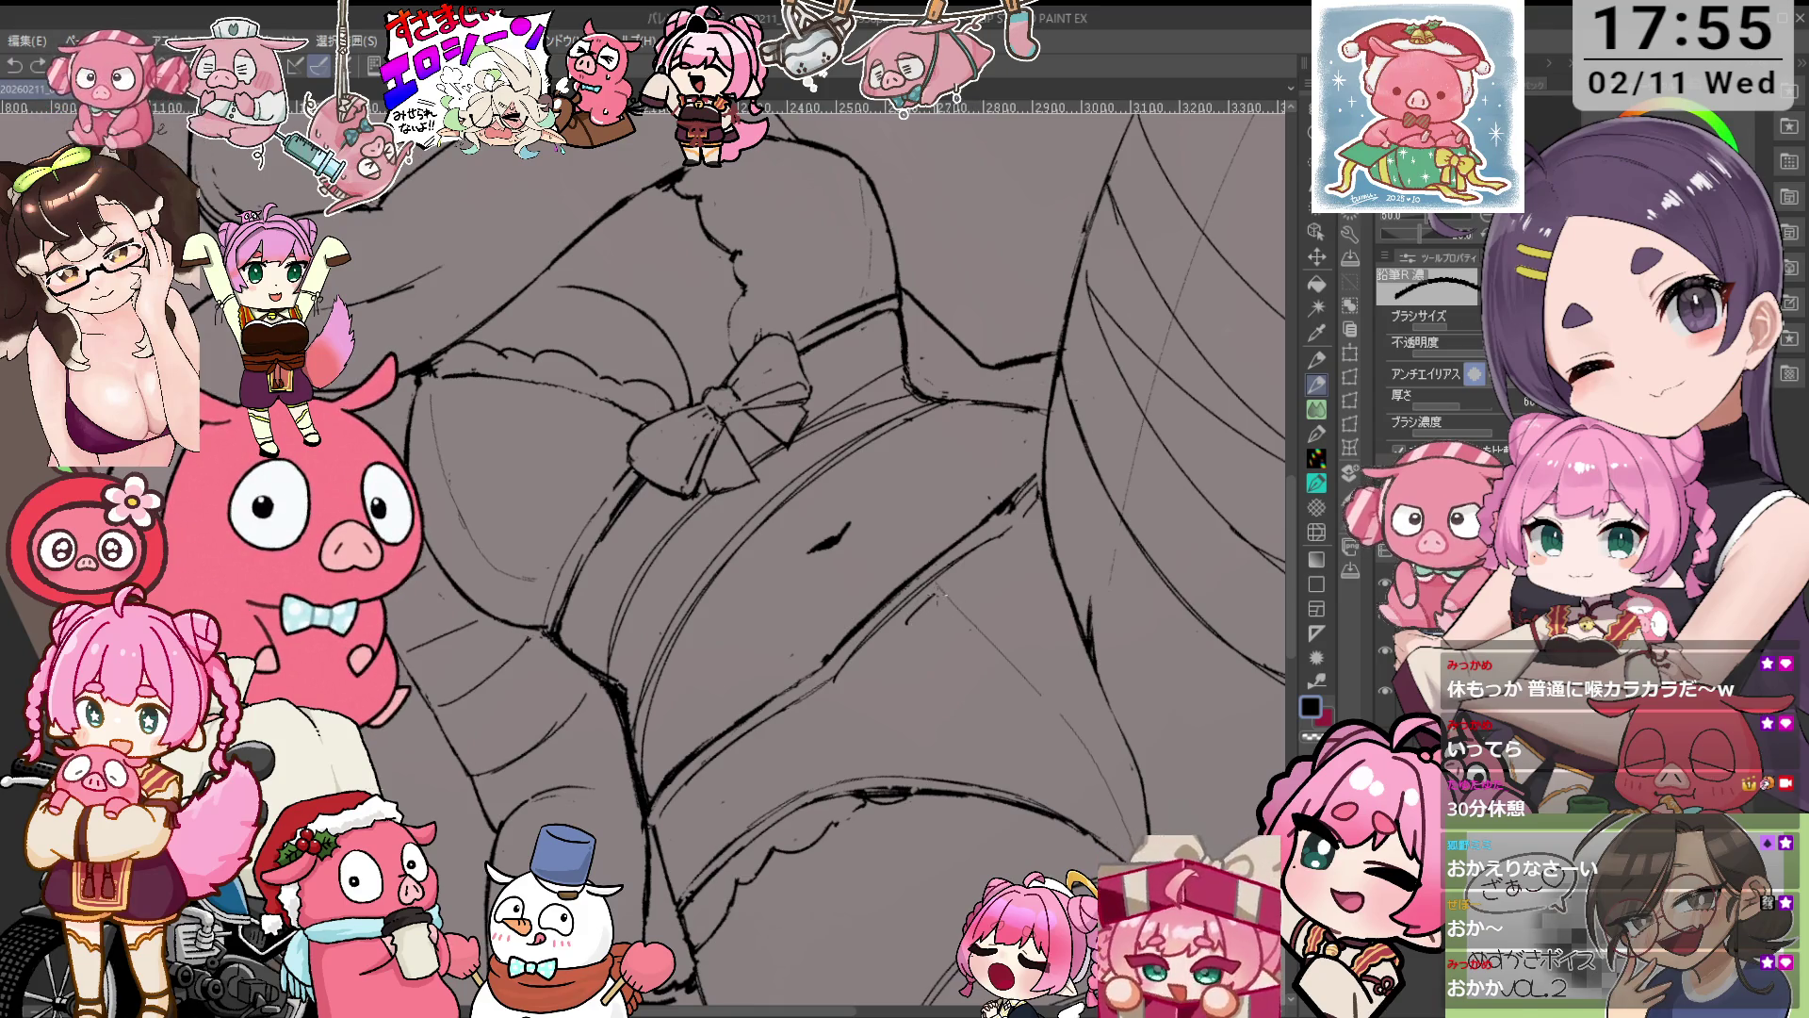
{"action": "mouse_move", "coordinate": [907, 622]}
{"action": "left_mouse_down"}
{"action": "mouse_move", "coordinate": [942, 597]}
{"action": "mouse_move", "coordinate": [935, 631]}
{"action": "mouse_move", "coordinate": [952, 611]}
{"action": "left_mouse_up"}
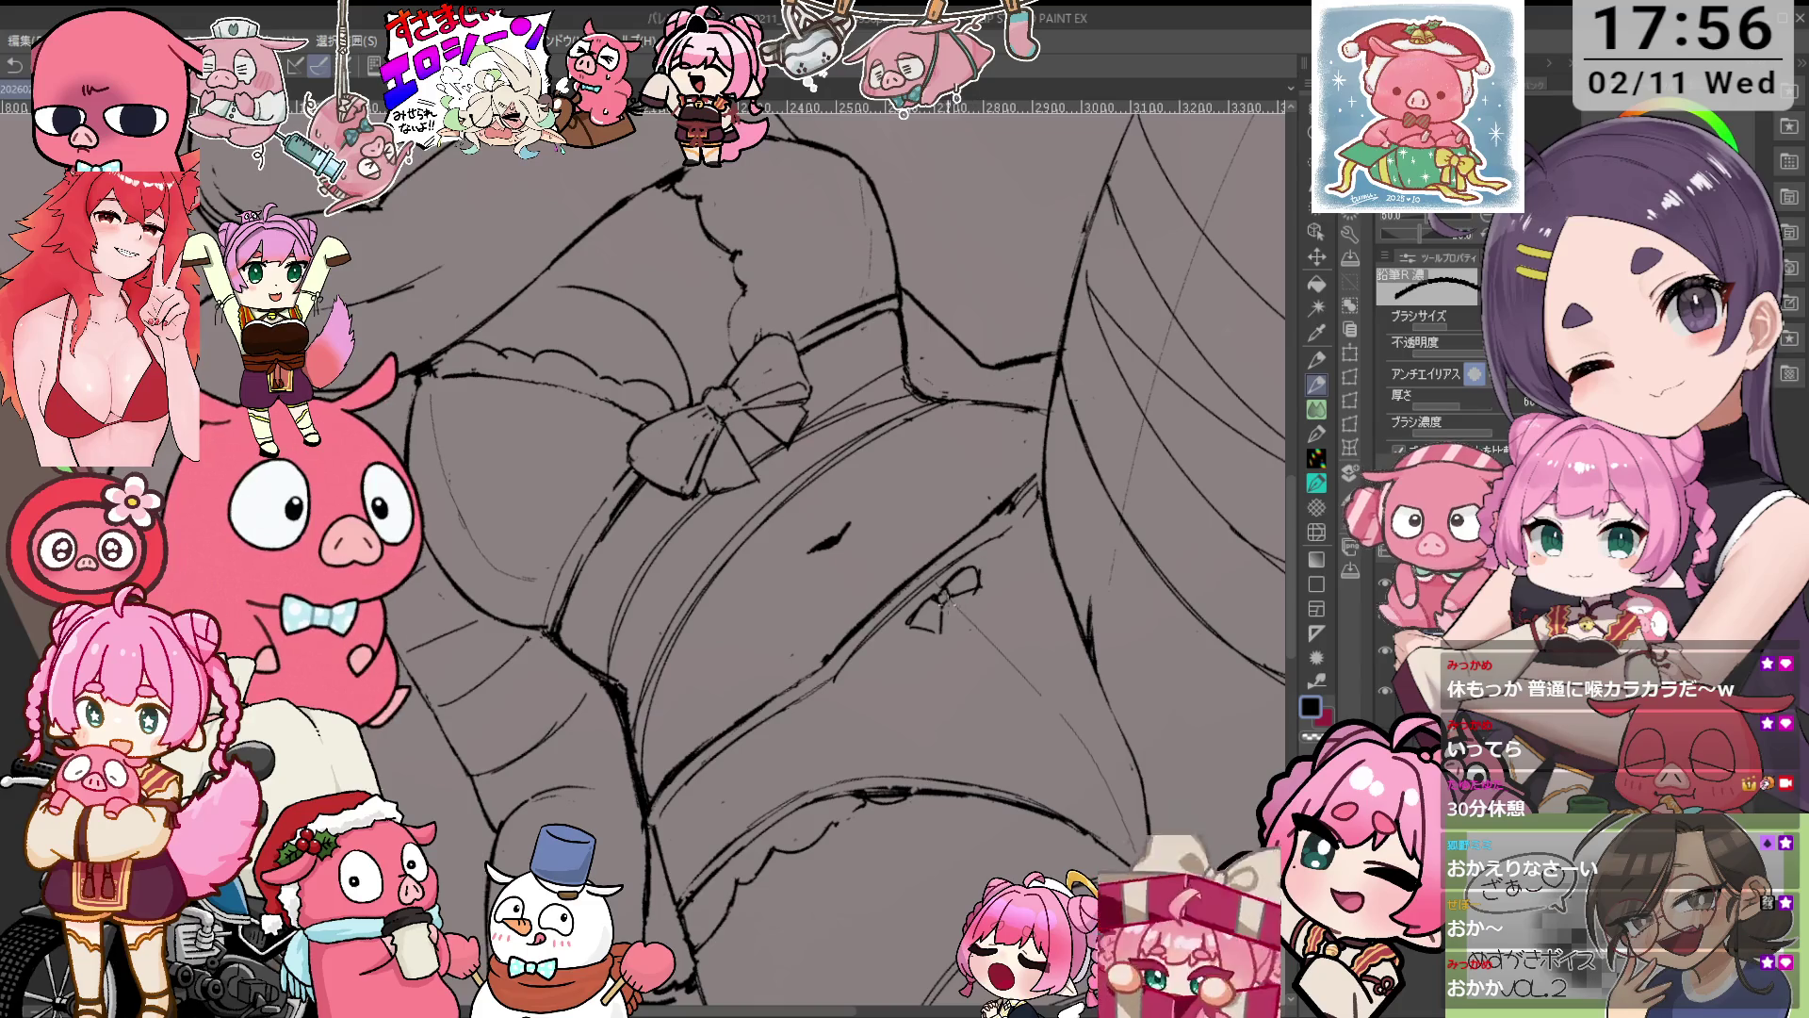
{"action": "key", "text": "e"}
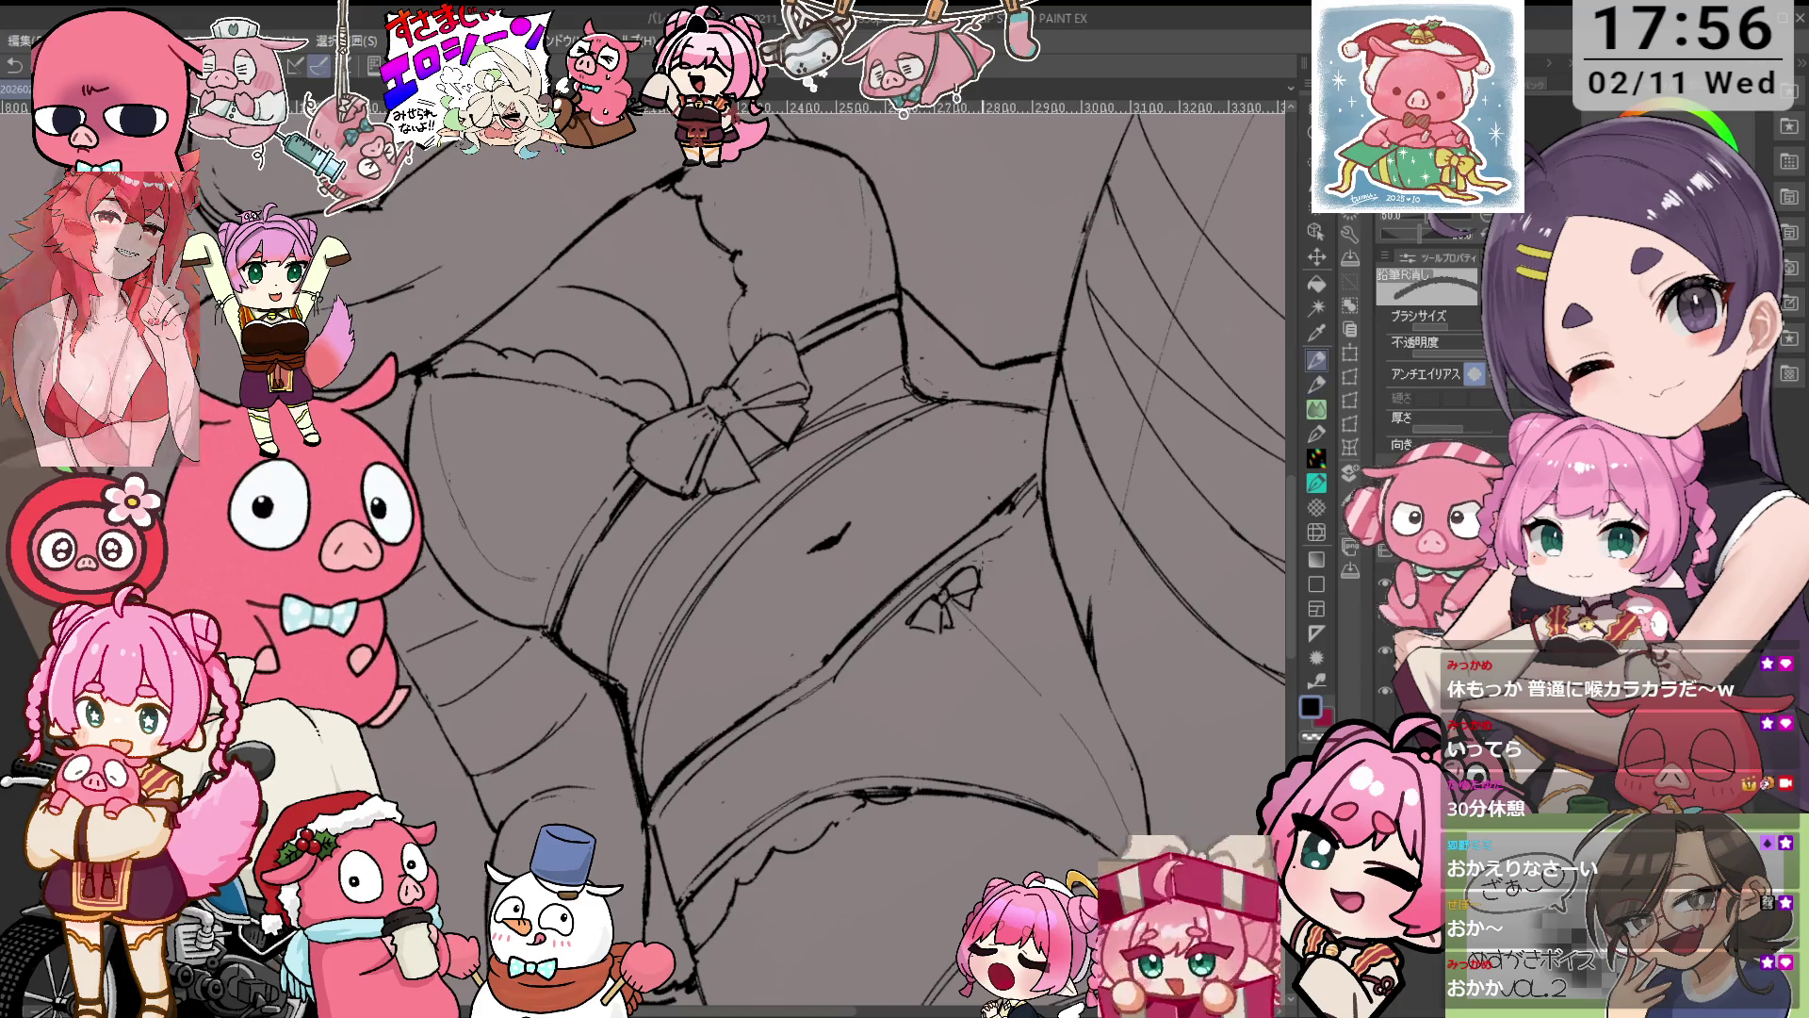
{"action": "scroll", "coordinate": [1018, 570], "scroll_direction": "down", "scroll_amount": 1}
{"action": "scroll", "coordinate": [1046, 551], "scroll_direction": "down", "scroll_amount": 1}
{"action": "scroll", "coordinate": [1049, 549], "scroll_direction": "down", "scroll_amount": 1}
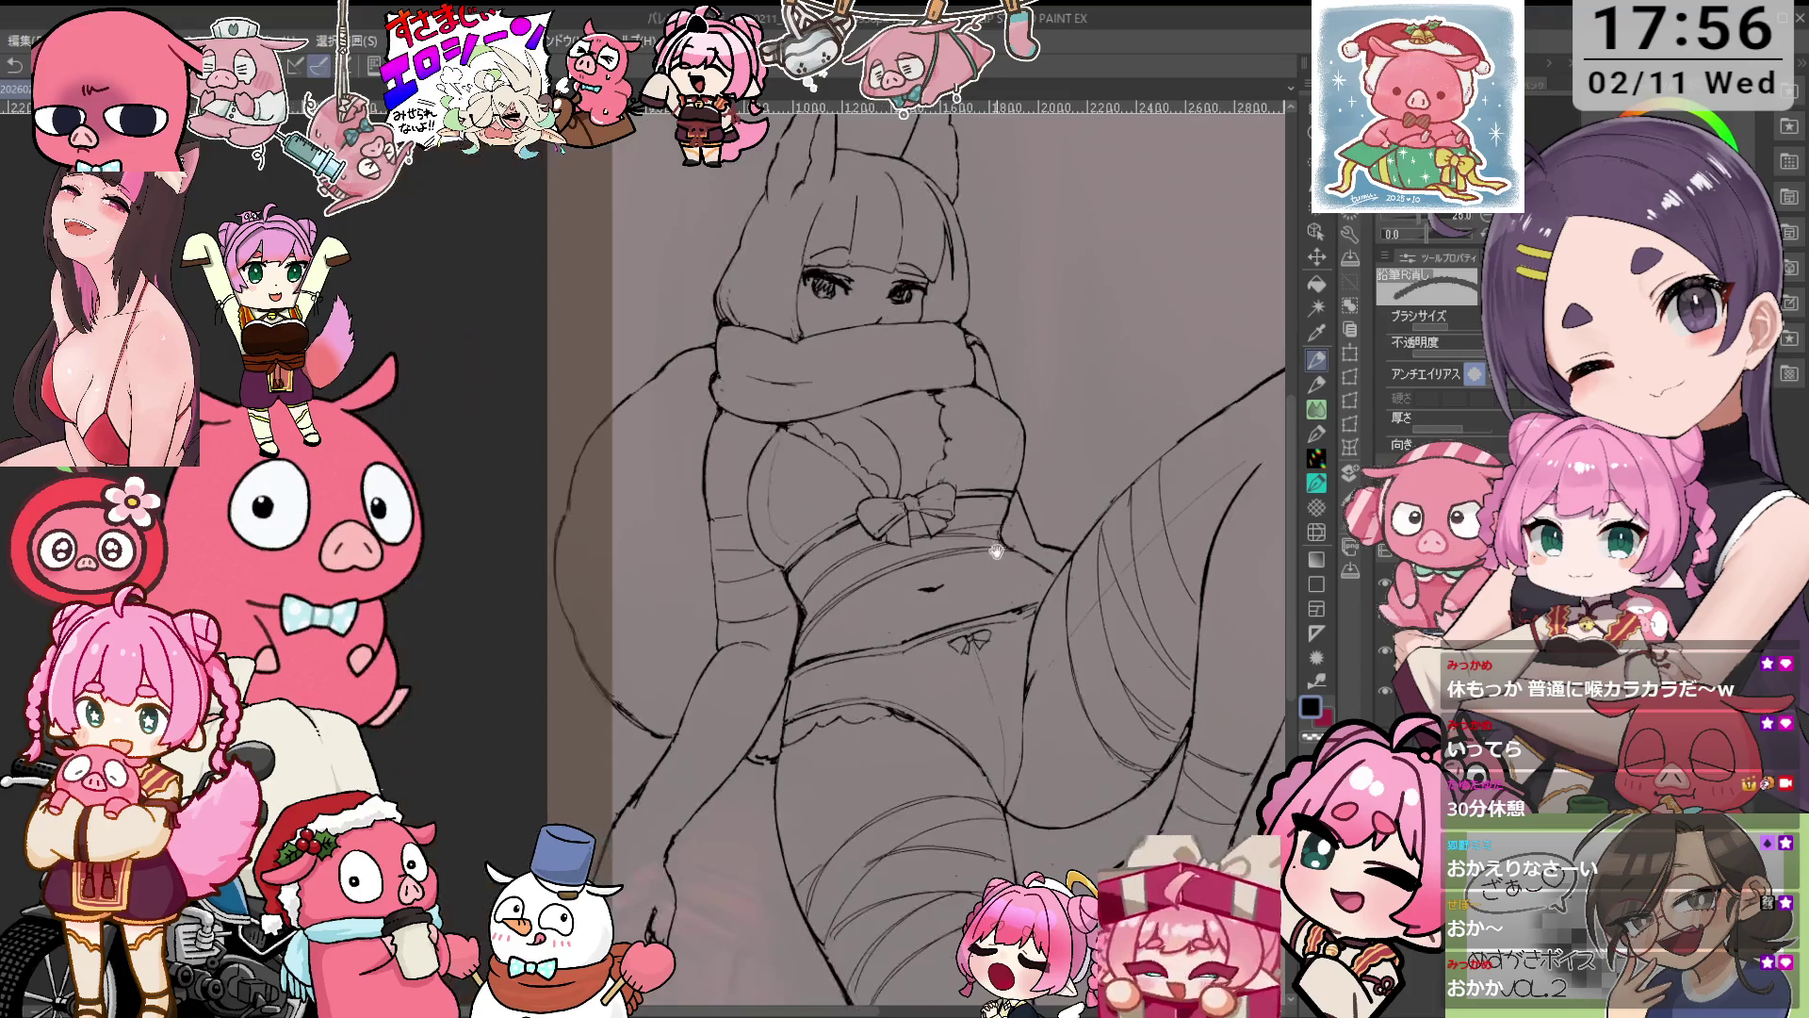
Centre the chest and erase stray lines on the bow top's scalloped cups.
{"action": "scroll", "coordinate": [829, 424], "scroll_direction": "up", "scroll_amount": 3}
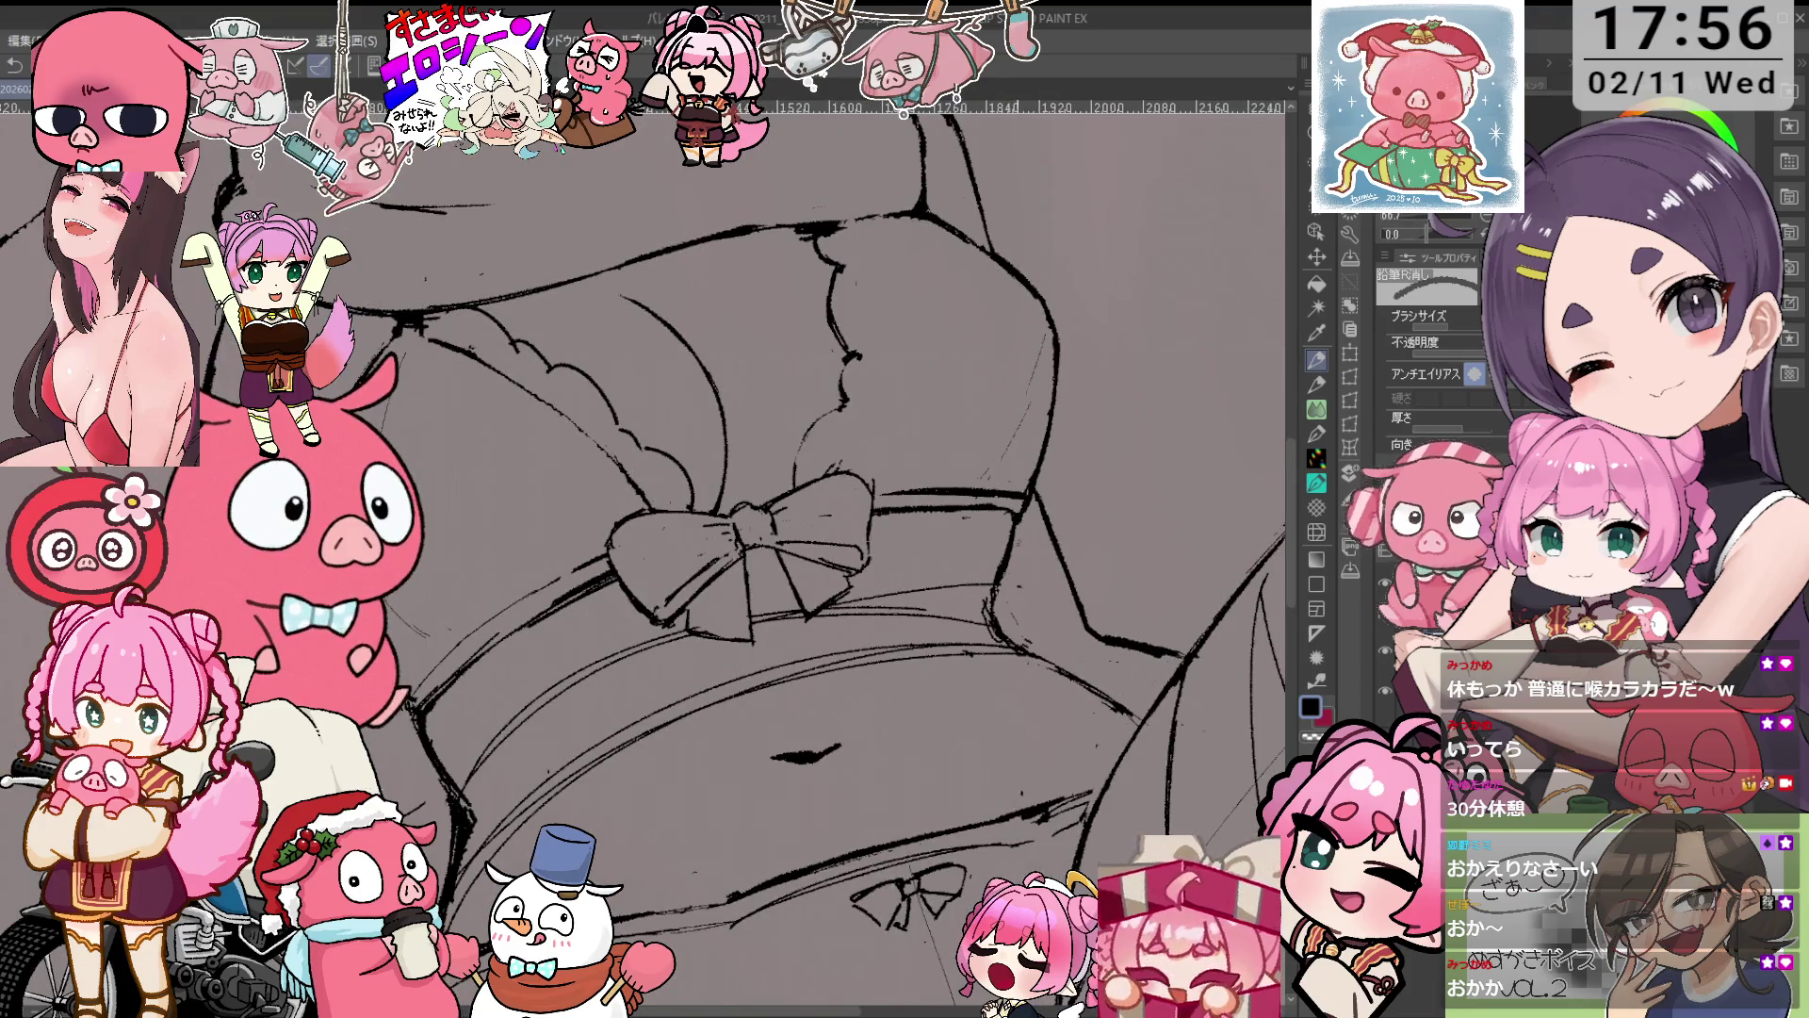
{"action": "scroll", "coordinate": [1006, 556], "scroll_direction": "down", "scroll_amount": 3}
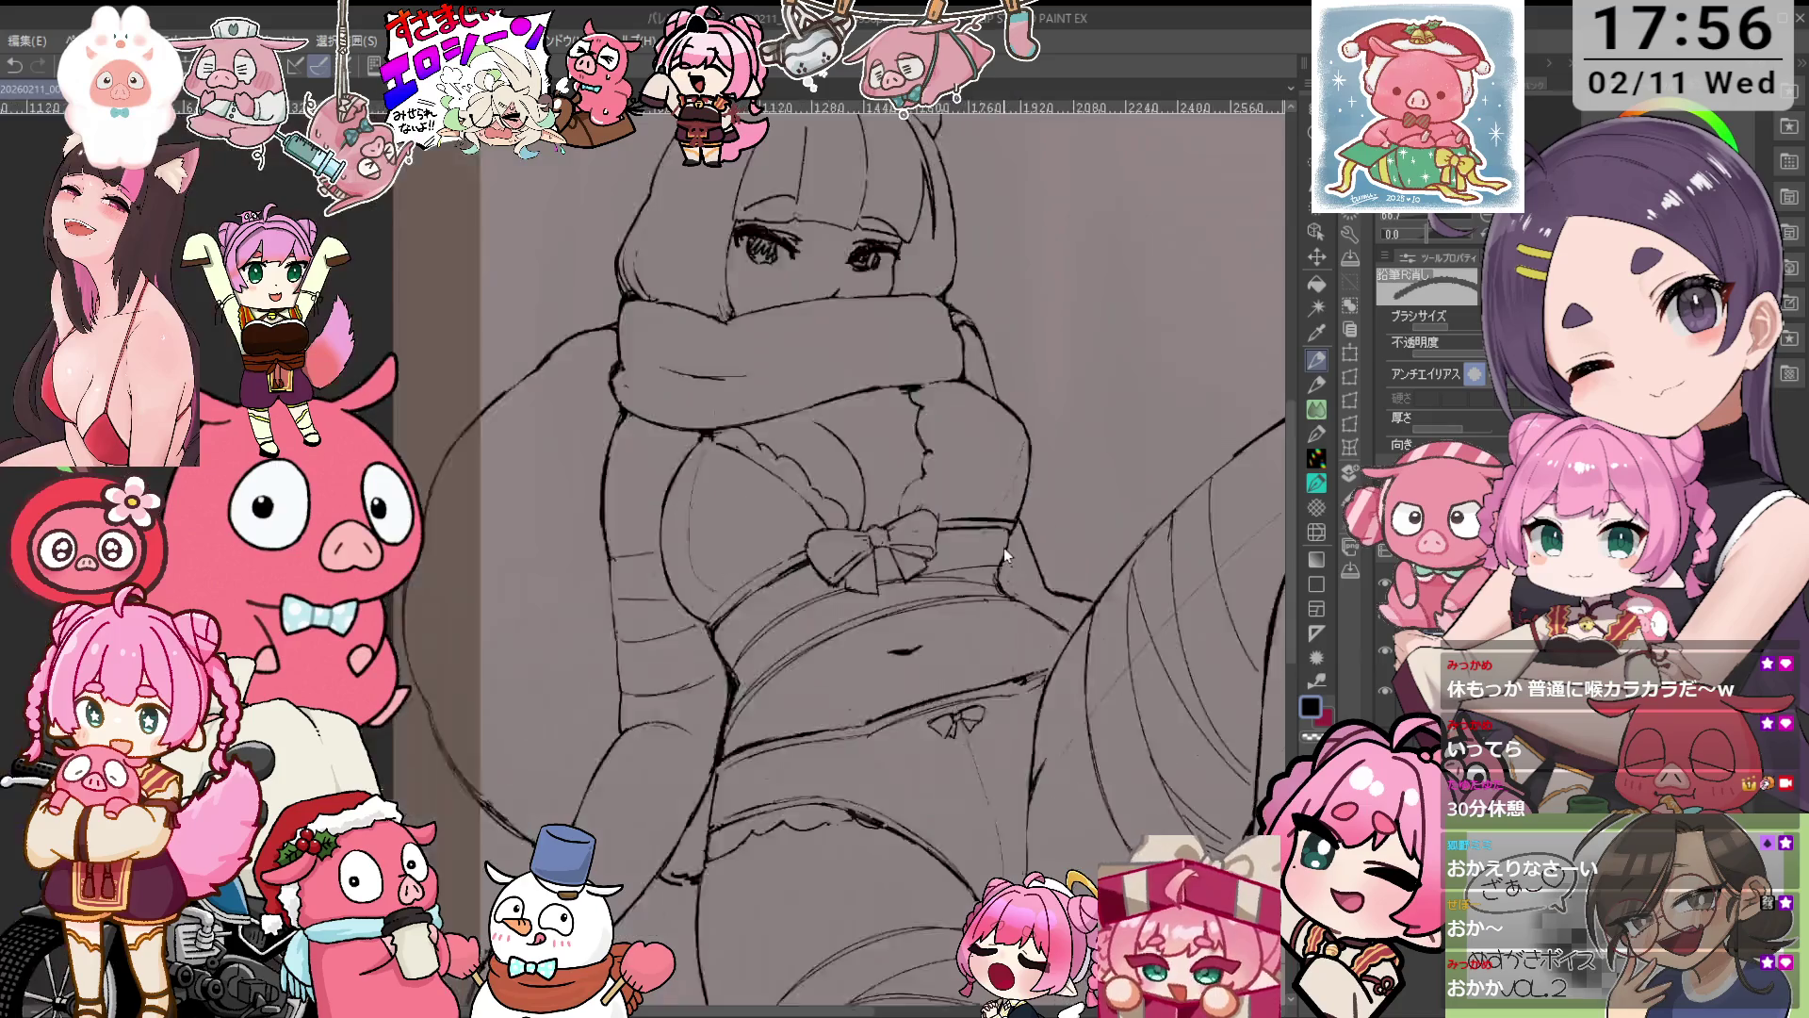
{"action": "scroll", "coordinate": [1005, 556], "scroll_direction": "up", "scroll_amount": 3}
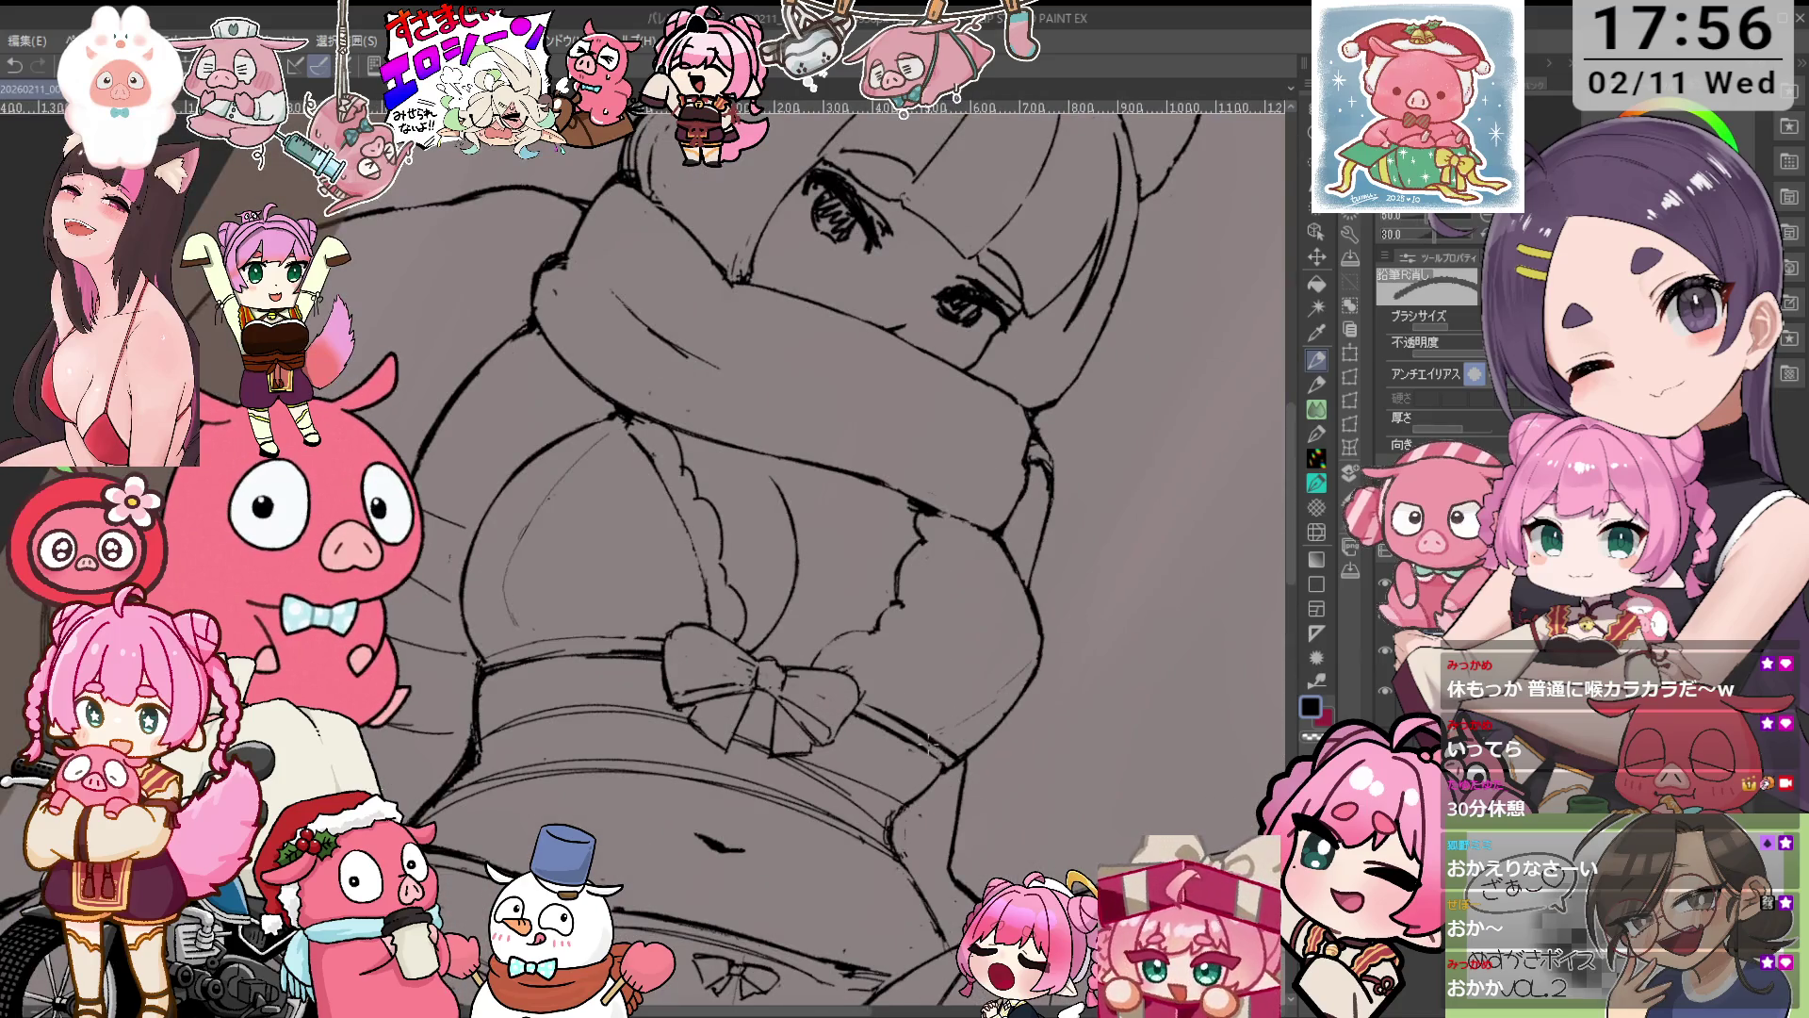
{"action": "scroll", "coordinate": [929, 743], "scroll_direction": "down", "scroll_amount": 1}
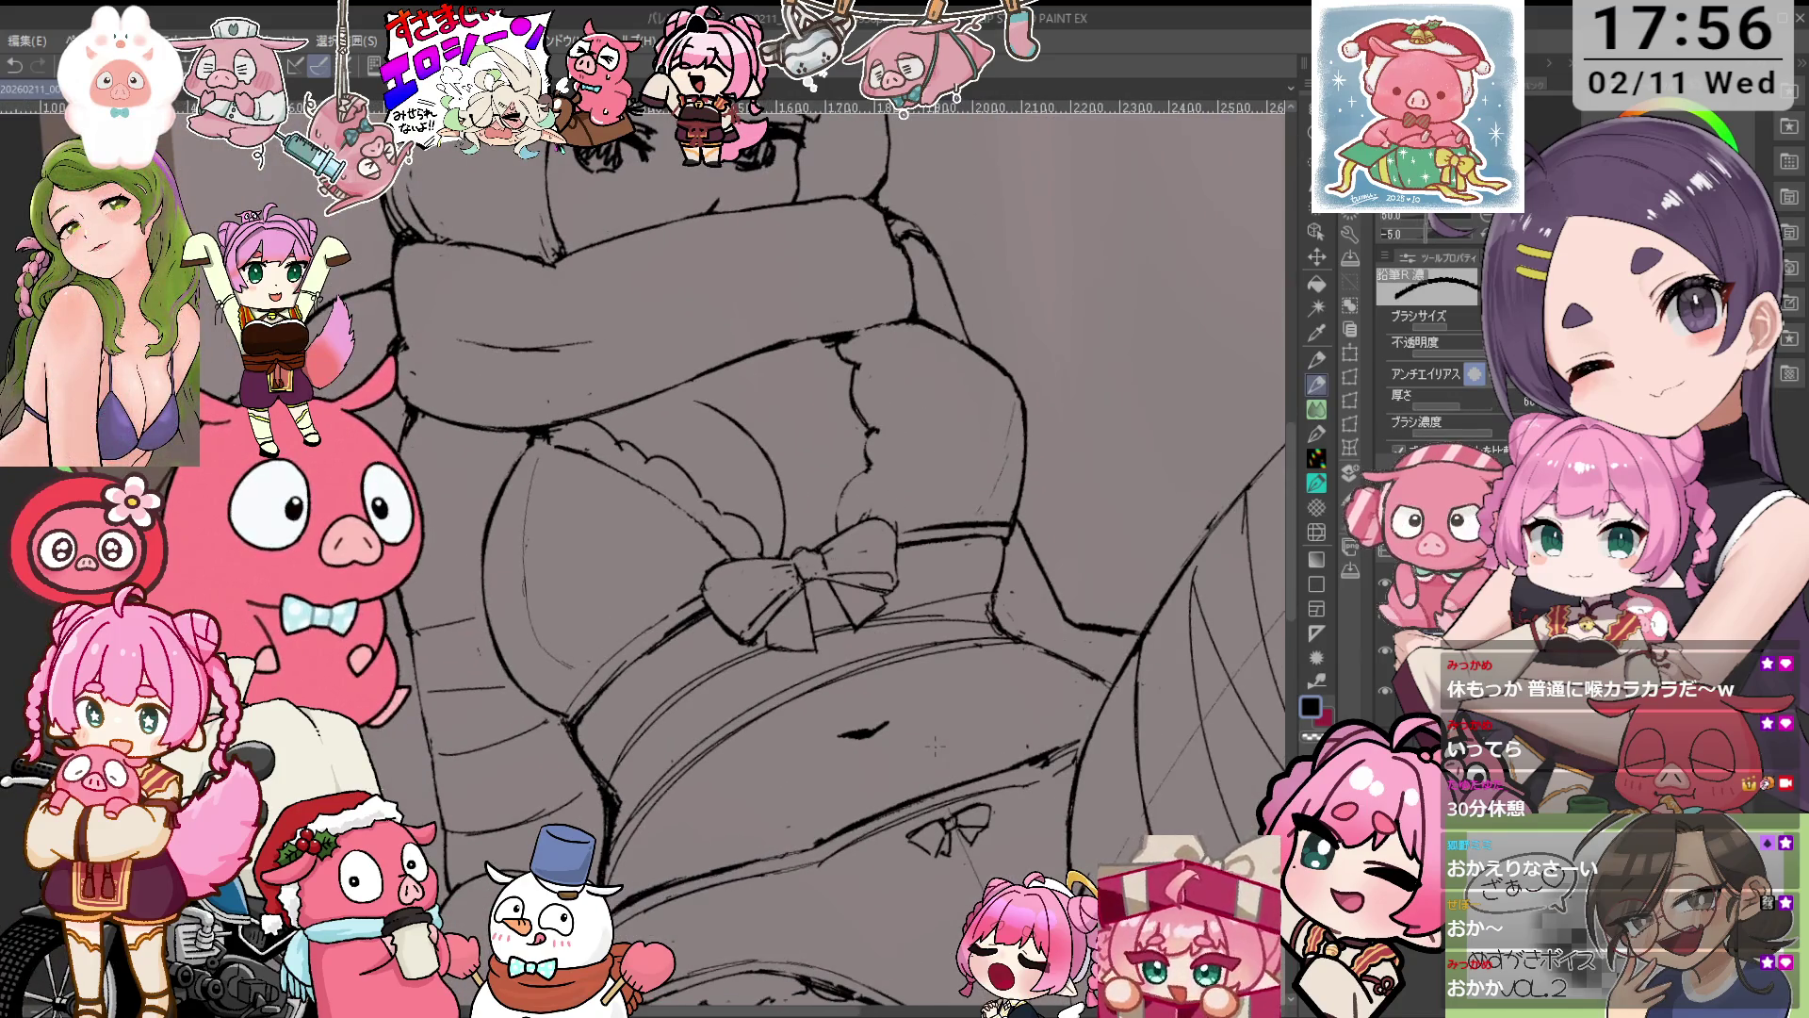
{"action": "left_click_drag", "start_coordinate": [745, 491], "coordinate": [886, 471]}
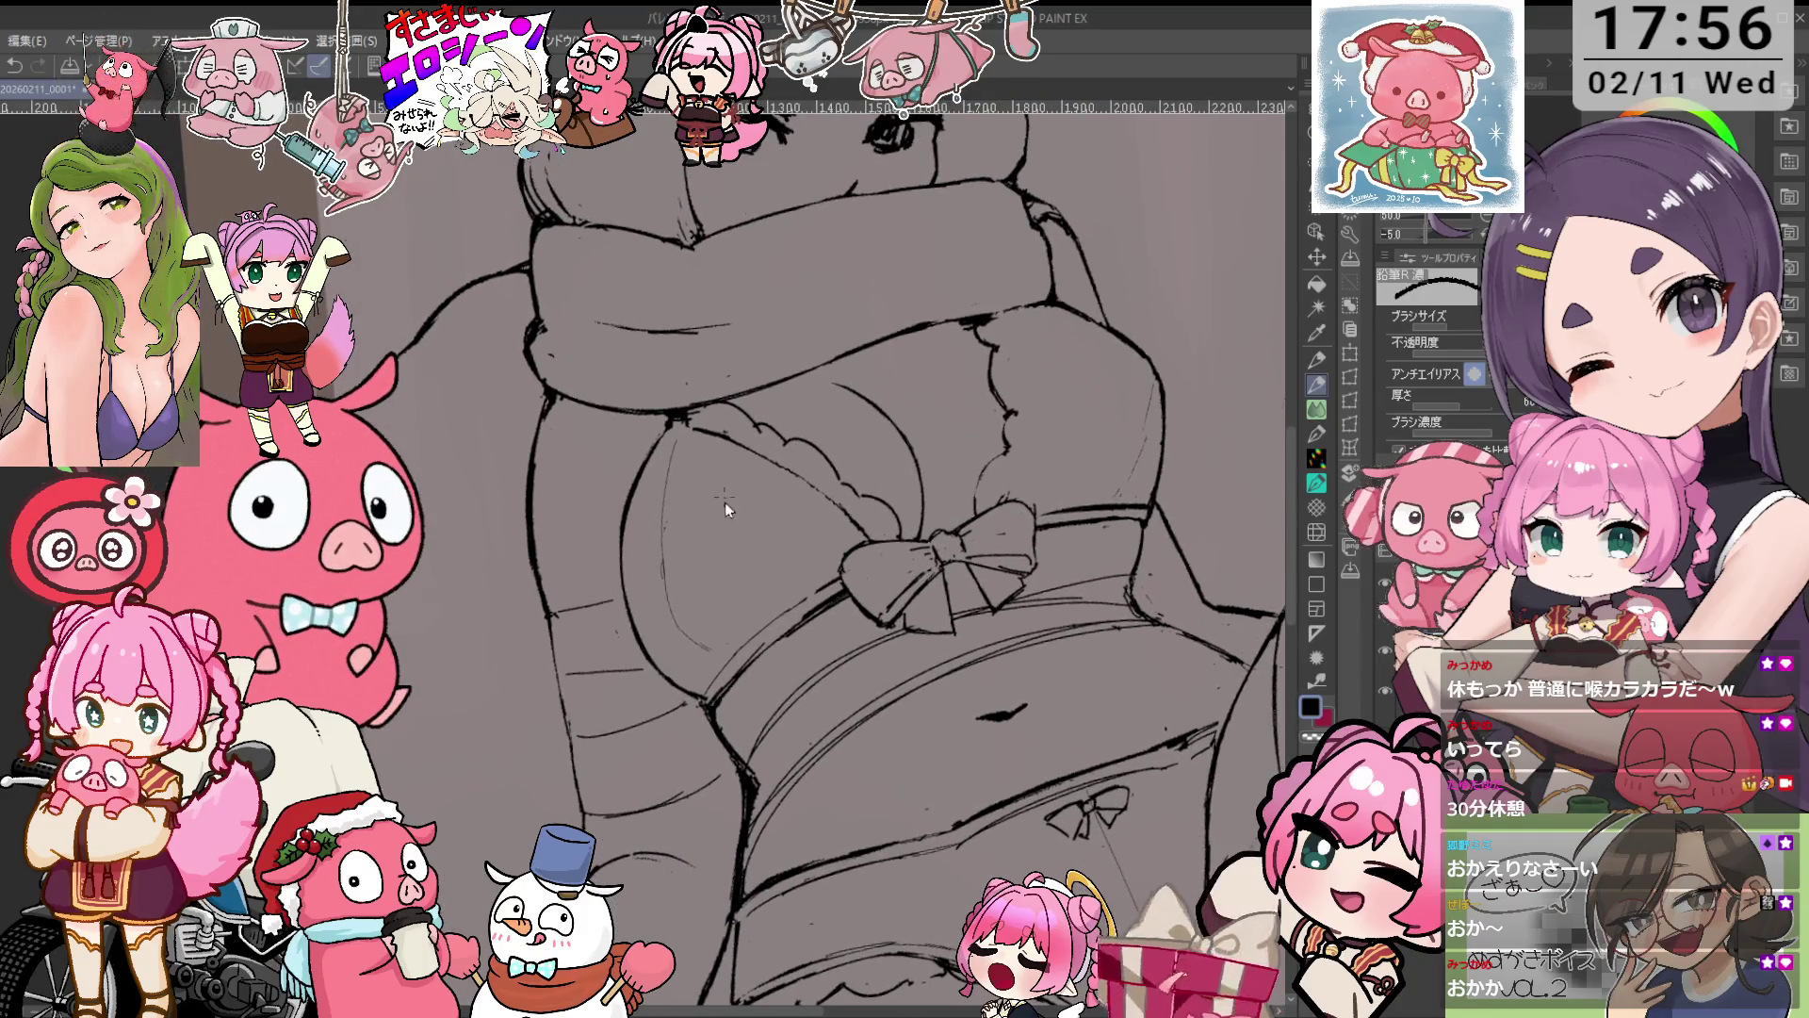
{"action": "scroll", "coordinate": [725, 501], "scroll_direction": "up", "scroll_amount": 2}
{"action": "key", "text": "e"}
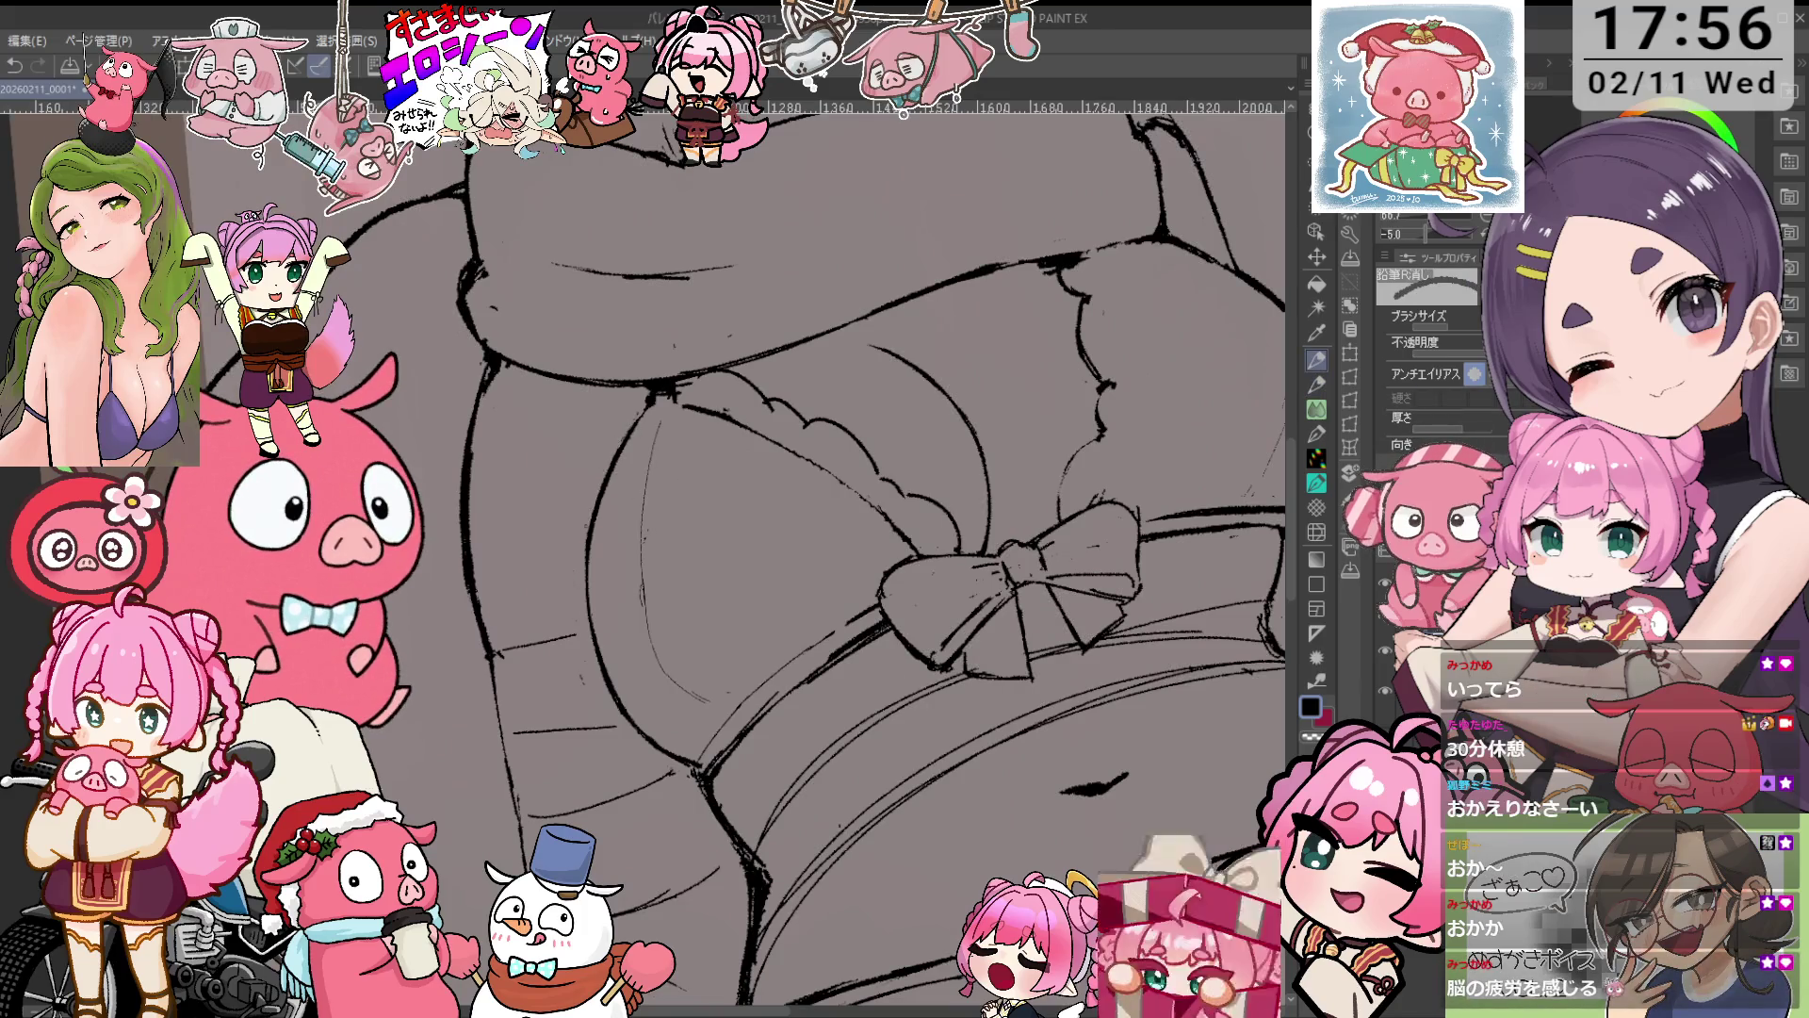
{"action": "left_click_drag", "start_coordinate": [596, 556], "coordinate": [792, 651]}
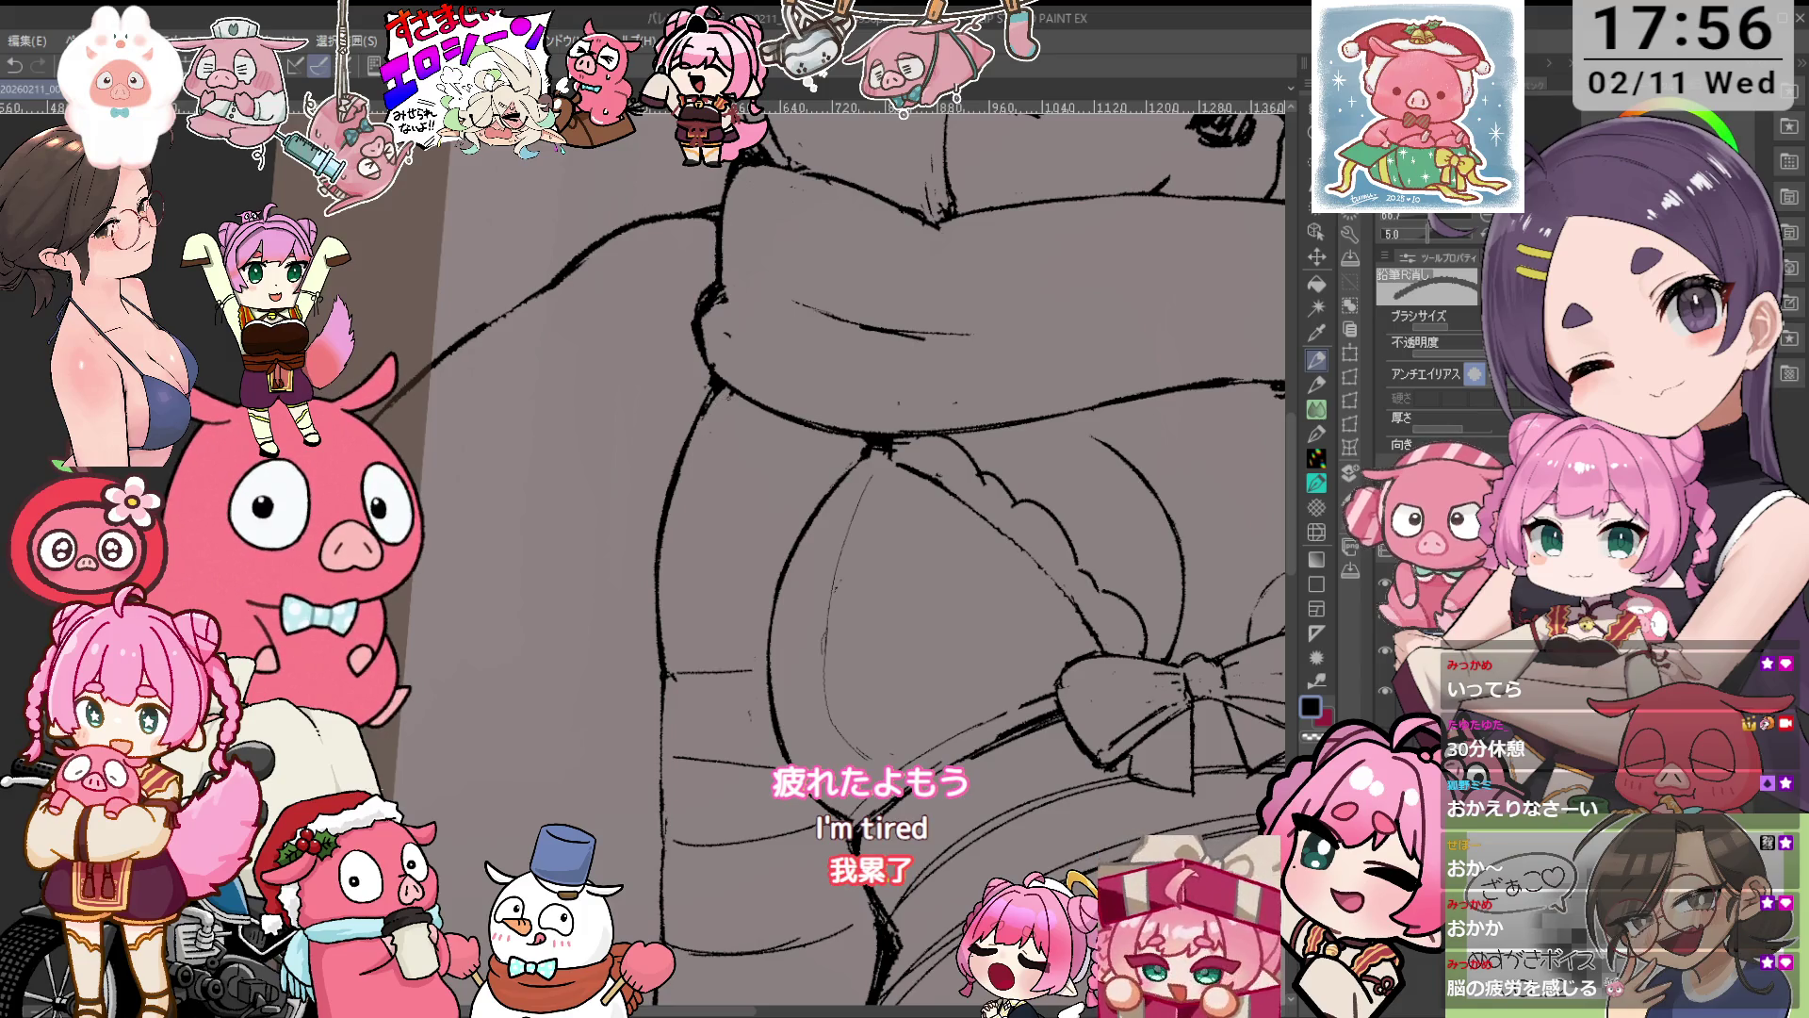
Refine the chest bow and scarf lines with pencil and eraser, then view the whole figure.
{"action": "key", "text": "p"}
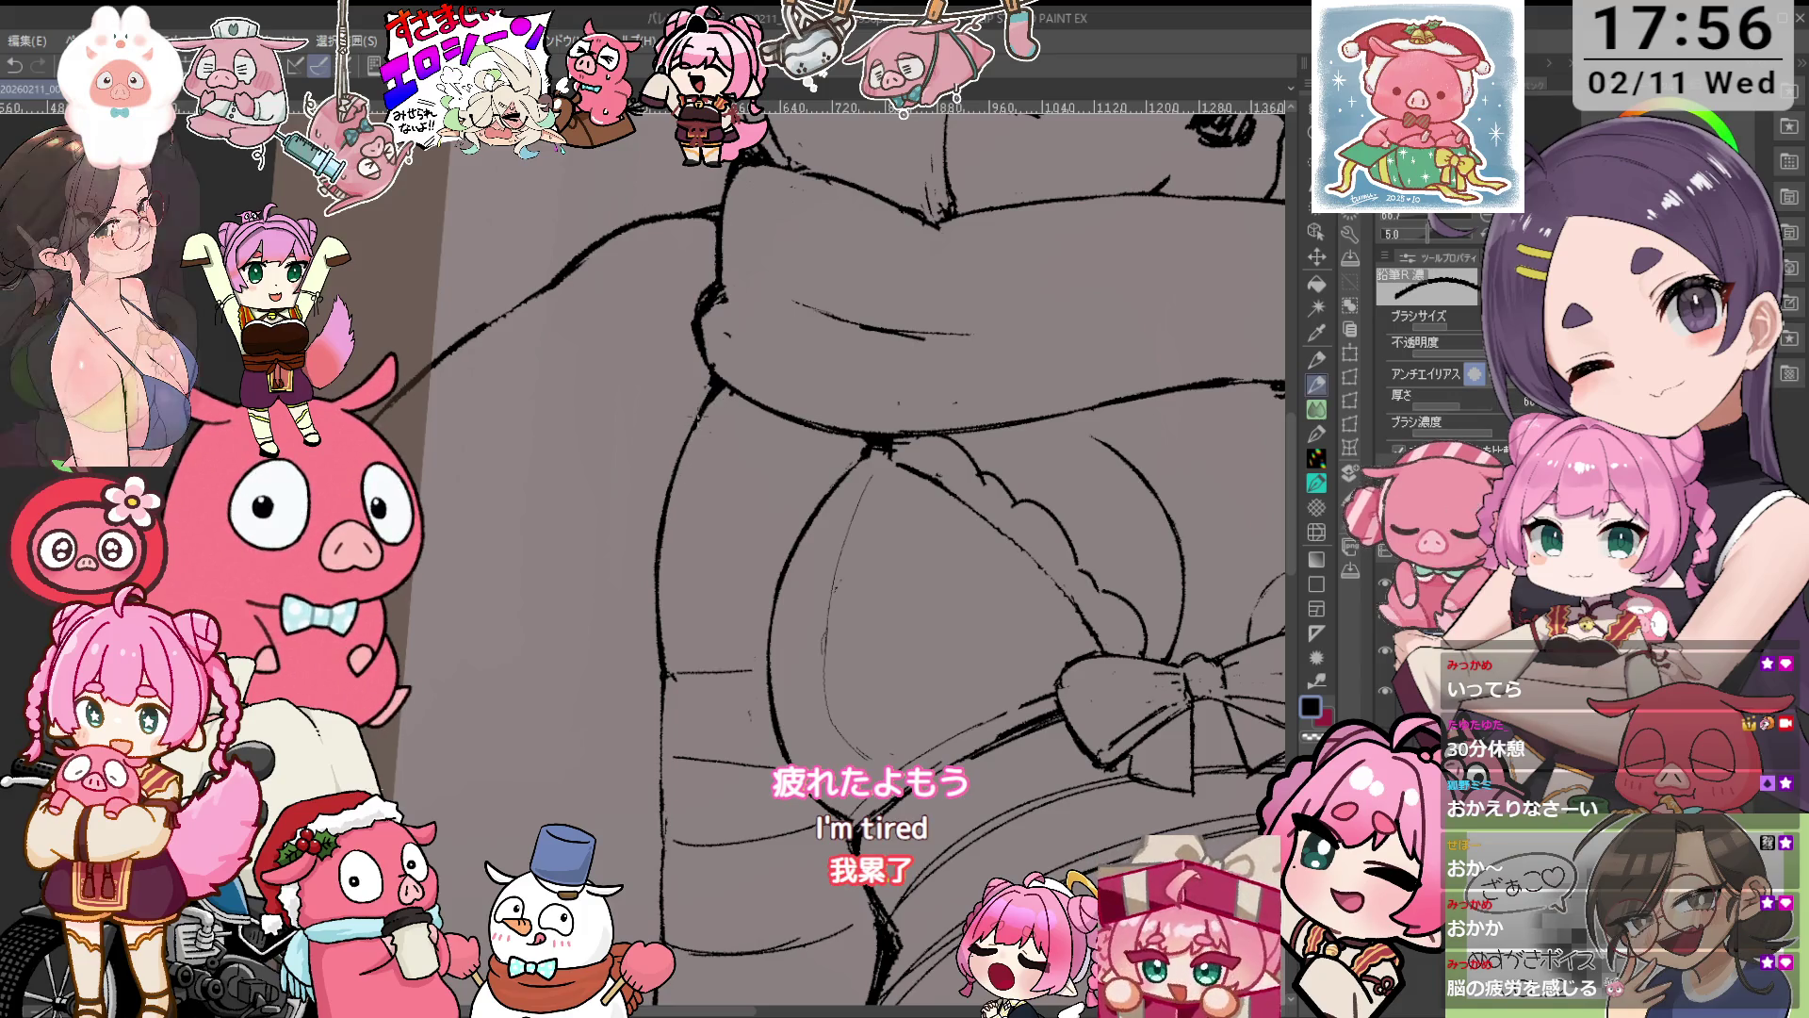
{"action": "scroll", "coordinate": [689, 465], "scroll_direction": "down", "scroll_amount": 2}
{"action": "scroll", "coordinate": [688, 465], "scroll_direction": "down", "scroll_amount": 2}
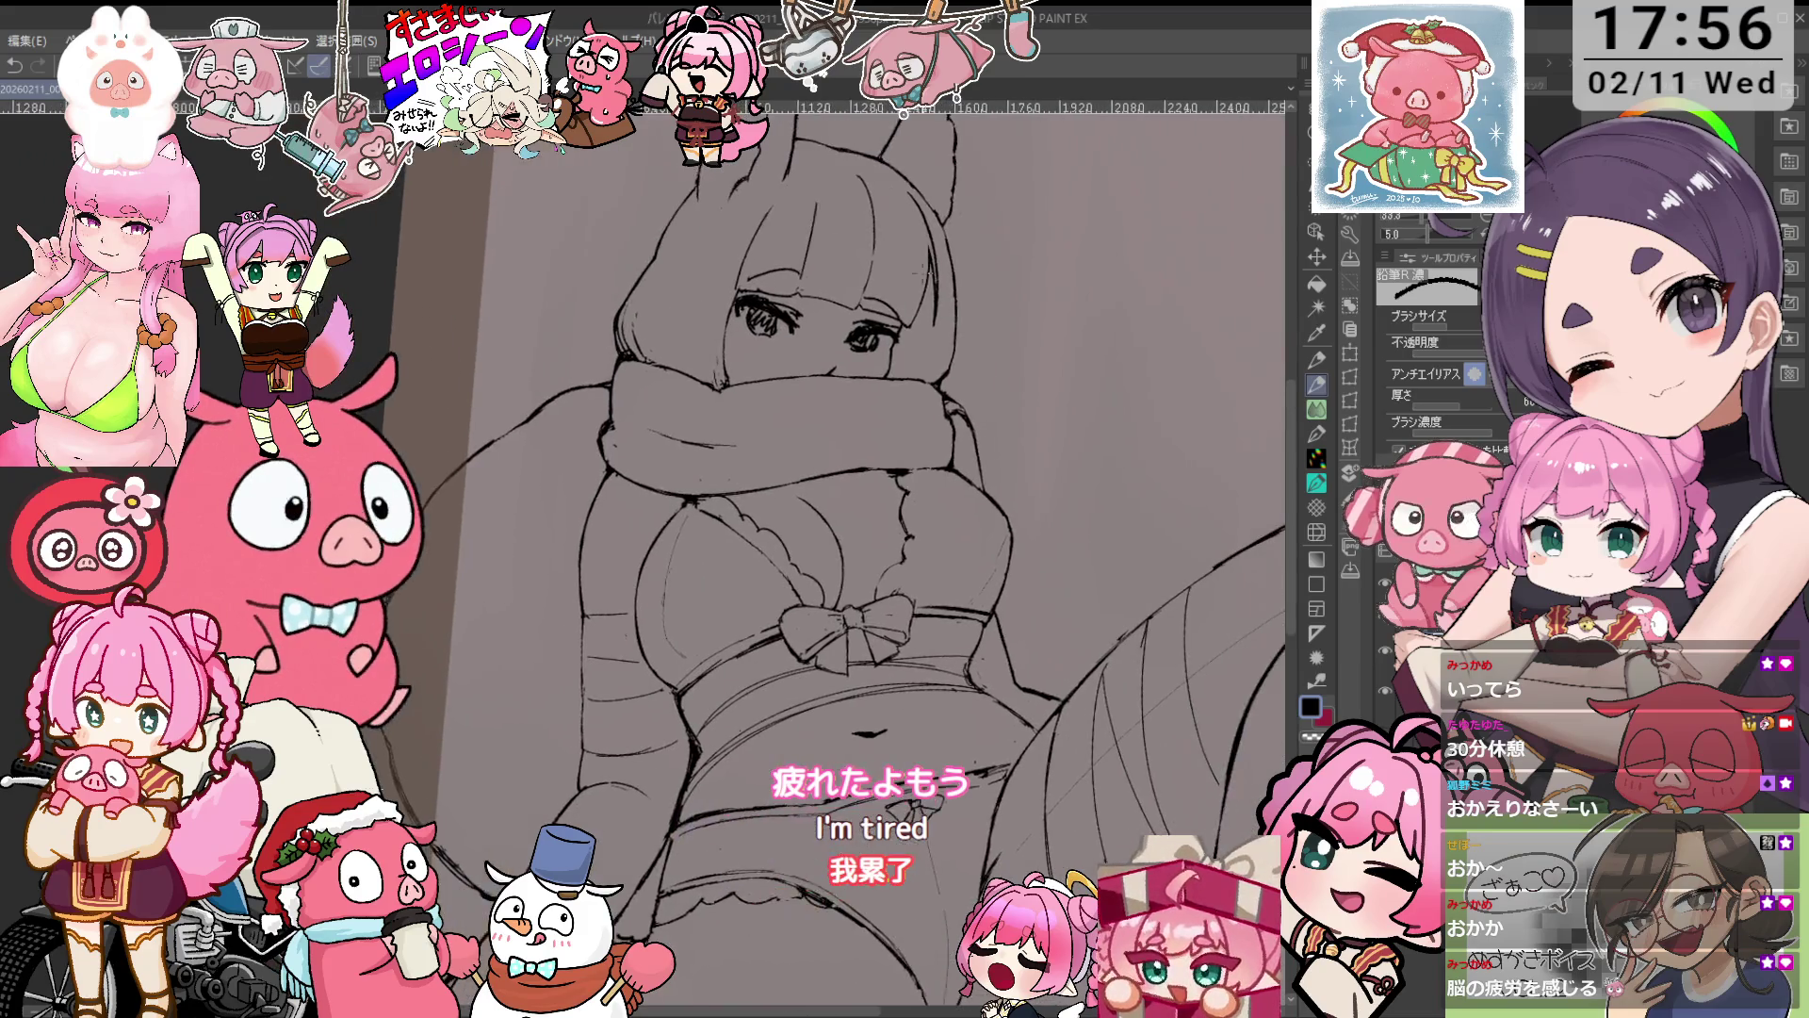
{"action": "scroll", "coordinate": [689, 465], "scroll_direction": "up", "scroll_amount": 4}
{"action": "key", "text": "e"}
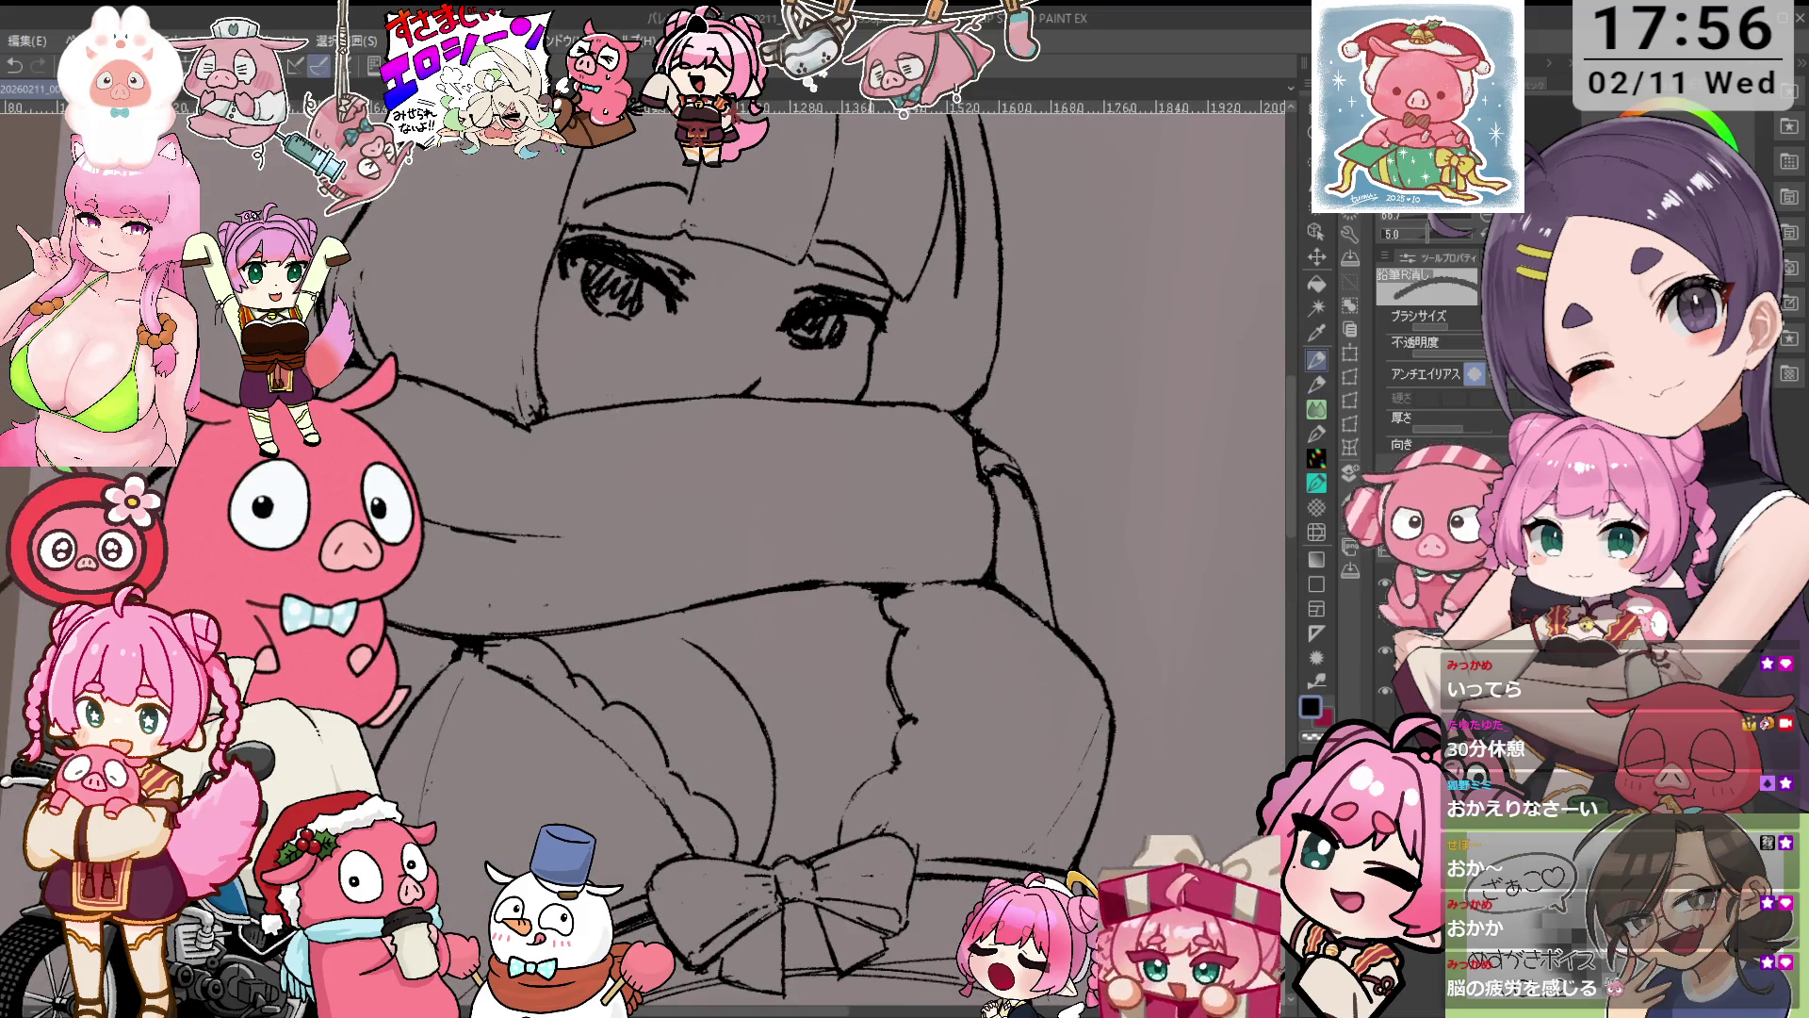
{"action": "left_click_drag", "start_coordinate": [829, 565], "coordinate": [905, 490]}
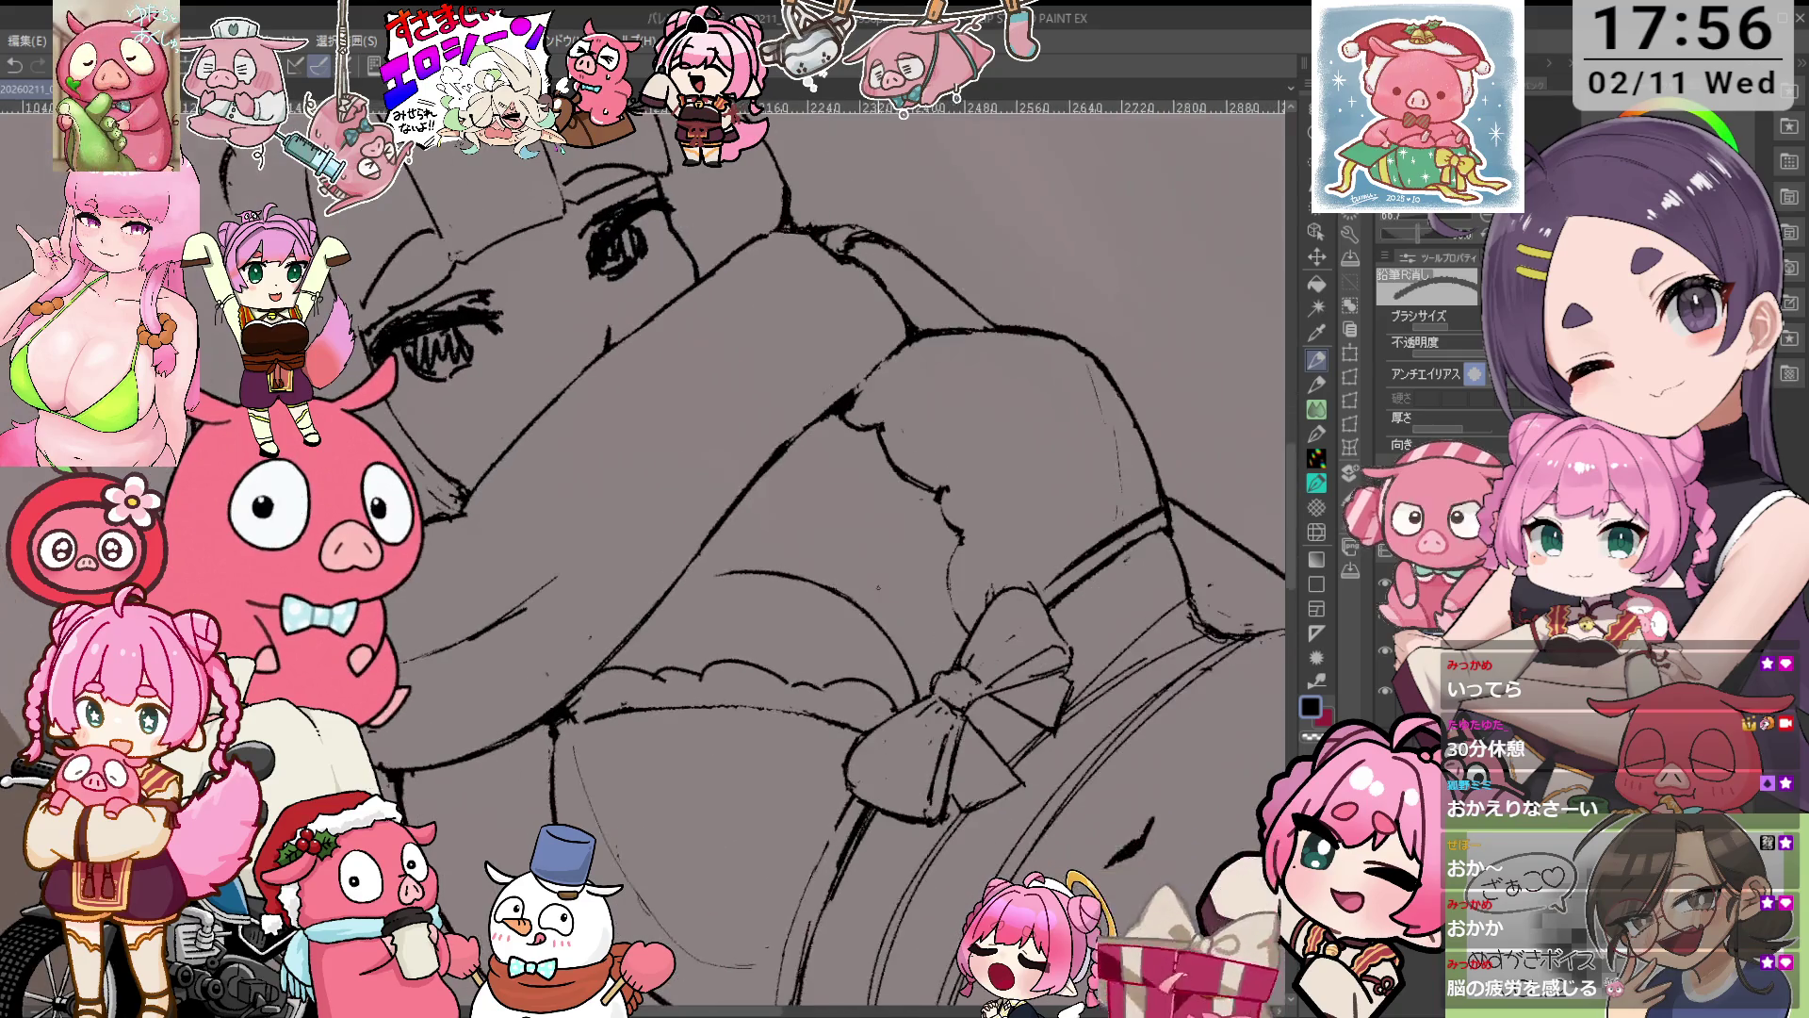
{"action": "key", "text": "p"}
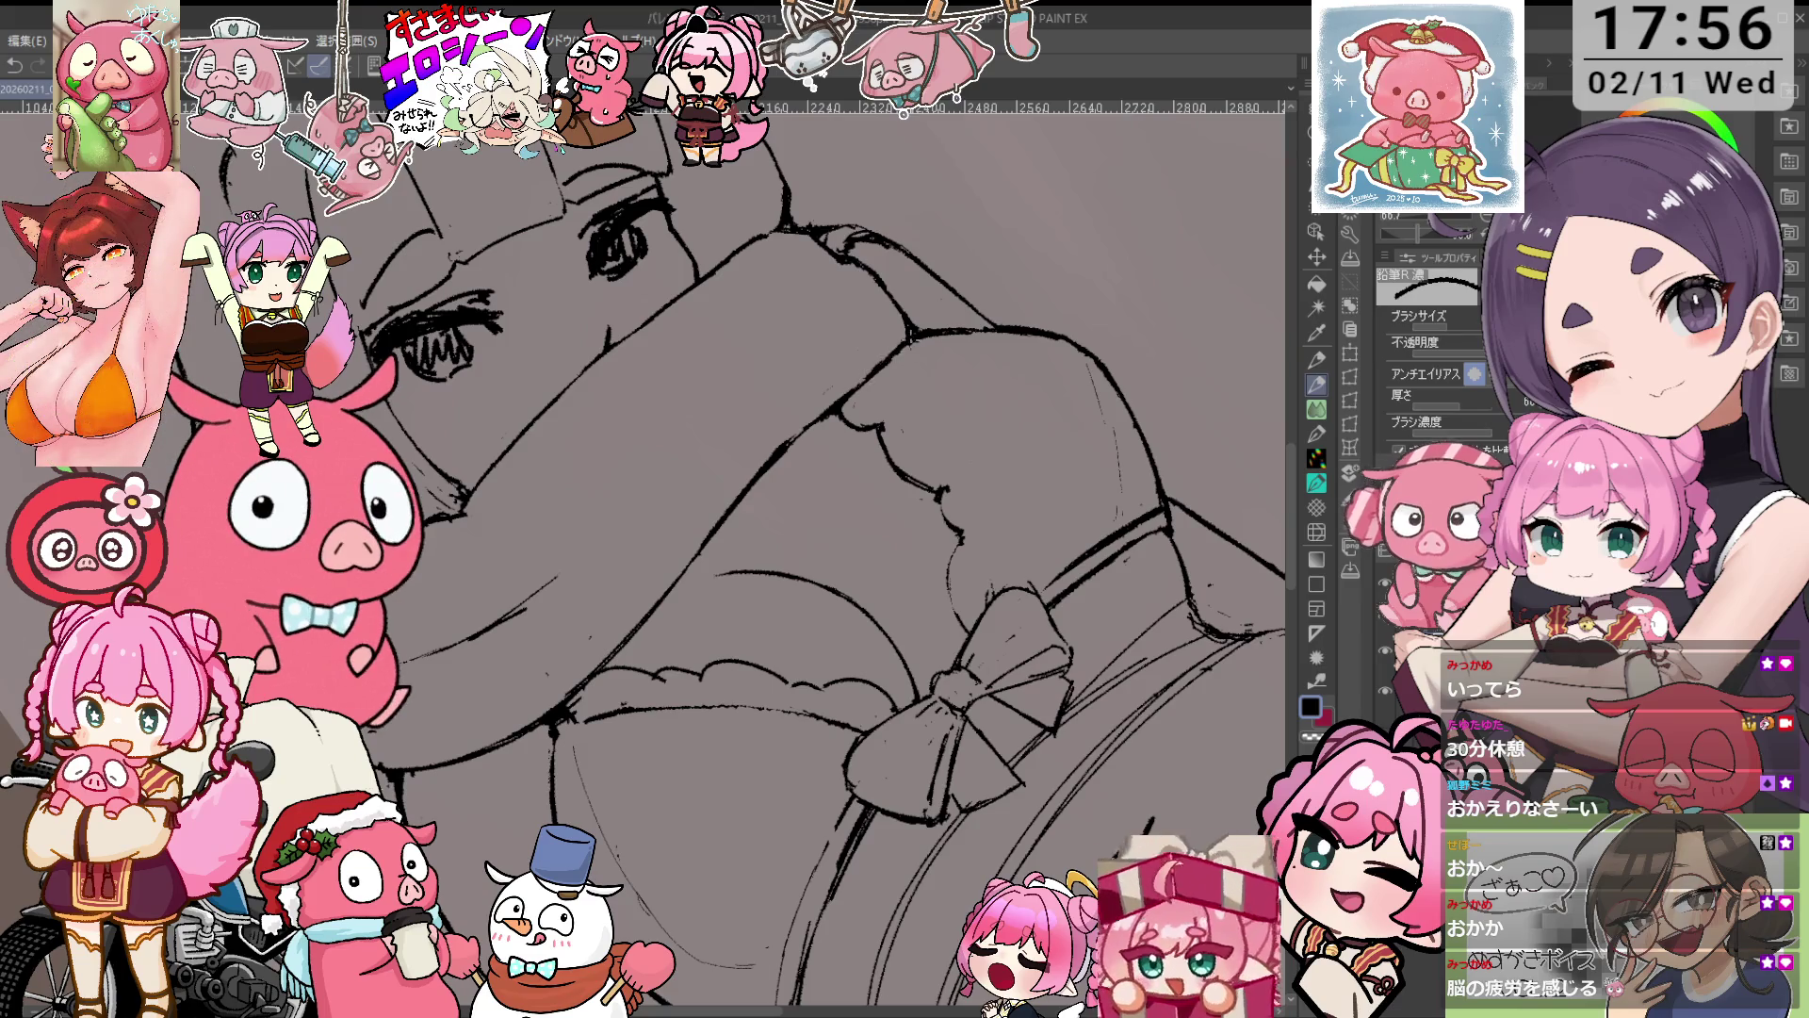
{"action": "scroll", "coordinate": [923, 410], "scroll_direction": "down", "scroll_amount": 5}
{"action": "mouse_move", "coordinate": [848, 471]}
{"action": "left_mouse_down"}
{"action": "mouse_move", "coordinate": [923, 410]}
{"action": "mouse_move", "coordinate": [916, 379]}
{"action": "left_mouse_up"}
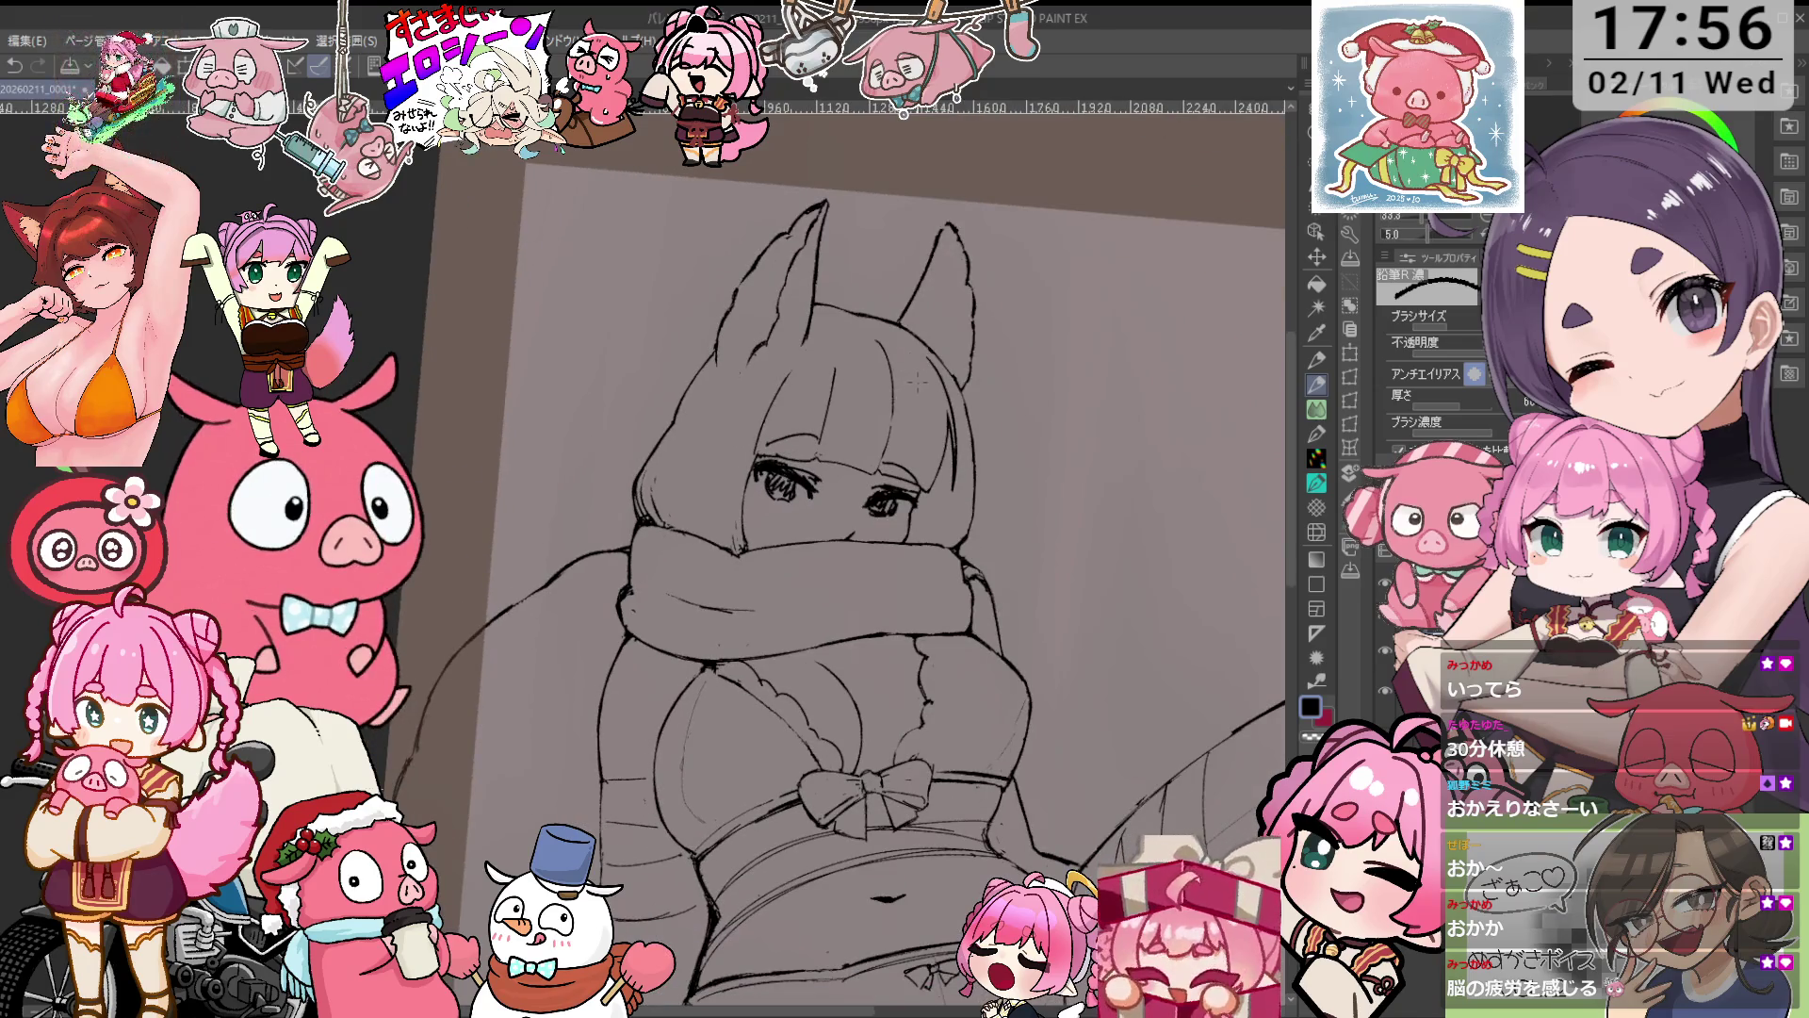
Bring the legs into view and rotate the canvas back upright beside the inked hand.
{"action": "scroll", "coordinate": [826, 584], "scroll_direction": "down", "scroll_amount": 3}
{"action": "scroll", "coordinate": [827, 584], "scroll_direction": "down", "scroll_amount": 3}
{"action": "scroll", "coordinate": [827, 584], "scroll_direction": "down", "scroll_amount": 3}
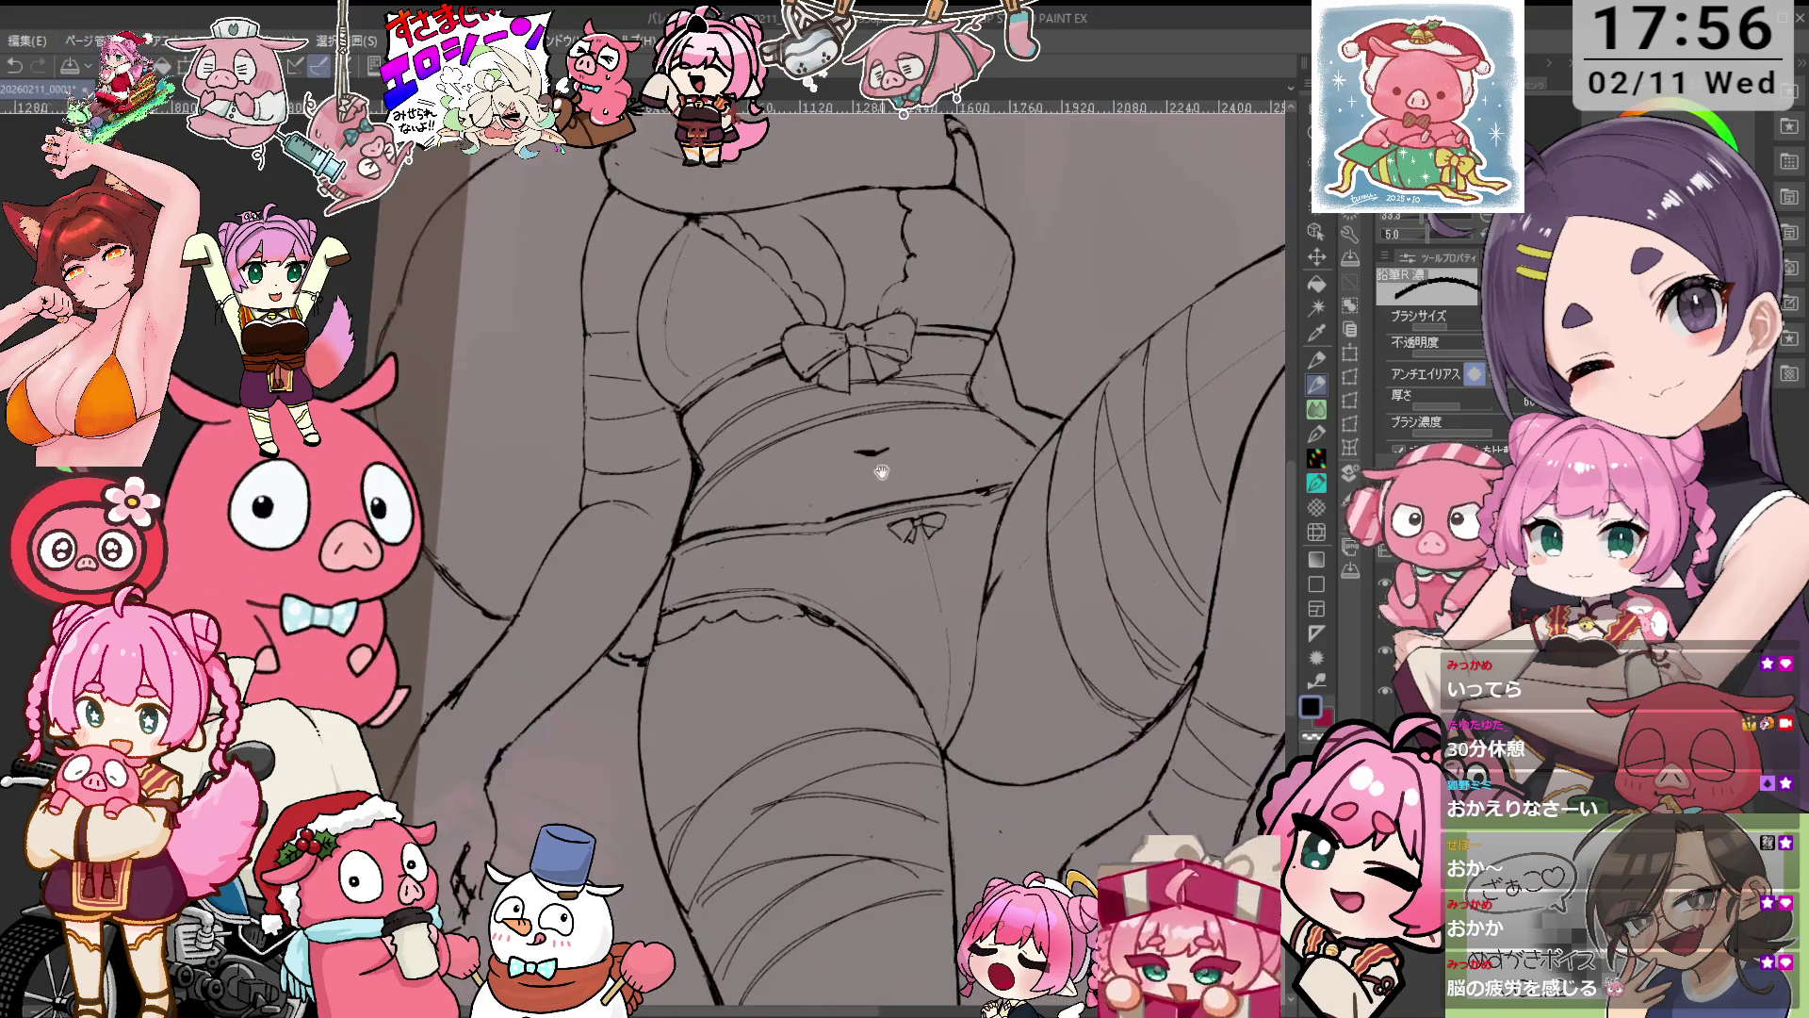
{"action": "scroll", "coordinate": [827, 584], "scroll_direction": "down", "scroll_amount": 3}
{"action": "scroll", "coordinate": [826, 583], "scroll_direction": "up", "scroll_amount": 3}
{"action": "key", "text": "e"}
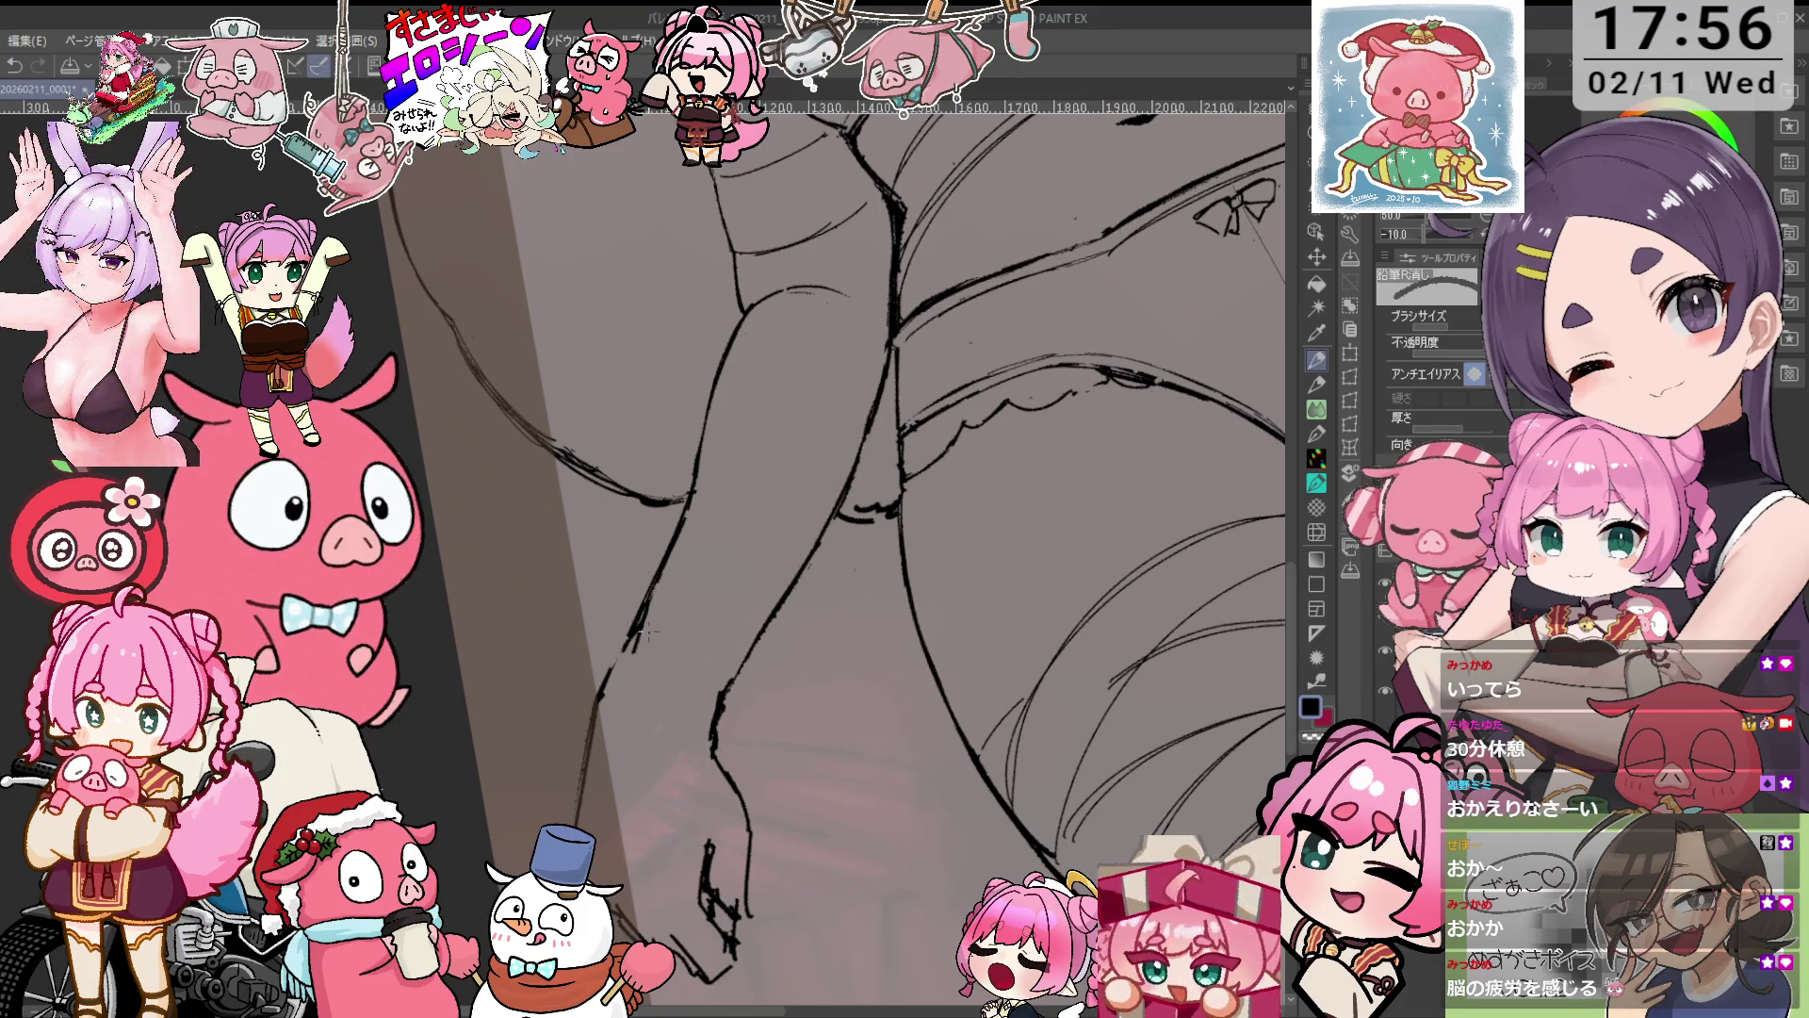
{"action": "key", "text": "p"}
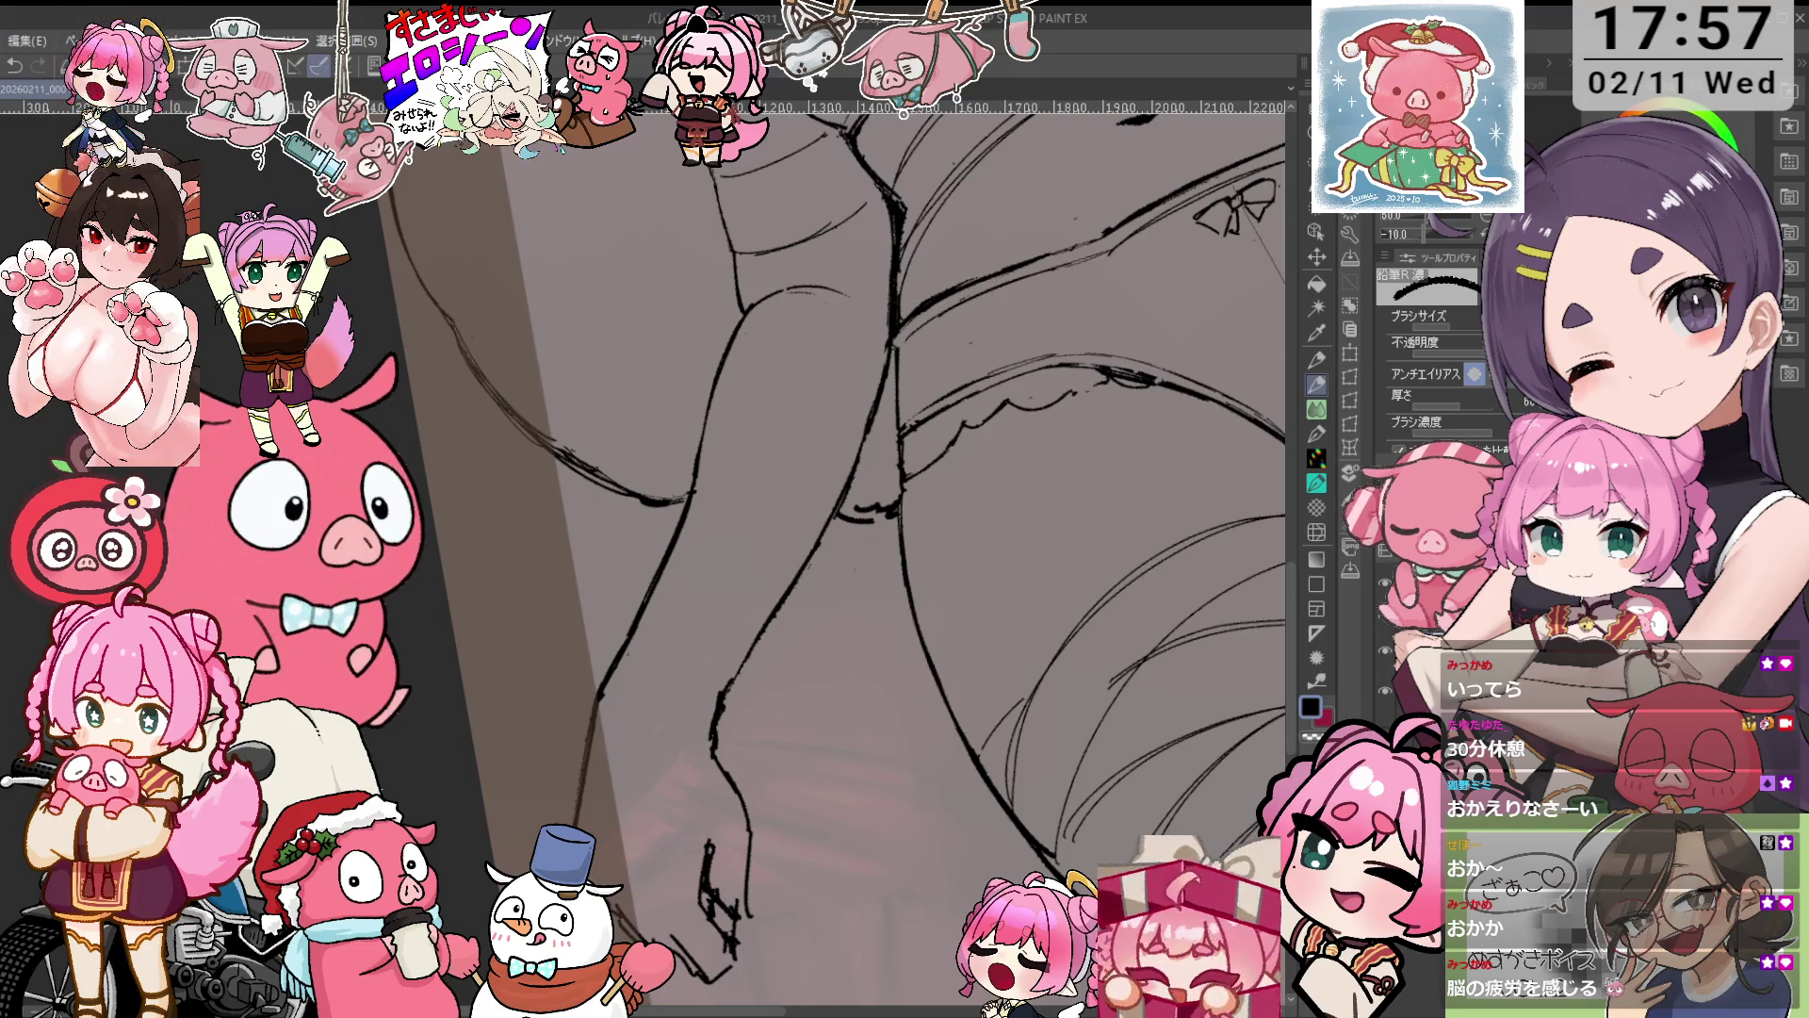
{"action": "key", "text": "e"}
{"action": "key", "text": "asciicircum"}
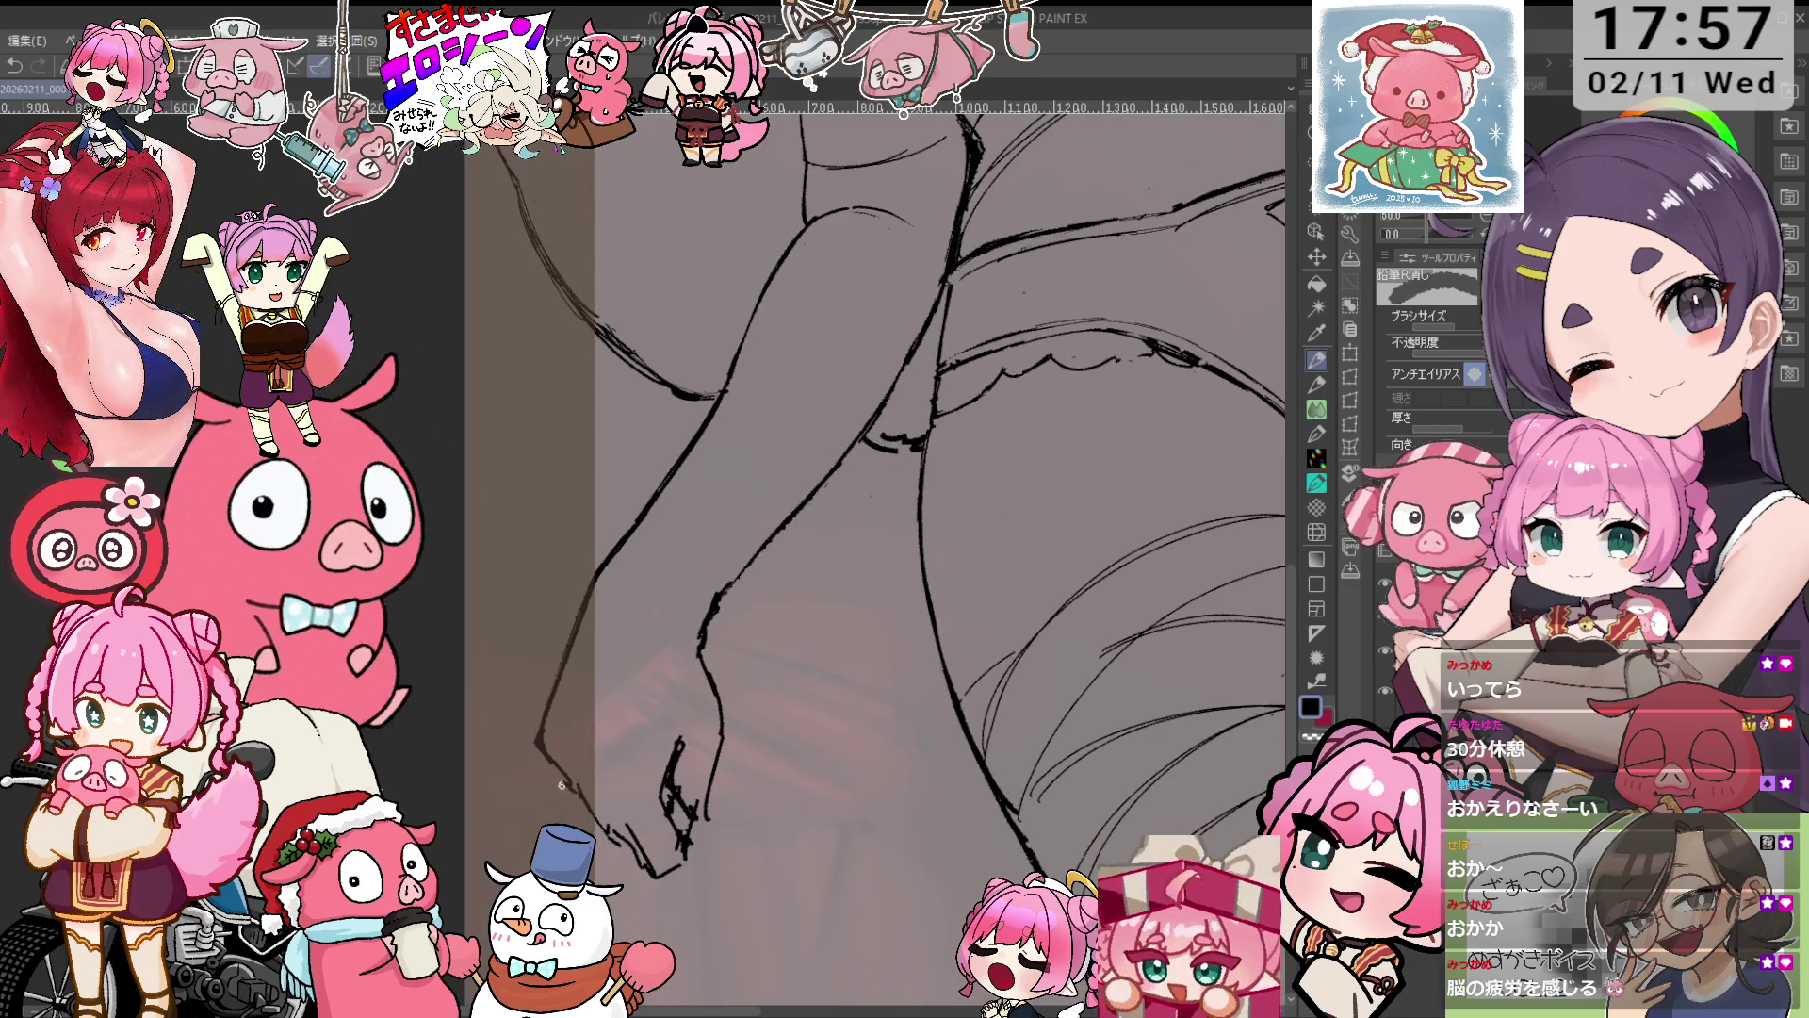
{"action": "key", "text": "p"}
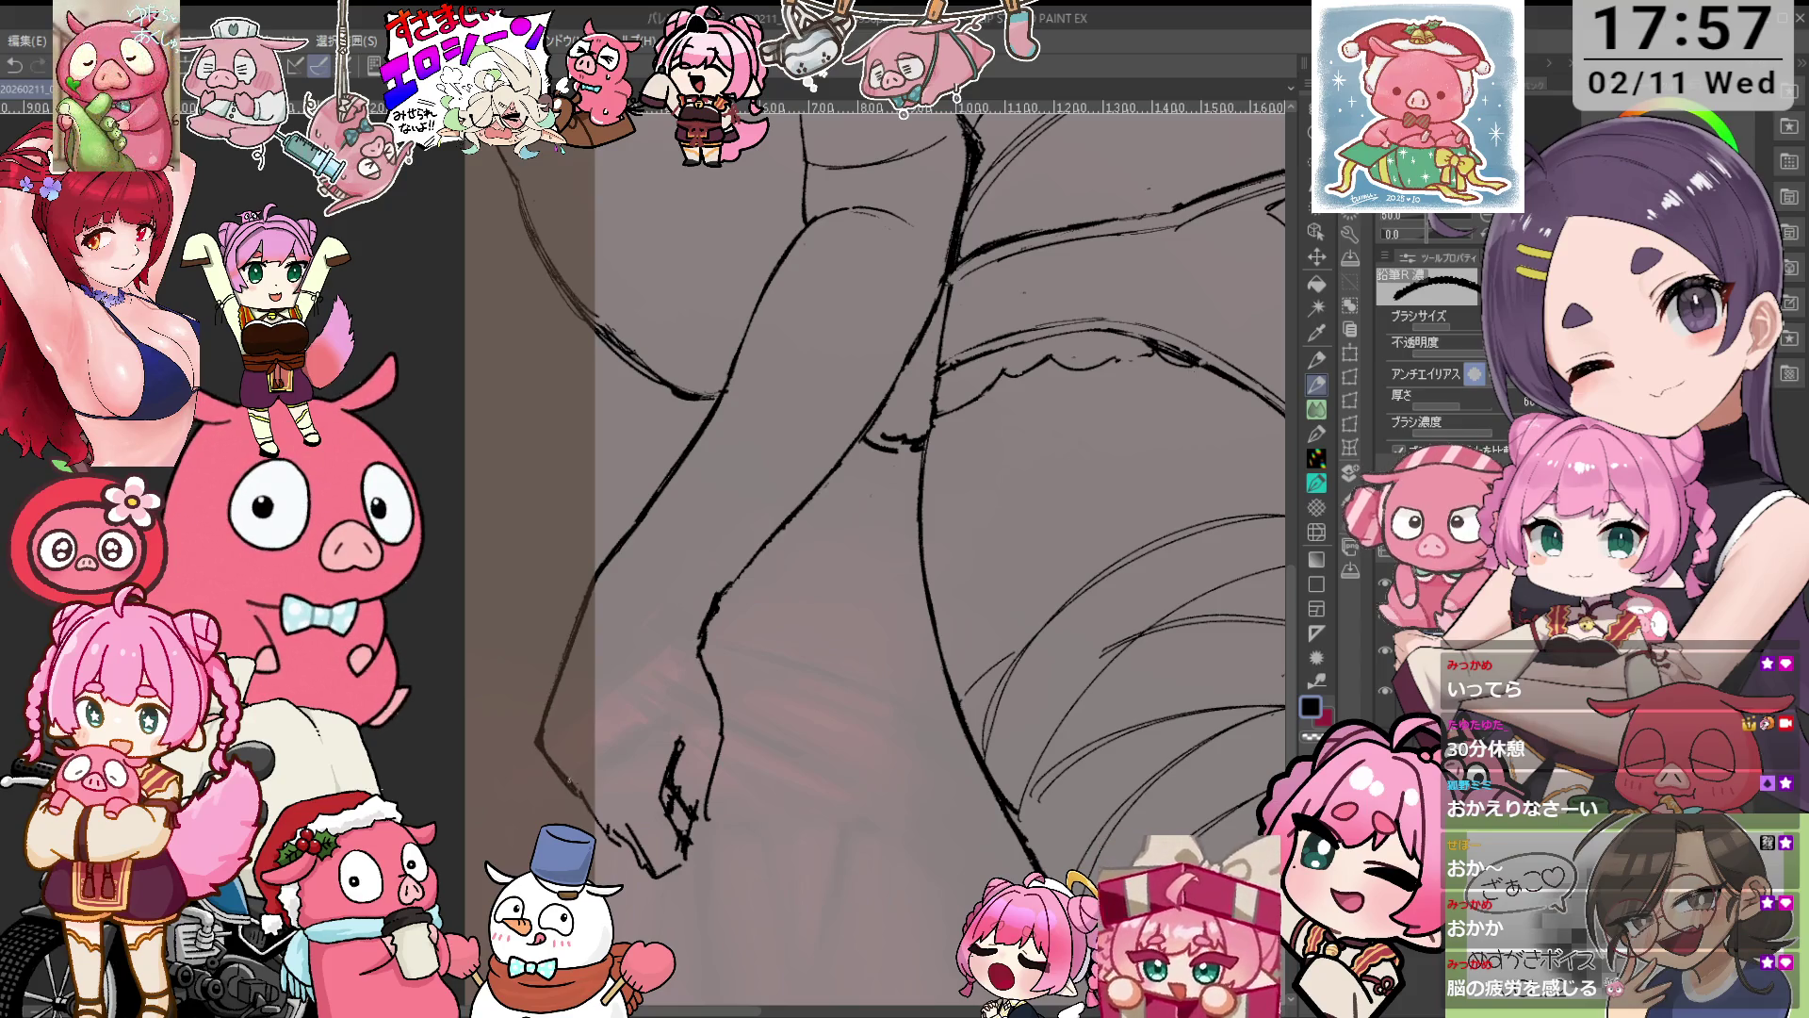
Ink a small stroke on the hand, erase stray marks nearby, and draw knuckle strokes.
{"action": "left_click_drag", "start_coordinate": [571, 785], "coordinate": [586, 811]}
{"action": "key", "text": "e"}
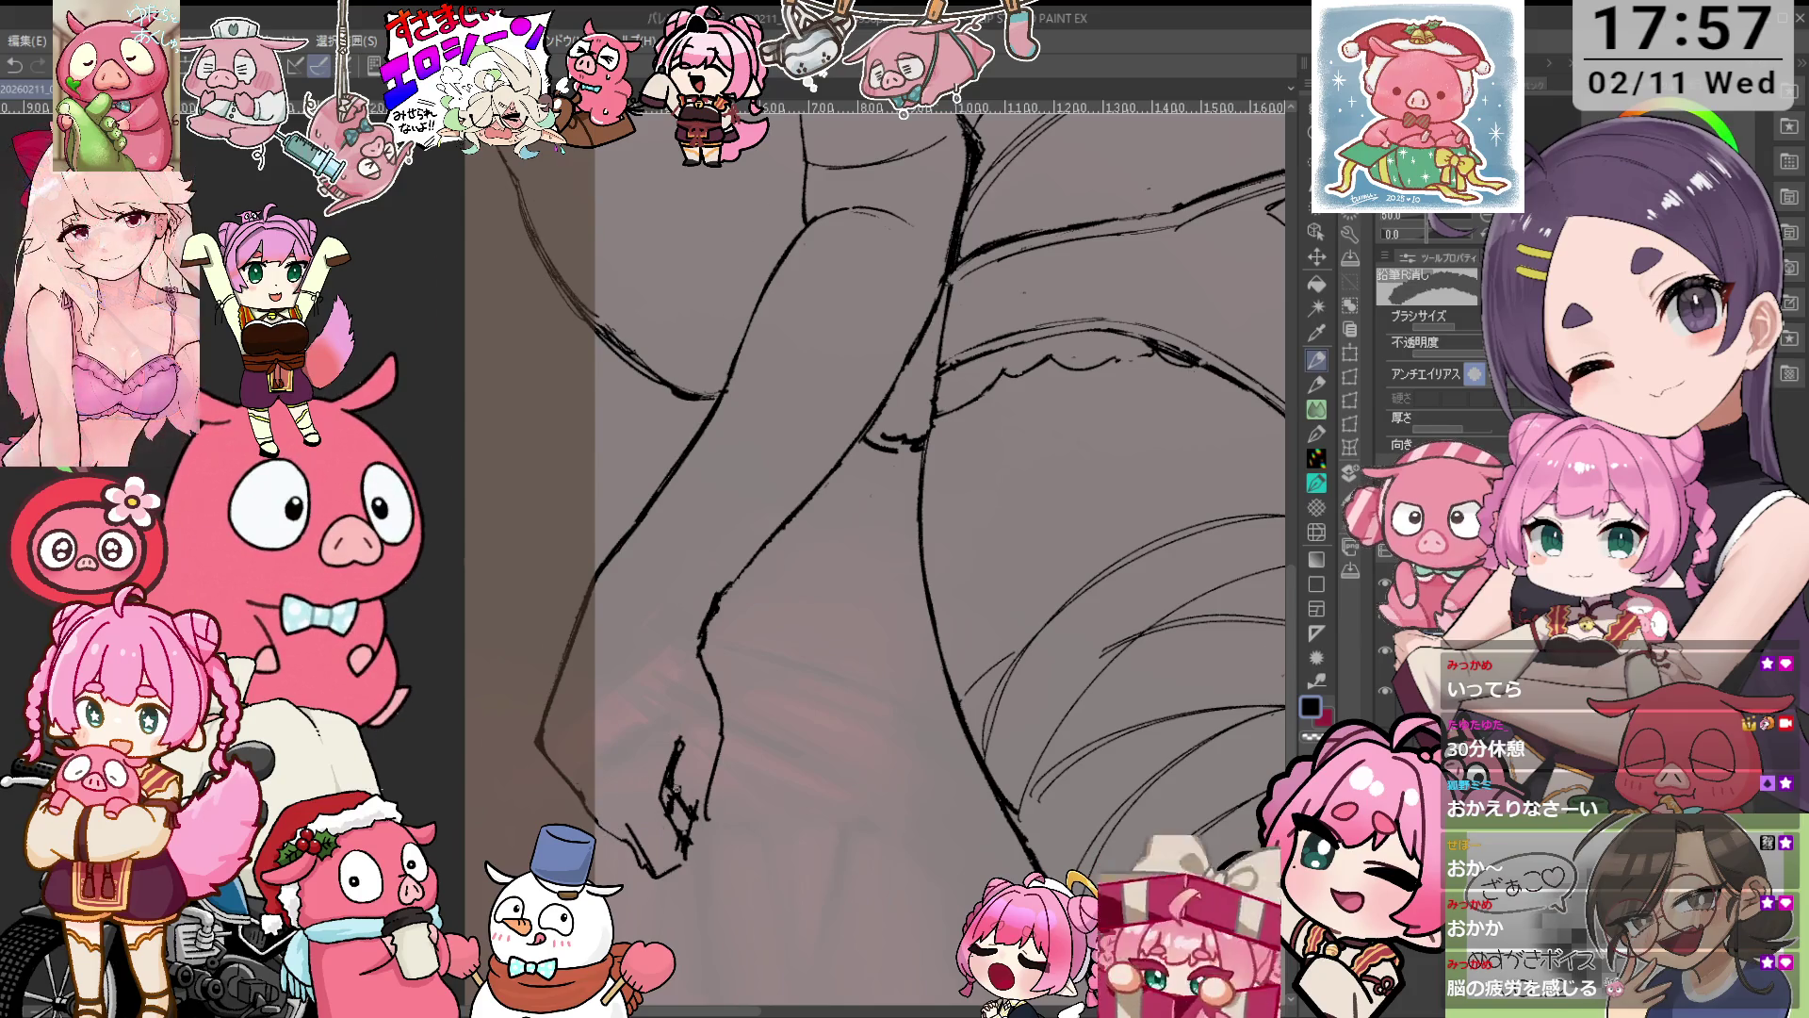
{"action": "left_click_drag", "start_coordinate": [657, 794], "coordinate": [676, 787]}
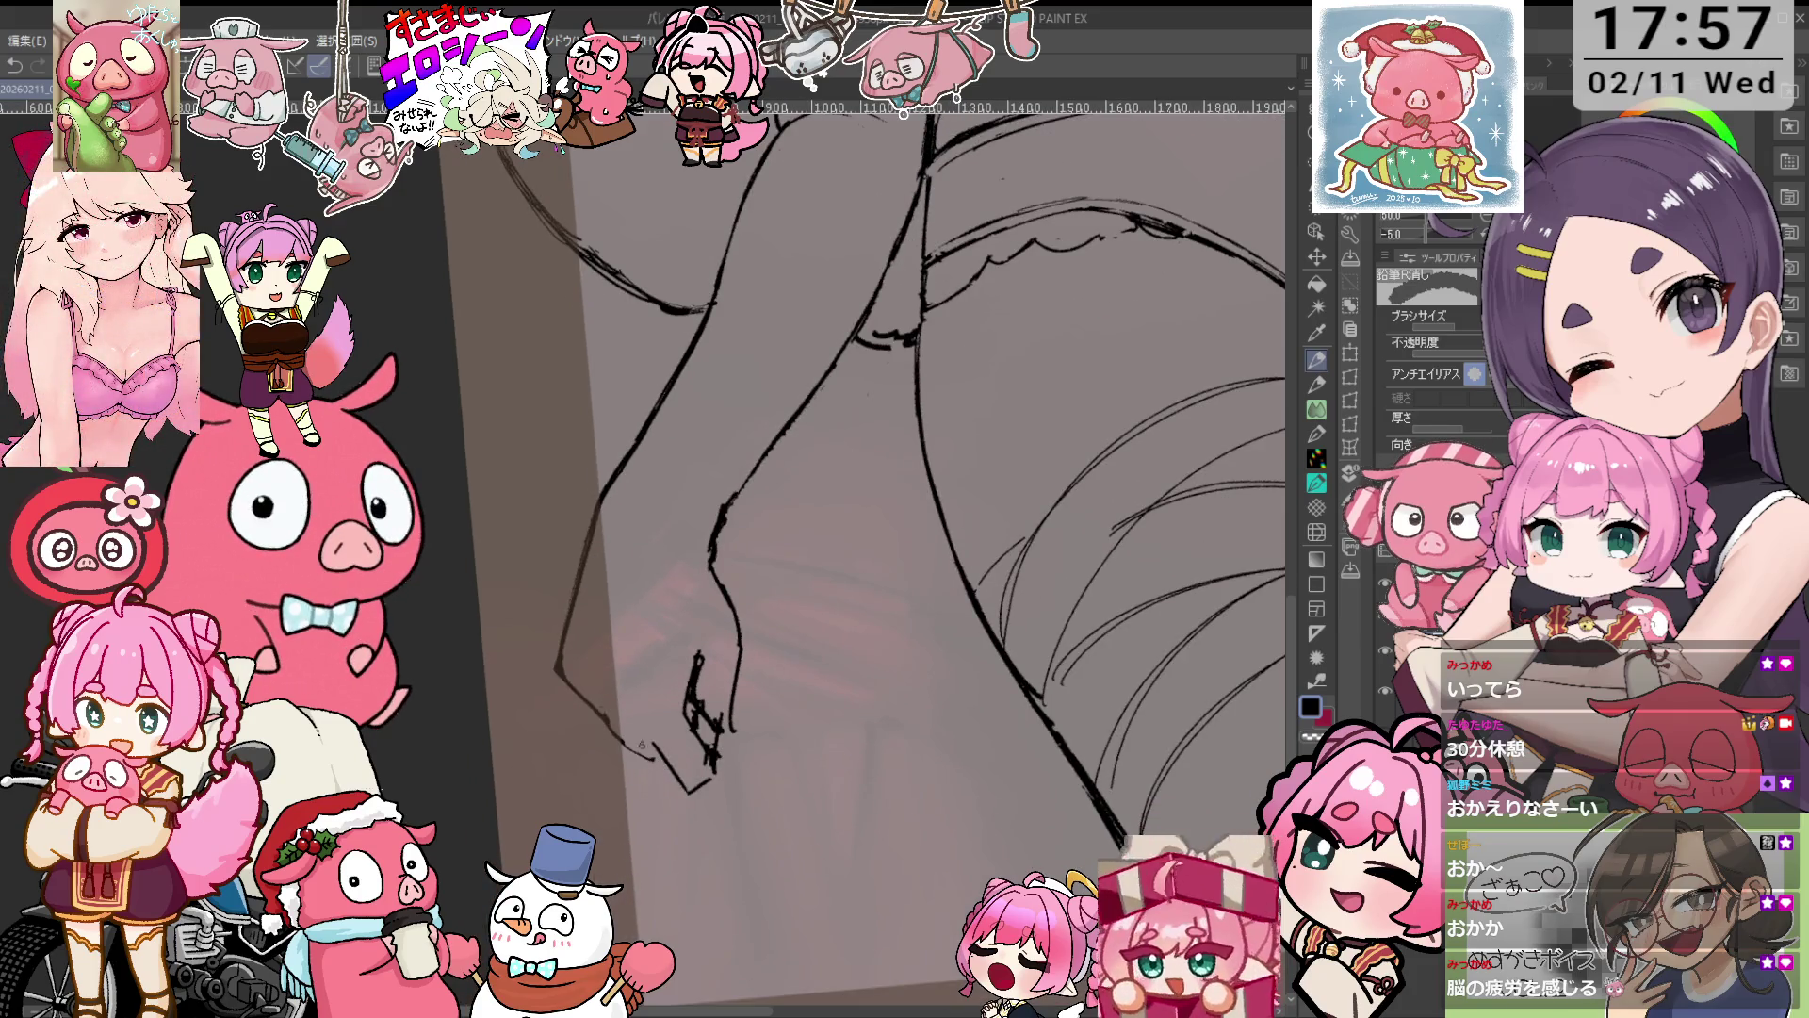
{"action": "key", "text": "p"}
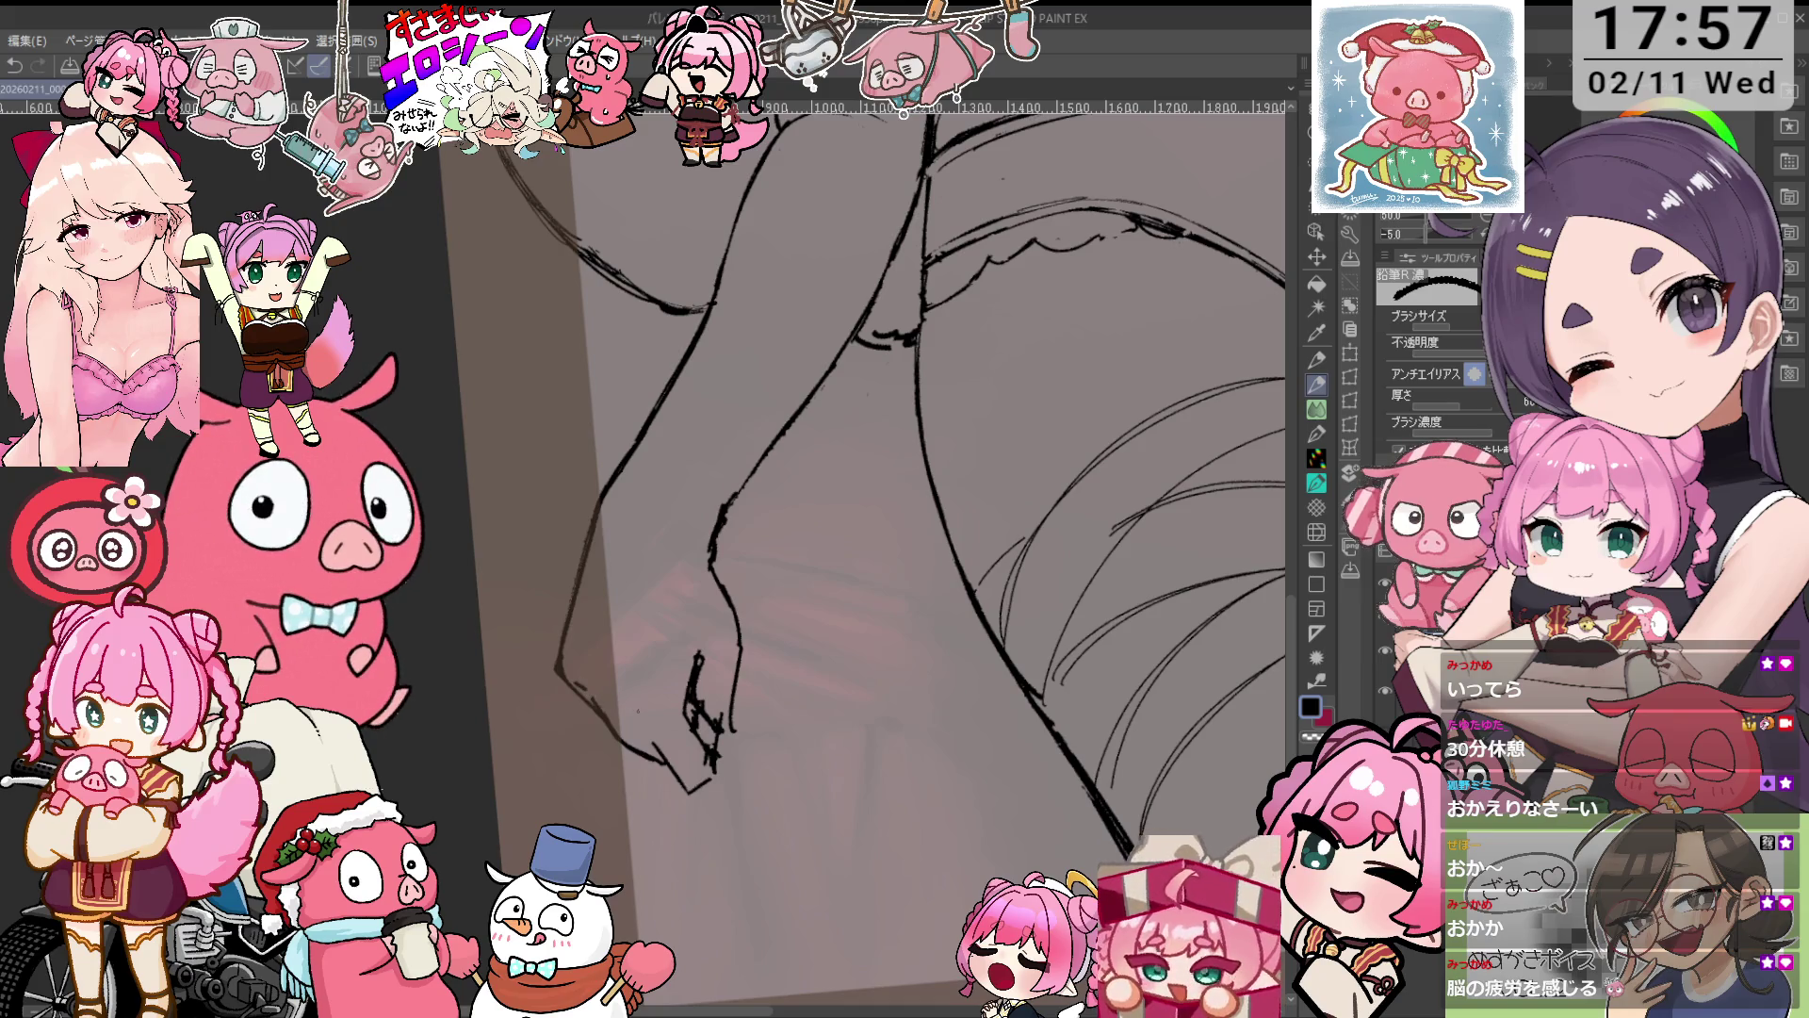
{"action": "key", "text": "e"}
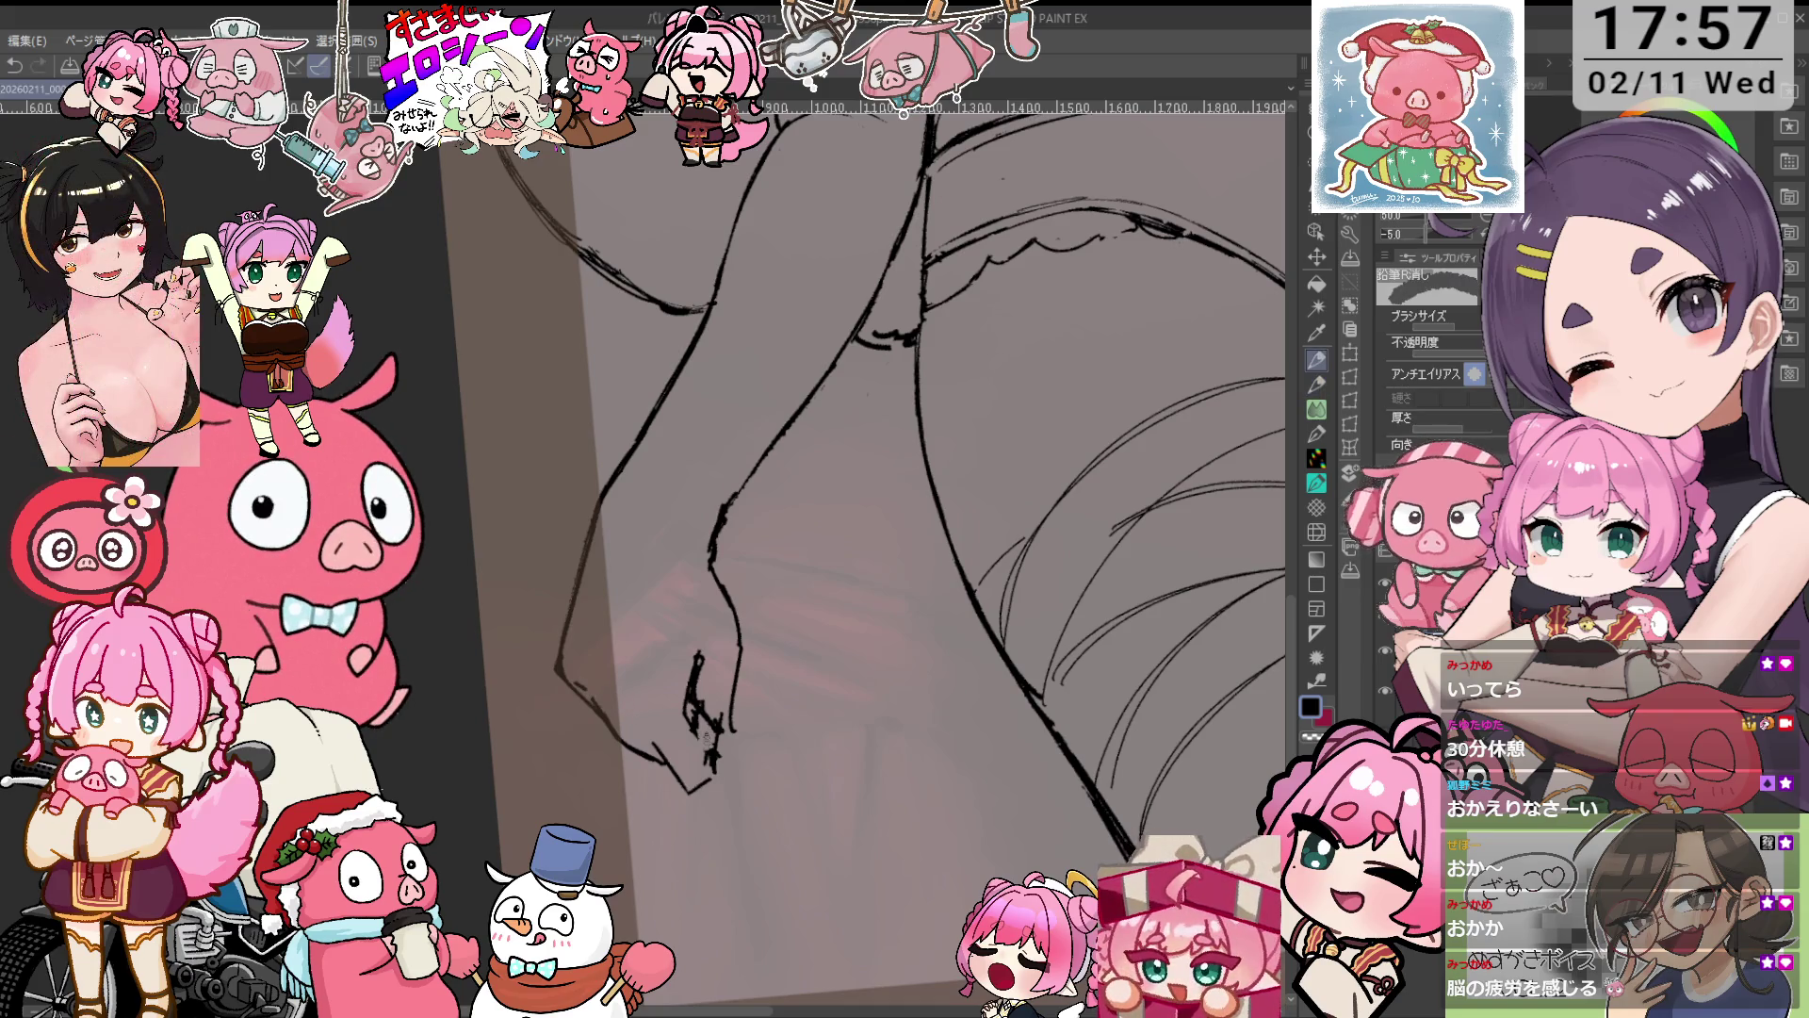
{"action": "left_click_drag", "start_coordinate": [705, 707], "coordinate": [727, 733]}
{"action": "key", "text": "p"}
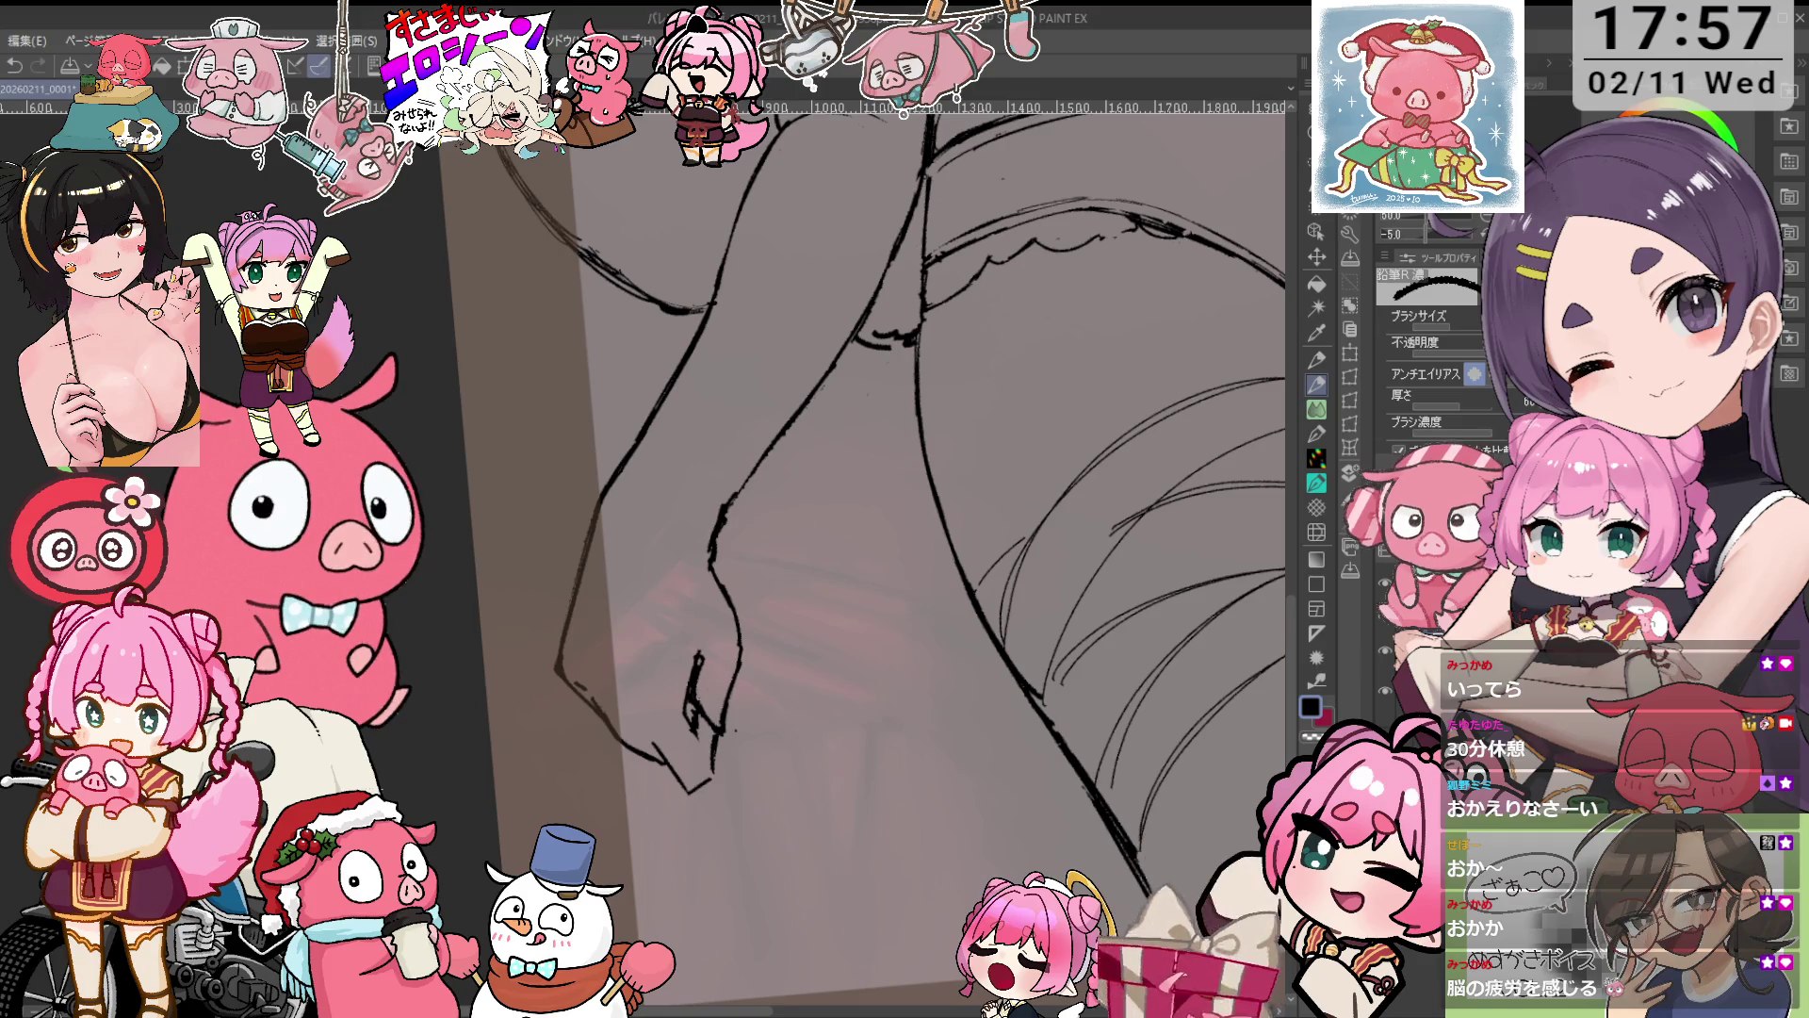
{"action": "left_click_drag", "start_coordinate": [707, 651], "coordinate": [683, 718]}
Ink a short line at the knuckle and erase a short stray line by the hand.
{"action": "key", "text": "e"}
{"action": "key", "text": "p"}
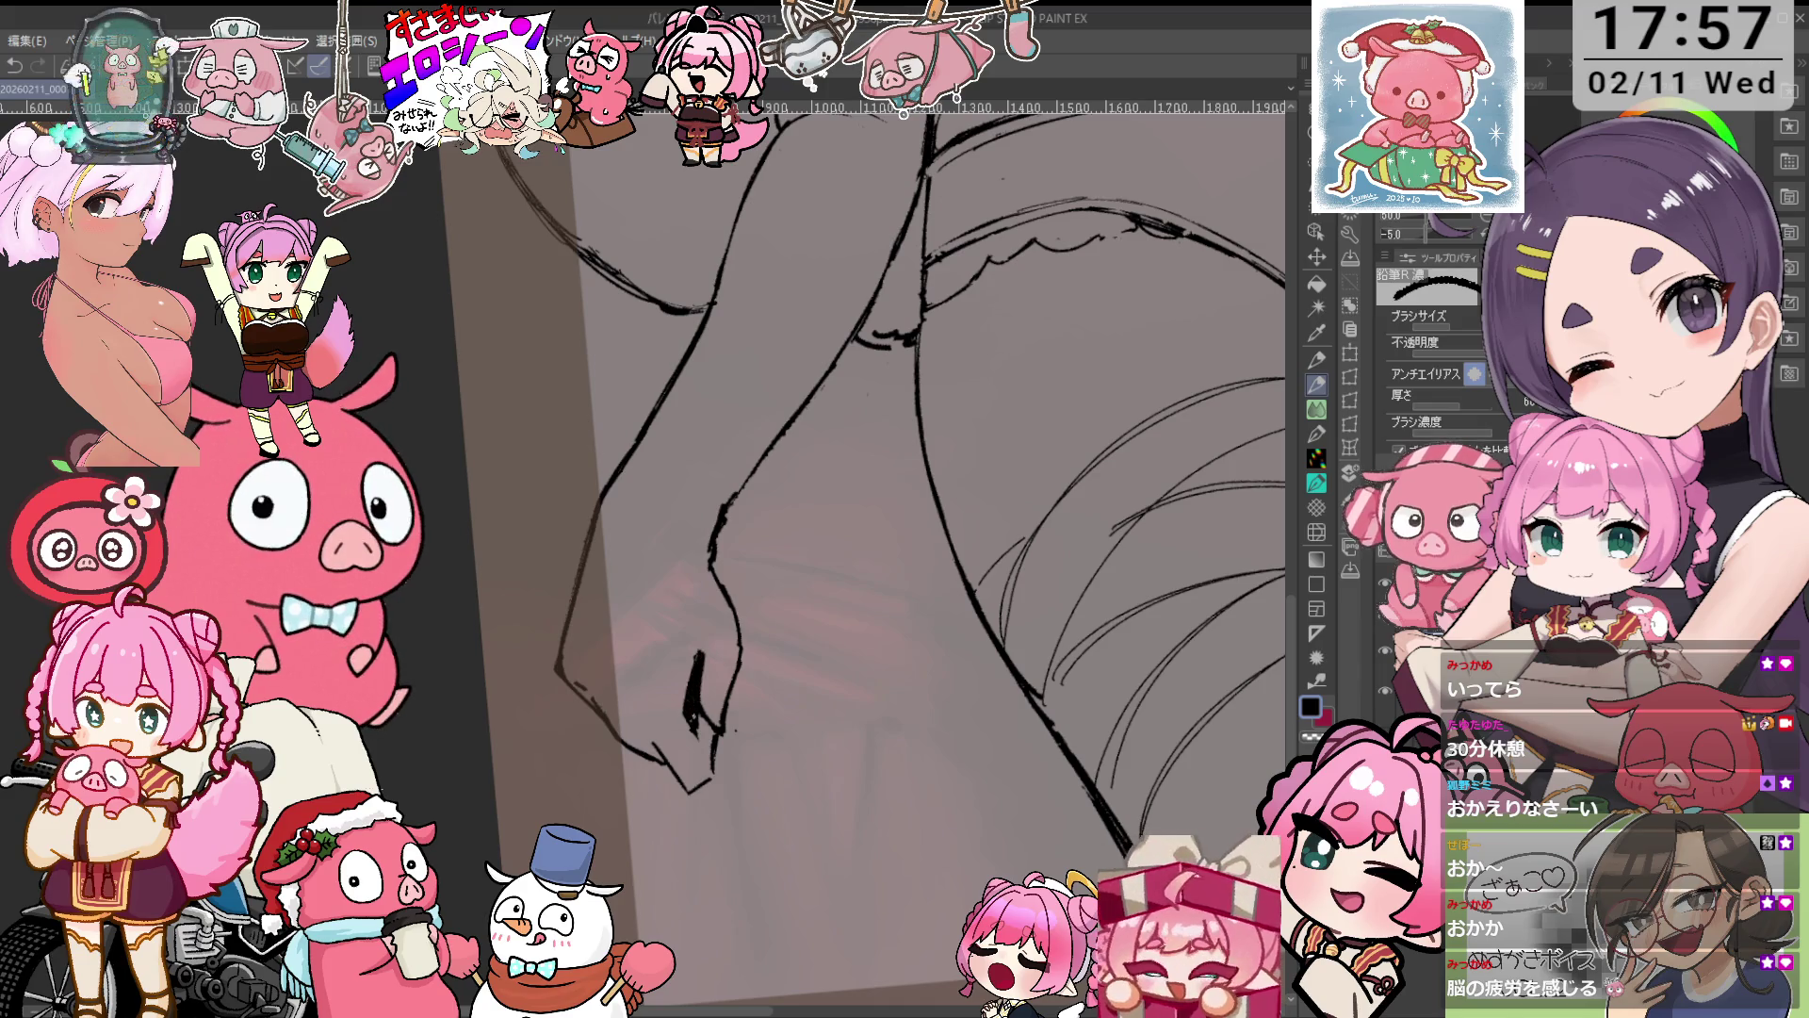
{"action": "key", "text": "e"}
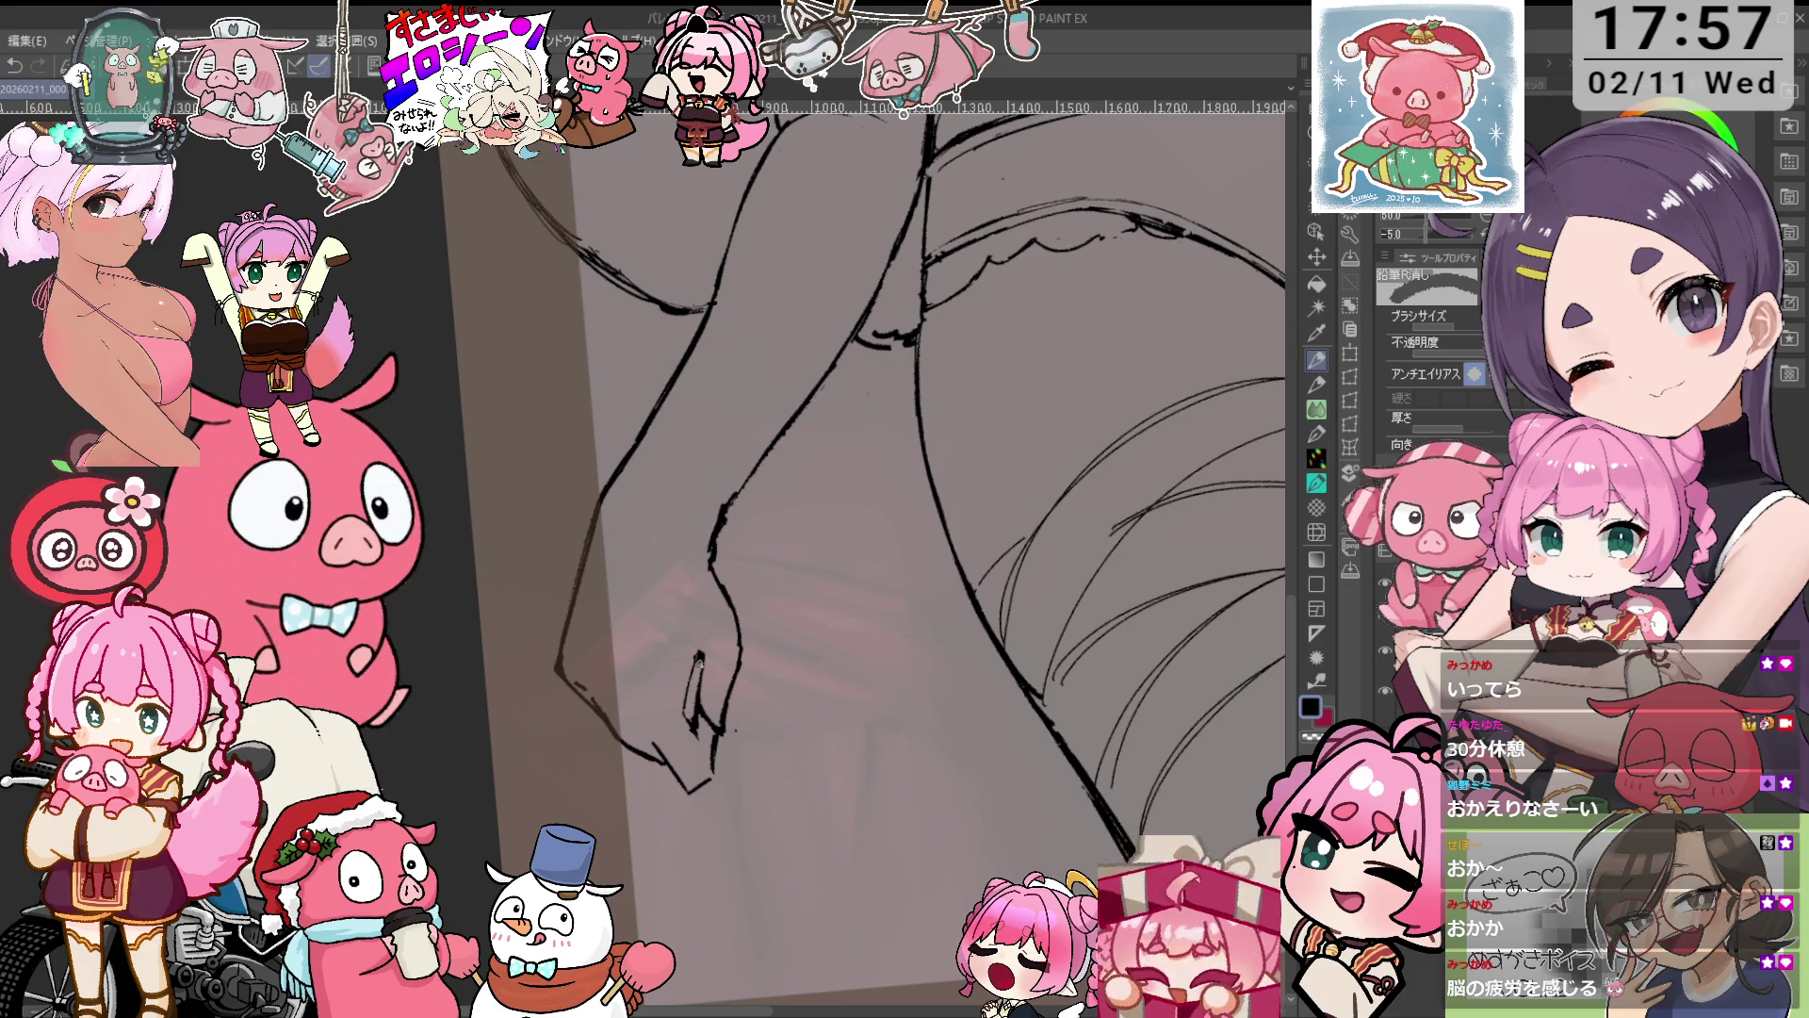
{"action": "key", "text": "p"}
{"action": "left_click_drag", "start_coordinate": [696, 684], "coordinate": [692, 698]}
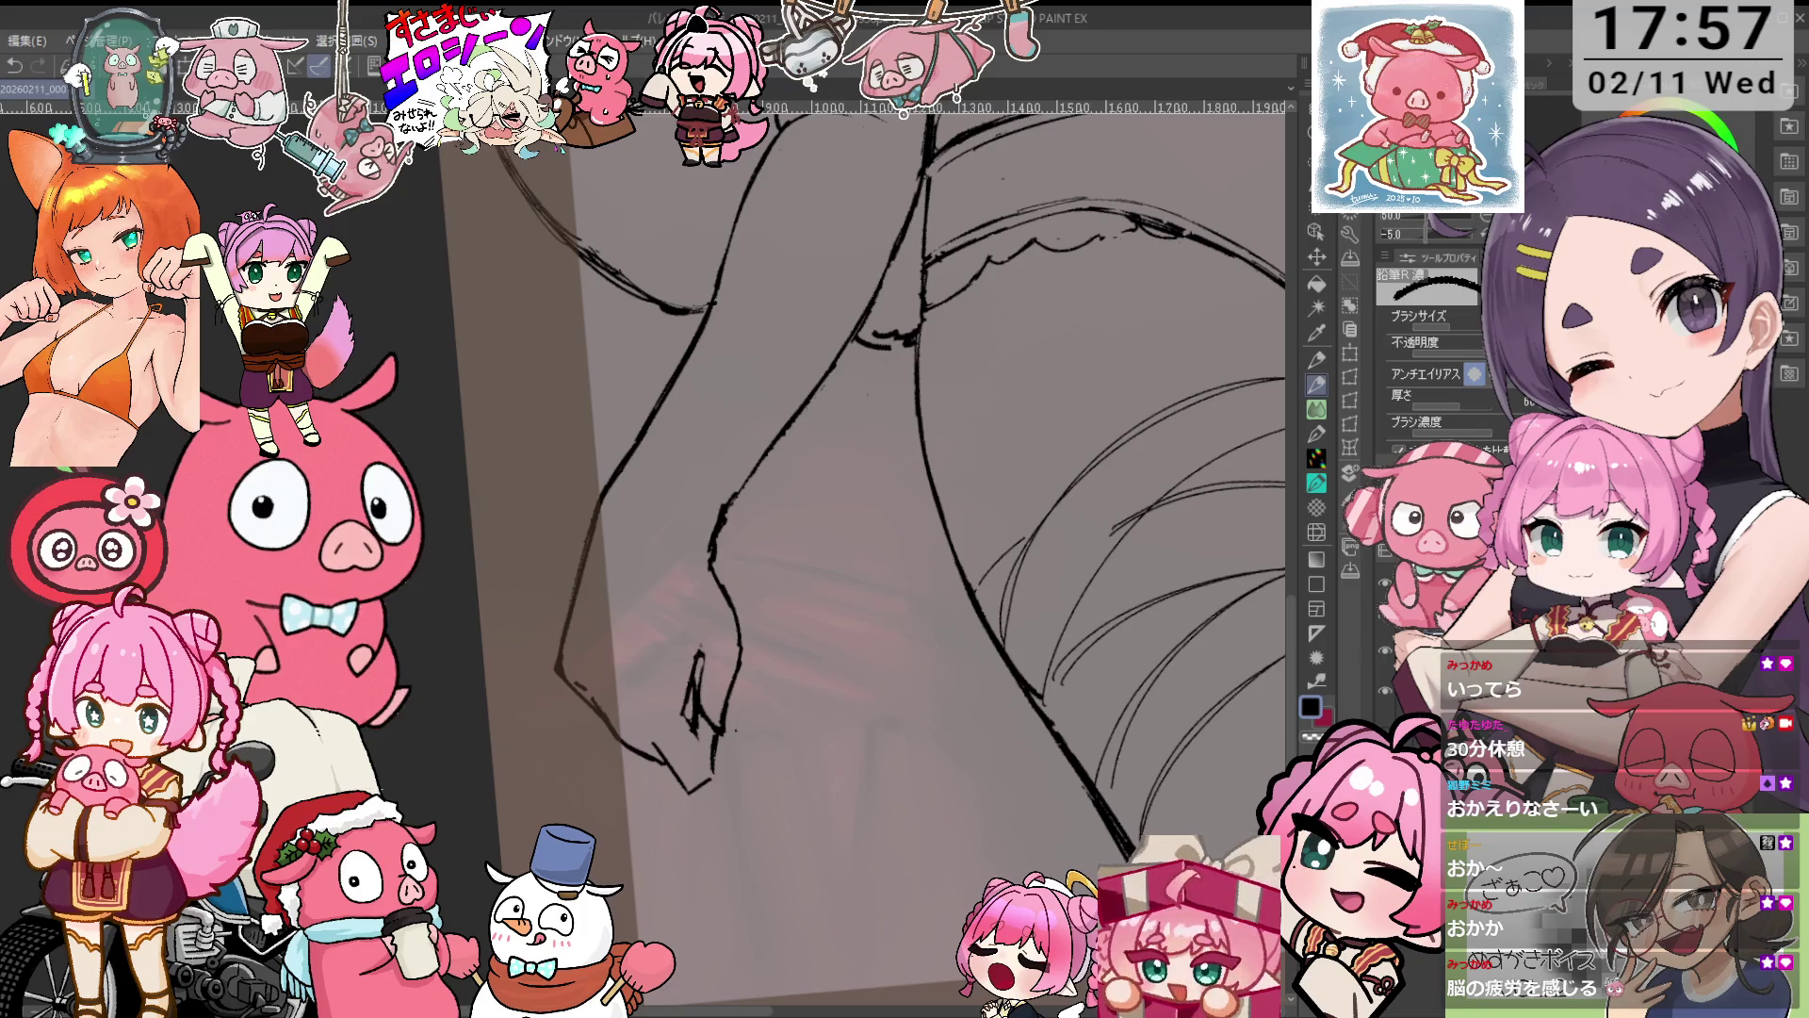
{"action": "key", "text": "e"}
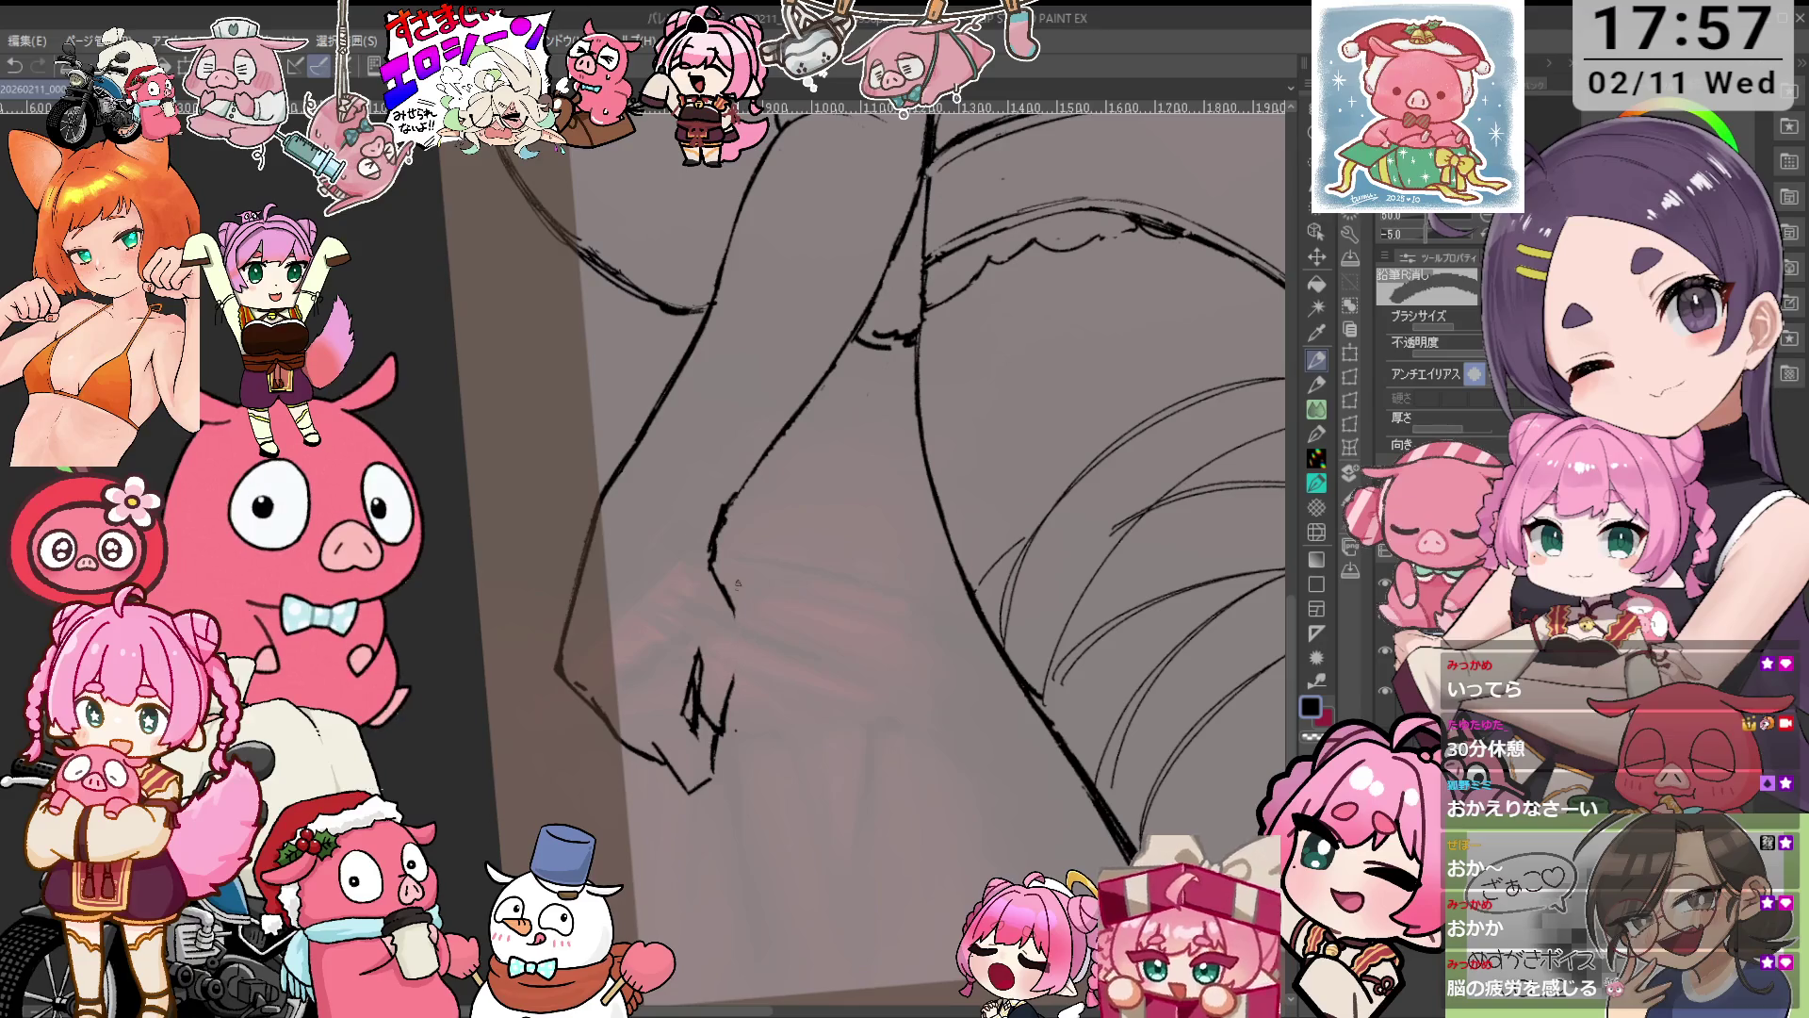
{"action": "key", "text": "p"}
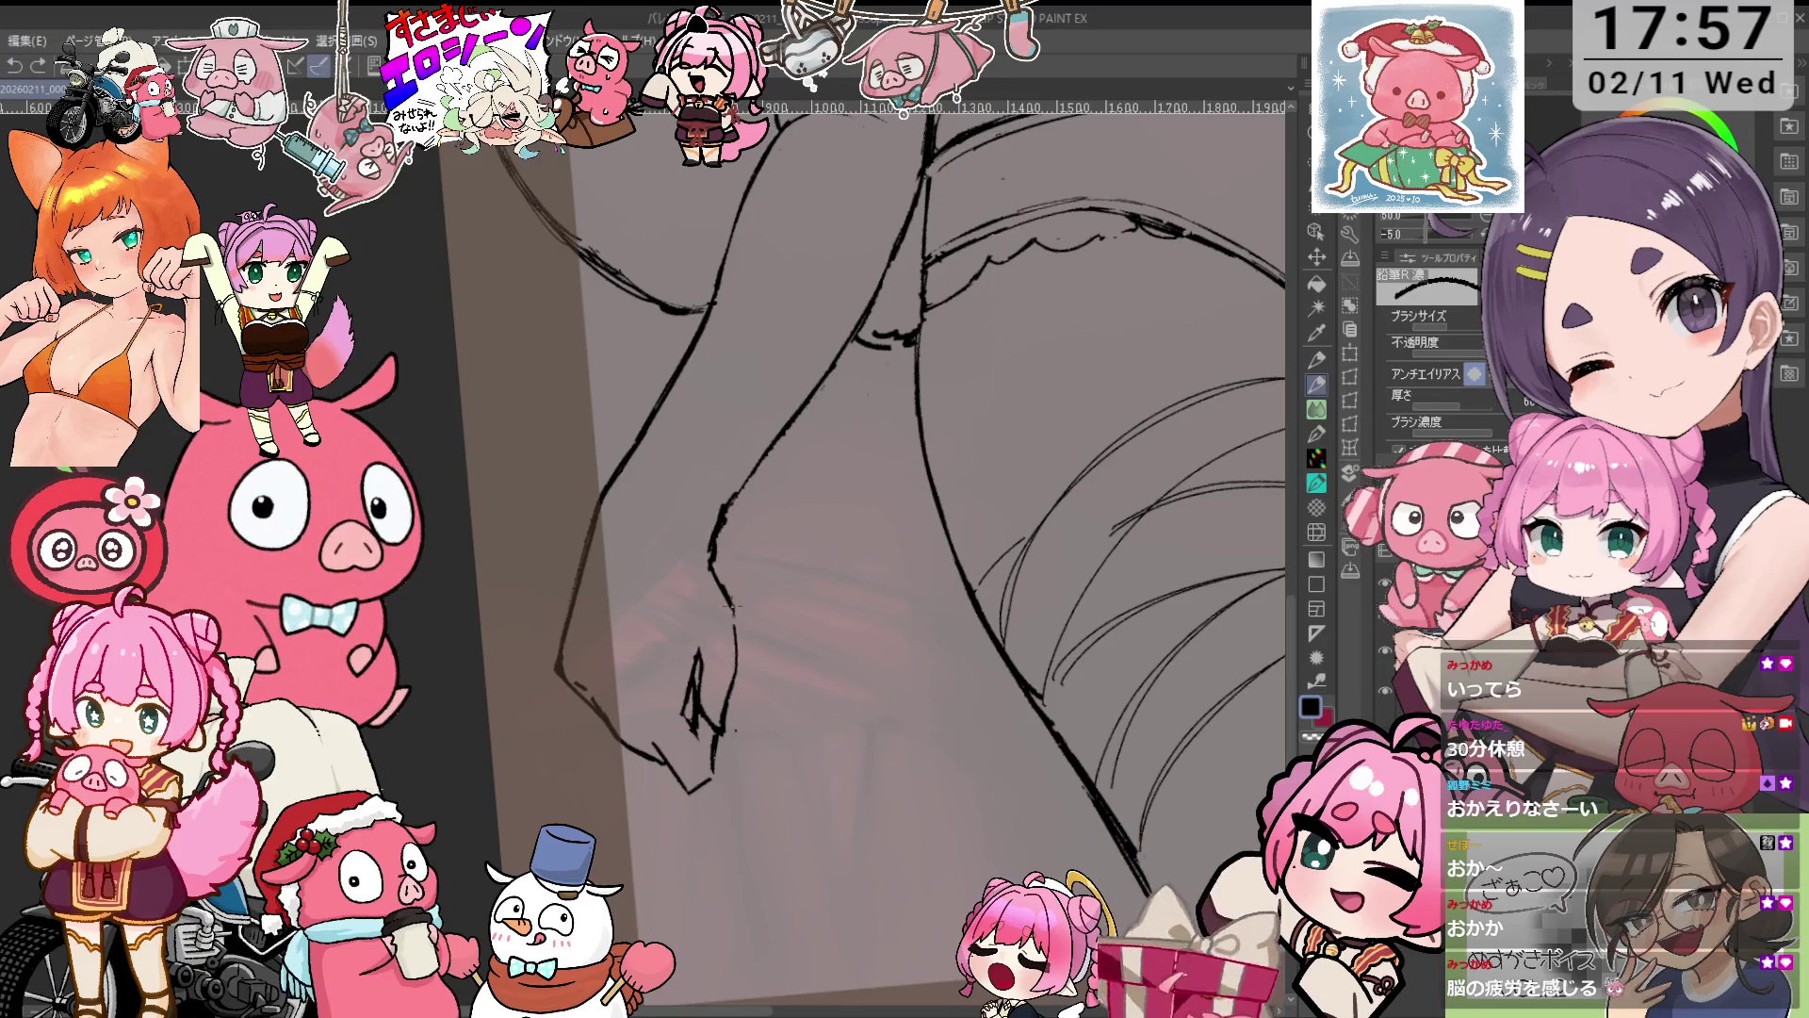
{"action": "key", "text": "e"}
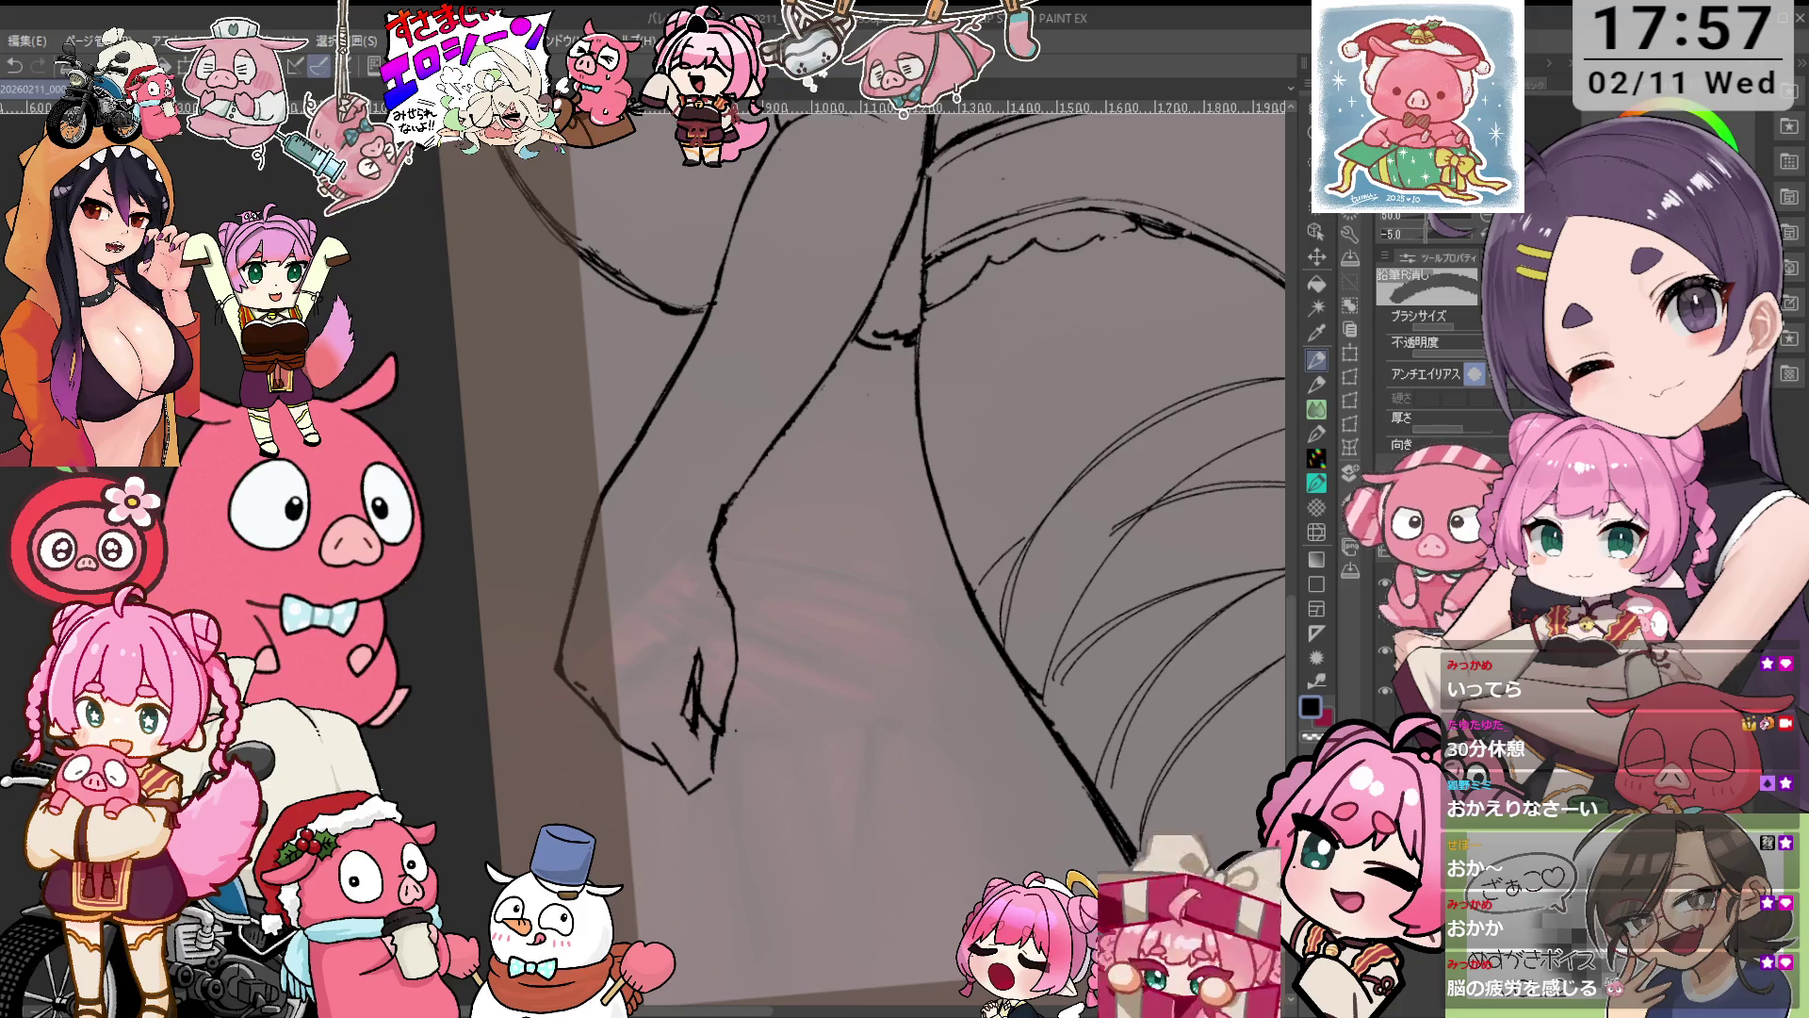
{"action": "left_click_drag", "start_coordinate": [716, 542], "coordinate": [714, 558]}
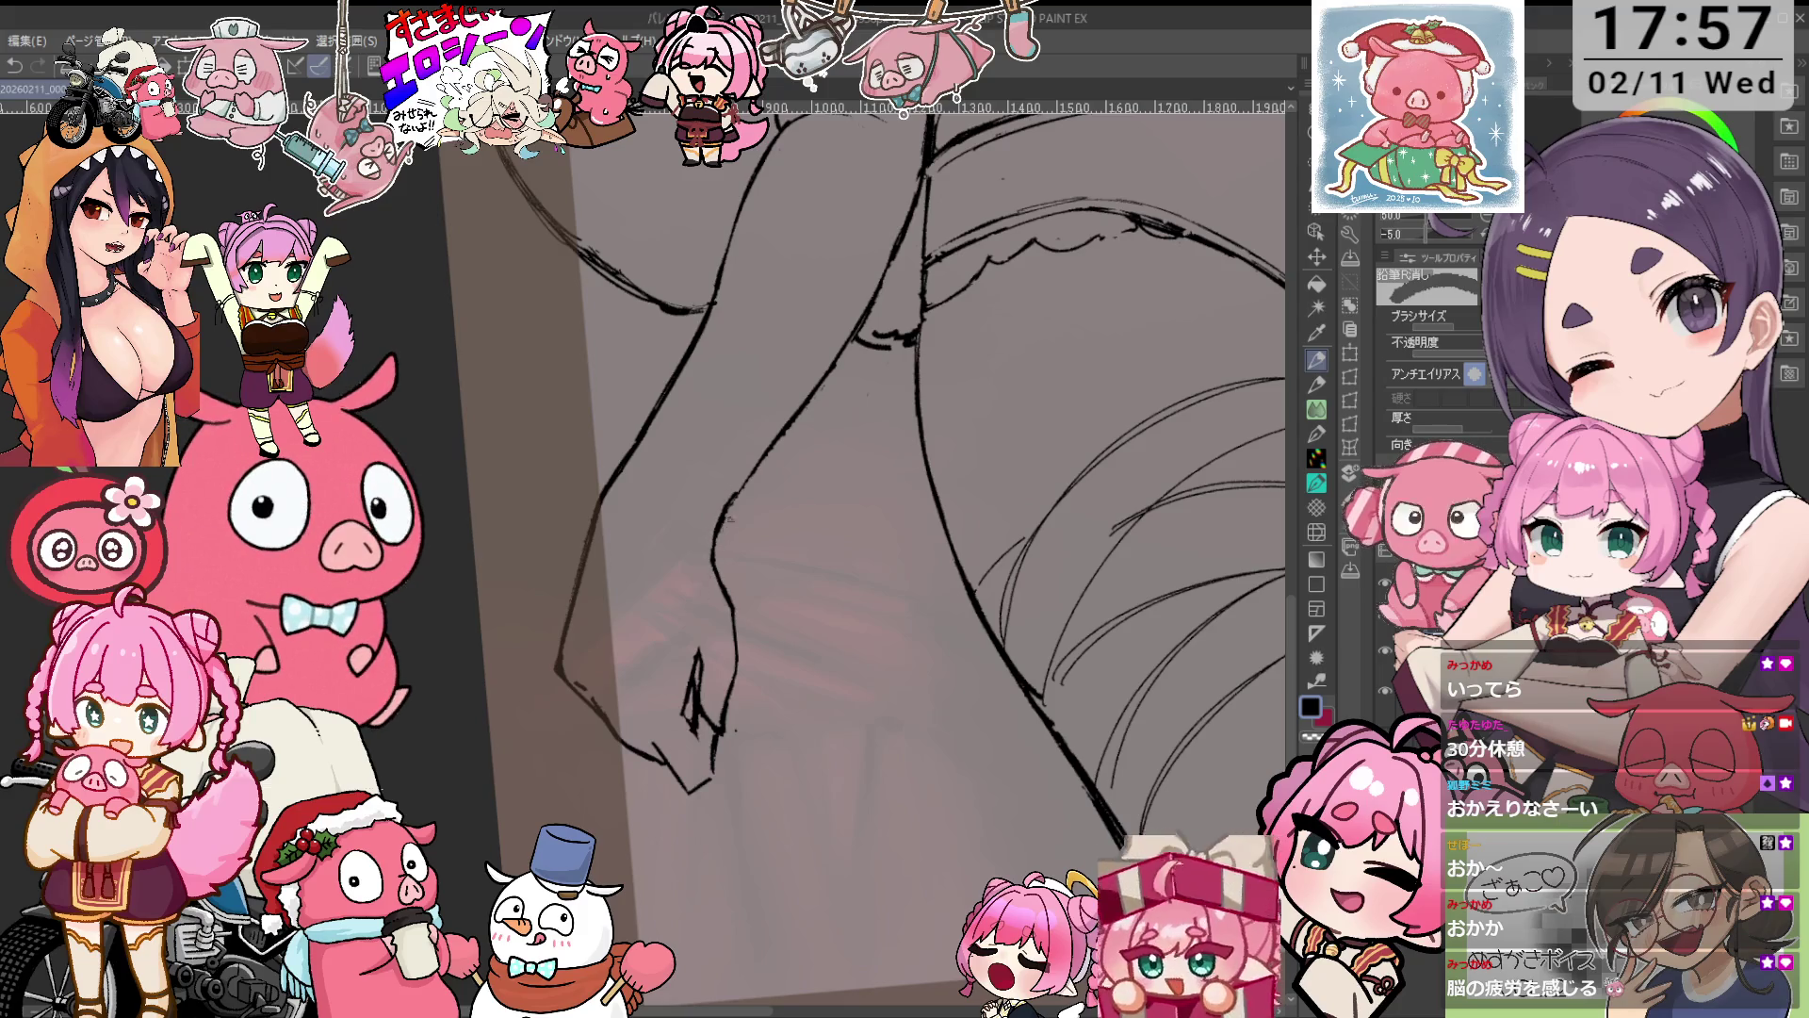
{"action": "scroll", "coordinate": [766, 477], "scroll_direction": "down", "scroll_amount": 3}
Rotate the view onto the thigh and erase part of the curved bump line.
{"action": "scroll", "coordinate": [766, 478], "scroll_direction": "up", "scroll_amount": 5}
{"action": "key", "text": "p"}
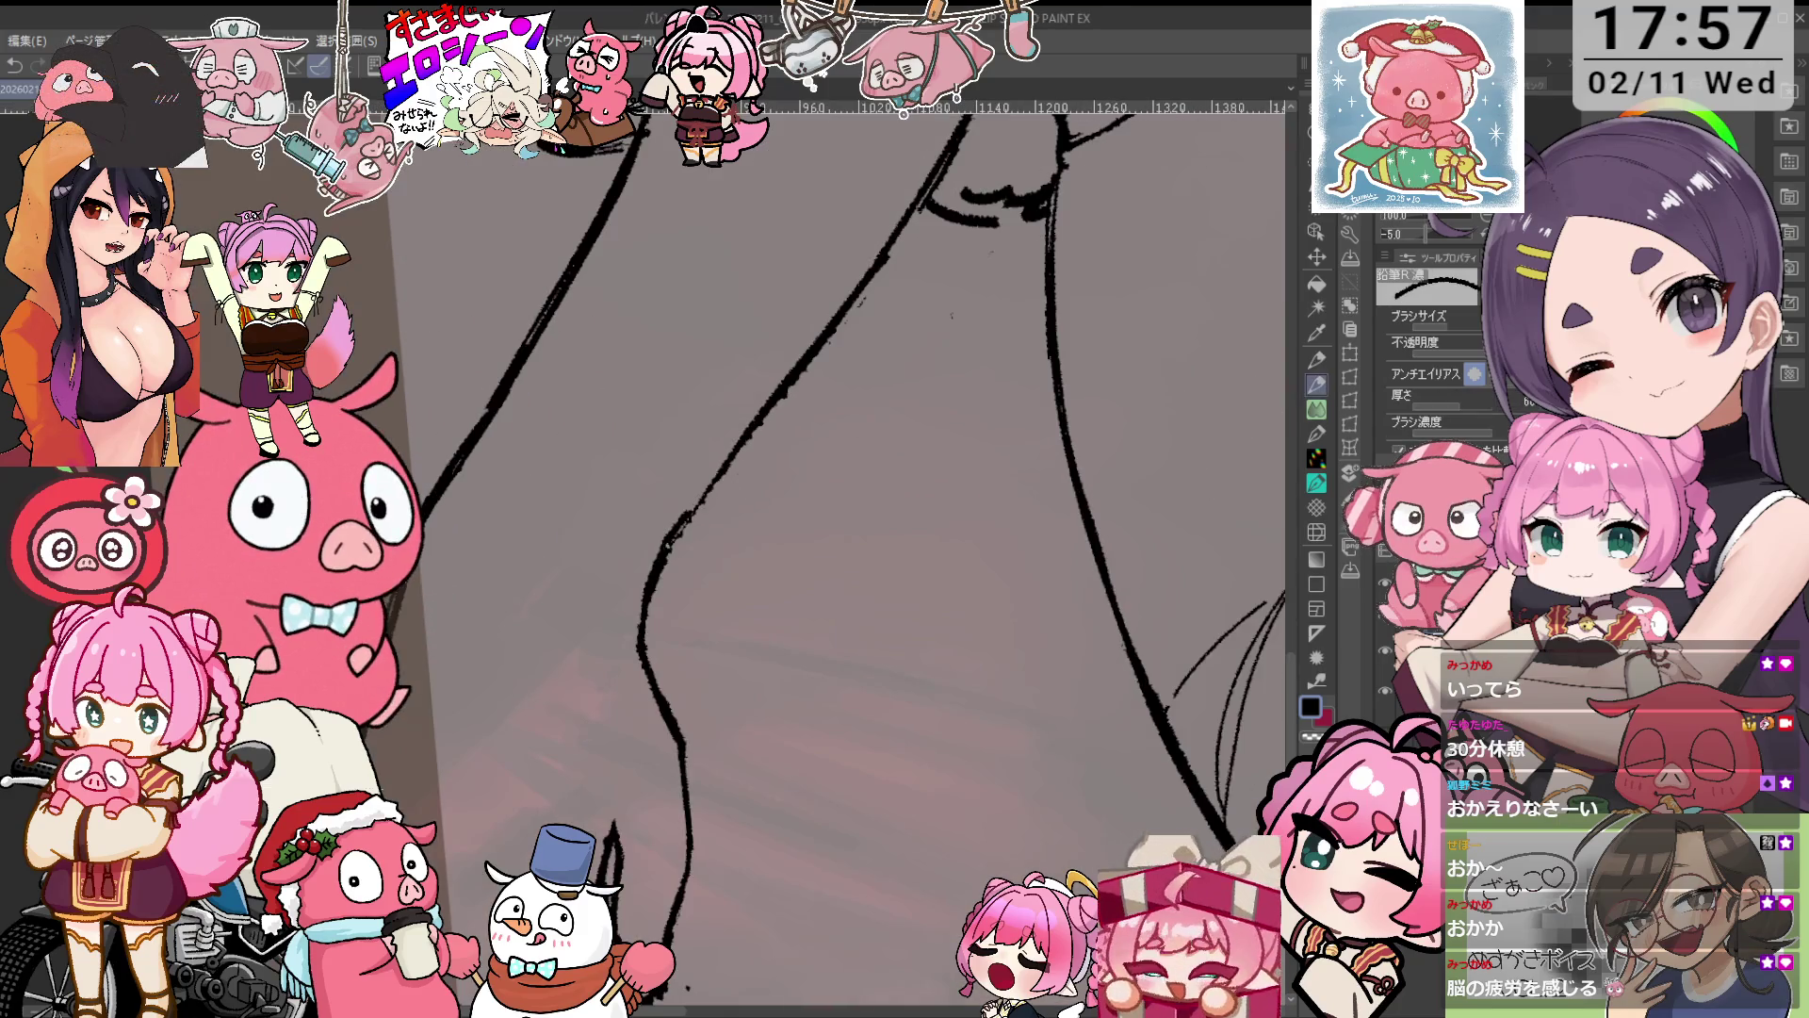
{"action": "key", "text": "e"}
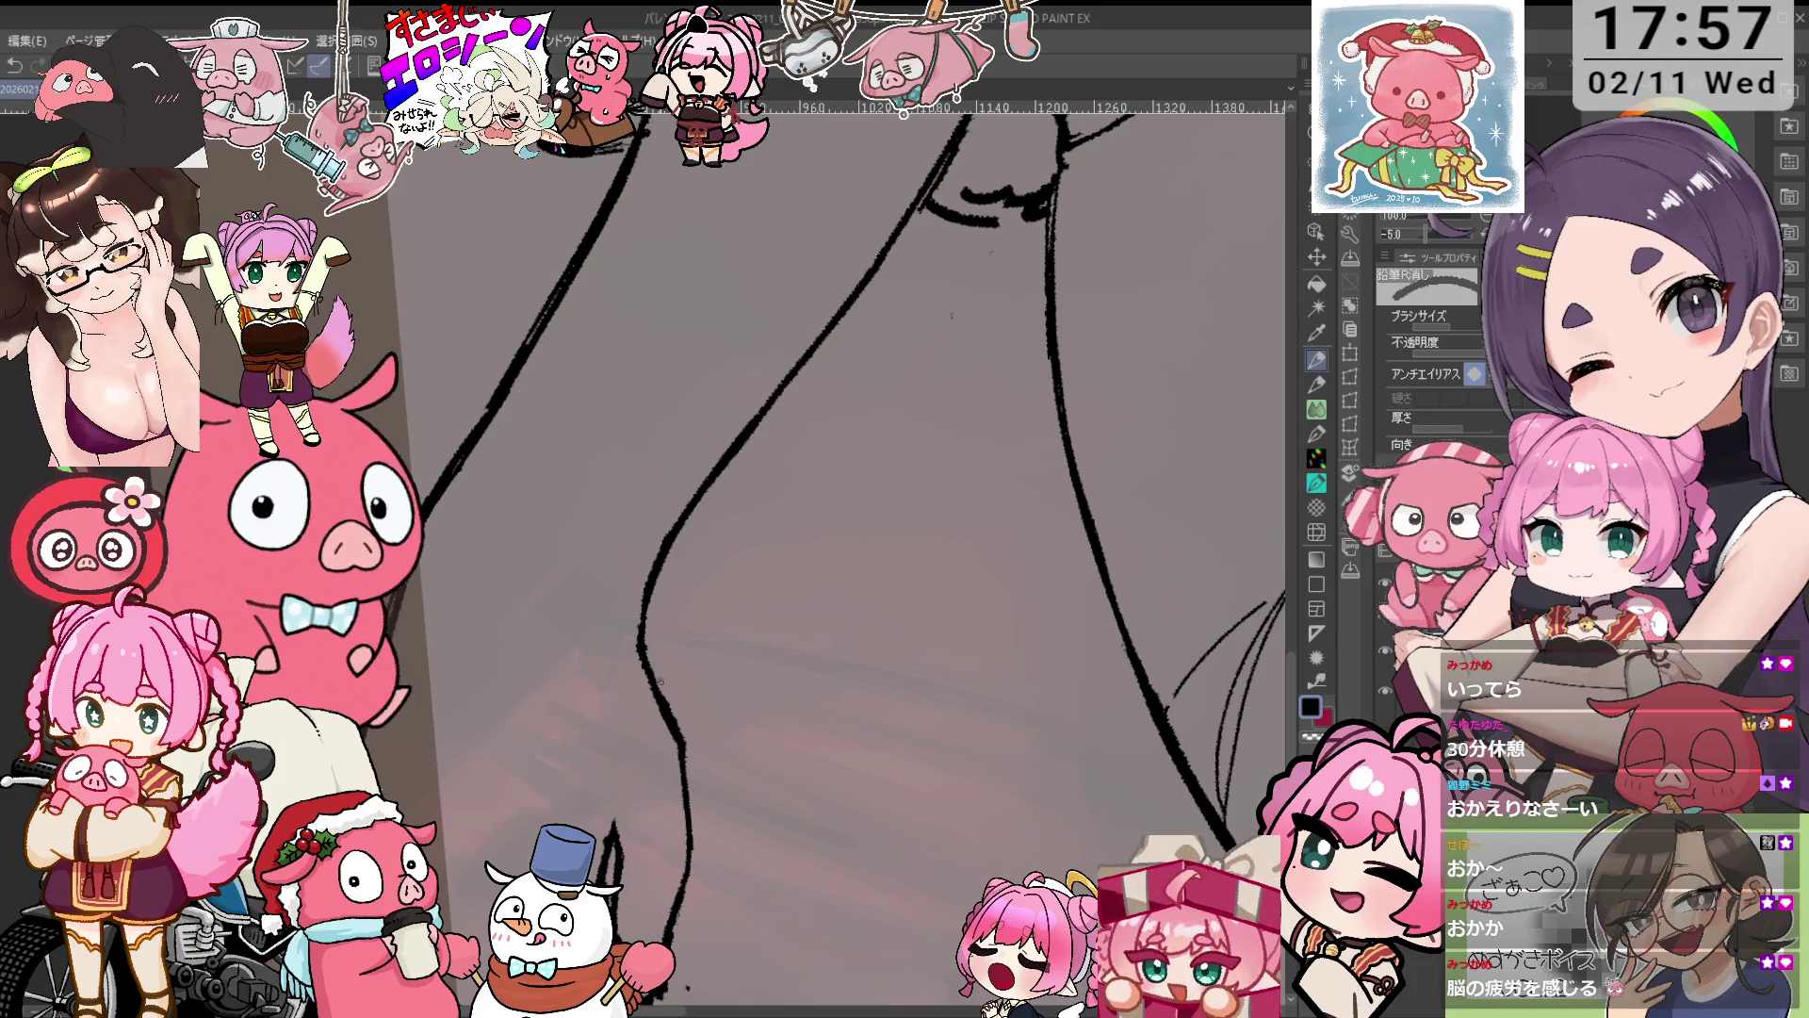
{"action": "mouse_move", "coordinate": [688, 733]}
{"action": "left_mouse_down"}
{"action": "mouse_move", "coordinate": [773, 569]}
{"action": "mouse_move", "coordinate": [856, 509]}
{"action": "left_mouse_up"}
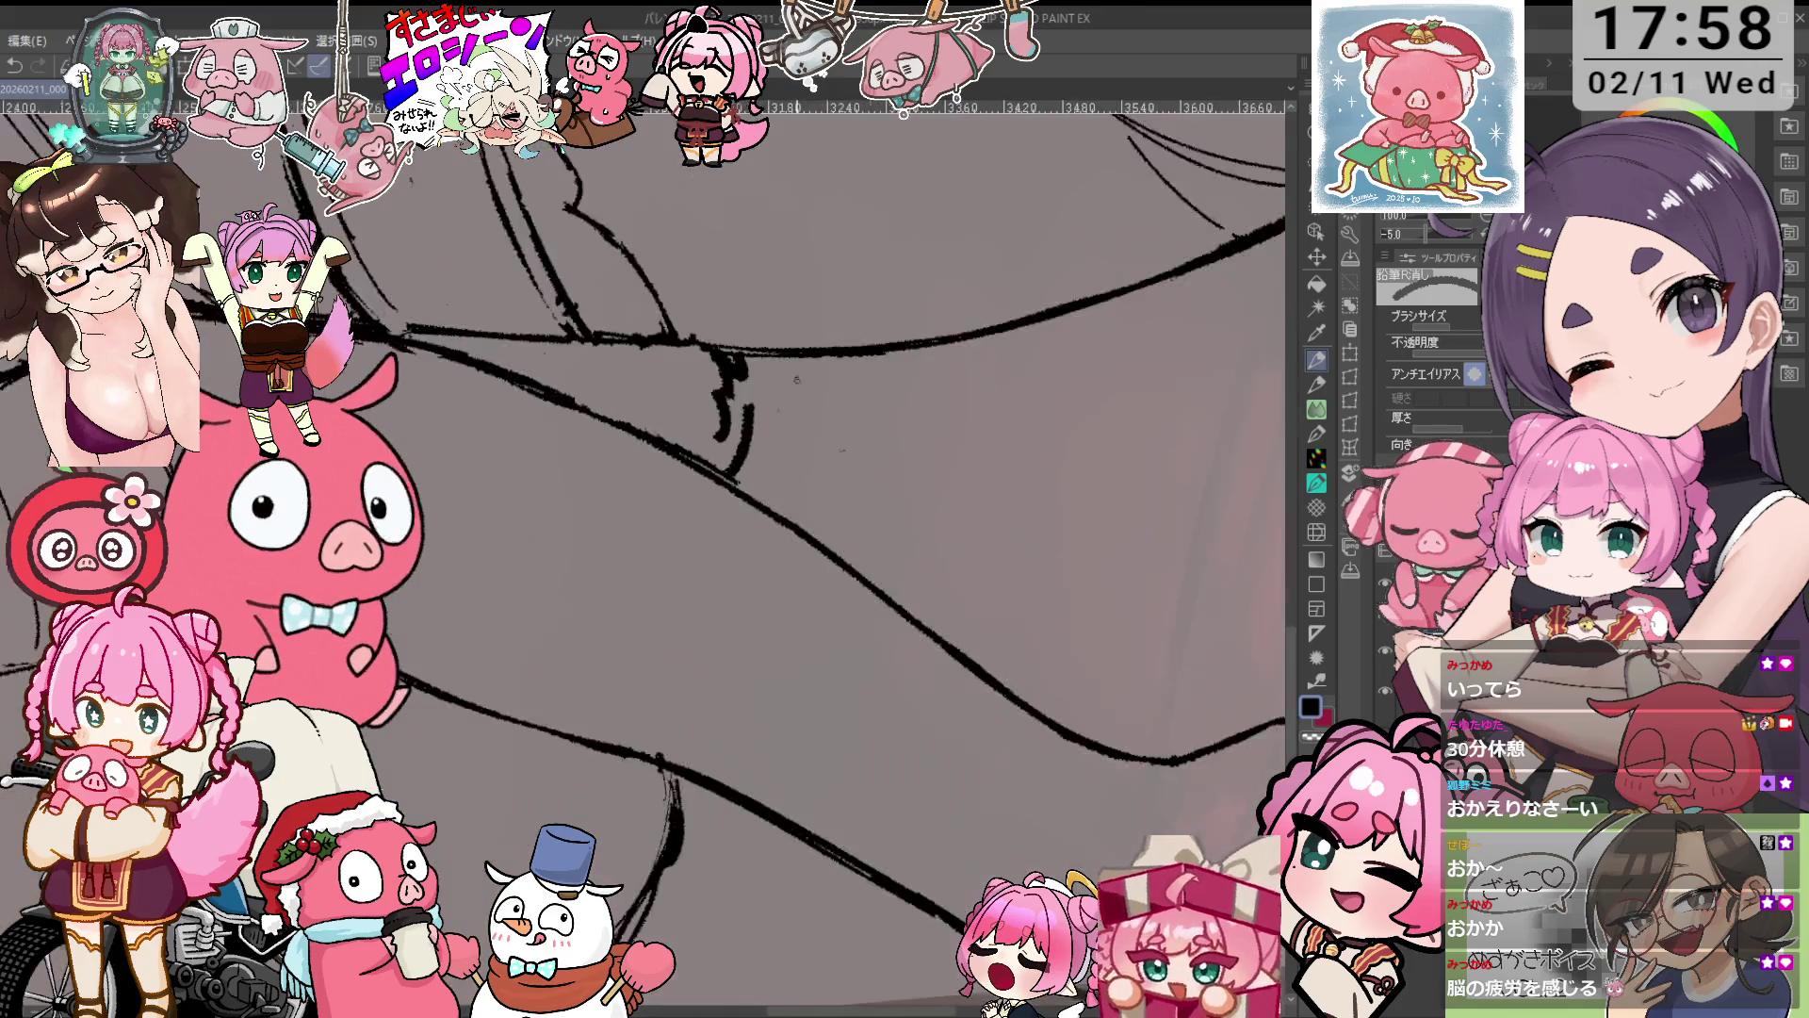
{"action": "key", "text": "p"}
{"action": "left_click_drag", "start_coordinate": [856, 509], "coordinate": [652, 325]}
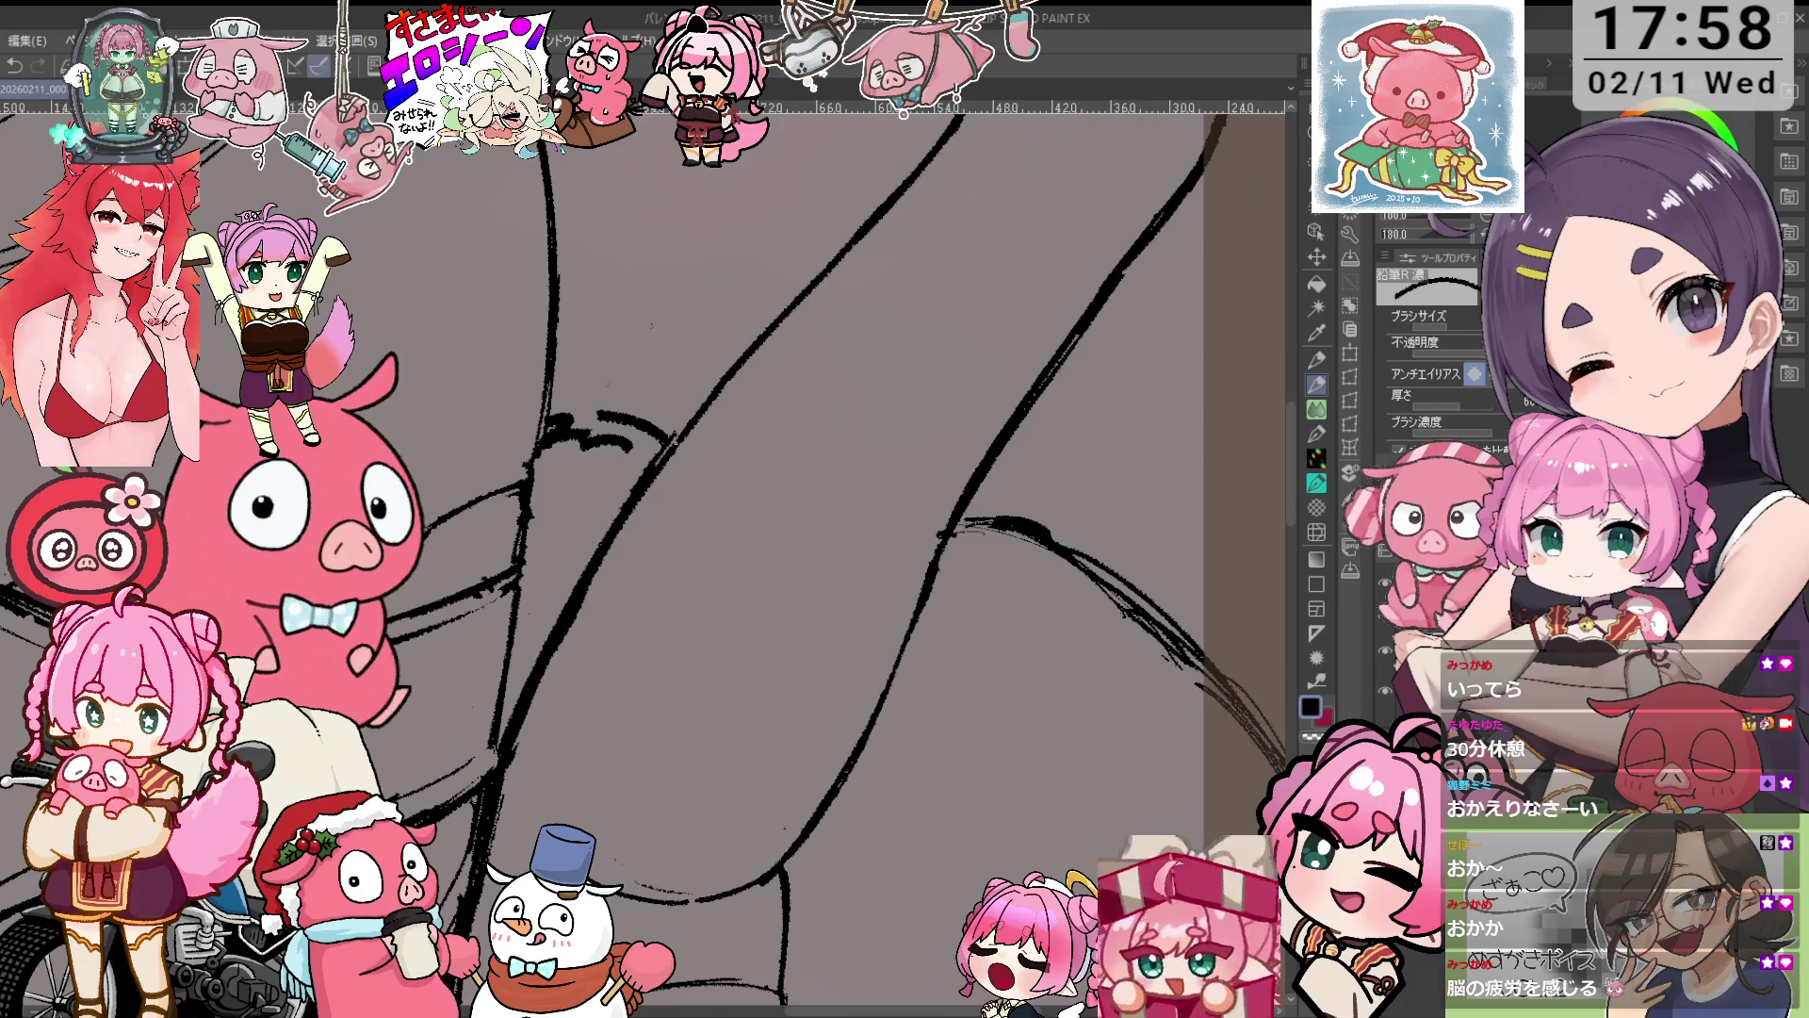
{"action": "key", "text": "e"}
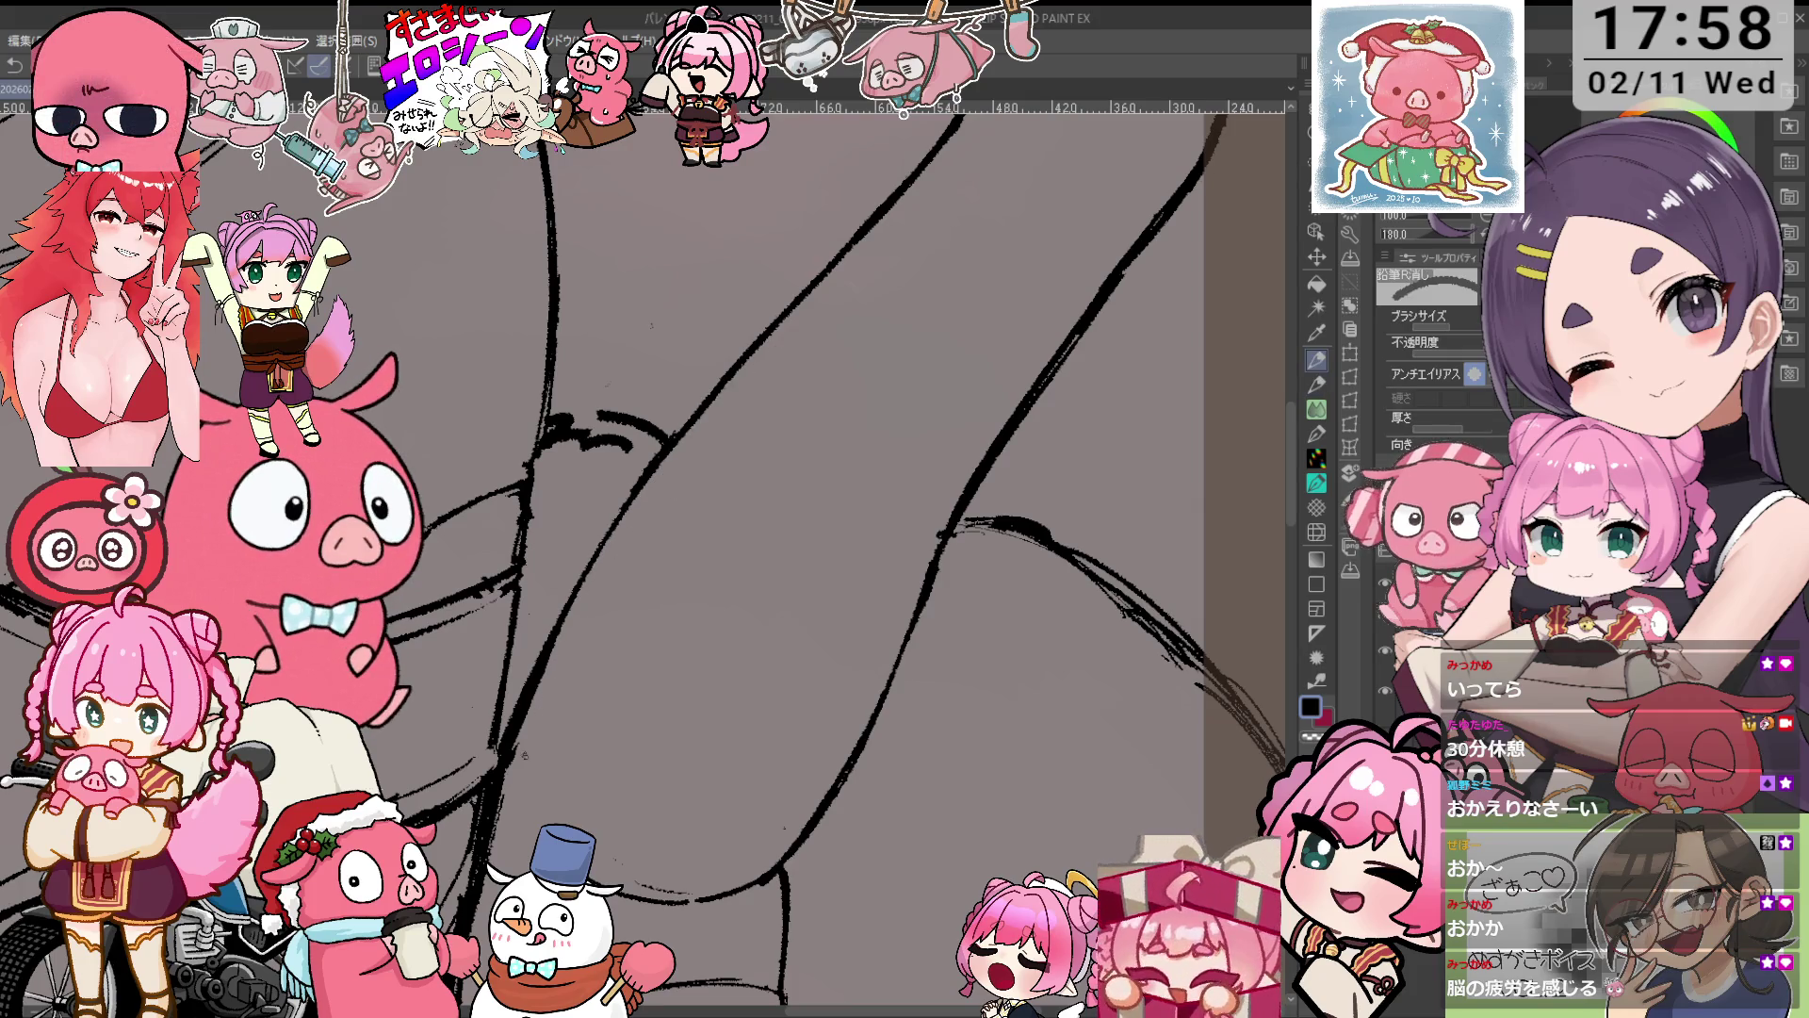
{"action": "left_click_drag", "start_coordinate": [651, 325], "coordinate": [751, 569]}
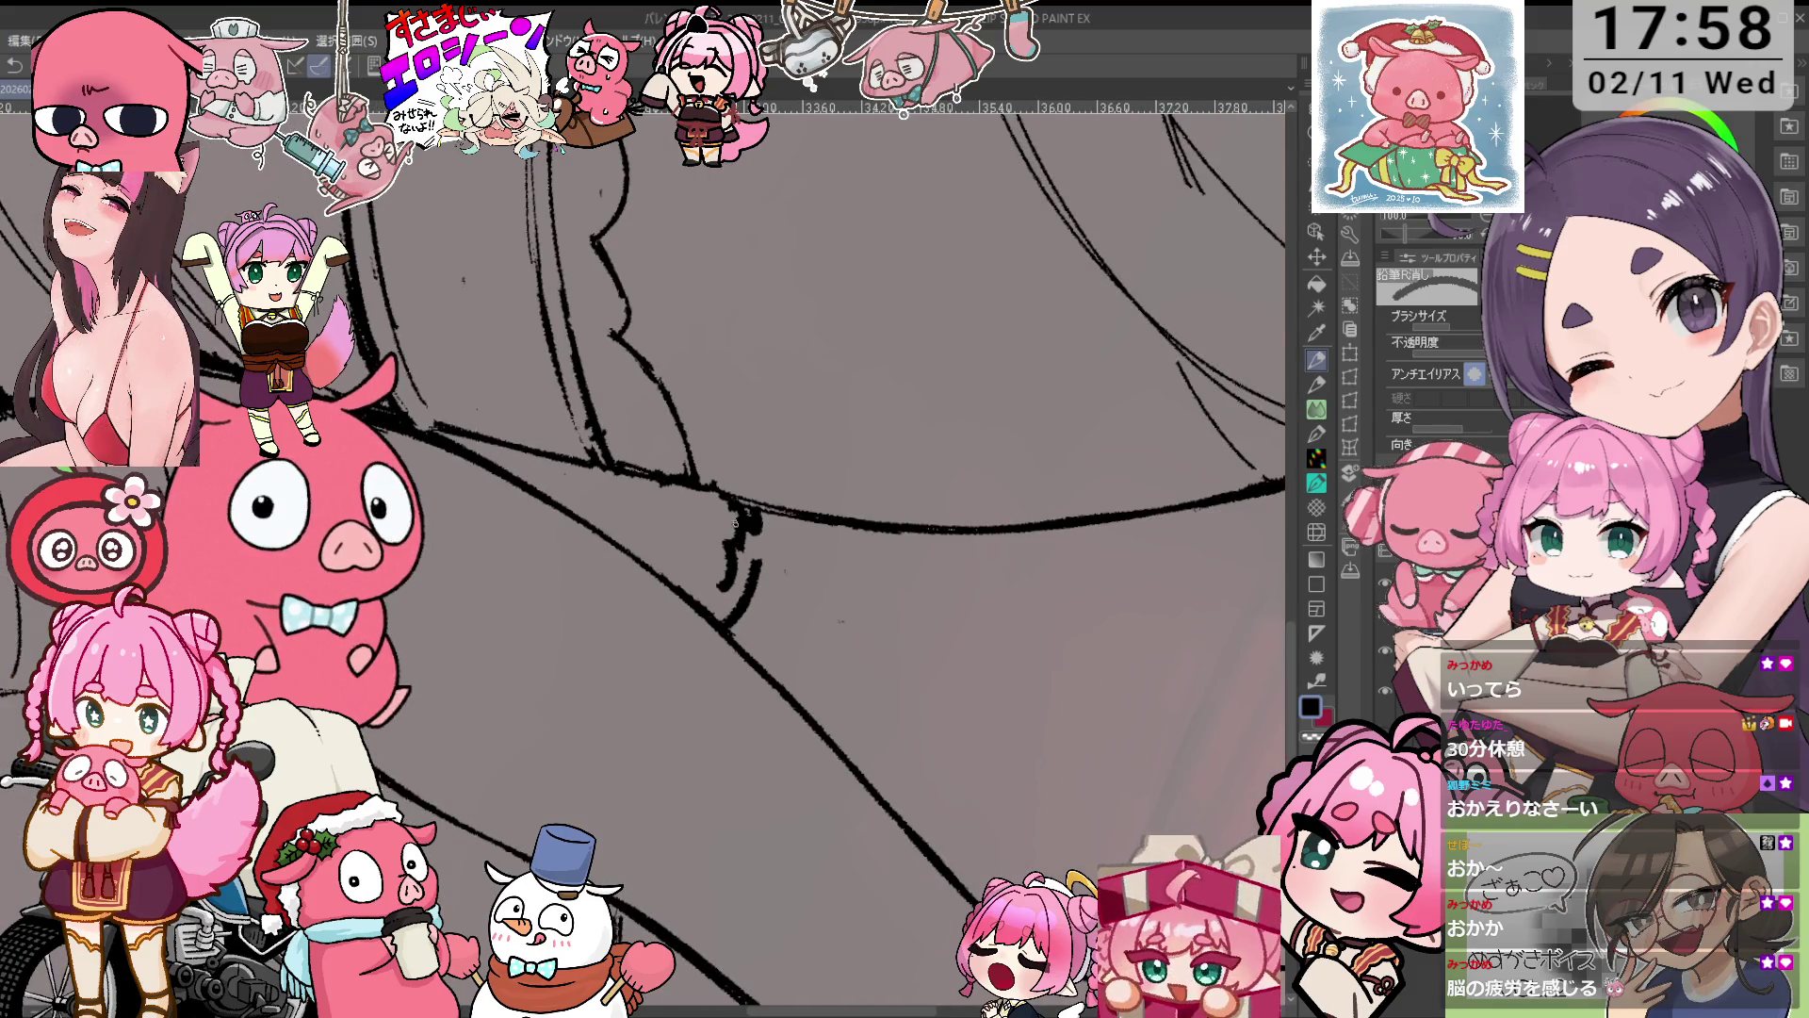
{"action": "mouse_move", "coordinate": [736, 584]}
{"action": "left_mouse_down"}
{"action": "mouse_move", "coordinate": [749, 514]}
{"action": "mouse_move", "coordinate": [726, 644]}
{"action": "left_mouse_up"}
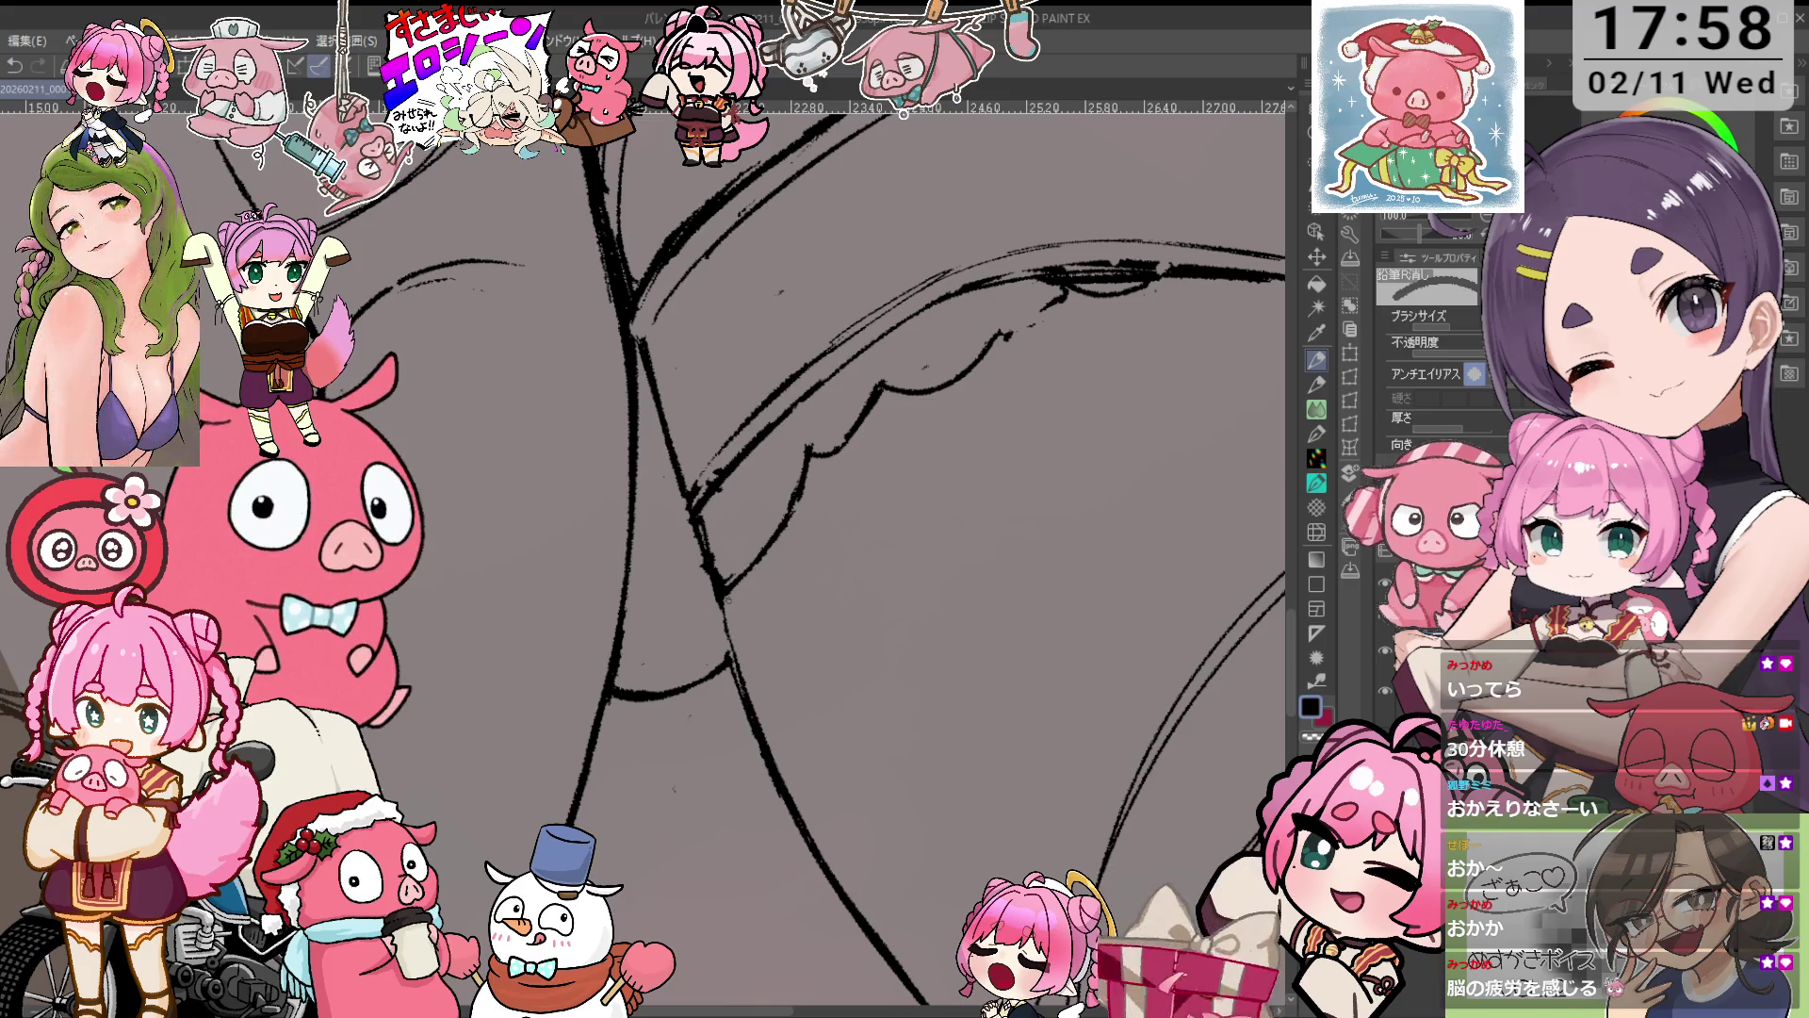
Re-angle the canvas and ink a short stroke along the thigh contour.
{"action": "key", "text": "p"}
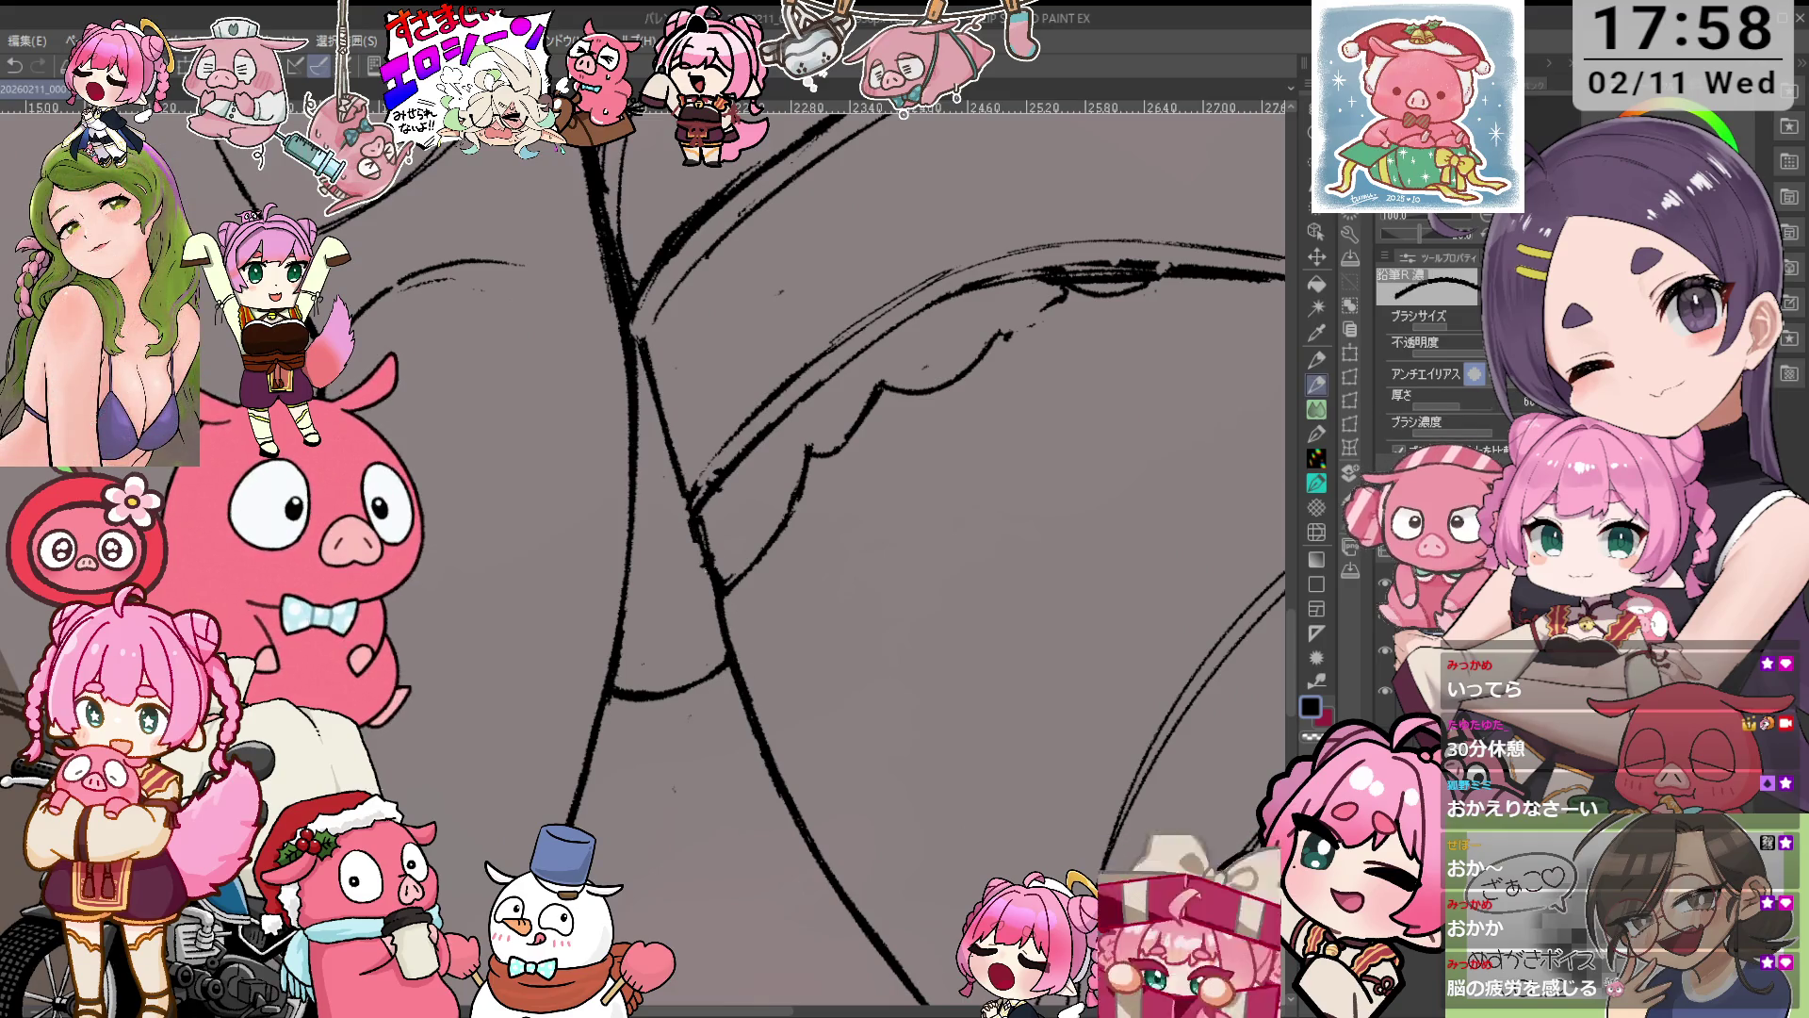
{"action": "key", "text": "e"}
{"action": "key", "text": "minus"}
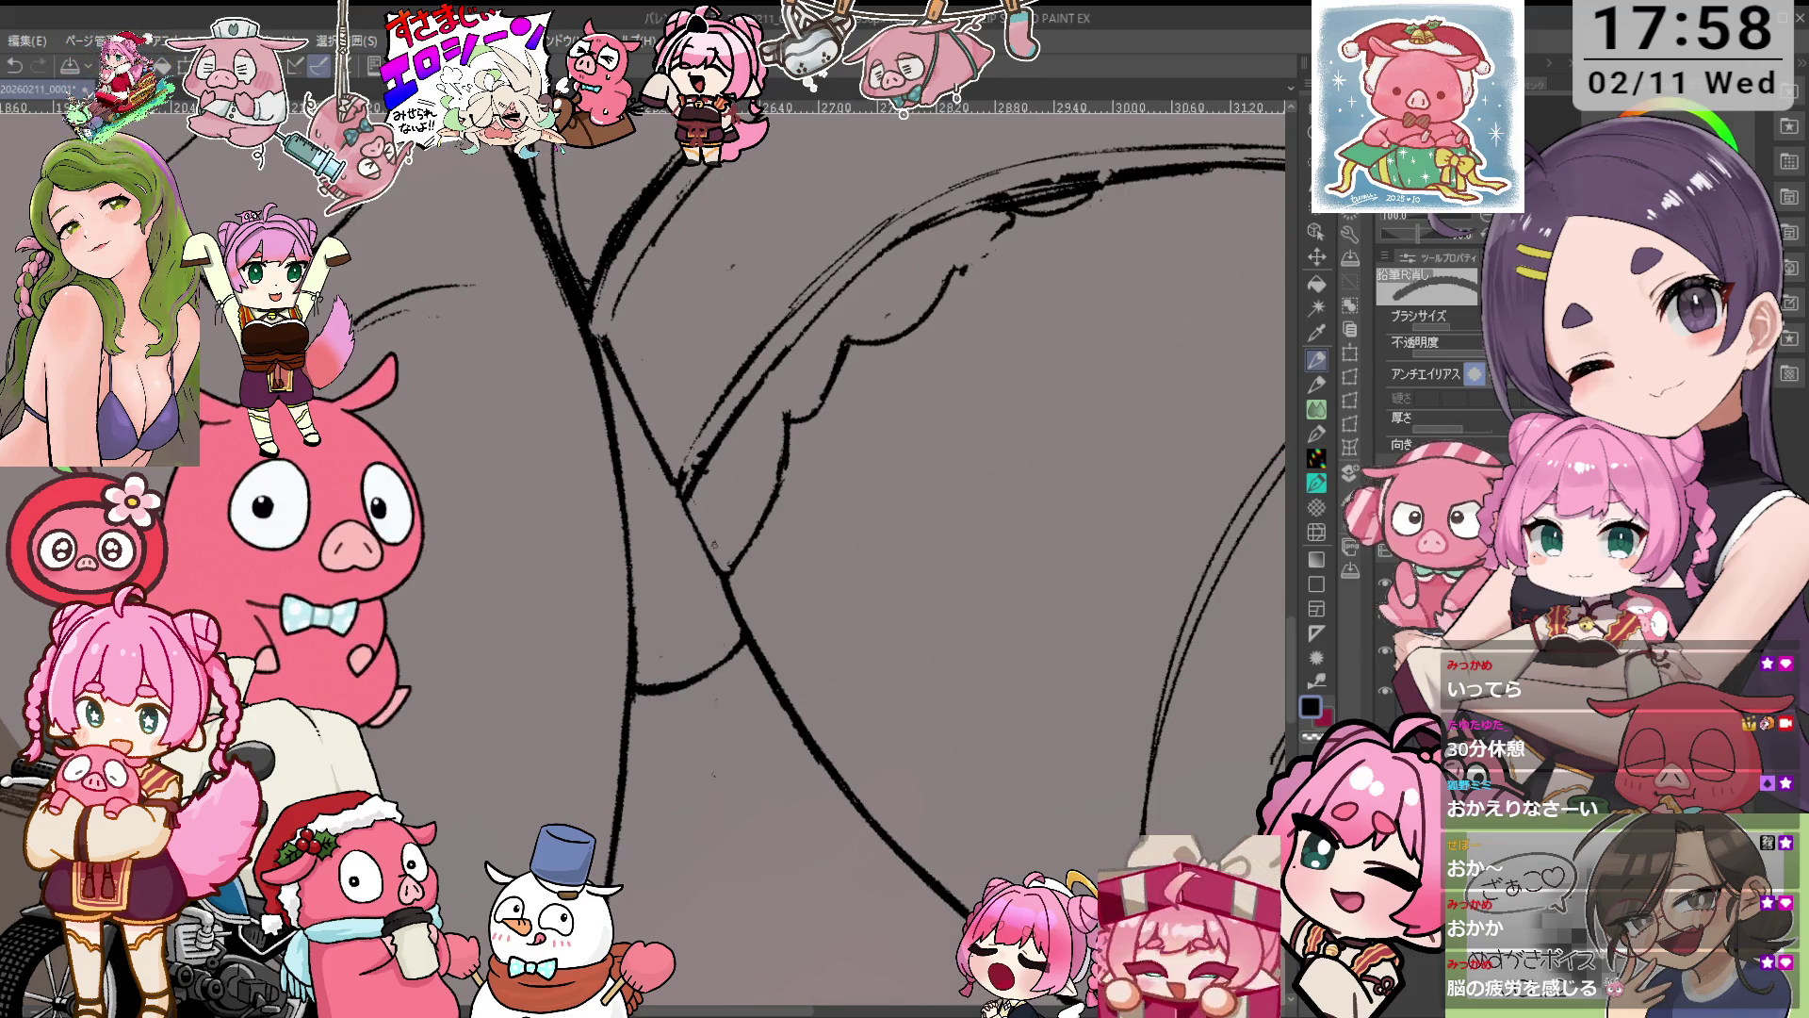
{"action": "left_click_drag", "start_coordinate": [718, 587], "coordinate": [657, 642]}
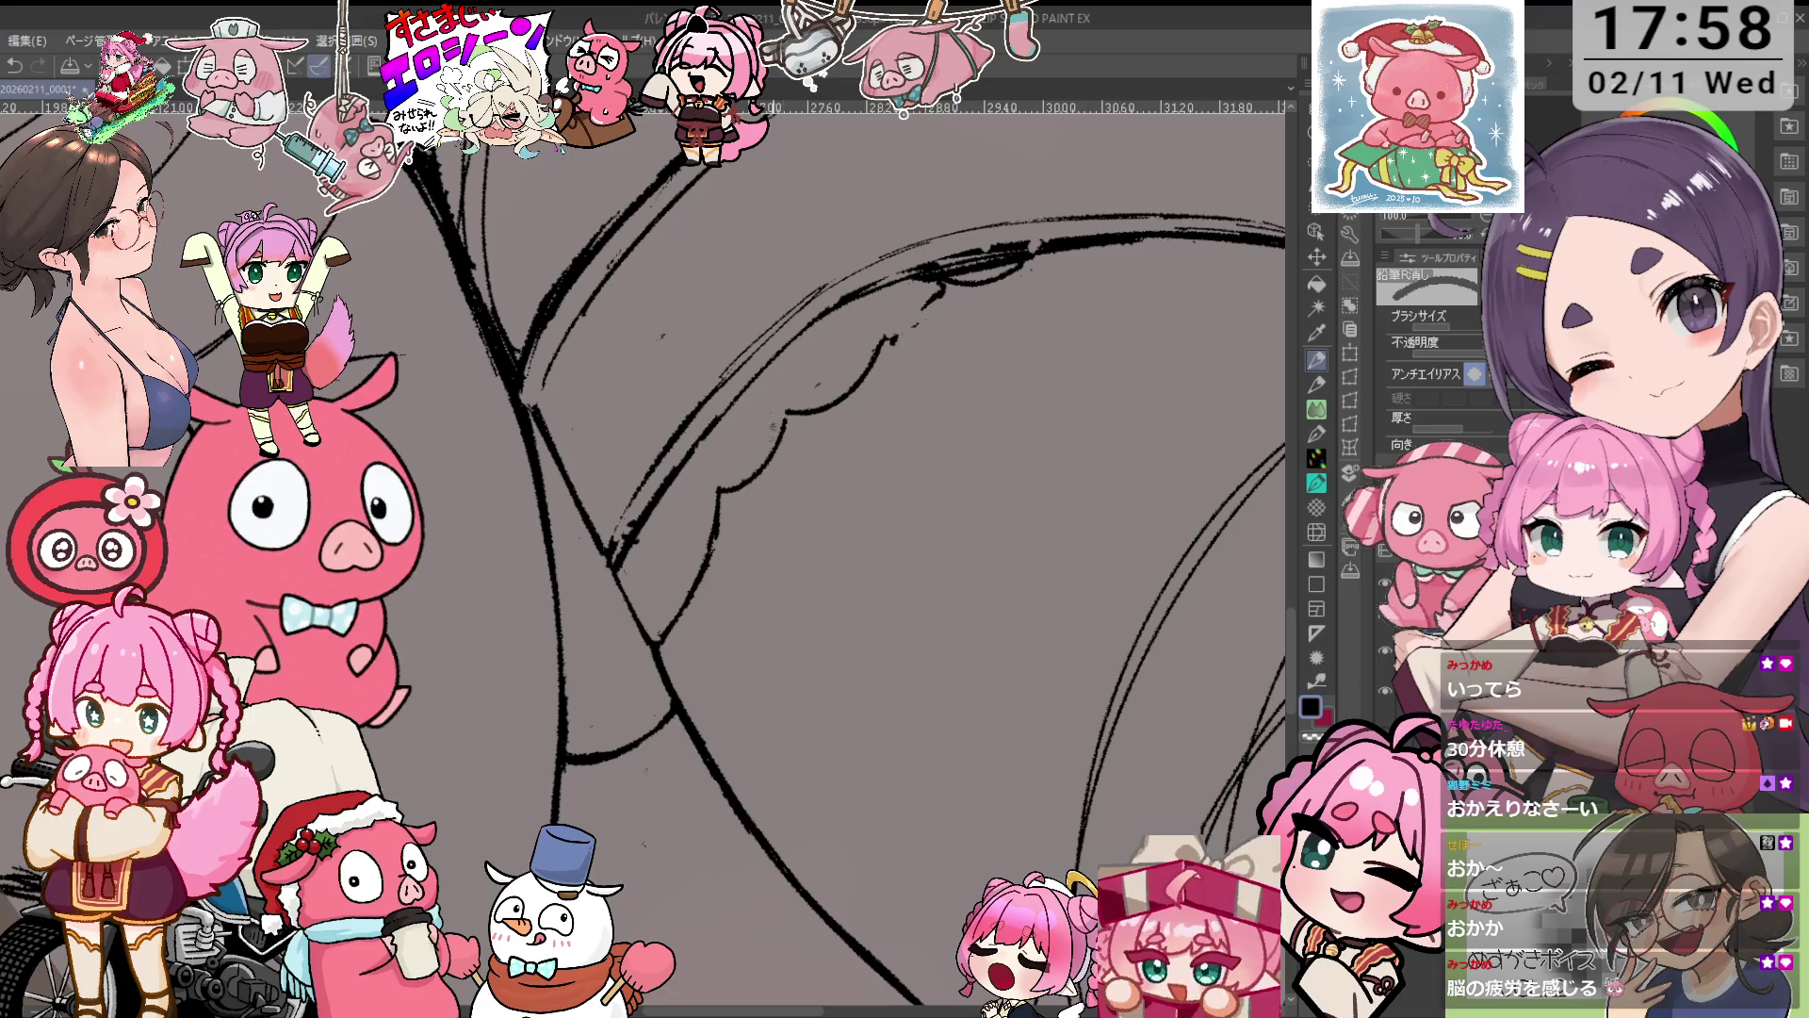
{"action": "key", "text": "p"}
{"action": "key", "text": "minus"}
{"action": "left_click_drag", "start_coordinate": [944, 371], "coordinate": [988, 345]}
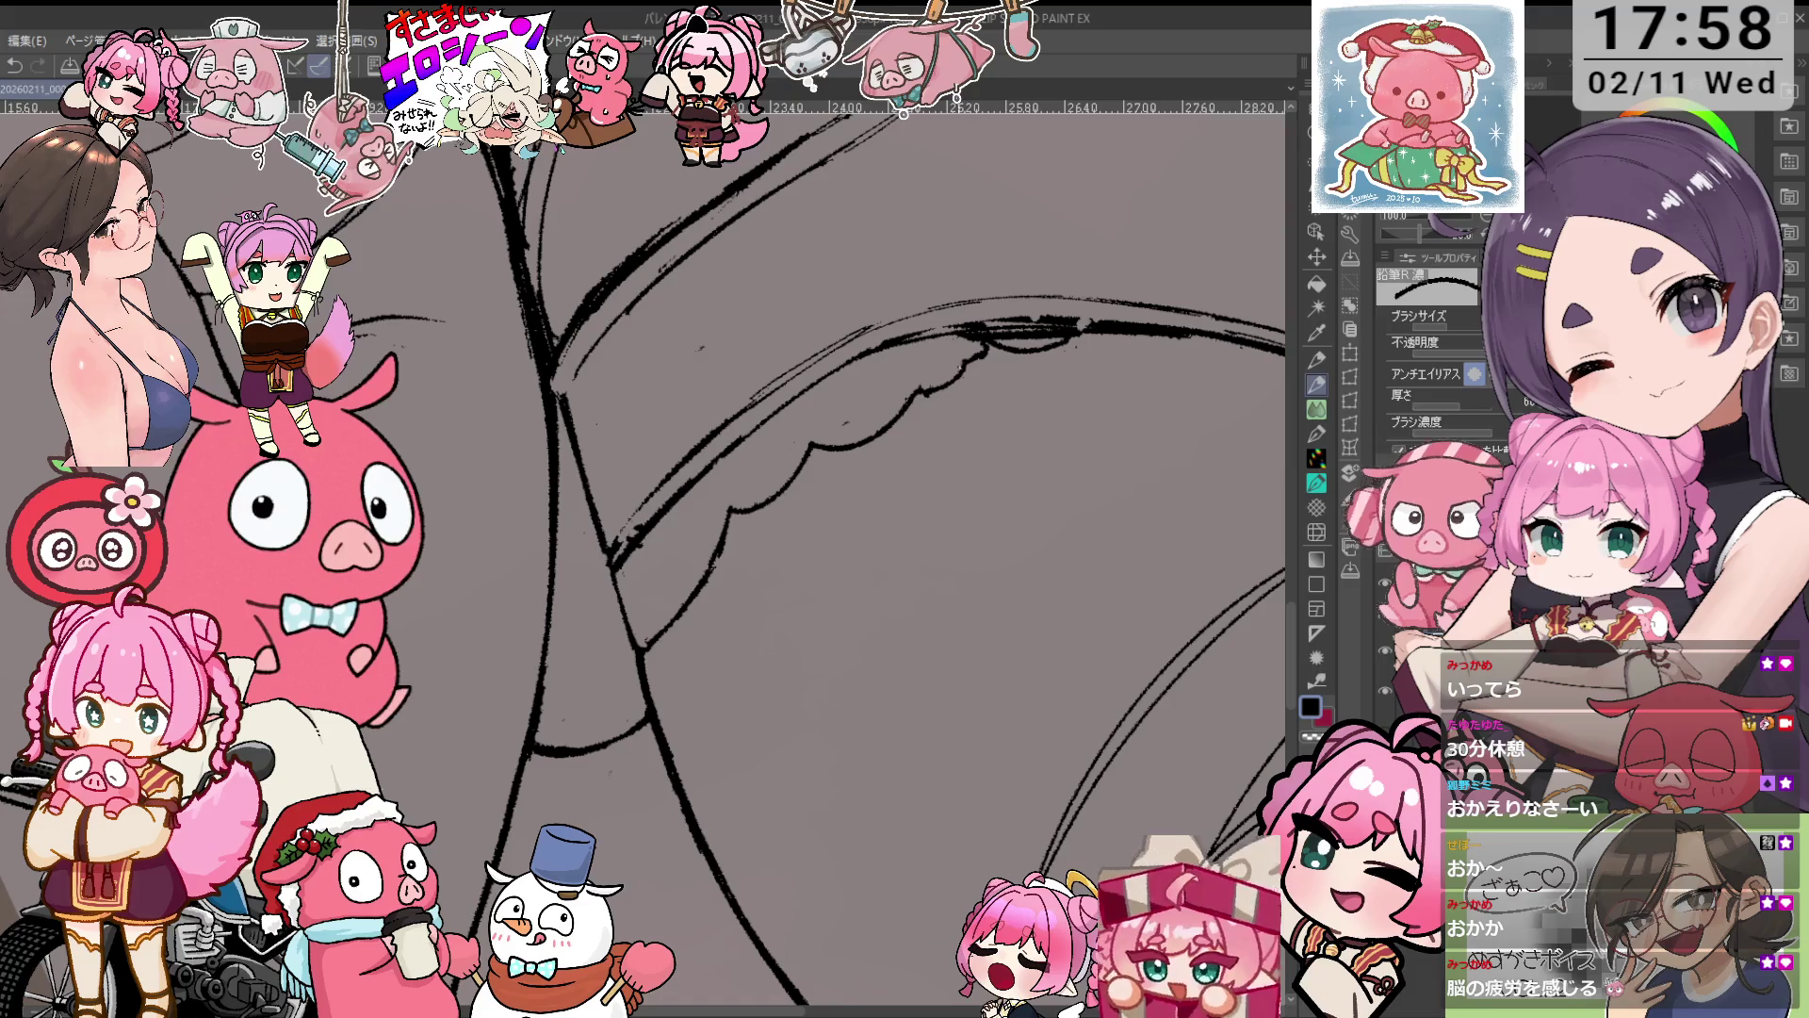
{"action": "key", "text": "e"}
{"action": "key", "text": "minus"}
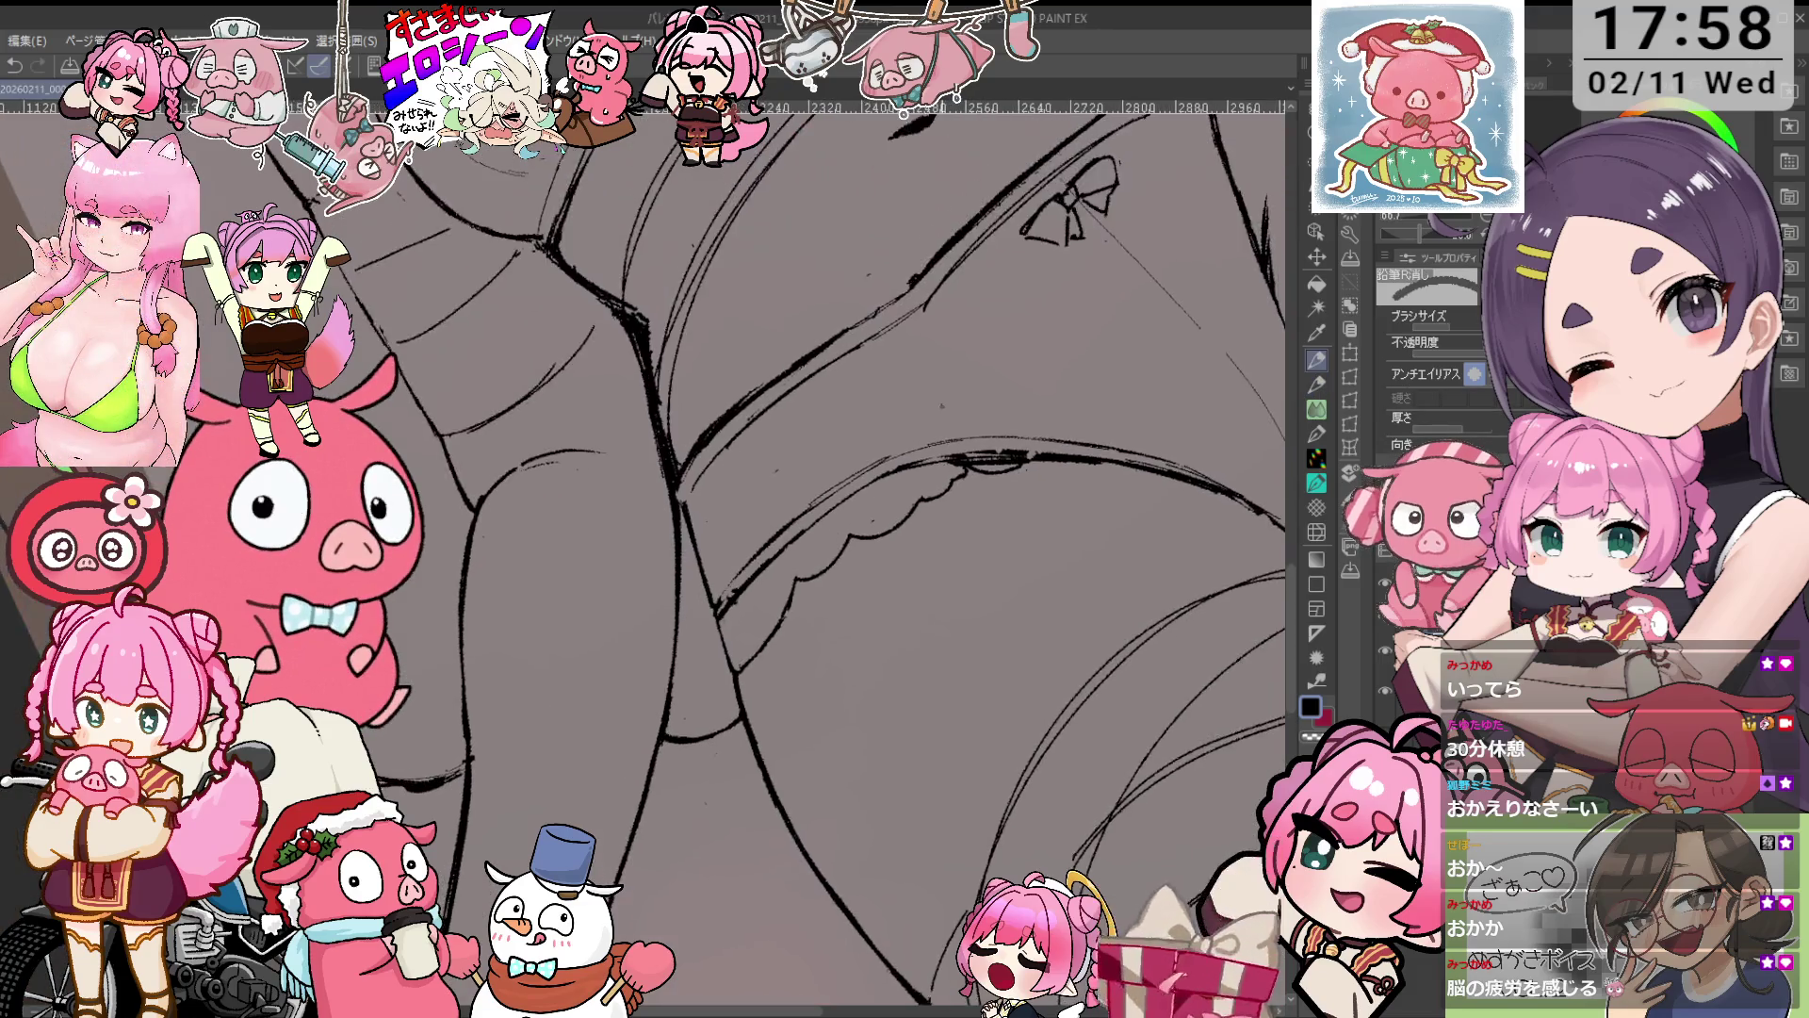
Zoom out around the hips, frame the small bow, and undo the last stroke near it.
{"action": "key", "text": "ctrl+plus"}
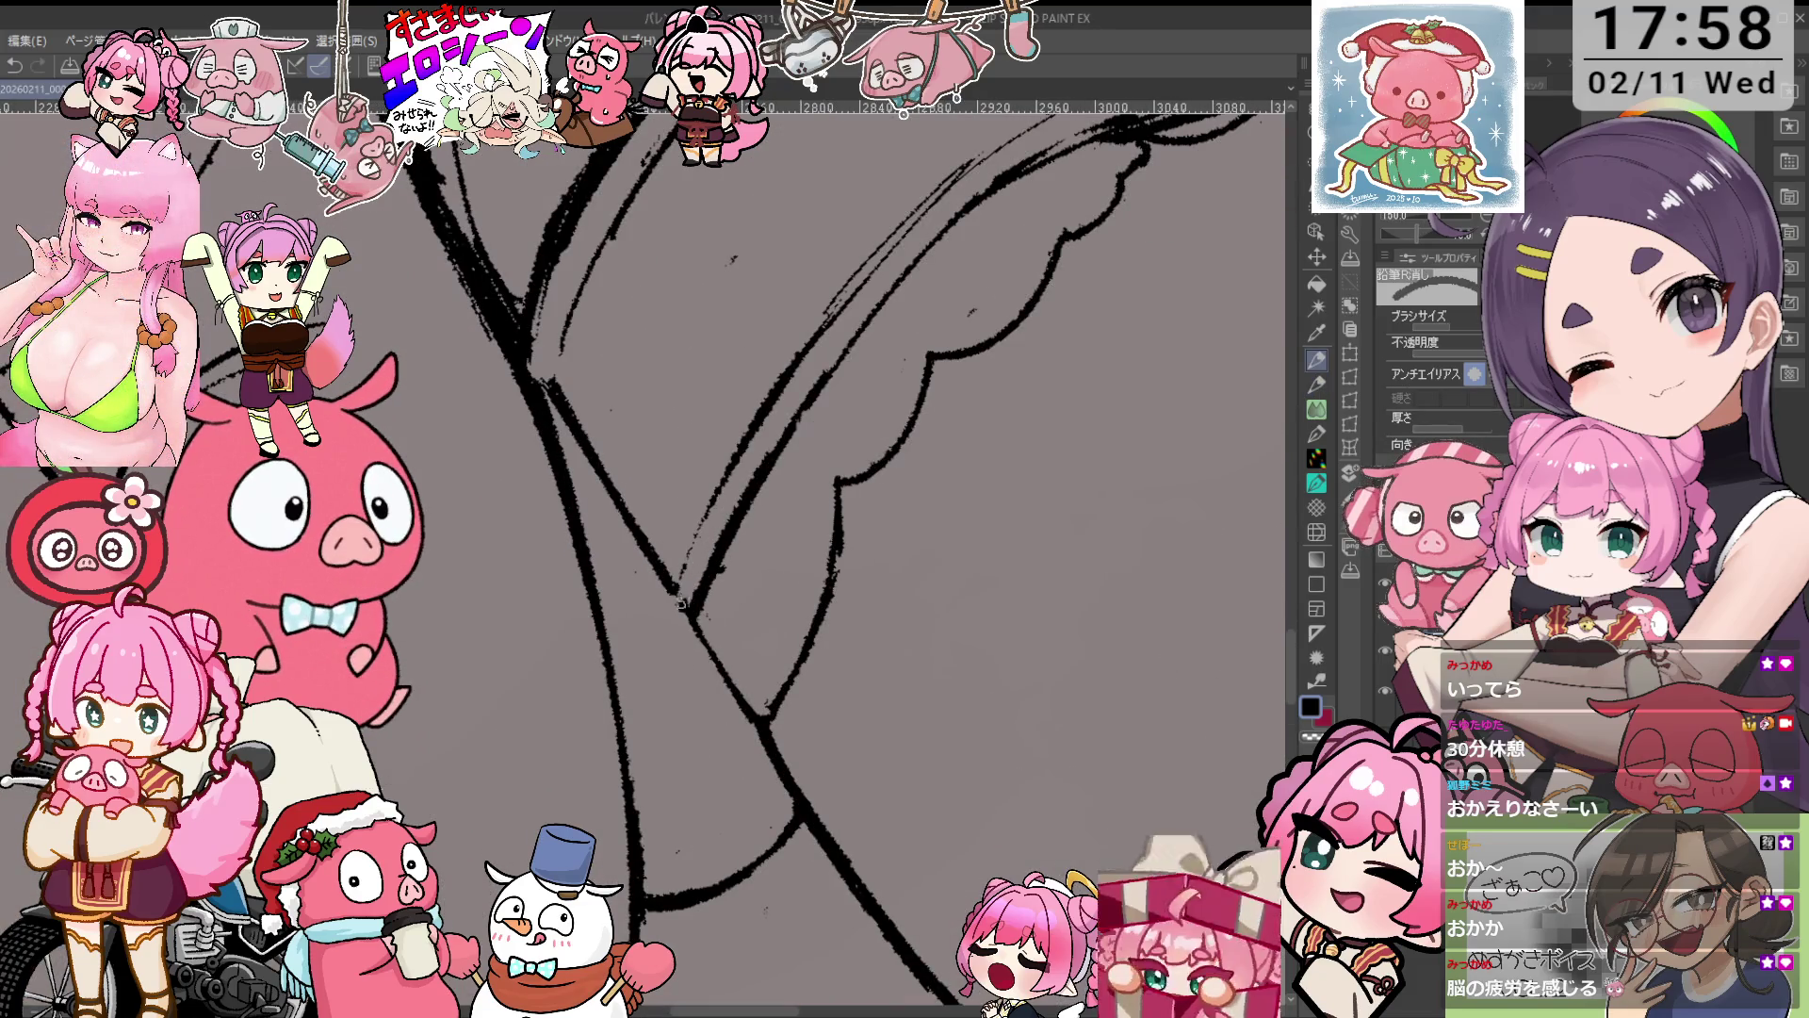
{"action": "key", "text": "p"}
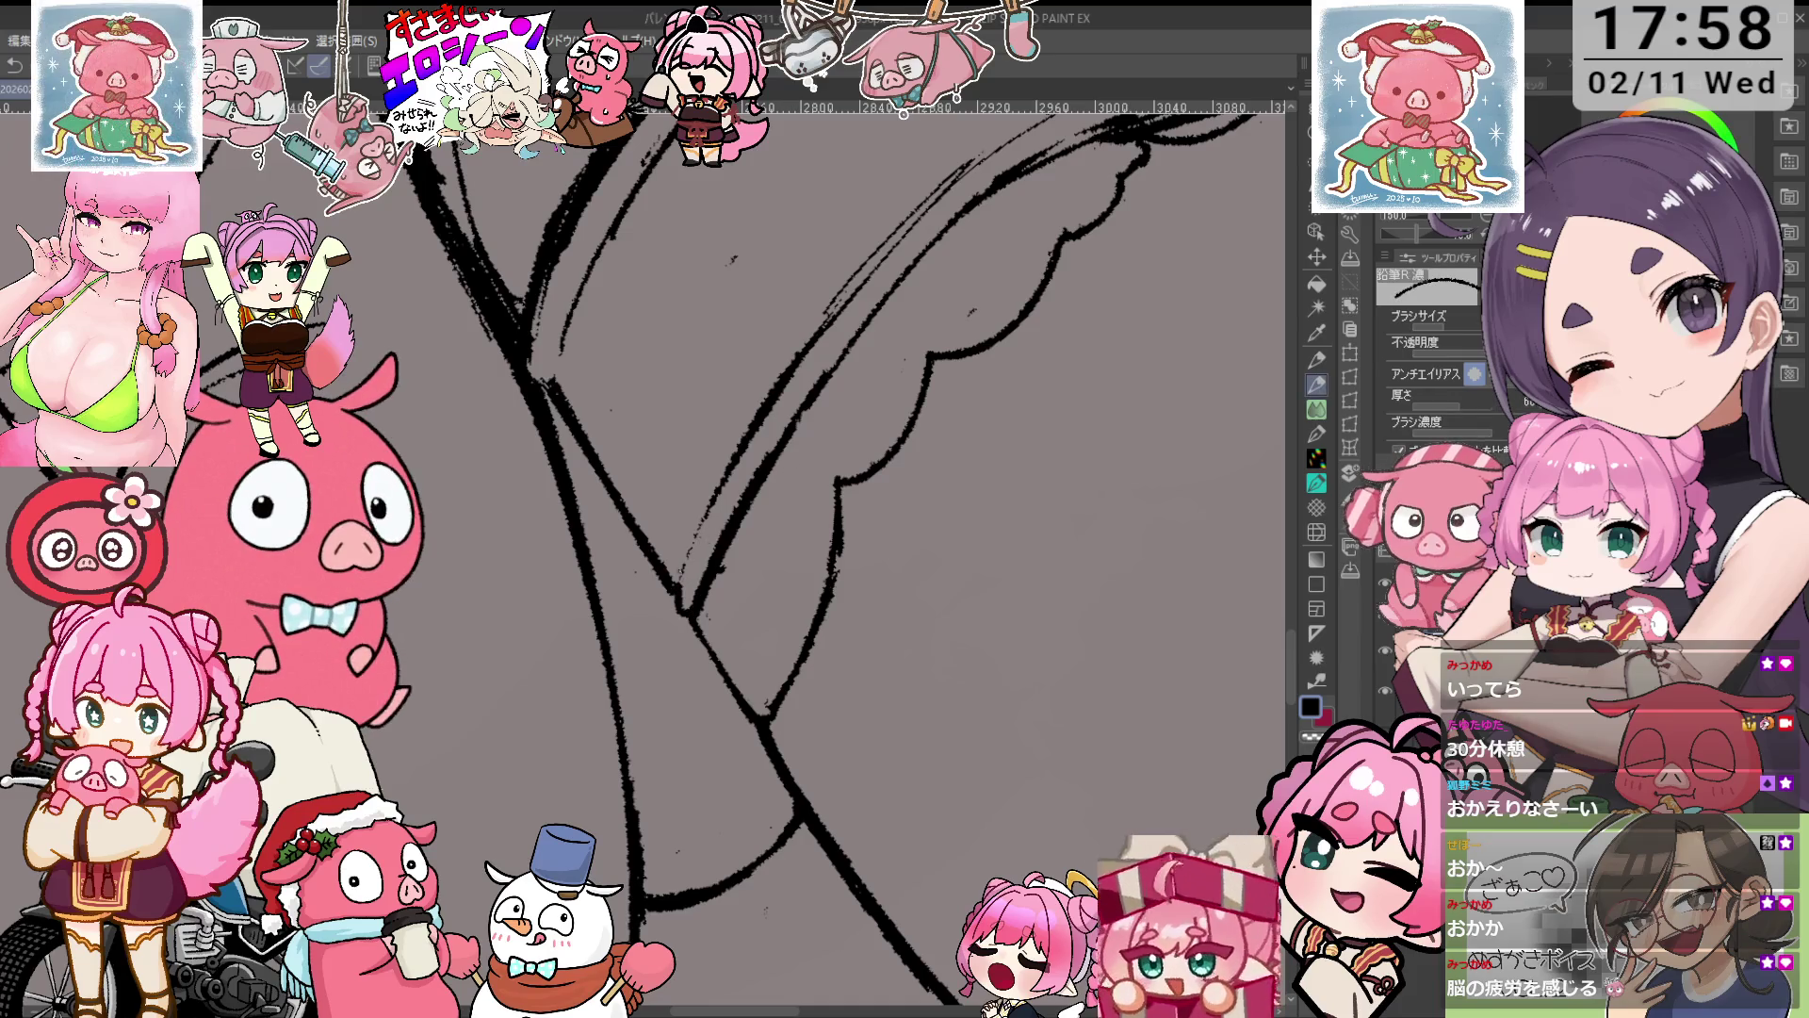
{"action": "key", "text": "ctrl+minus"}
{"action": "key", "text": "ctrl+minus"}
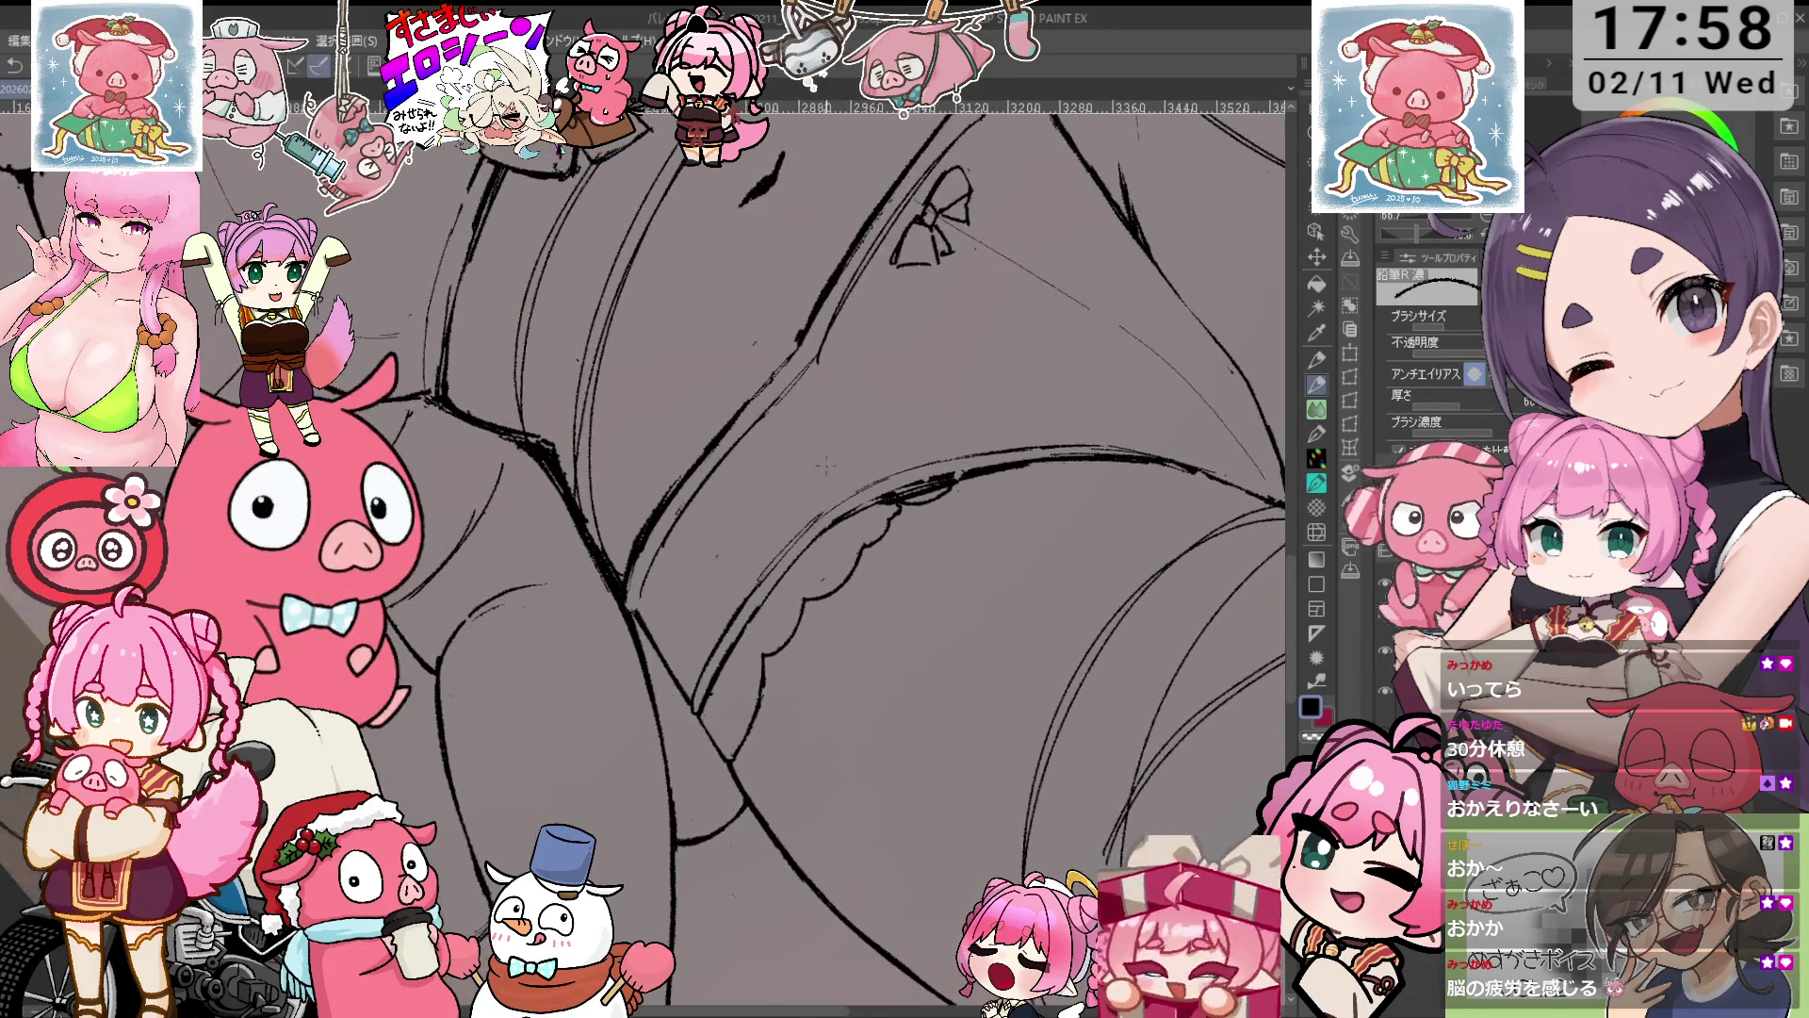
{"action": "key", "text": "ctrl+minus"}
{"action": "key", "text": "e"}
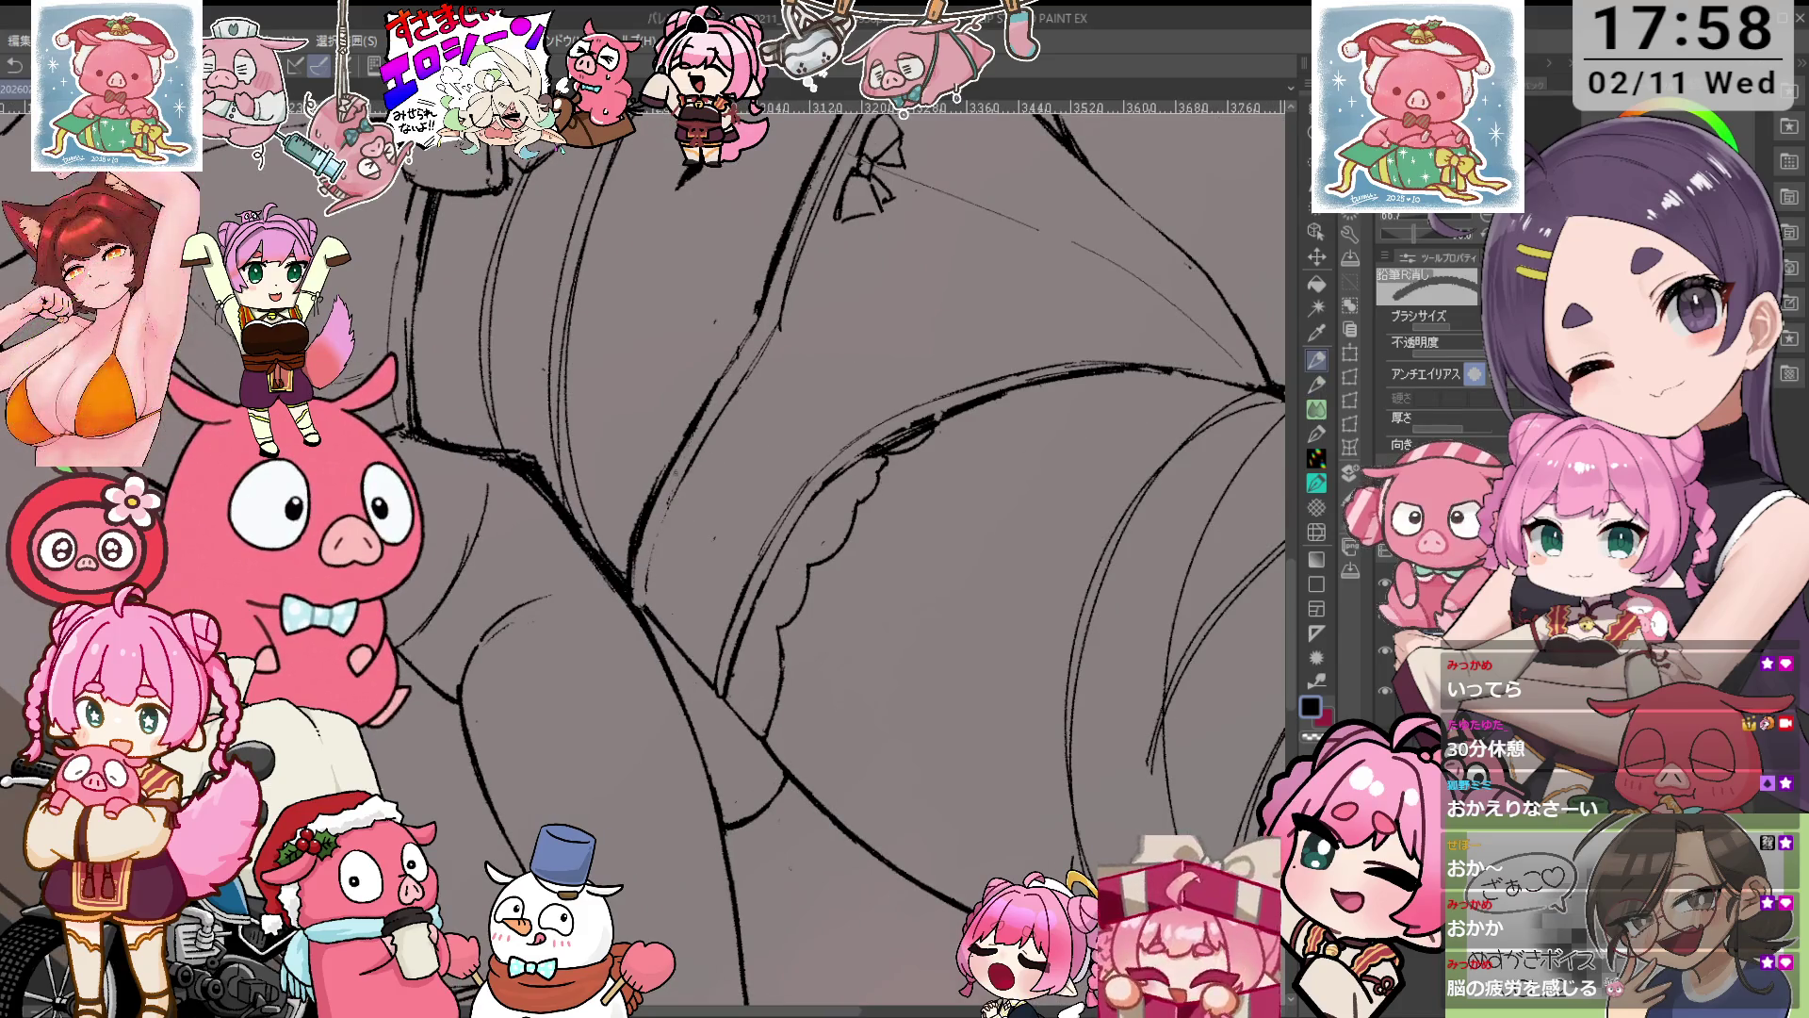
{"action": "mouse_move", "coordinate": [794, 347]}
{"action": "left_mouse_down"}
{"action": "mouse_move", "coordinate": [775, 506]}
{"action": "mouse_move", "coordinate": [808, 558]}
{"action": "left_mouse_up"}
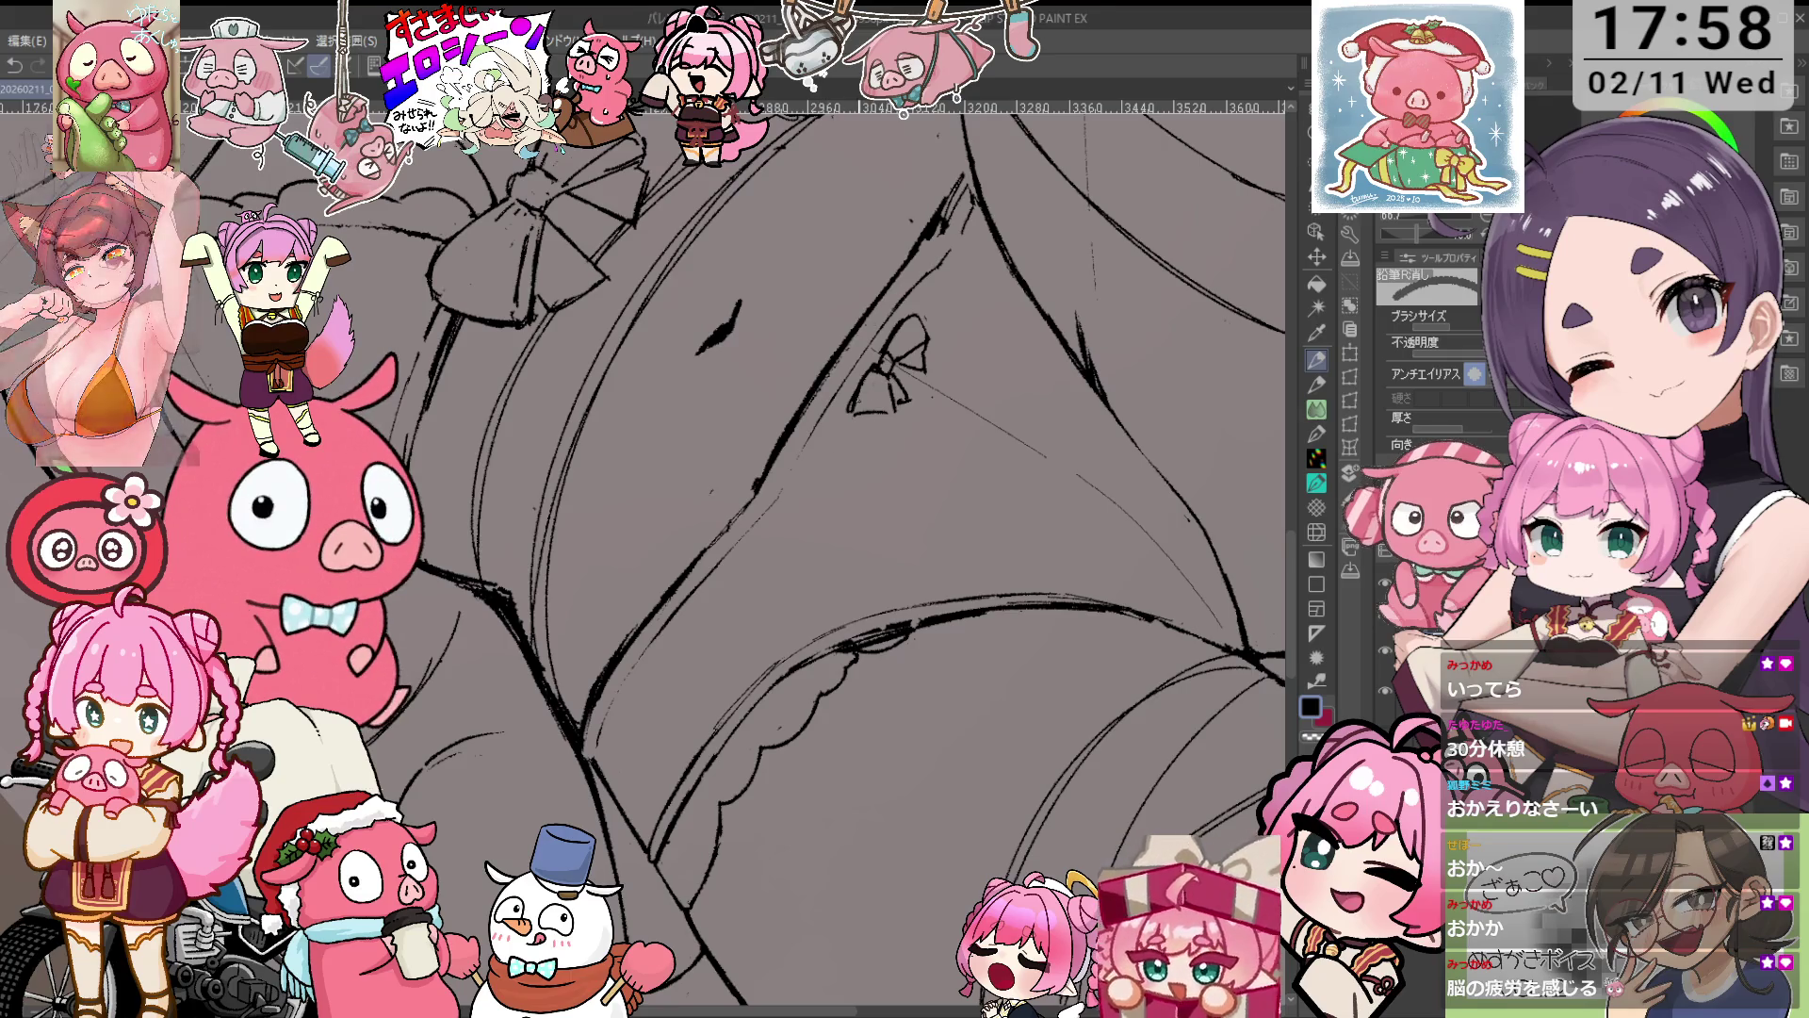
{"action": "scroll", "coordinate": [832, 448], "scroll_direction": "up", "scroll_amount": 2}
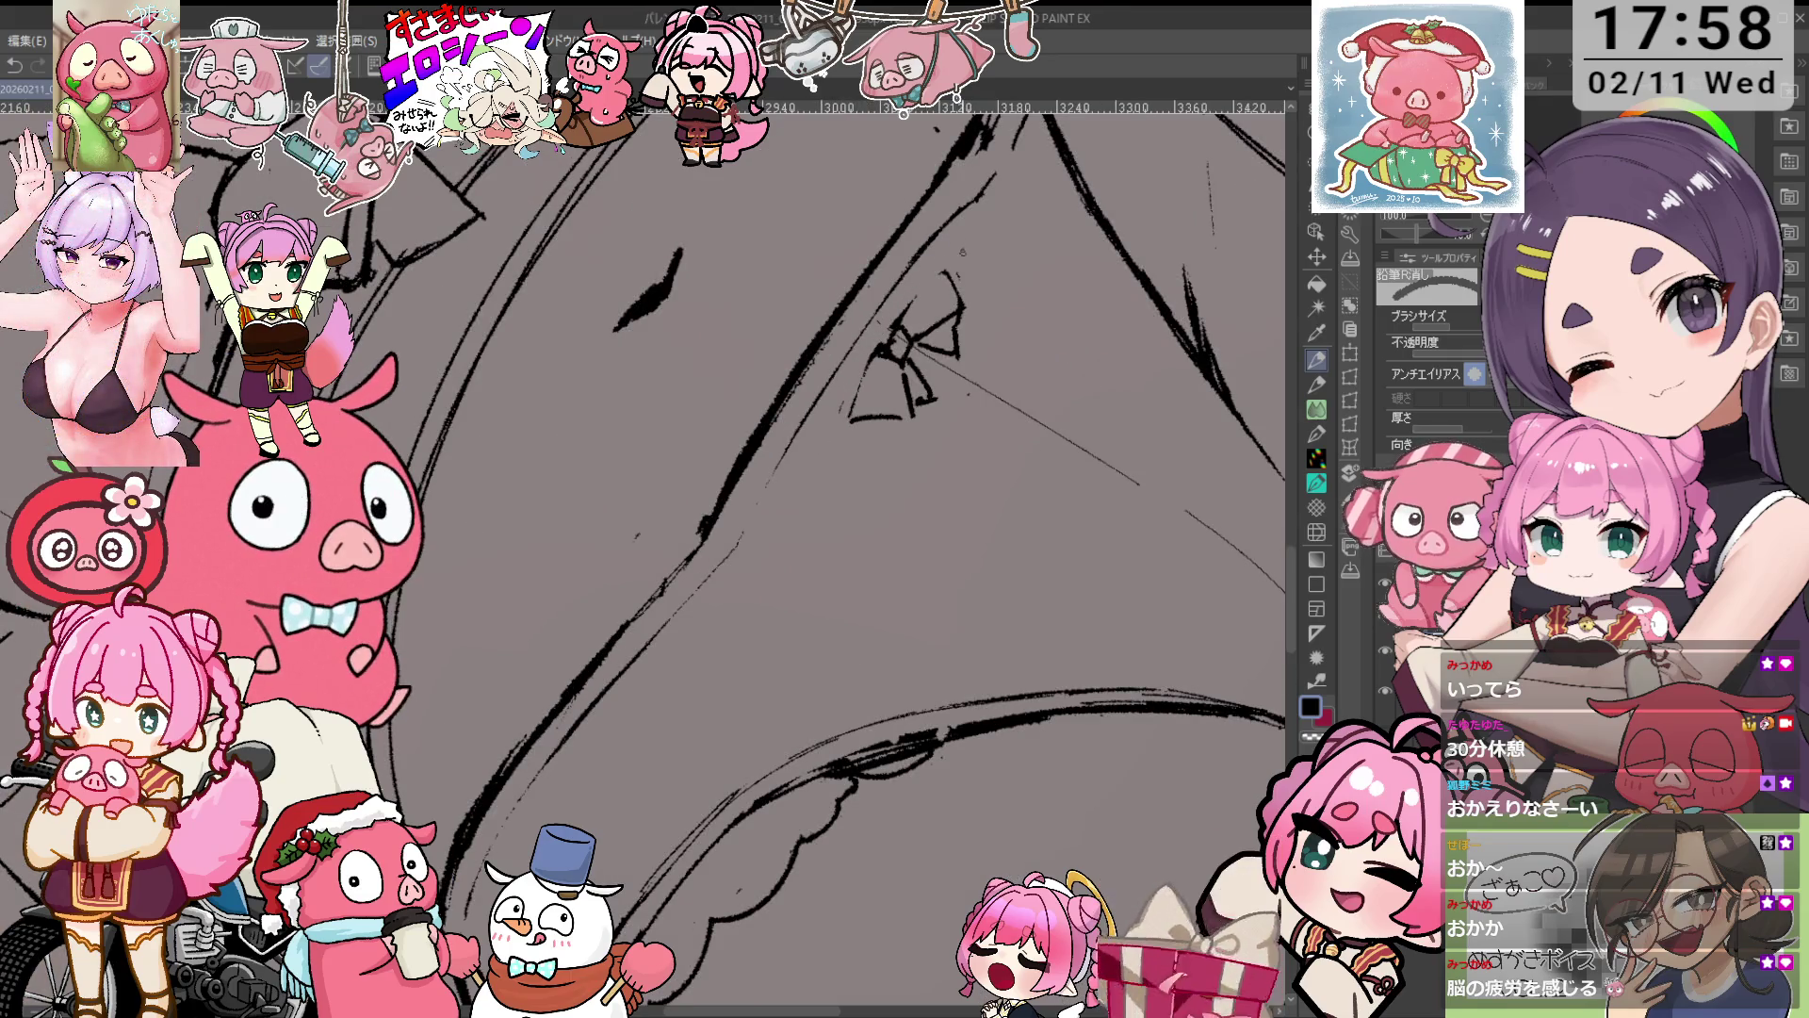
{"action": "key", "text": "p"}
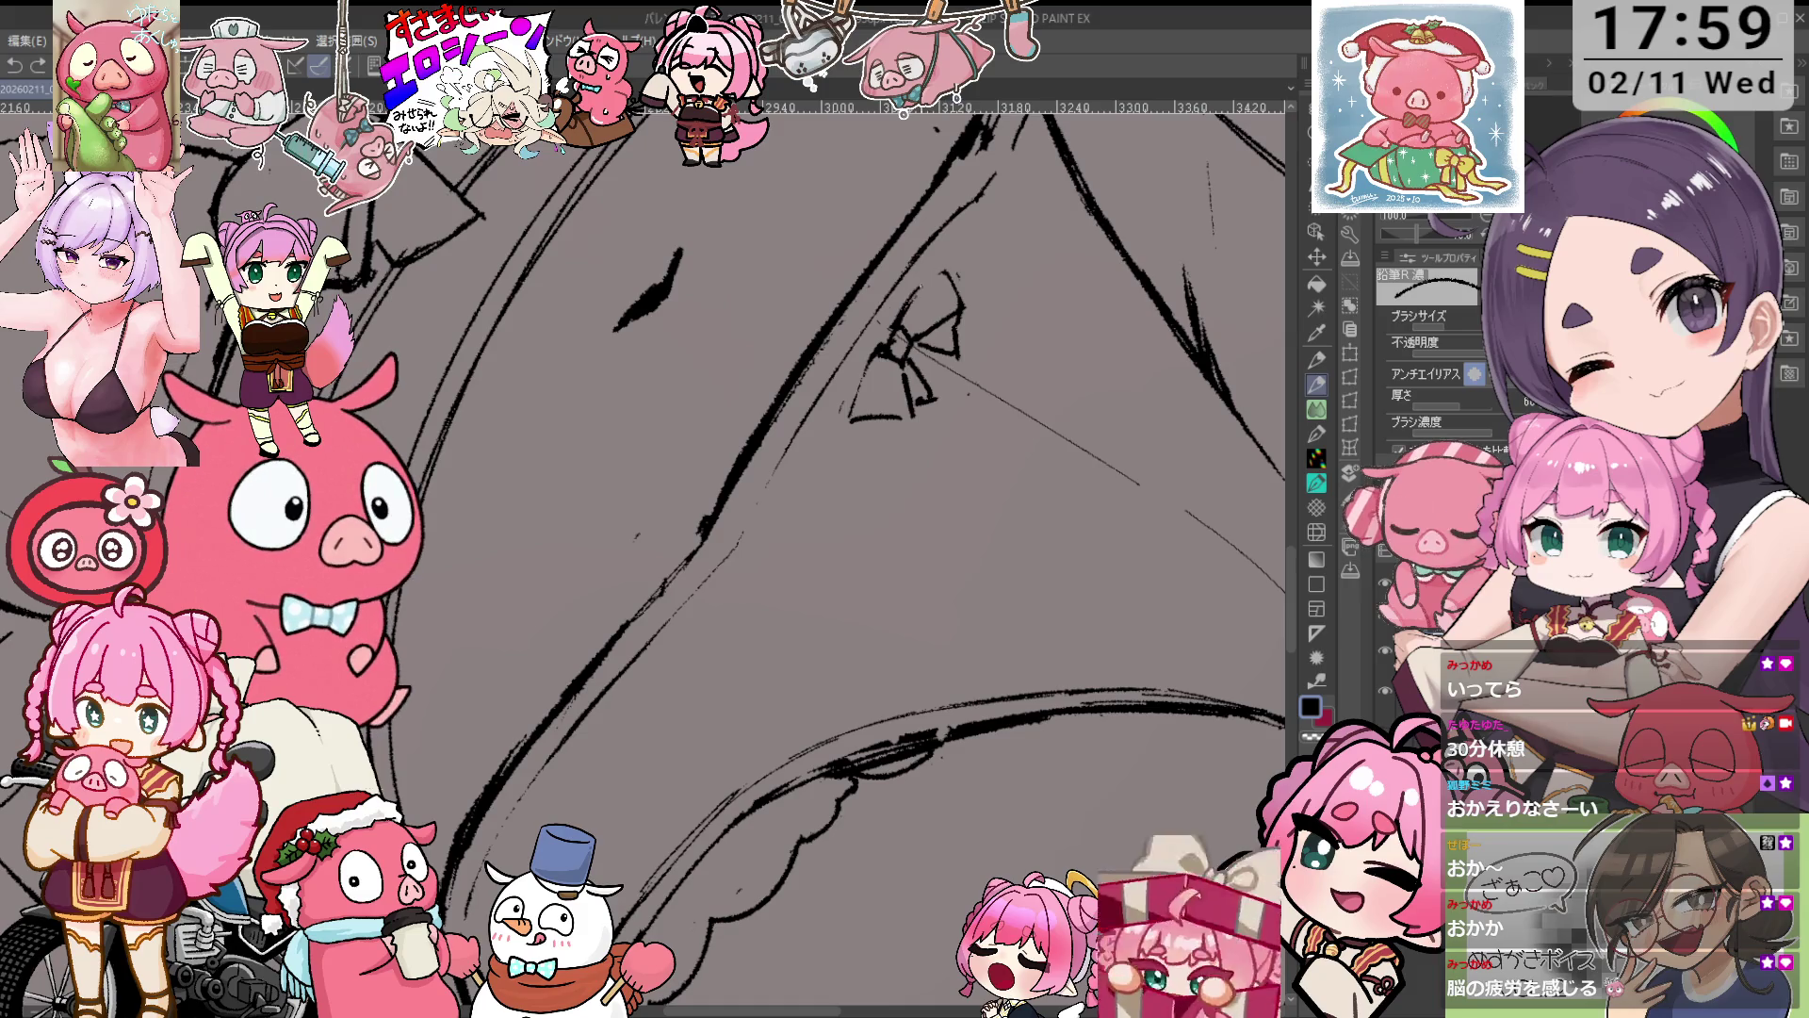
{"action": "key", "text": "ctrl+z"}
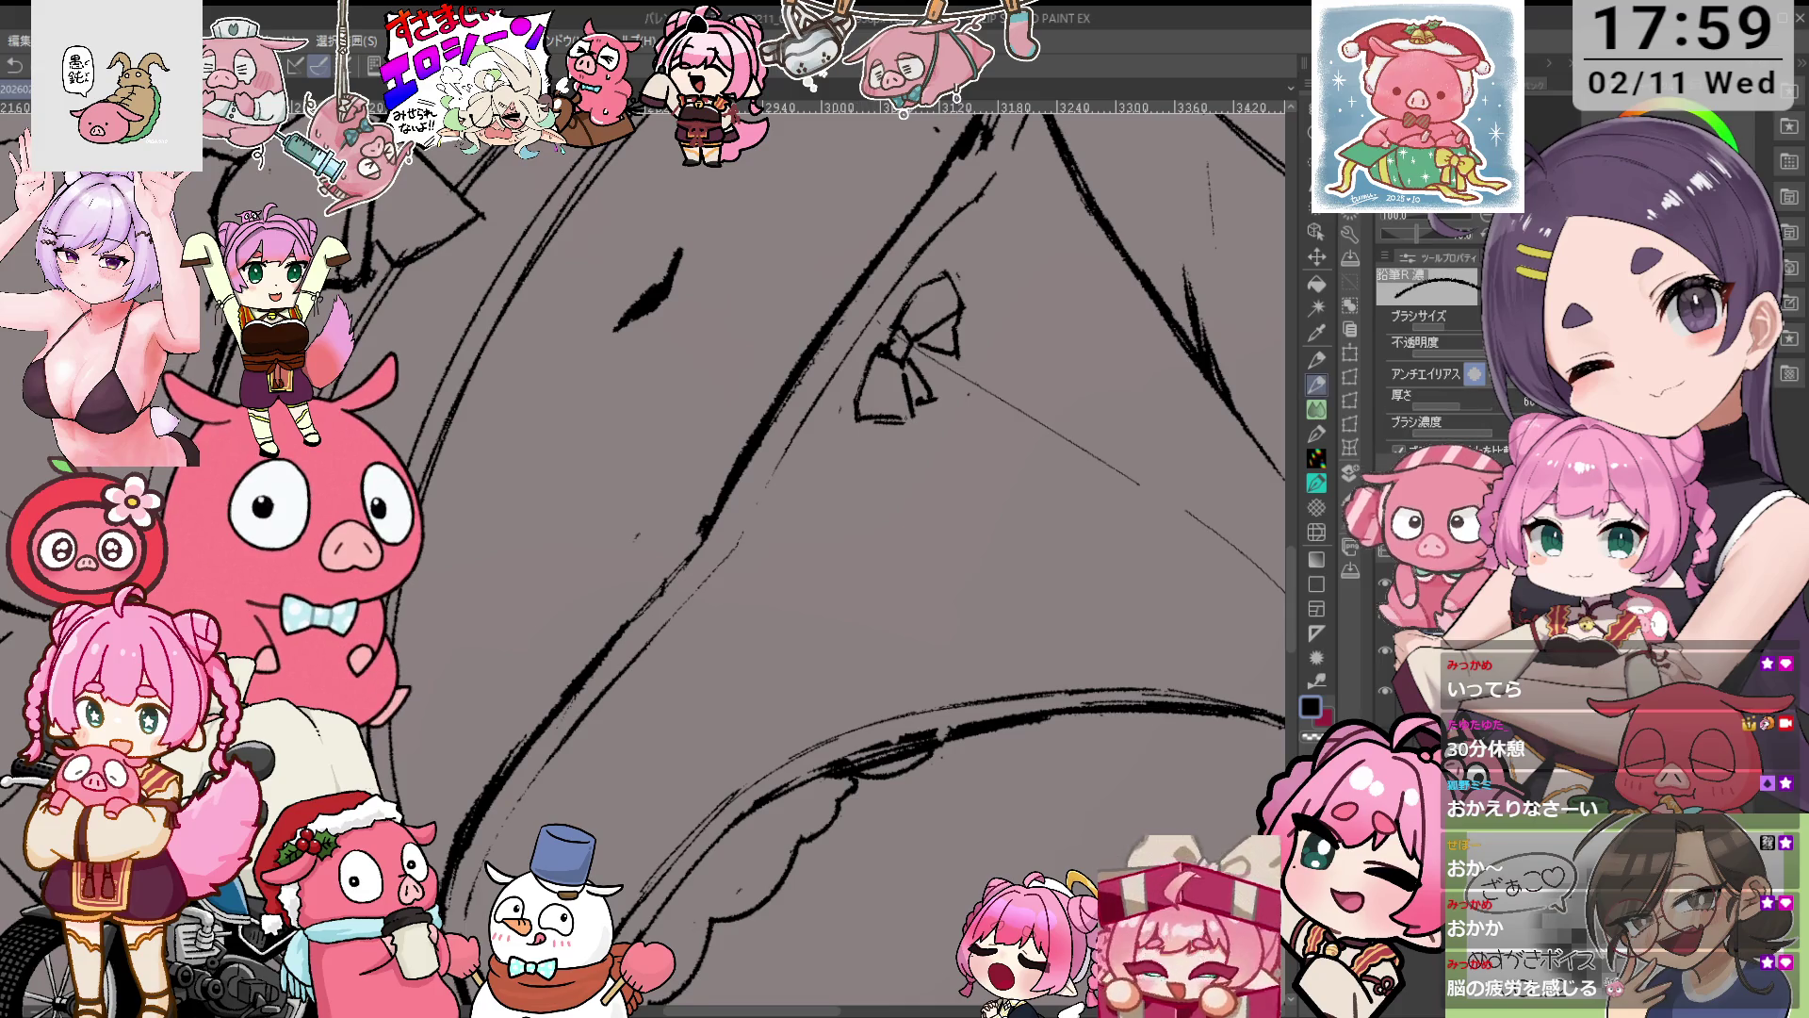
Erase a short stretch of the bow's right edge and touch up its outline.
{"action": "scroll", "coordinate": [849, 471], "scroll_direction": "left", "scroll_amount": 2}
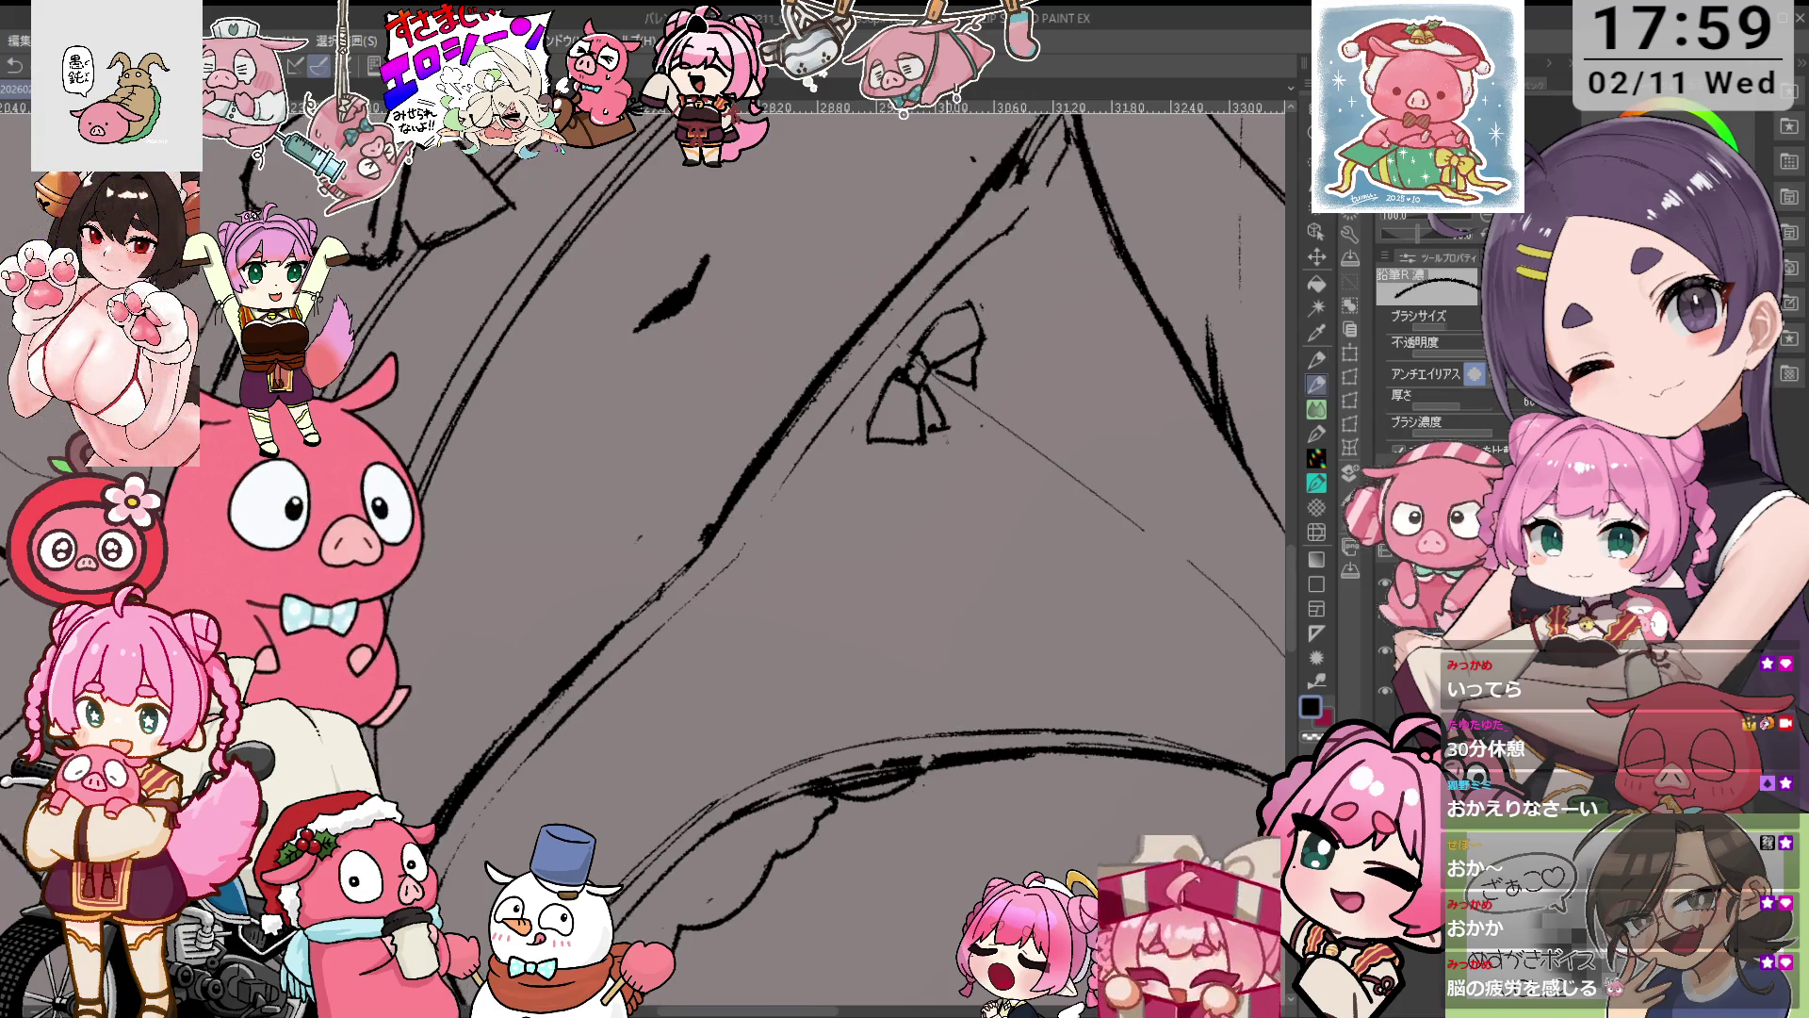
{"action": "key", "text": "e"}
{"action": "key", "text": "p"}
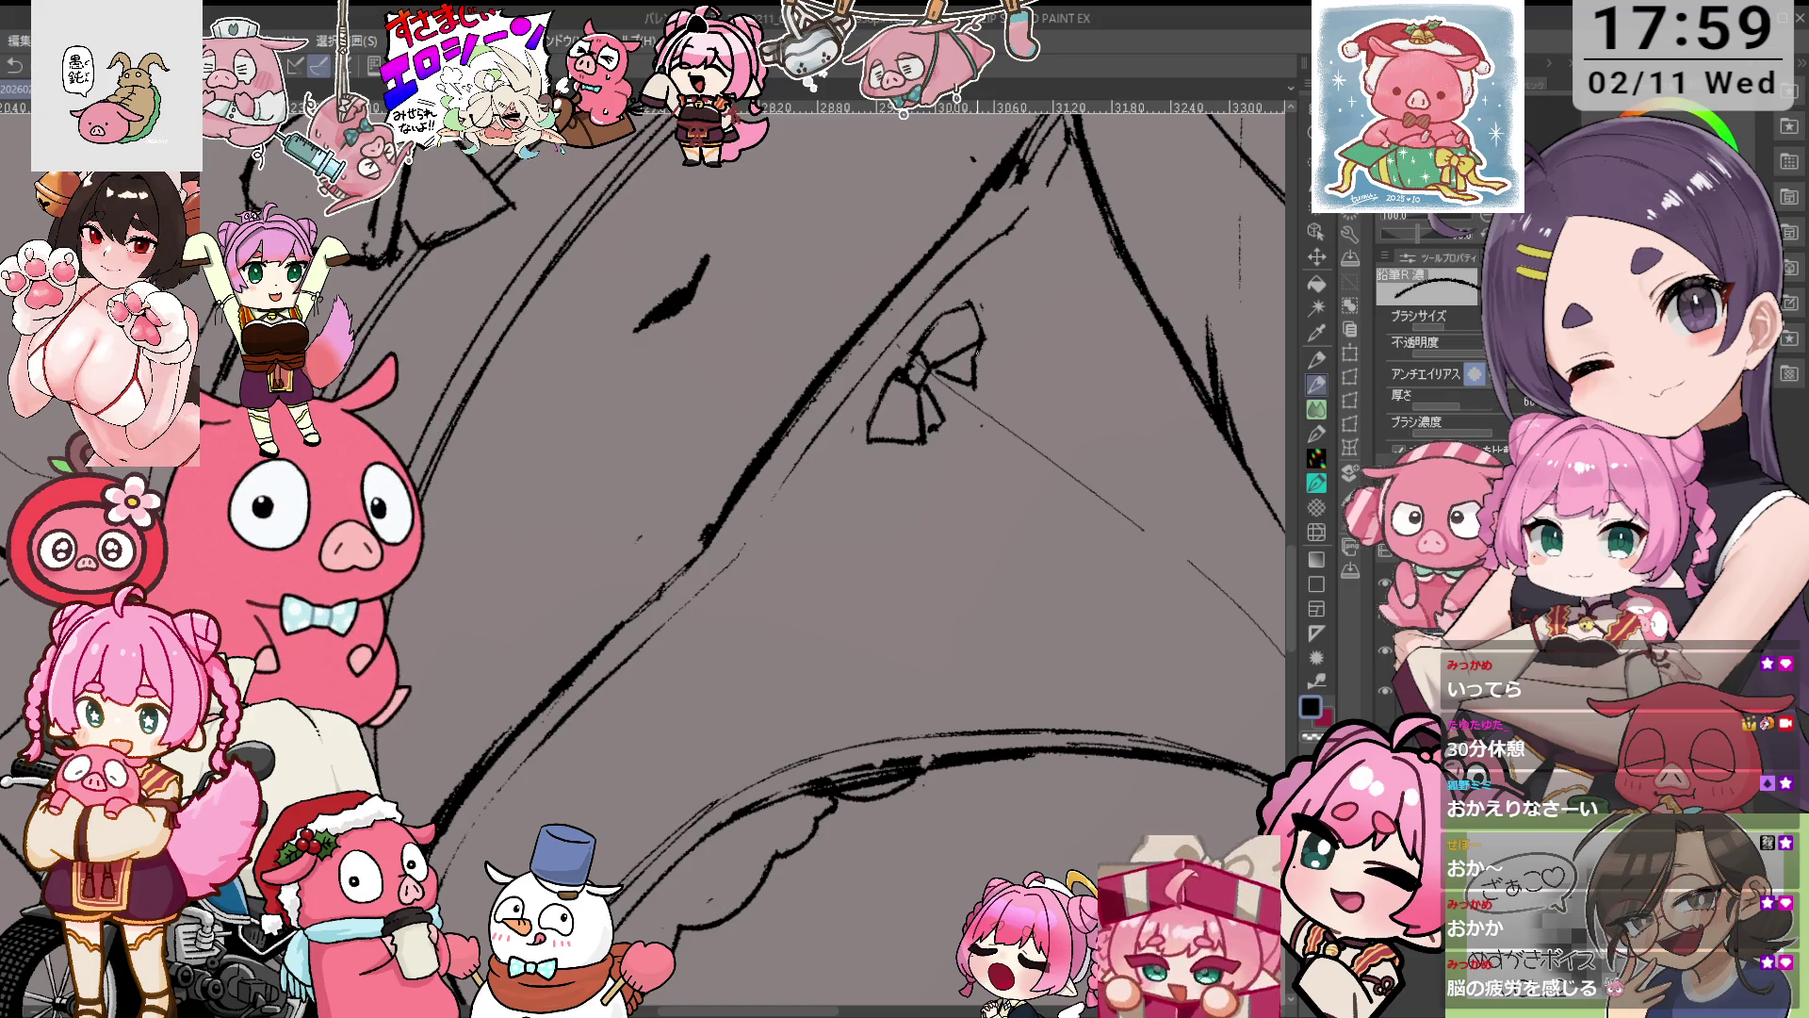
{"action": "key", "text": "e"}
{"action": "left_click_drag", "start_coordinate": [980, 344], "coordinate": [975, 392]}
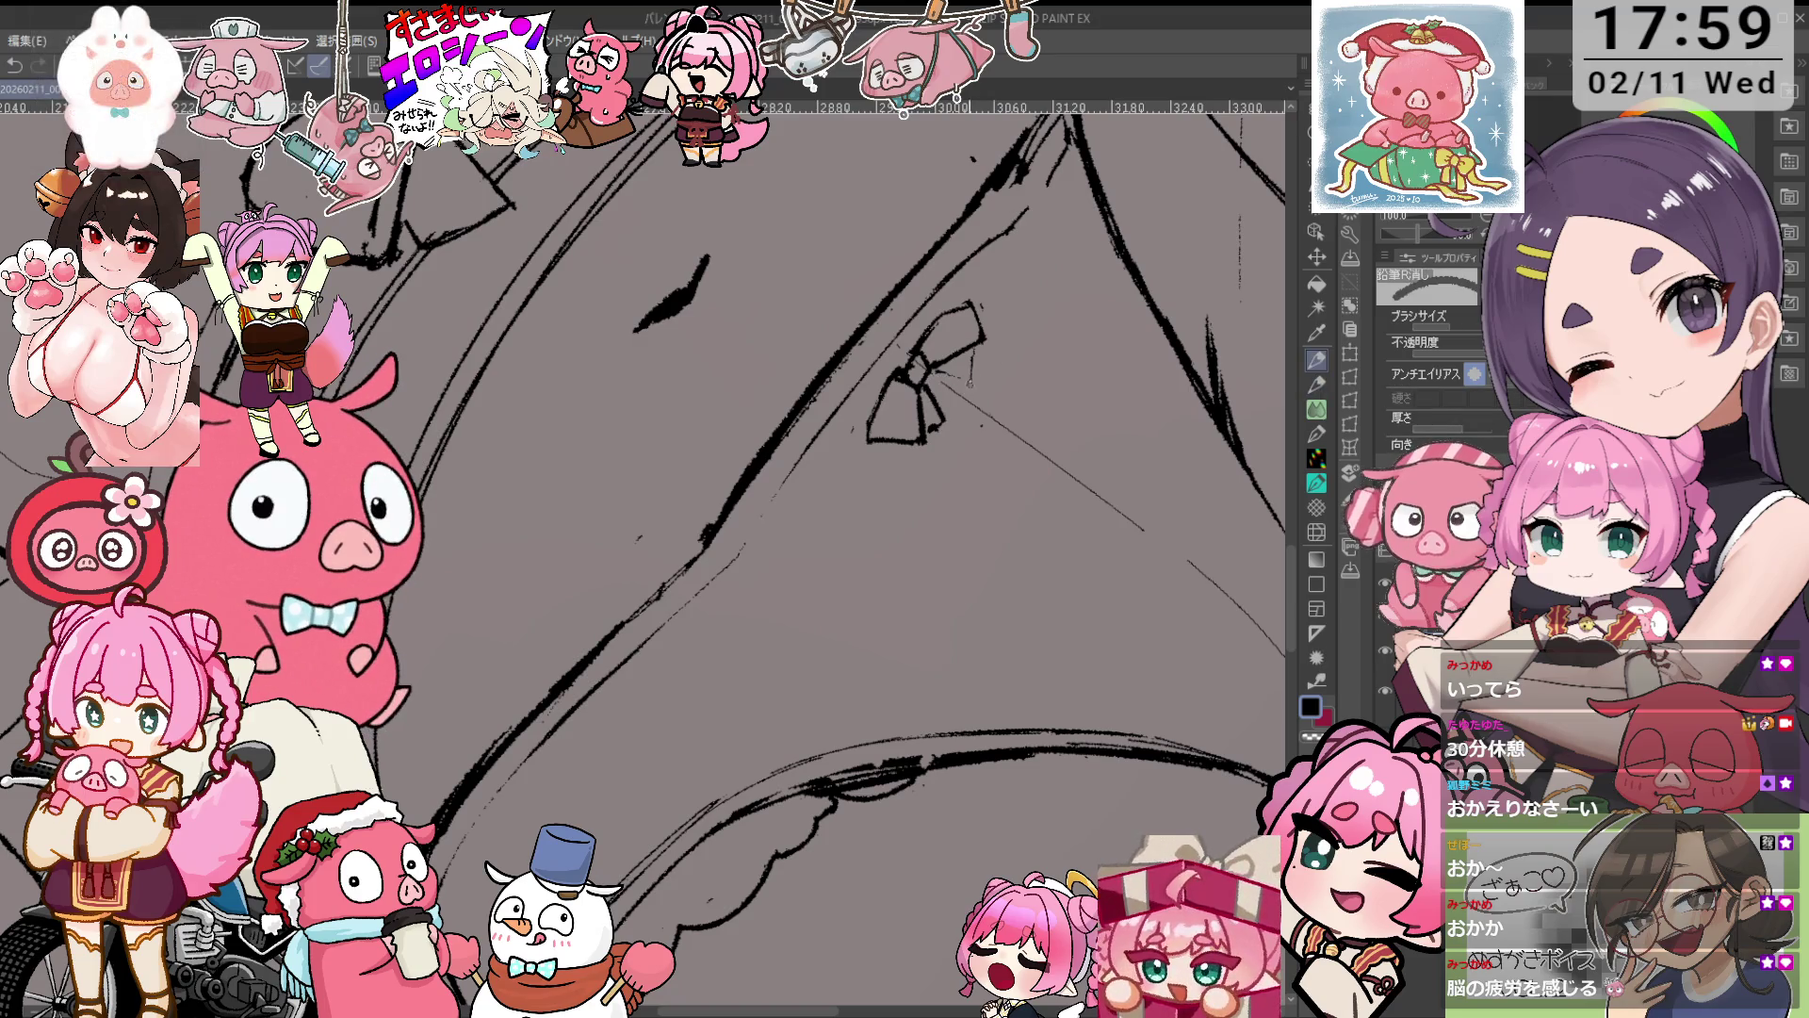
{"action": "key", "text": "p"}
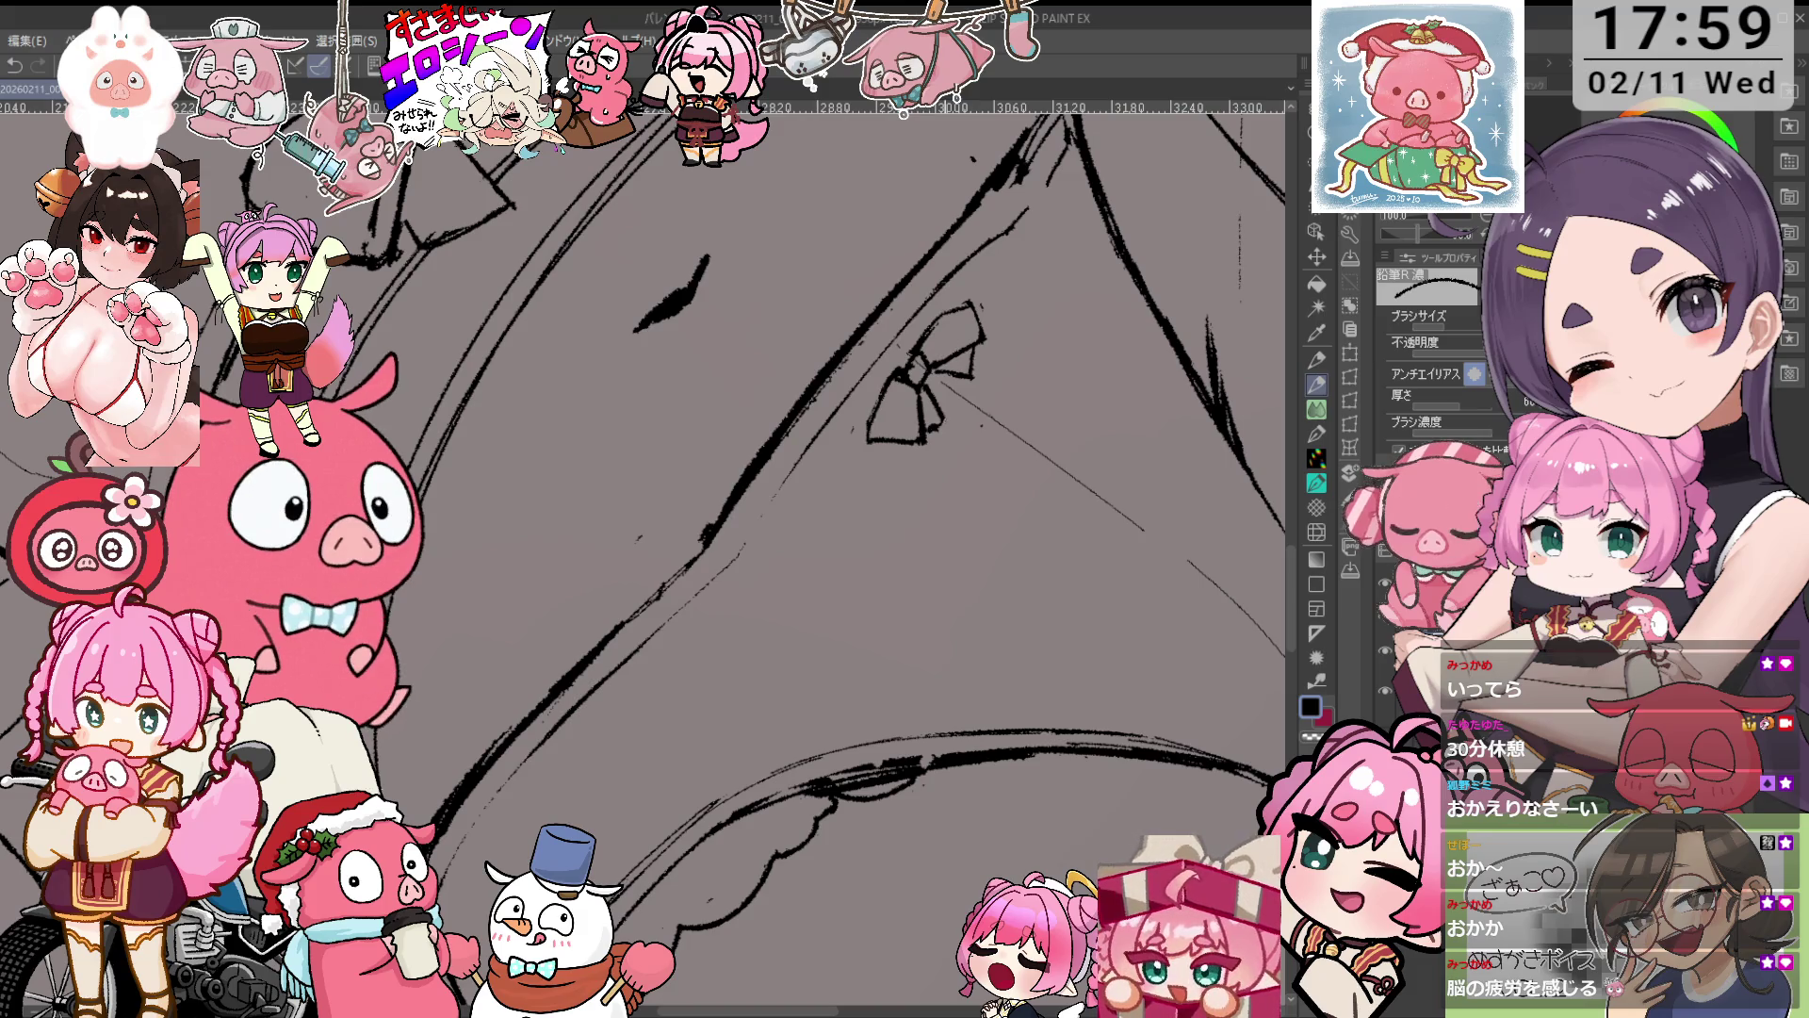
{"action": "key", "text": "e"}
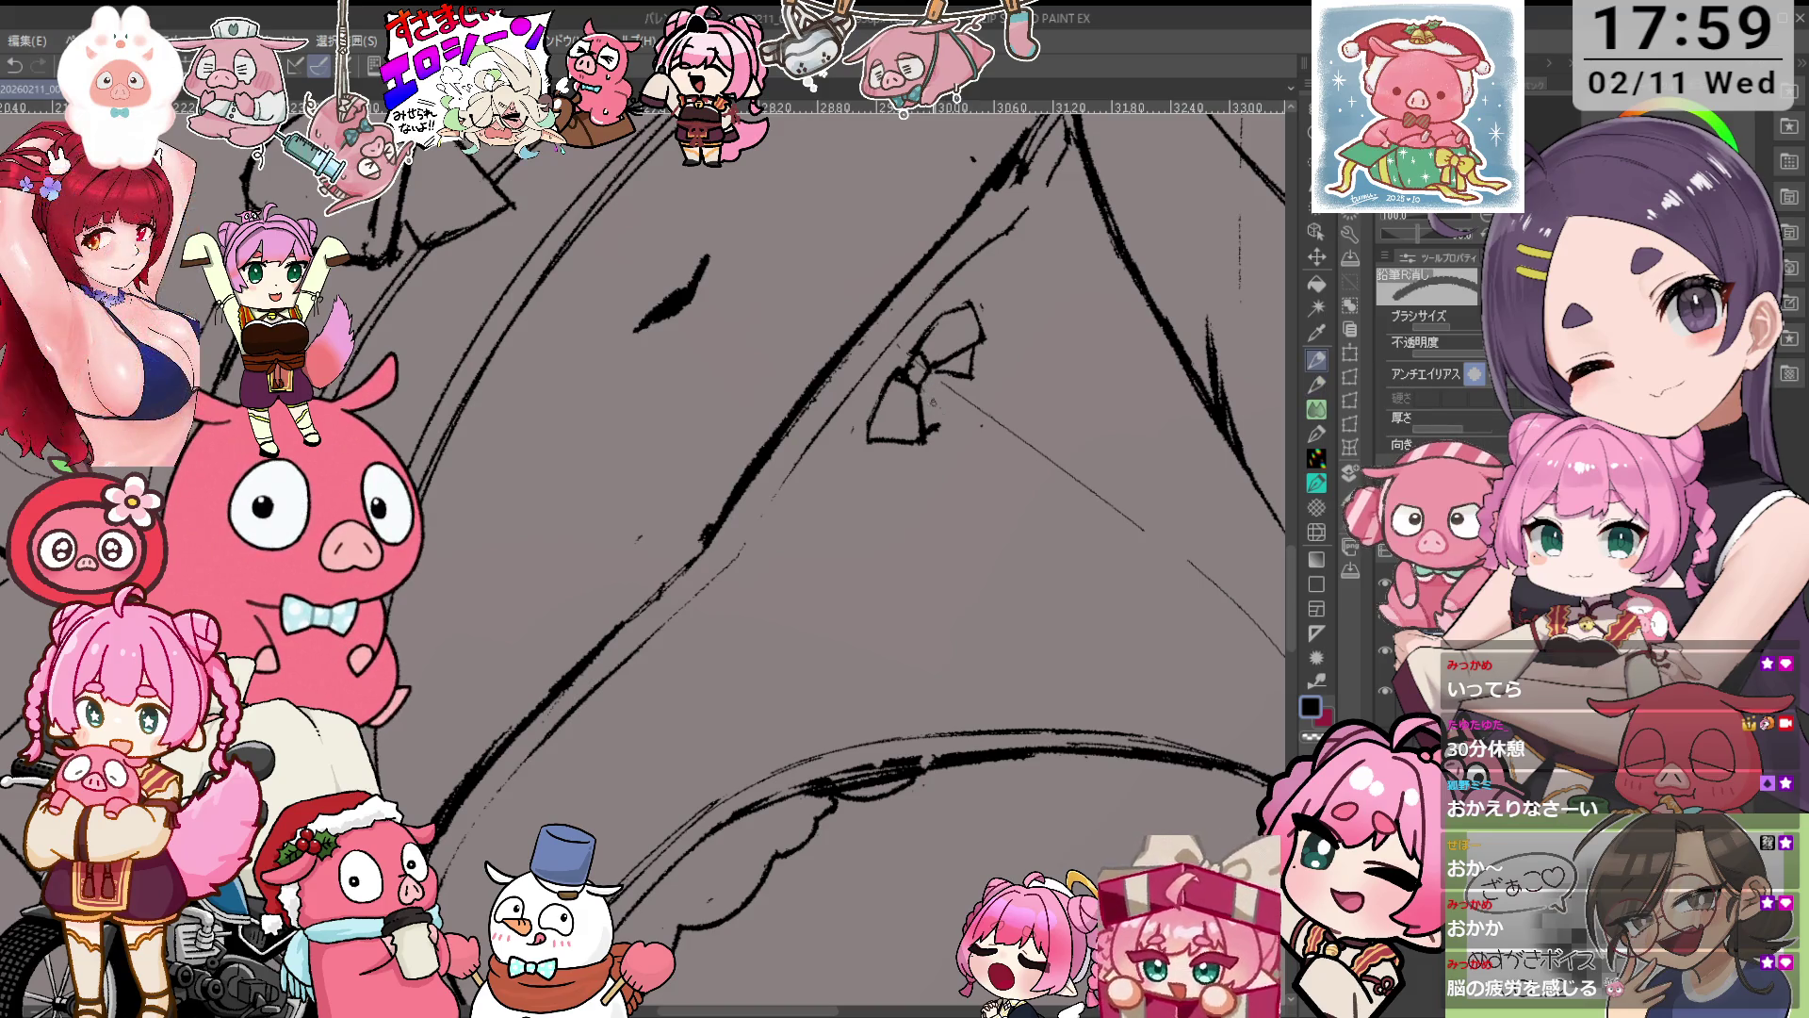
{"action": "key", "text": "p"}
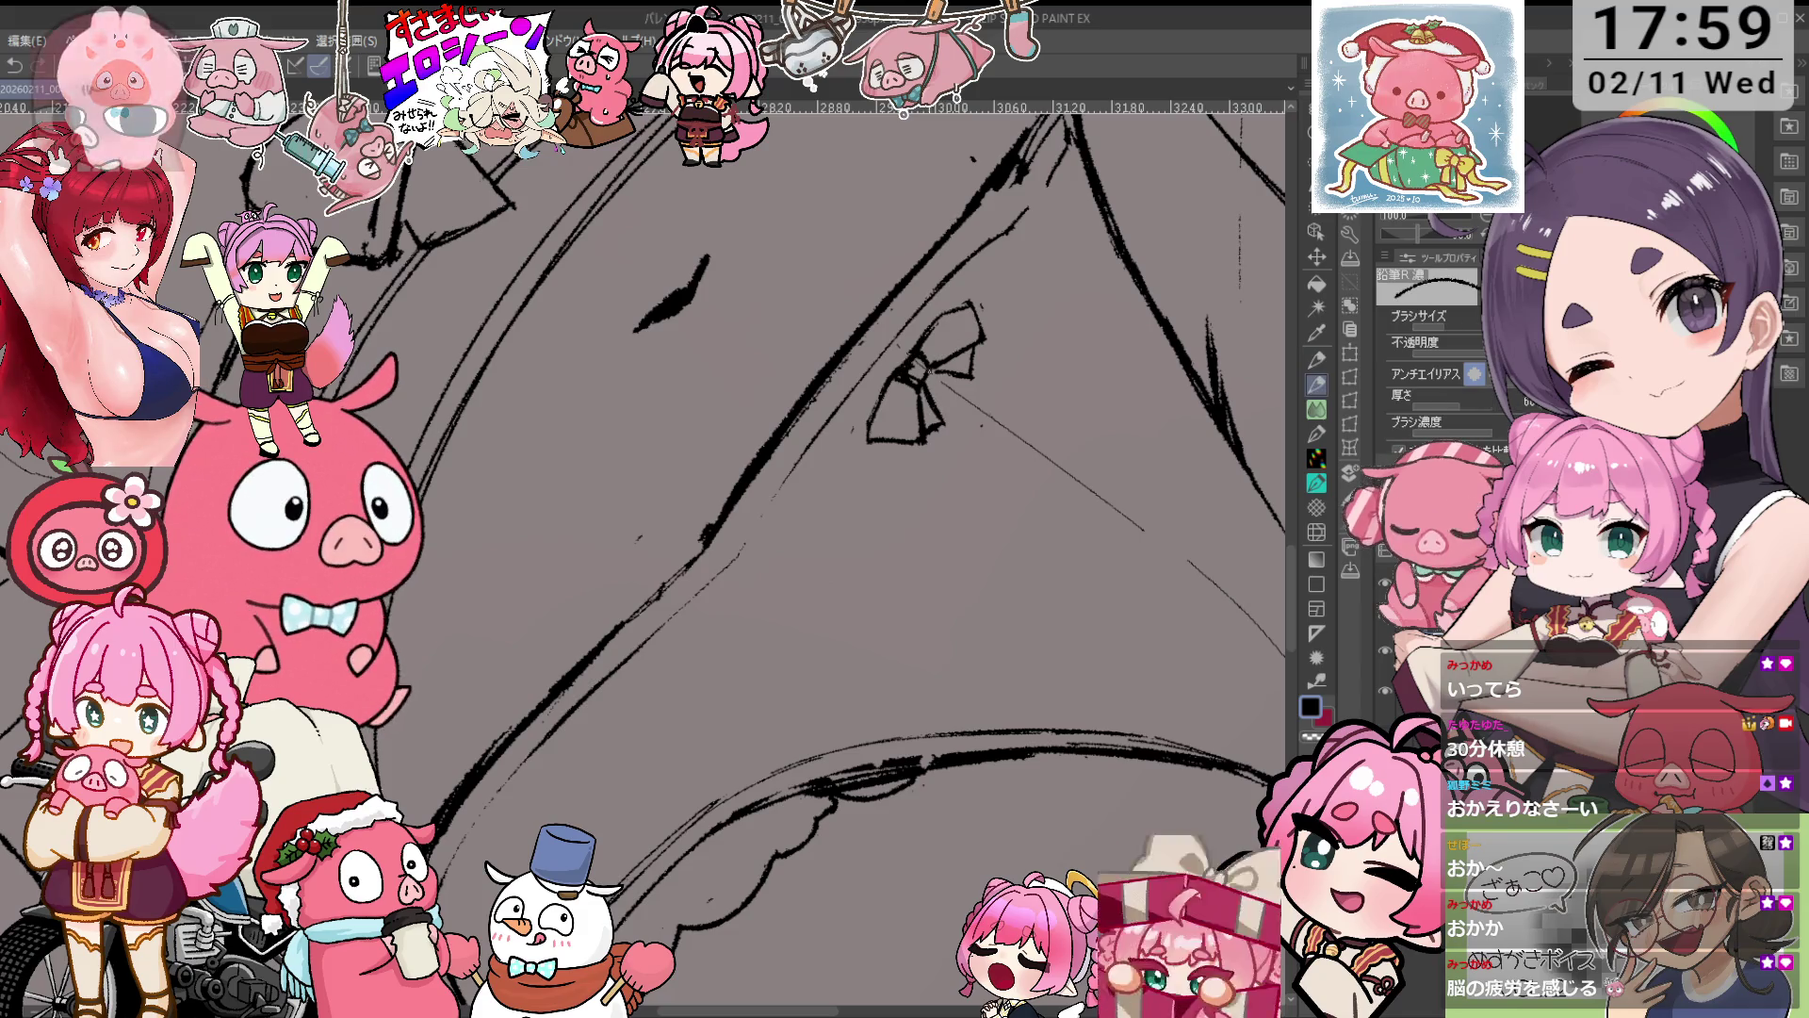
{"action": "key", "text": "e"}
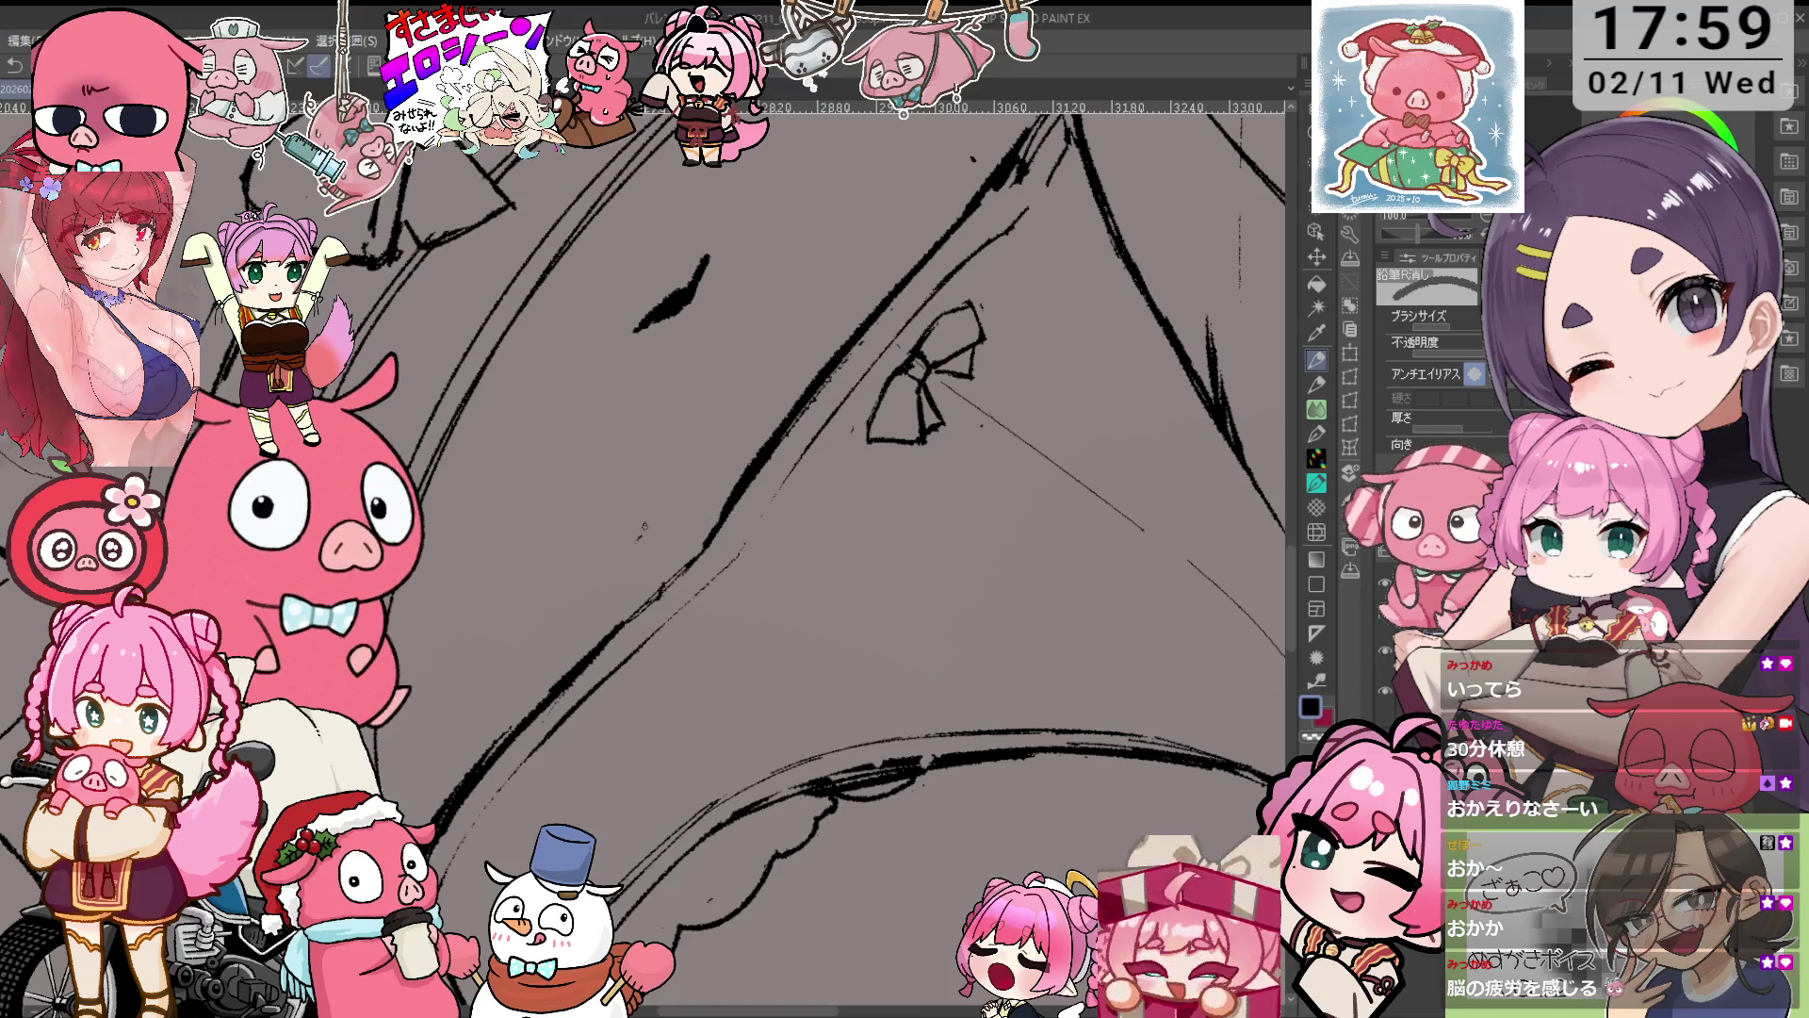
{"action": "scroll", "coordinate": [603, 763], "scroll_direction": "down", "scroll_amount": 4}
{"action": "scroll", "coordinate": [819, 556], "scroll_direction": "up", "scroll_amount": 2}
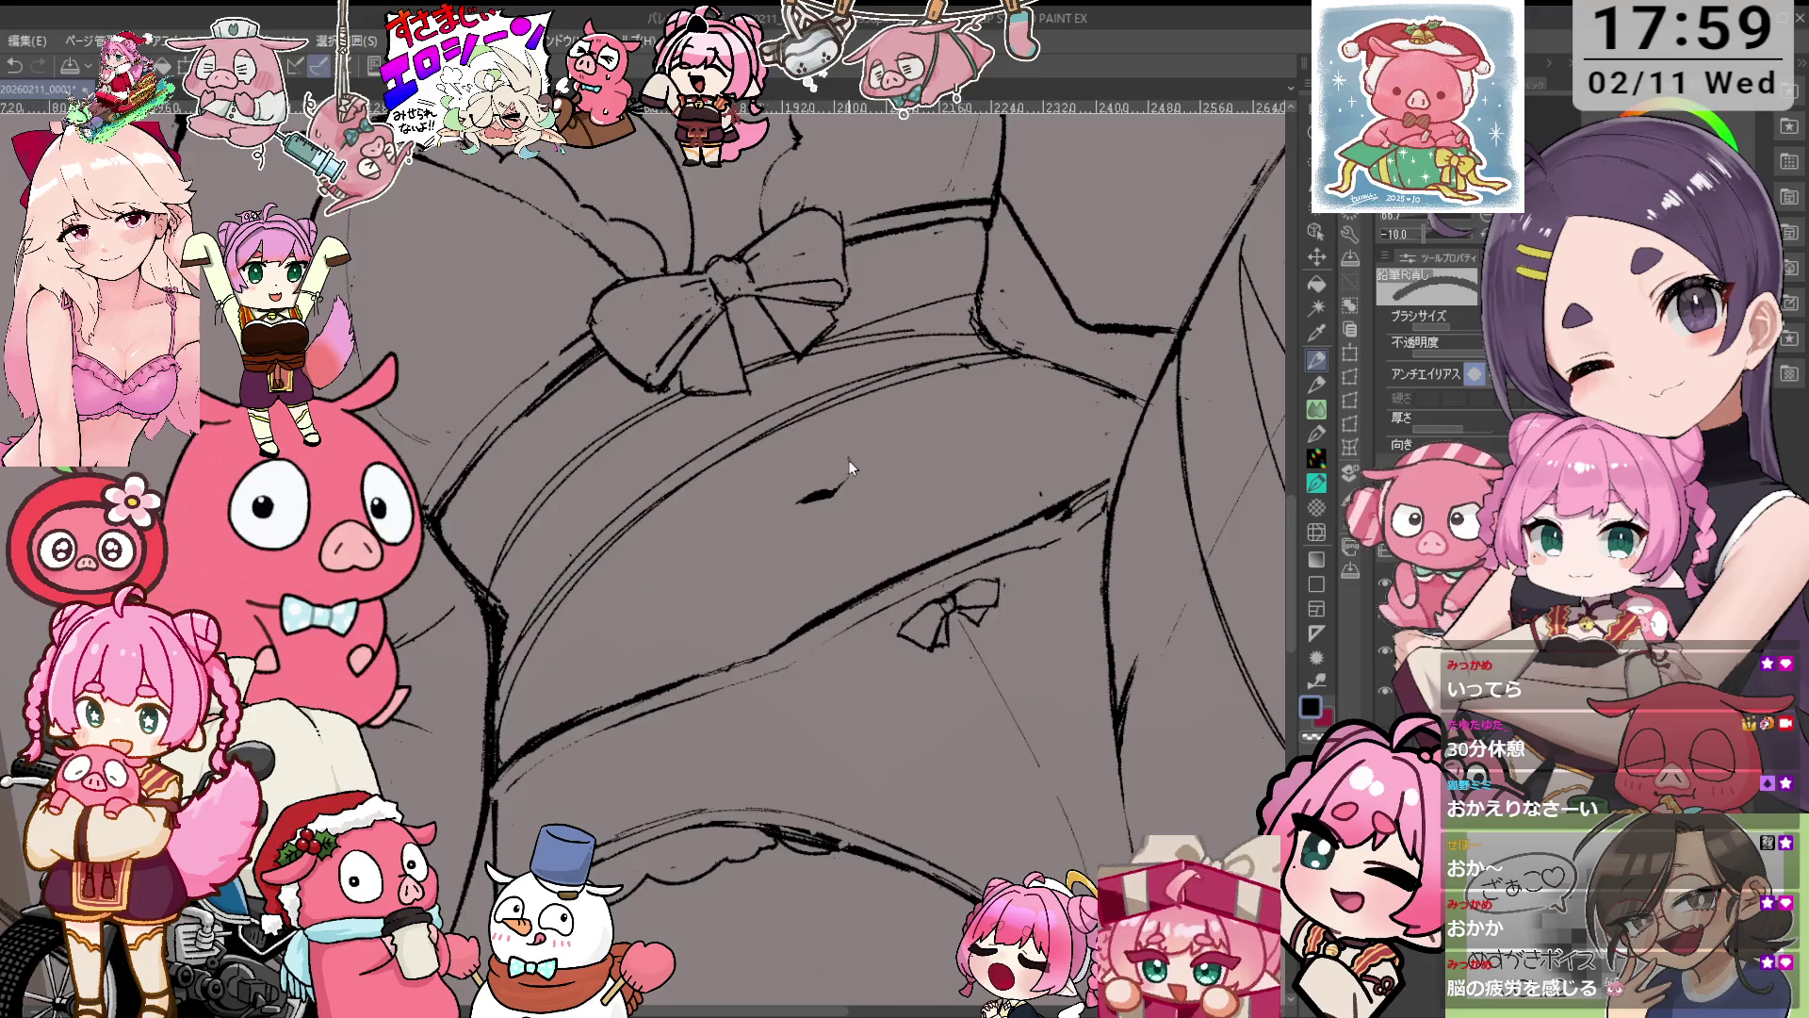
Tilt the canvas clockwise and erase a leftover sketch stroke at the waist.
{"action": "left_click_drag", "start_coordinate": [849, 465], "coordinate": [830, 528]}
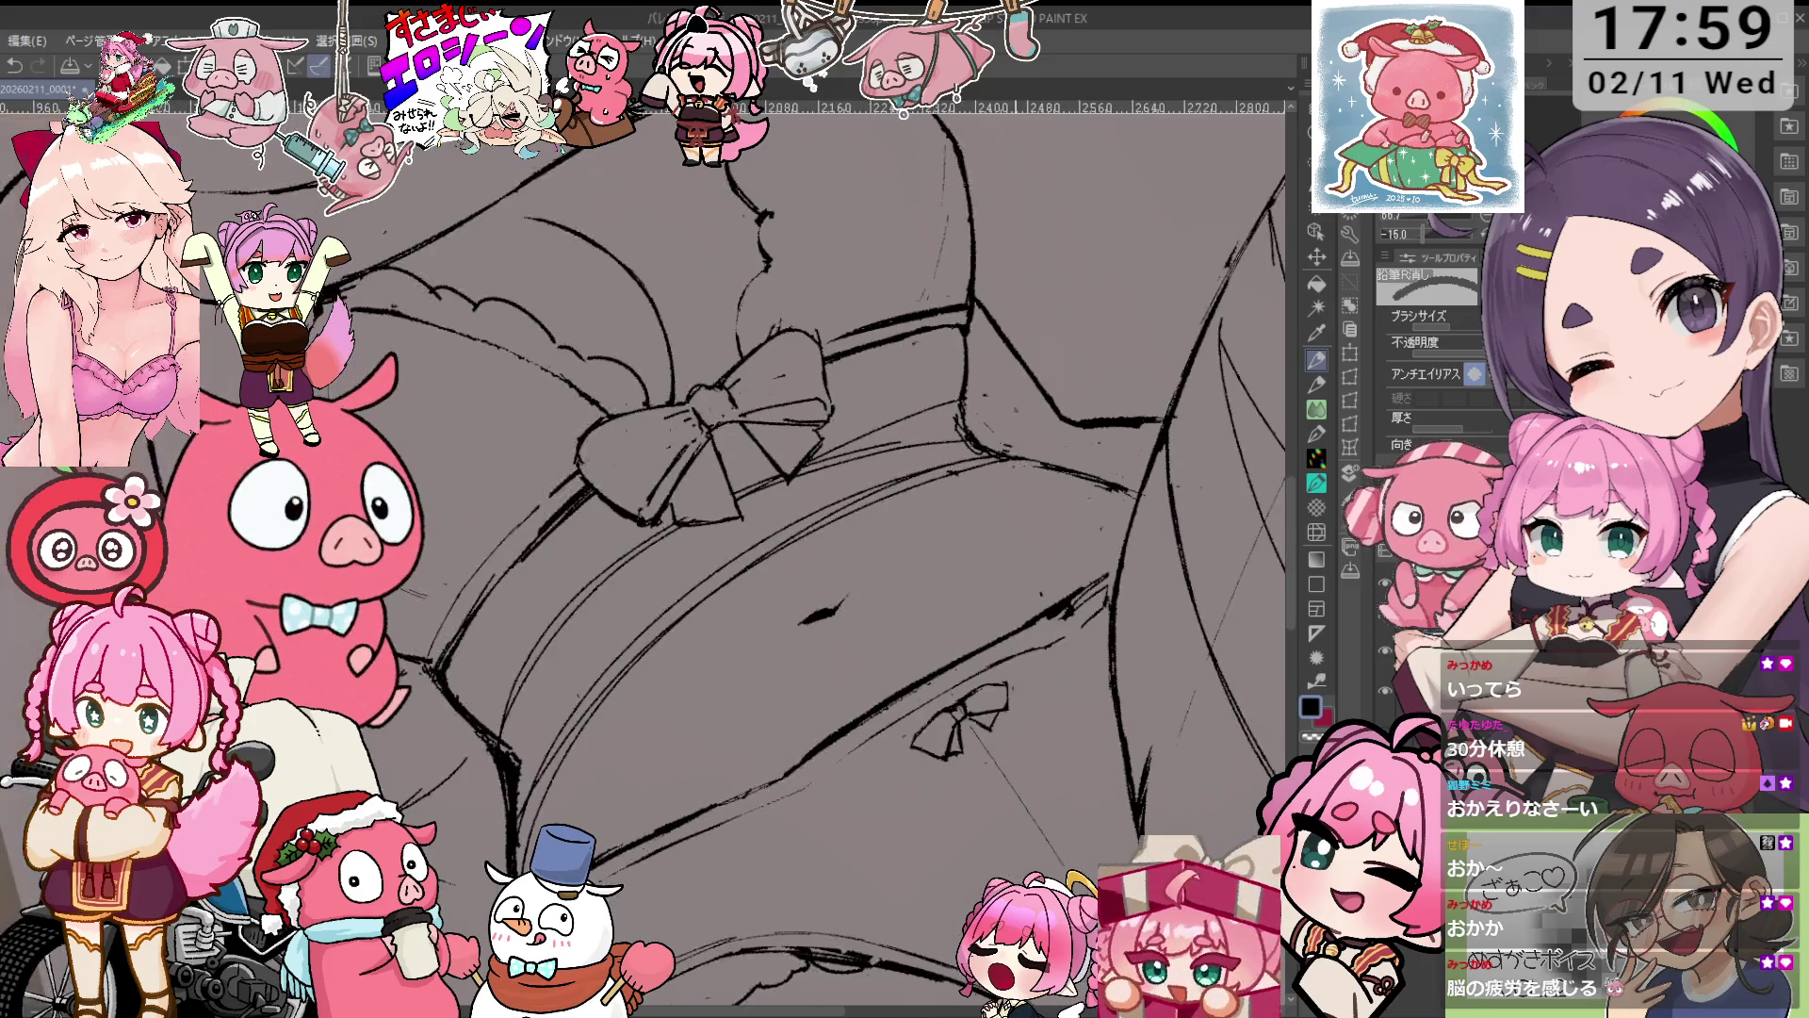
{"action": "scroll", "coordinate": [999, 467], "scroll_direction": "up", "scroll_amount": 1}
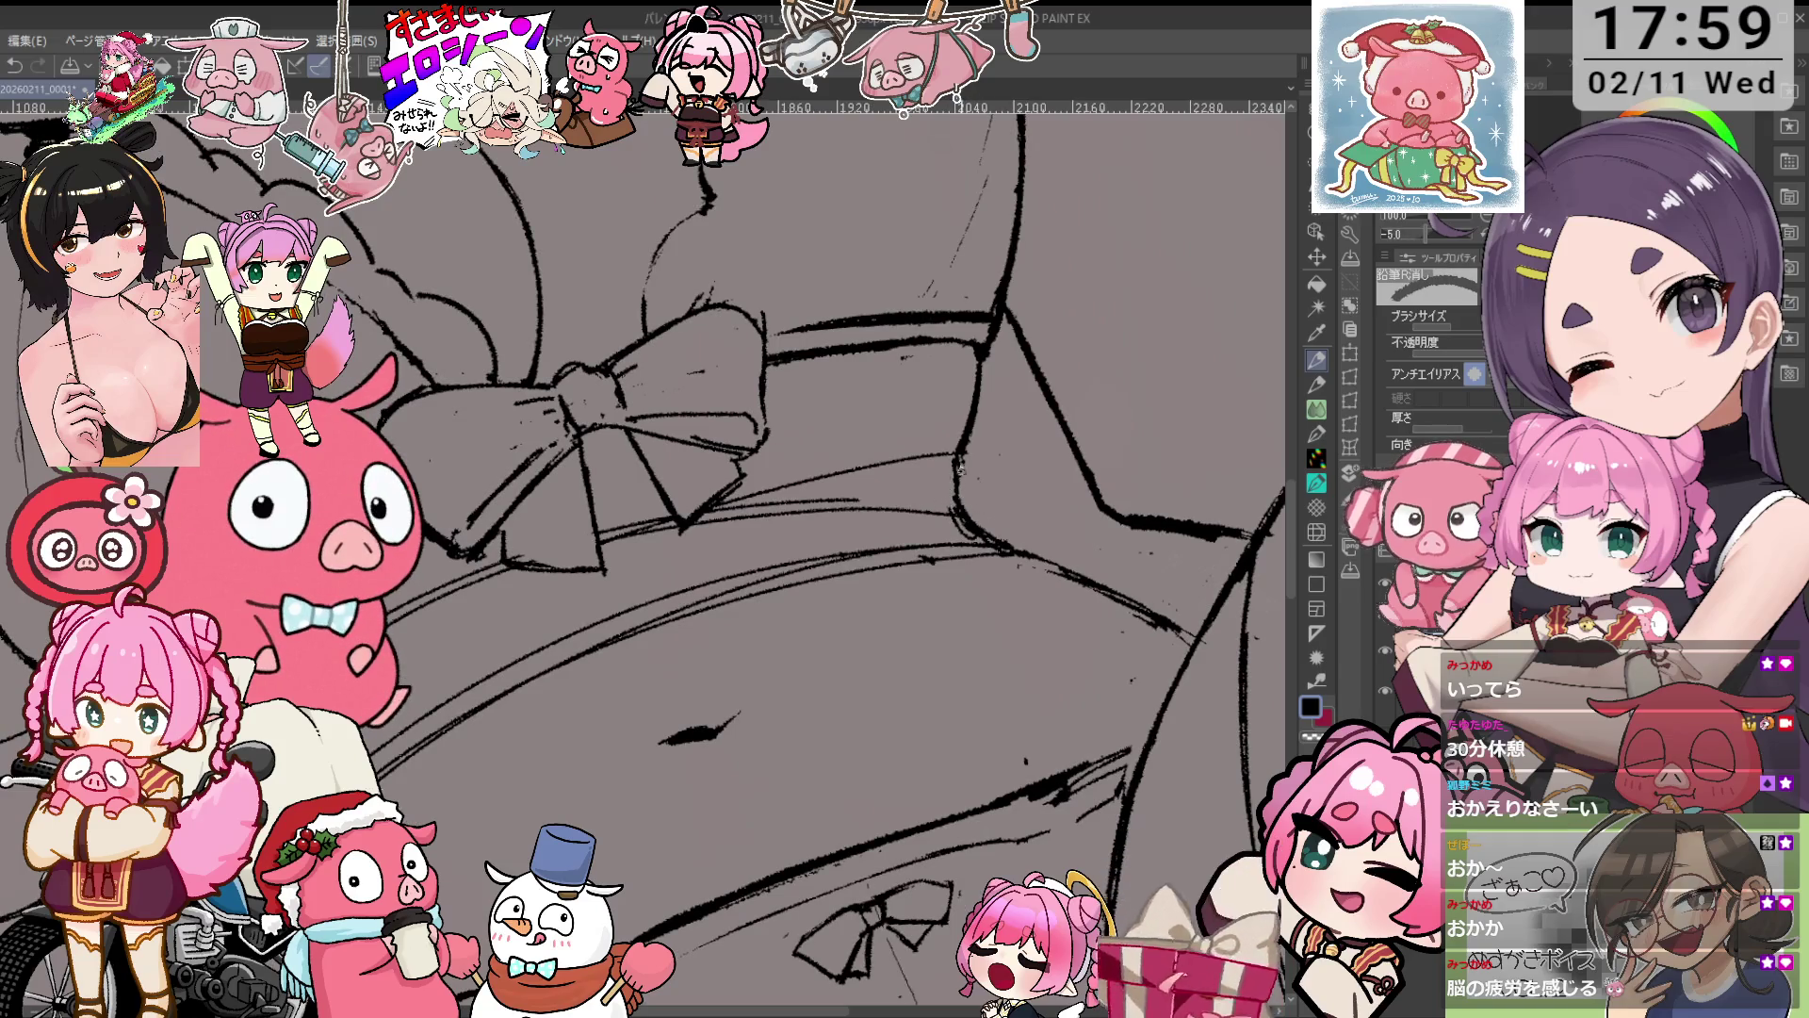
{"action": "key", "text": "p"}
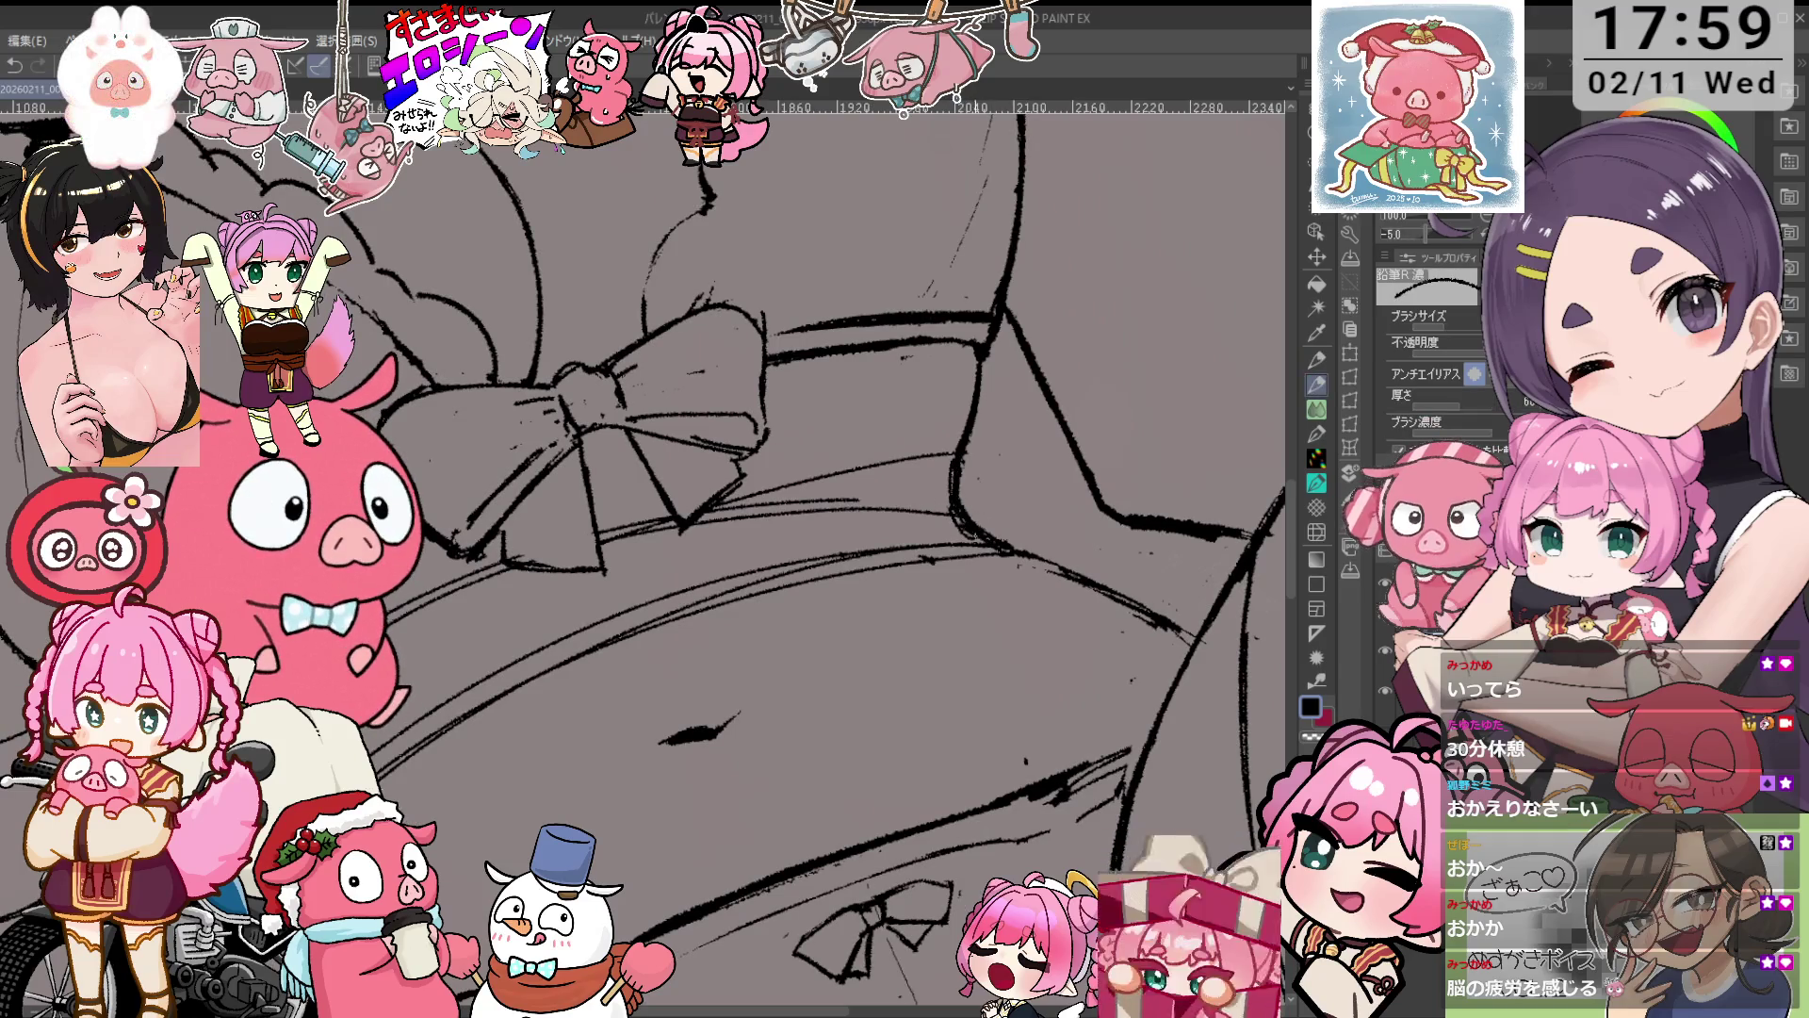
{"action": "key", "text": "asciicircum"}
{"action": "key", "text": "asciicircum"}
{"action": "key", "text": "asciicircum"}
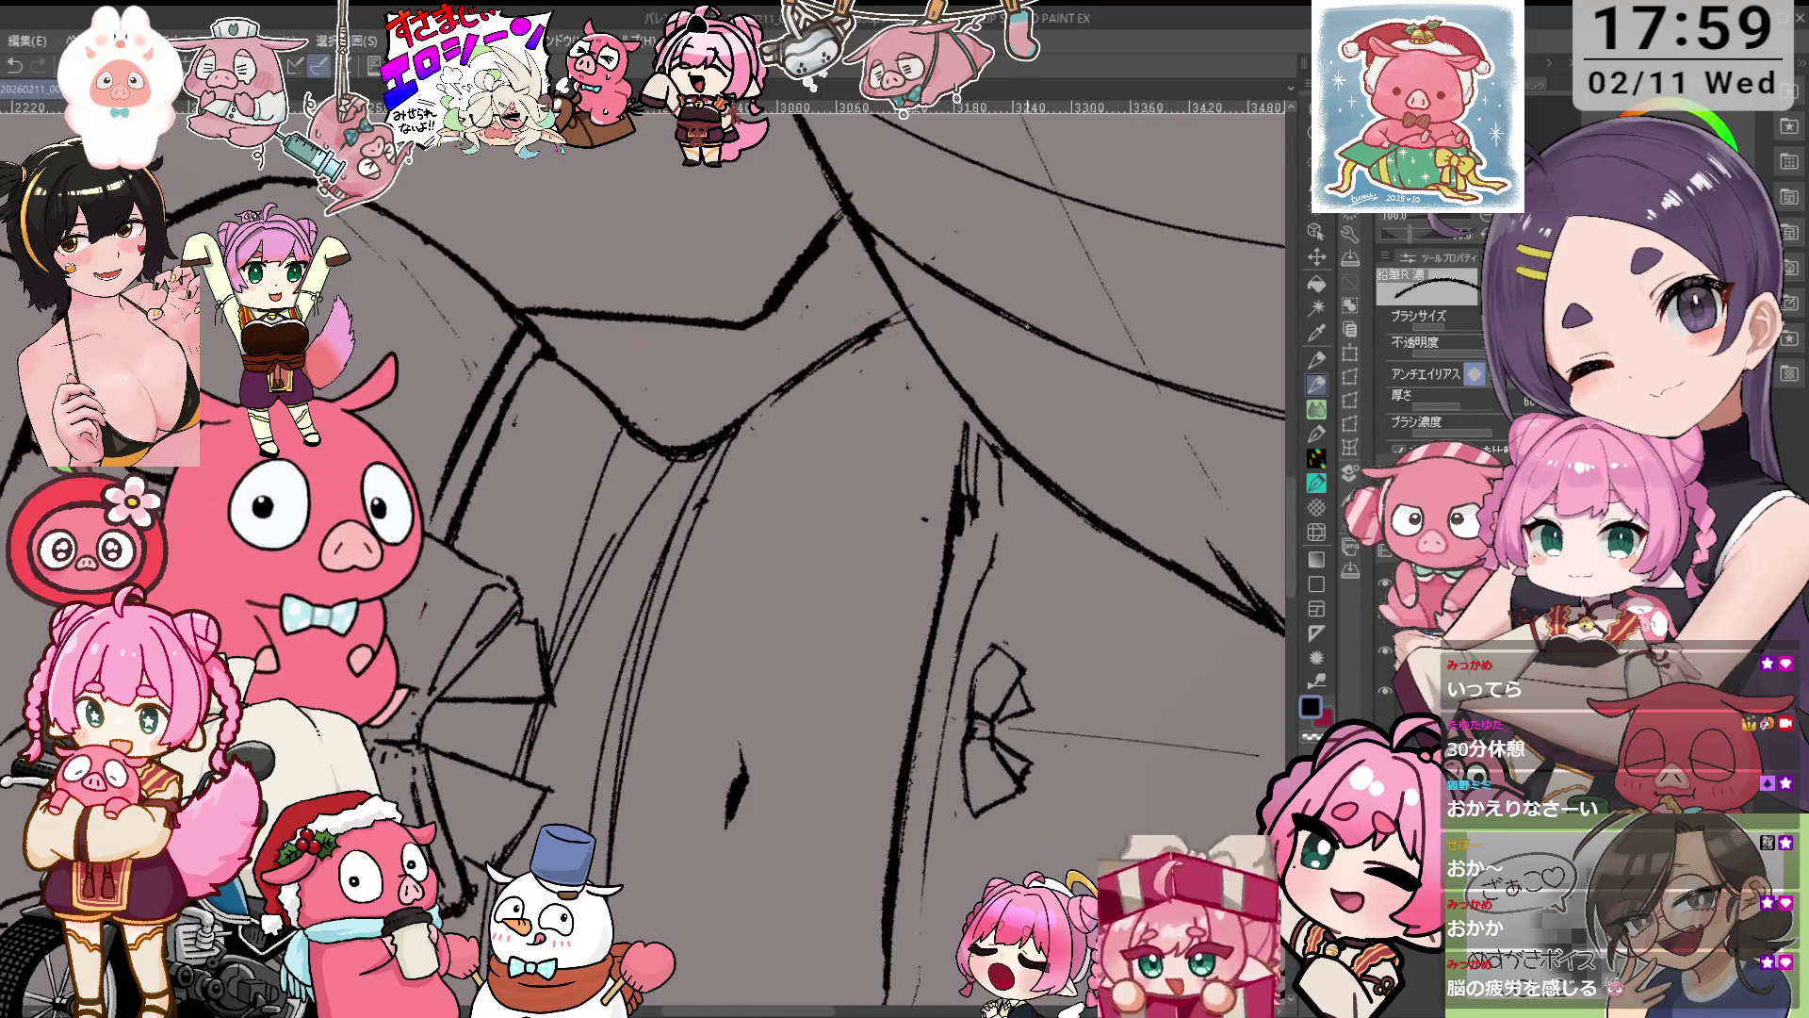
{"action": "key", "text": "e"}
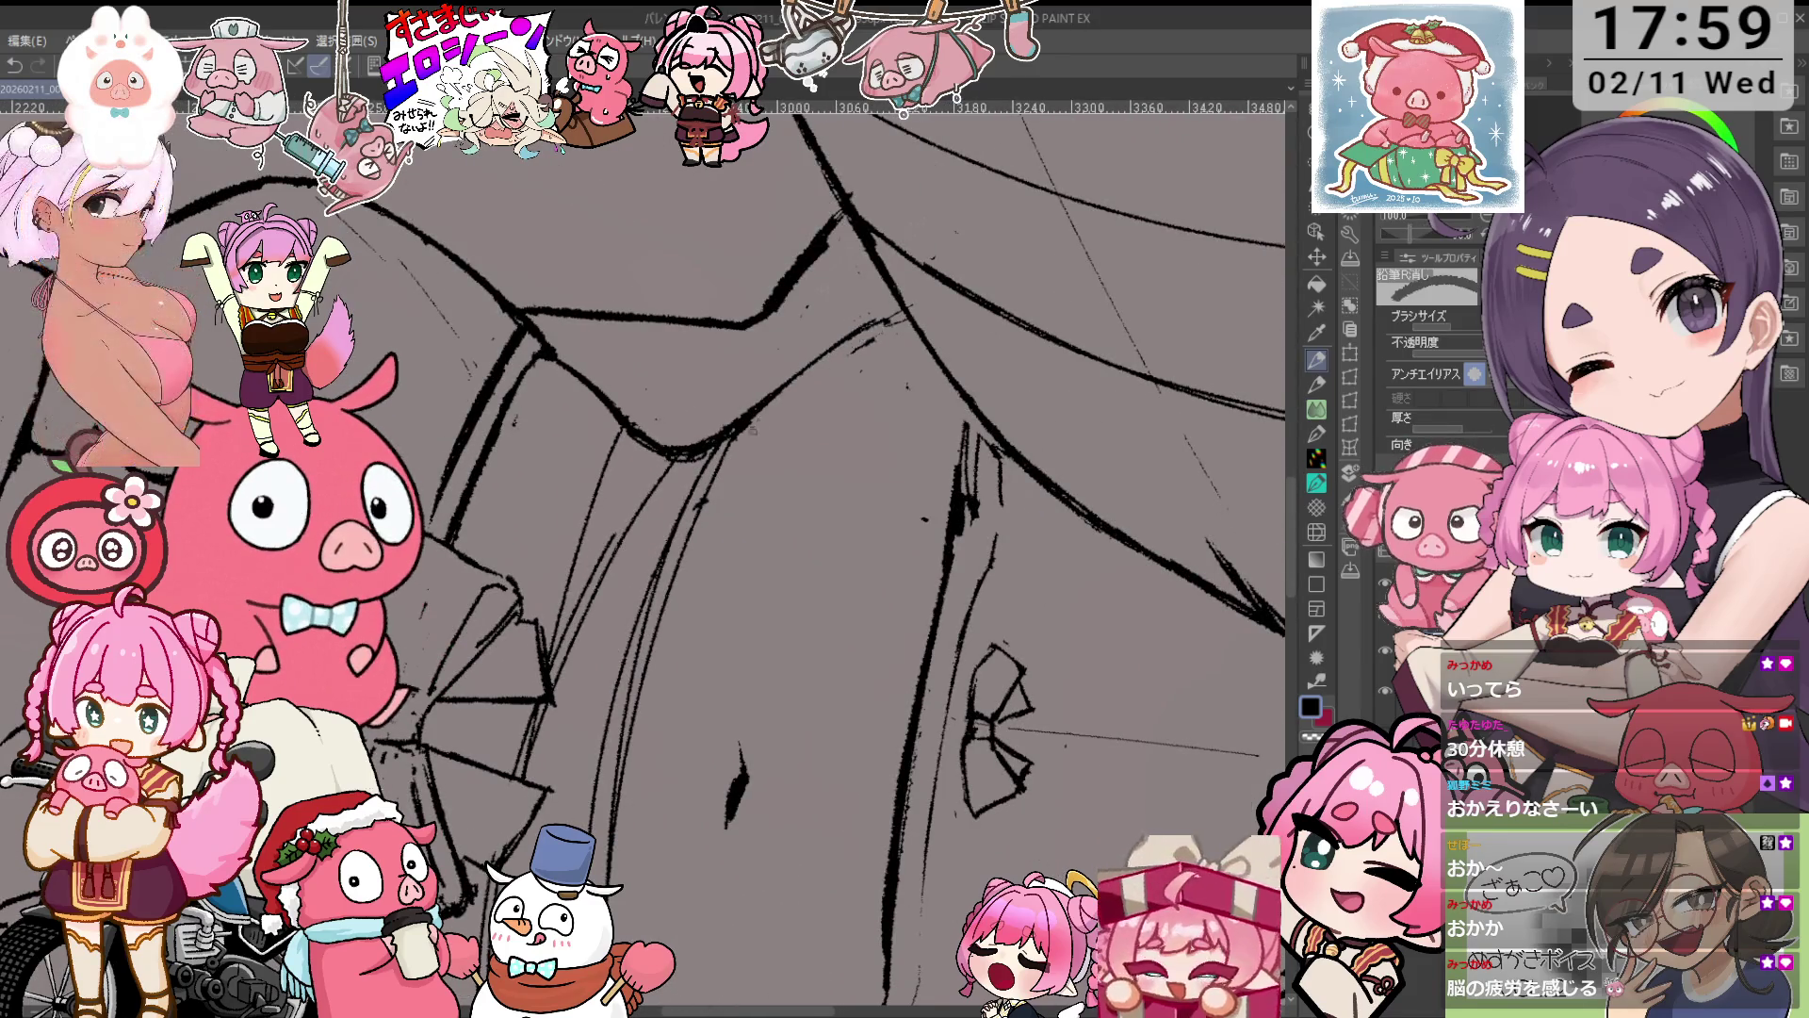
{"action": "left_click_drag", "start_coordinate": [874, 342], "coordinate": [876, 326]}
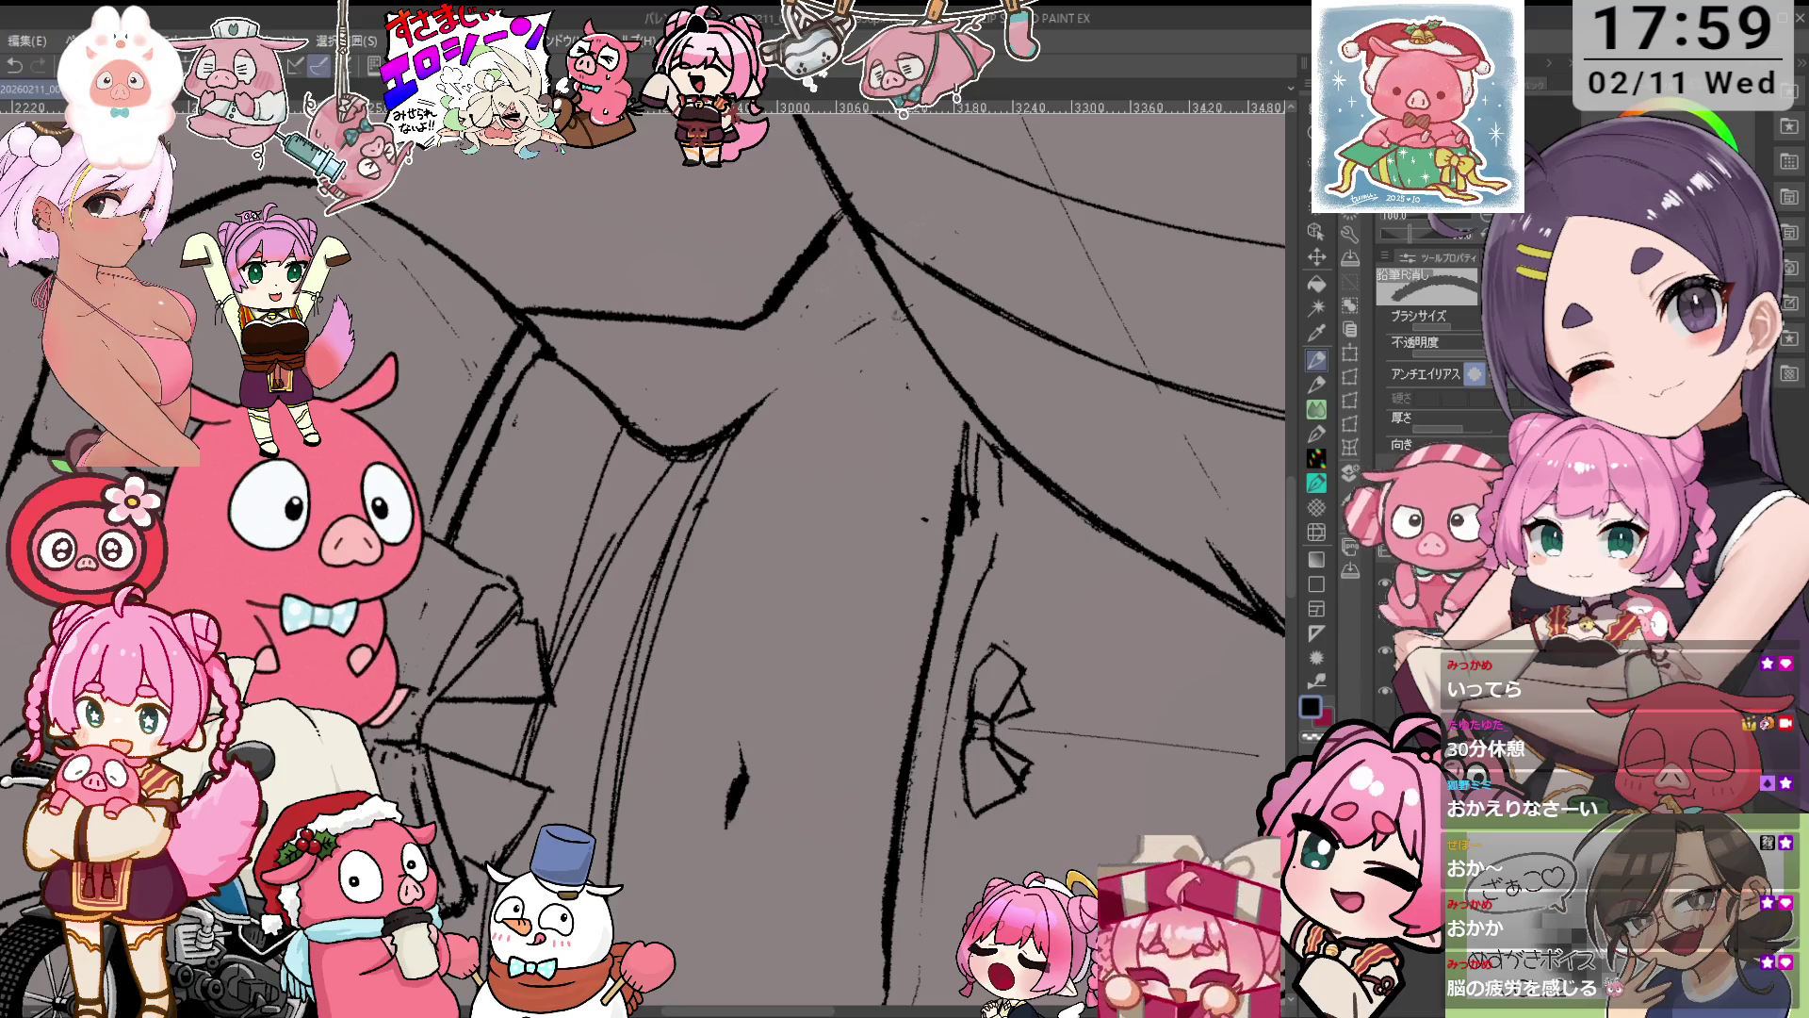
{"action": "key", "text": "p"}
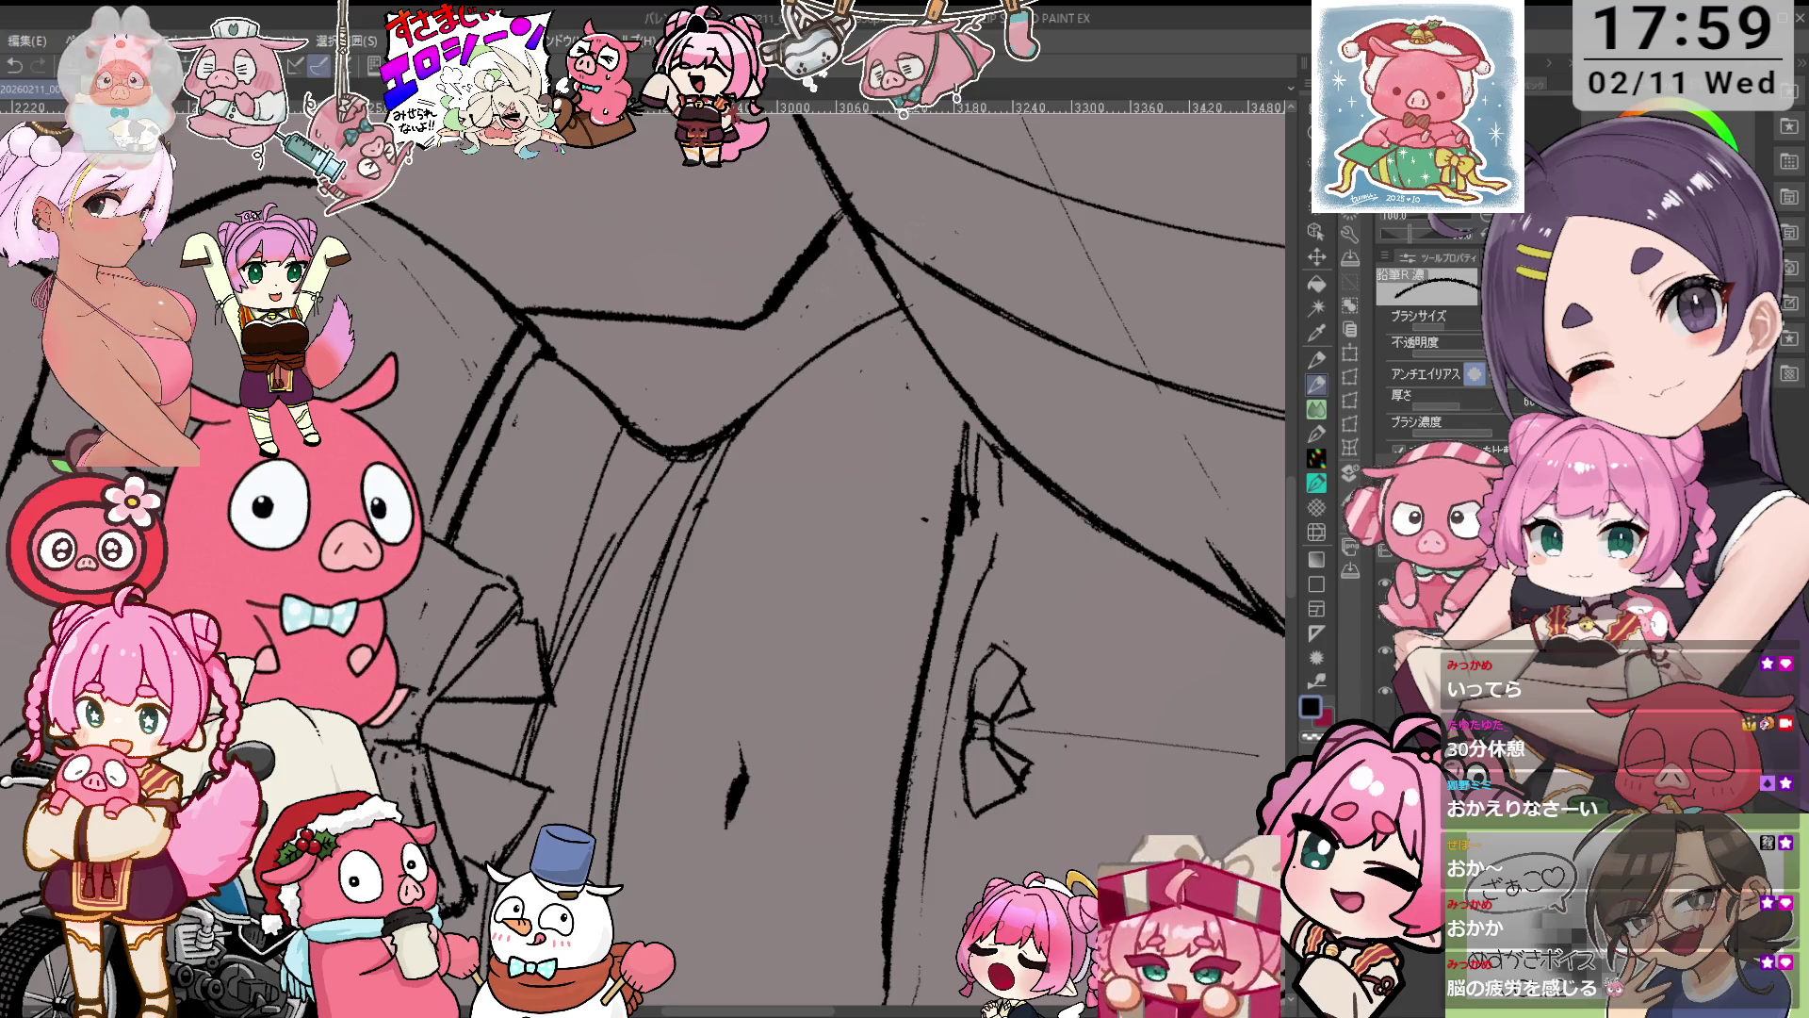
Shift along the waistband and ink its lines, alternating the 鉛筆R濃 pencil and 鉛筆R消し eraser.
{"action": "left_click_drag", "start_coordinate": [864, 566], "coordinate": [931, 614]}
{"action": "key", "text": "e"}
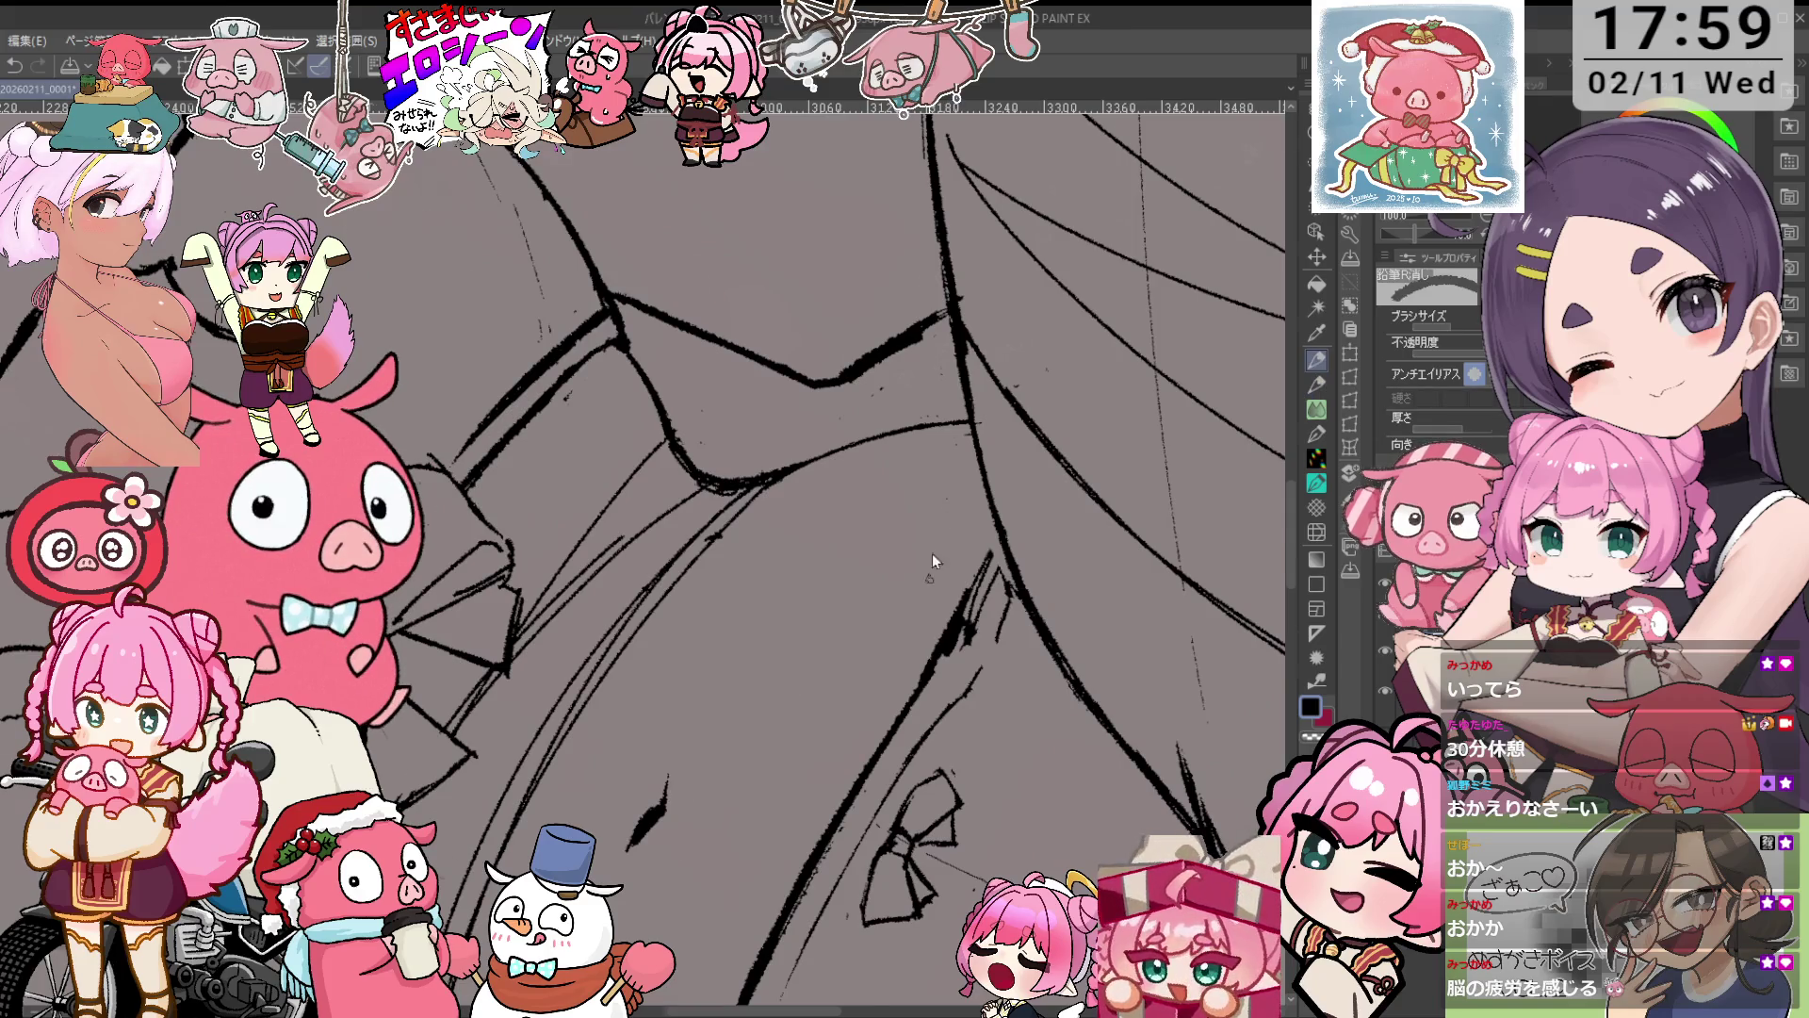
{"action": "scroll", "coordinate": [930, 613], "scroll_direction": "down", "scroll_amount": 4}
{"action": "scroll", "coordinate": [802, 648], "scroll_direction": "up", "scroll_amount": 4}
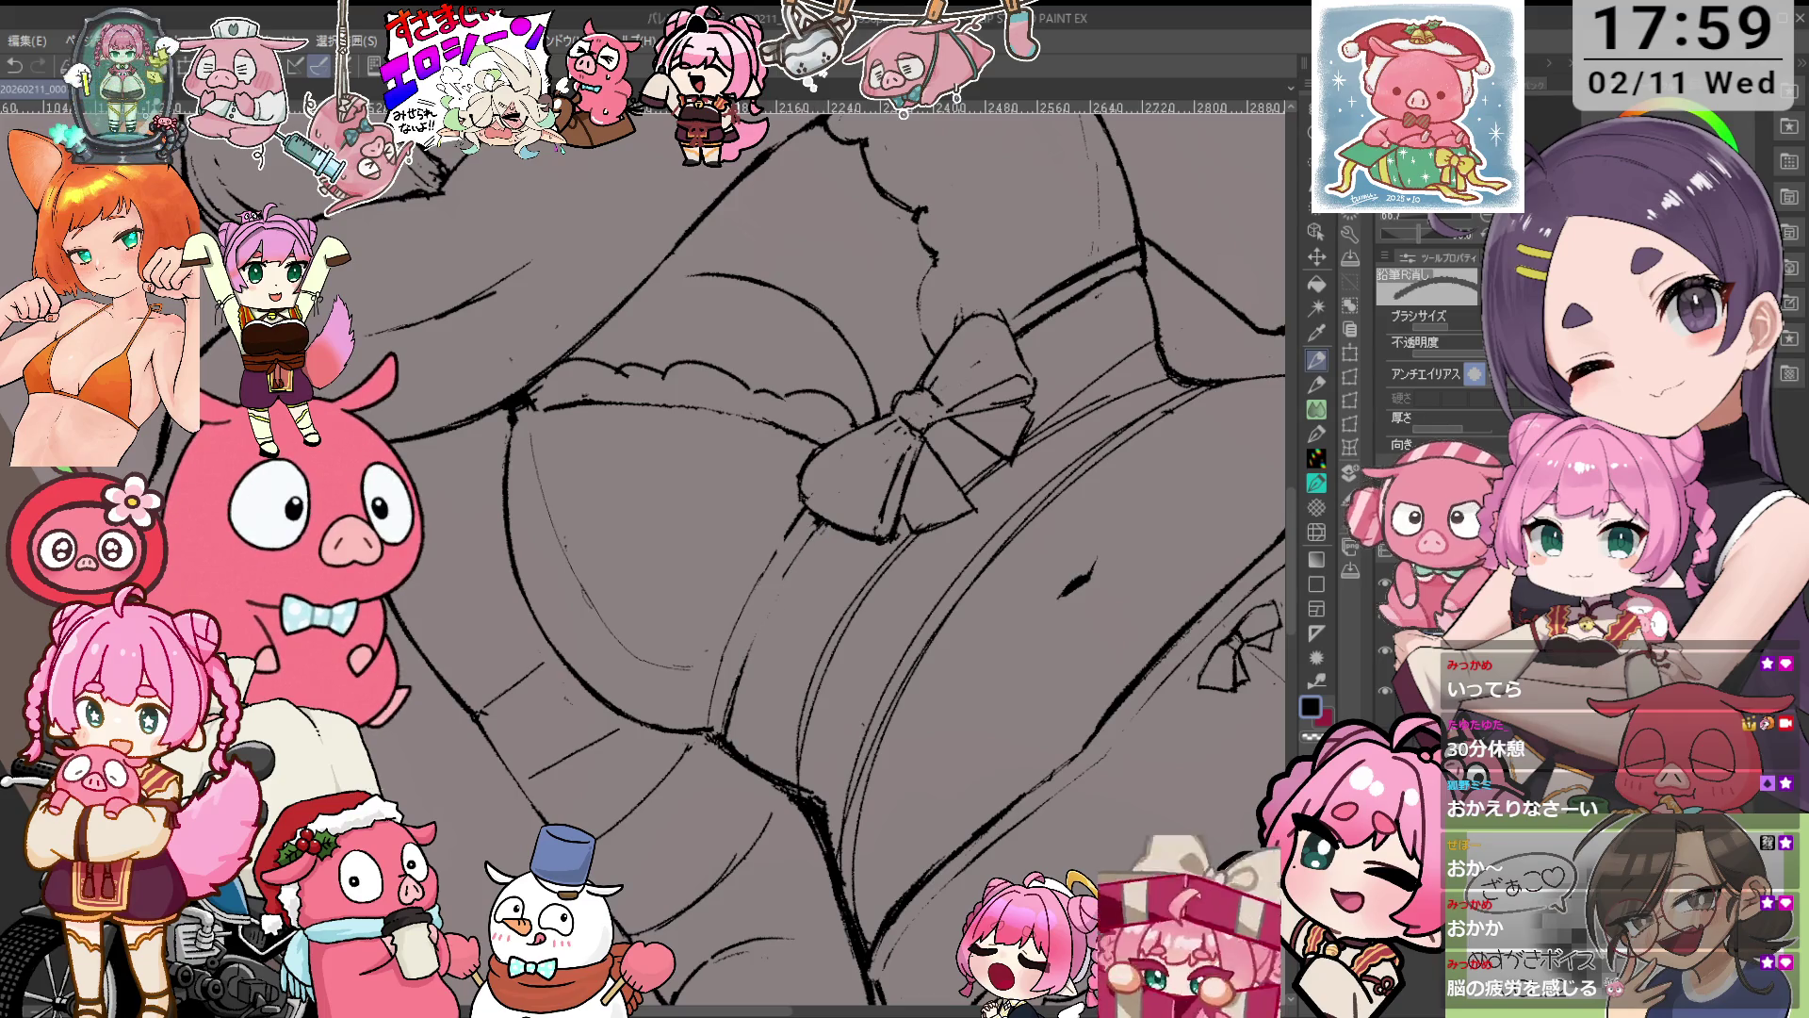
{"action": "key", "text": "p"}
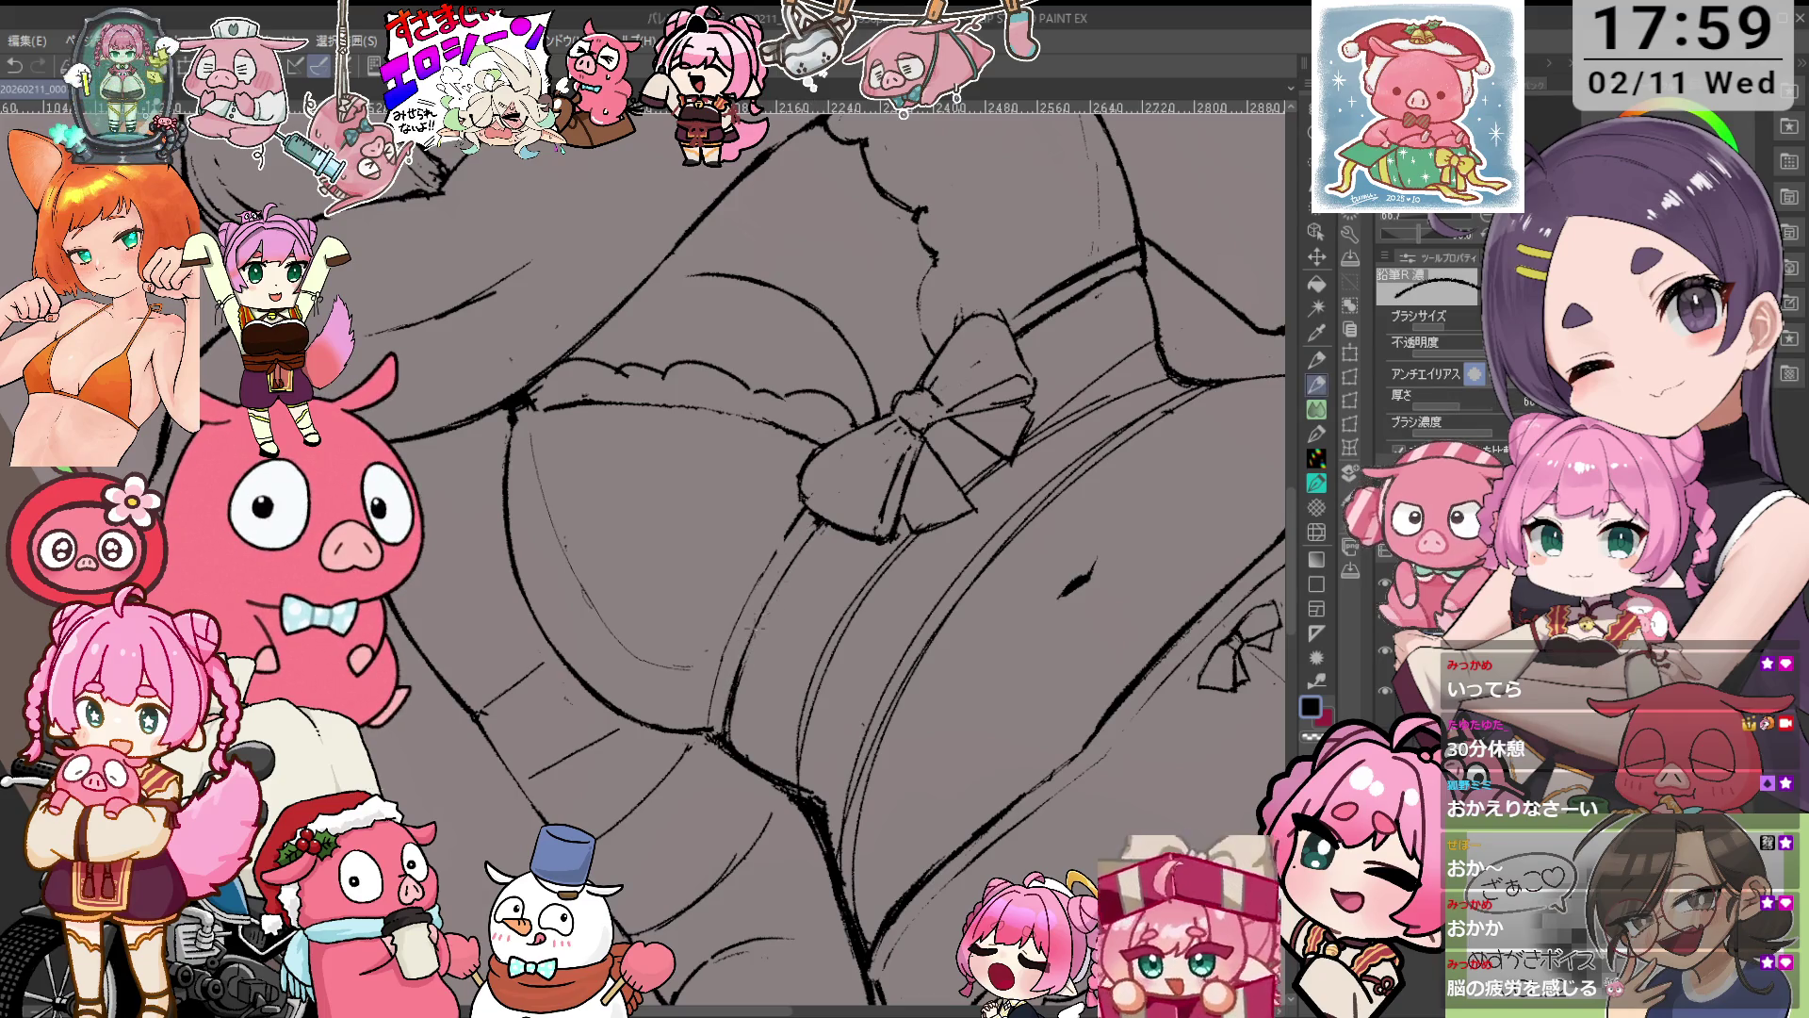
{"action": "key", "text": "e"}
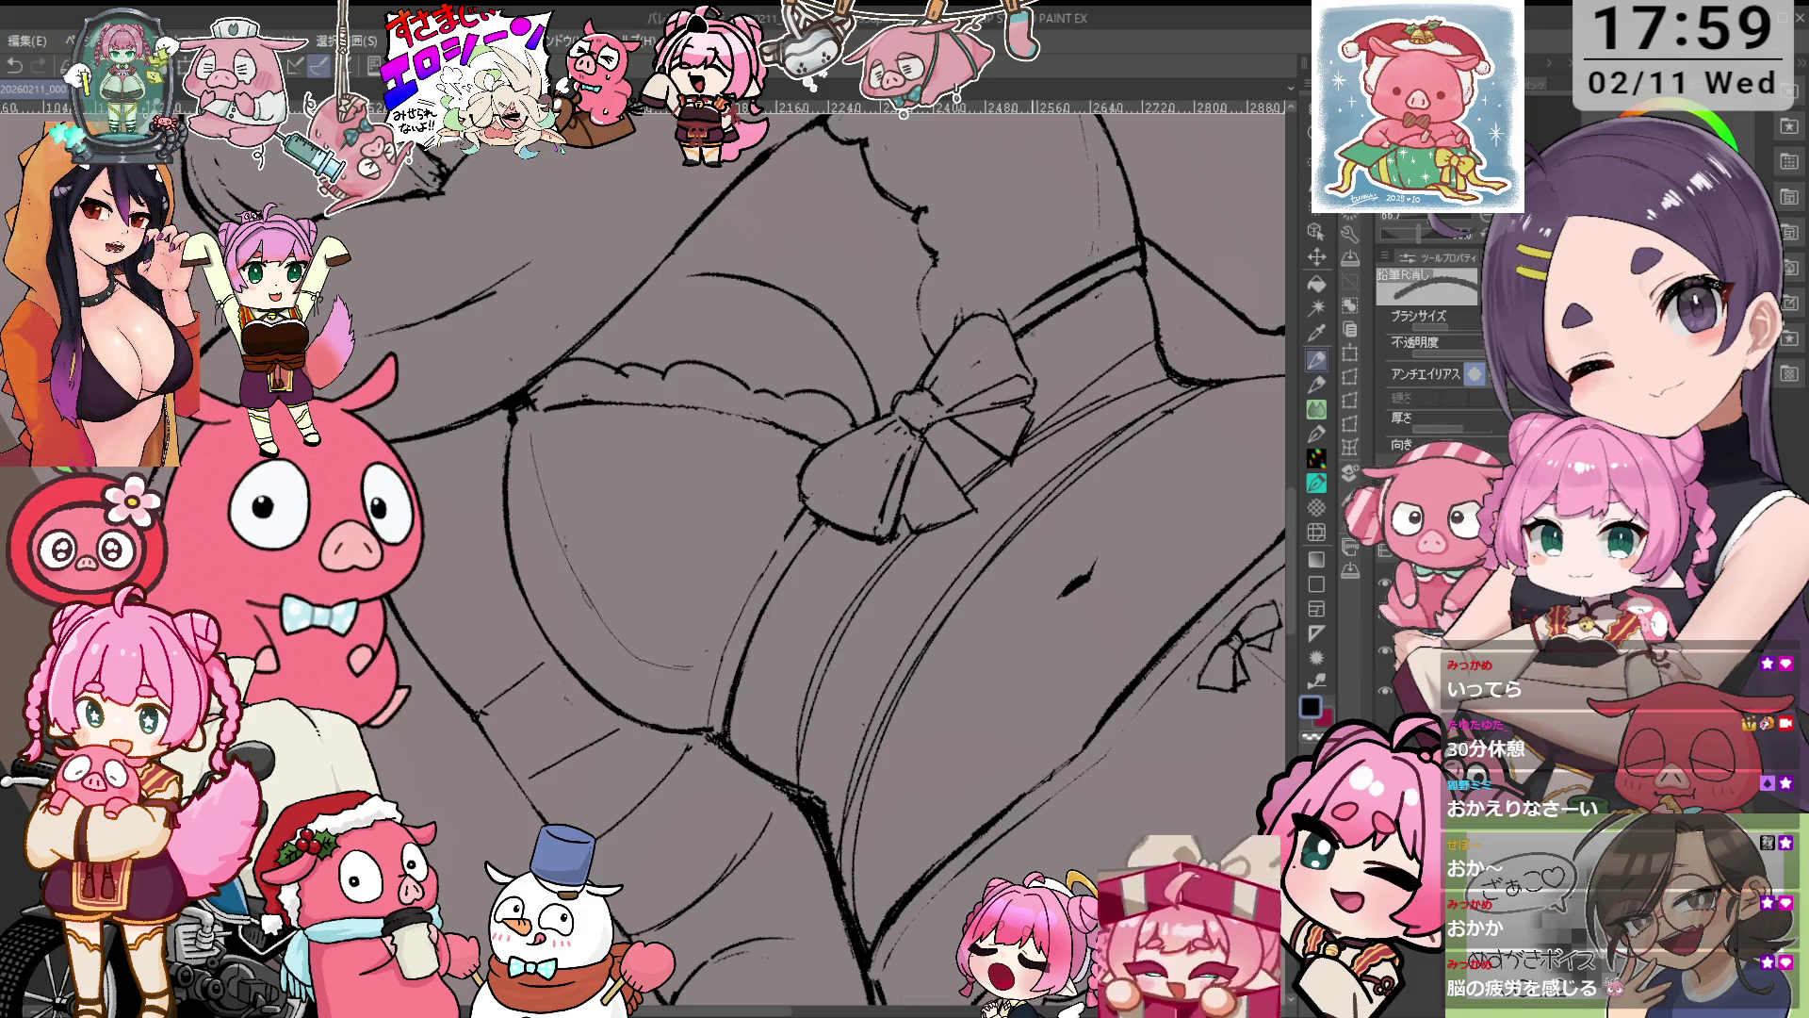
{"action": "key", "text": "p"}
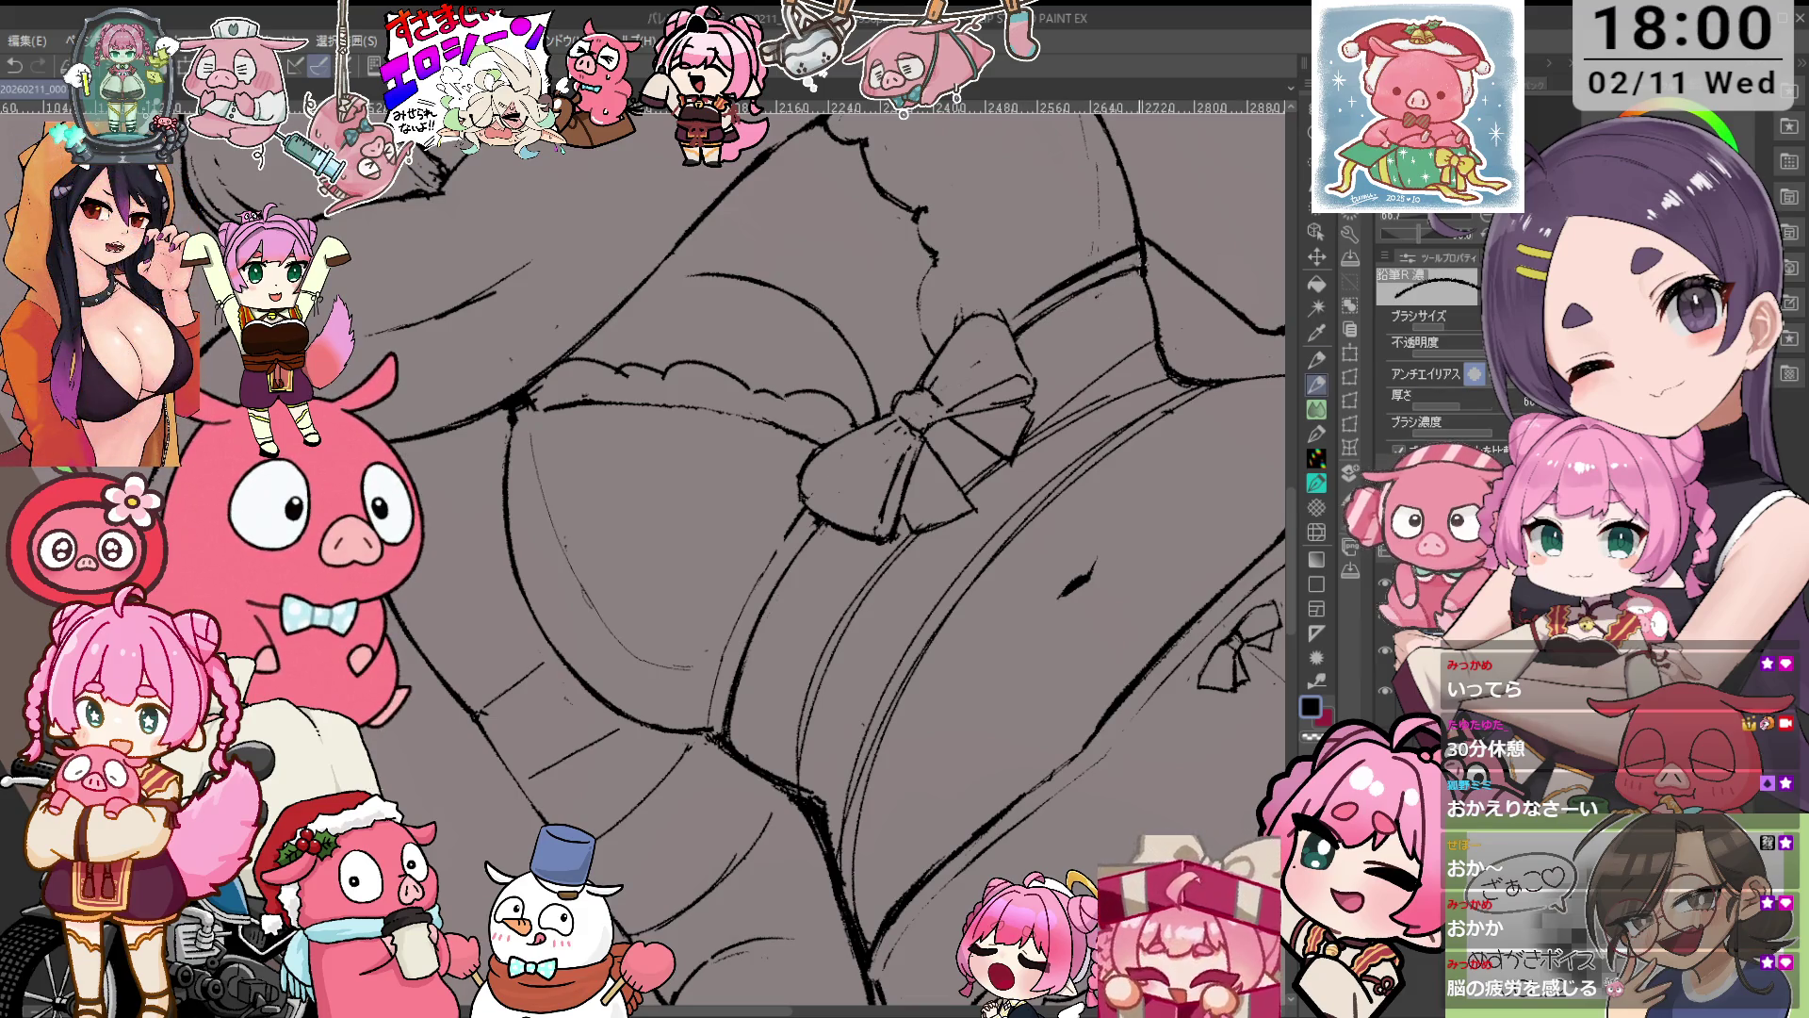
{"action": "scroll", "coordinate": [820, 556], "scroll_direction": "down", "scroll_amount": 3}
{"action": "scroll", "coordinate": [764, 531], "scroll_direction": "up", "scroll_amount": 2}
{"action": "scroll", "coordinate": [763, 531], "scroll_direction": "up", "scroll_amount": 1}
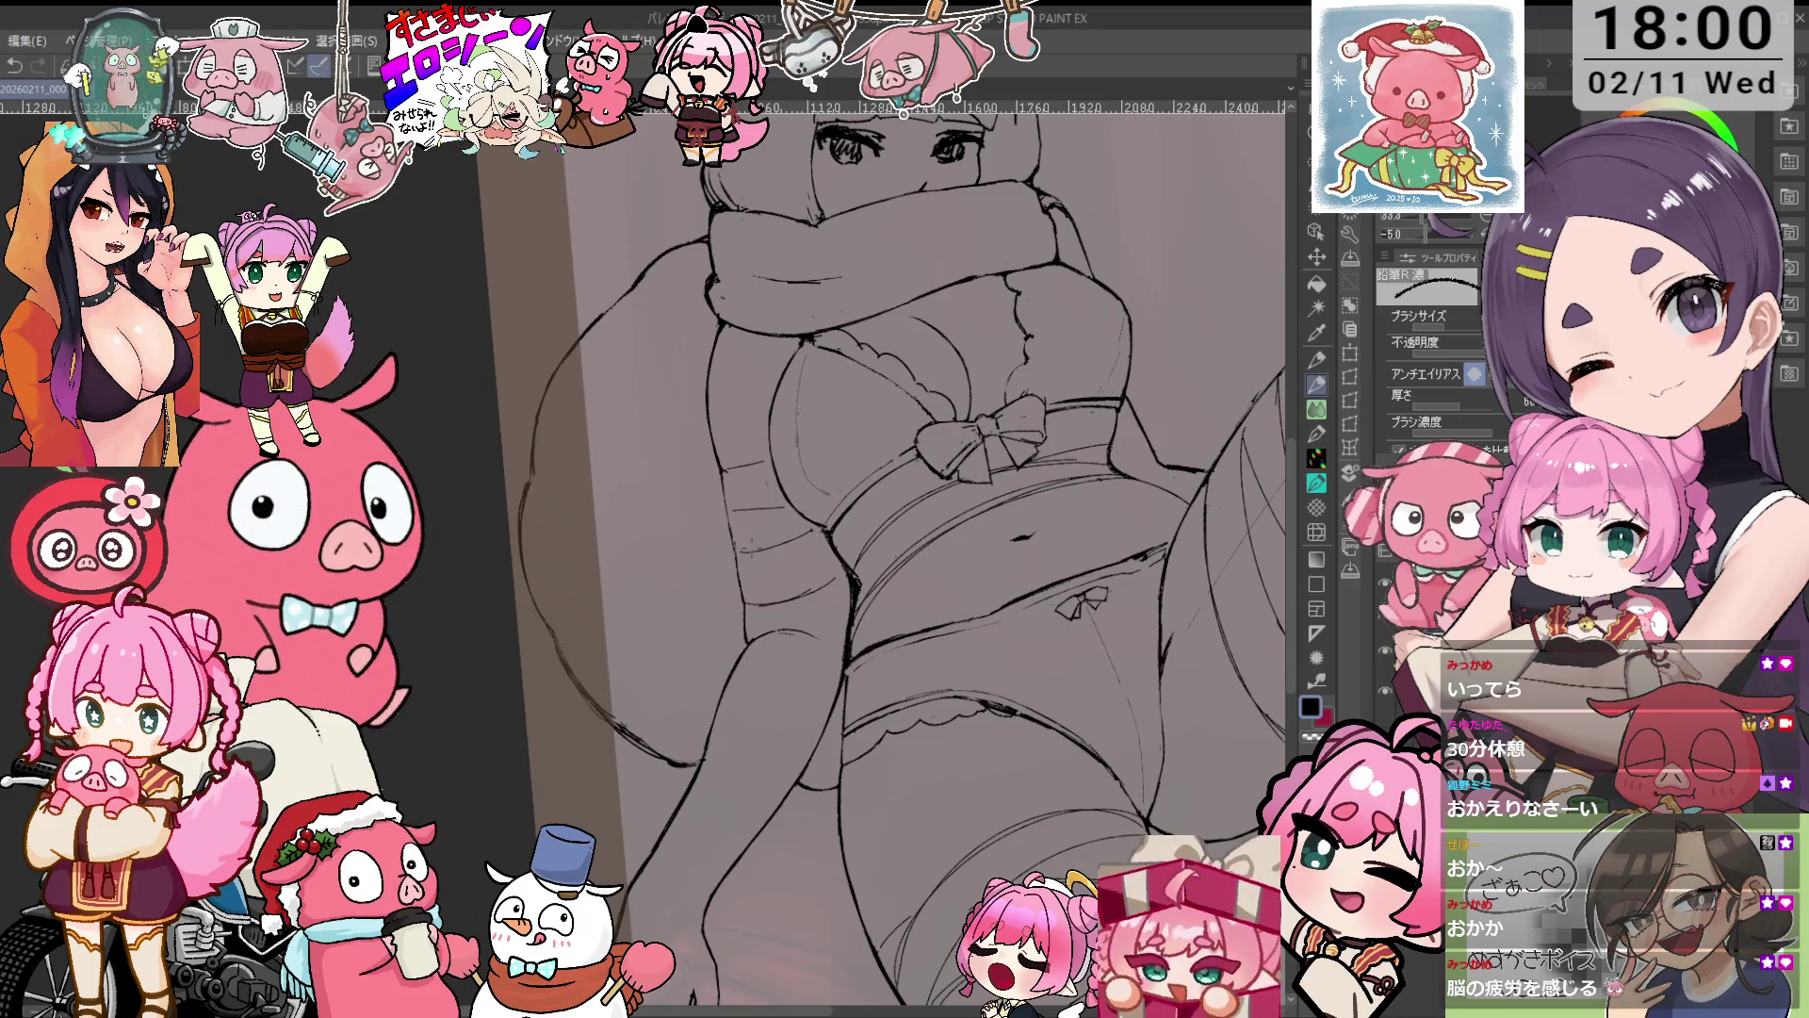
Draw the thigh-band bow's curved outline, a second loop and a finishing stroke.
{"action": "scroll", "coordinate": [763, 530], "scroll_direction": "up", "scroll_amount": 2}
{"action": "scroll", "coordinate": [757, 505], "scroll_direction": "up", "scroll_amount": 1}
{"action": "left_click_drag", "start_coordinate": [710, 513], "coordinate": [715, 603]}
{"action": "left_click_drag", "start_coordinate": [724, 517], "coordinate": [696, 549]}
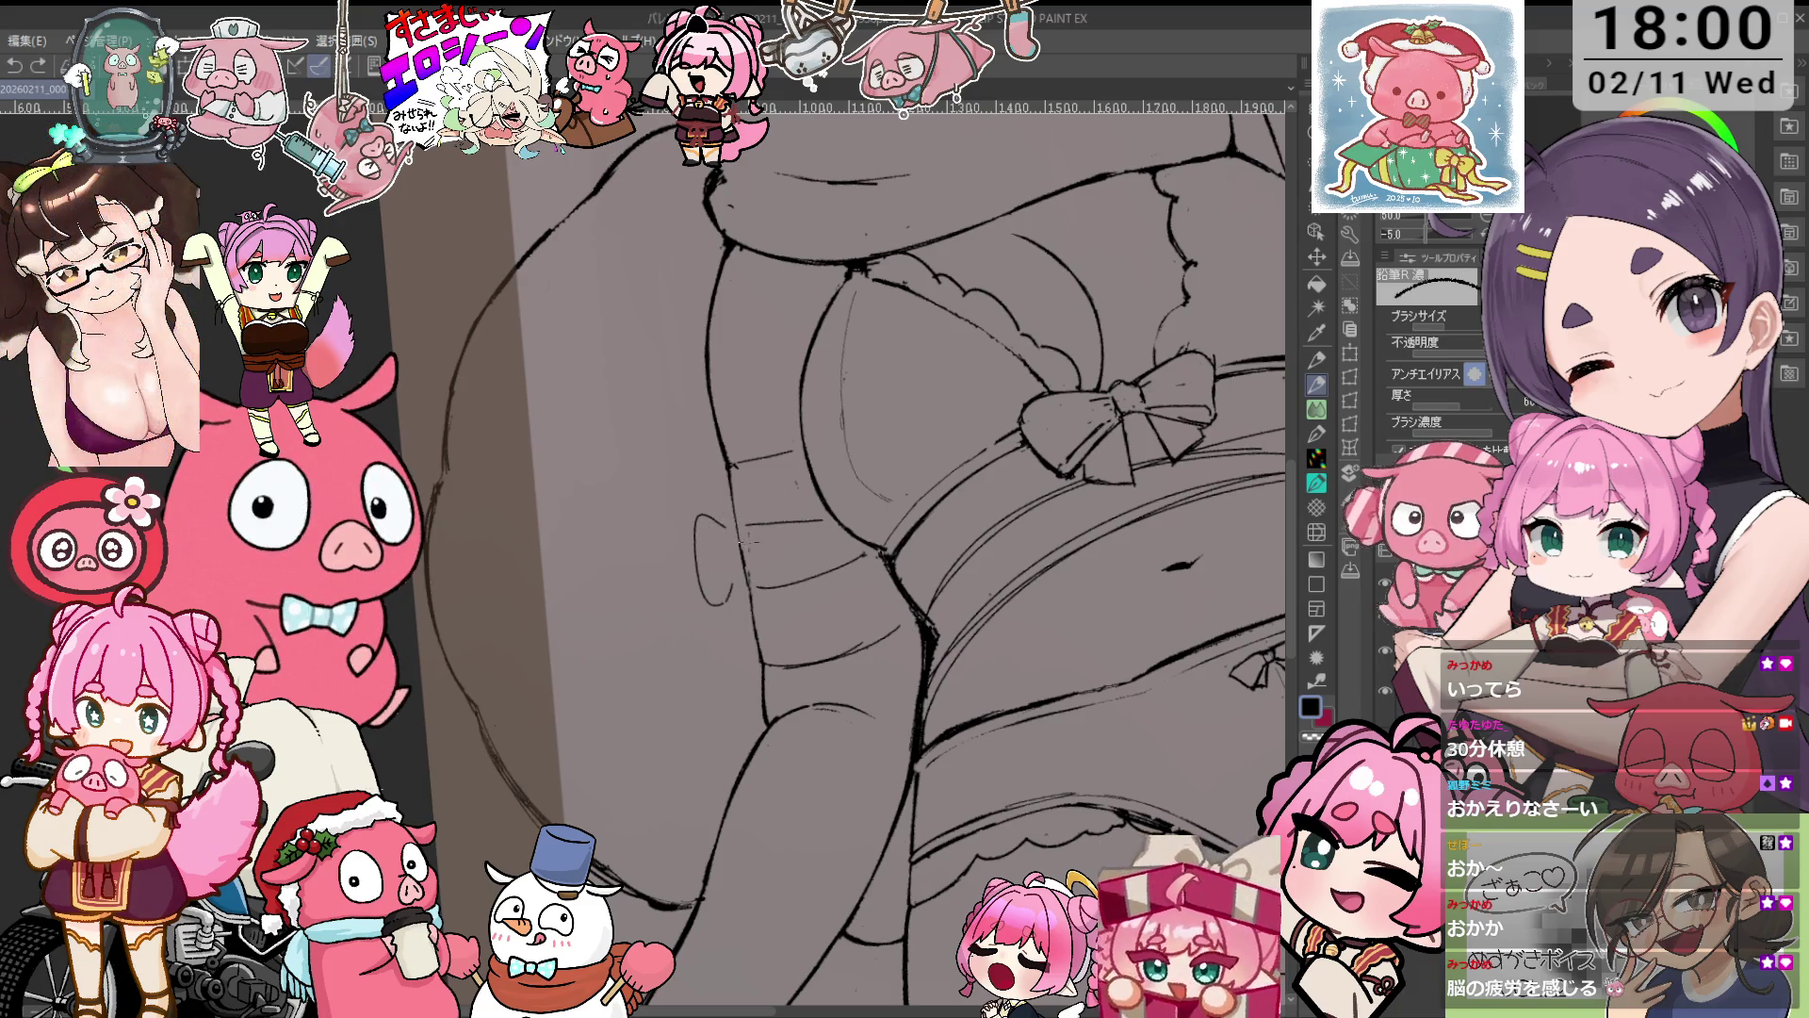
{"action": "mouse_move", "coordinate": [677, 539]}
{"action": "left_mouse_down"}
{"action": "mouse_move", "coordinate": [711, 603]}
{"action": "mouse_move", "coordinate": [745, 615]}
{"action": "left_mouse_up"}
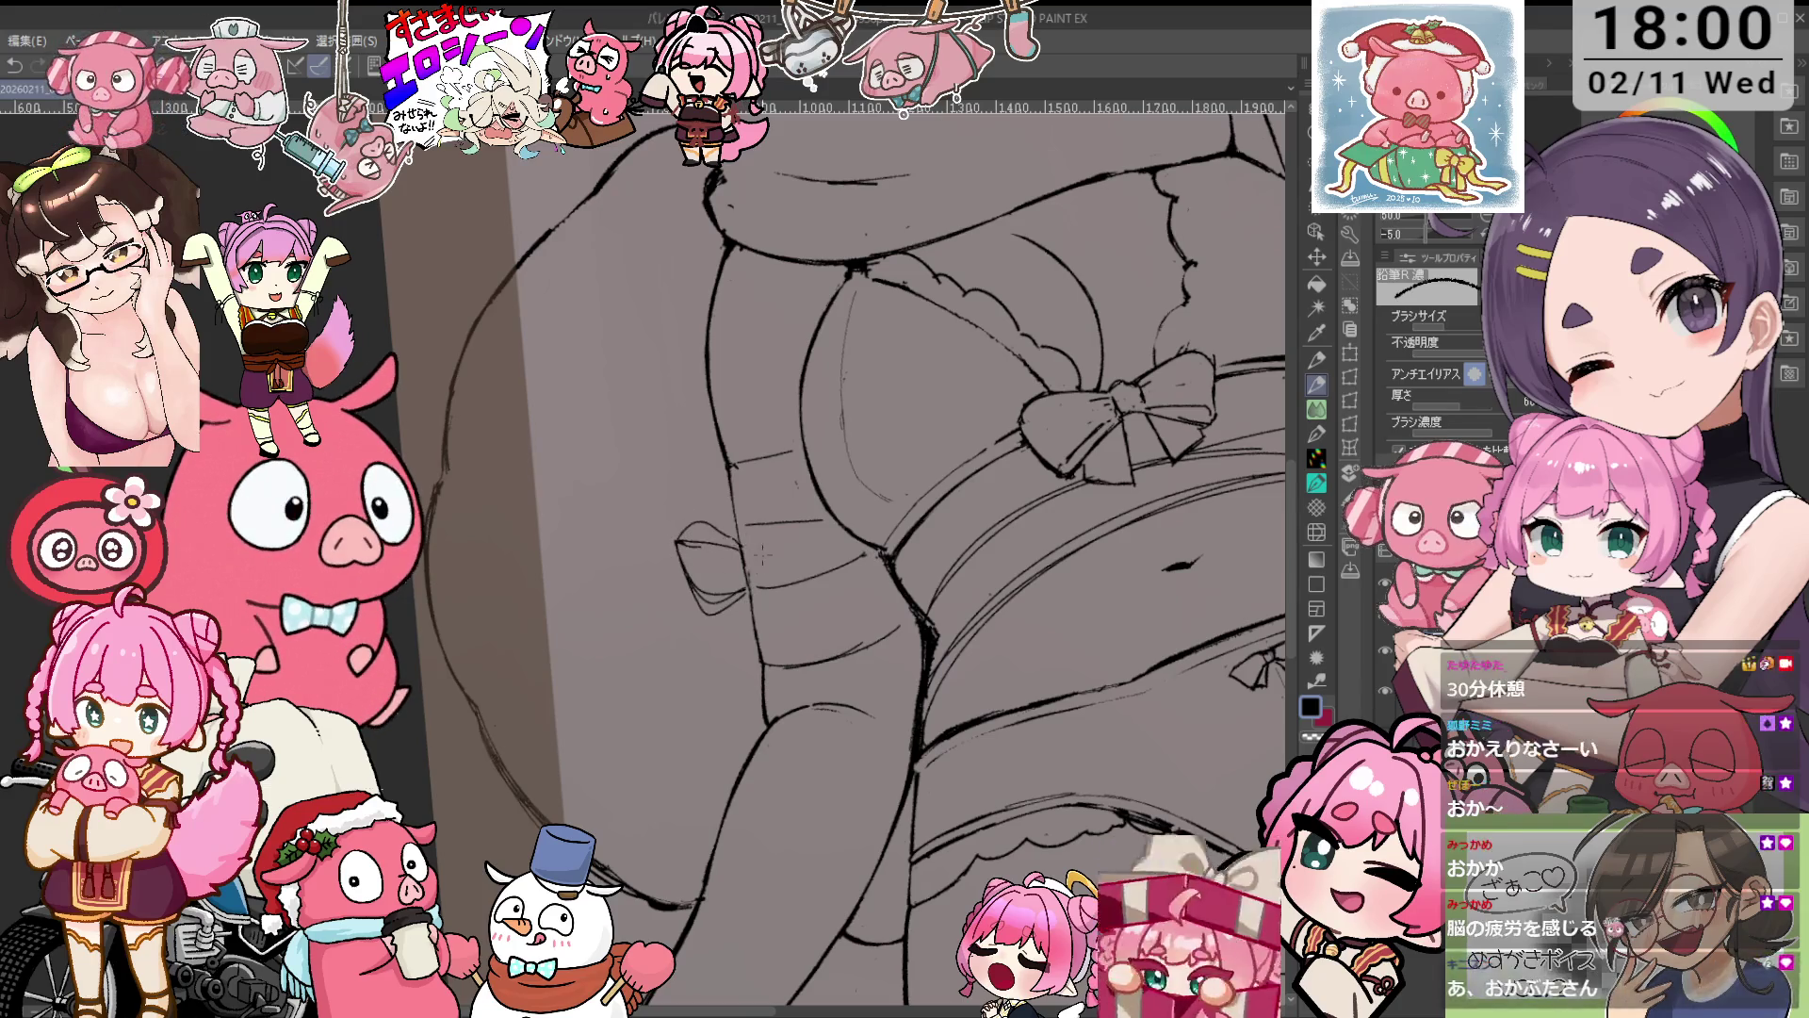
{"action": "left_click_drag", "start_coordinate": [776, 550], "coordinate": [810, 542]}
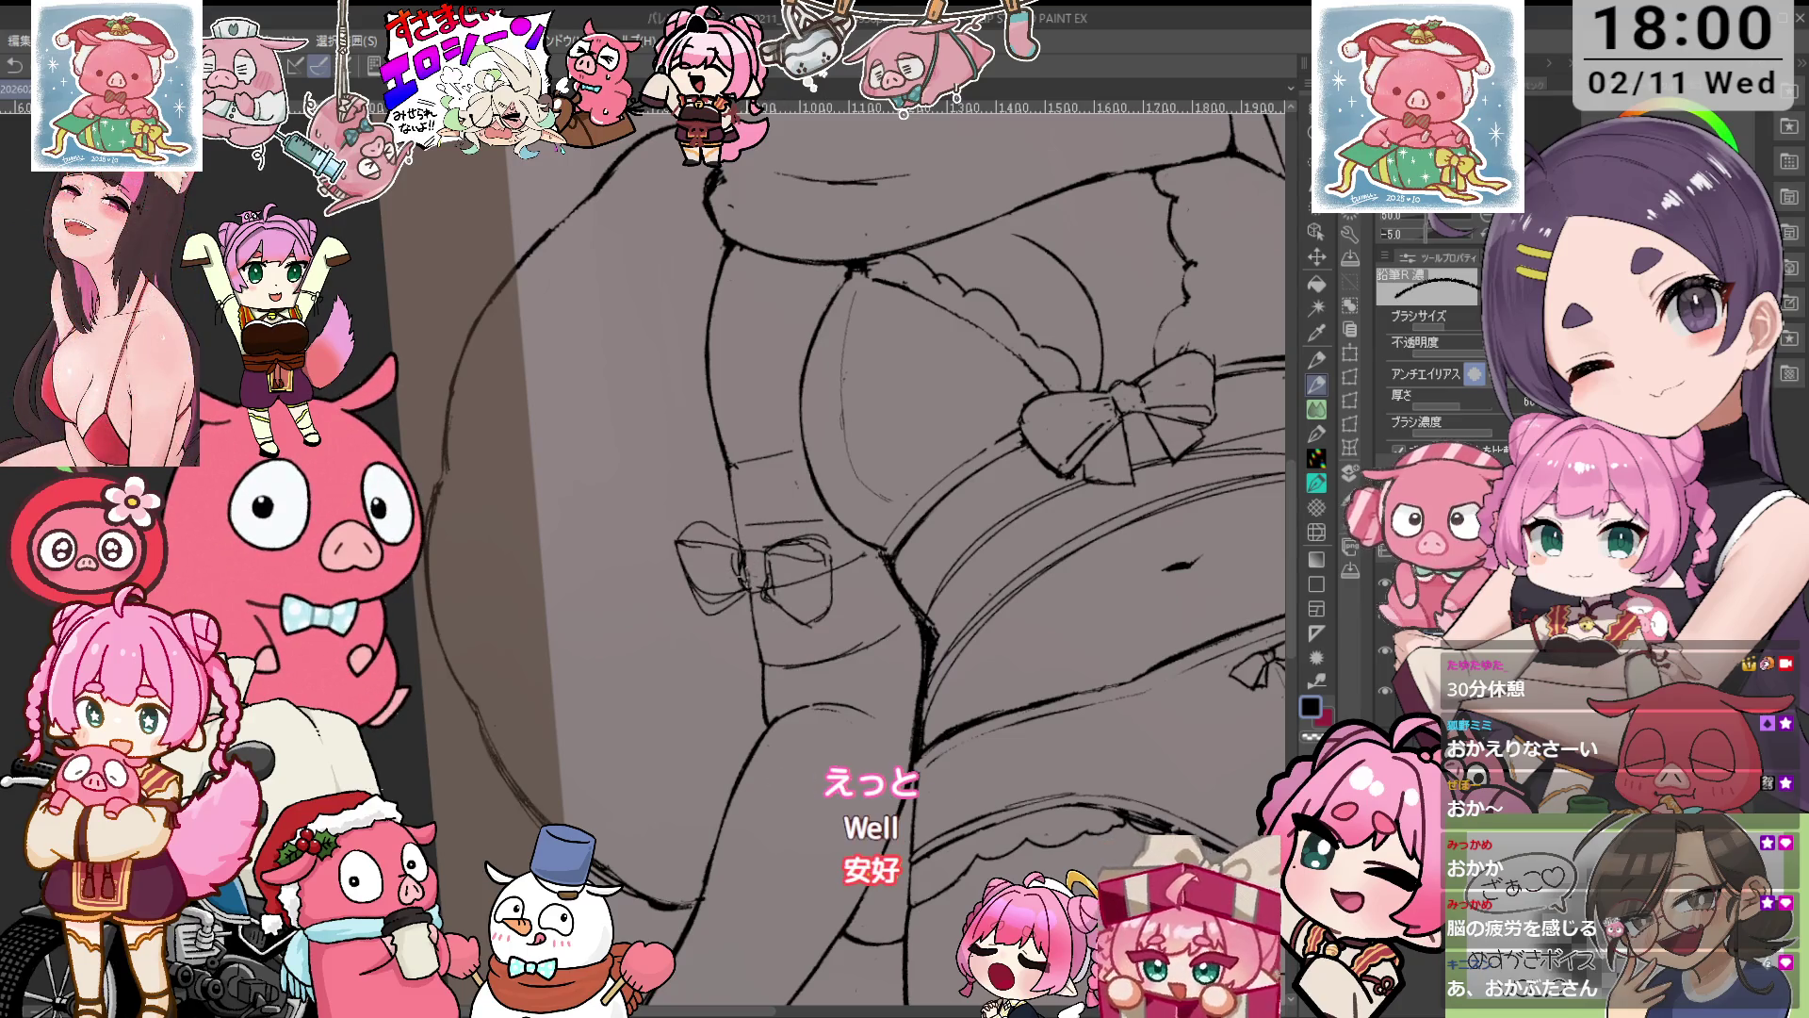
{"action": "key", "text": "e"}
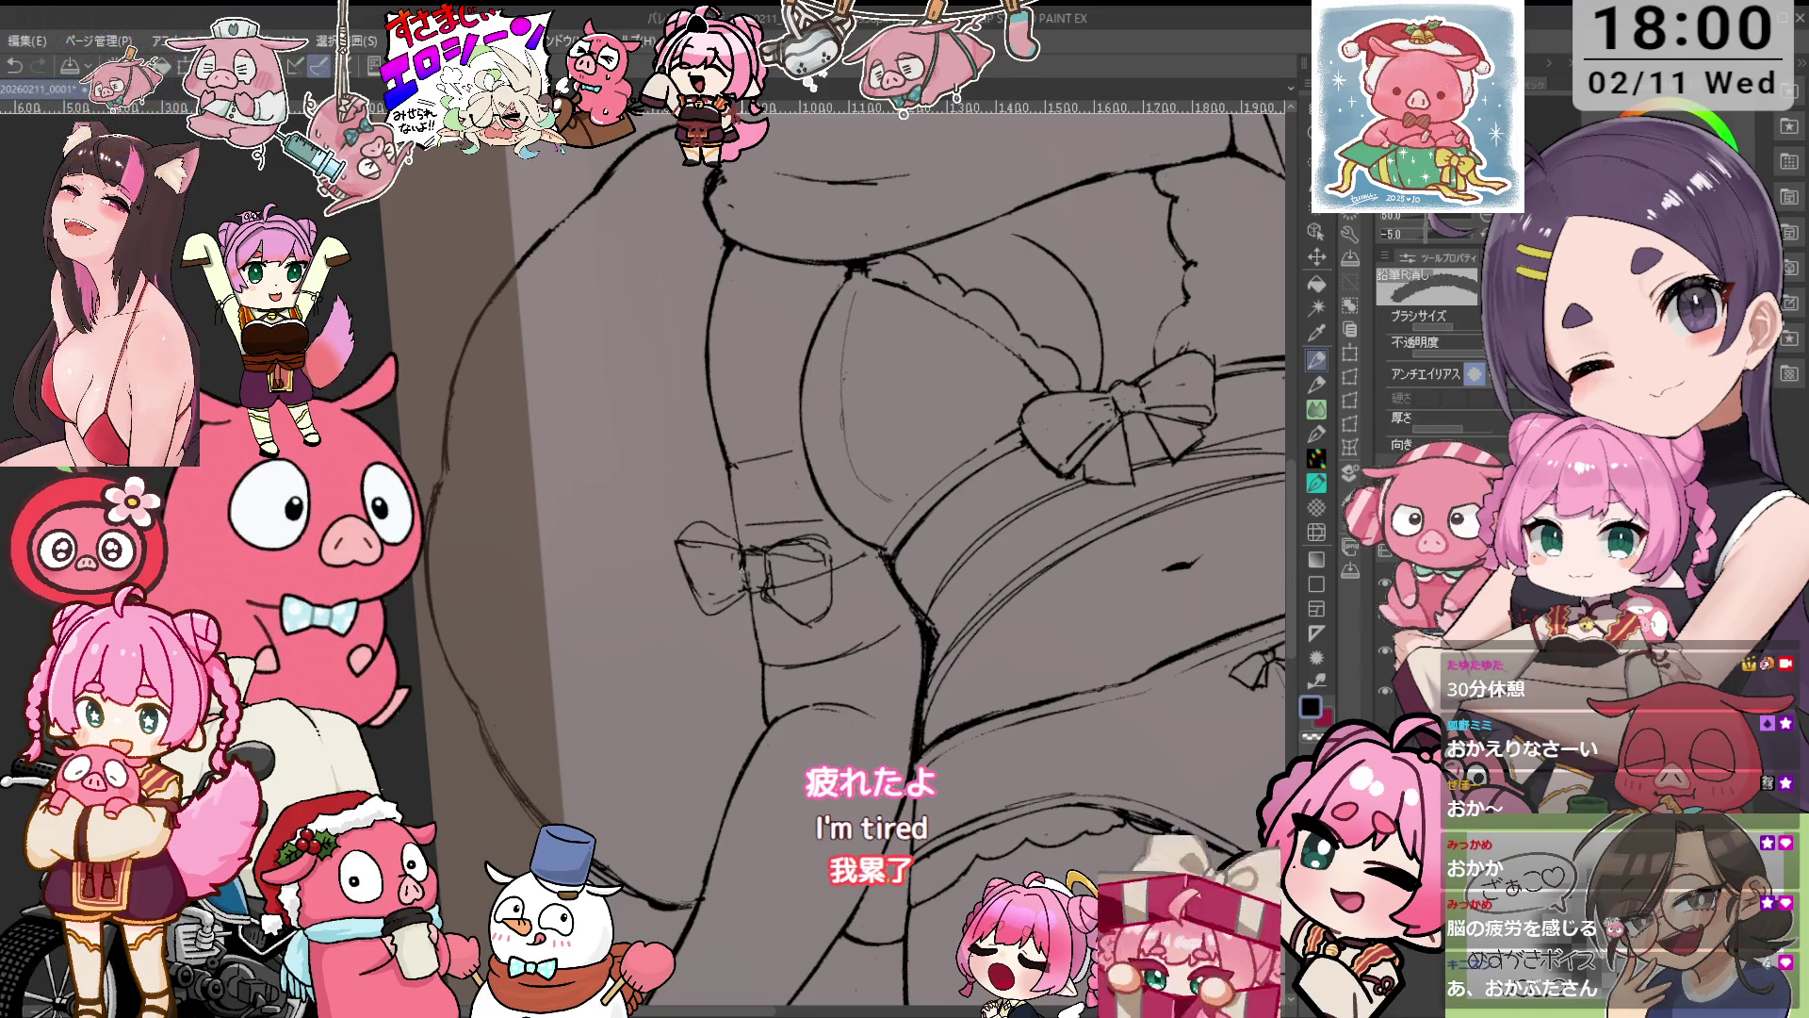
{"action": "scroll", "coordinate": [785, 585], "scroll_direction": "up", "scroll_amount": 3}
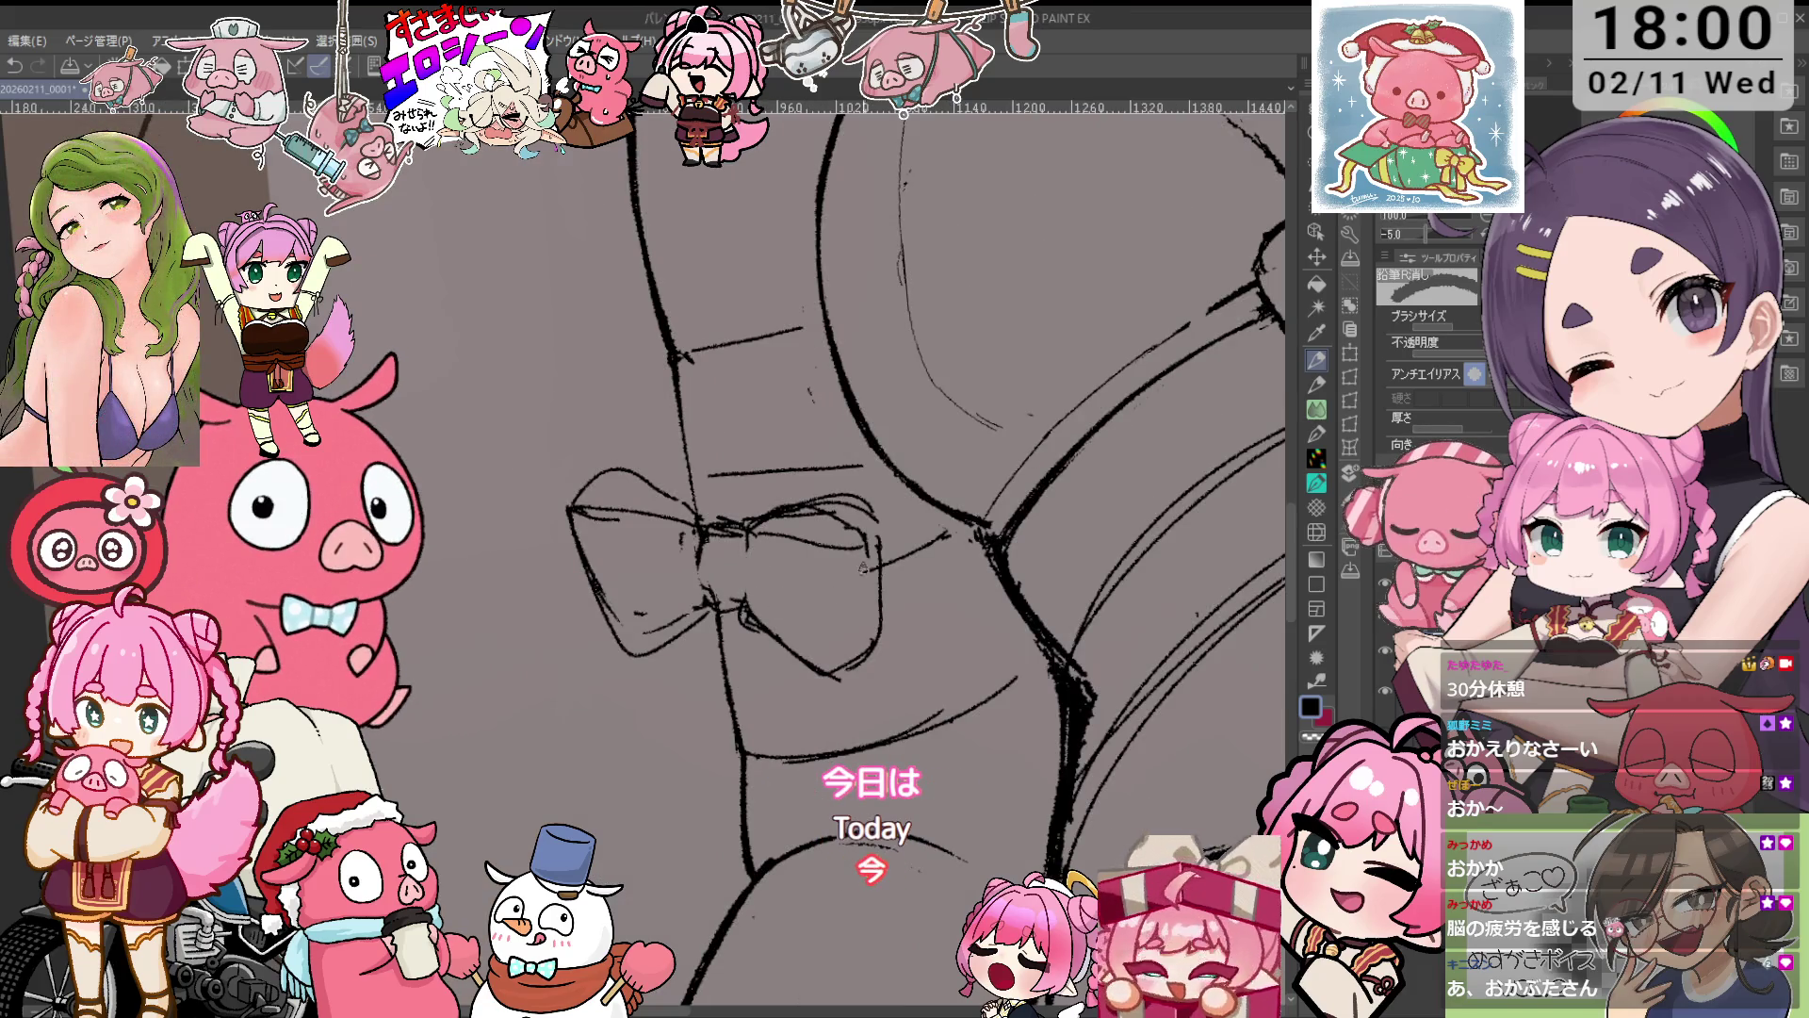
{"action": "key", "text": "p"}
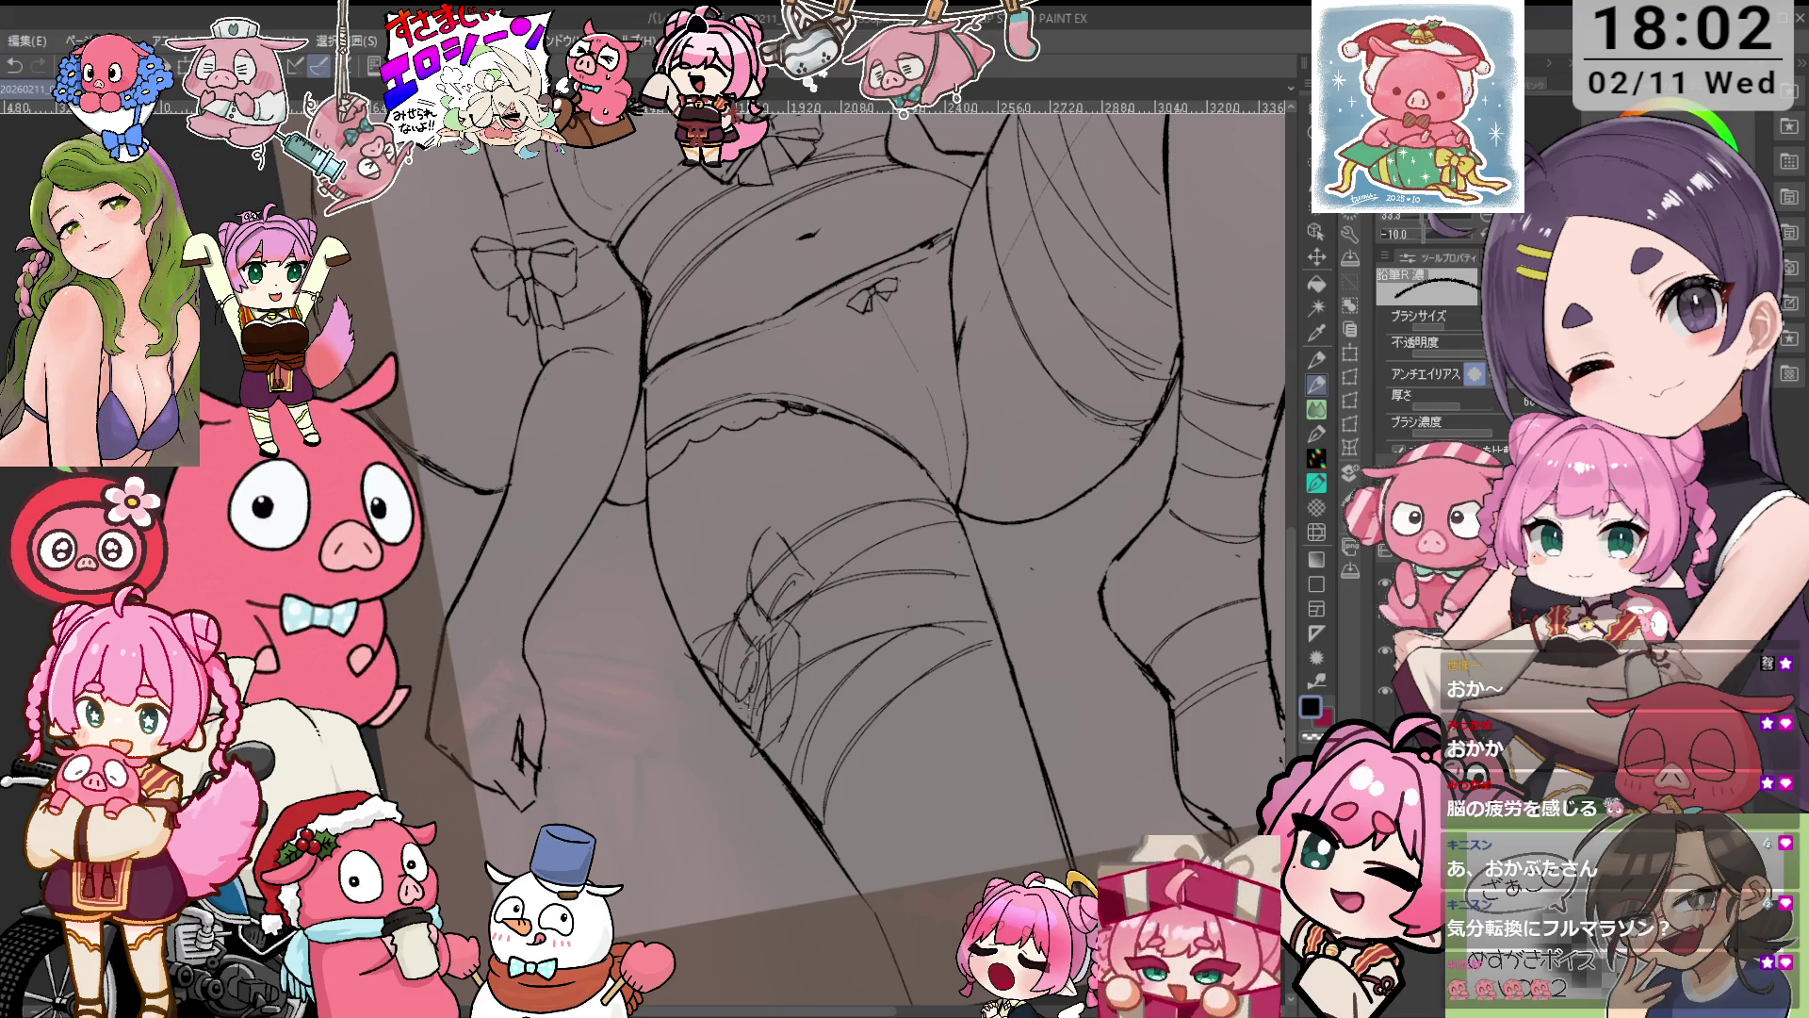
Tidy the bow's loops, alternating the 鉛筆R消し eraser and 鉛筆R 濃 pencil at a tilted angle.
{"action": "key", "text": "e"}
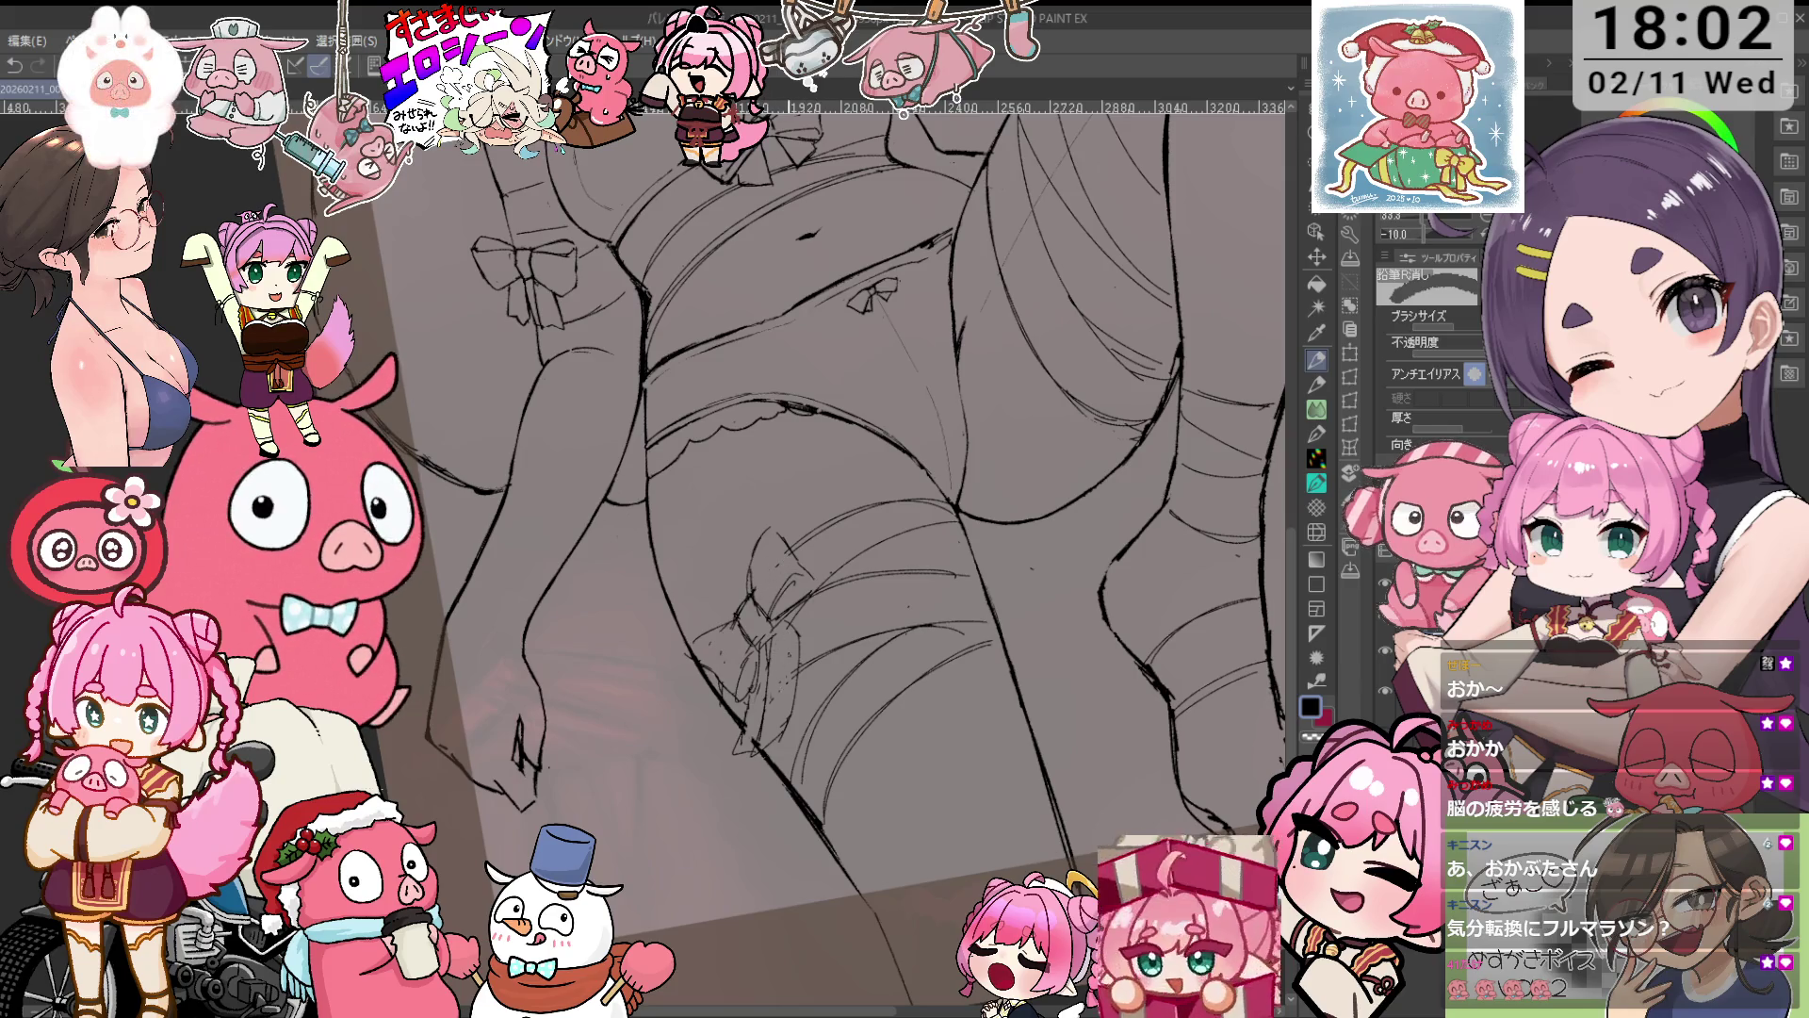
{"action": "scroll", "coordinate": [792, 556], "scroll_direction": "up", "scroll_amount": 2}
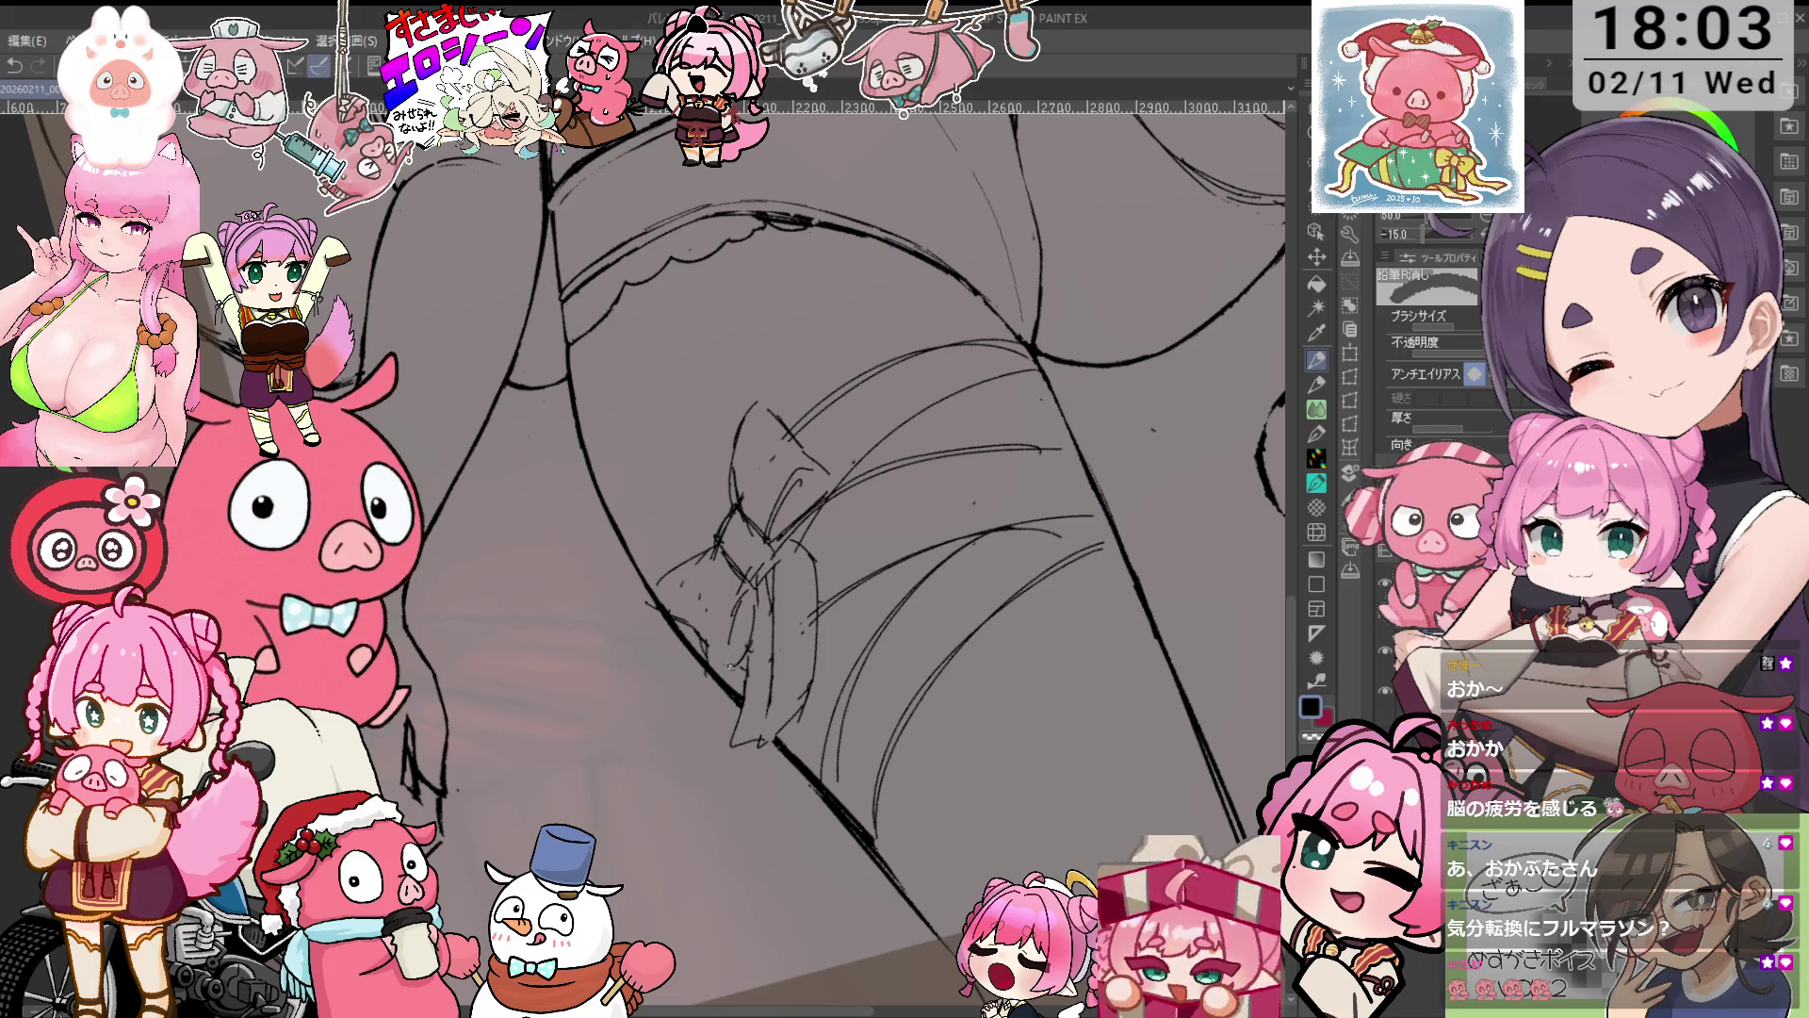
{"action": "key", "text": "p"}
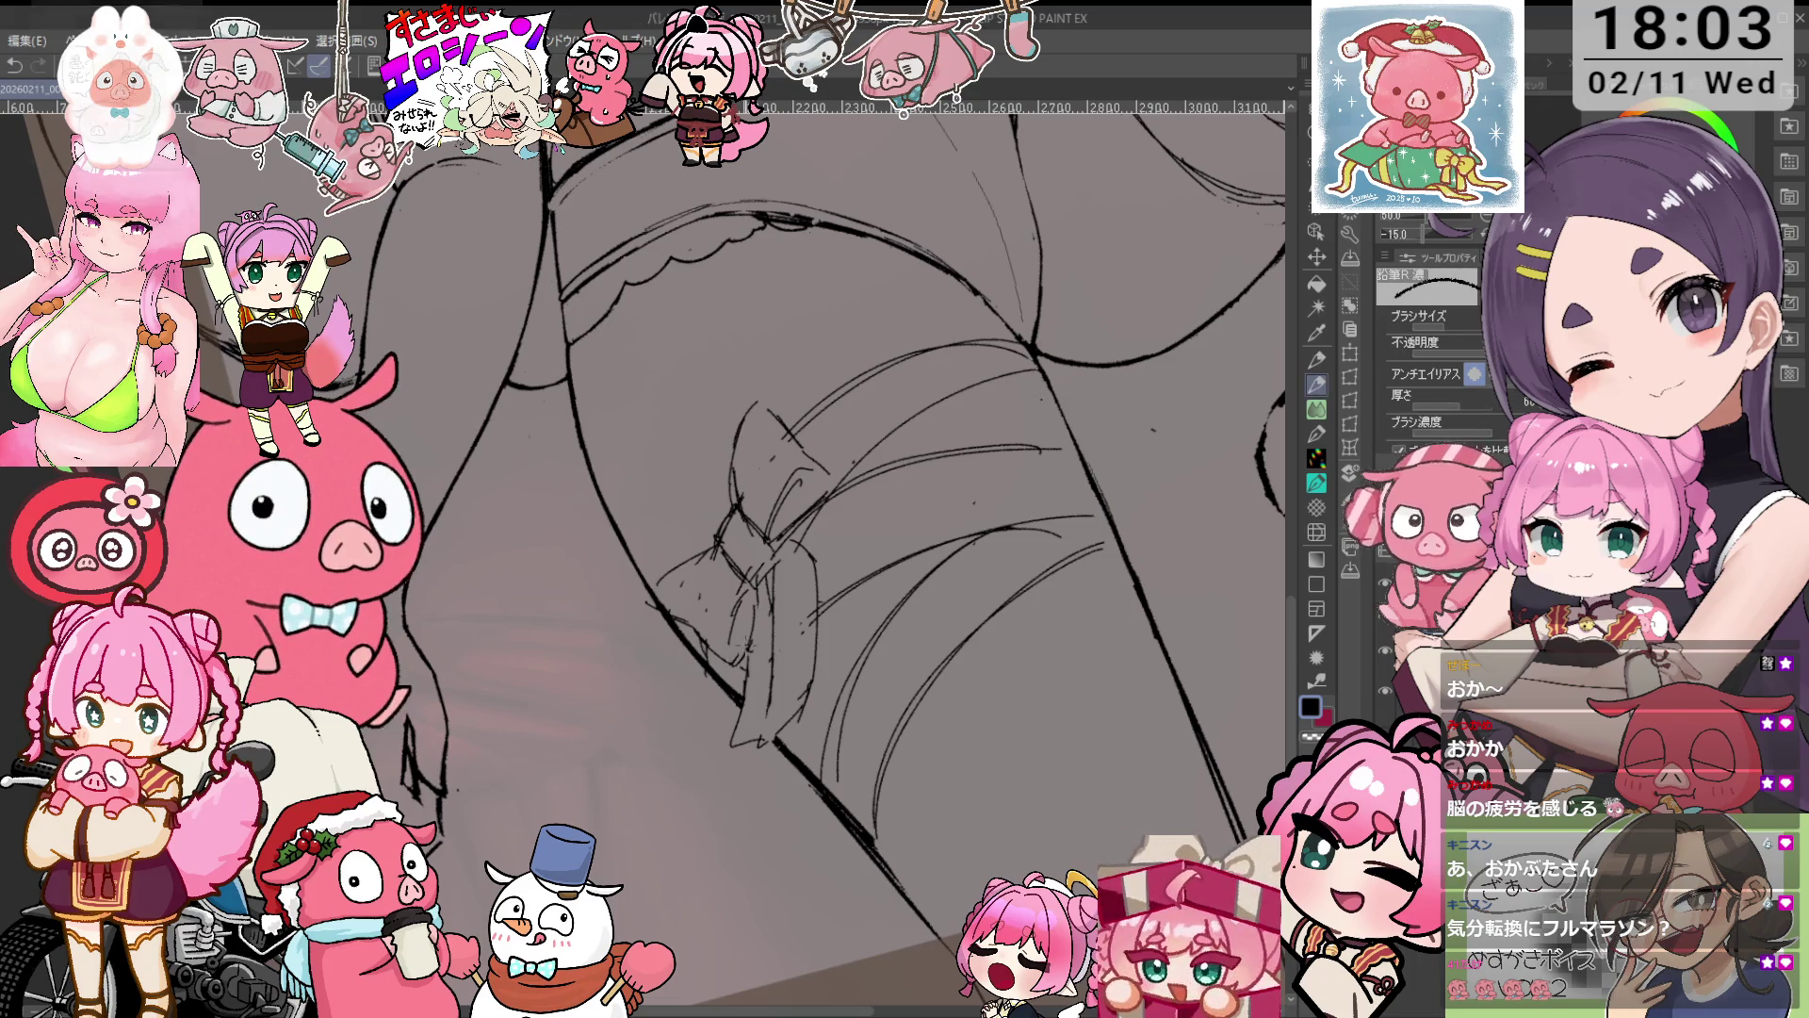
{"action": "key", "text": "e"}
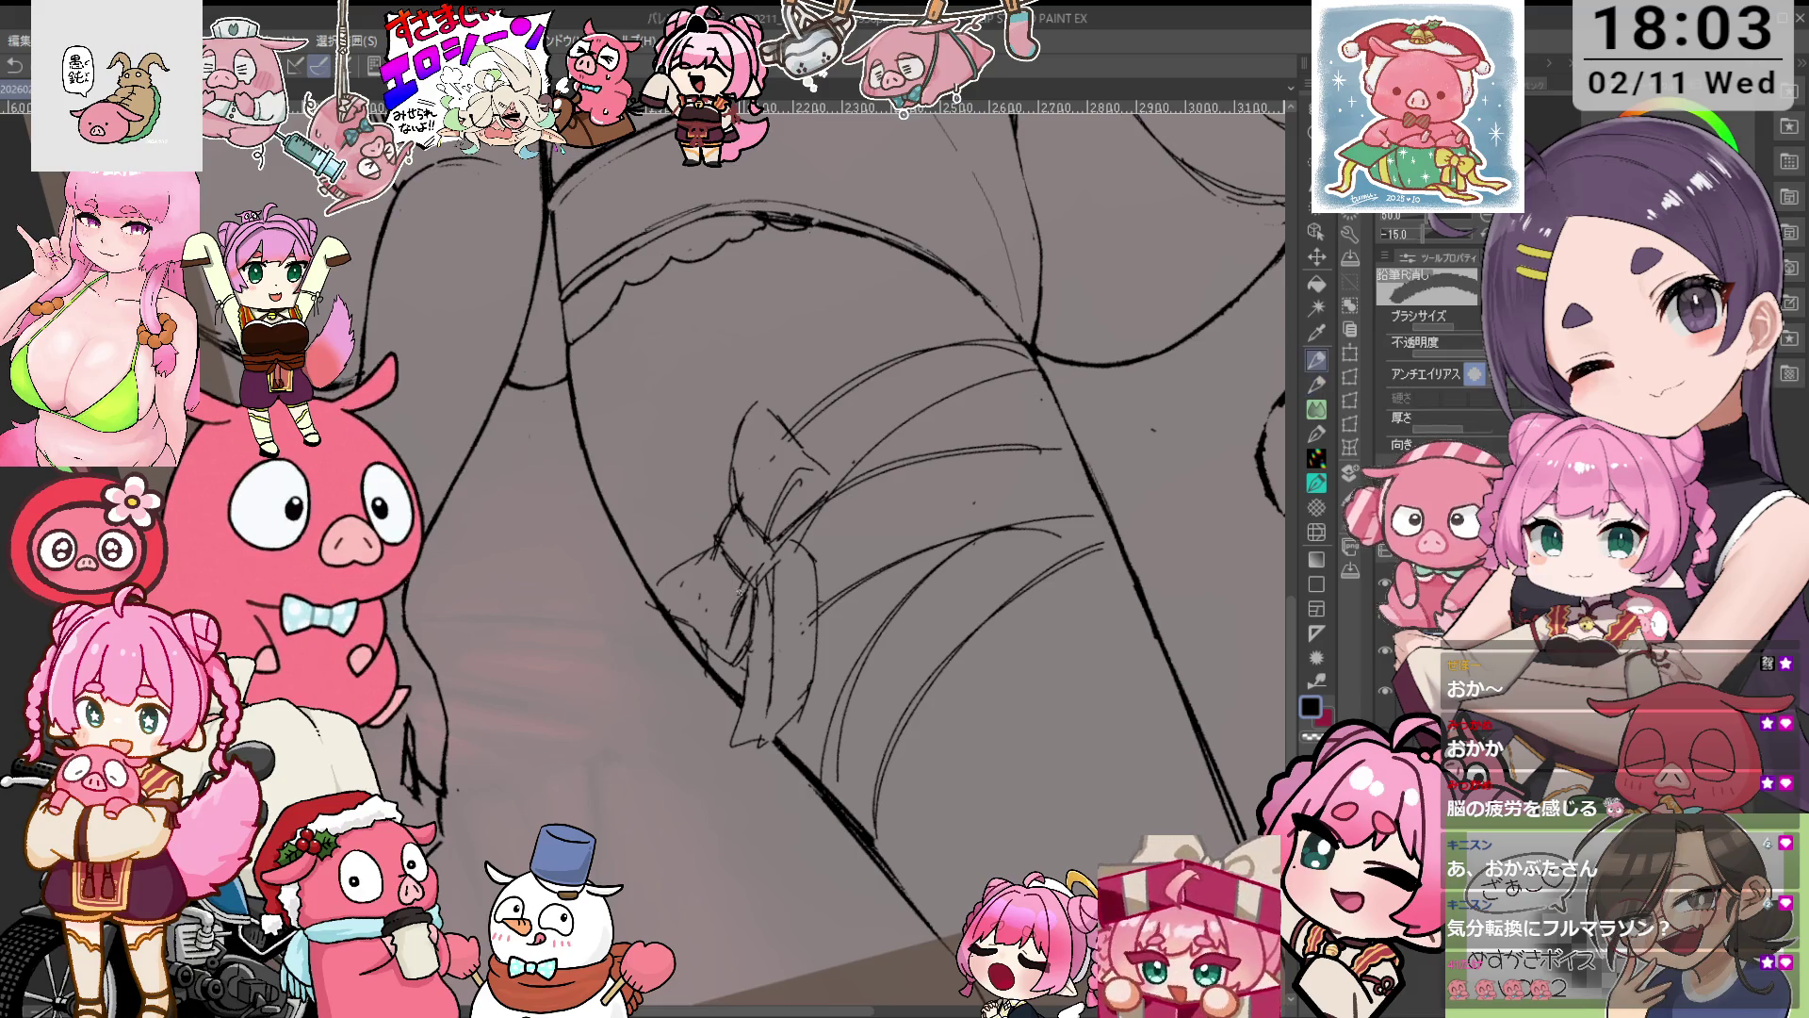
{"action": "key", "text": "p"}
{"action": "key", "text": "e"}
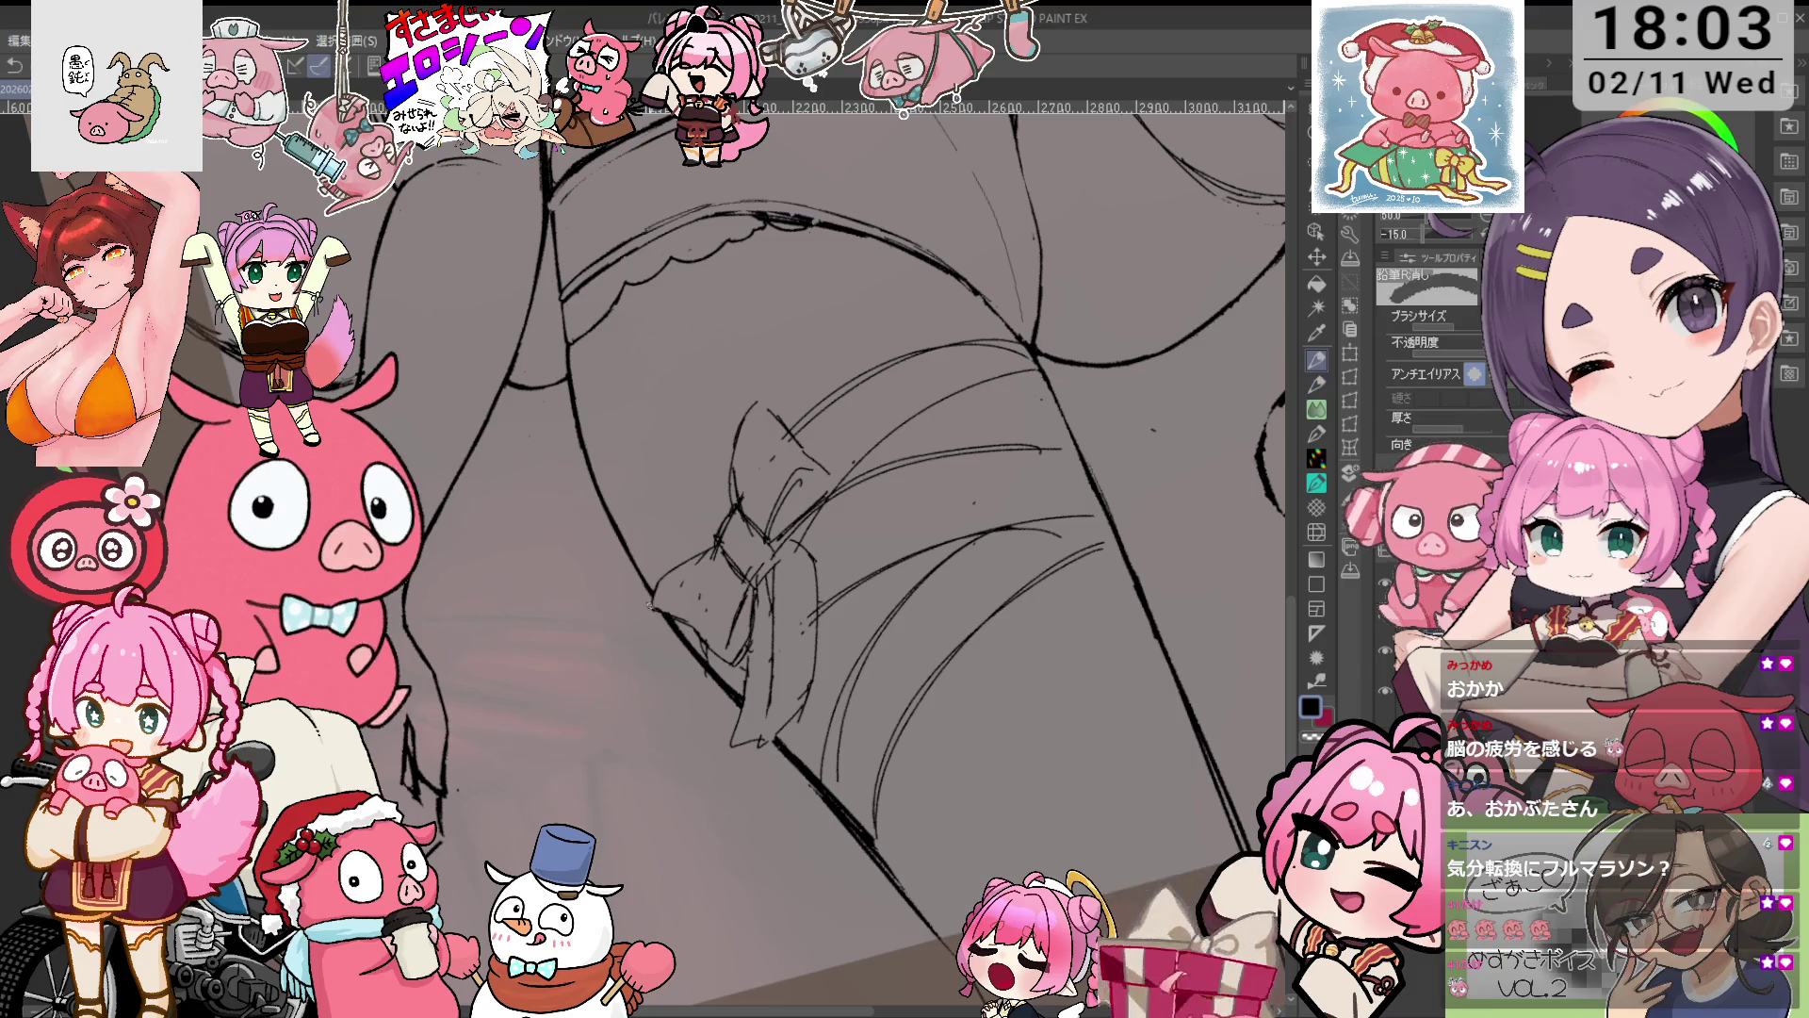
{"action": "key", "text": "p"}
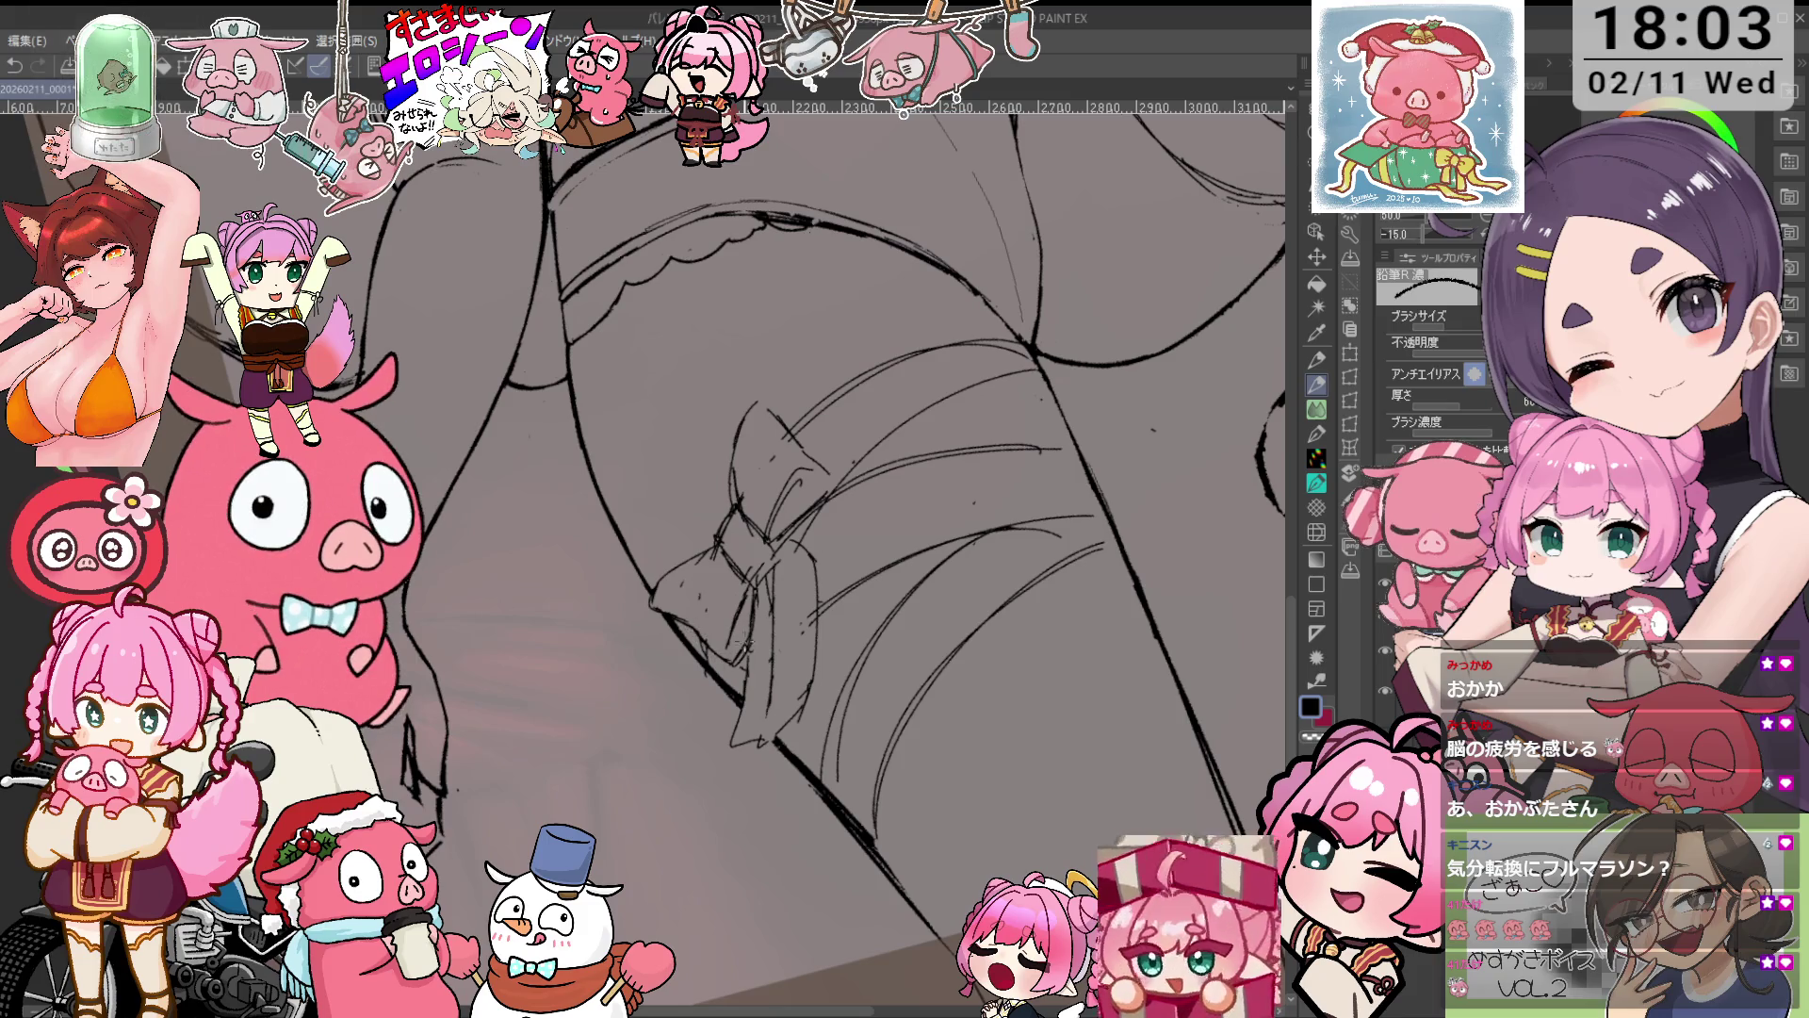
{"action": "key", "text": "e"}
{"action": "key", "text": "p"}
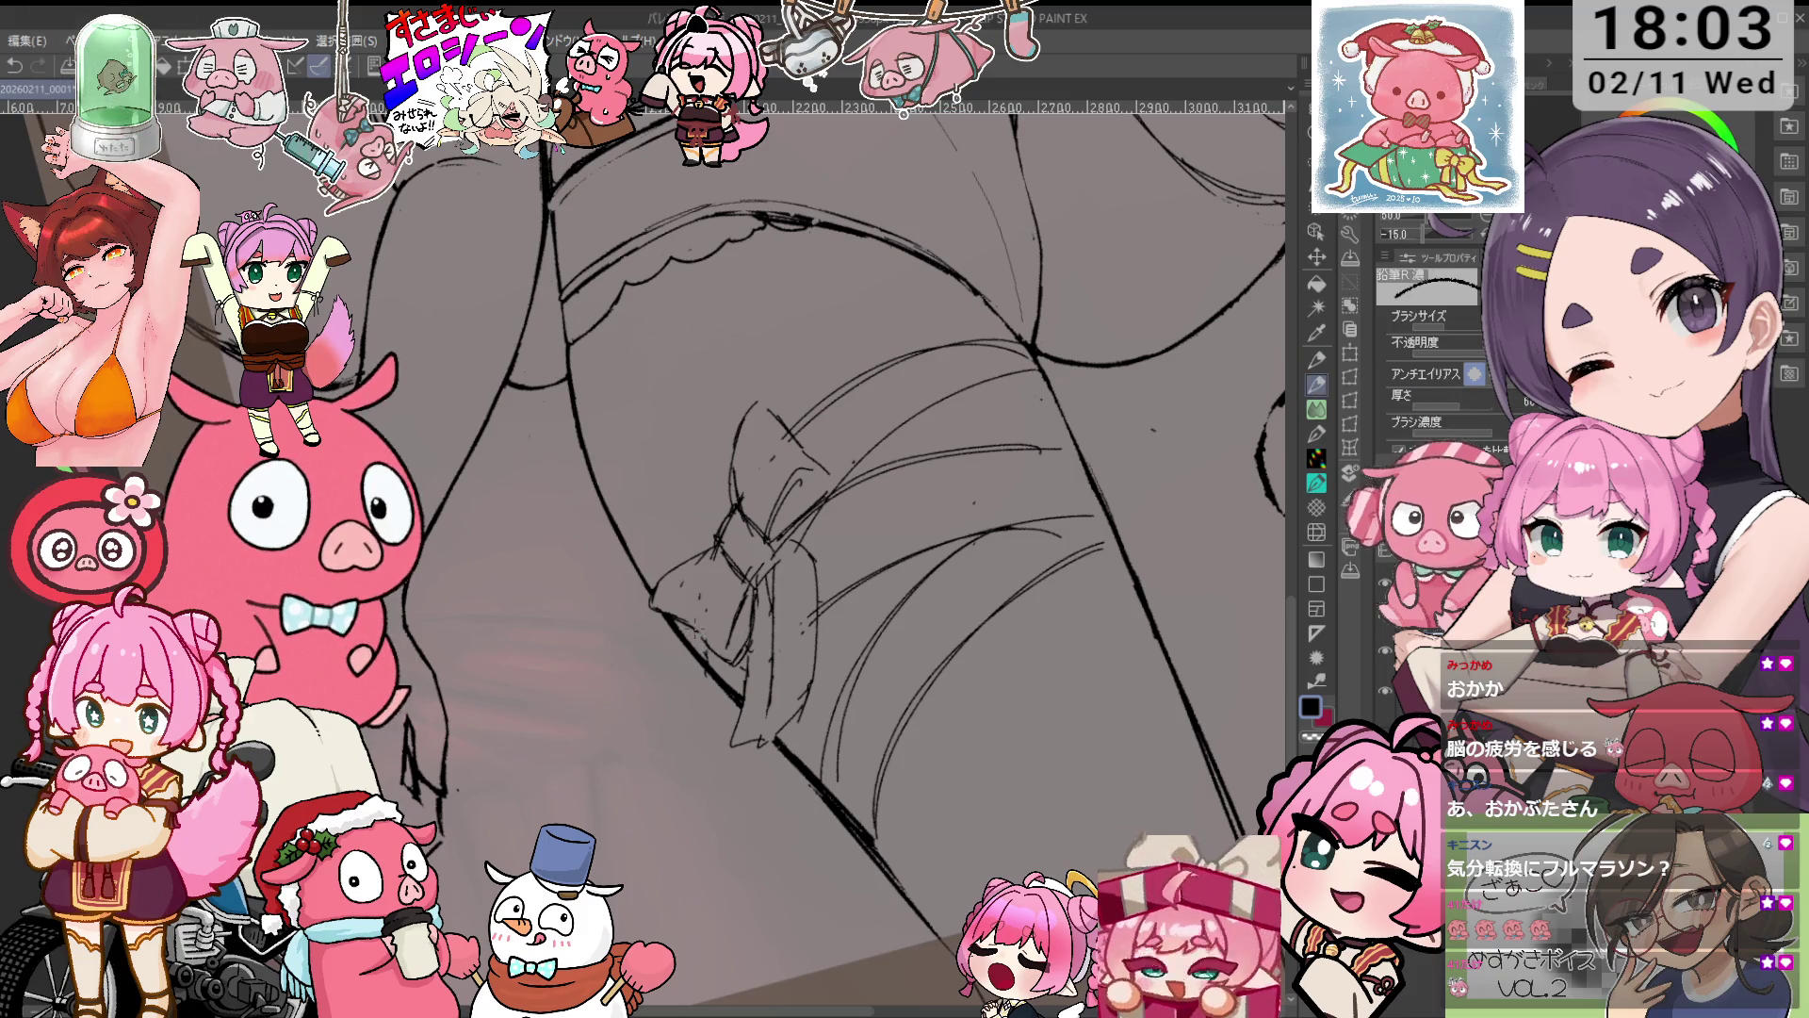
{"action": "key", "text": "minus"}
{"action": "key", "text": "e"}
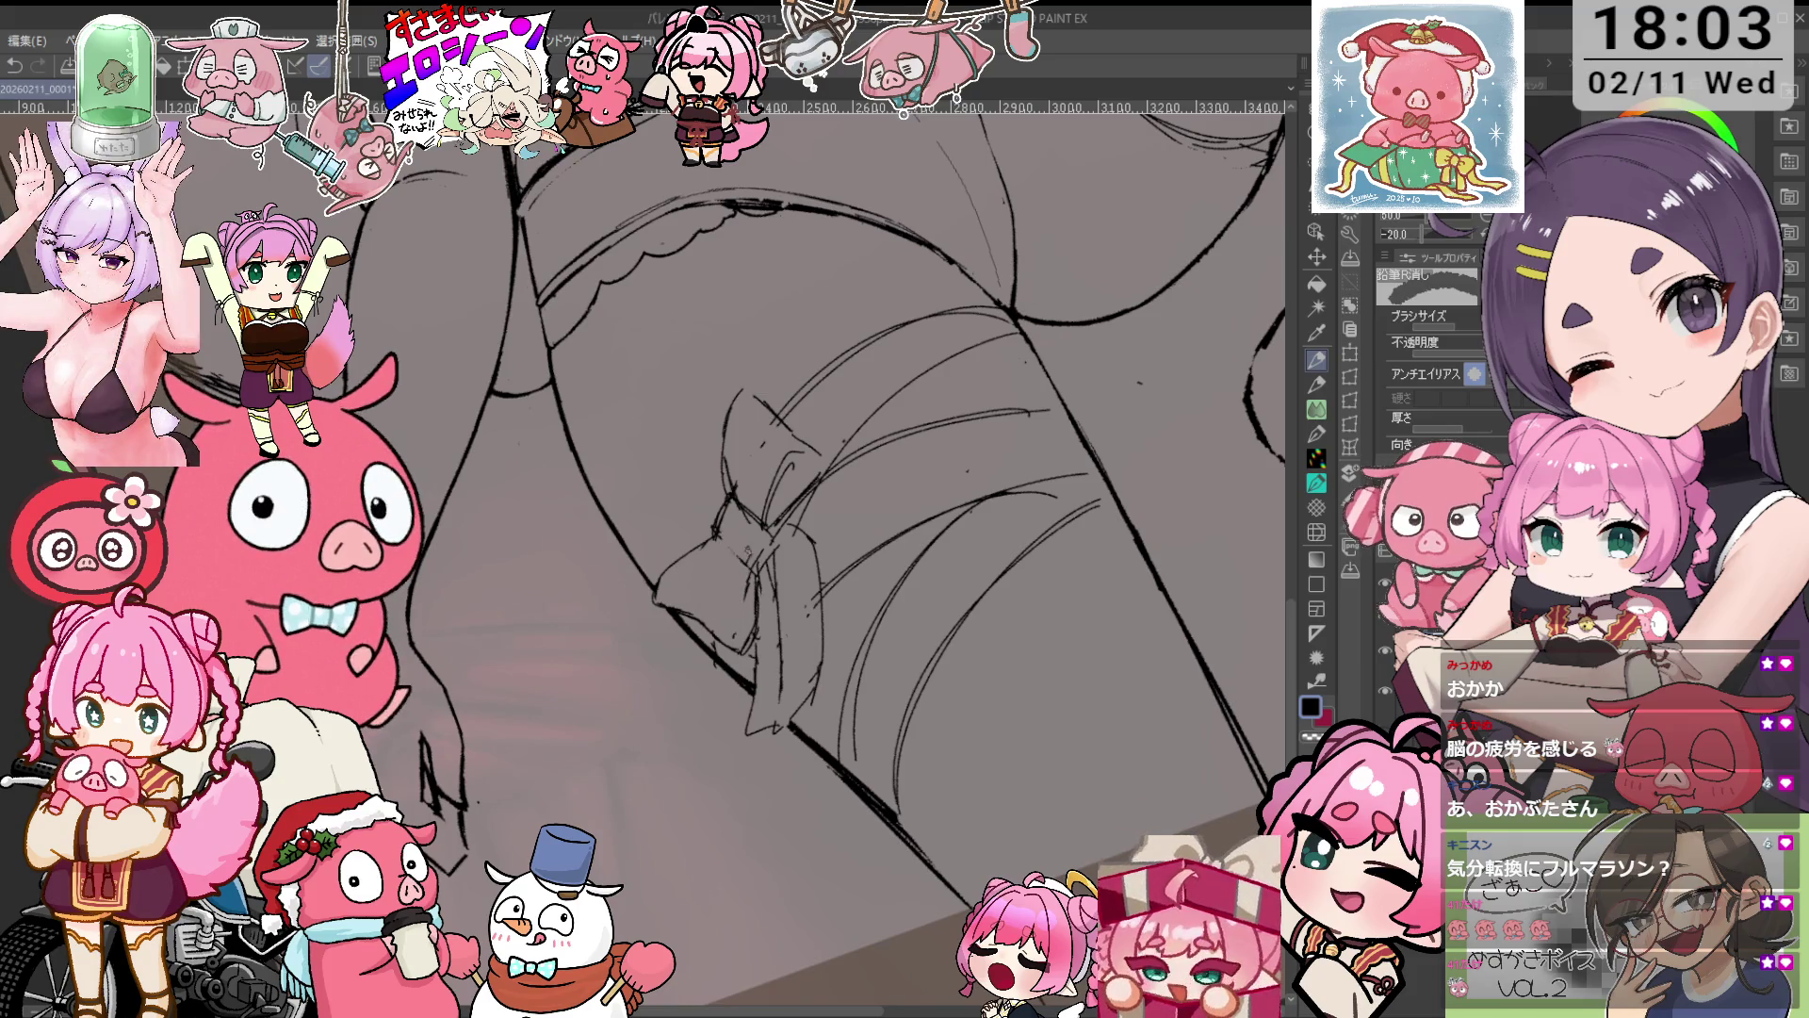
{"action": "key", "text": "p"}
Redraw small strokes on the bow's knot and erase stray strokes on the bow.
{"action": "left_click_drag", "start_coordinate": [718, 539], "coordinate": [749, 577]}
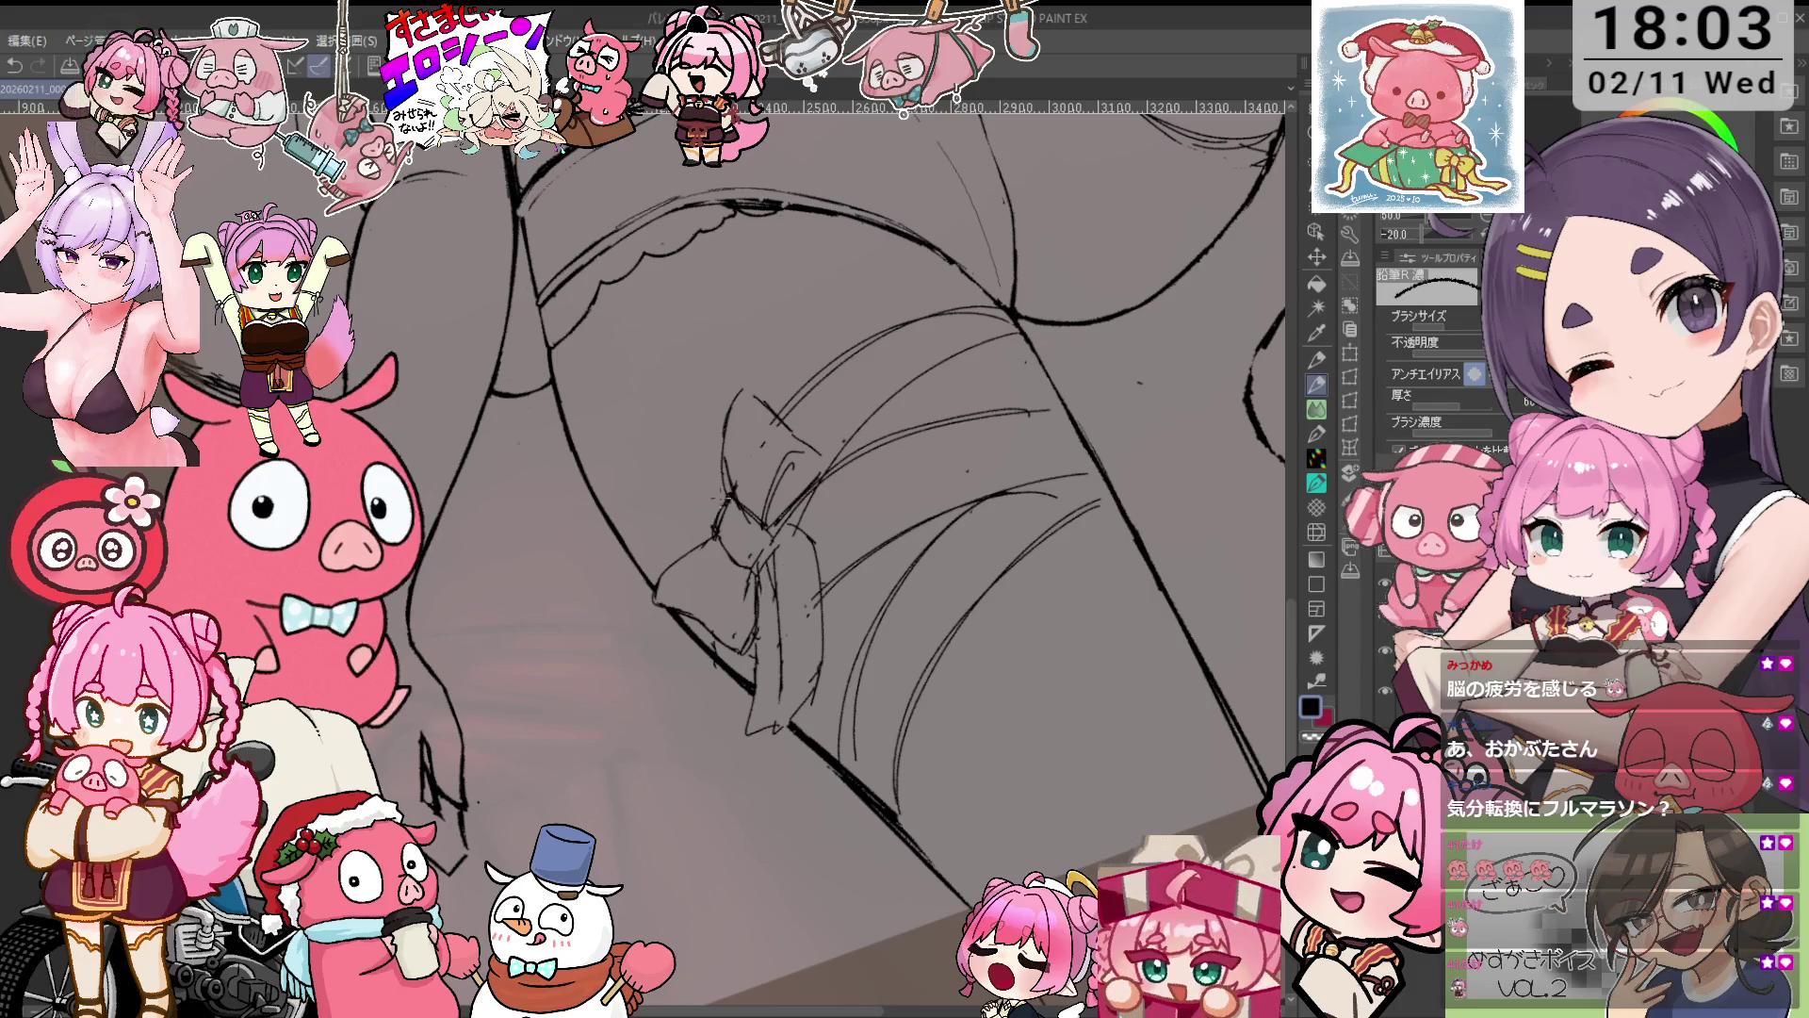
{"action": "key", "text": "e"}
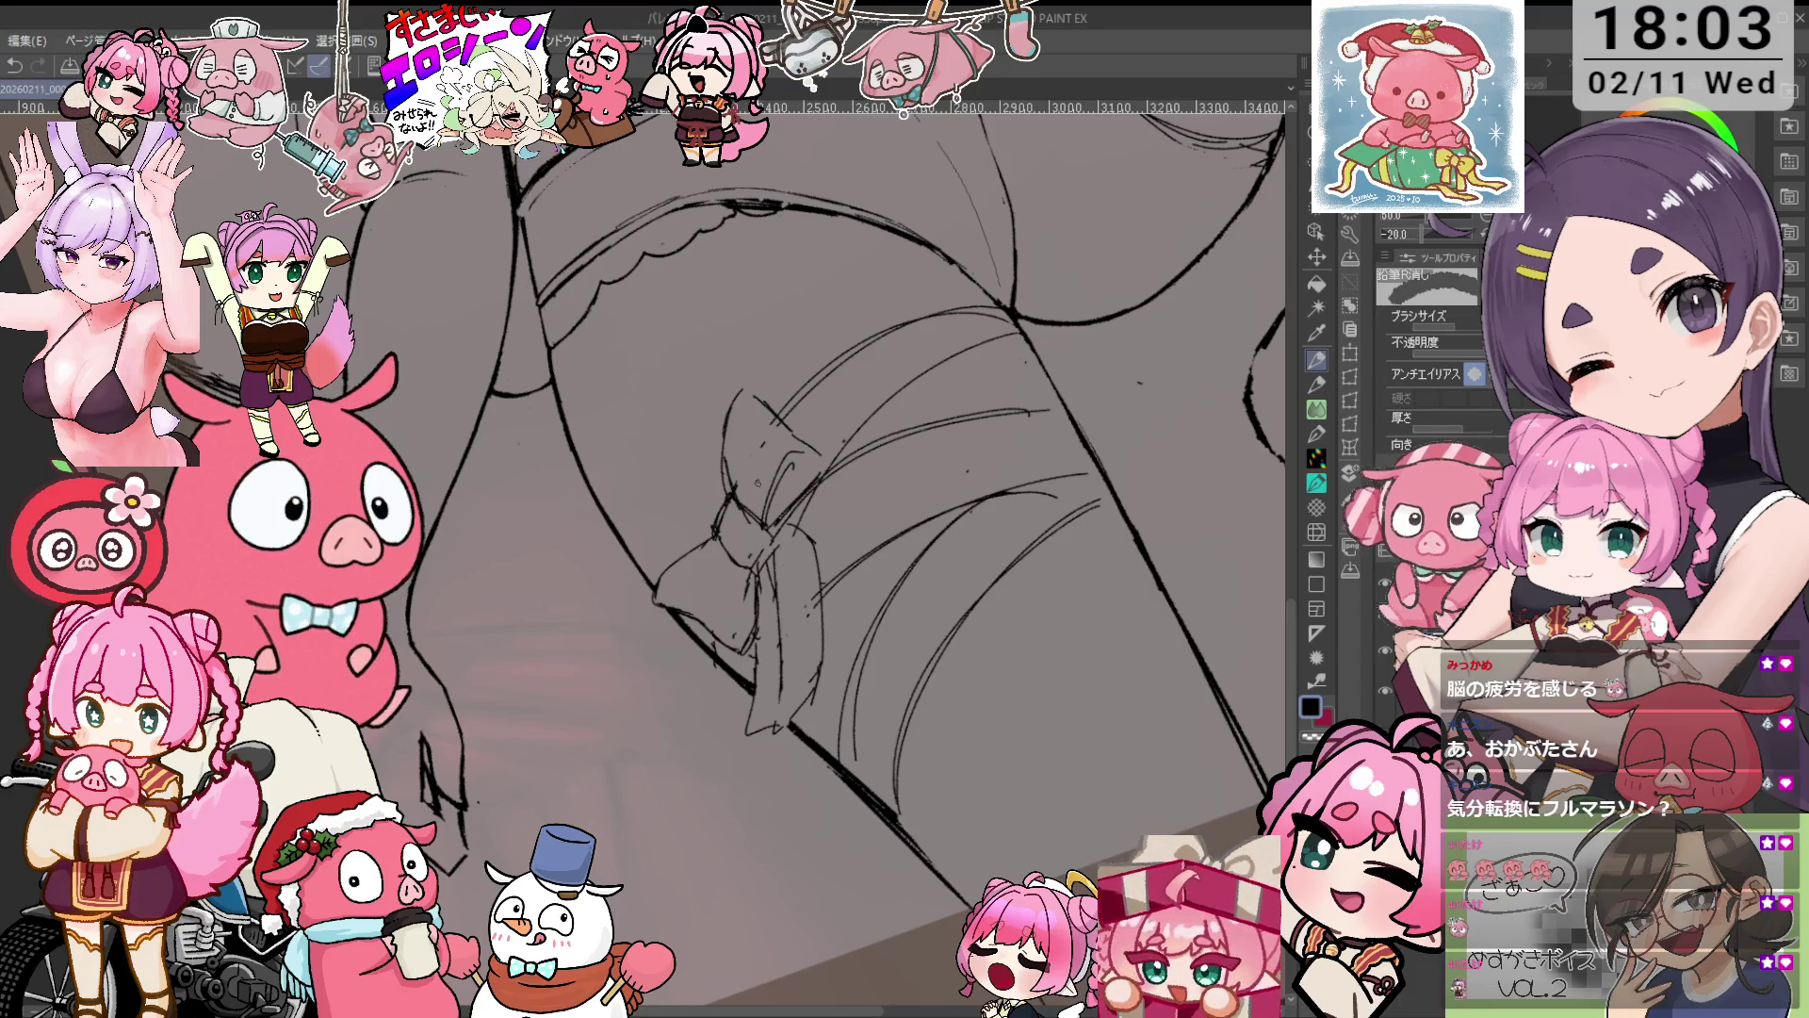
{"action": "left_click_drag", "start_coordinate": [721, 509], "coordinate": [735, 535]}
{"action": "key", "text": "p"}
{"action": "key", "text": "asciicircum"}
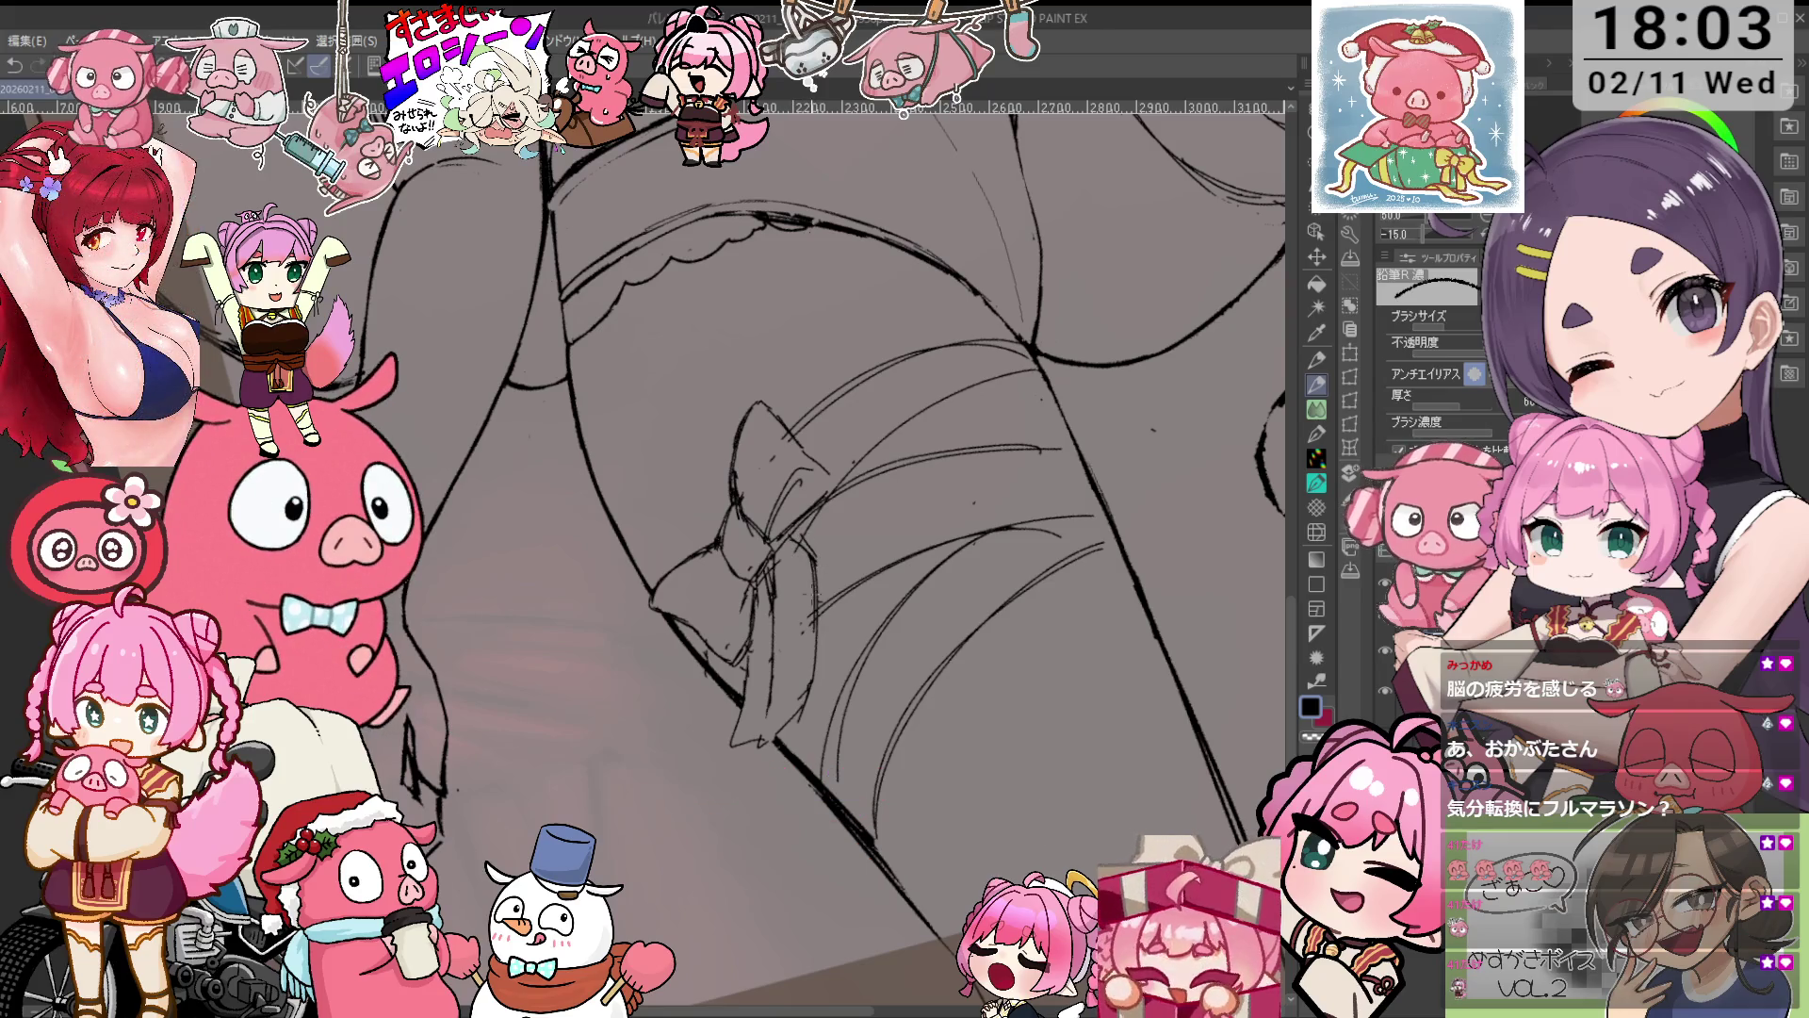
{"action": "key", "text": "e"}
{"action": "key", "text": "p"}
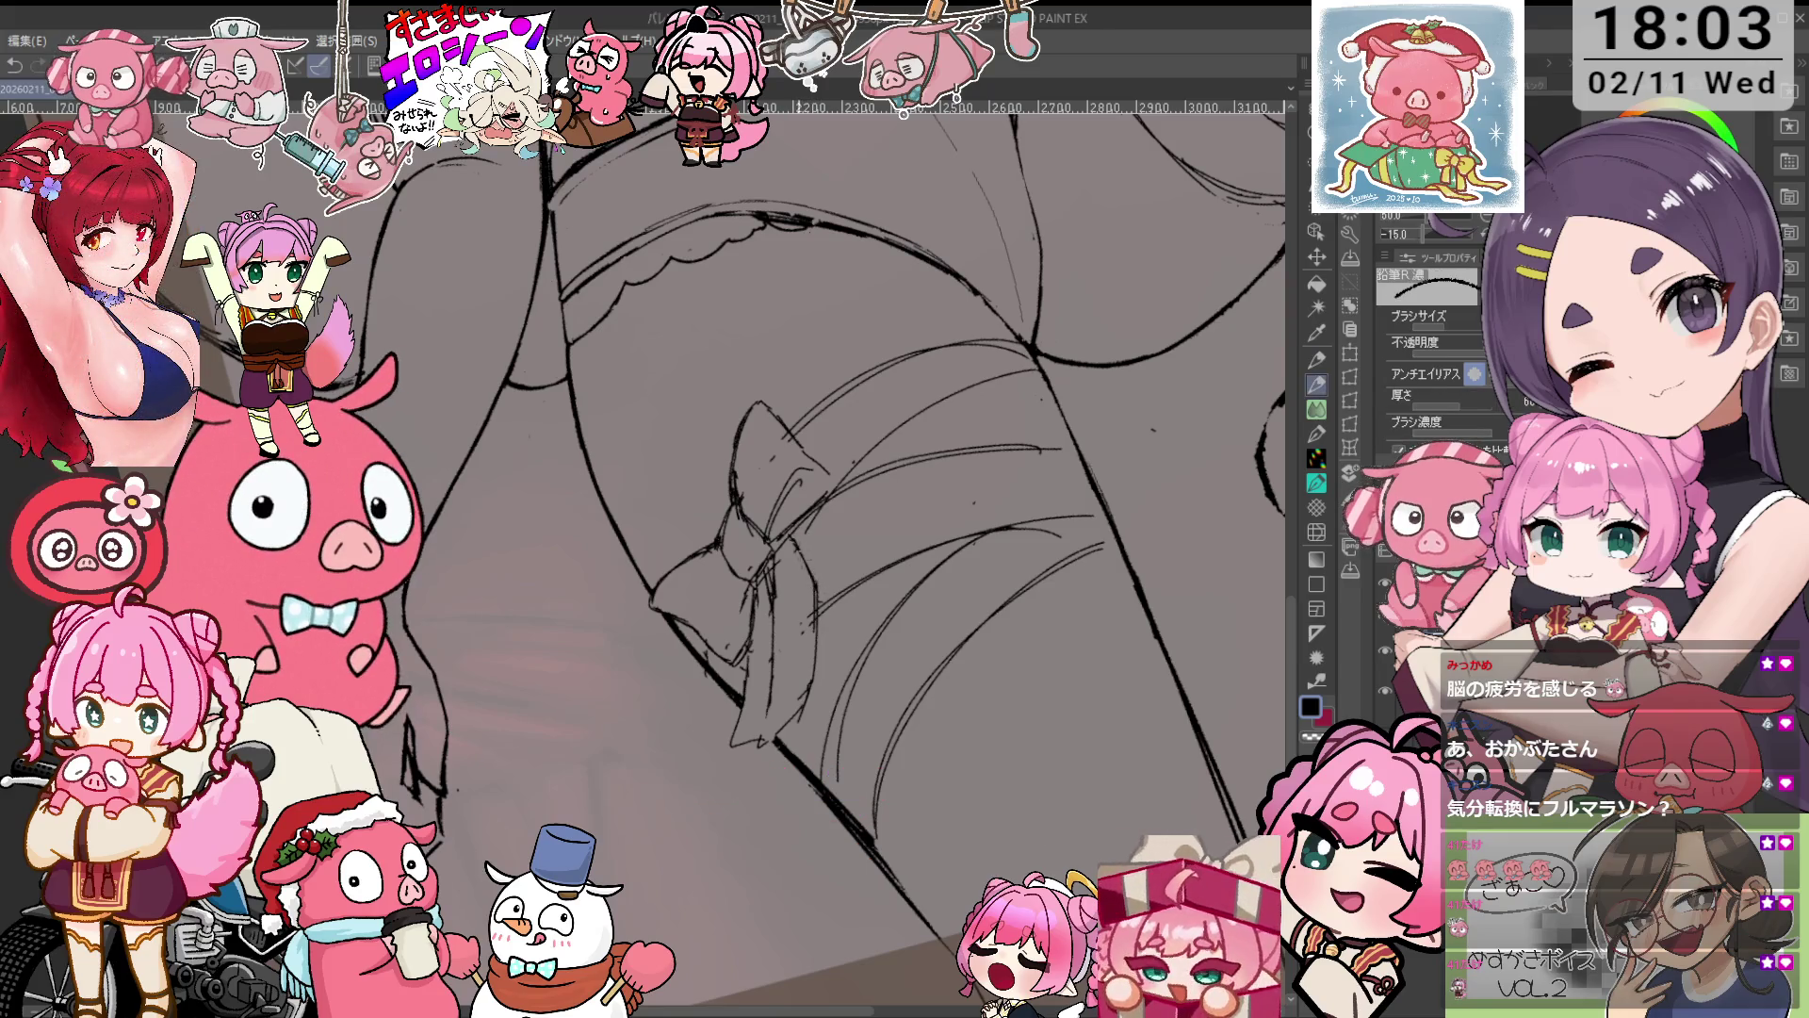
{"action": "key", "text": "minus"}
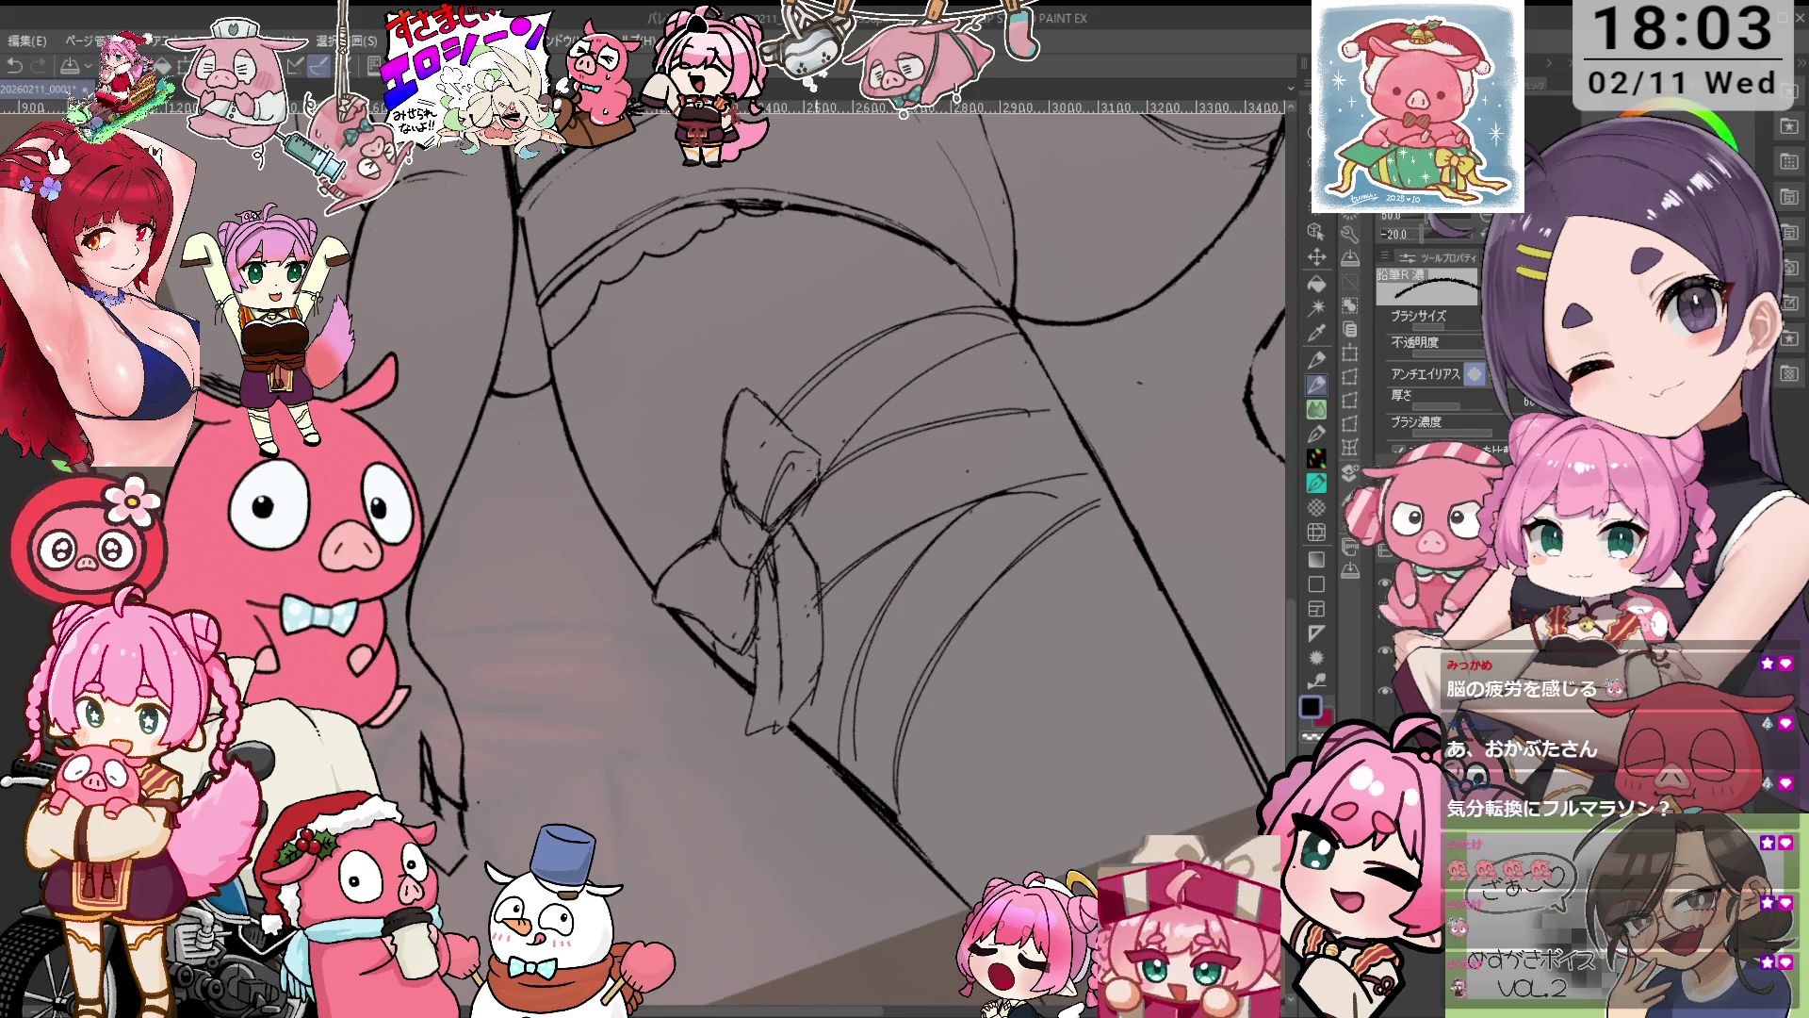
{"action": "key", "text": "e"}
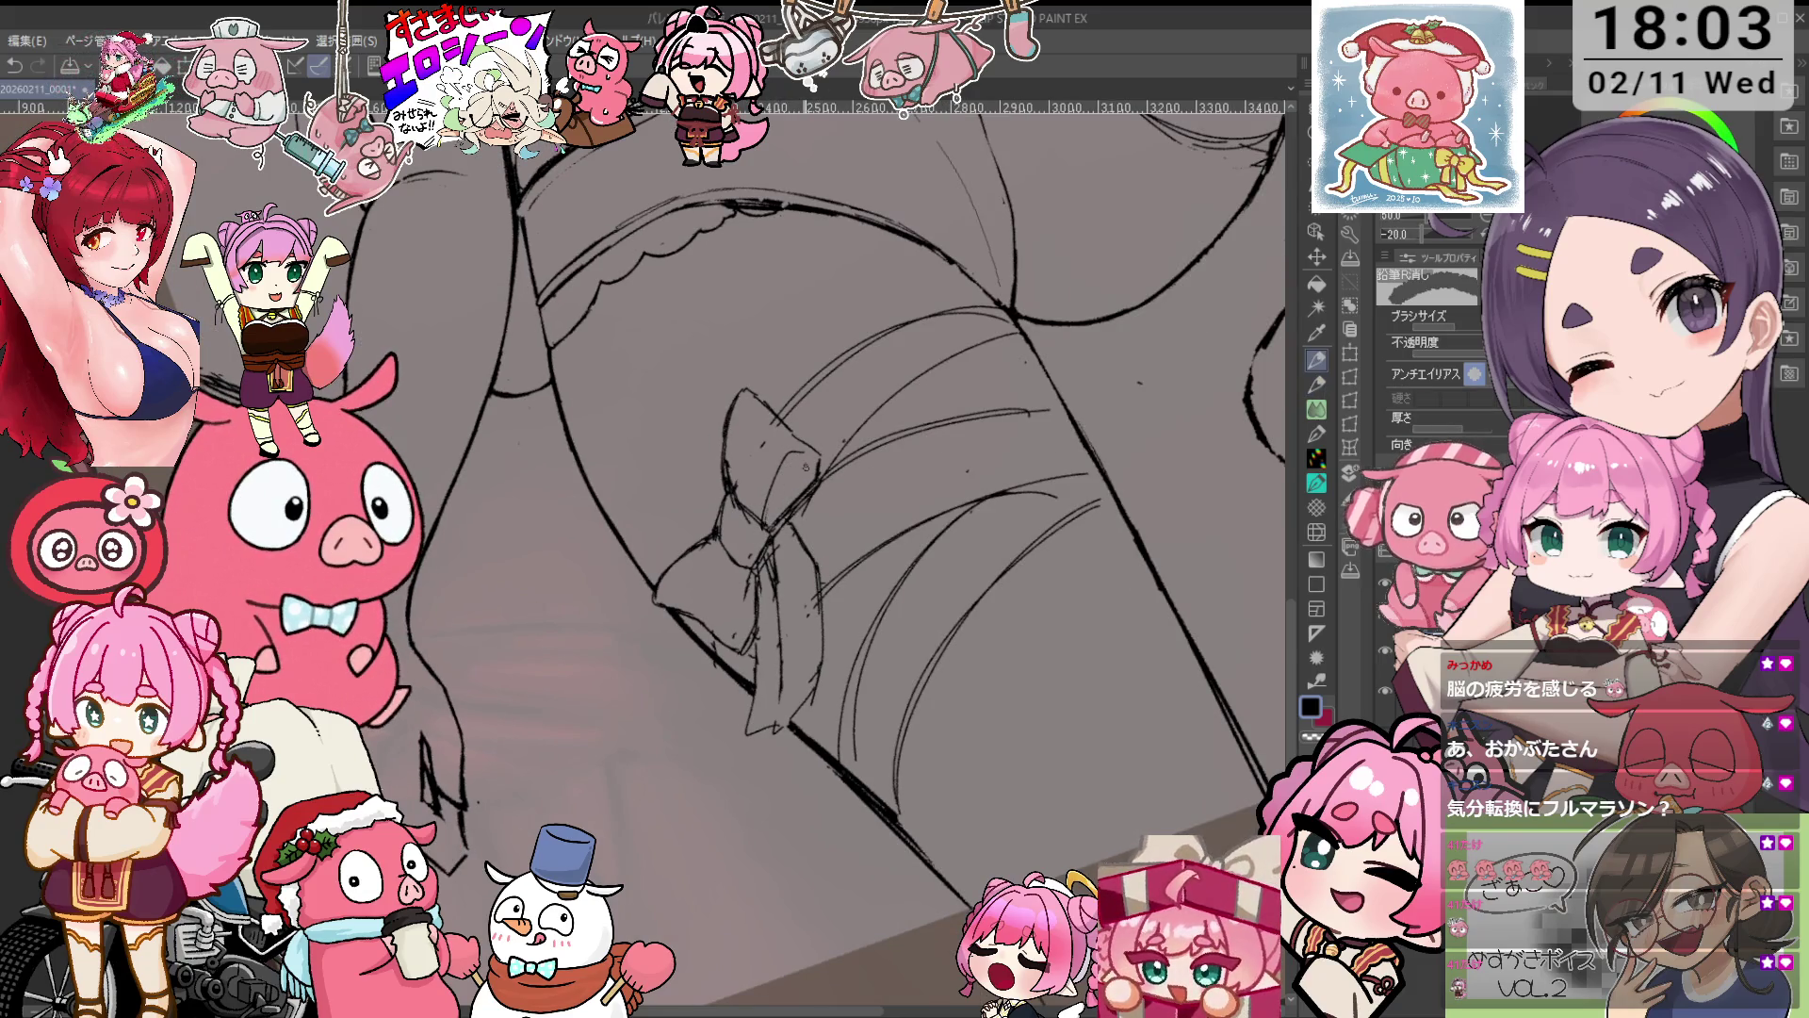
{"action": "scroll", "coordinate": [954, 316], "scroll_direction": "up", "scroll_amount": 2}
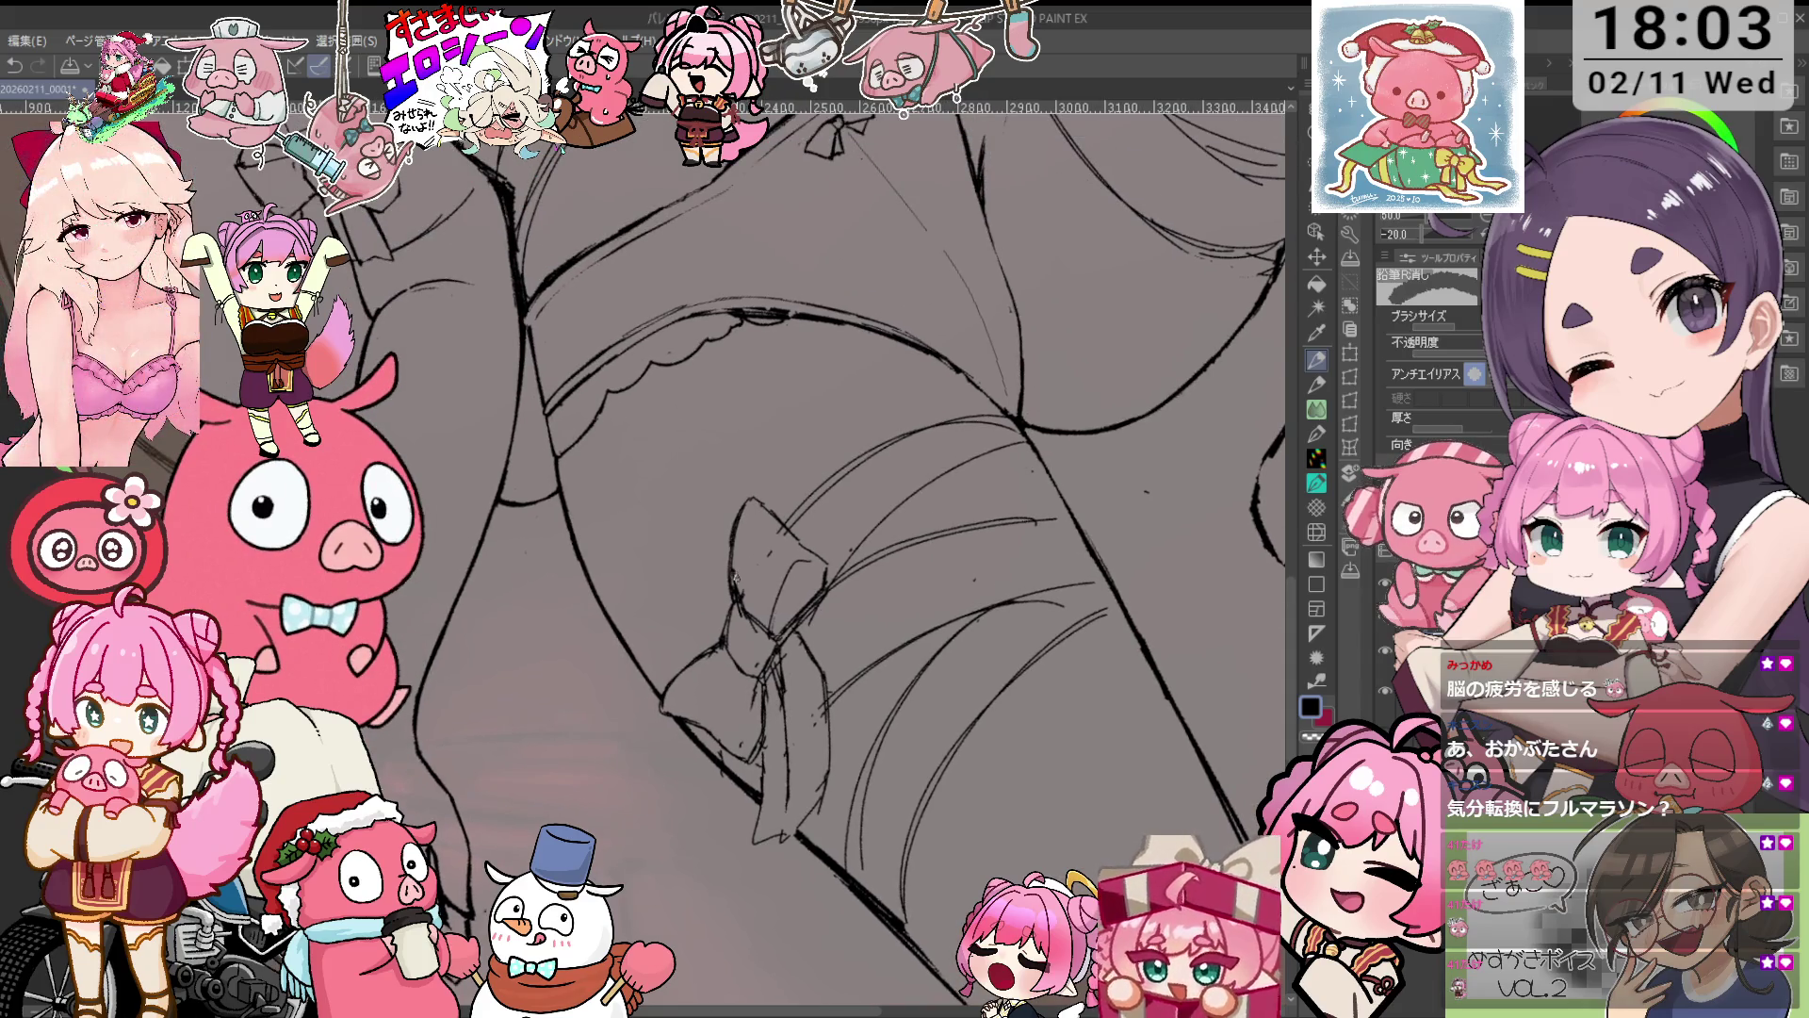
Ink the thigh outline around the banded bow, alternating pencil and eraser.
{"action": "key", "text": "p"}
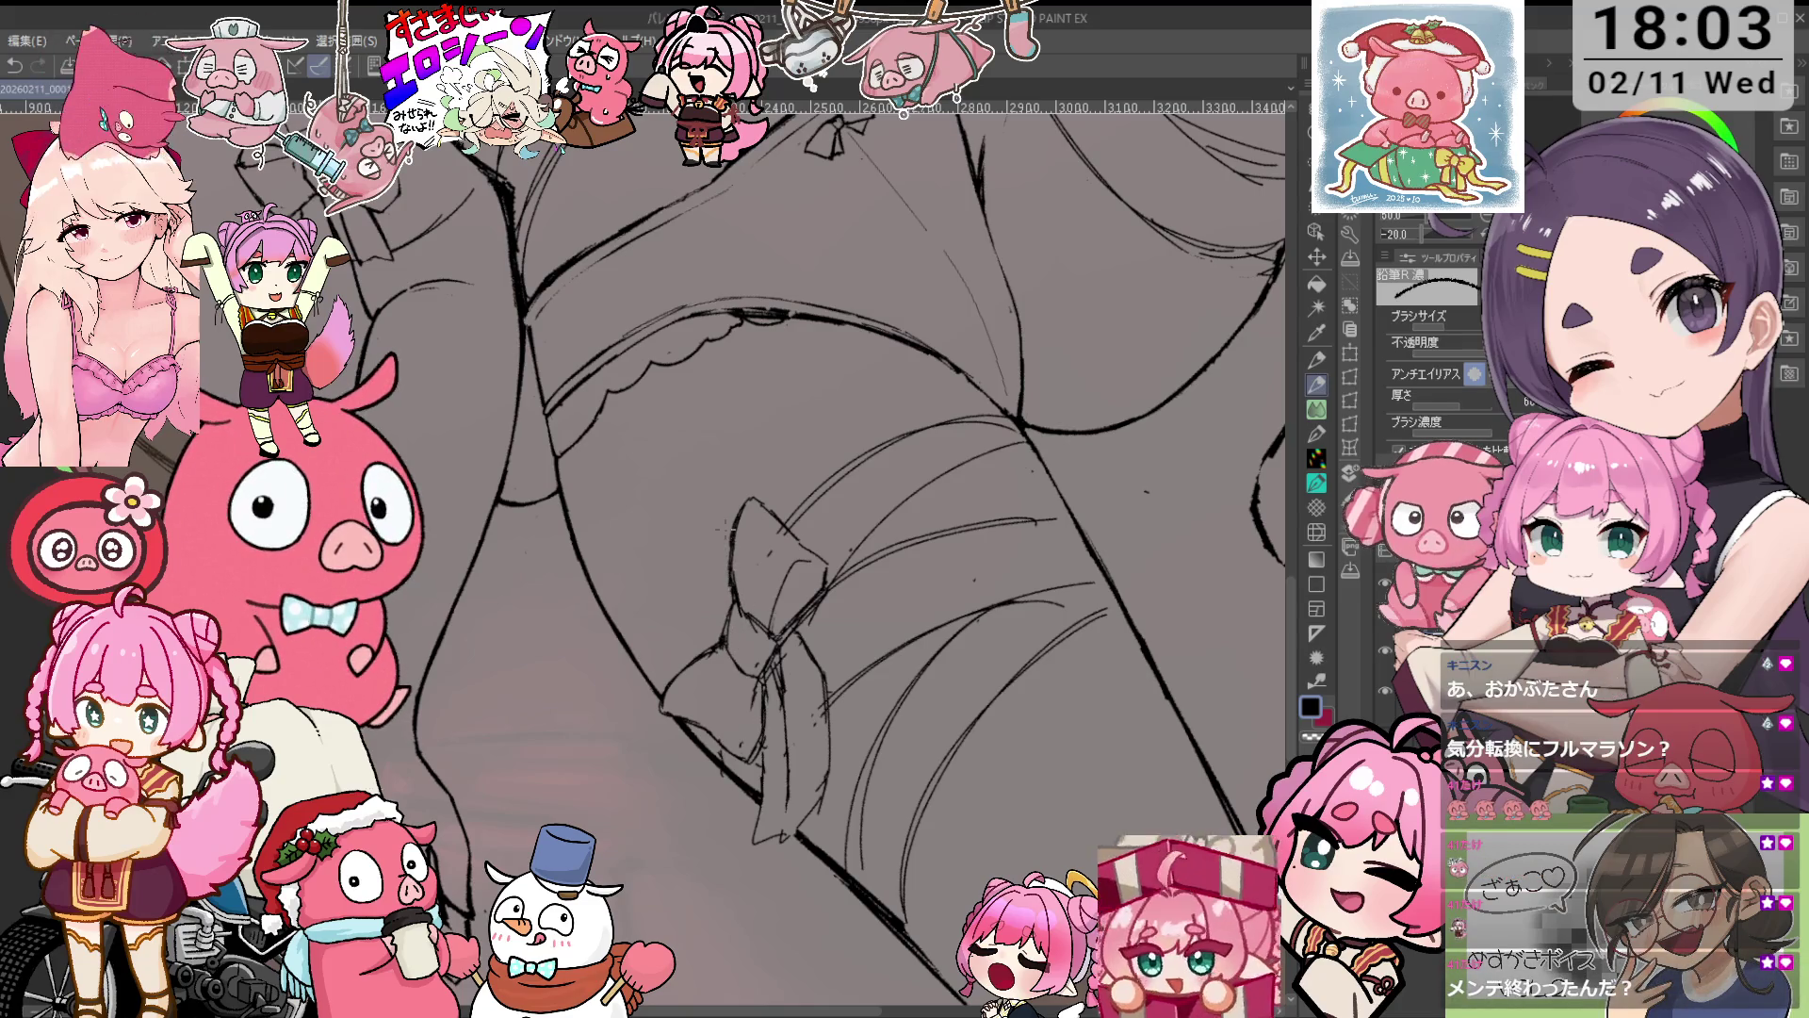
{"action": "key", "text": "e"}
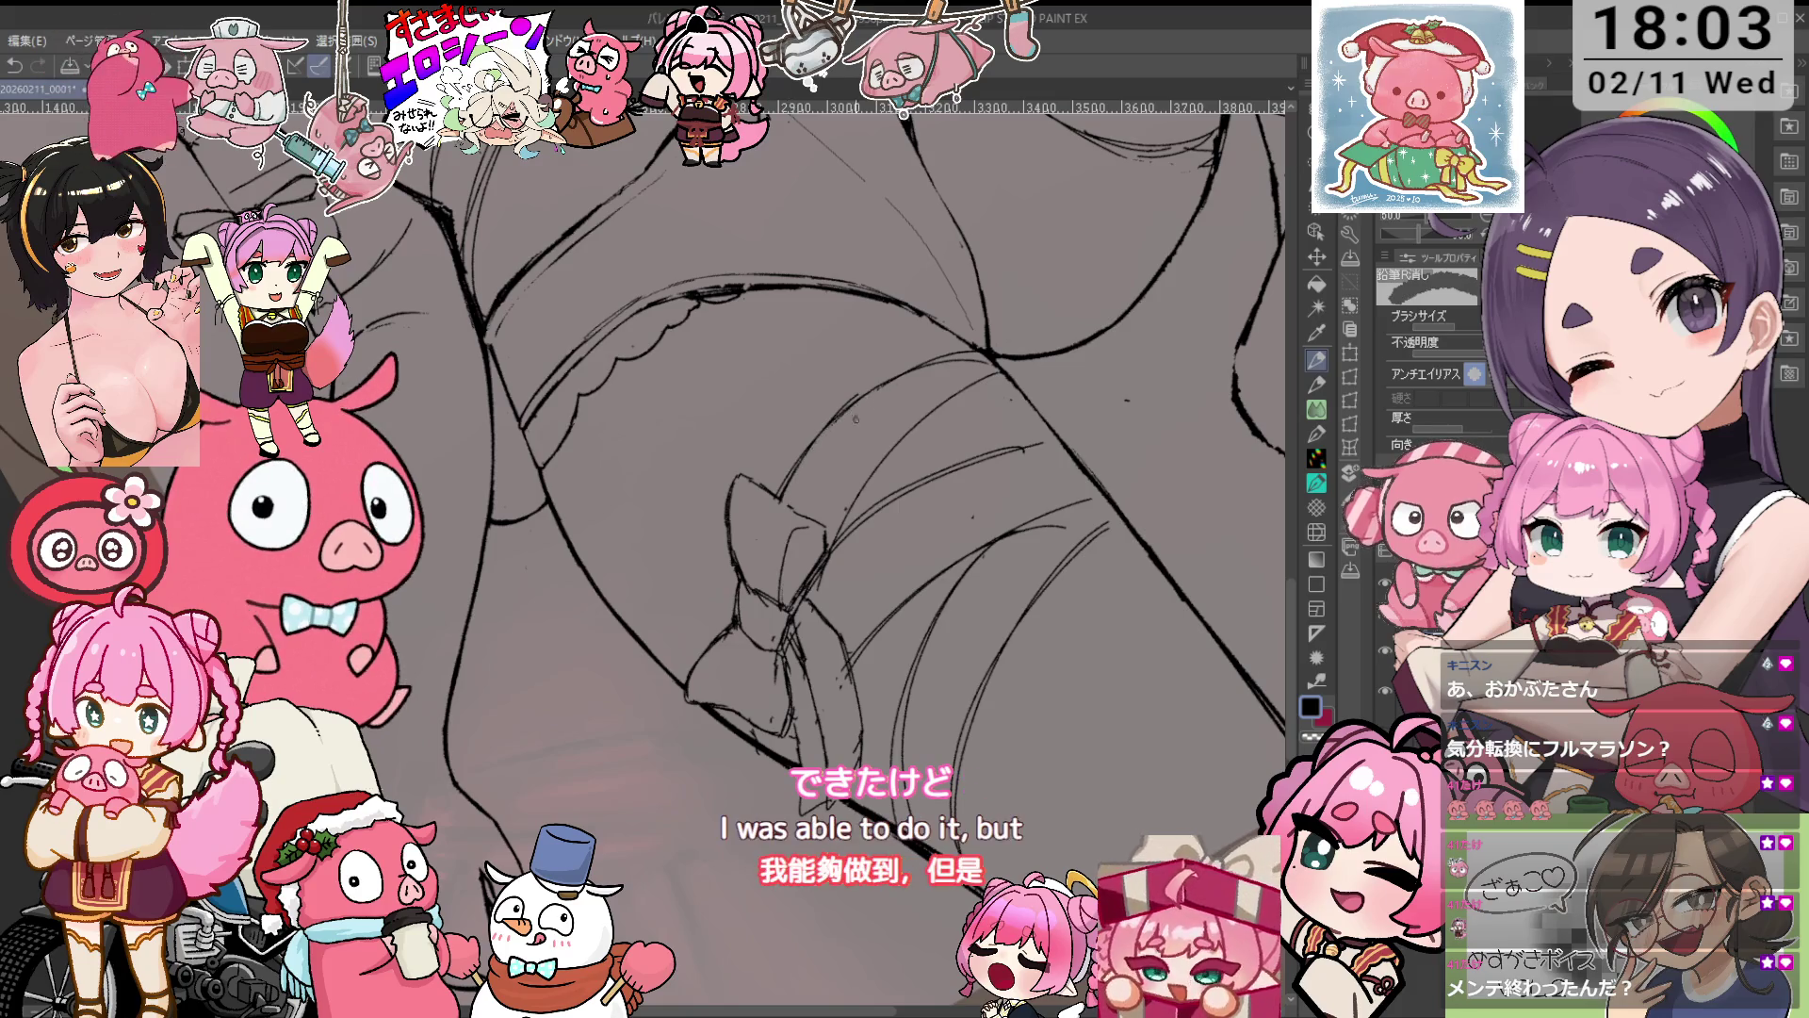
{"action": "key", "text": "p"}
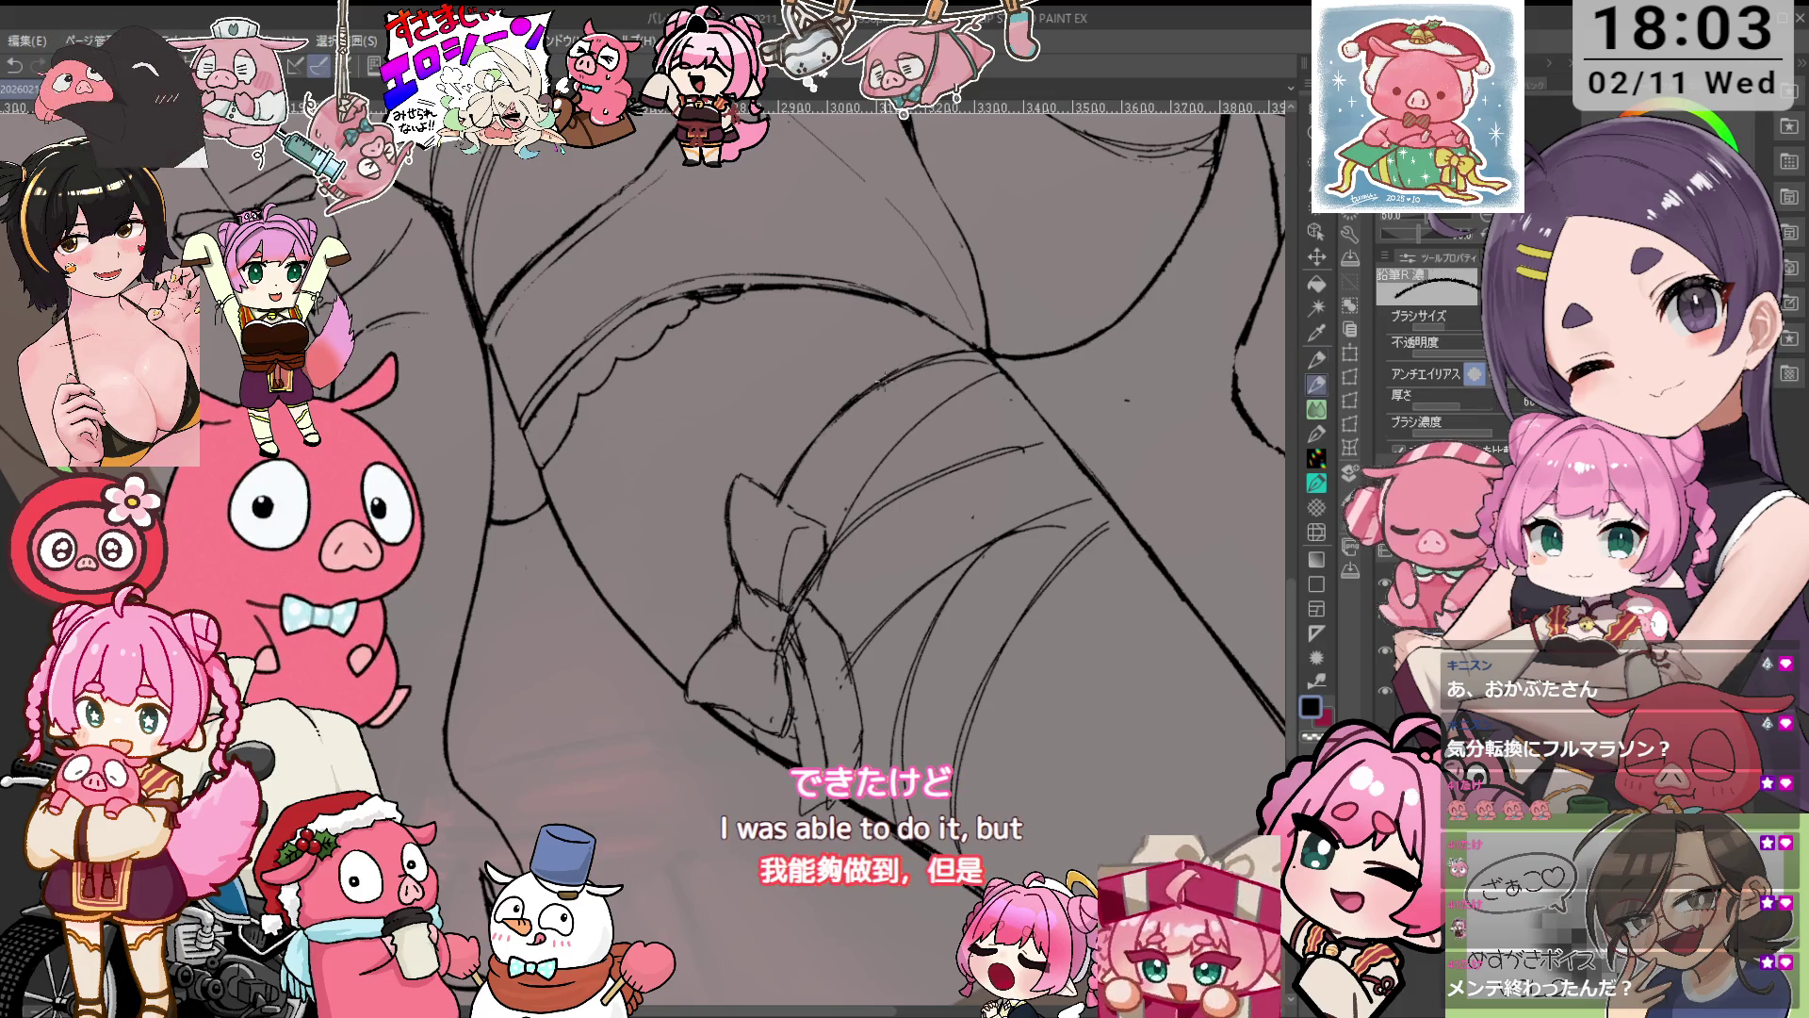
{"action": "key", "text": "e"}
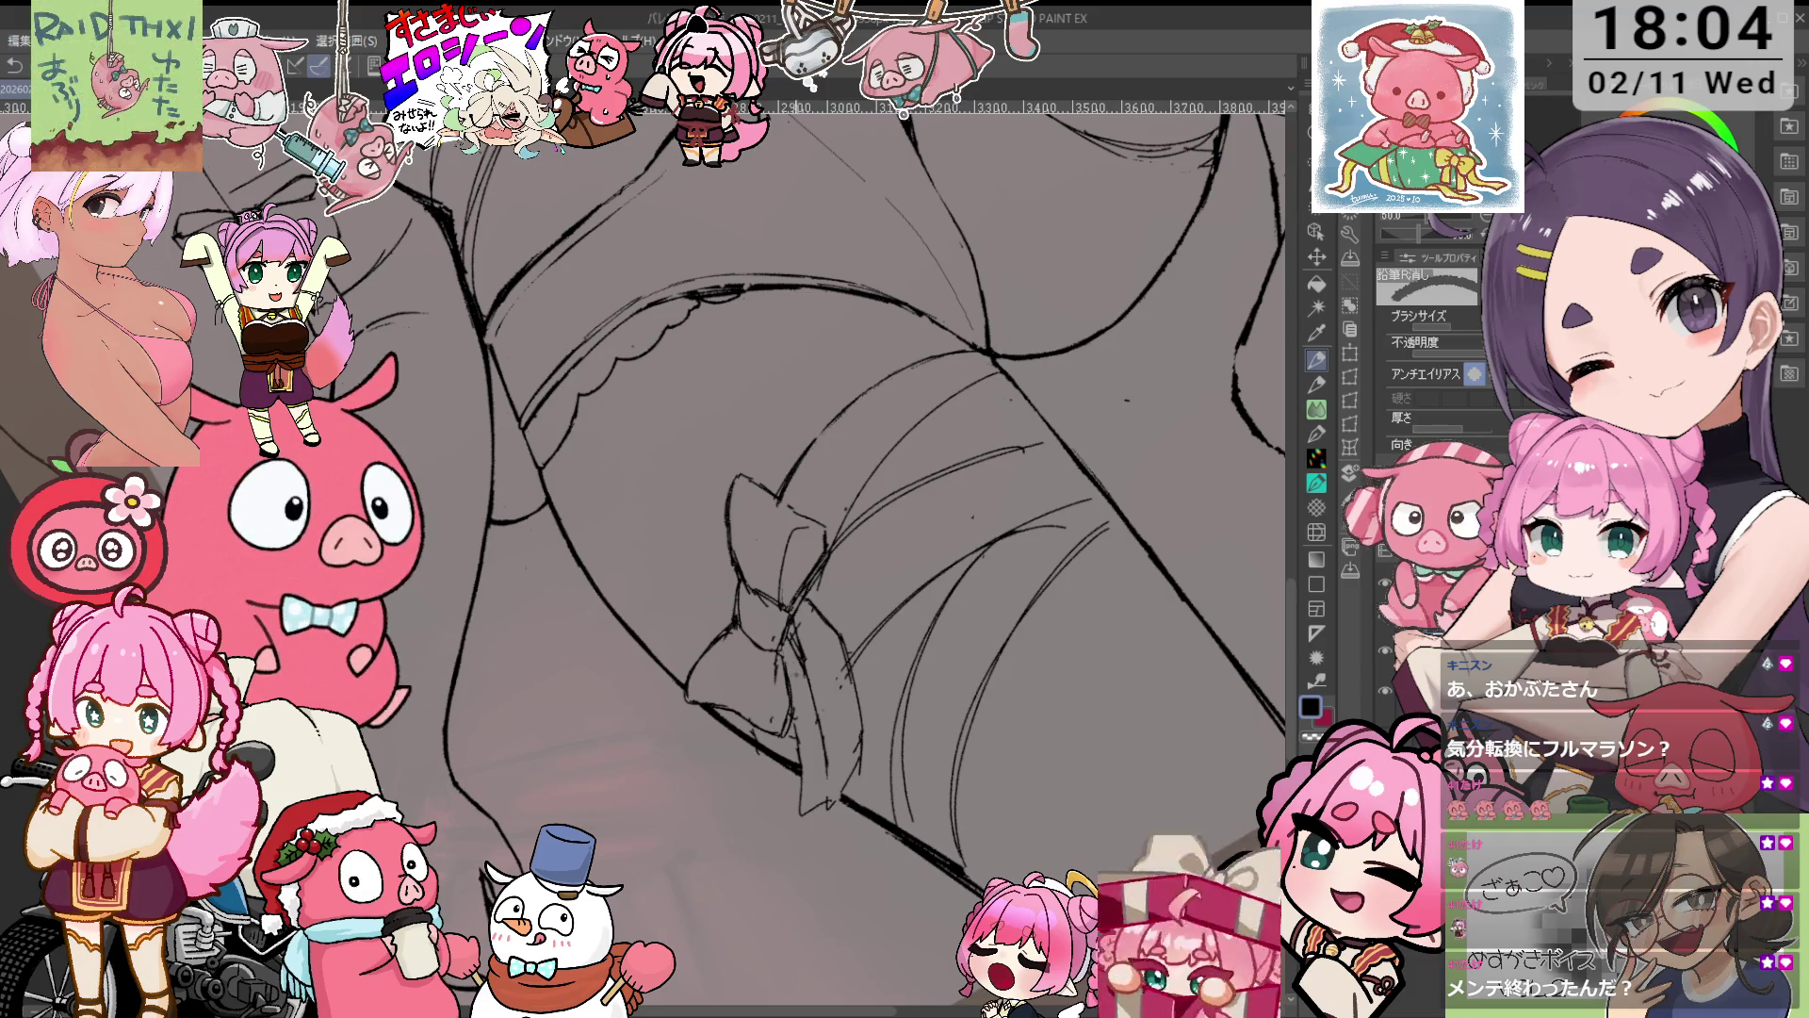
{"action": "key", "text": "p"}
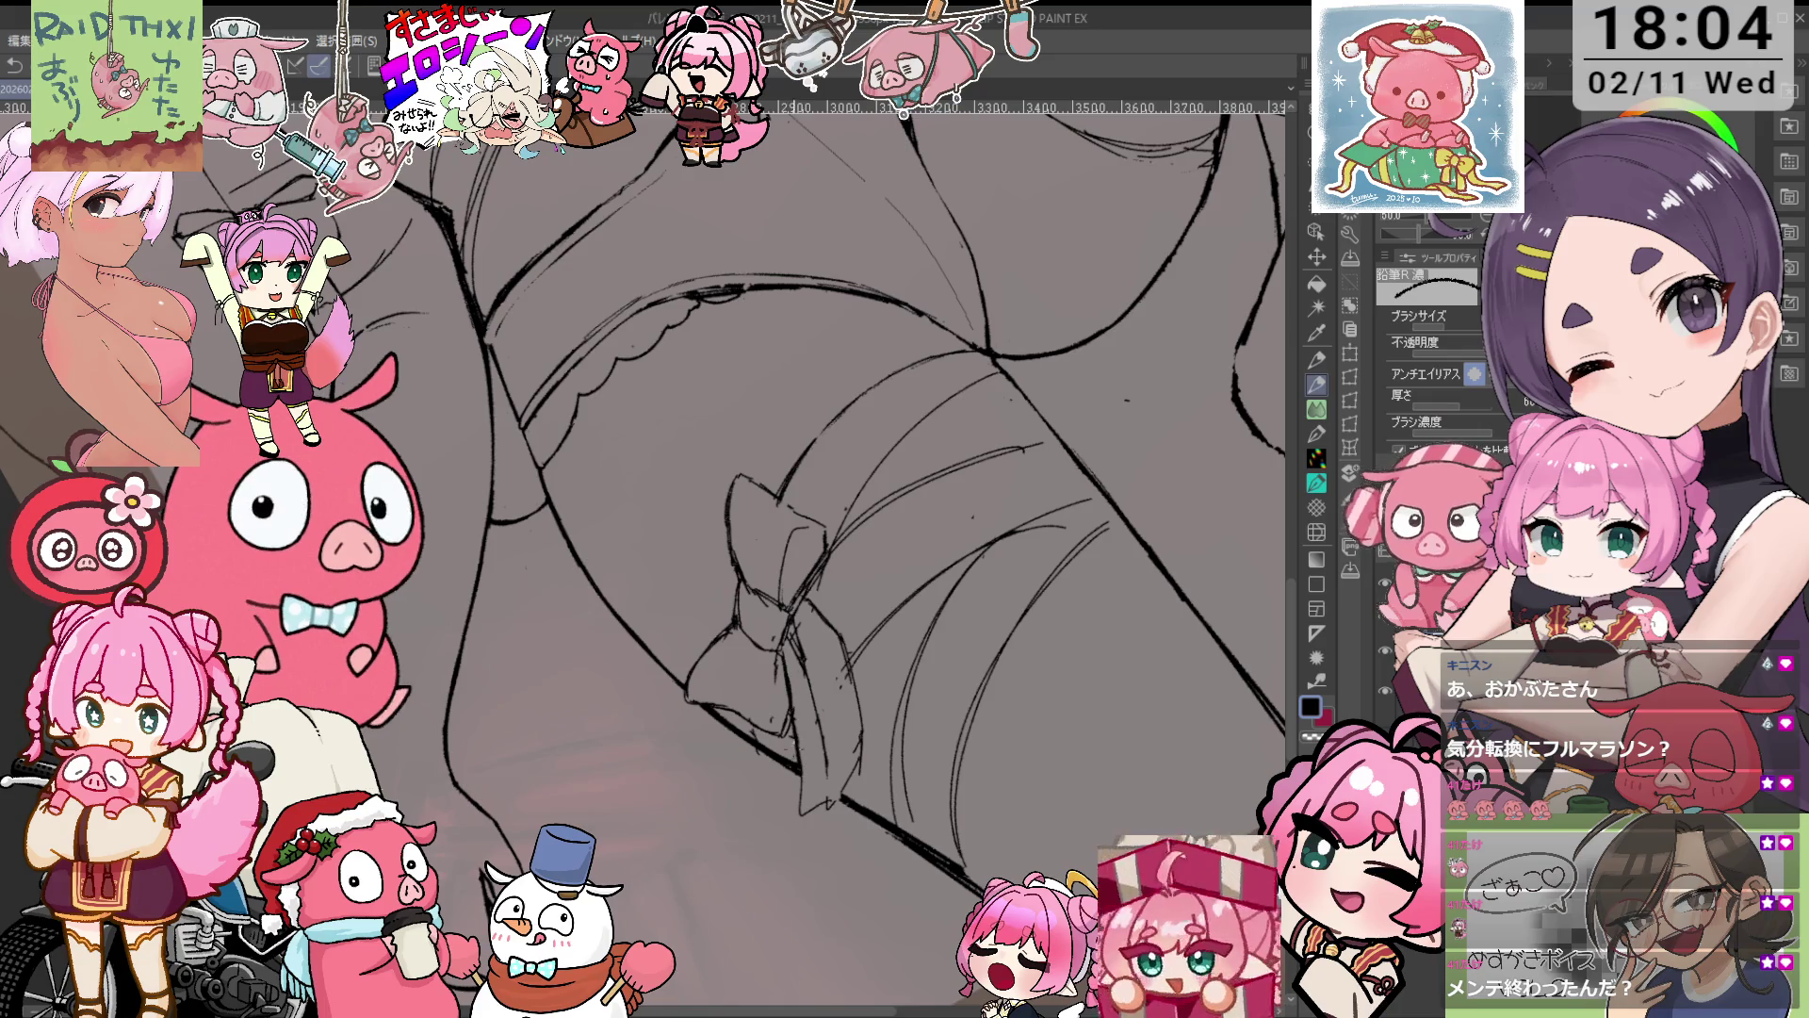
{"action": "key", "text": "e"}
{"action": "key", "text": "p"}
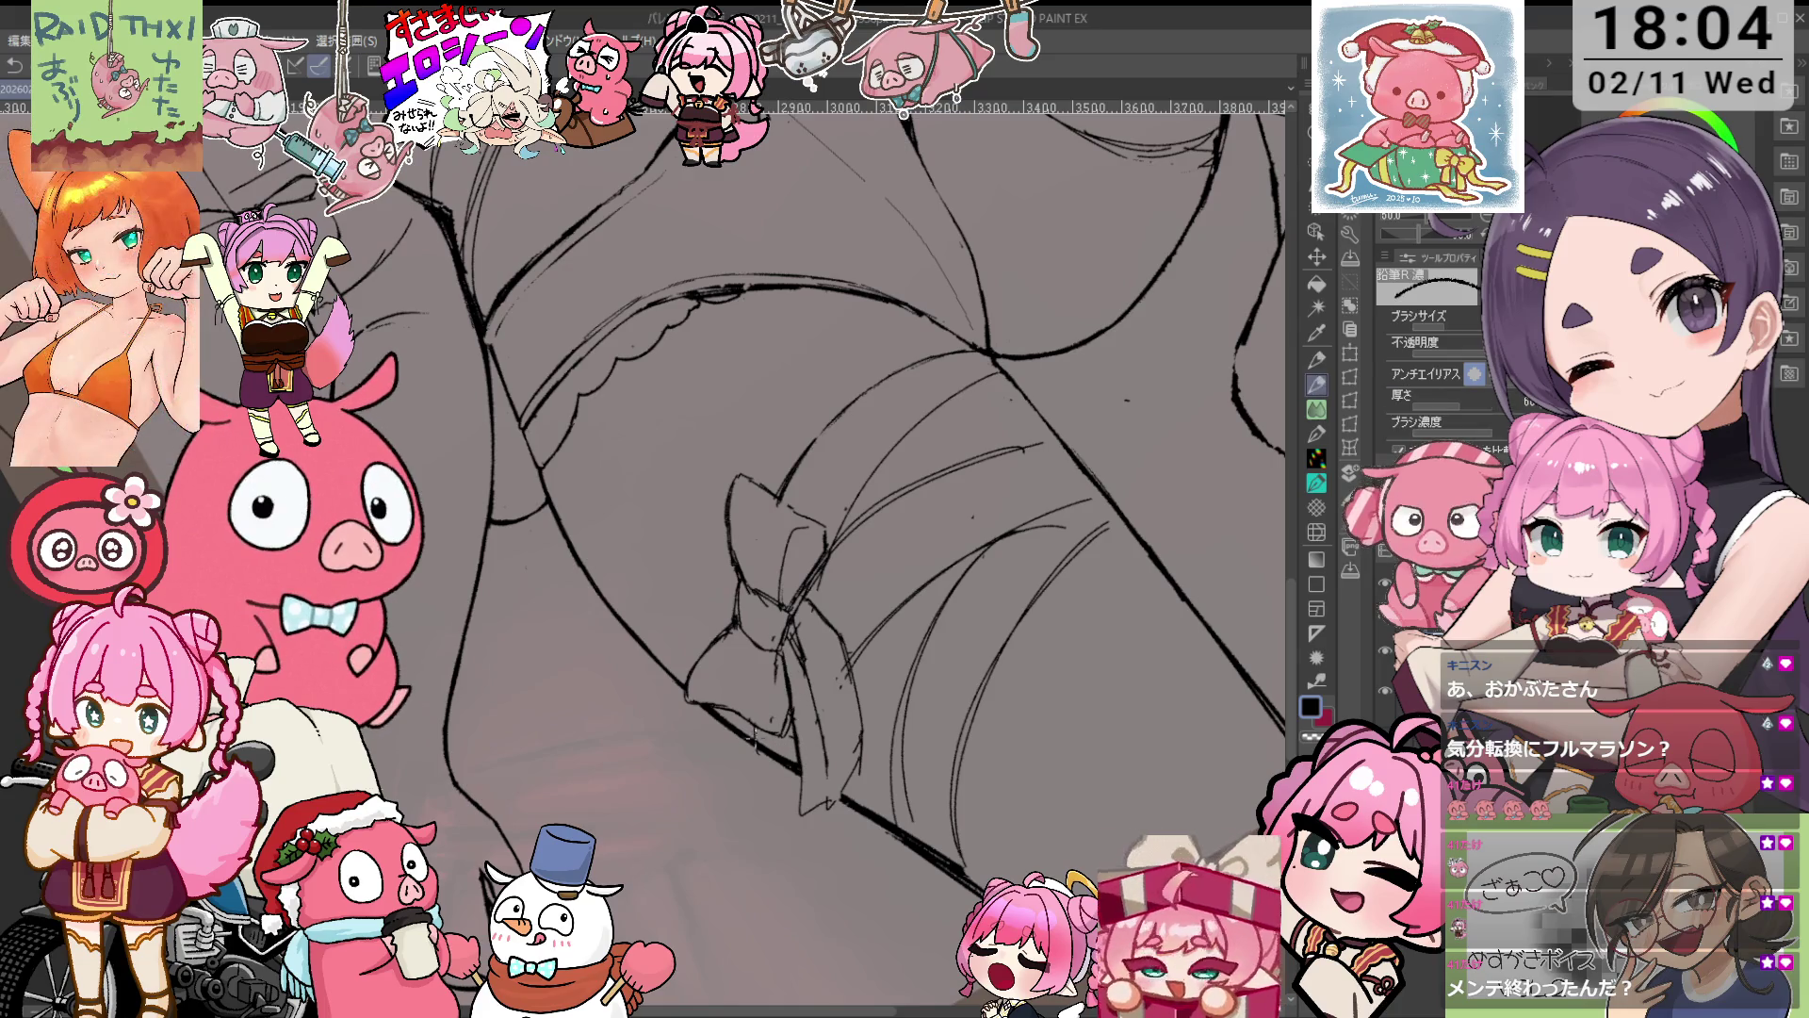
{"action": "key", "text": "e"}
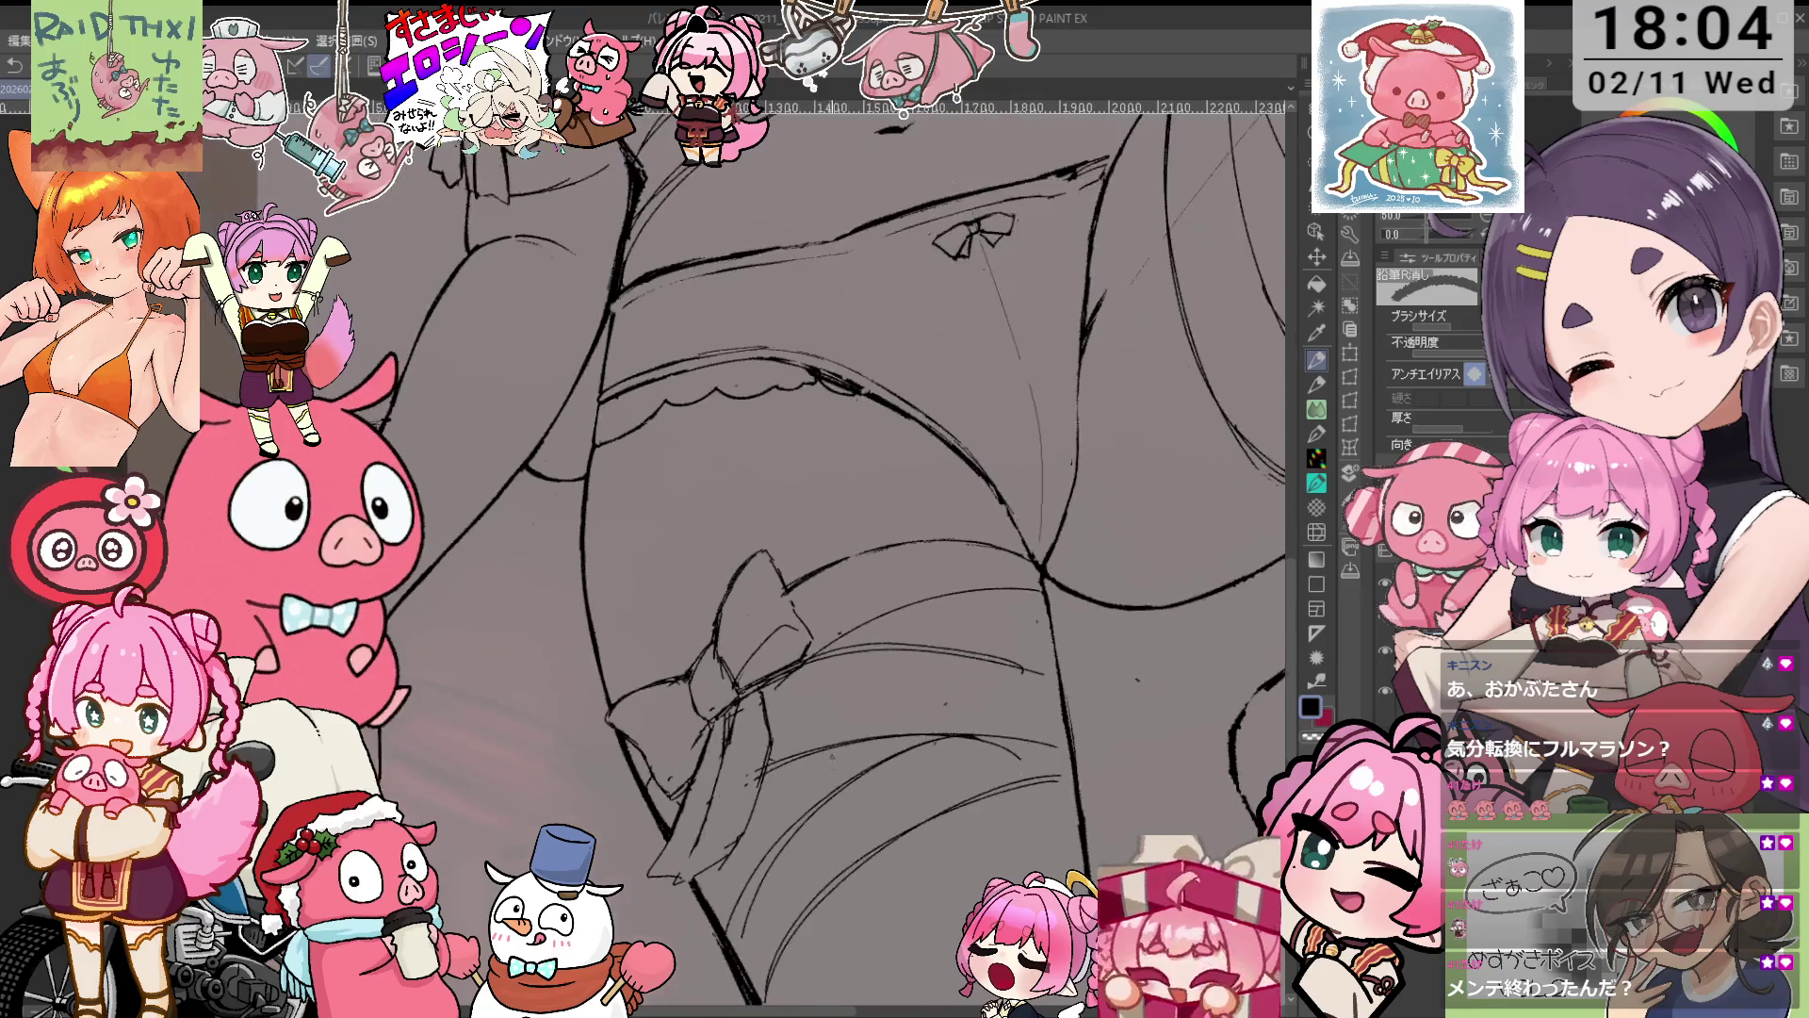
Reframe around the thigh-band bow and zoom out to show the whole lower body.
{"action": "left_click_drag", "start_coordinate": [735, 424], "coordinate": [797, 476]}
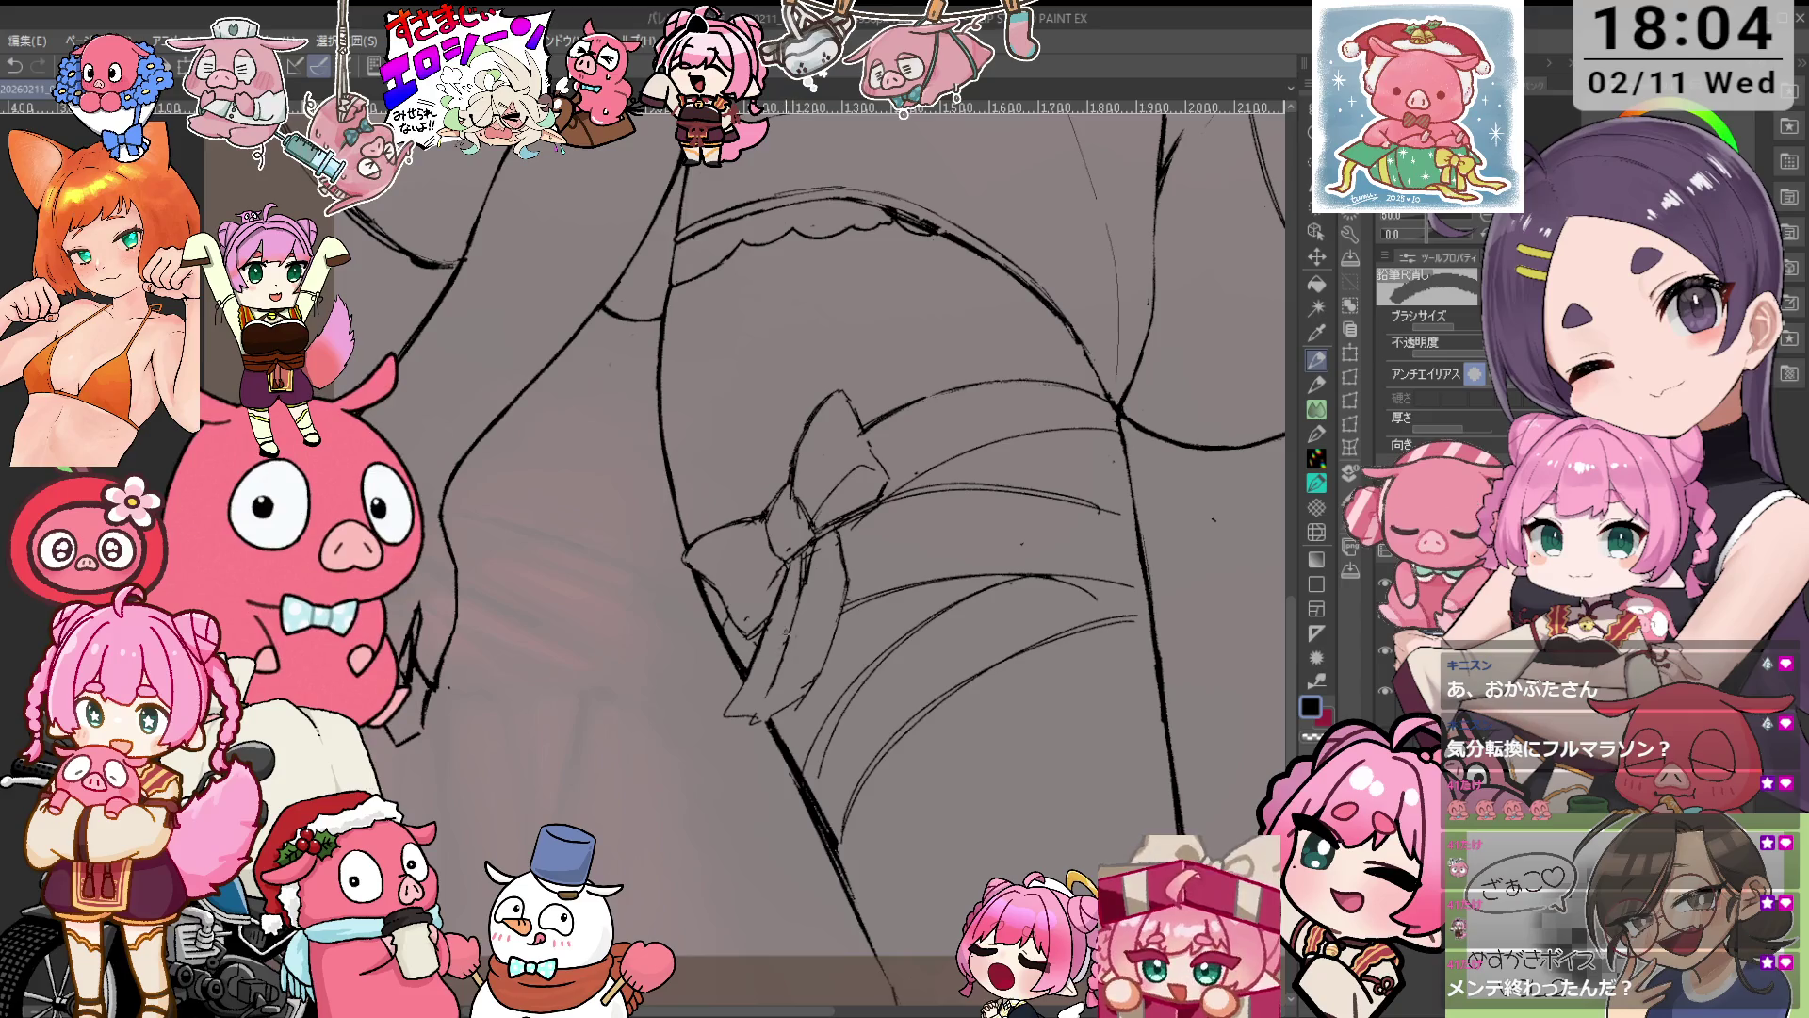
{"action": "scroll", "coordinate": [848, 556], "scroll_direction": "down", "scroll_amount": 1}
{"action": "scroll", "coordinate": [848, 556], "scroll_direction": "down", "scroll_amount": 1}
{"action": "scroll", "coordinate": [848, 556], "scroll_direction": "down", "scroll_amount": 1}
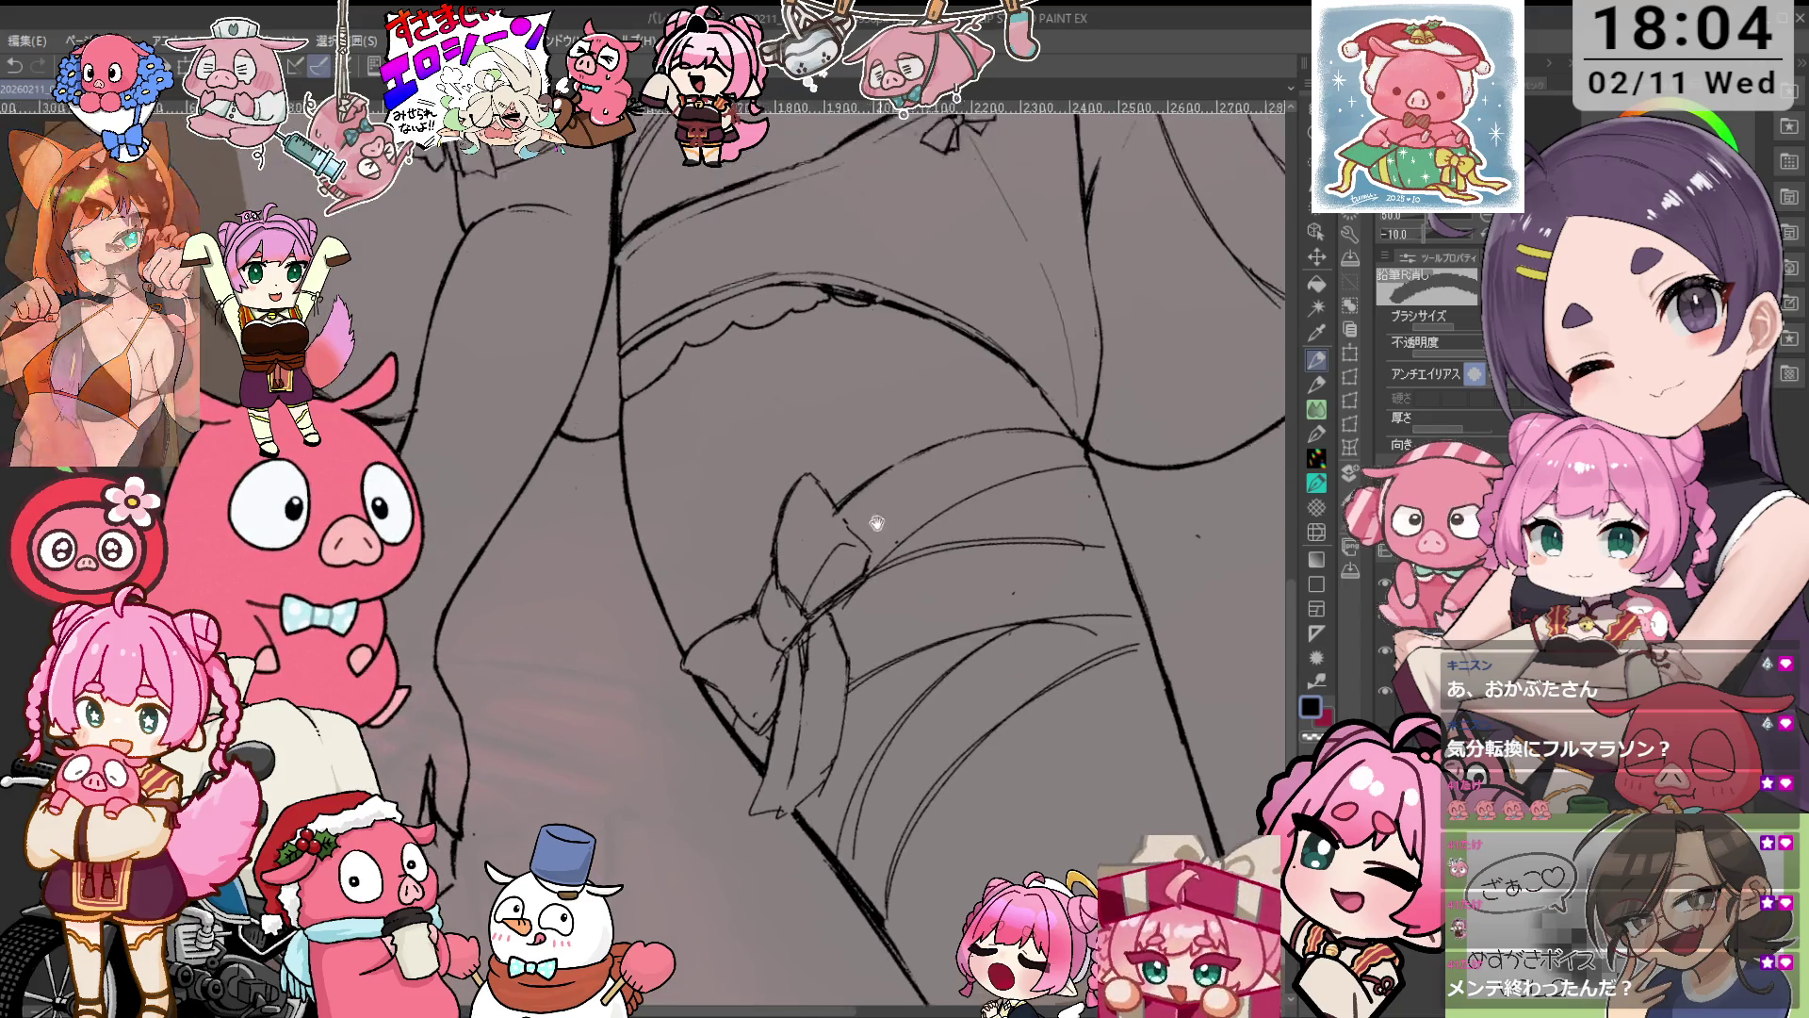
{"action": "scroll", "coordinate": [849, 556], "scroll_direction": "down", "scroll_amount": 2}
{"action": "scroll", "coordinate": [1033, 449], "scroll_direction": "up", "scroll_amount": 1}
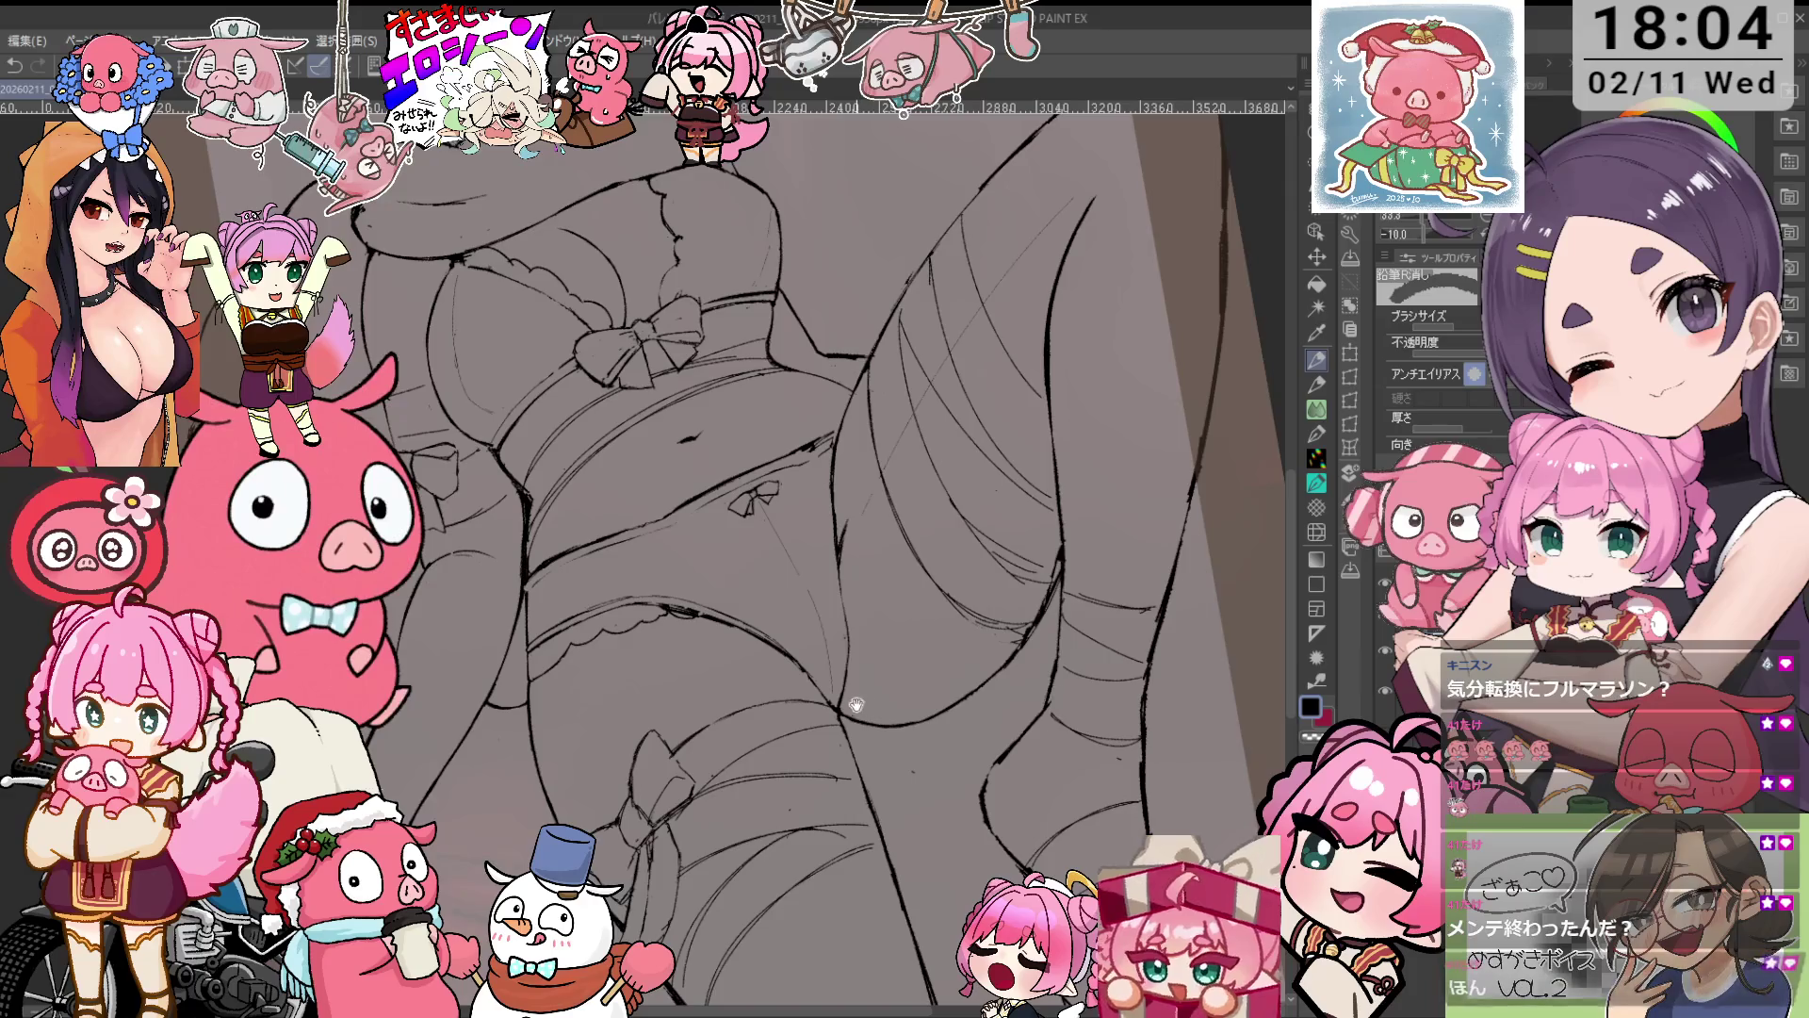
Zoom in on the thigh bands with the 鉛筆R濃 pencil and 鉛筆R消し eraser ready.
{"action": "scroll", "coordinate": [1033, 449], "scroll_direction": "up", "scroll_amount": 2}
{"action": "scroll", "coordinate": [1033, 450], "scroll_direction": "up", "scroll_amount": 1}
{"action": "scroll", "coordinate": [970, 667], "scroll_direction": "up", "scroll_amount": 1}
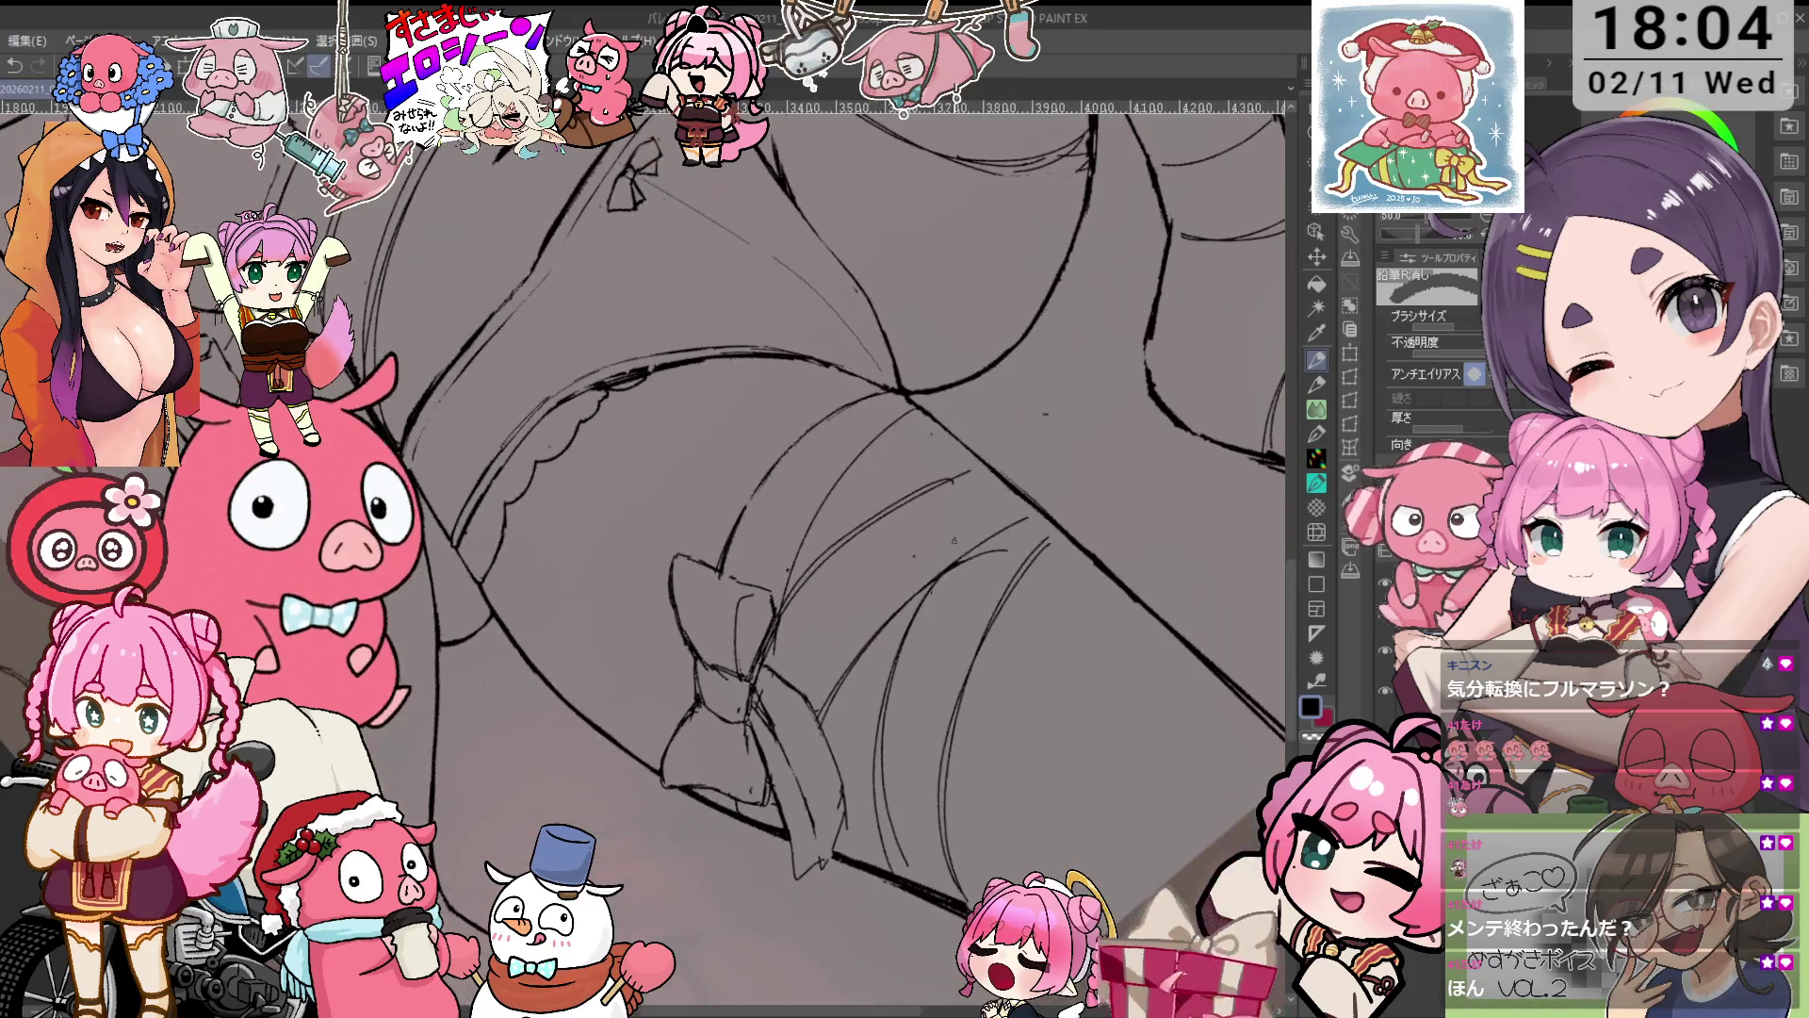
{"action": "scroll", "coordinate": [872, 537], "scroll_direction": "up", "scroll_amount": 1}
{"action": "scroll", "coordinate": [902, 556], "scroll_direction": "up", "scroll_amount": 1}
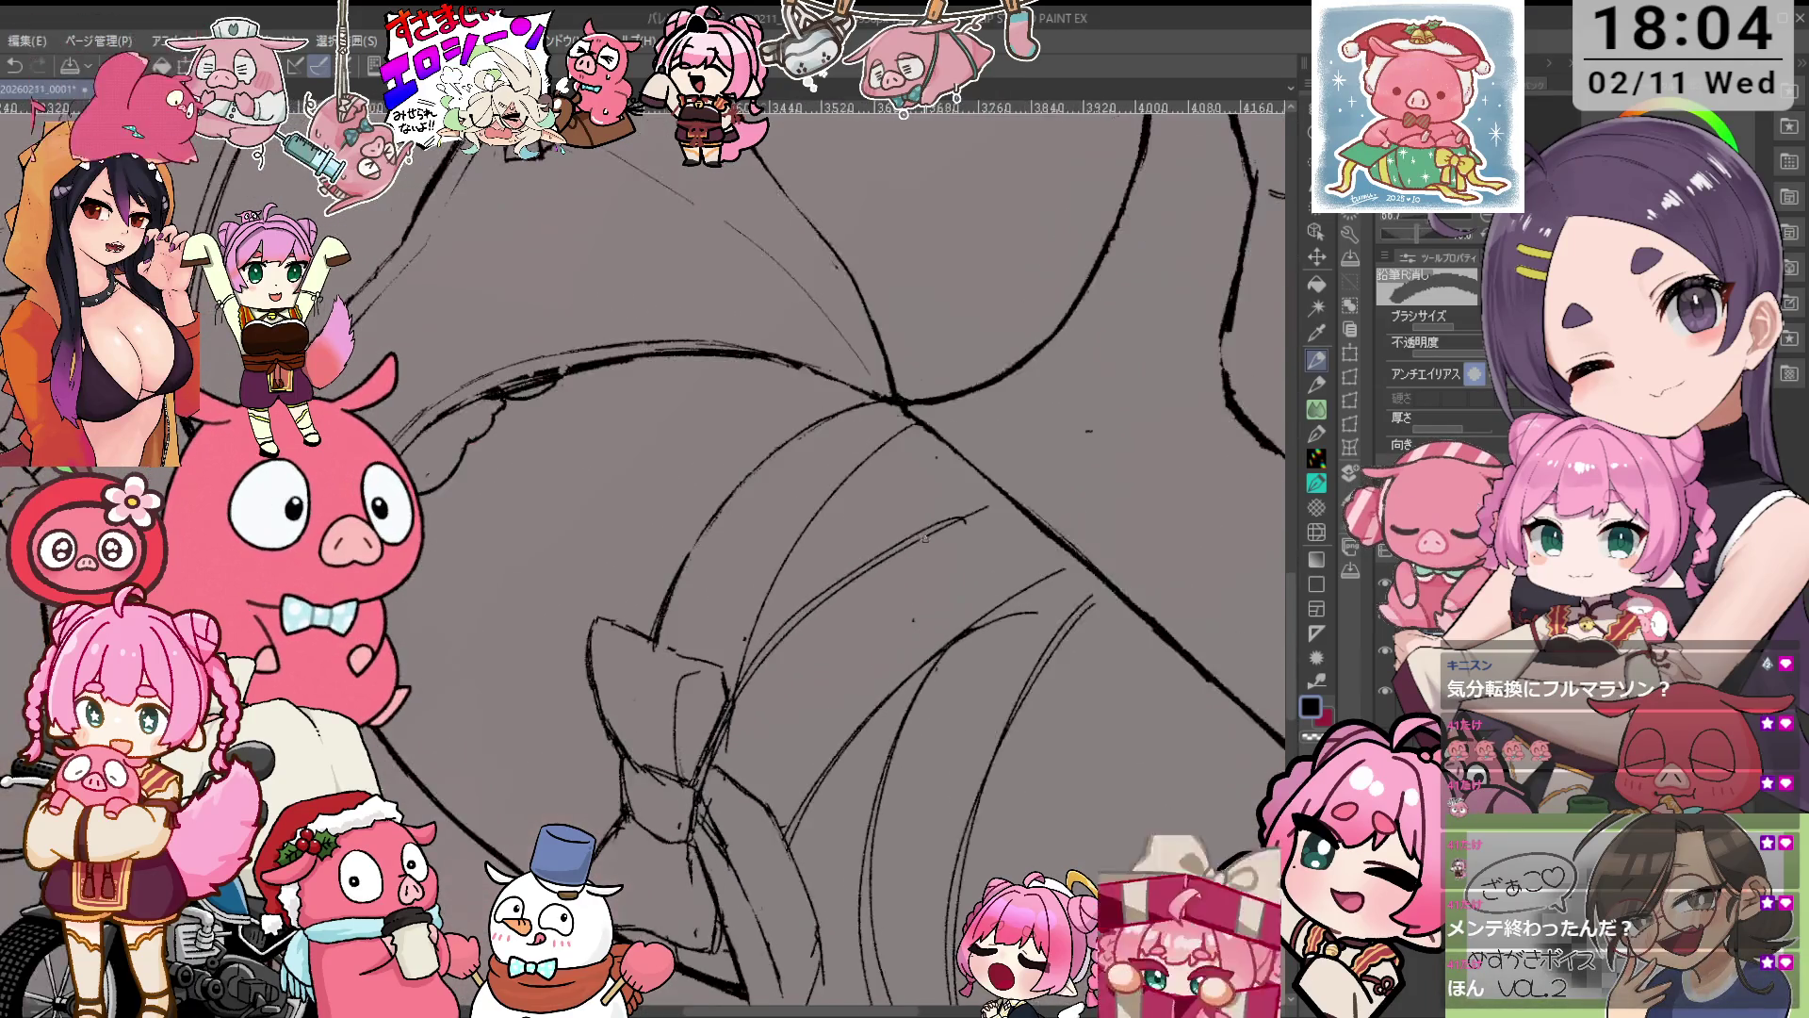
{"action": "scroll", "coordinate": [902, 556], "scroll_direction": "up", "scroll_amount": 1}
{"action": "key", "text": "p"}
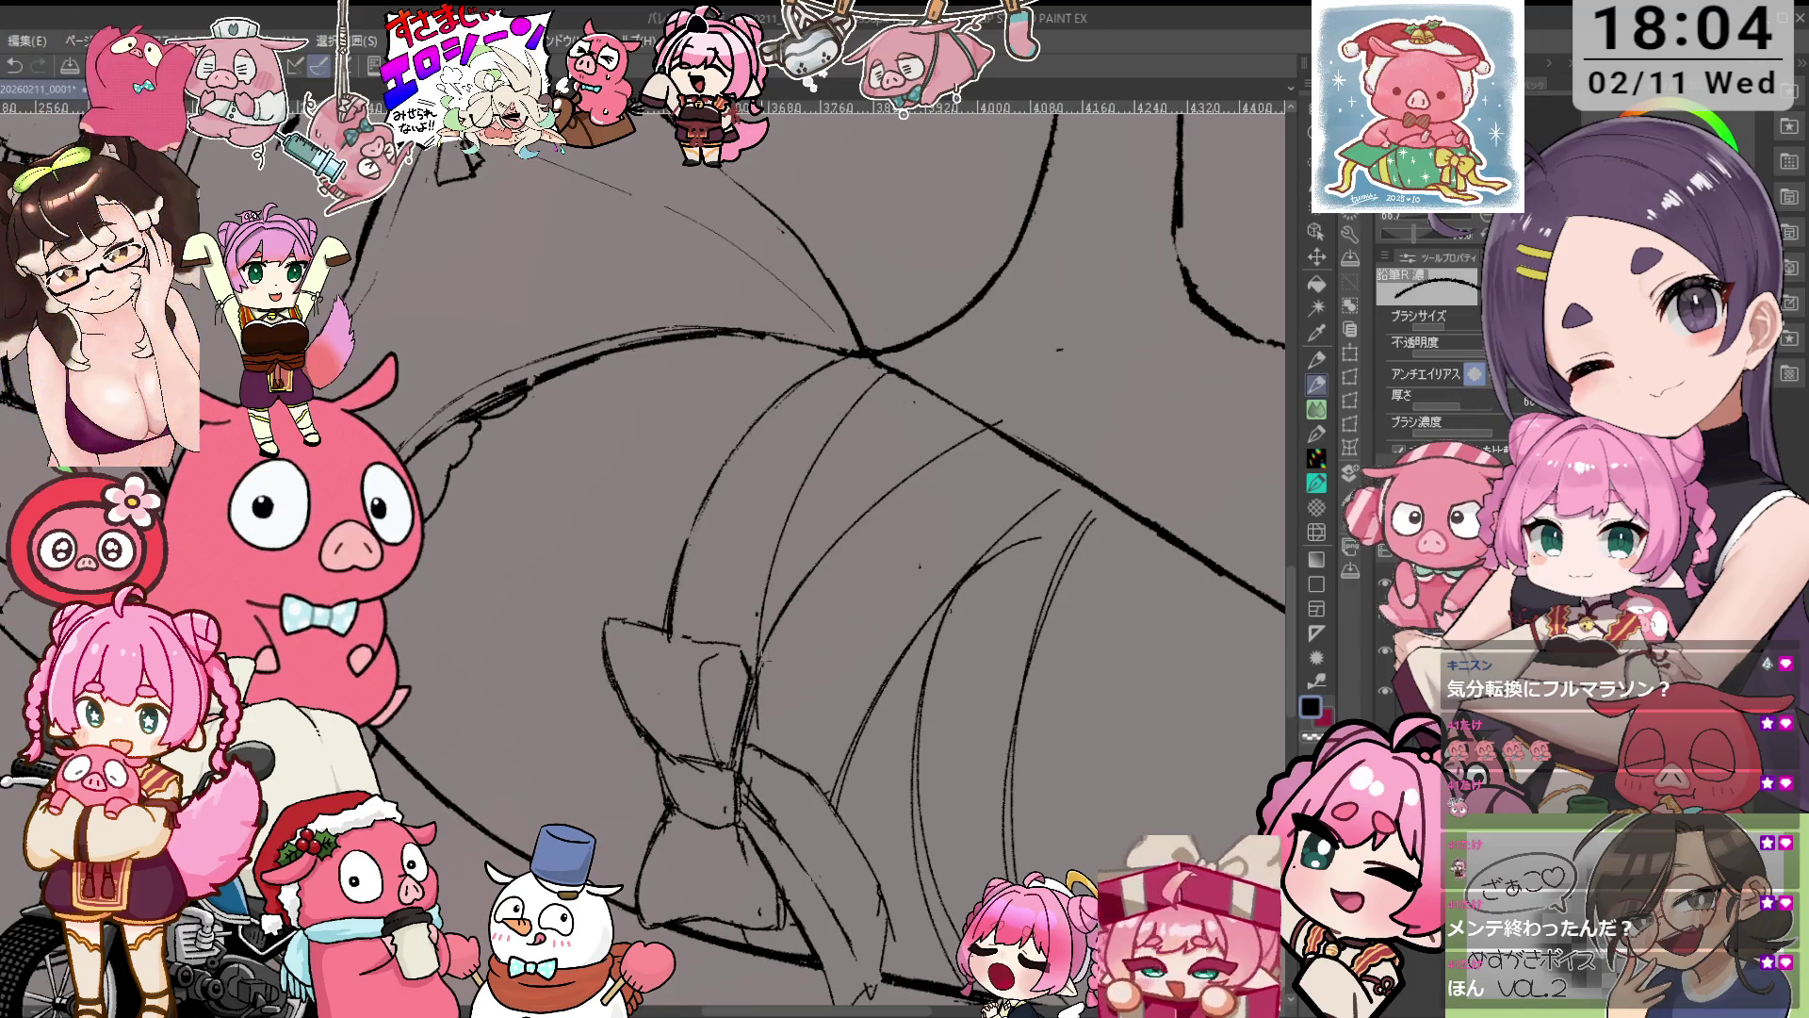
{"action": "key", "text": "e"}
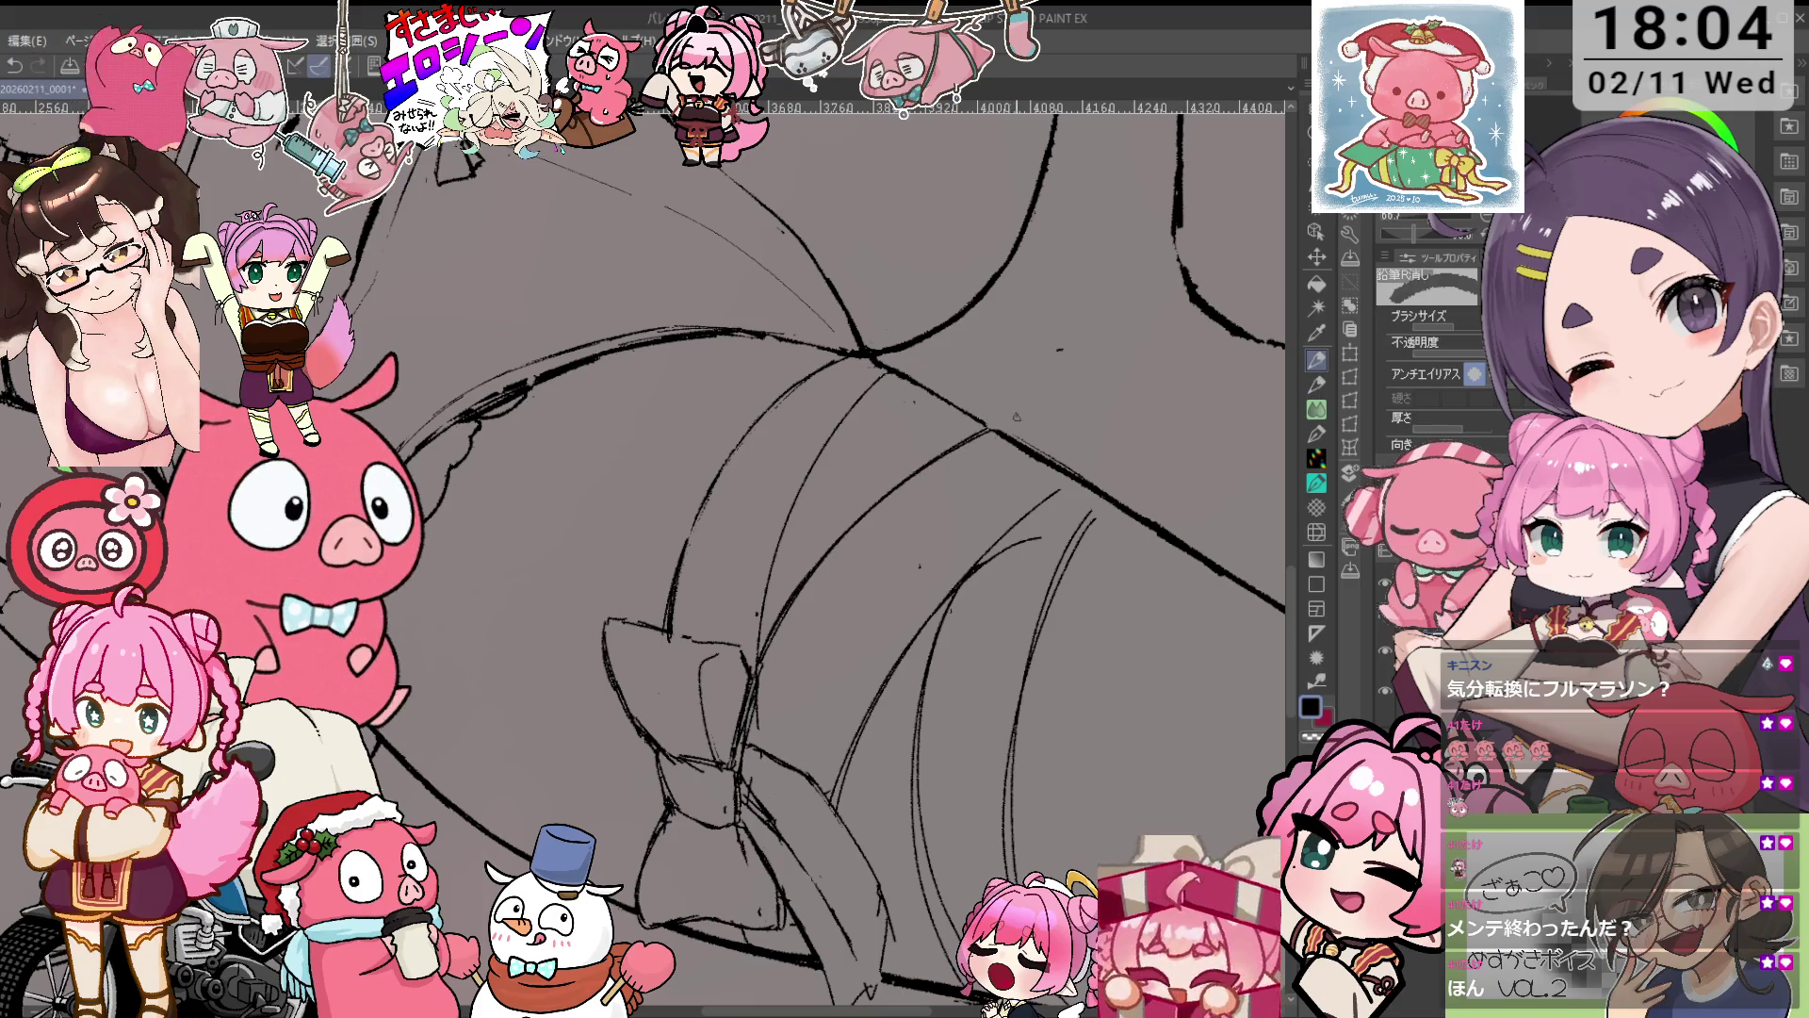
Ink and erase the thigh contour where it meets the band, tilting the canvas for comfortable strokes.
{"action": "left_click_drag", "start_coordinate": [992, 427], "coordinate": [871, 598]}
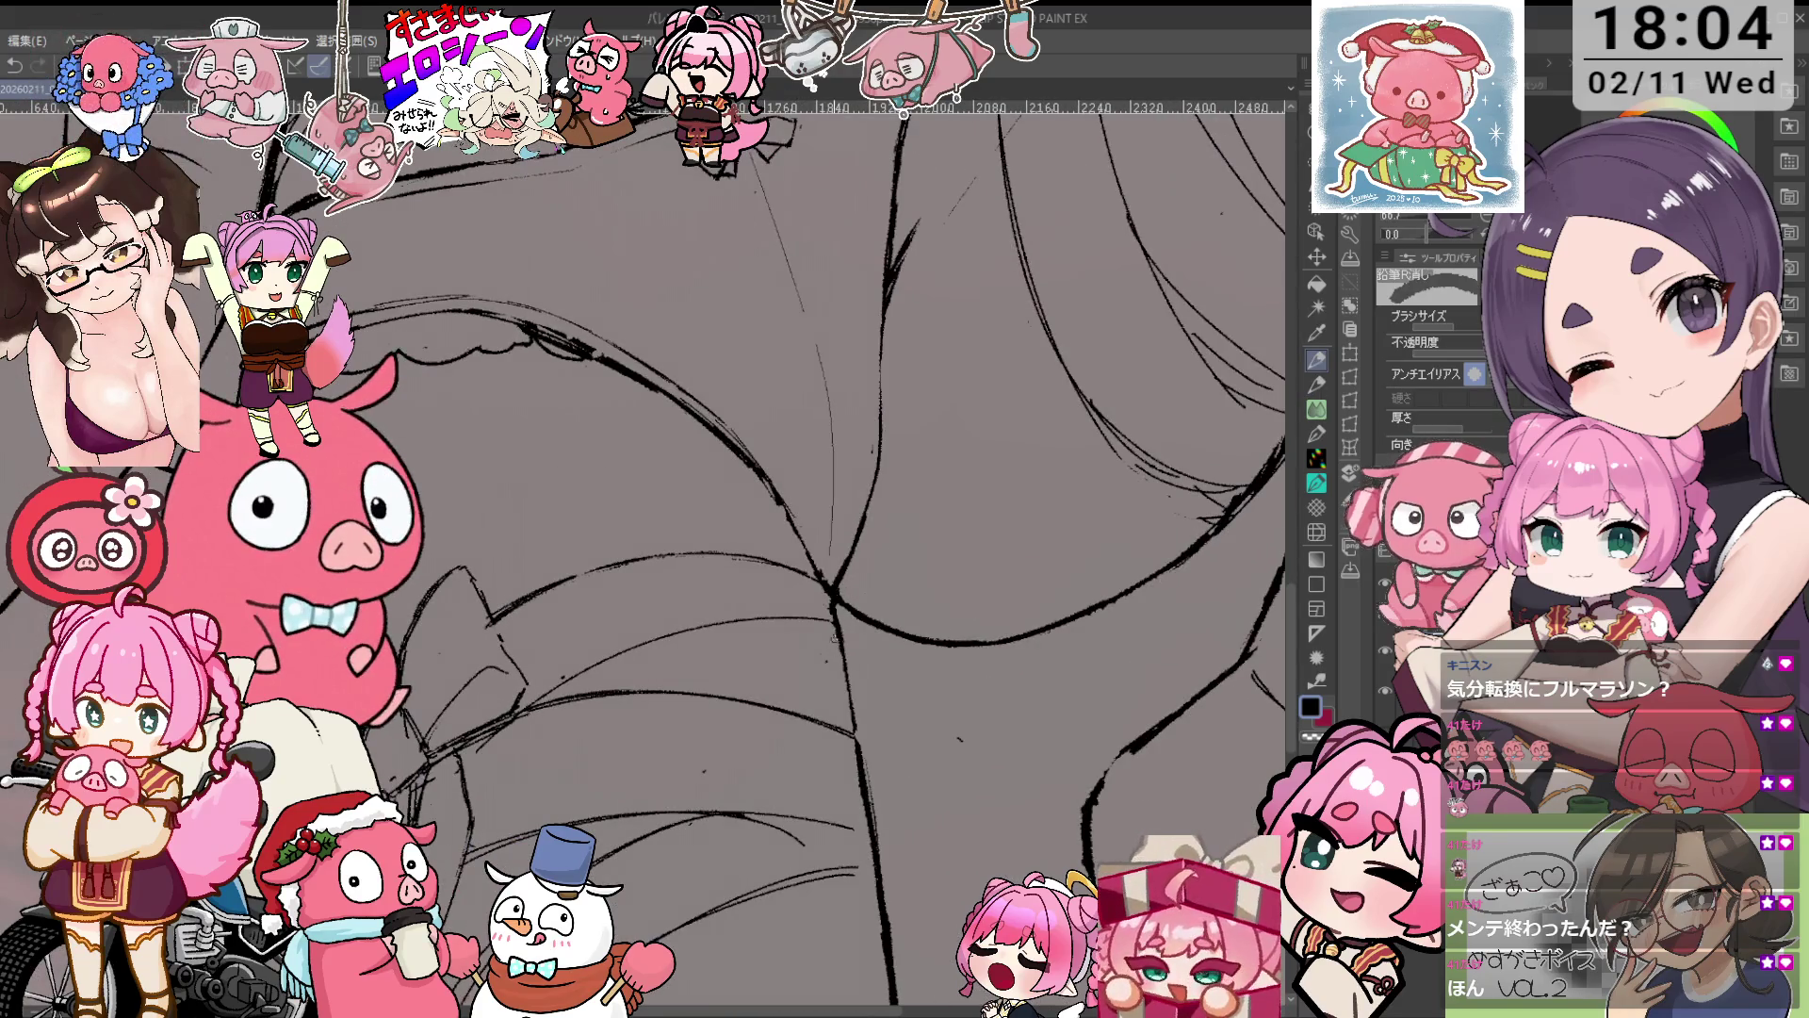
{"action": "key", "text": "p"}
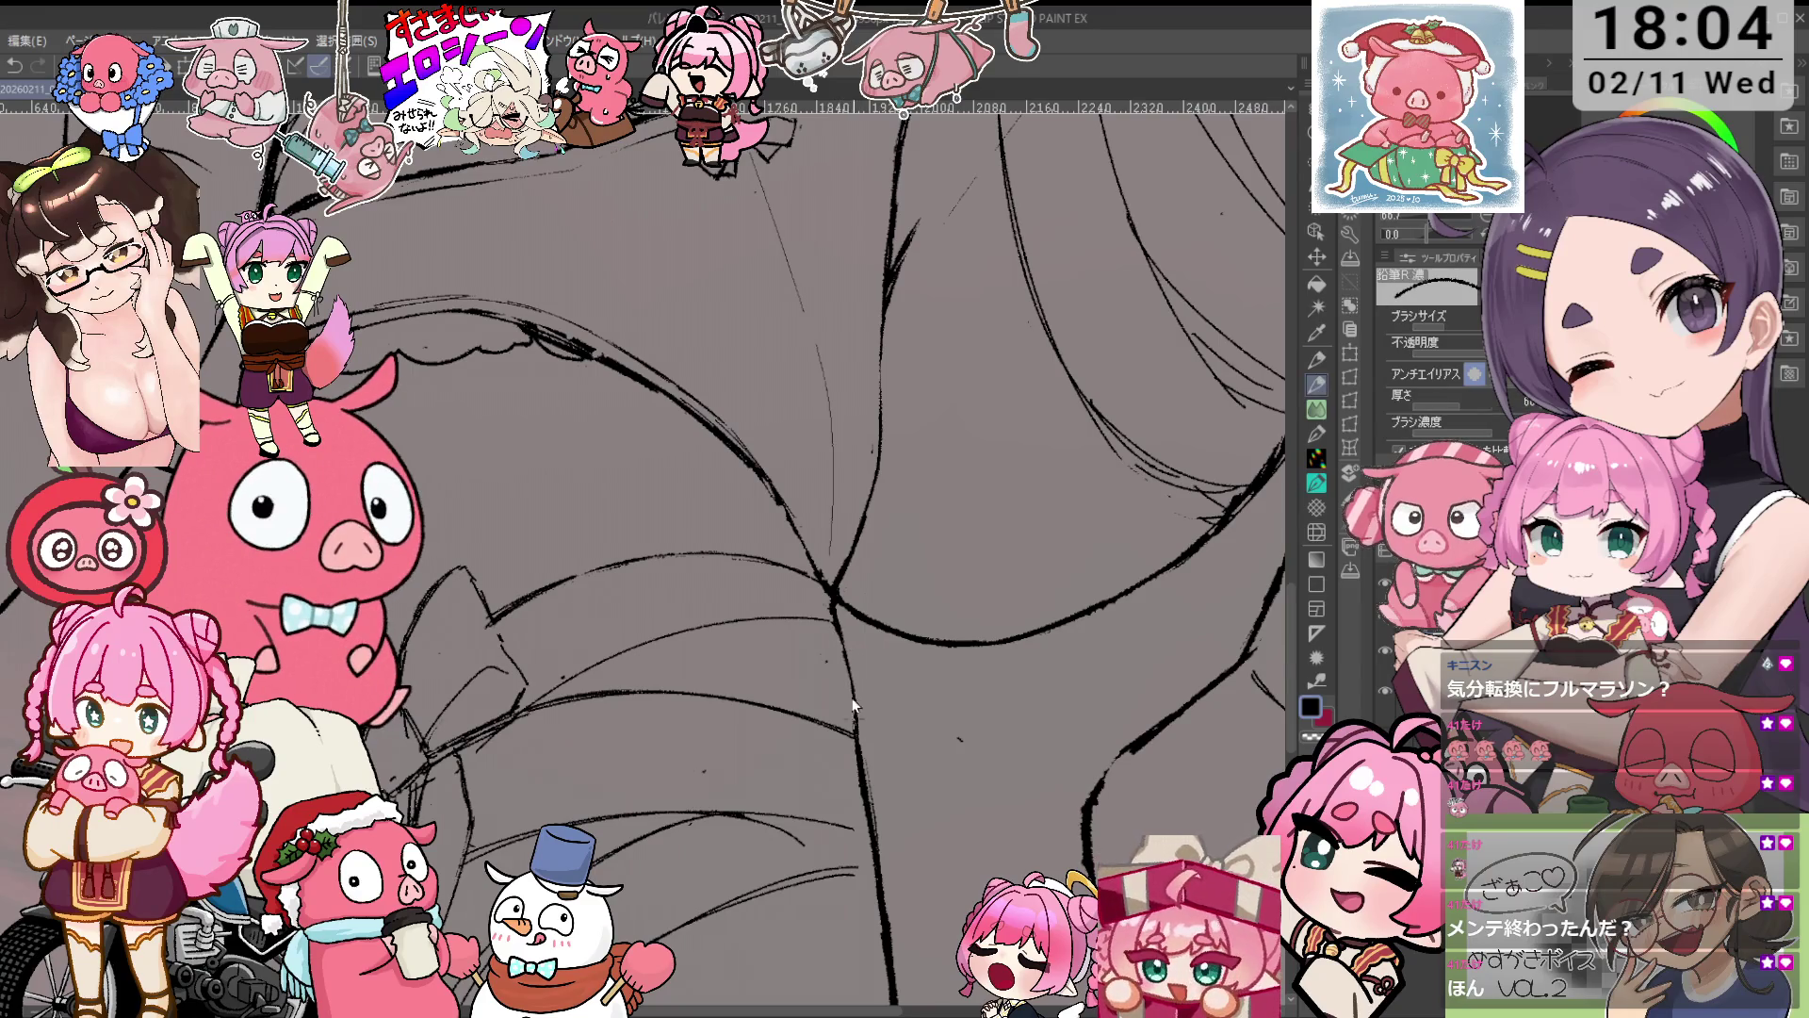
{"action": "key", "text": "e"}
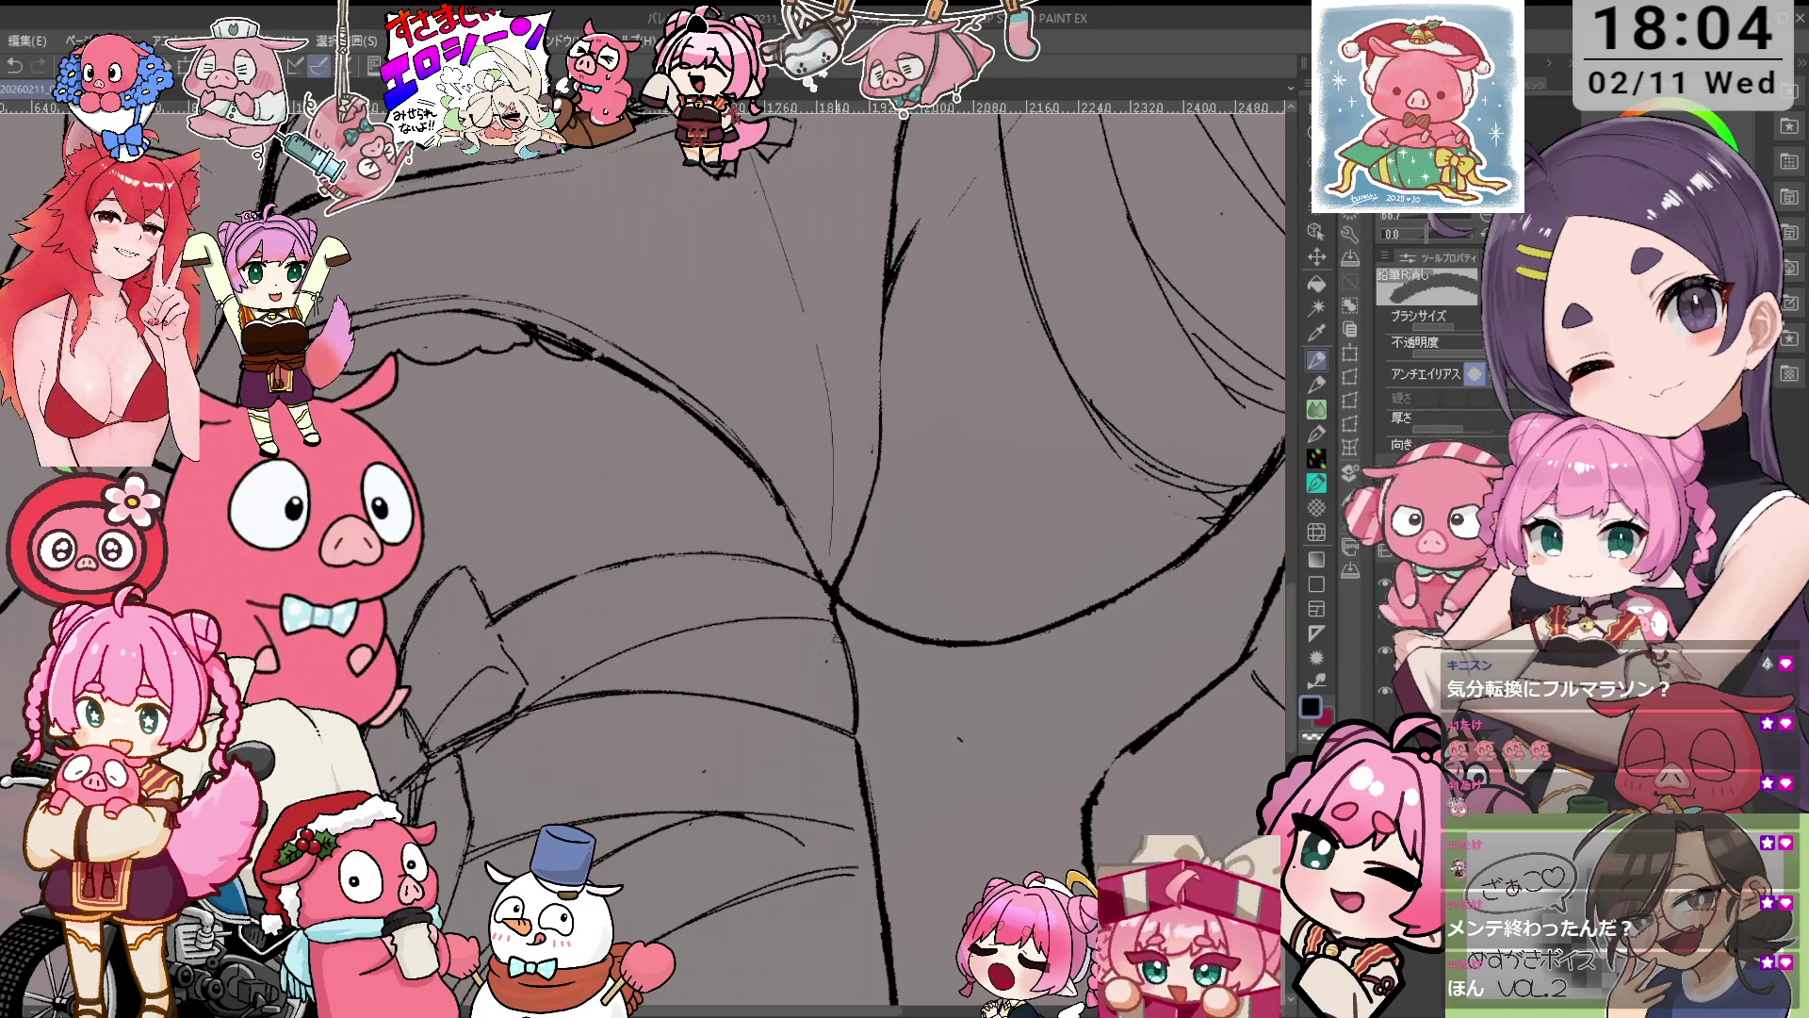
{"action": "key", "text": "p"}
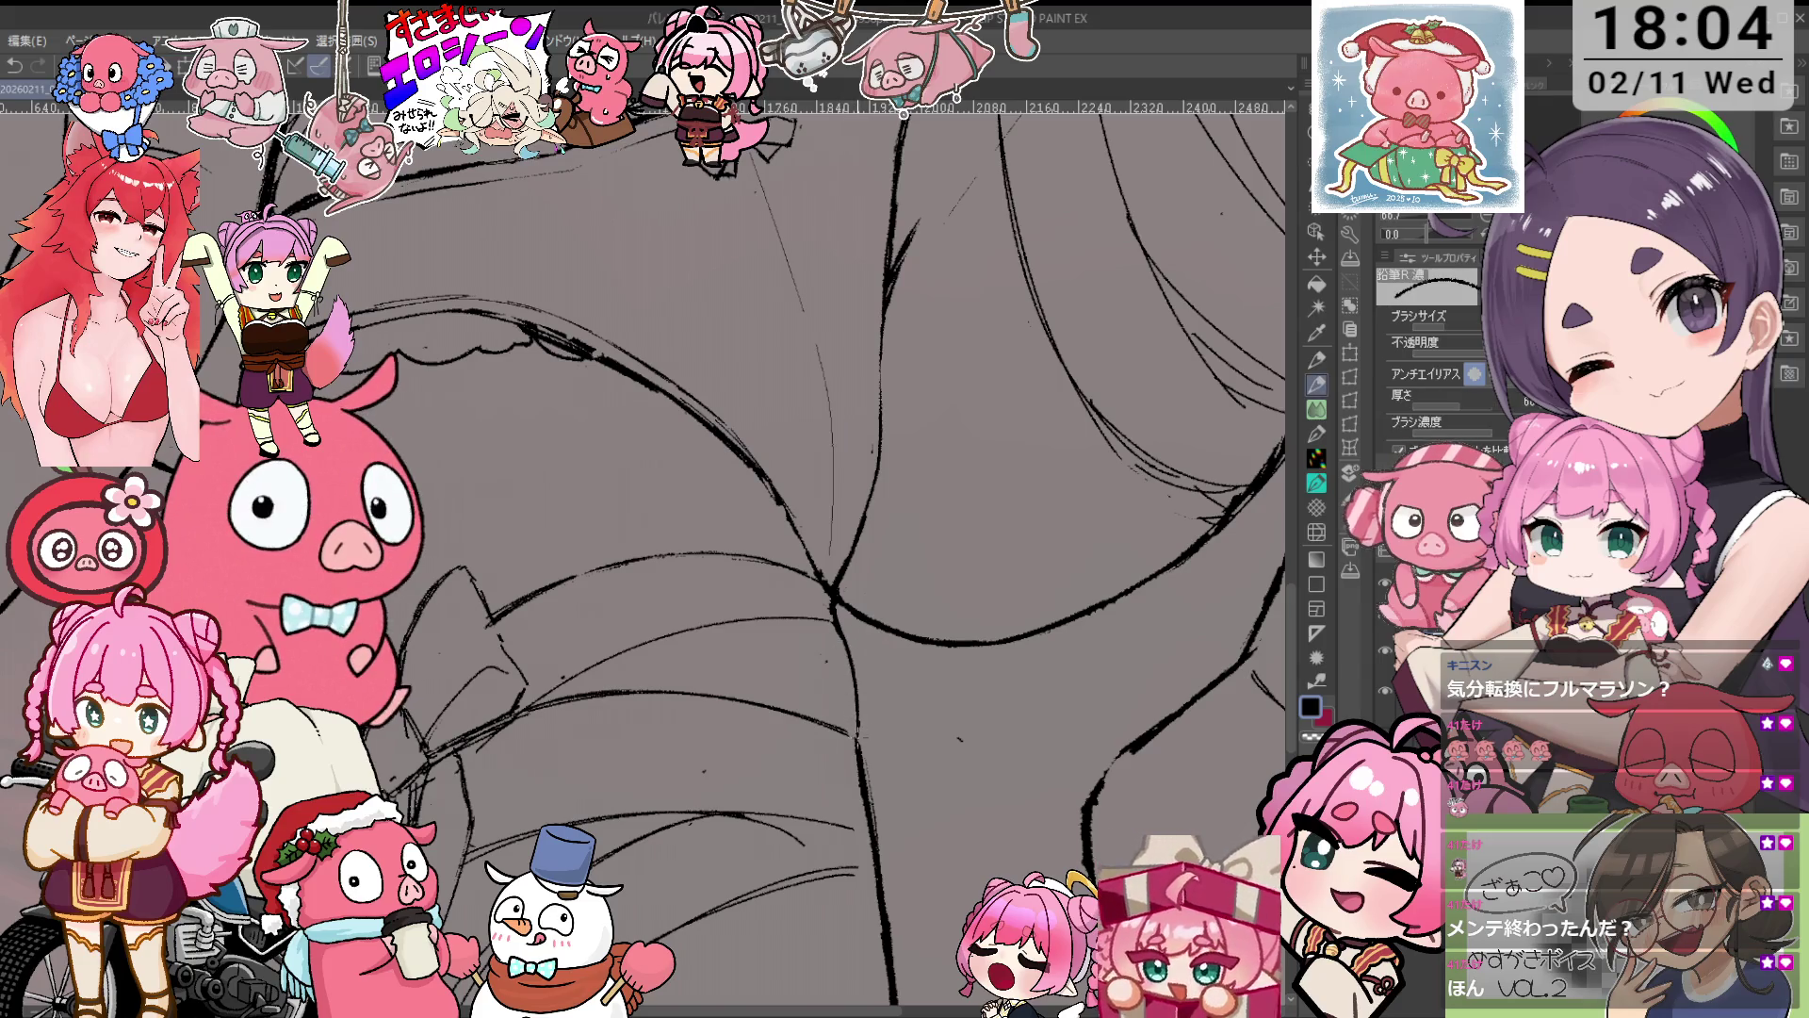
{"action": "scroll", "coordinate": [791, 556], "scroll_direction": "down", "scroll_amount": 3}
{"action": "key", "text": "e"}
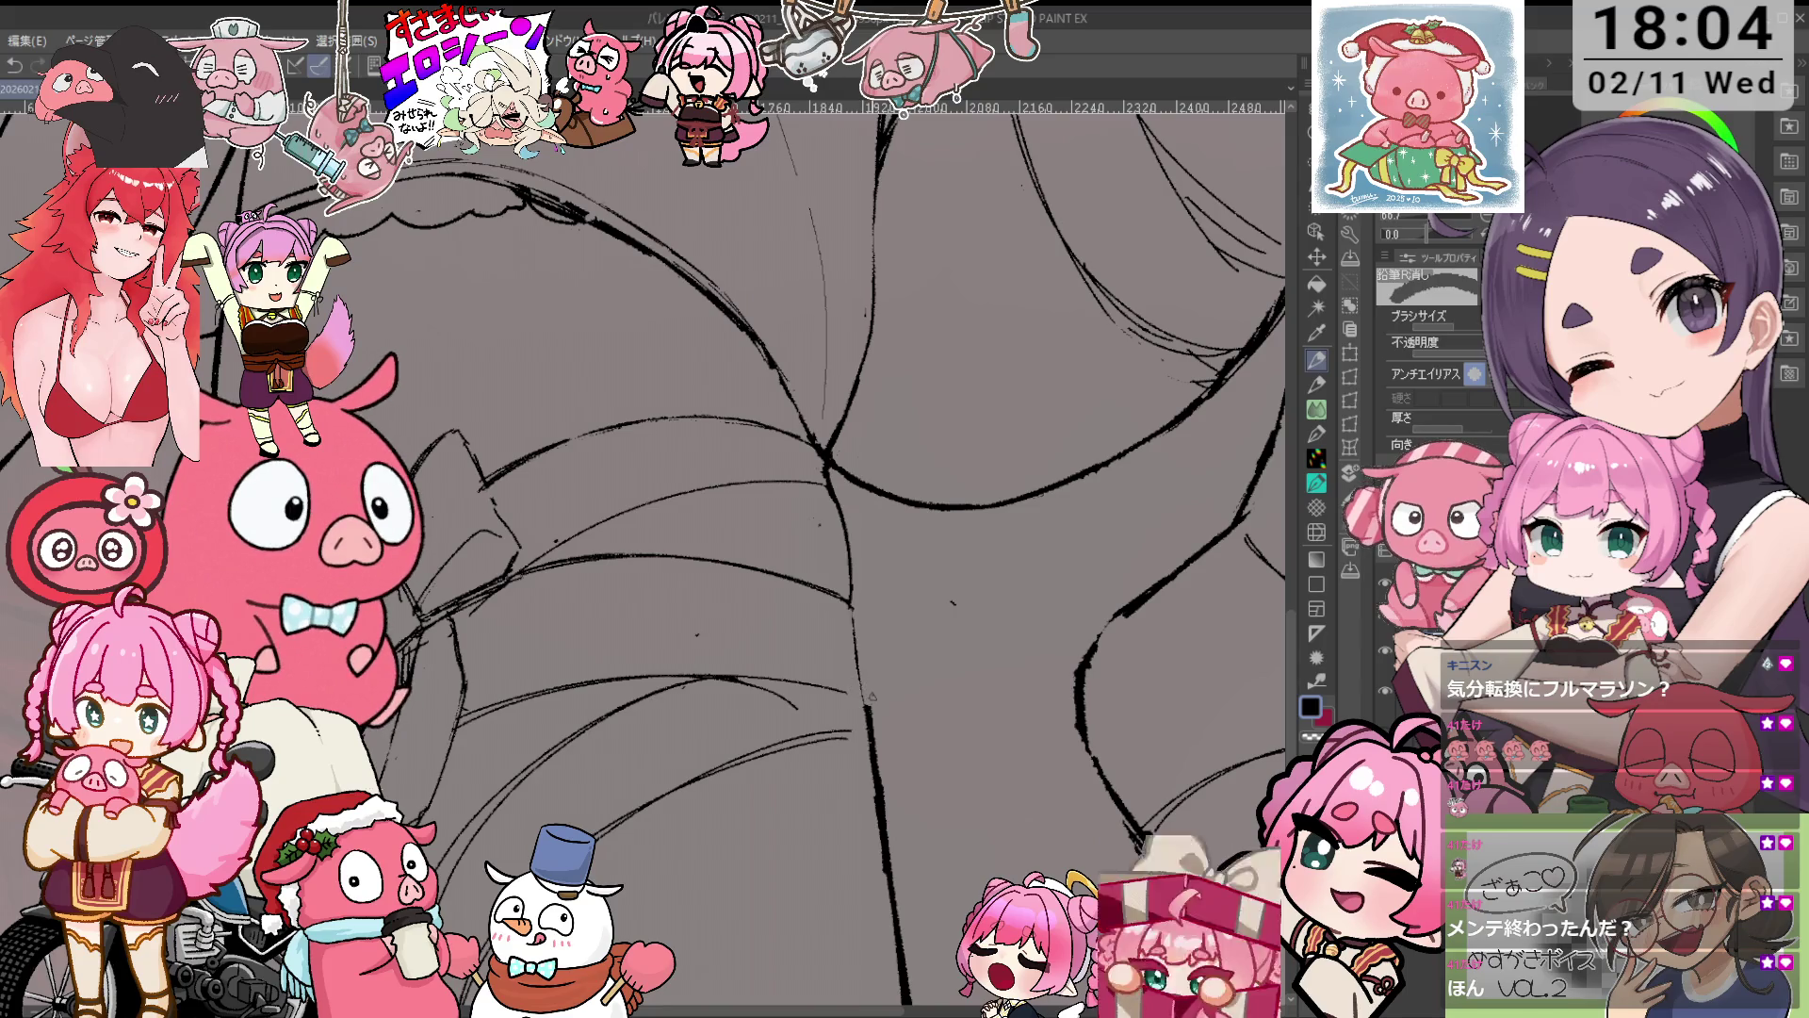
{"action": "key", "text": "minus"}
{"action": "key", "text": "minus"}
{"action": "key", "text": "minus"}
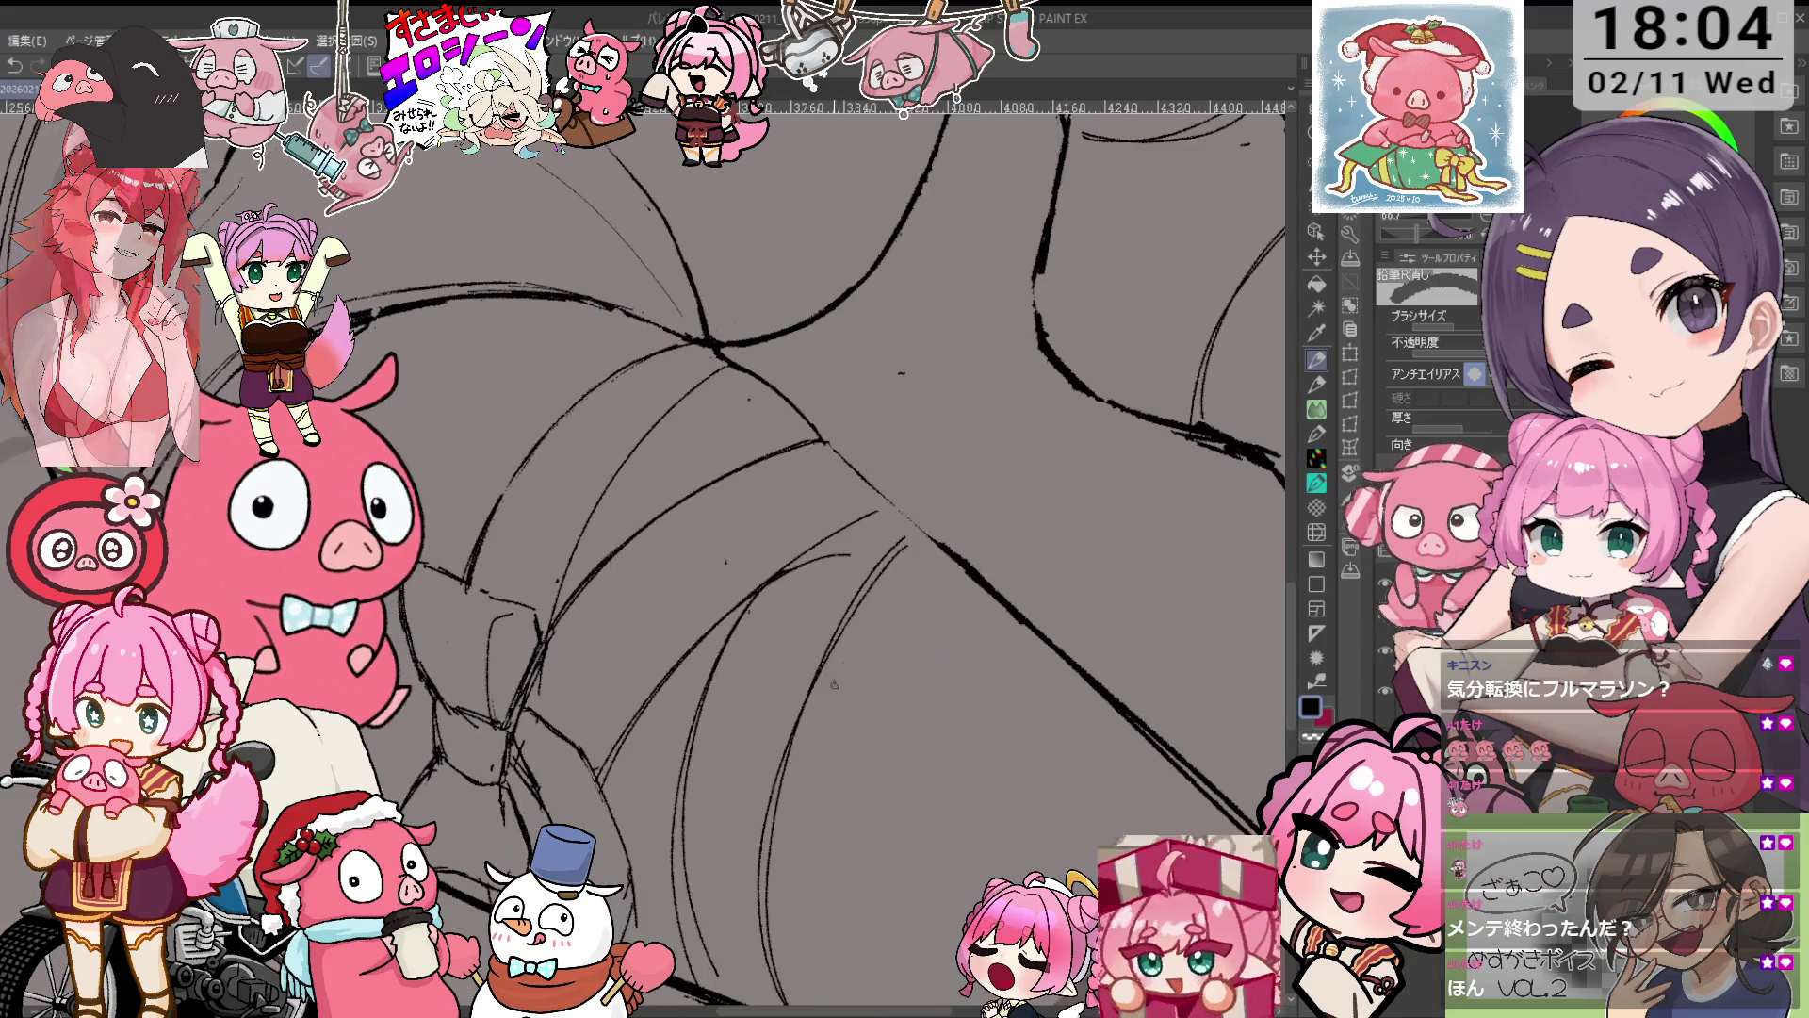
{"action": "key", "text": "p"}
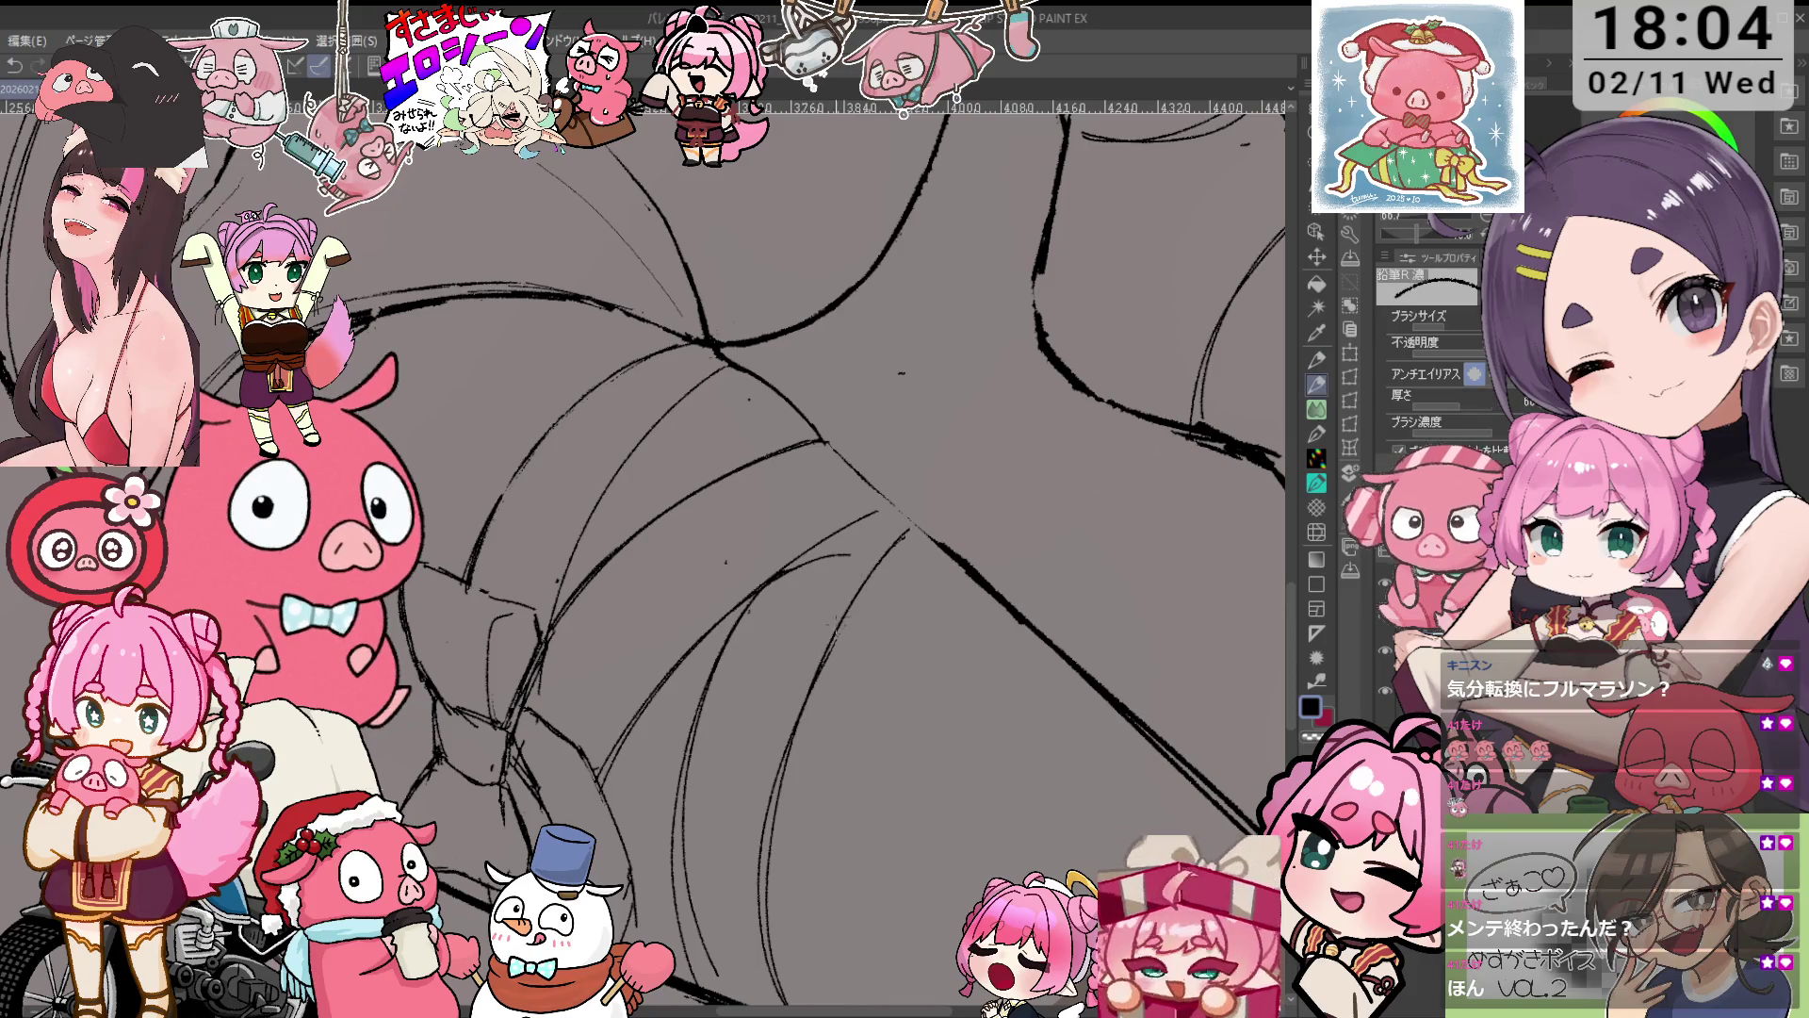
{"action": "key", "text": "asciicircum"}
{"action": "key", "text": "asciicircum"}
{"action": "key", "text": "asciicircum"}
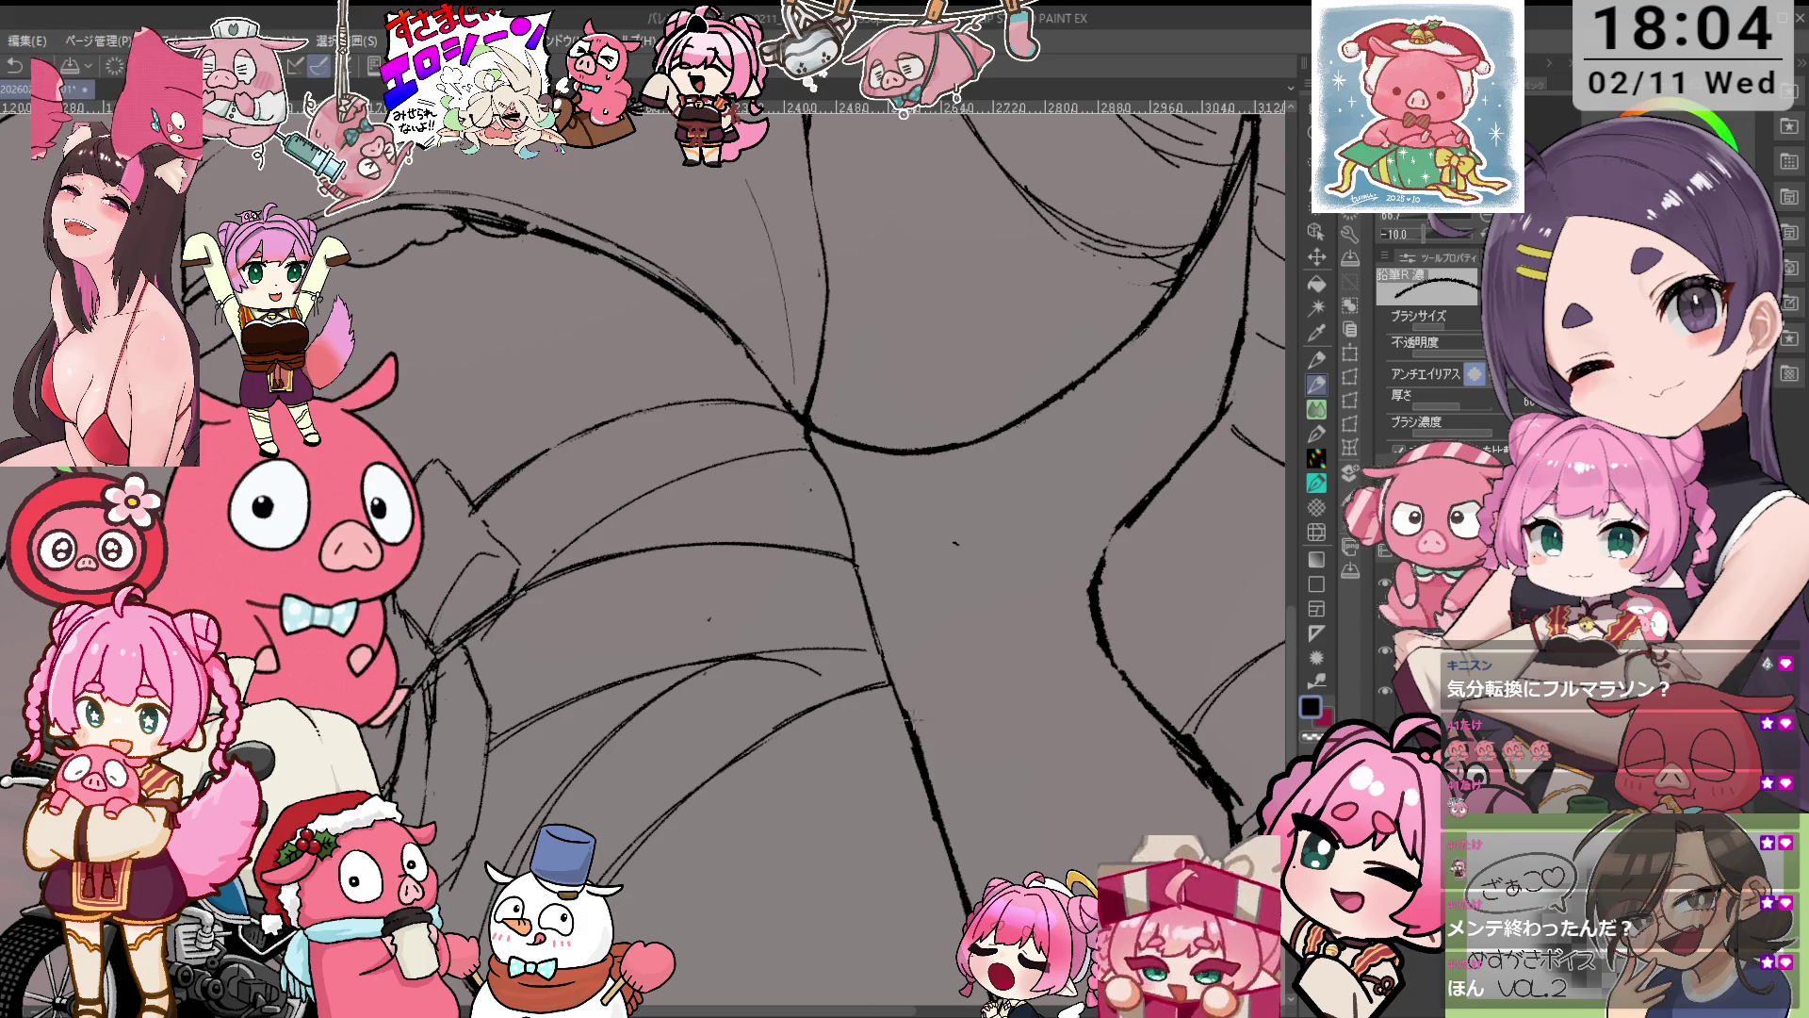
Zoom out over the lower body and ink a short stroke along the thigh.
{"action": "key", "text": "ctrl+minus"}
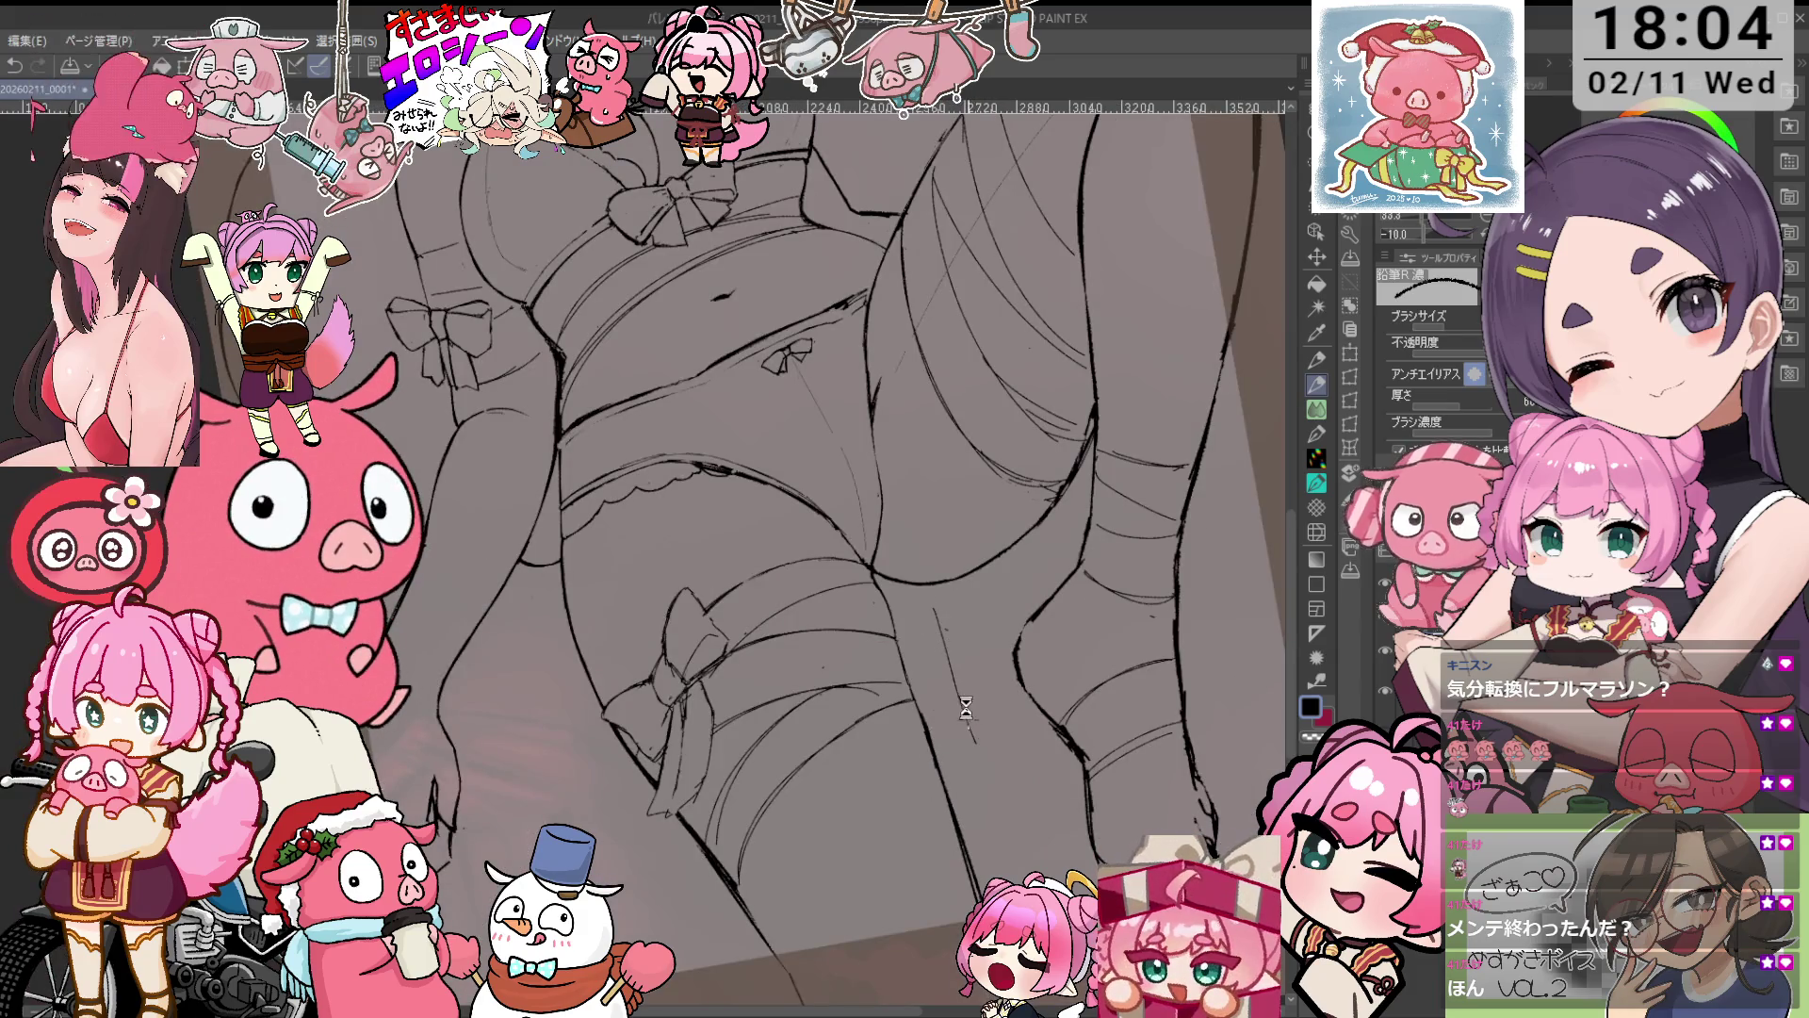
{"action": "left_click_drag", "start_coordinate": [966, 709], "coordinate": [923, 500]}
{"action": "key", "text": "e"}
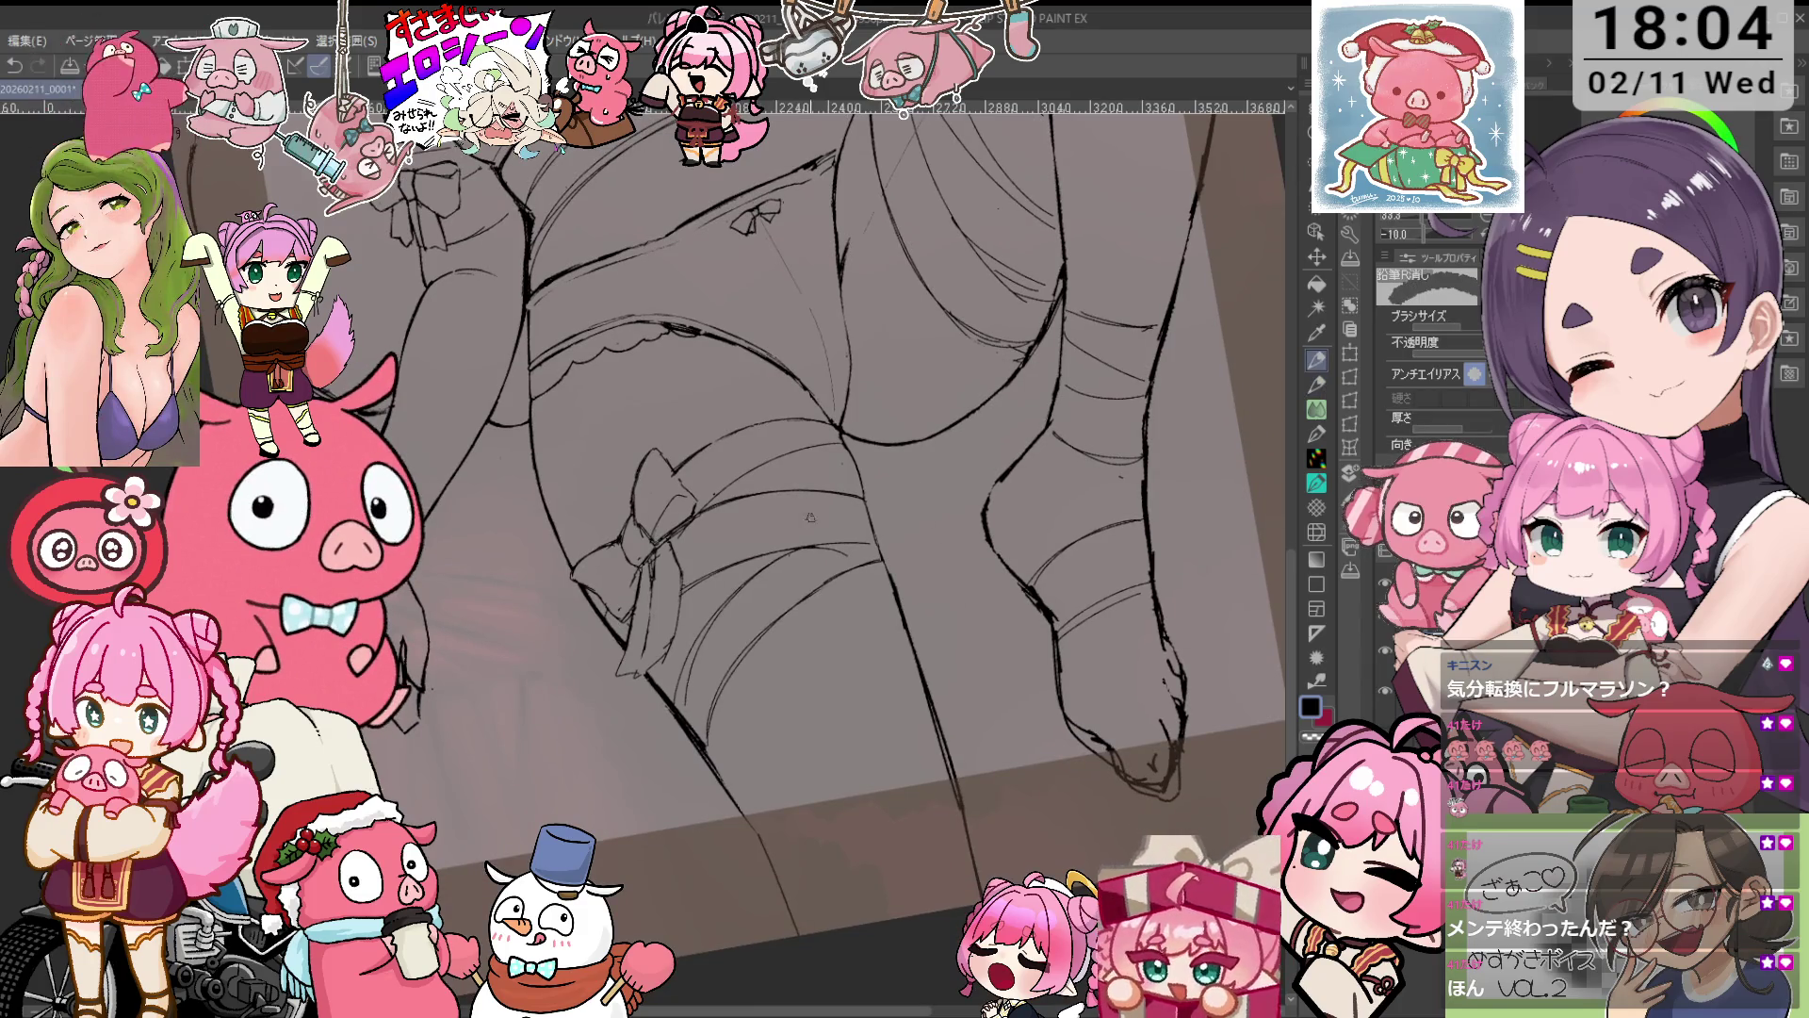
{"action": "scroll", "coordinate": [906, 585], "scroll_direction": "up", "scroll_amount": 2}
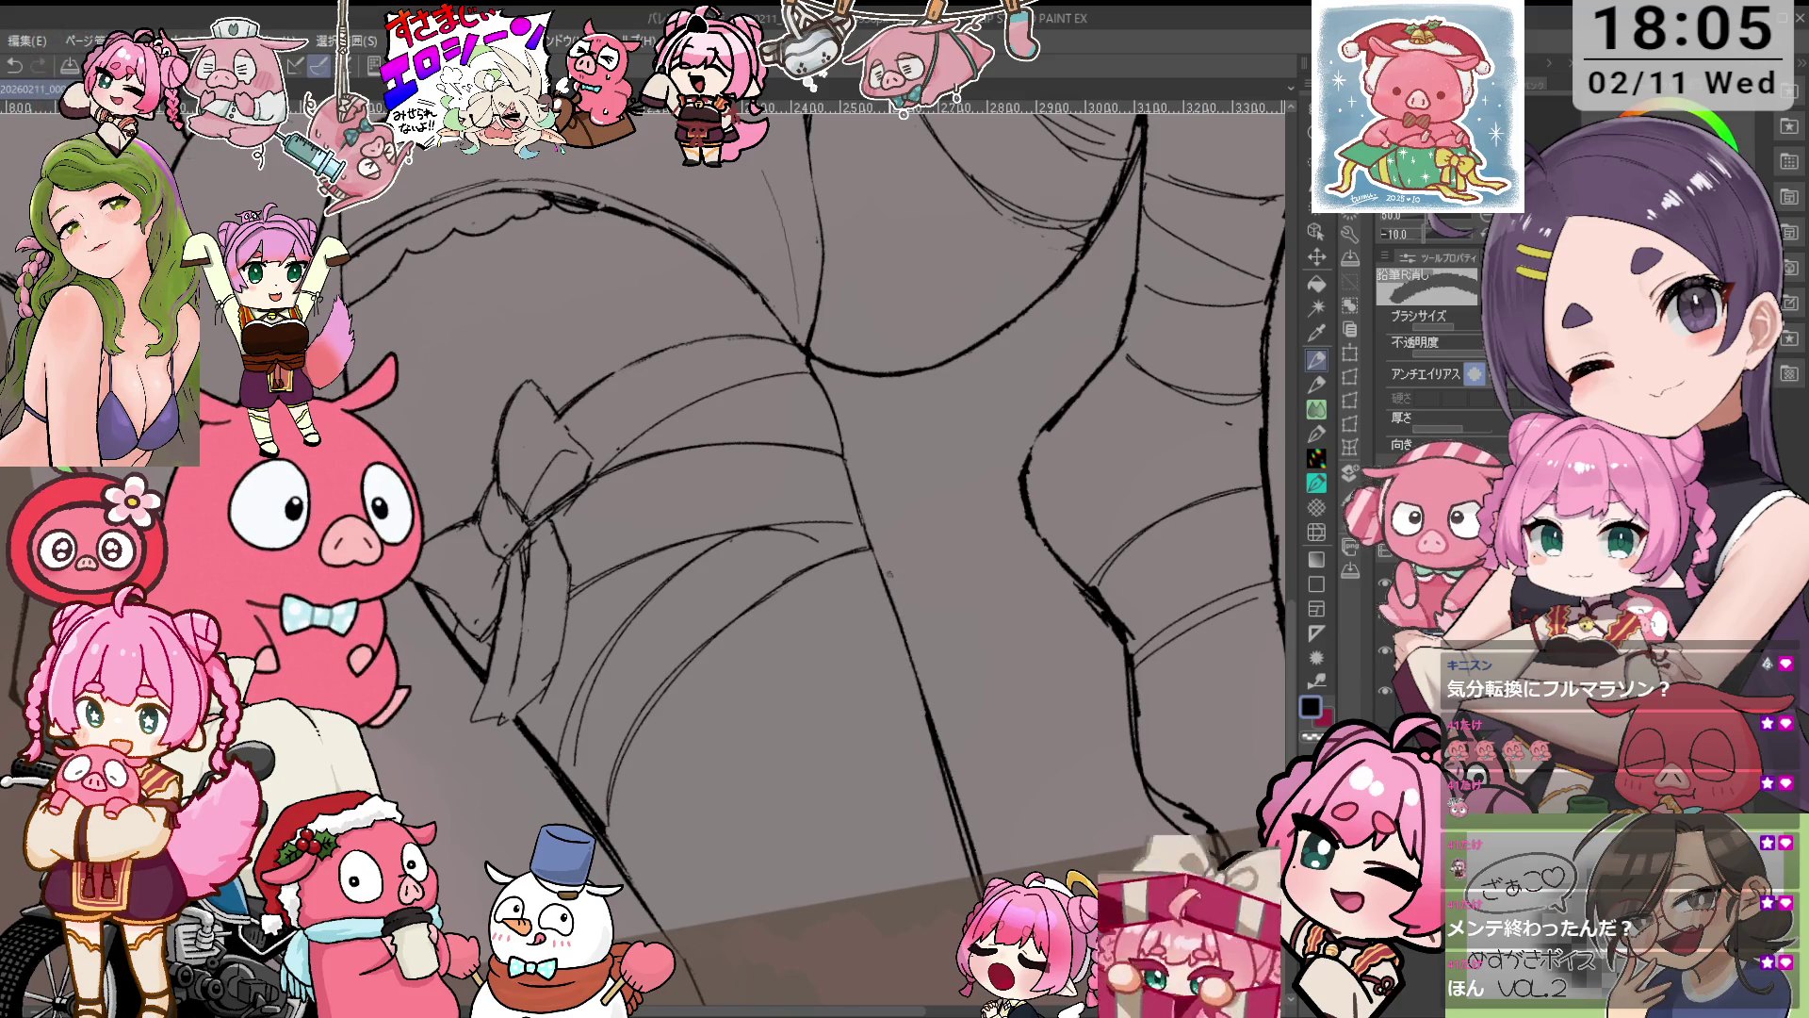
{"action": "key", "text": "p"}
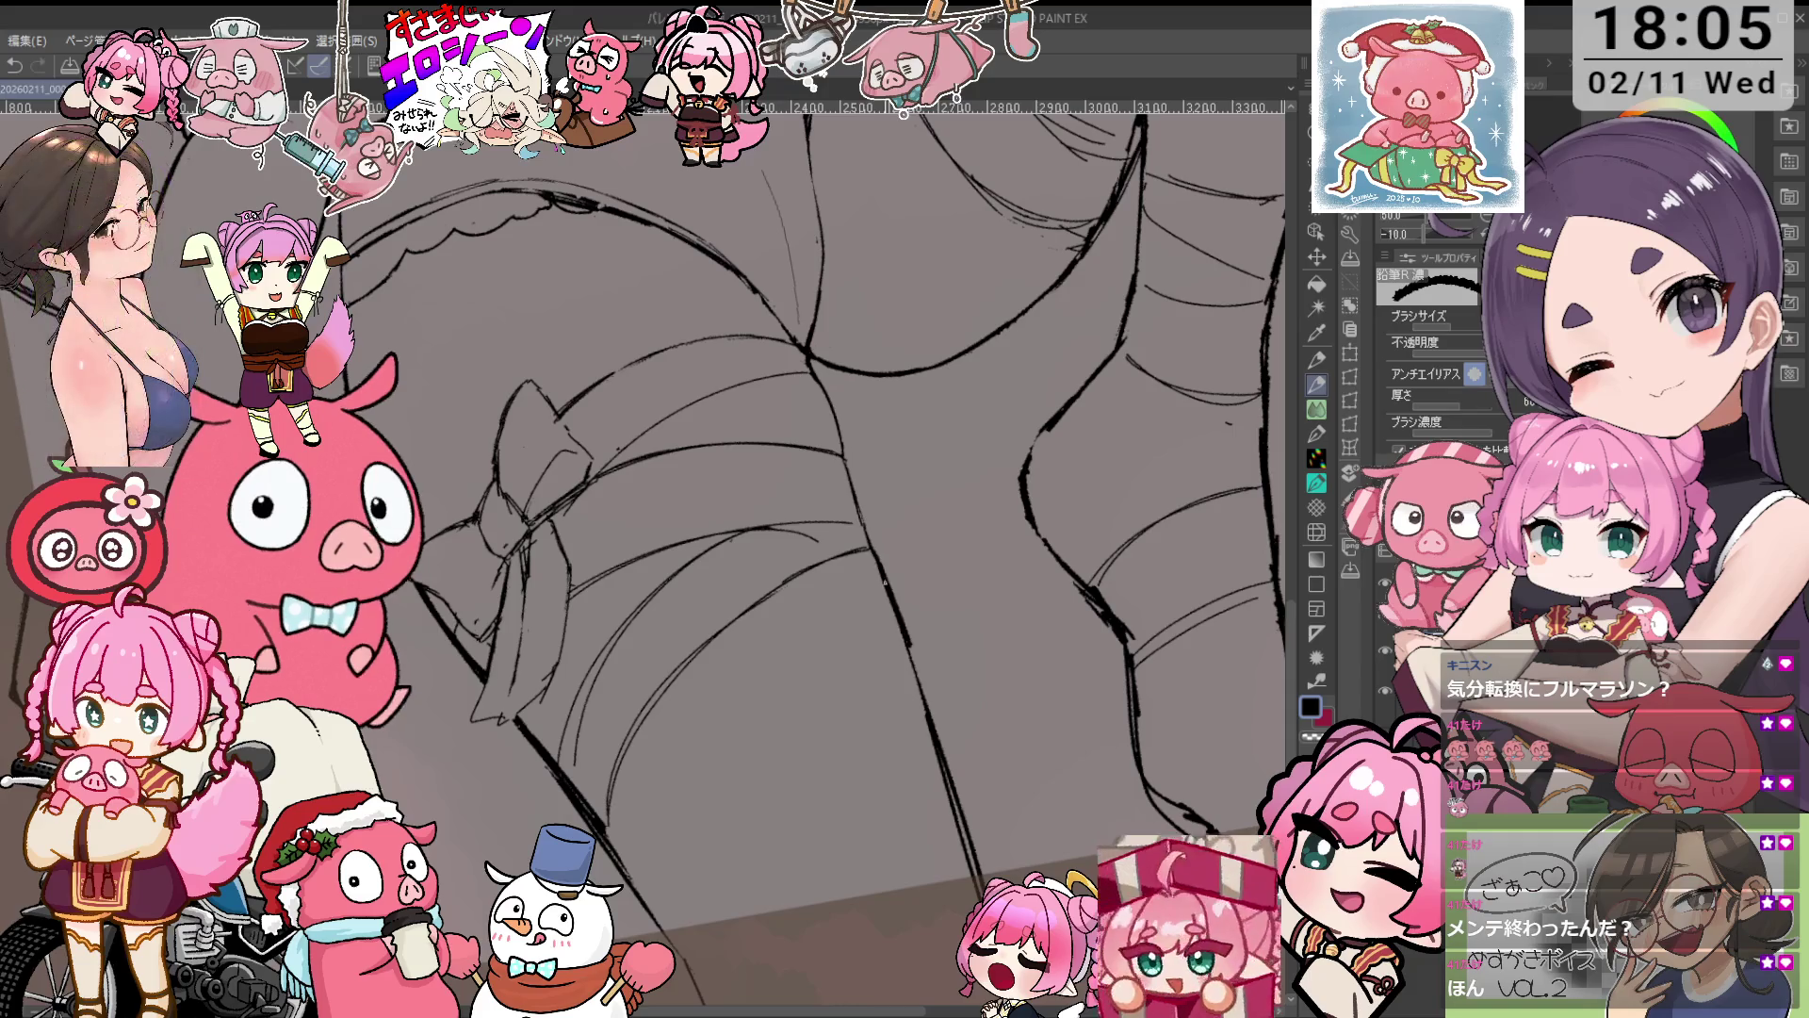
{"action": "left_click_drag", "start_coordinate": [878, 557], "coordinate": [910, 645]}
{"action": "key", "text": "p"}
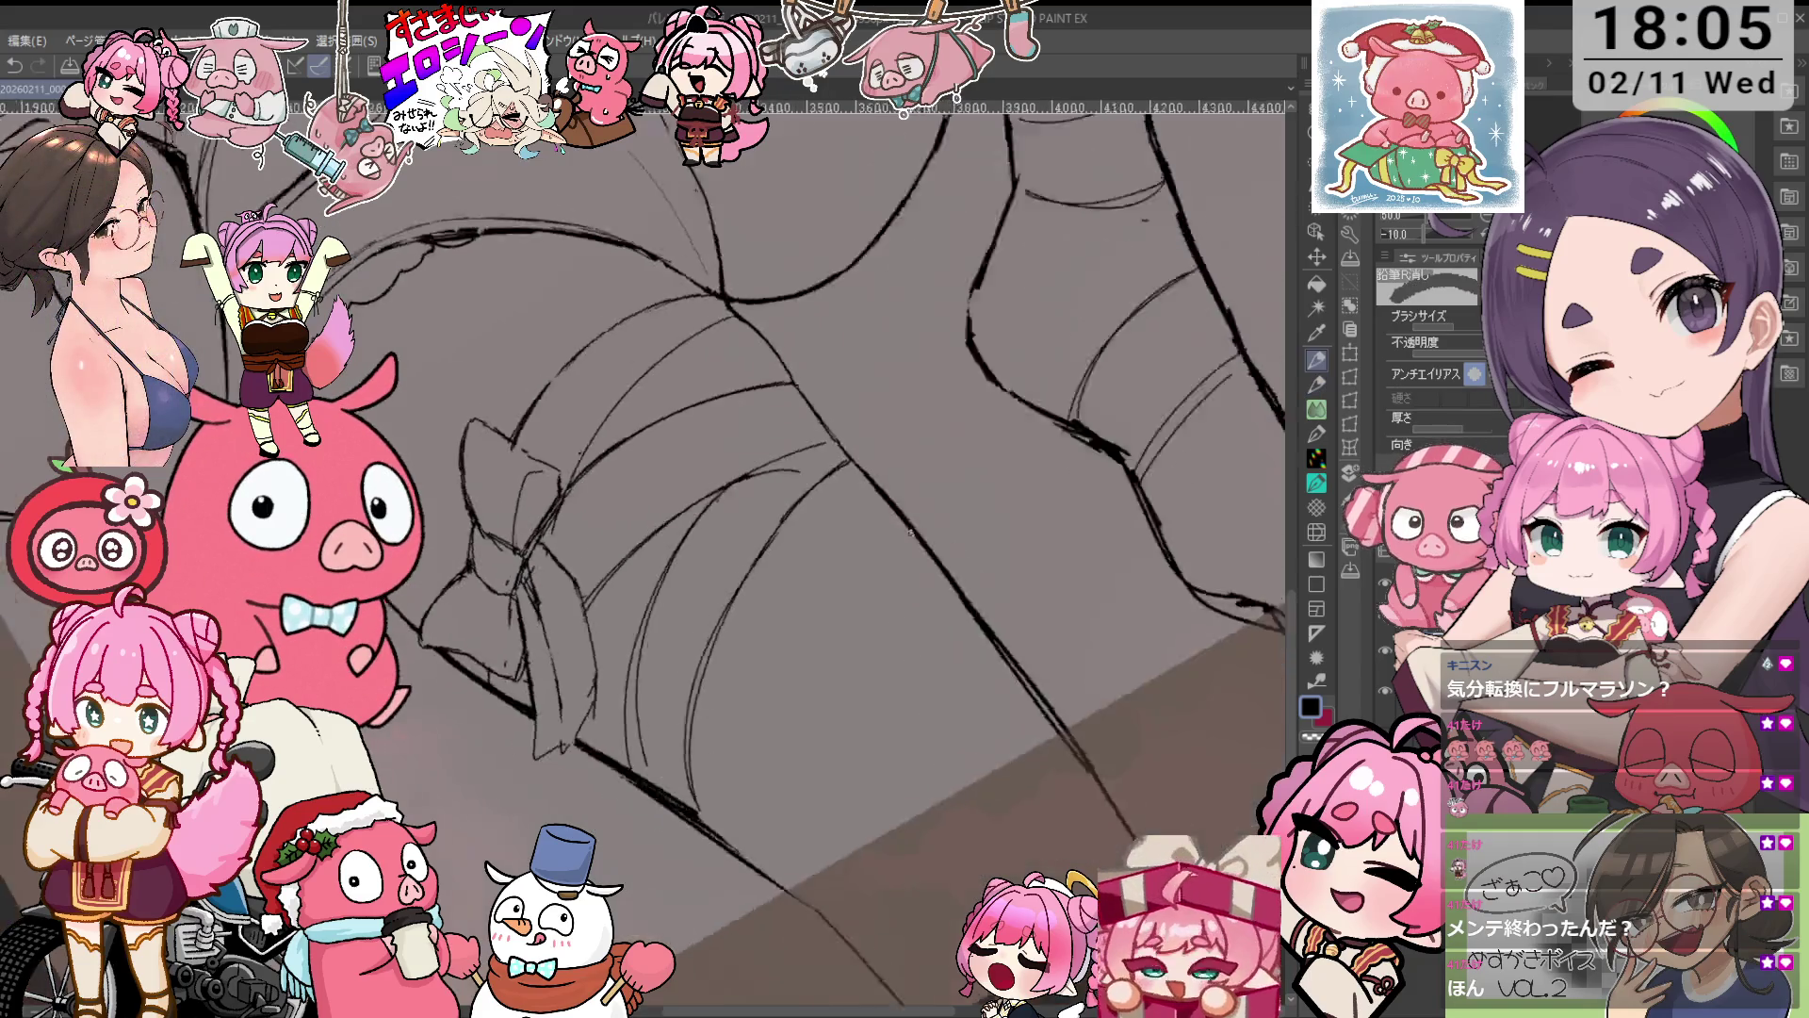
Work down the leg contours to the foot, alternating pencil and eraser.
{"action": "mouse_move", "coordinate": [924, 709]}
{"action": "left_mouse_down"}
{"action": "mouse_move", "coordinate": [953, 466]}
{"action": "mouse_move", "coordinate": [658, 556]}
{"action": "left_mouse_up"}
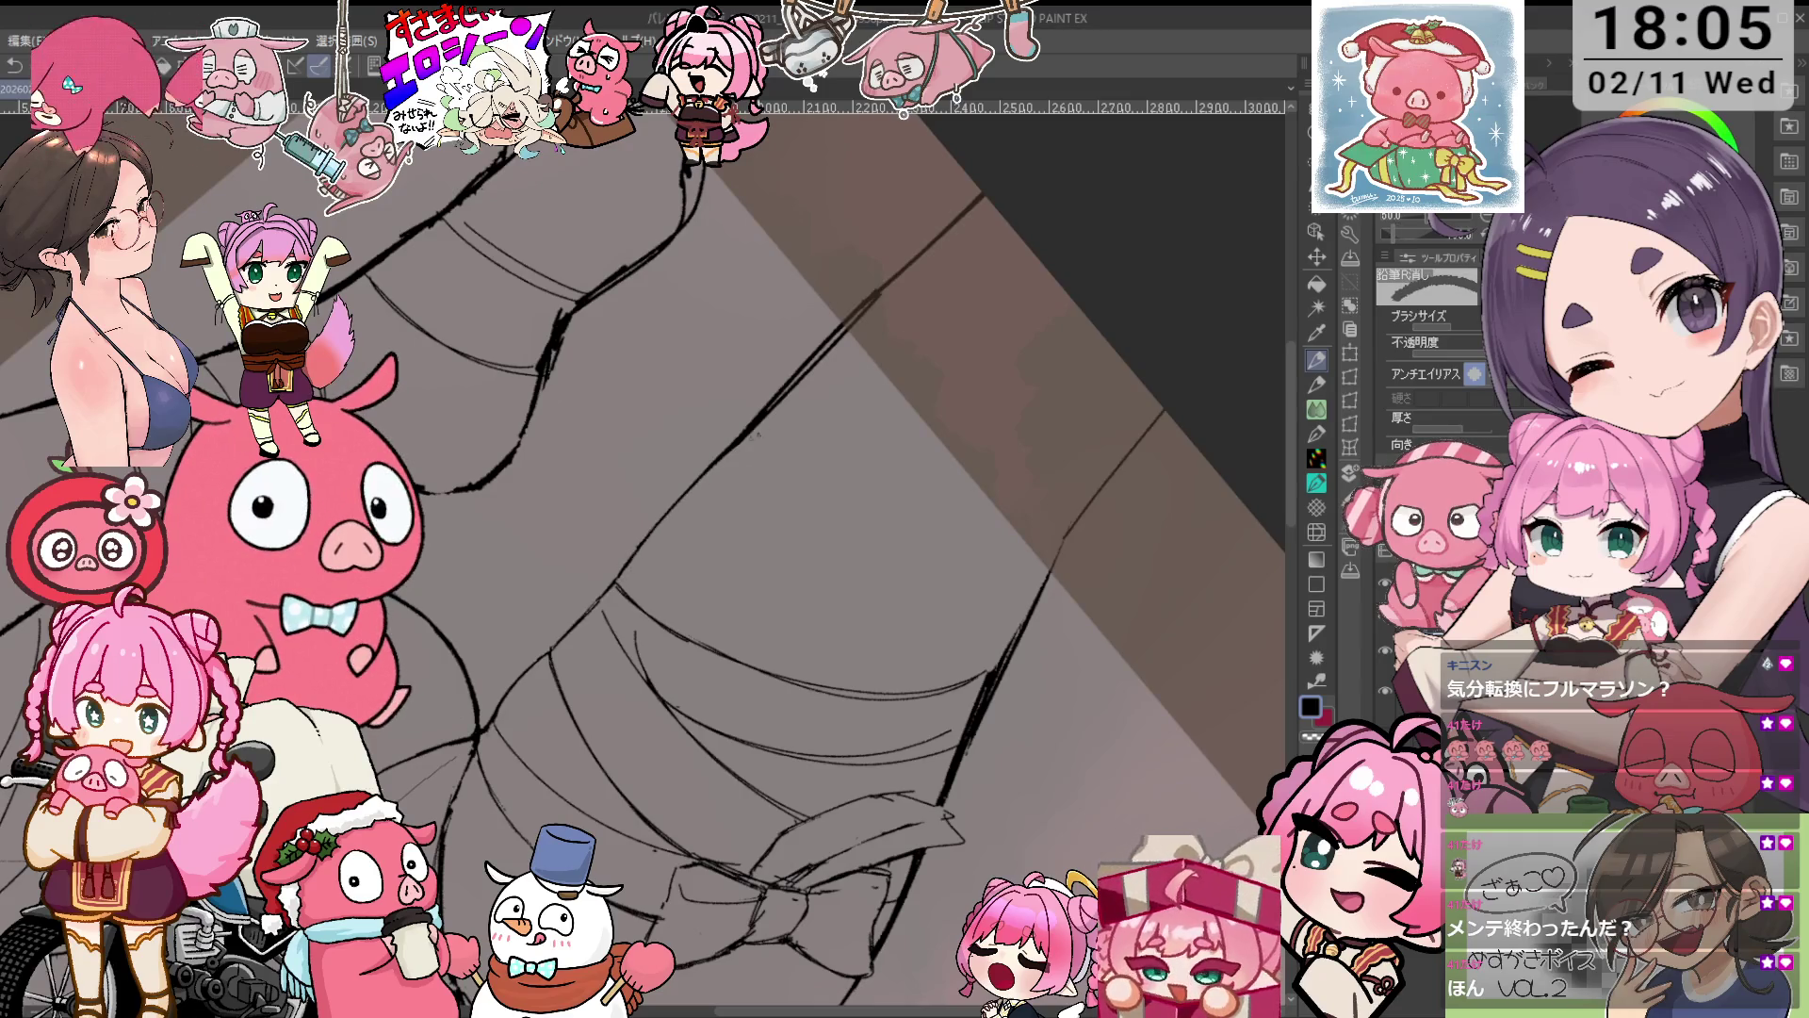
{"action": "left_click_drag", "start_coordinate": [770, 425], "coordinate": [857, 370]}
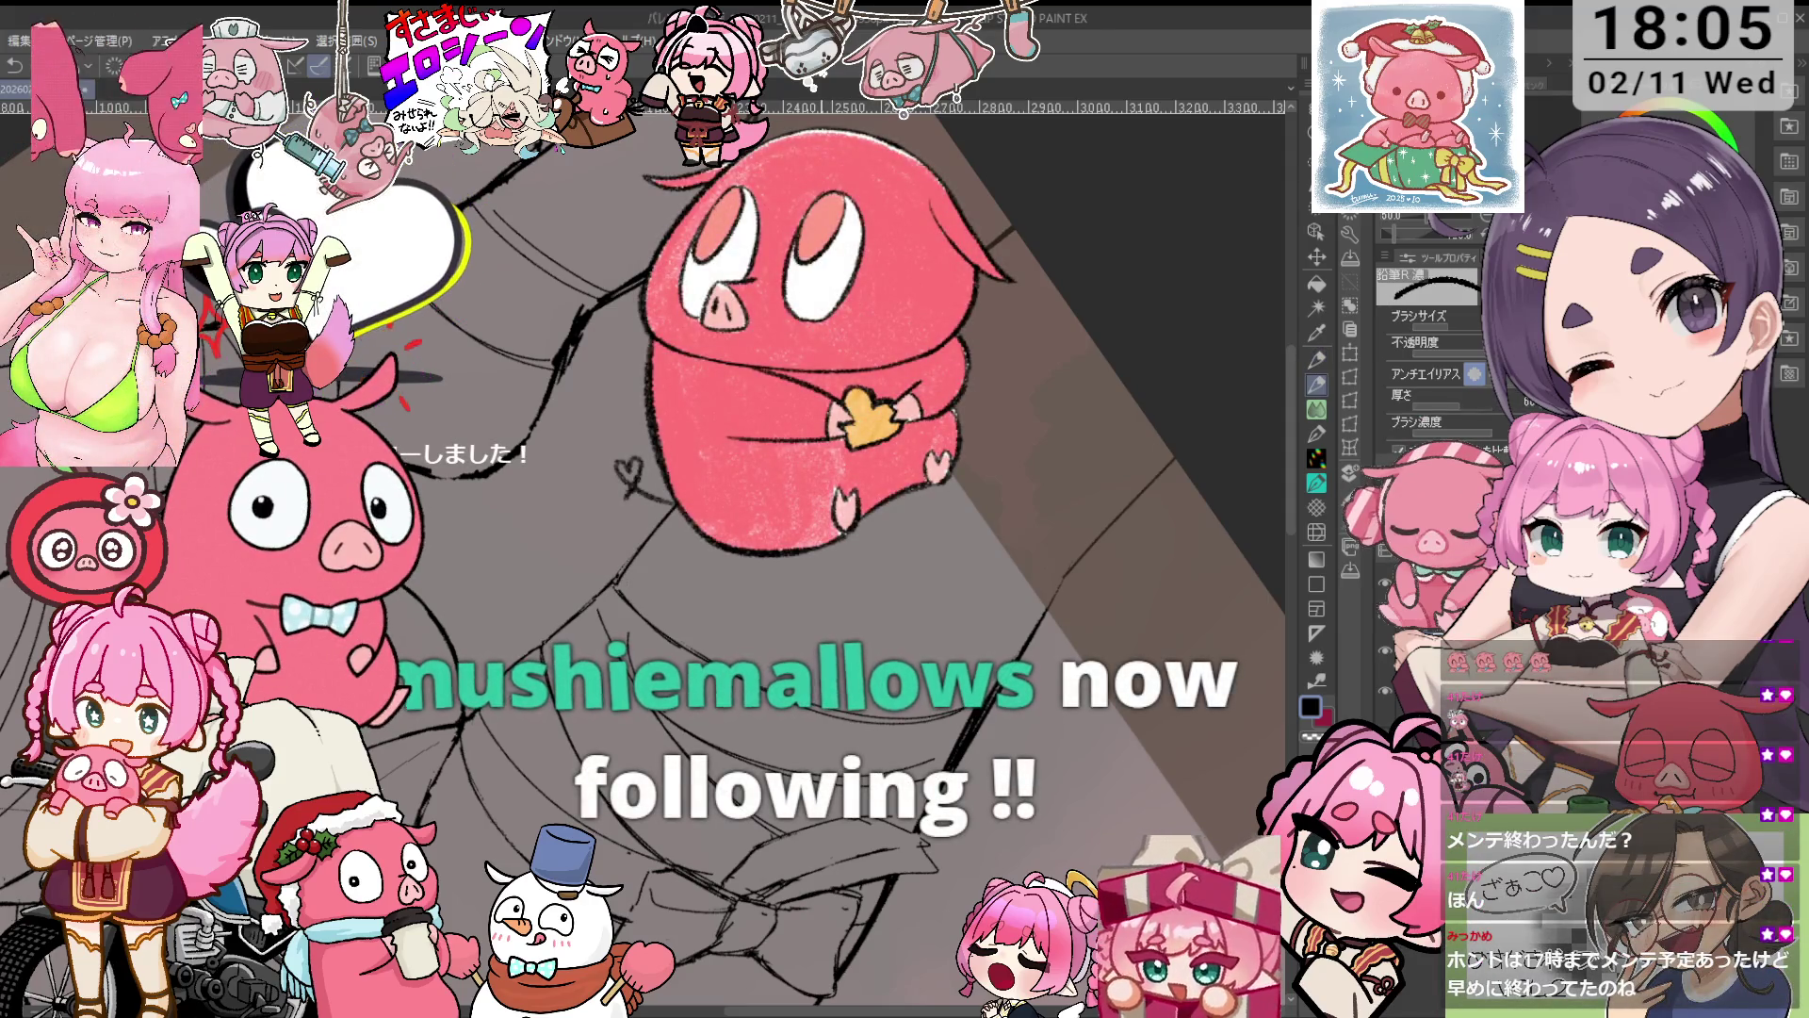
{"action": "key", "text": "p"}
{"action": "left_click_drag", "start_coordinate": [889, 332], "coordinate": [578, 332]}
{"action": "left_click_drag", "start_coordinate": [659, 472], "coordinate": [966, 472]}
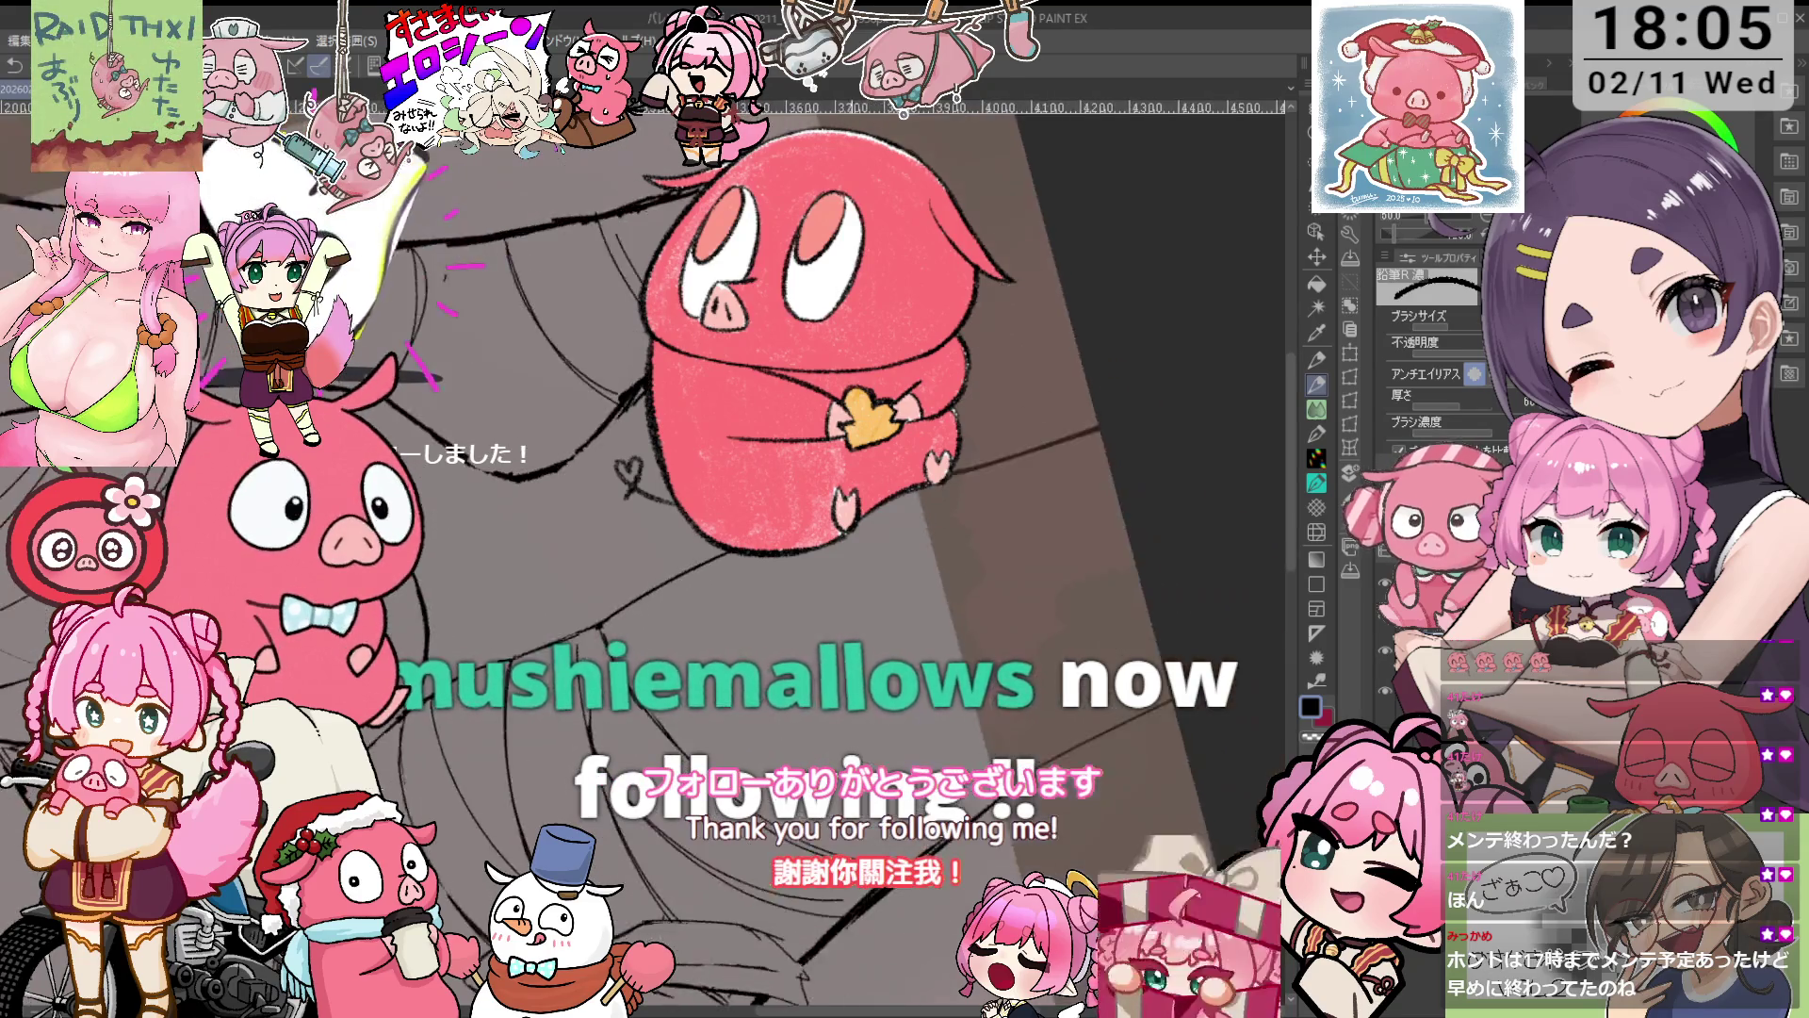
{"action": "left_click_drag", "start_coordinate": [1177, 566], "coordinate": [47, 566]}
{"action": "key", "text": "e"}
{"action": "left_click_drag", "start_coordinate": [659, 471], "coordinate": [1121, 471]}
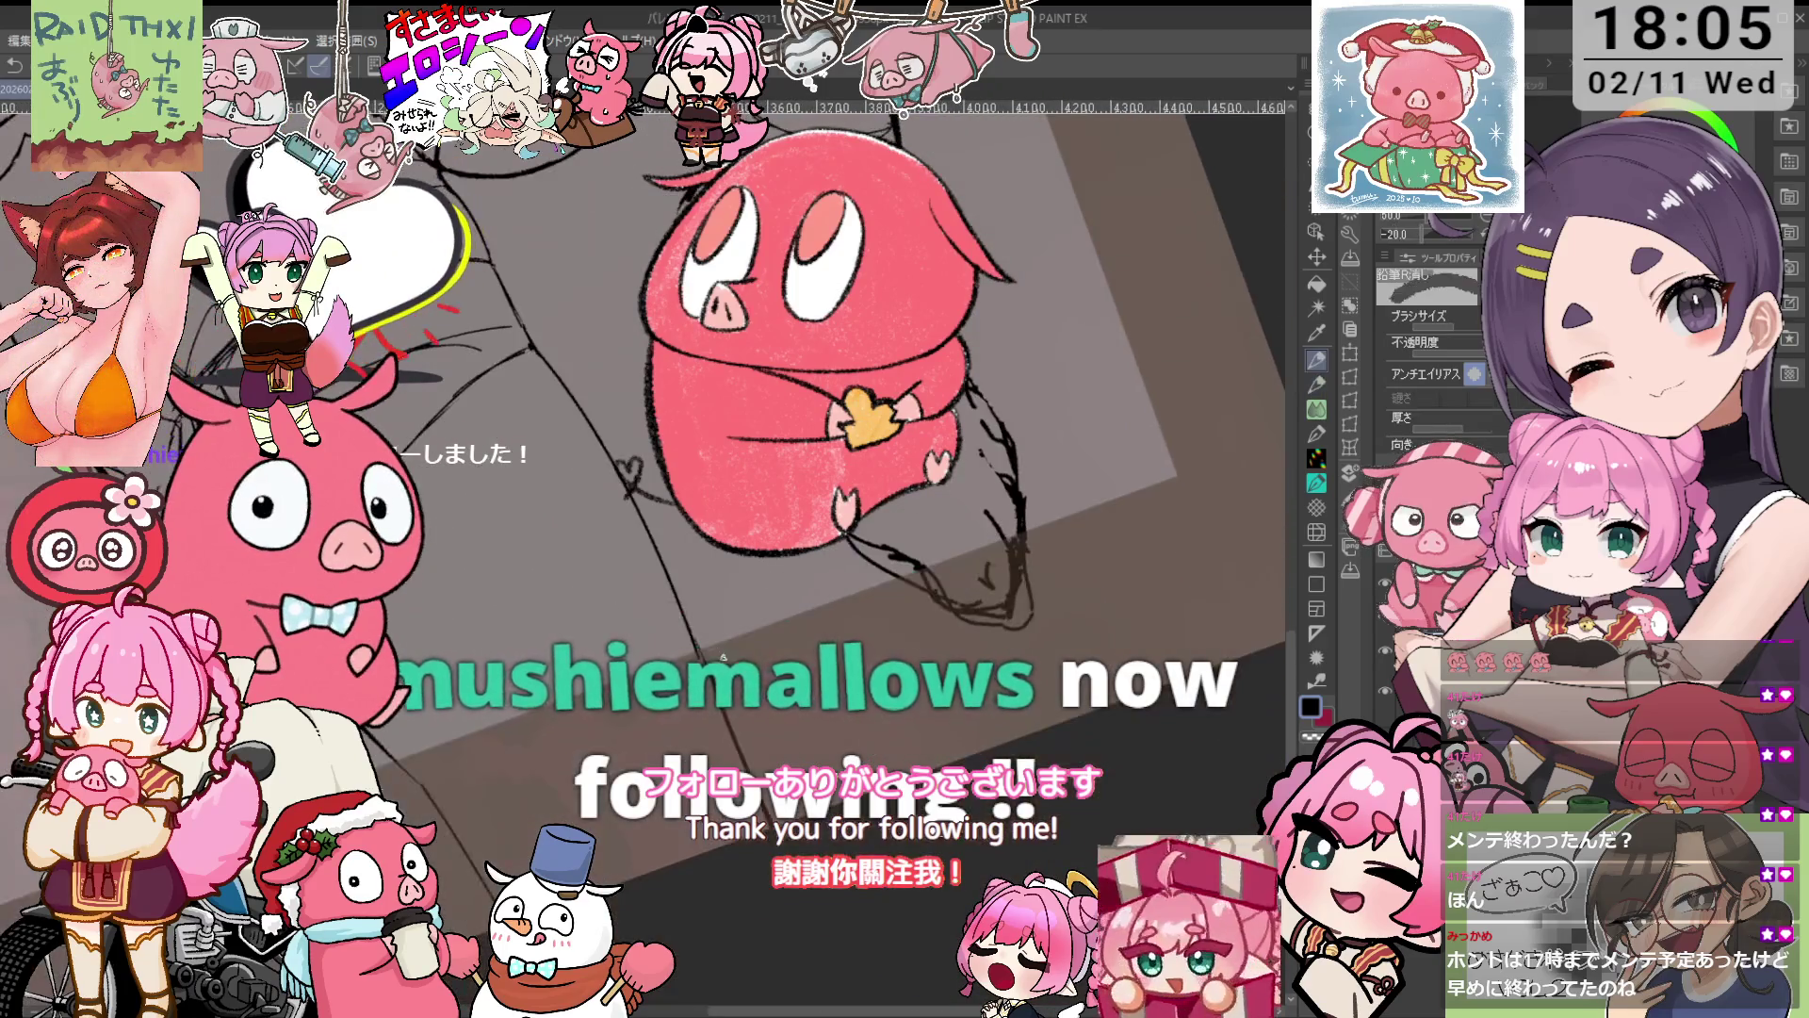
{"action": "key", "text": "p"}
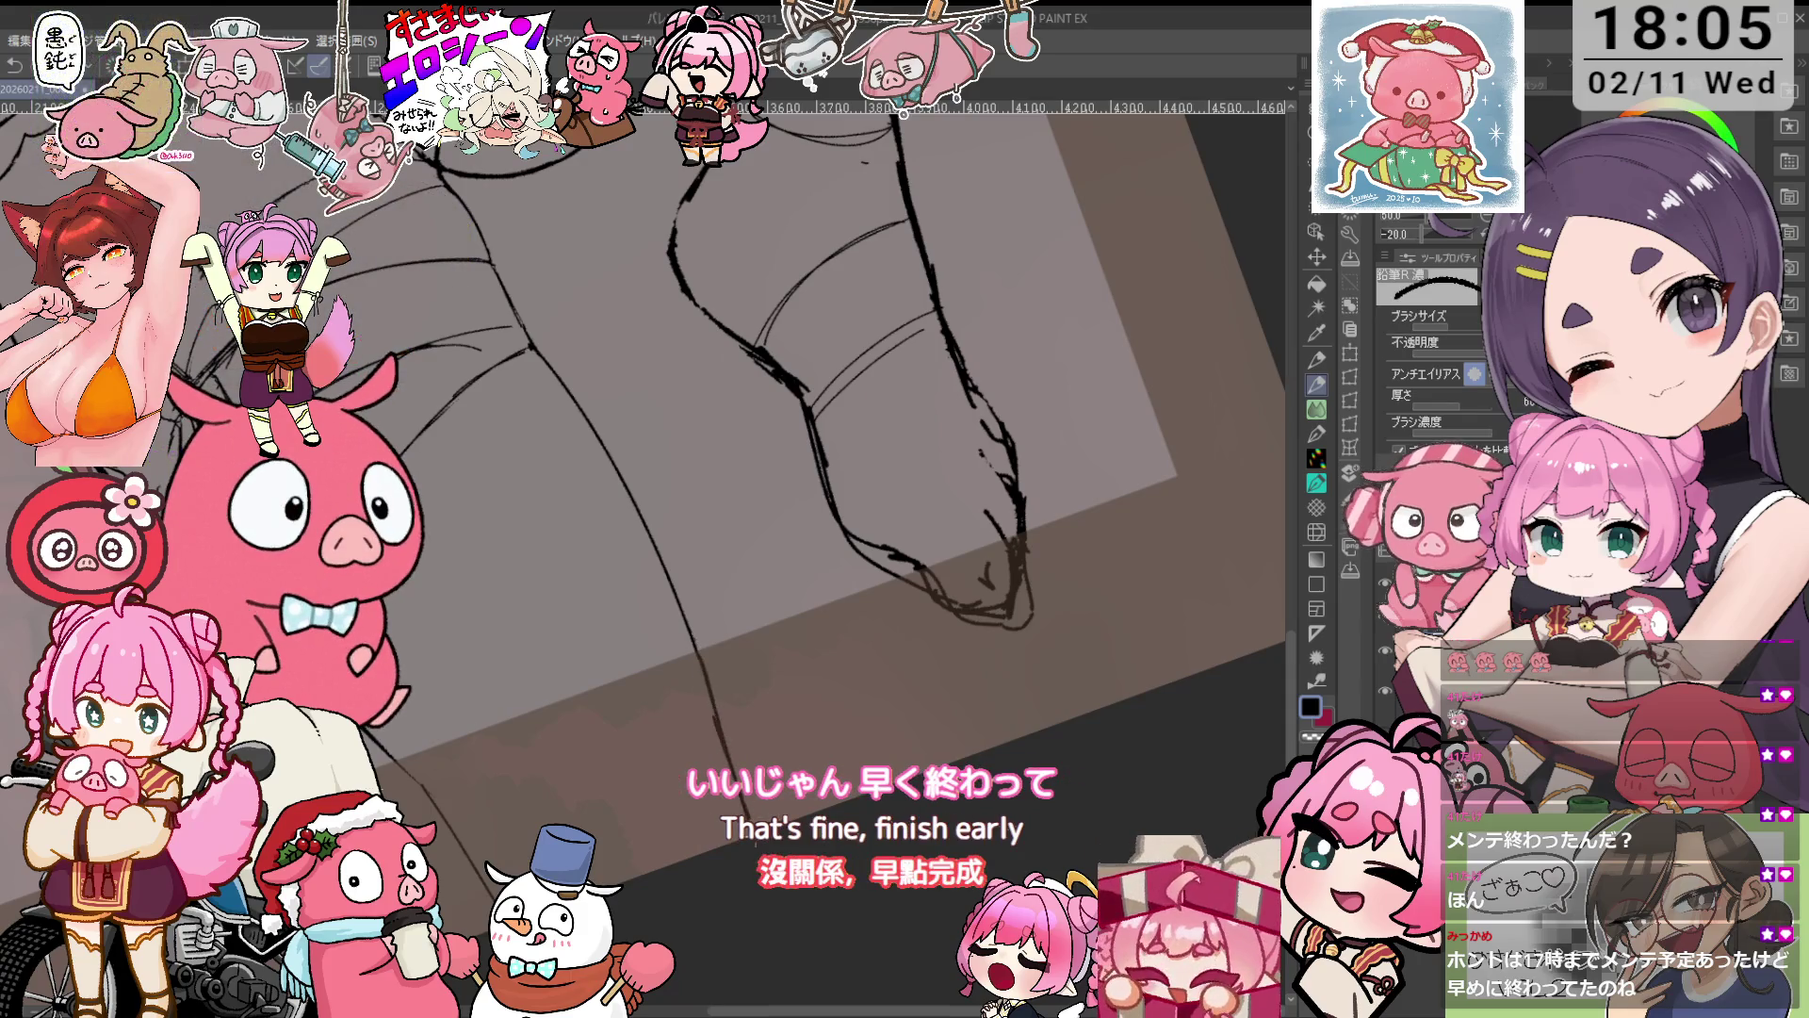
{"action": "left_click_drag", "start_coordinate": [816, 420], "coordinate": [913, 360]}
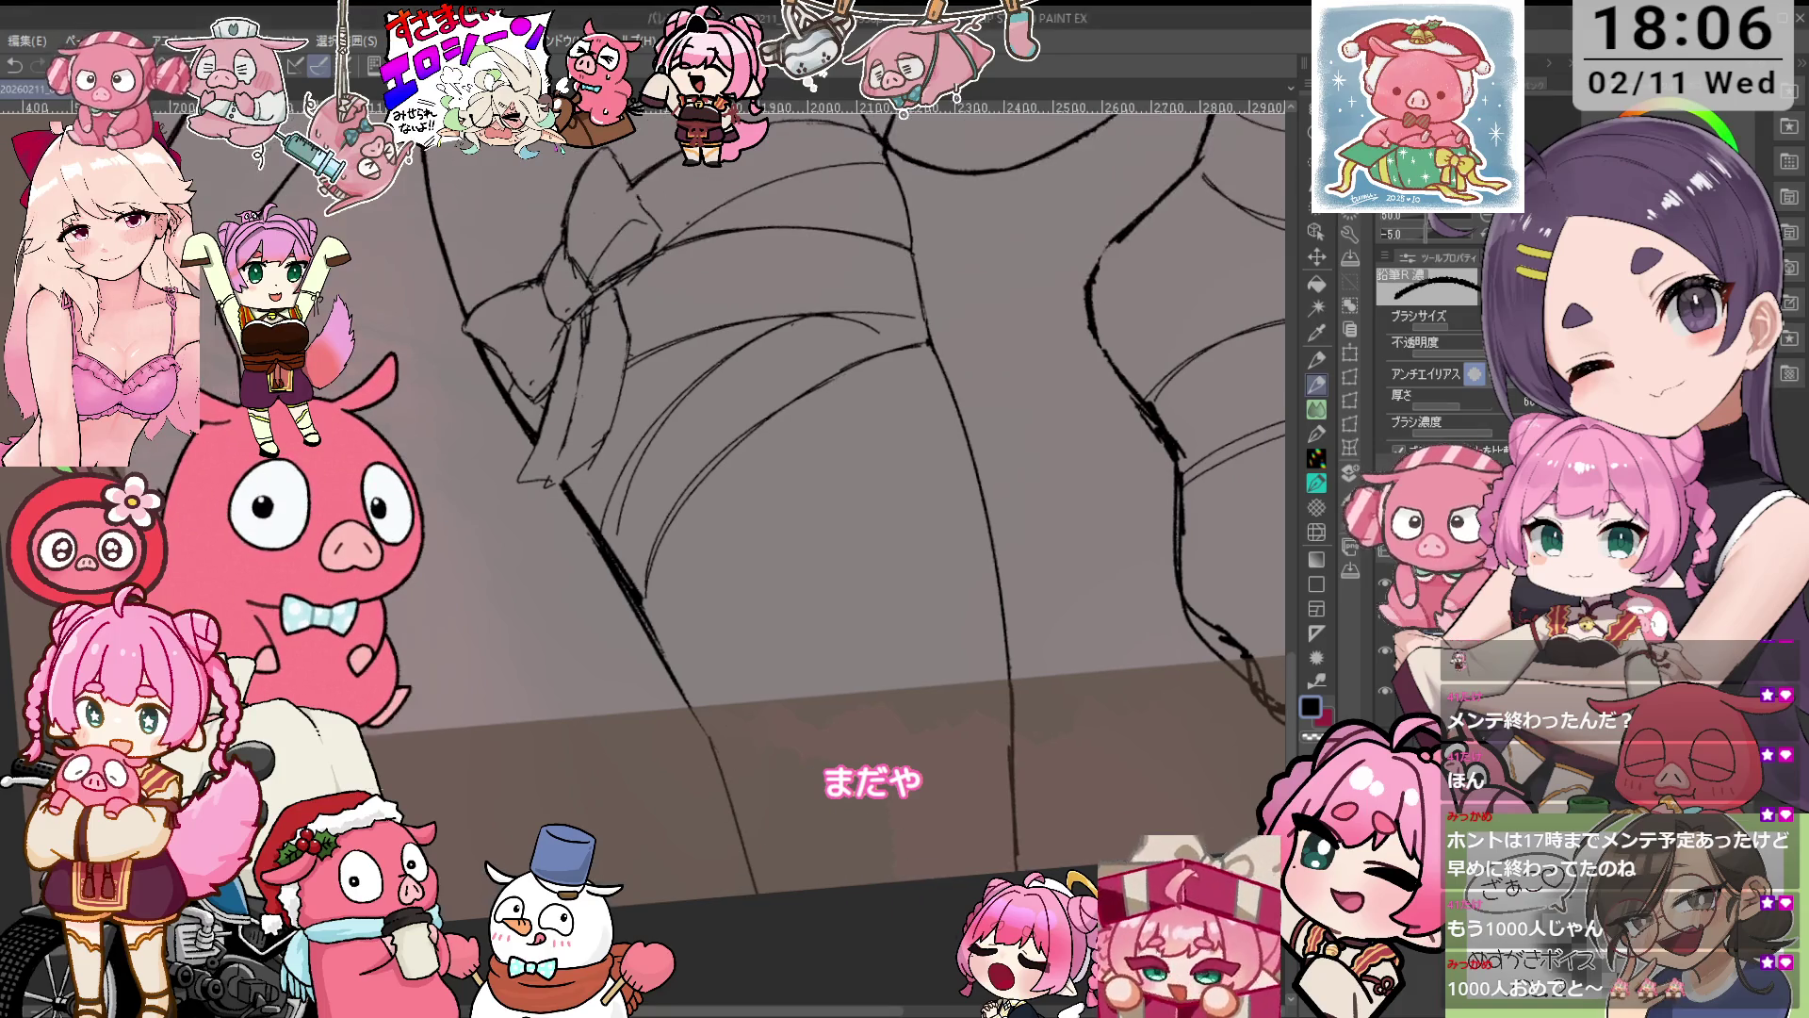
Tilt the view onto the thigh-band bow and erase stray bits around its loops with 鉛筆R消し.
{"action": "left_click_drag", "start_coordinate": [591, 505], "coordinate": [630, 543]}
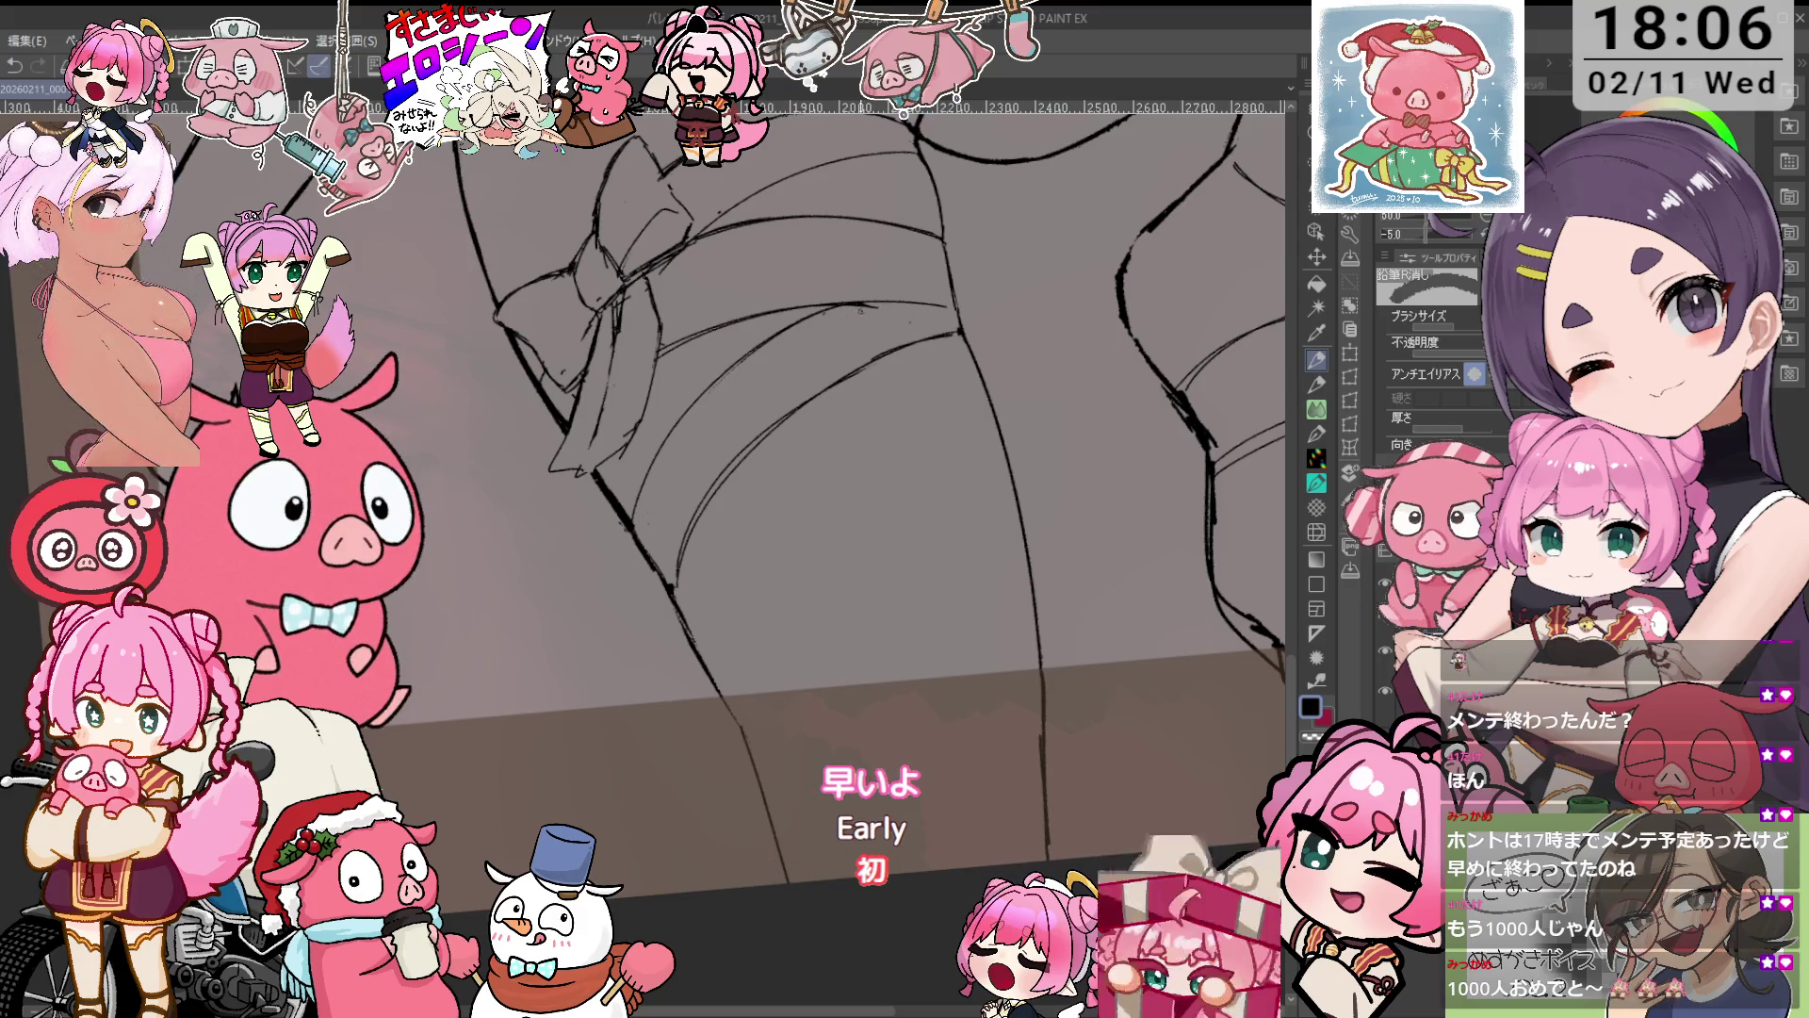
{"action": "left_click_drag", "start_coordinate": [756, 367], "coordinate": [710, 571]}
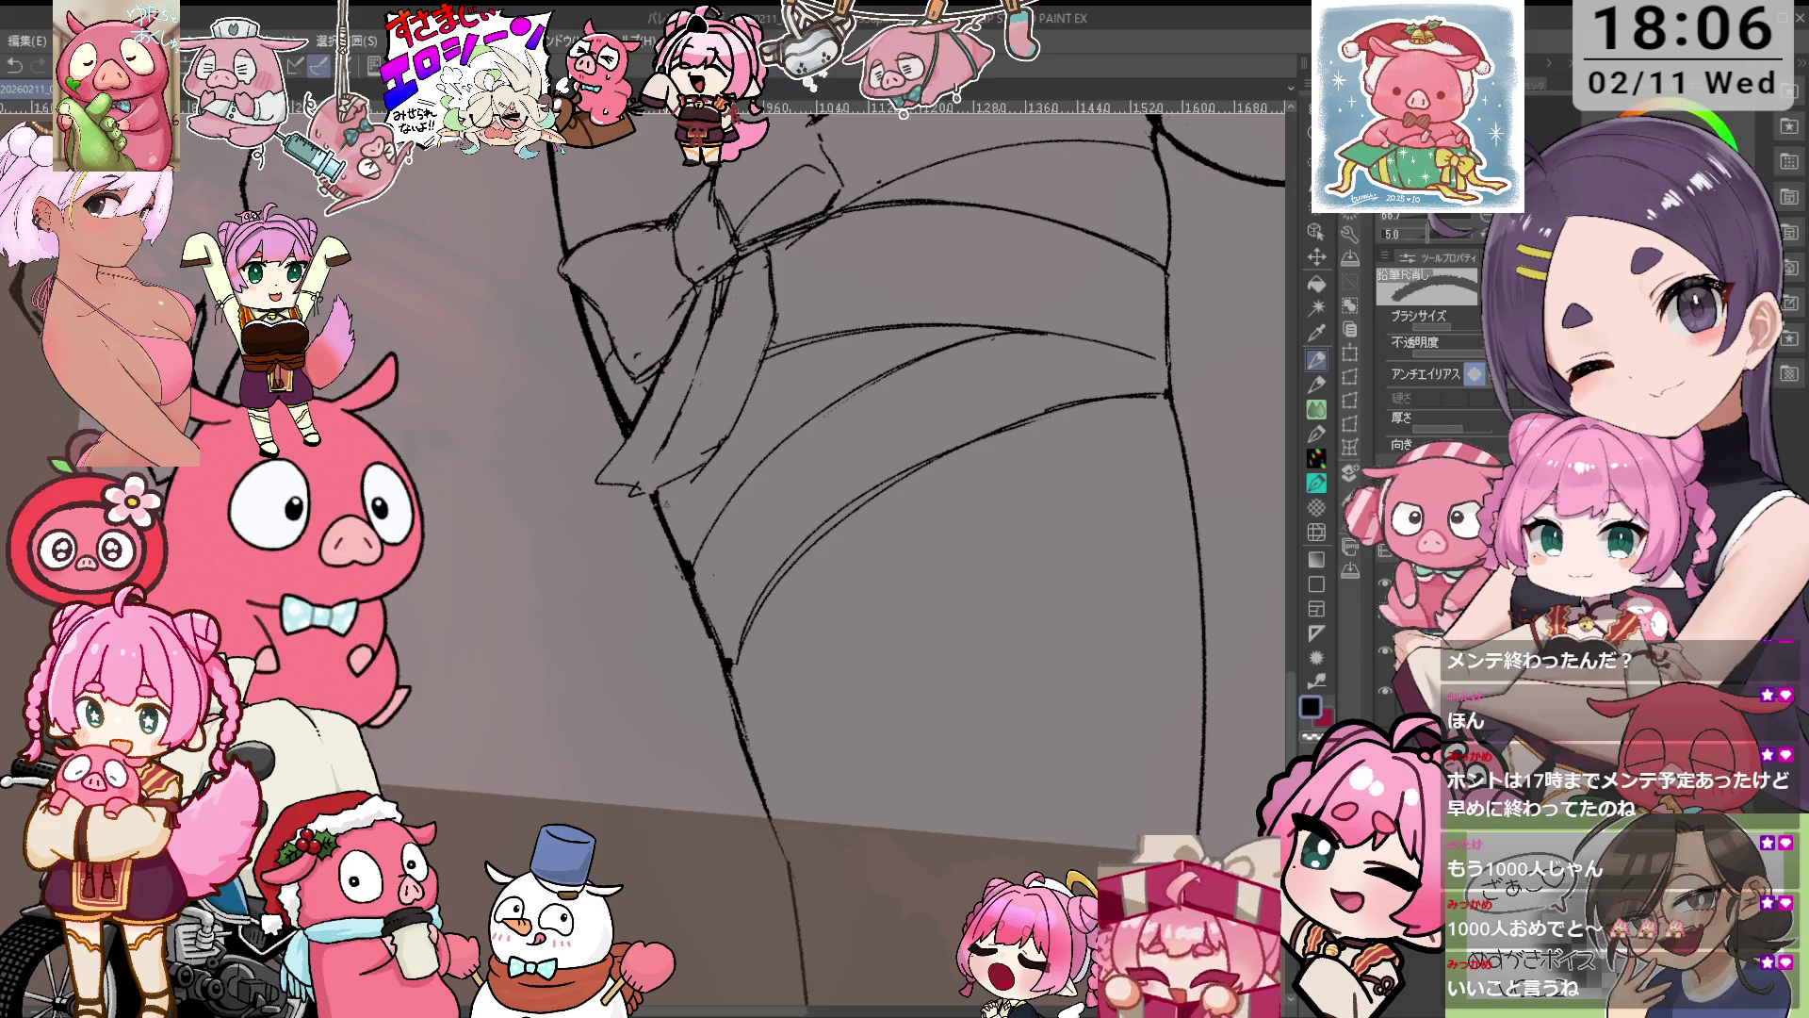
{"action": "key", "text": "minus"}
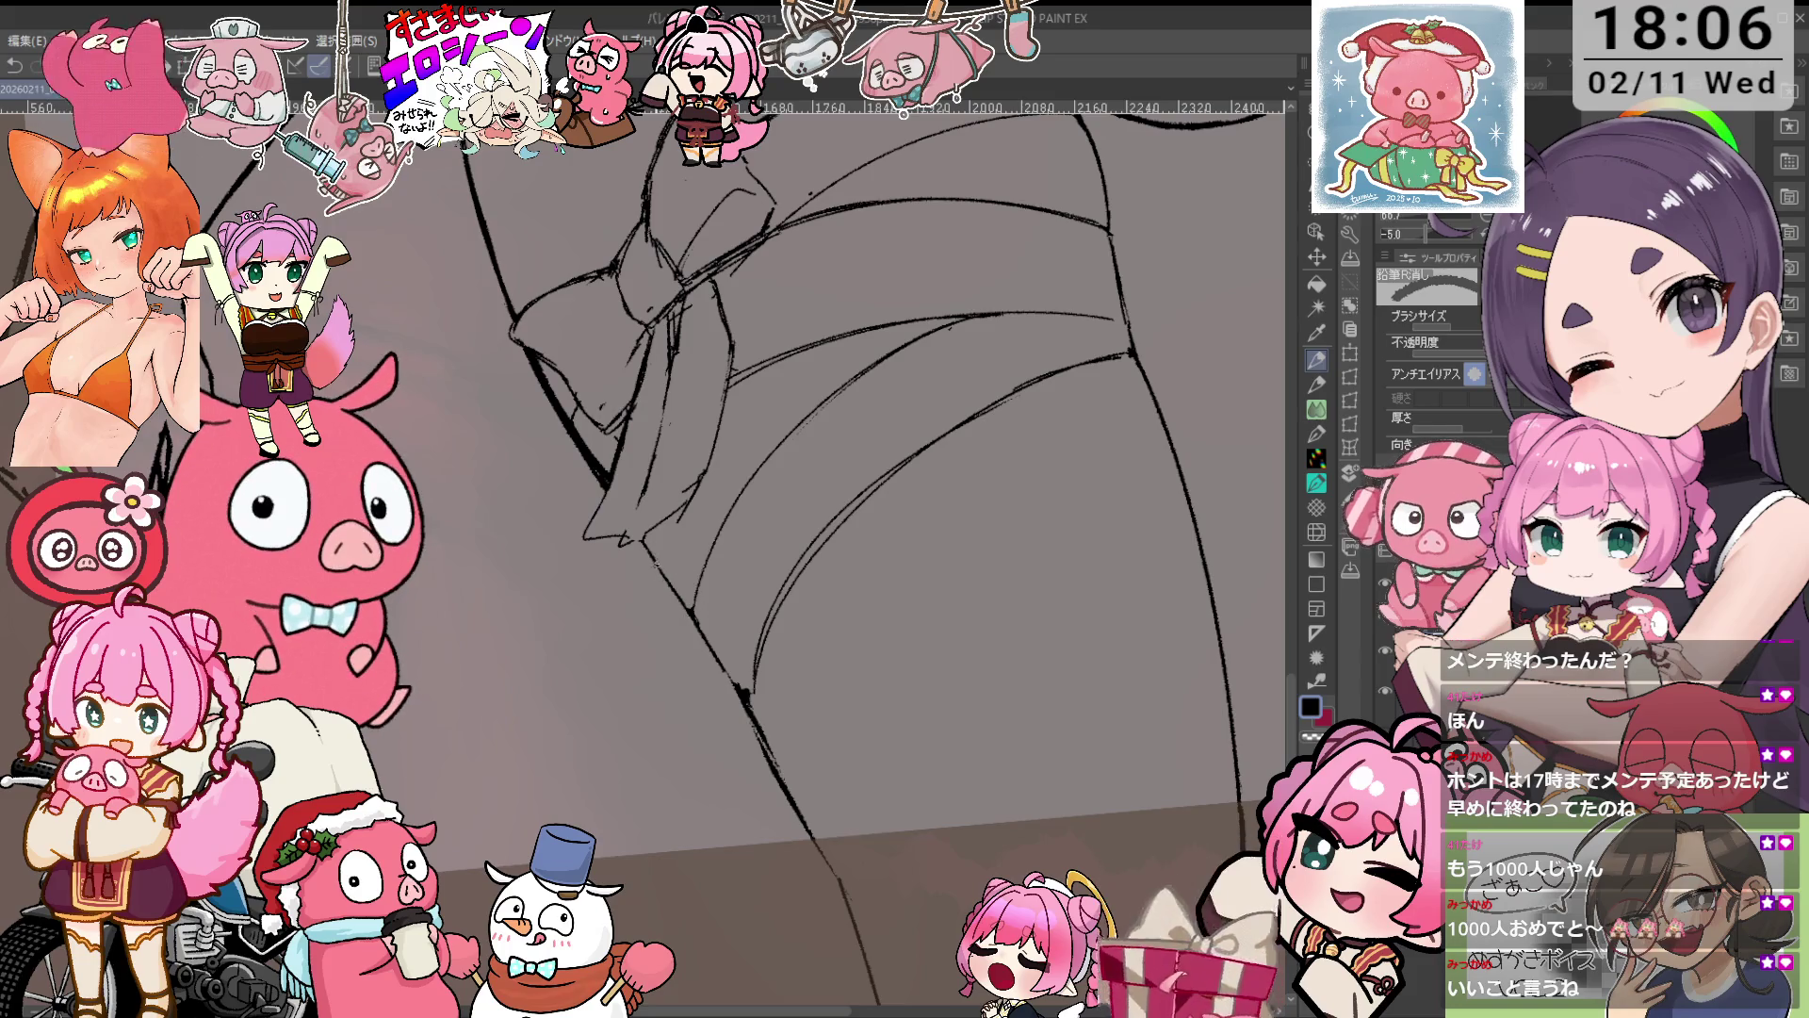
{"action": "left_click_drag", "start_coordinate": [848, 471], "coordinate": [923, 556]}
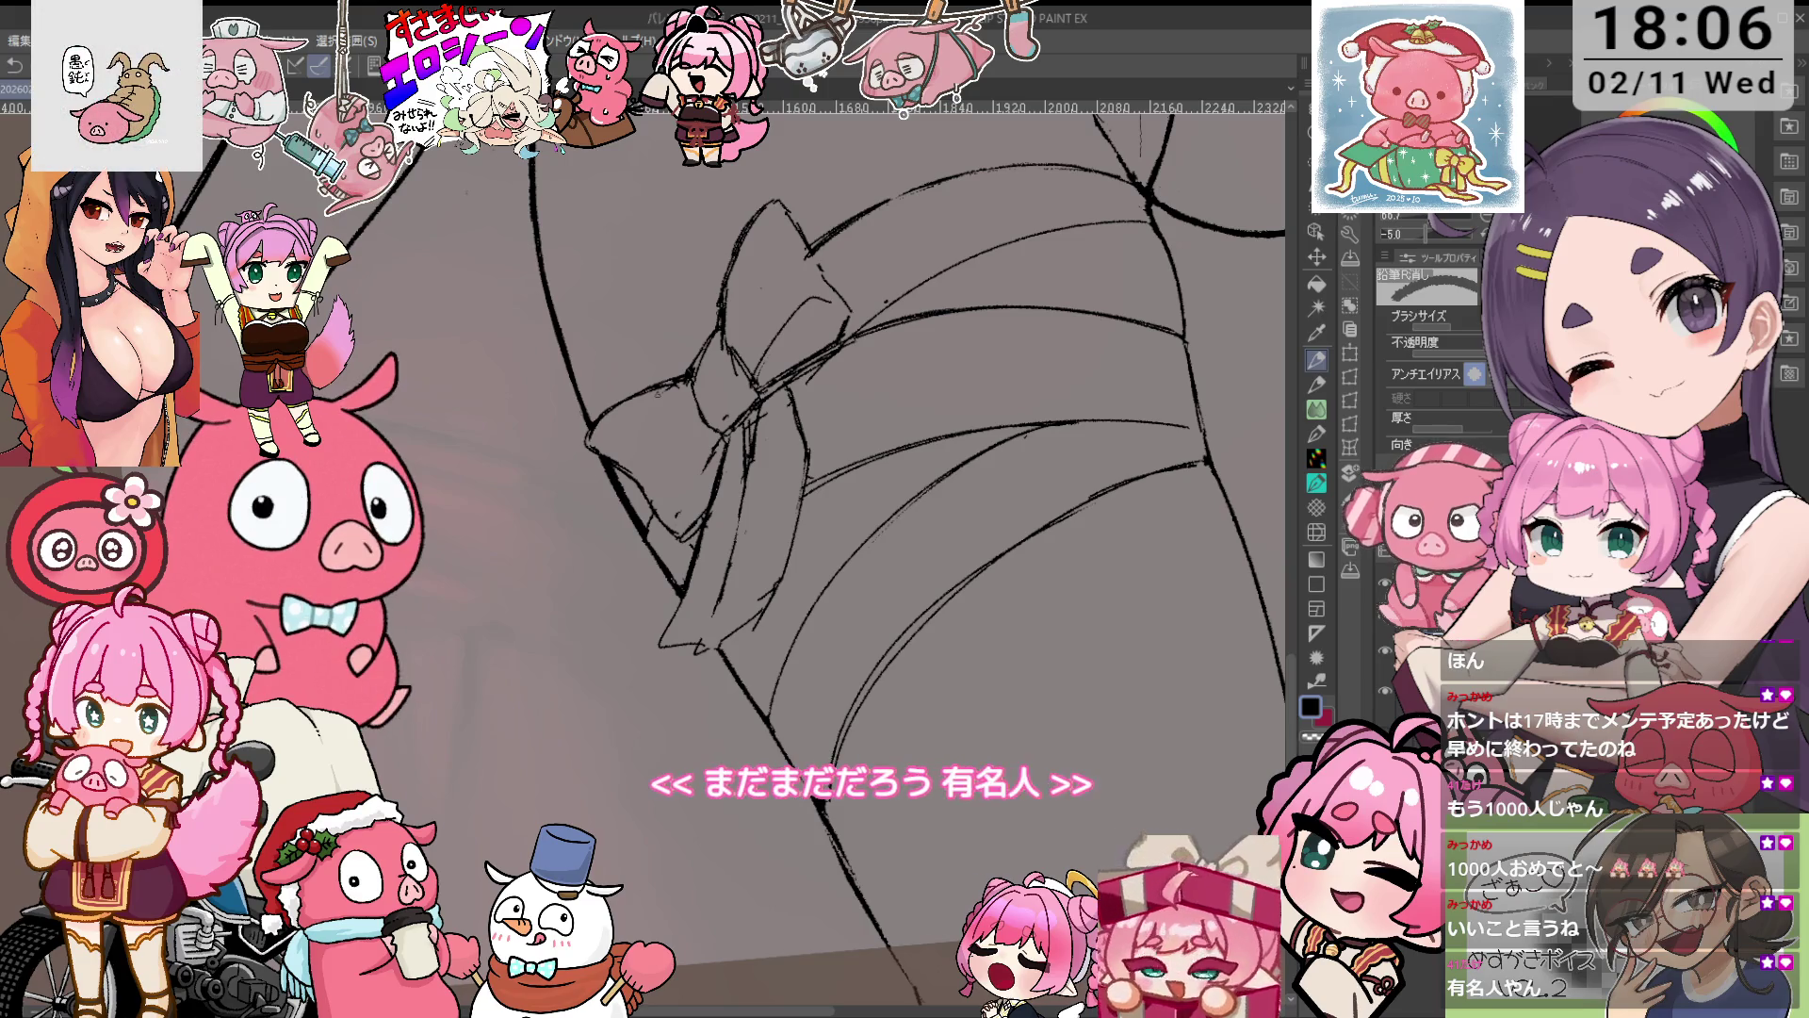
{"action": "left_click_drag", "start_coordinate": [729, 486], "coordinate": [885, 424]}
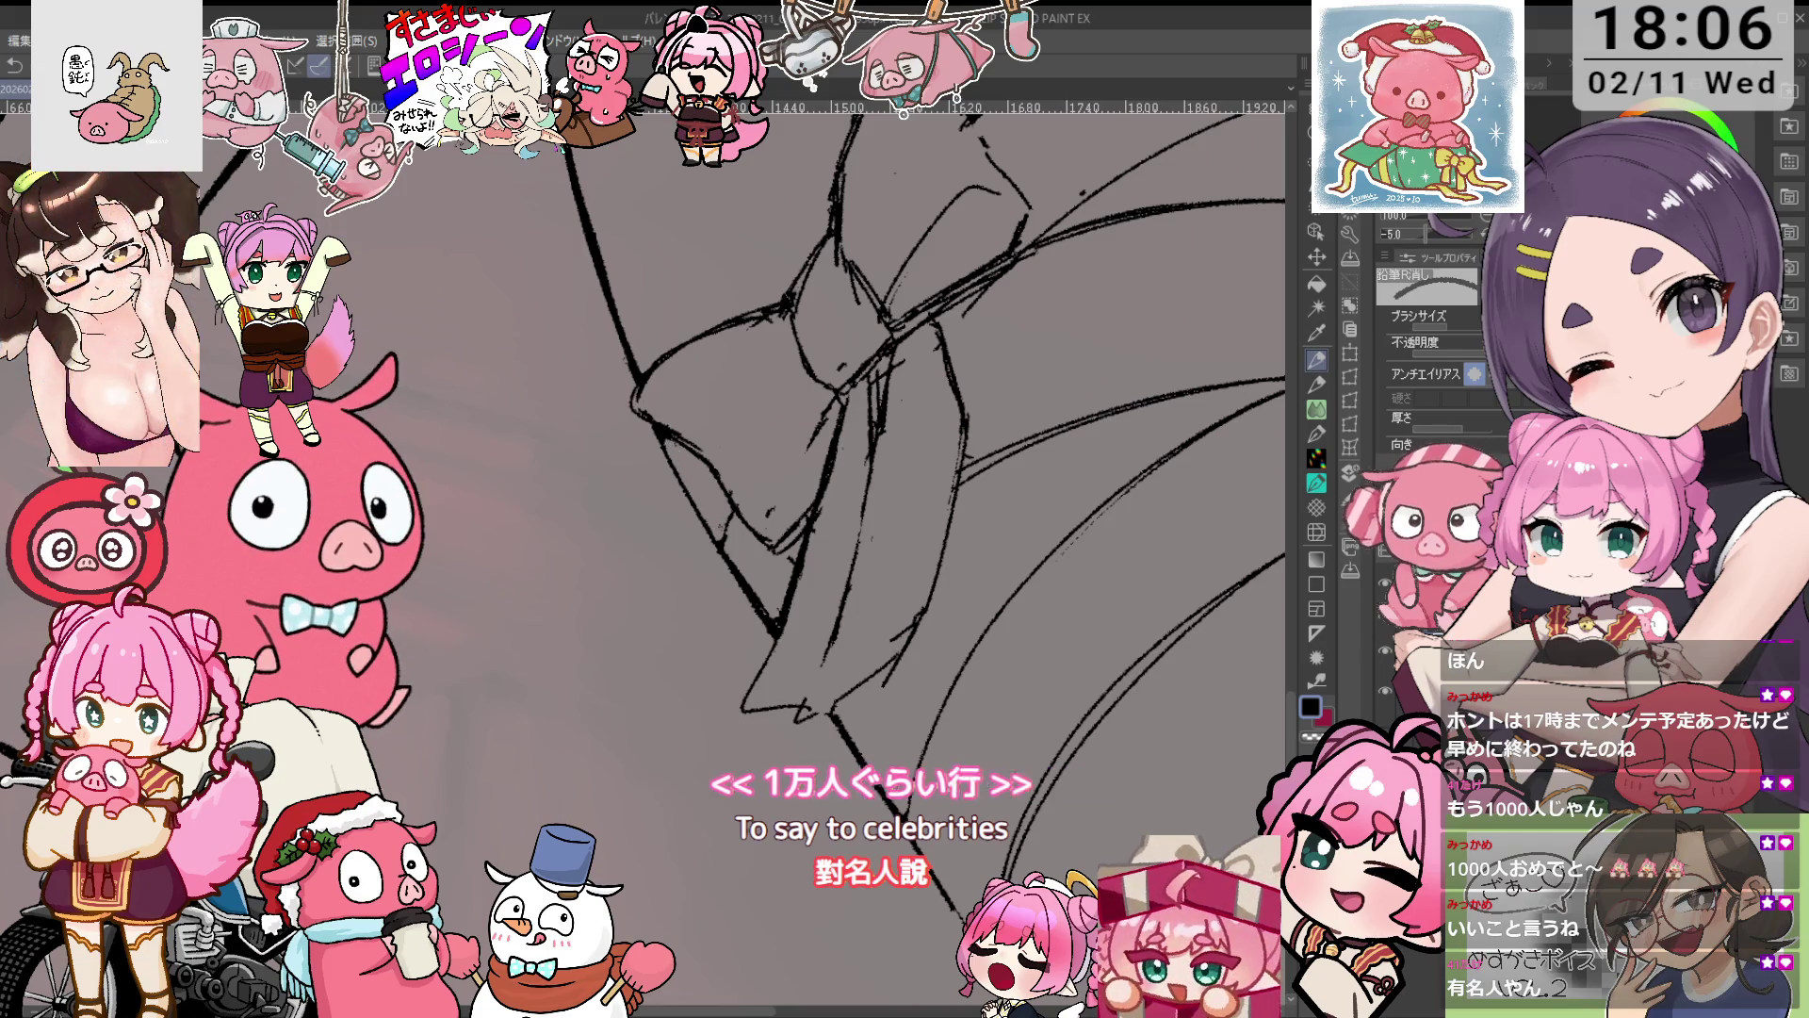
{"action": "key", "text": "p"}
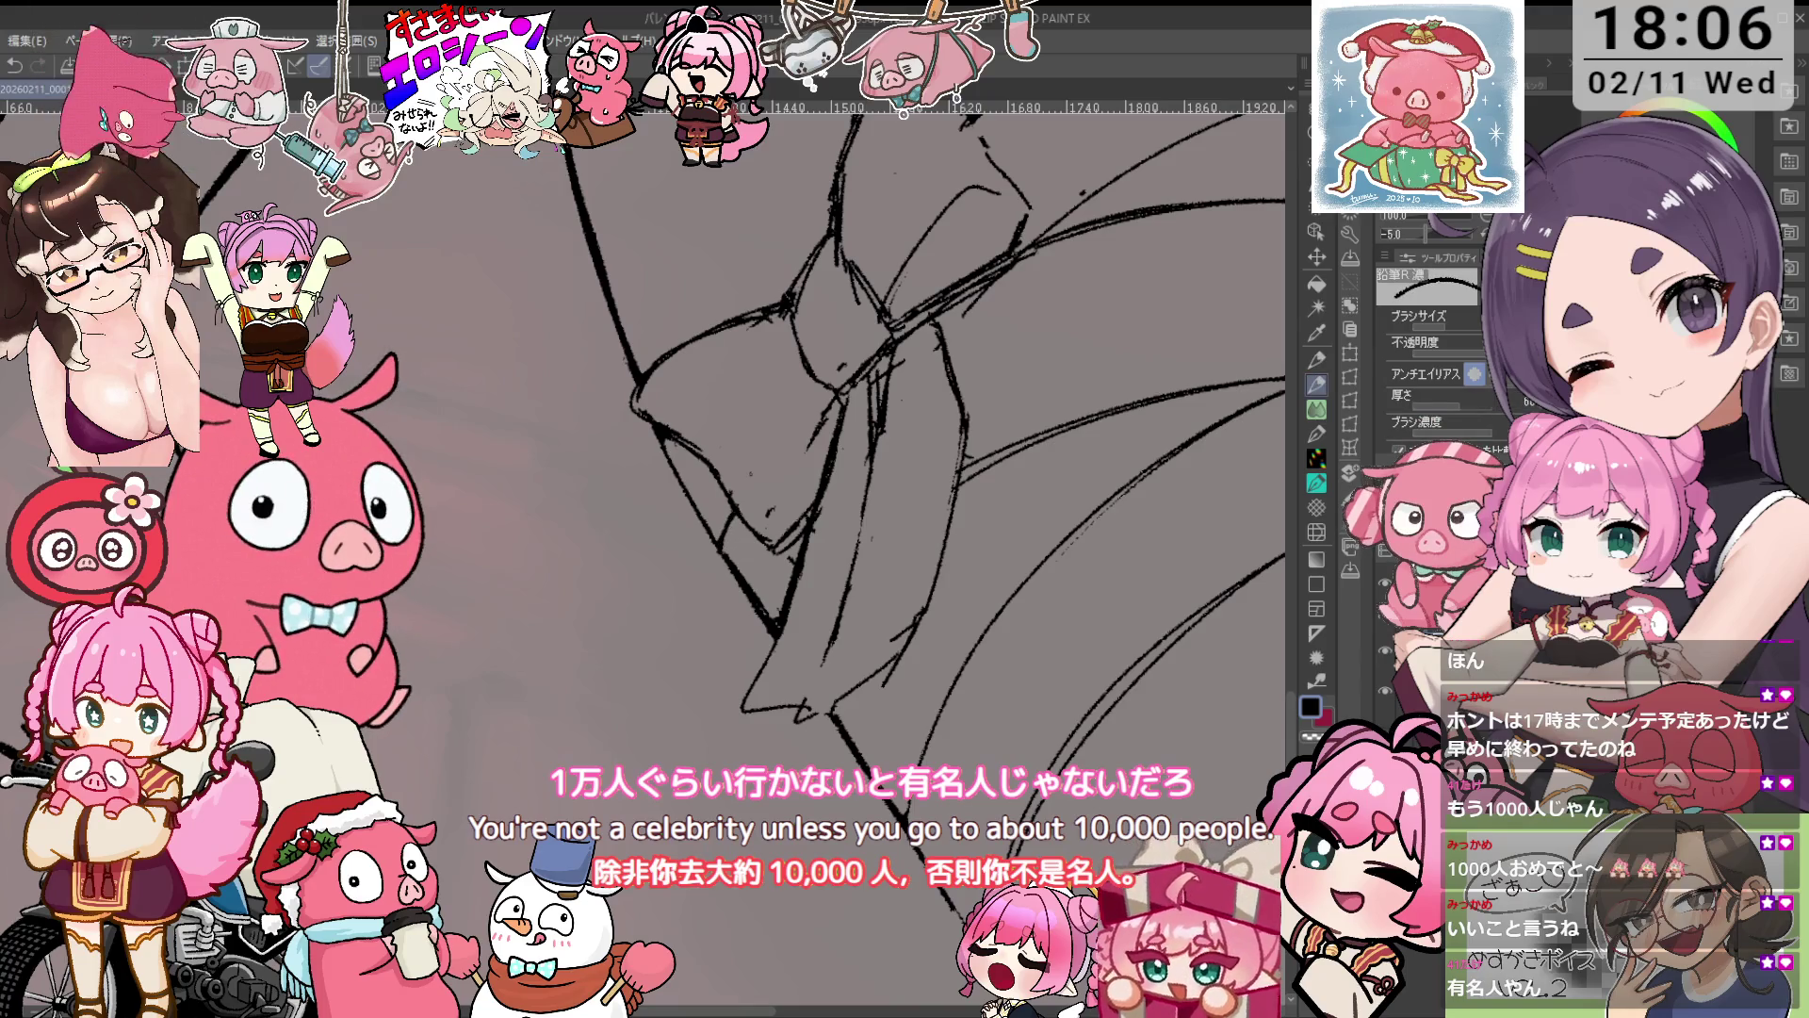
{"action": "left_click_drag", "start_coordinate": [848, 424], "coordinate": [857, 419]}
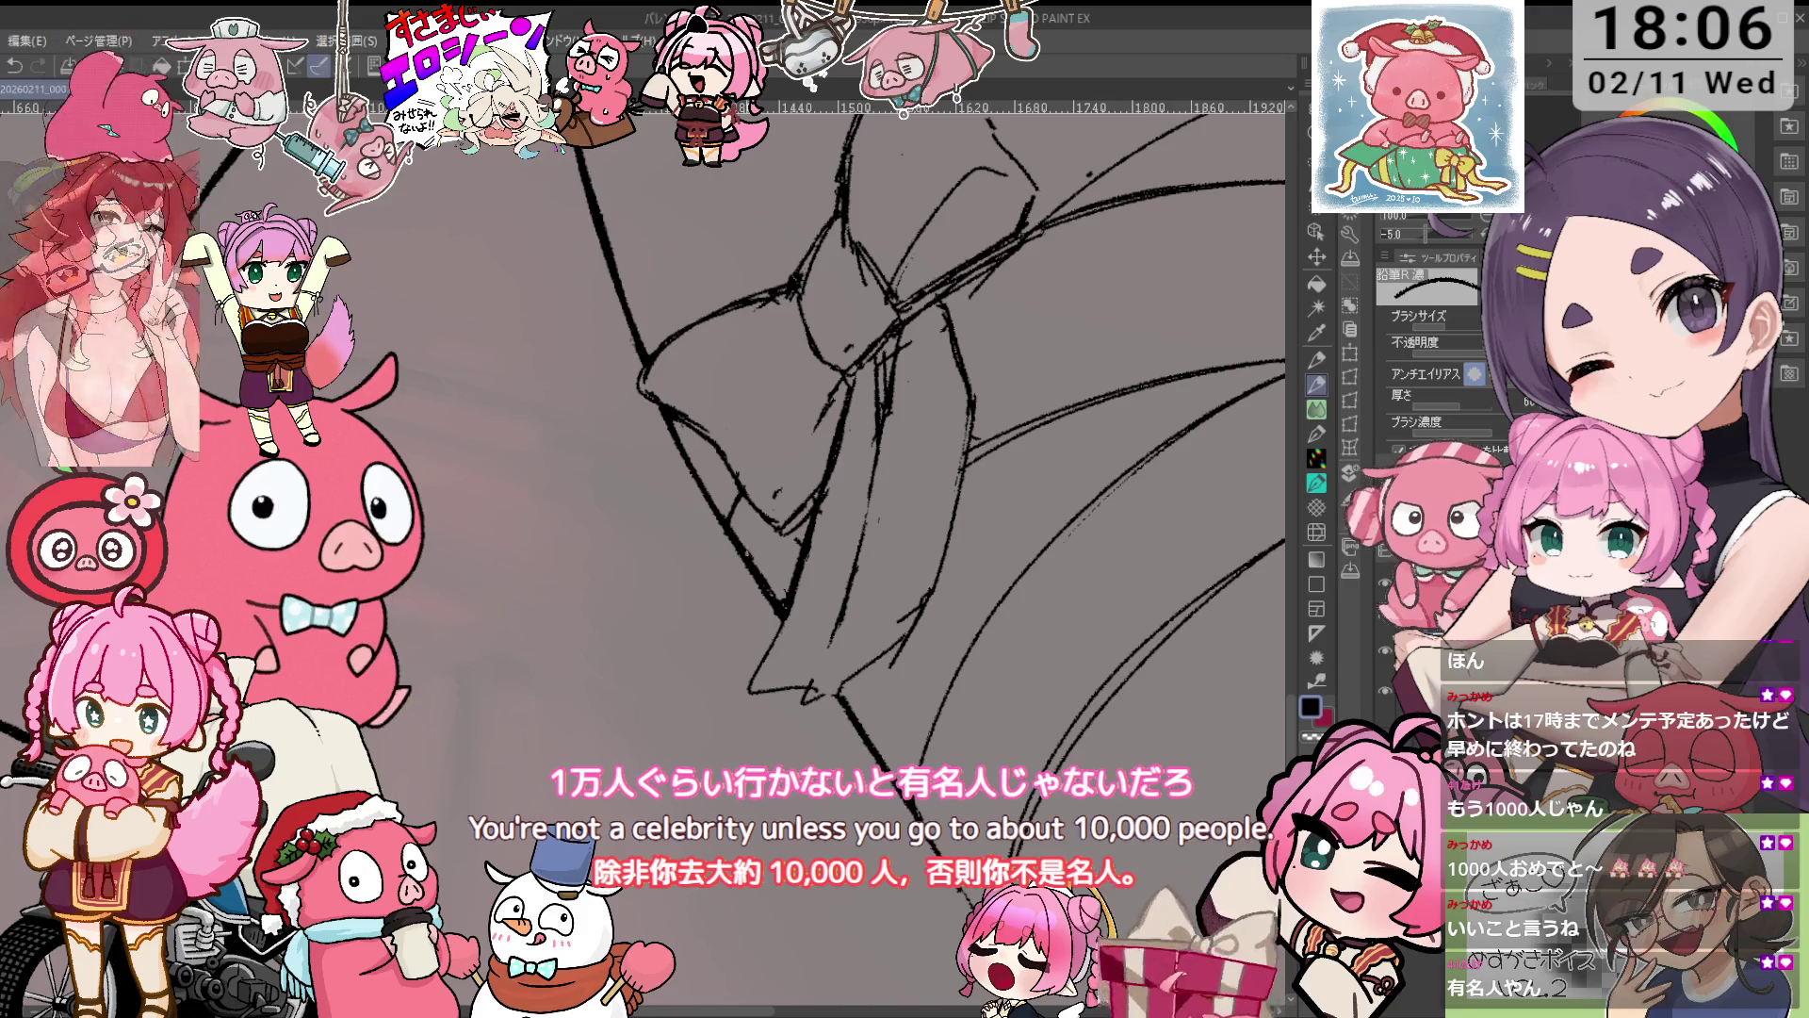
{"action": "key", "text": "e"}
{"action": "left_click_drag", "start_coordinate": [760, 575], "coordinate": [787, 606]}
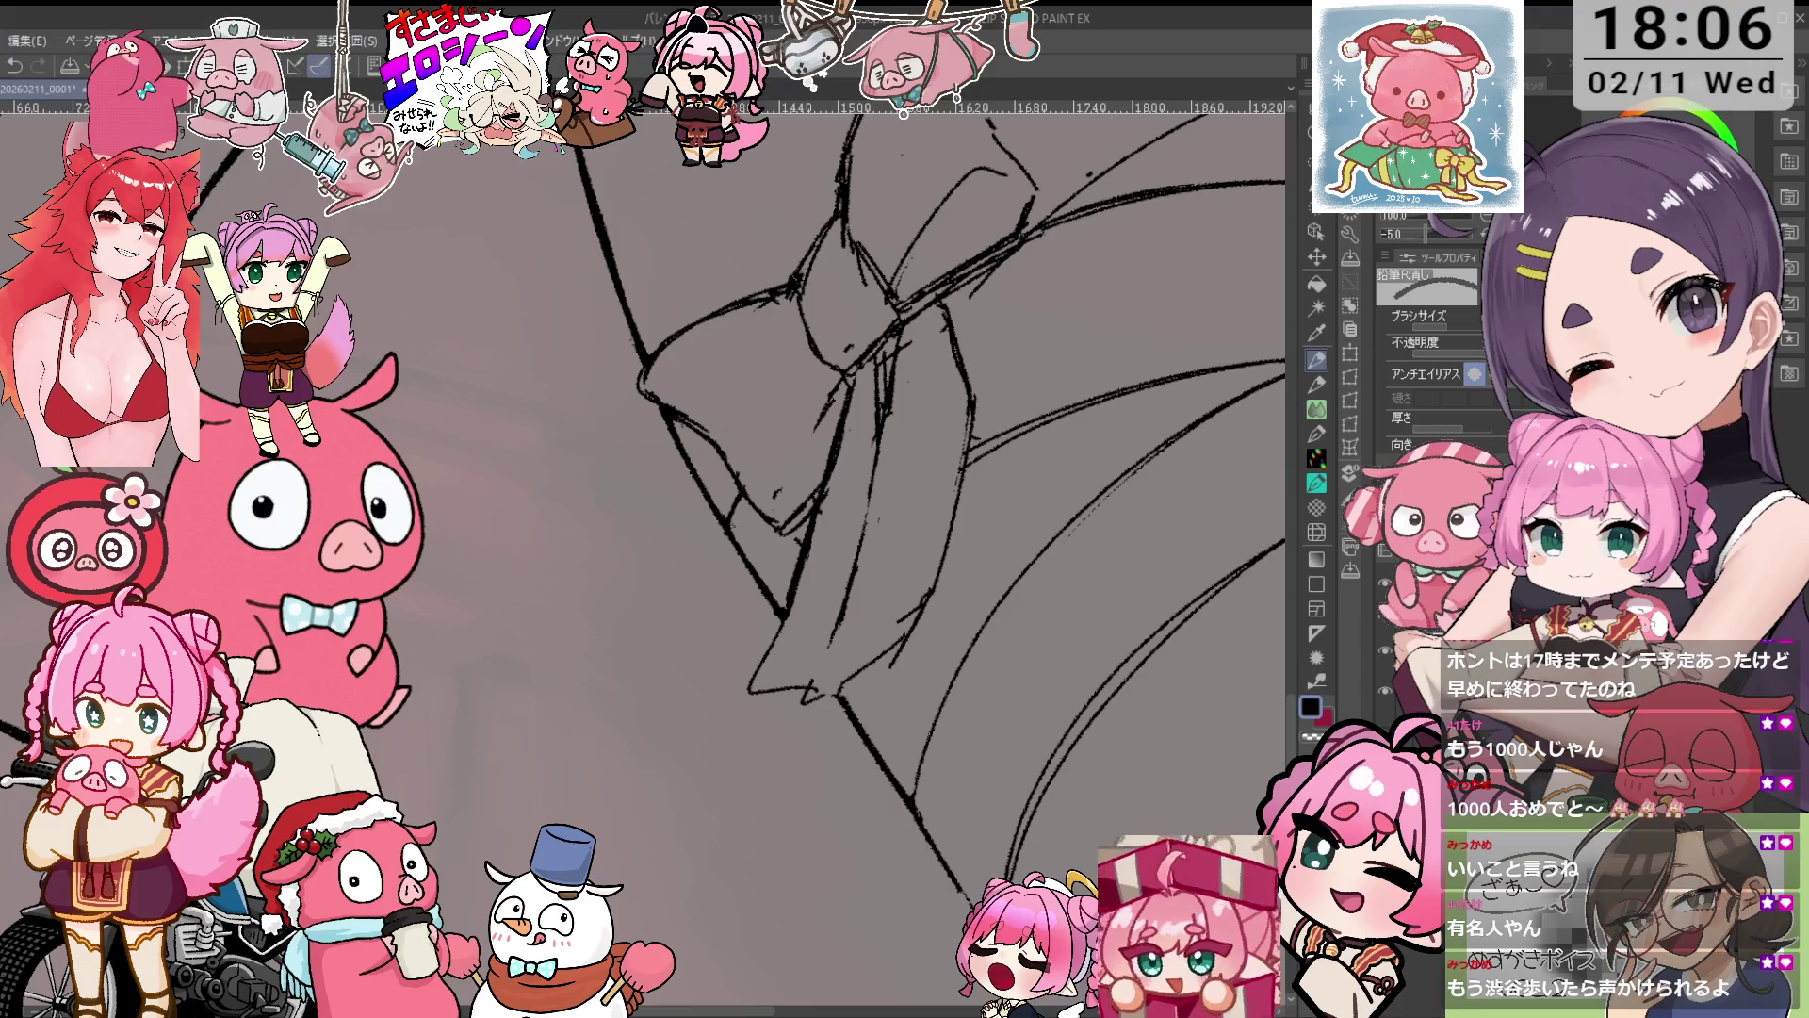
{"action": "scroll", "coordinate": [844, 363], "scroll_direction": "down", "scroll_amount": 3}
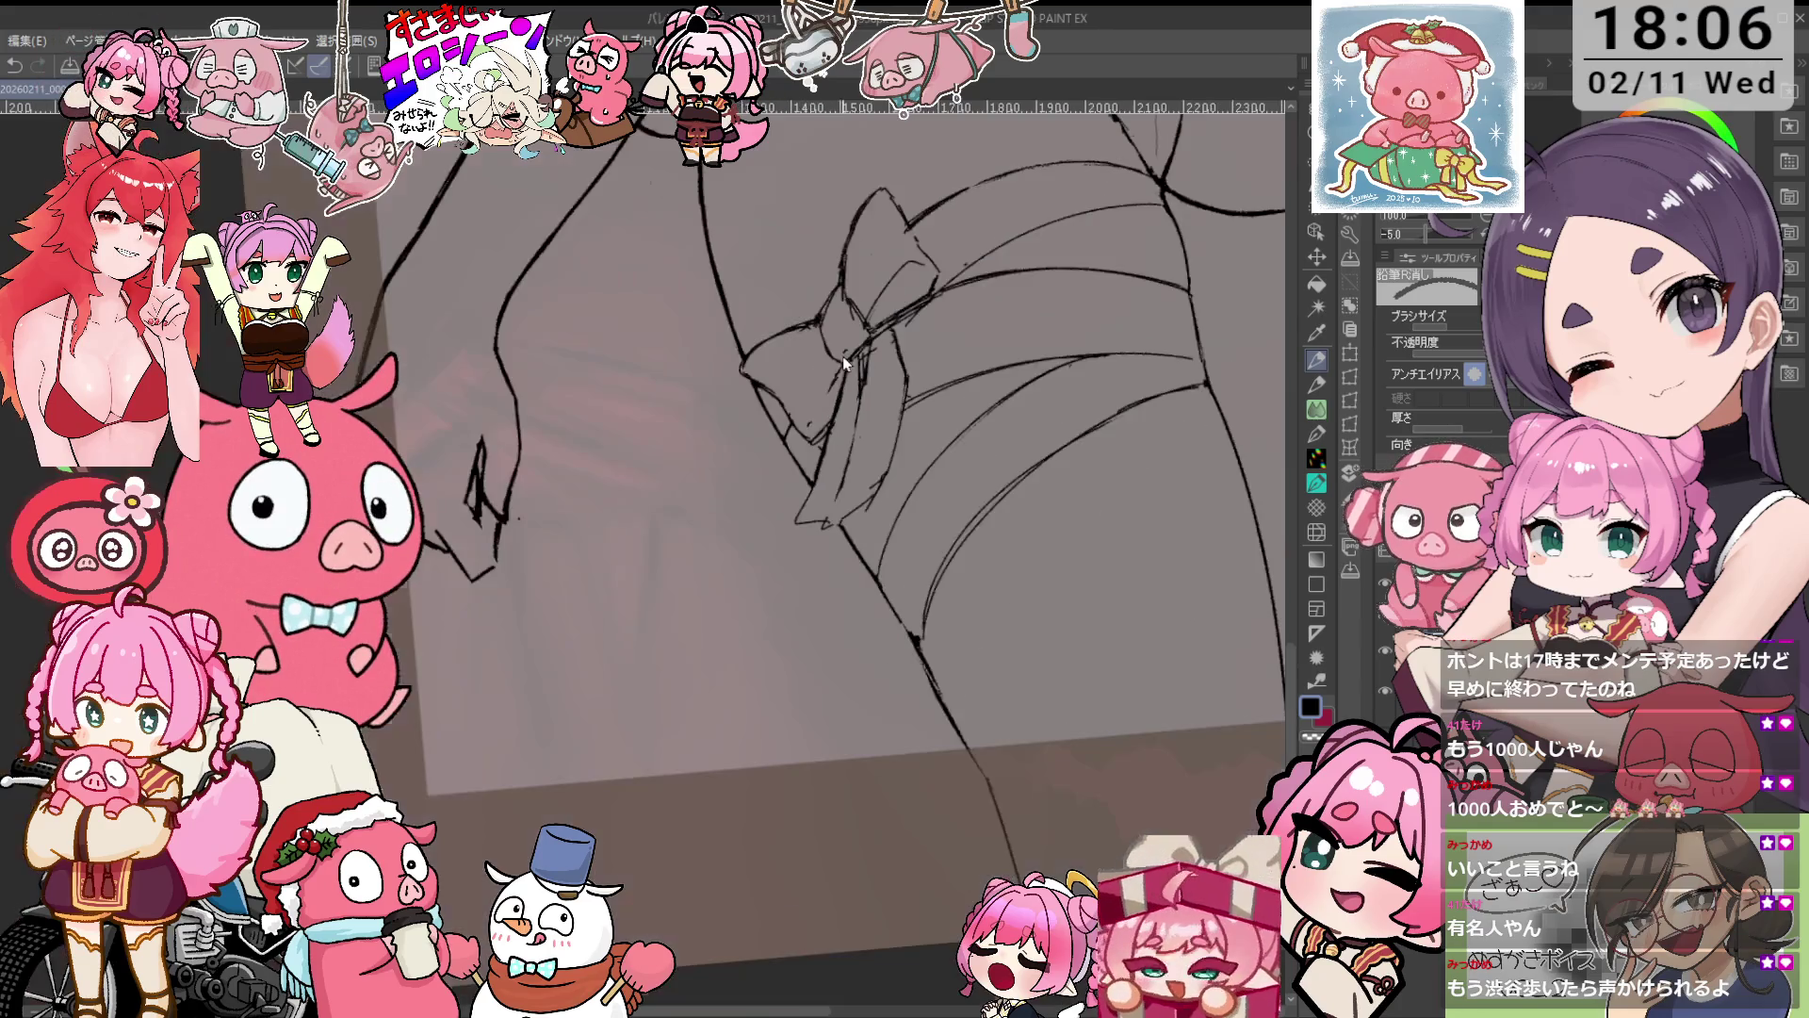
Redraw a firm line along the thigh bow's edge with the 鉛筆R濃 pencil.
{"action": "left_click_drag", "start_coordinate": [1032, 302], "coordinate": [953, 498]}
{"action": "scroll", "coordinate": [801, 527], "scroll_direction": "up", "scroll_amount": 2}
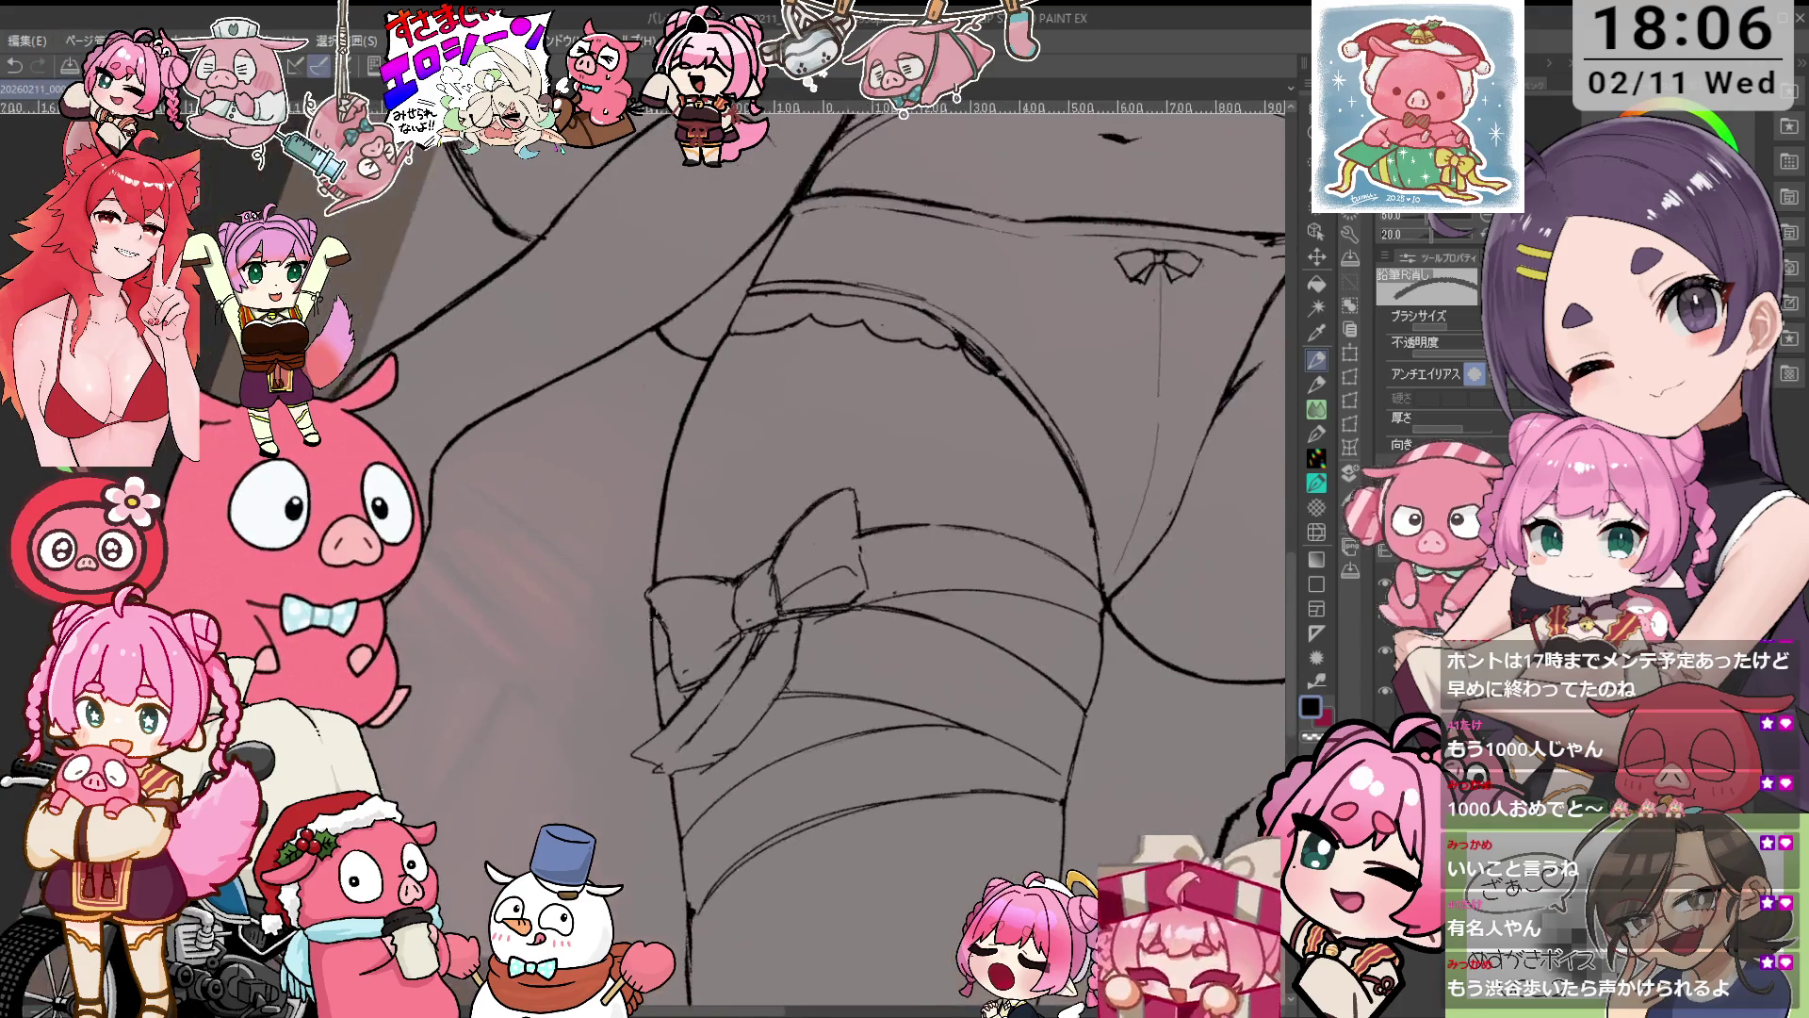
{"action": "scroll", "coordinate": [801, 527], "scroll_direction": "up", "scroll_amount": 2}
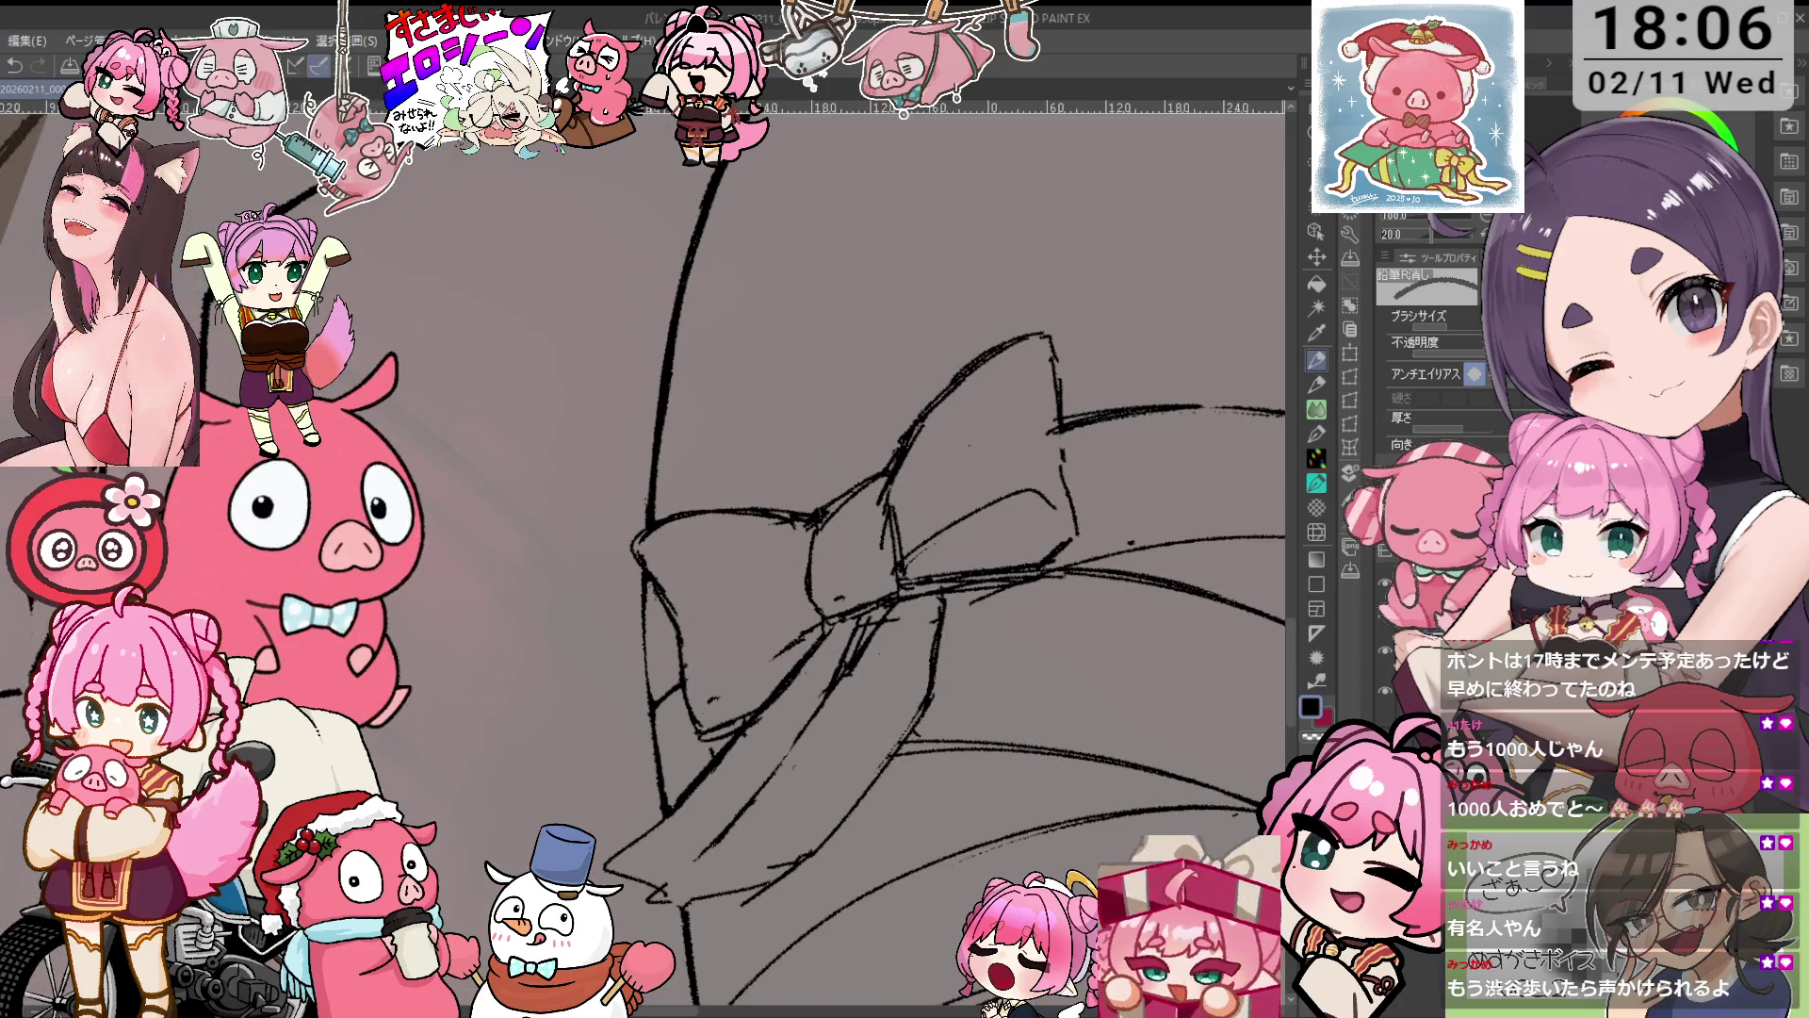
{"action": "key", "text": "p"}
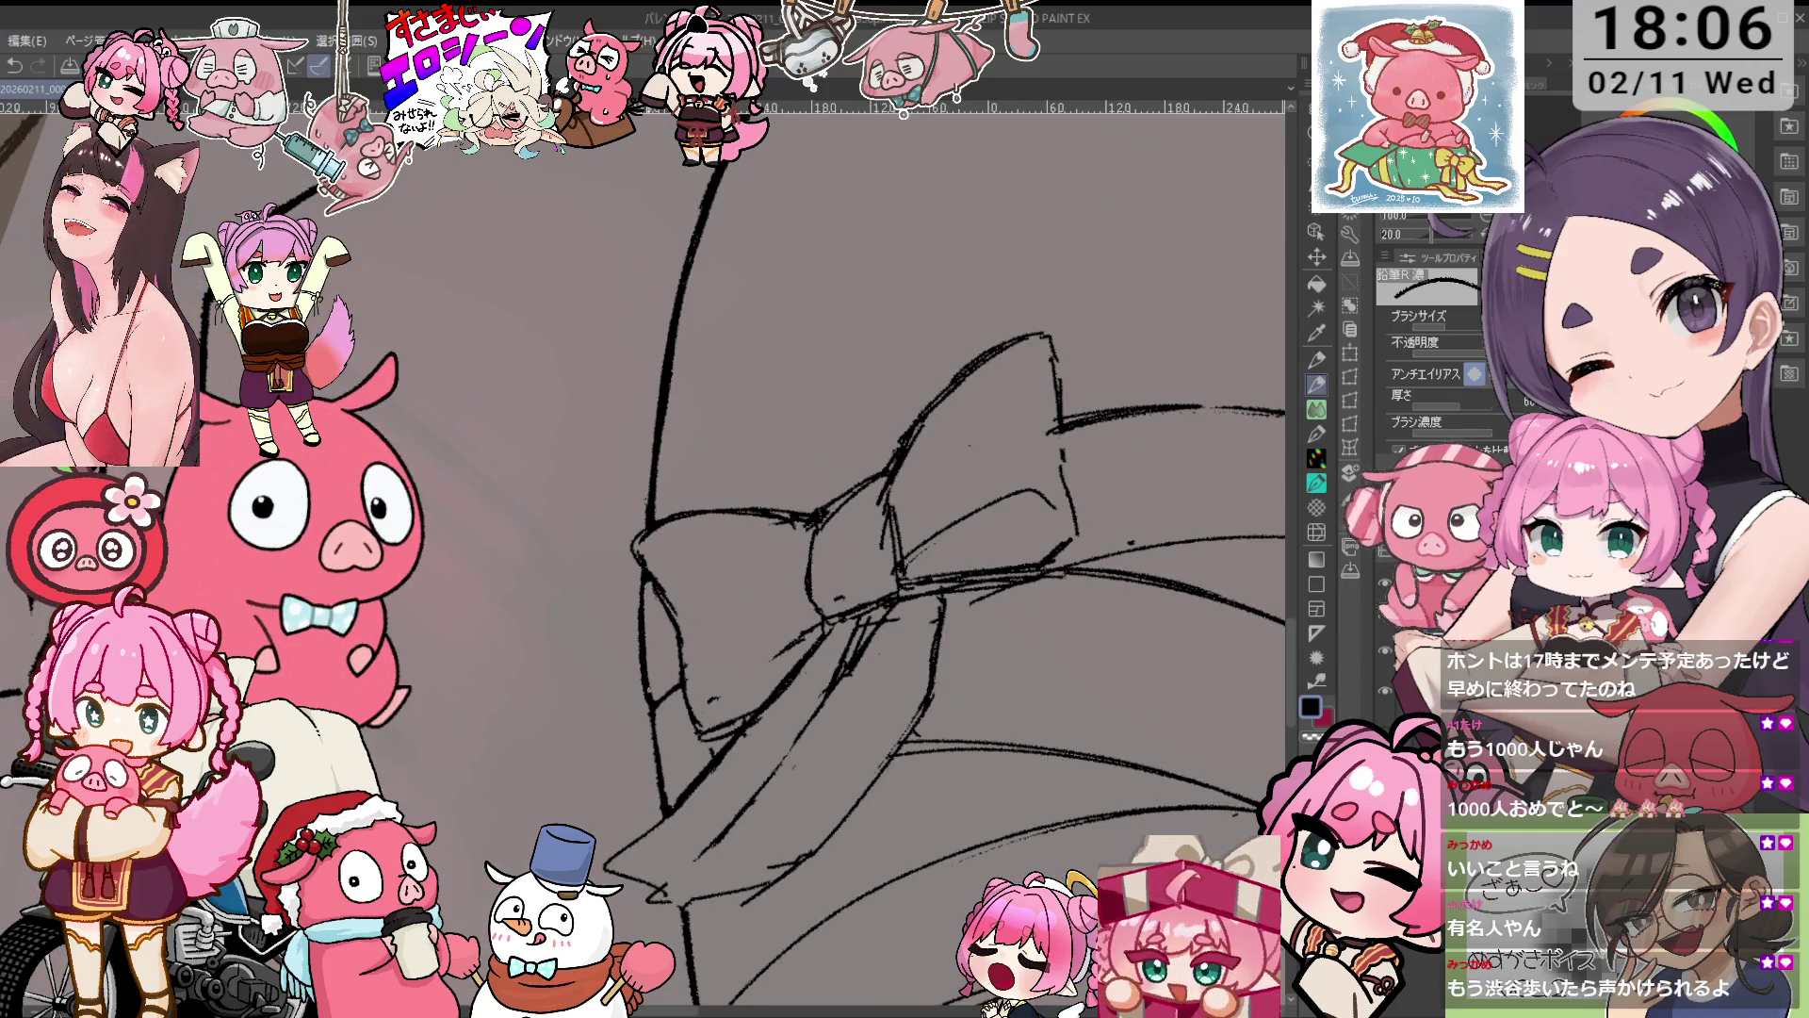
{"action": "left_click_drag", "start_coordinate": [688, 435], "coordinate": [684, 560]}
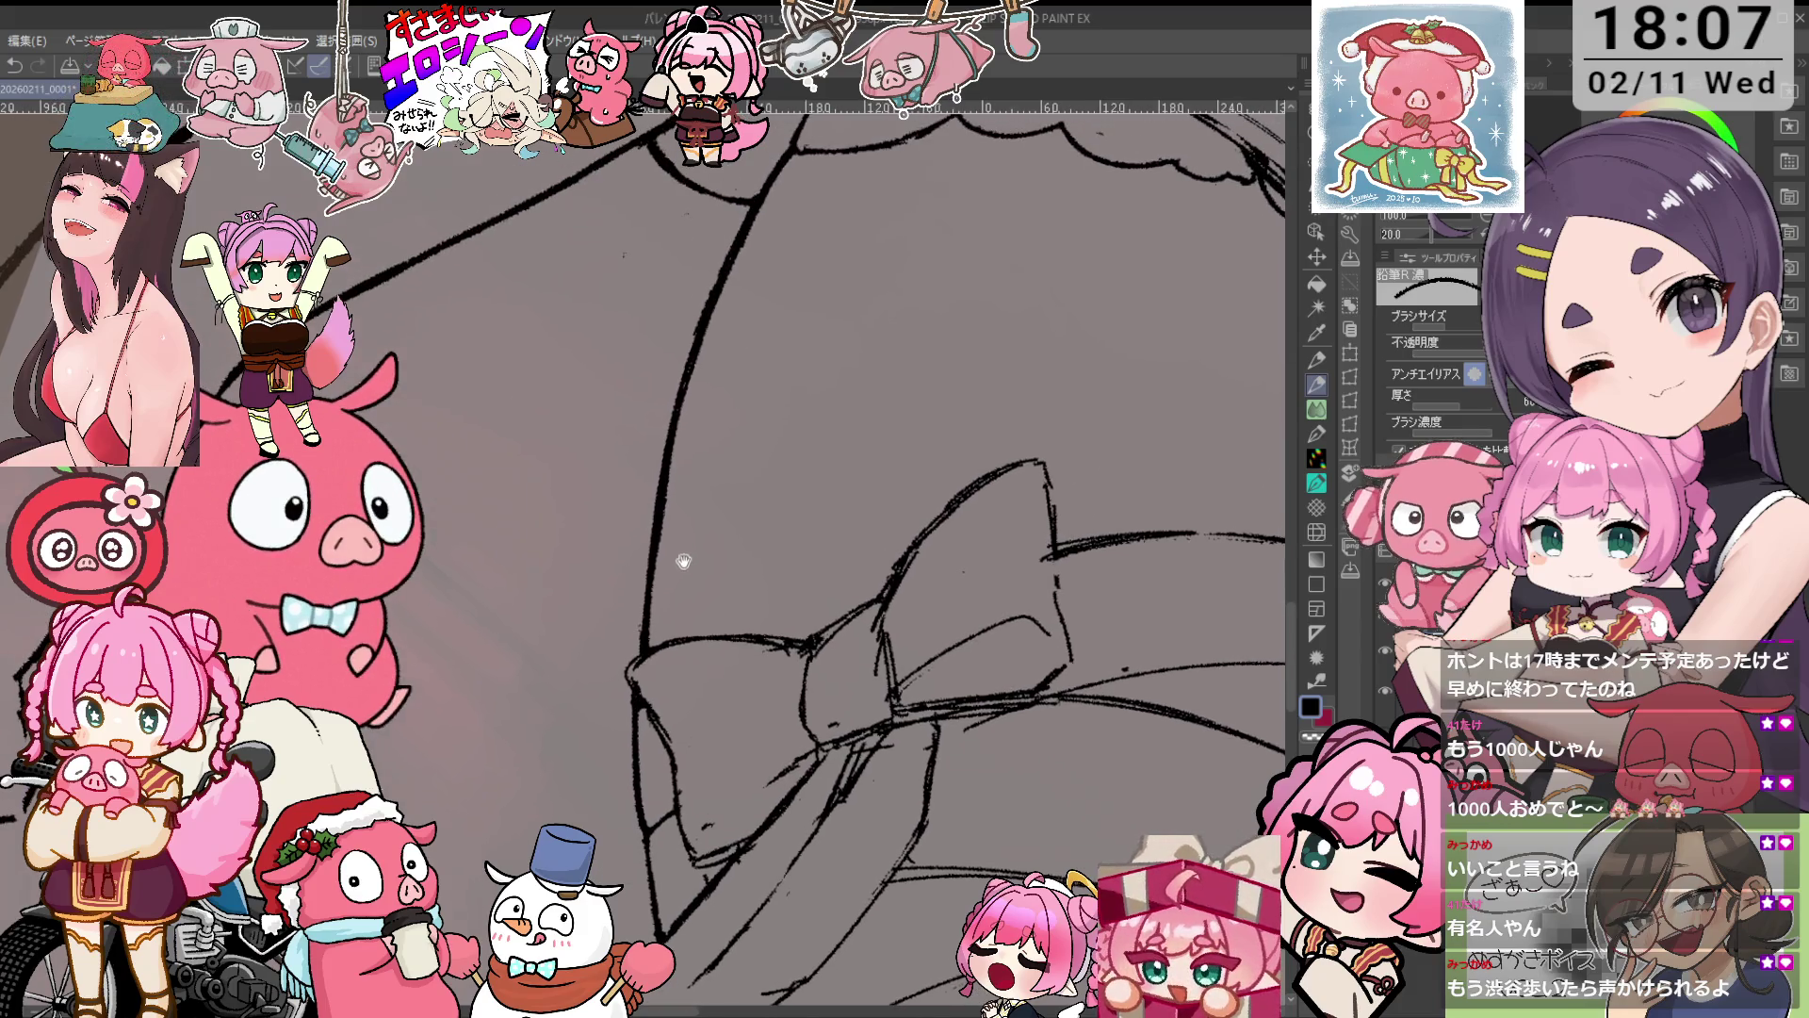
{"action": "key", "text": "e"}
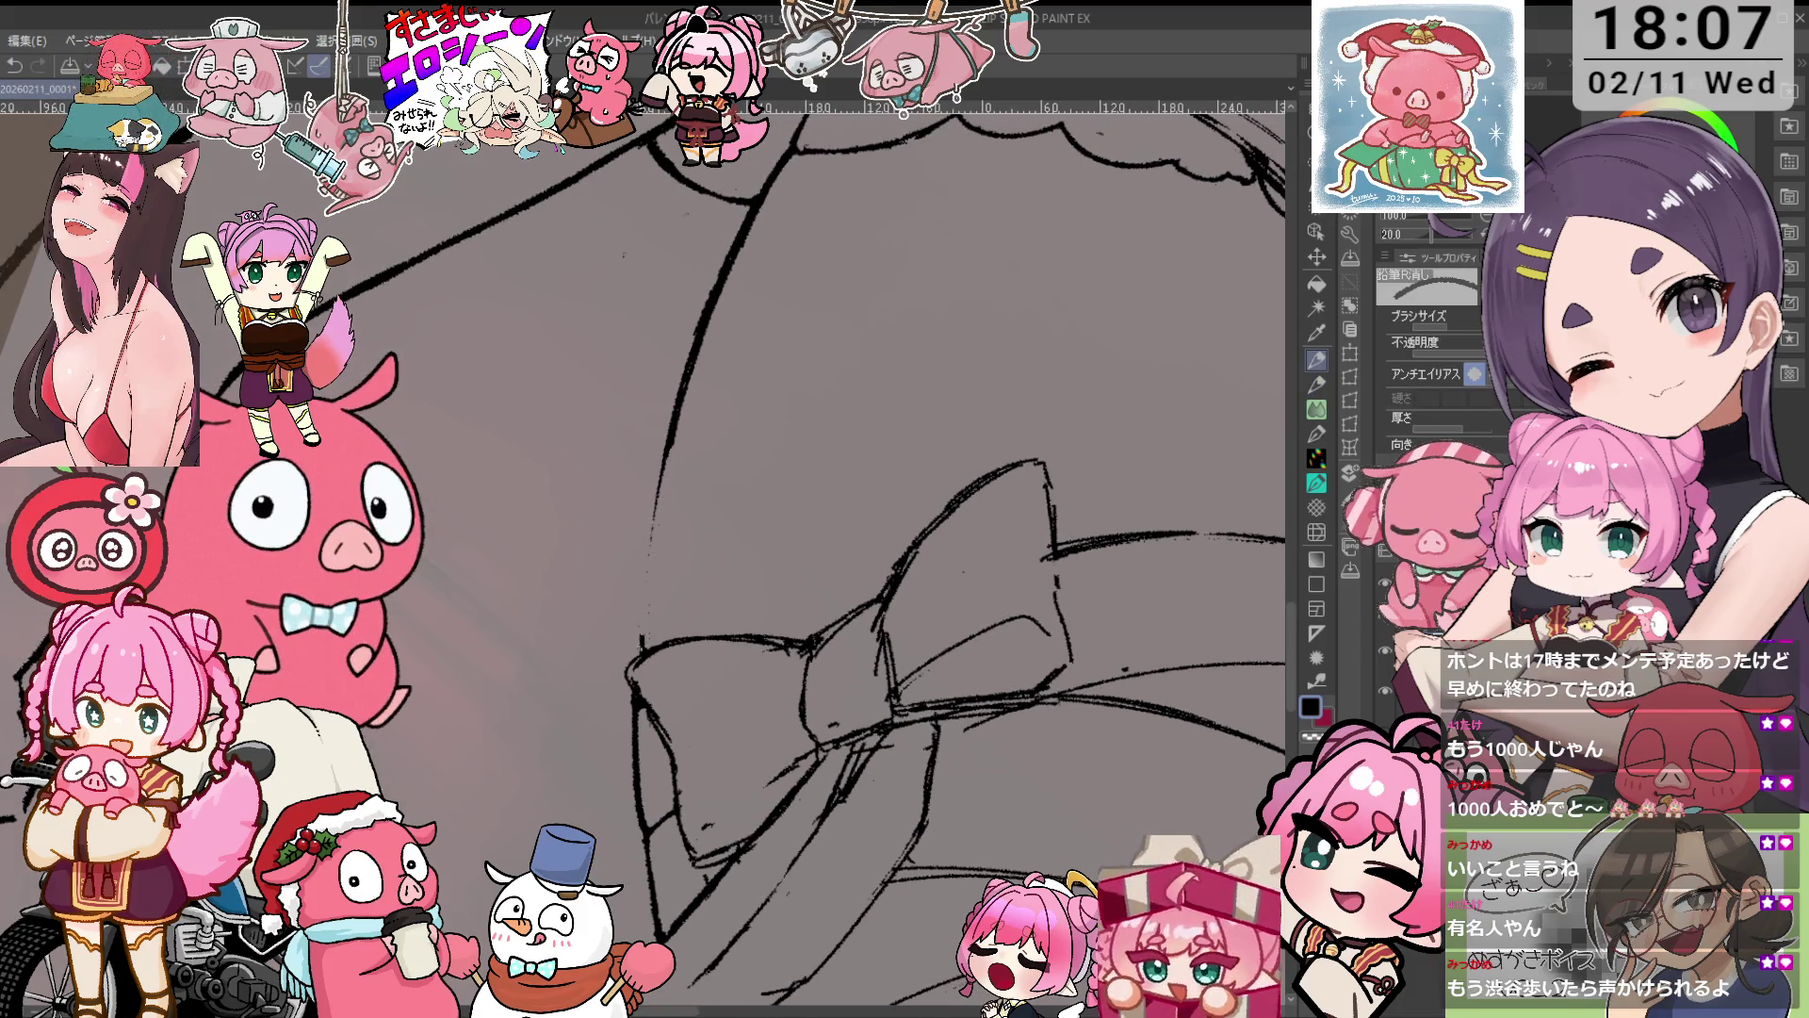
{"action": "key", "text": "p"}
{"action": "left_click_drag", "start_coordinate": [670, 451], "coordinate": [640, 659]}
Zoom in on another part of the bow and erase stray strokes, leveling the canvas.
{"action": "key", "text": "ctrl+0"}
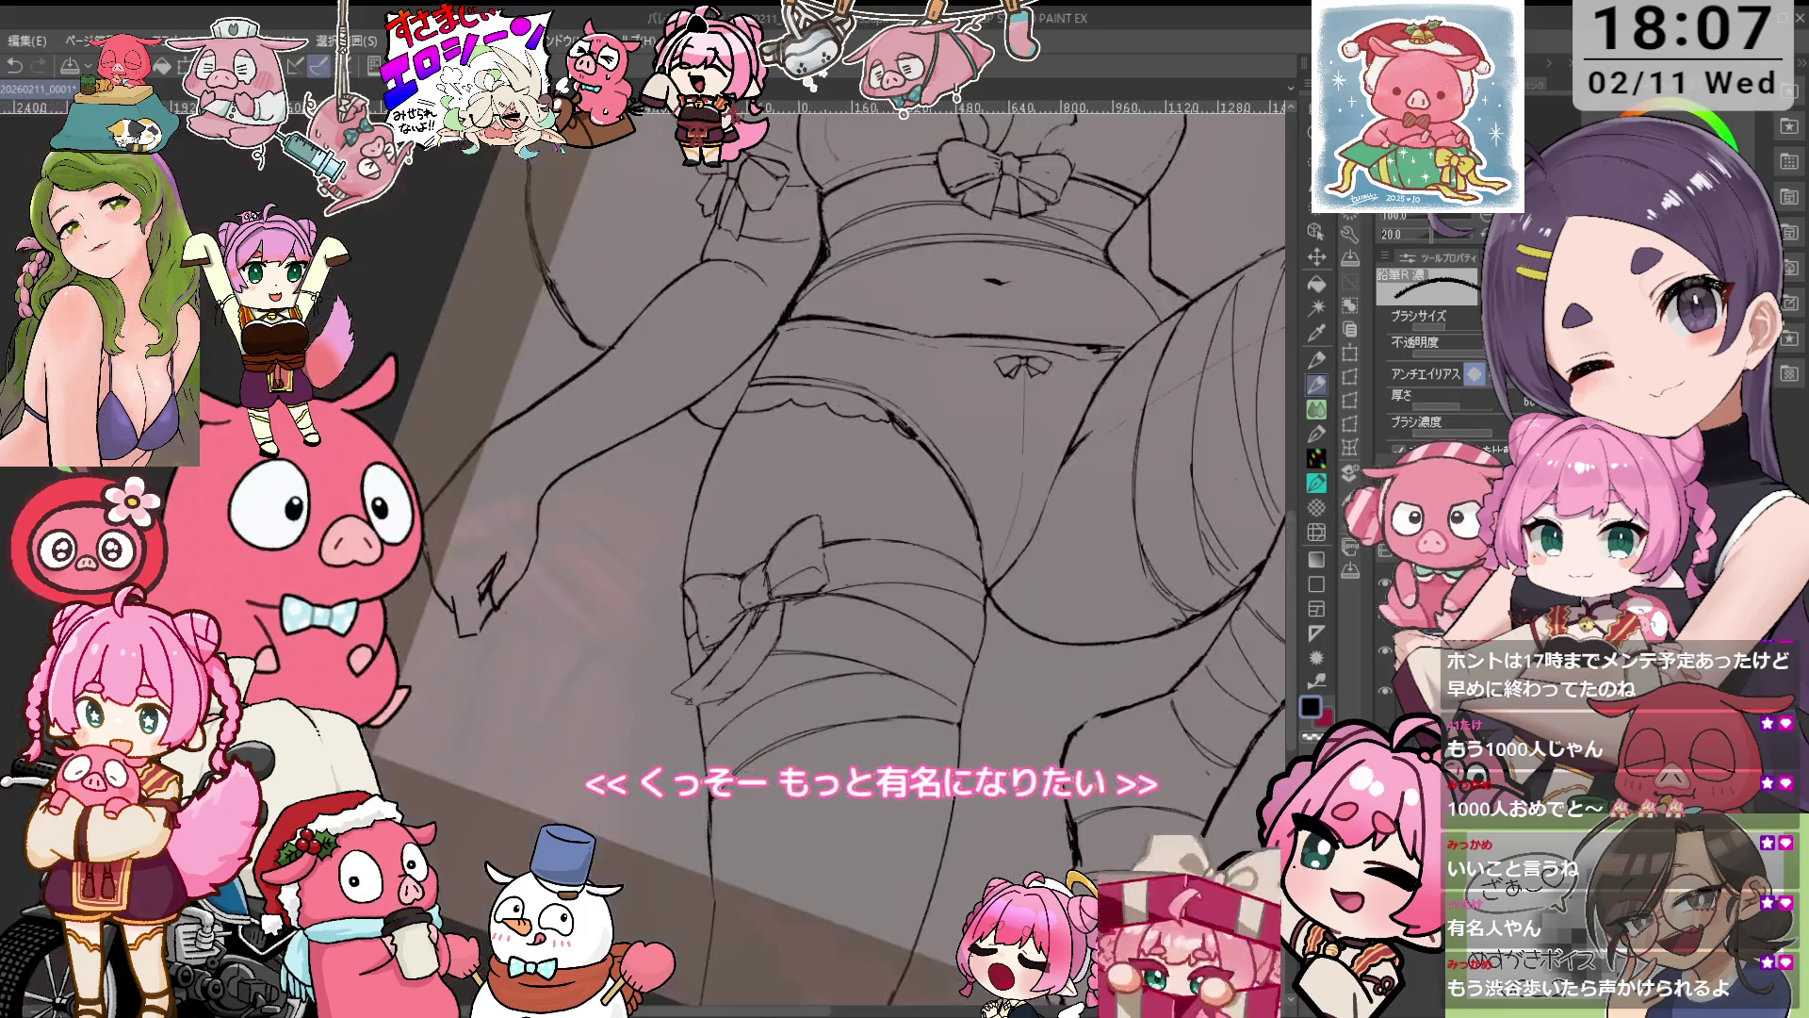
{"action": "scroll", "coordinate": [848, 471], "scroll_direction": "up", "scroll_amount": 3}
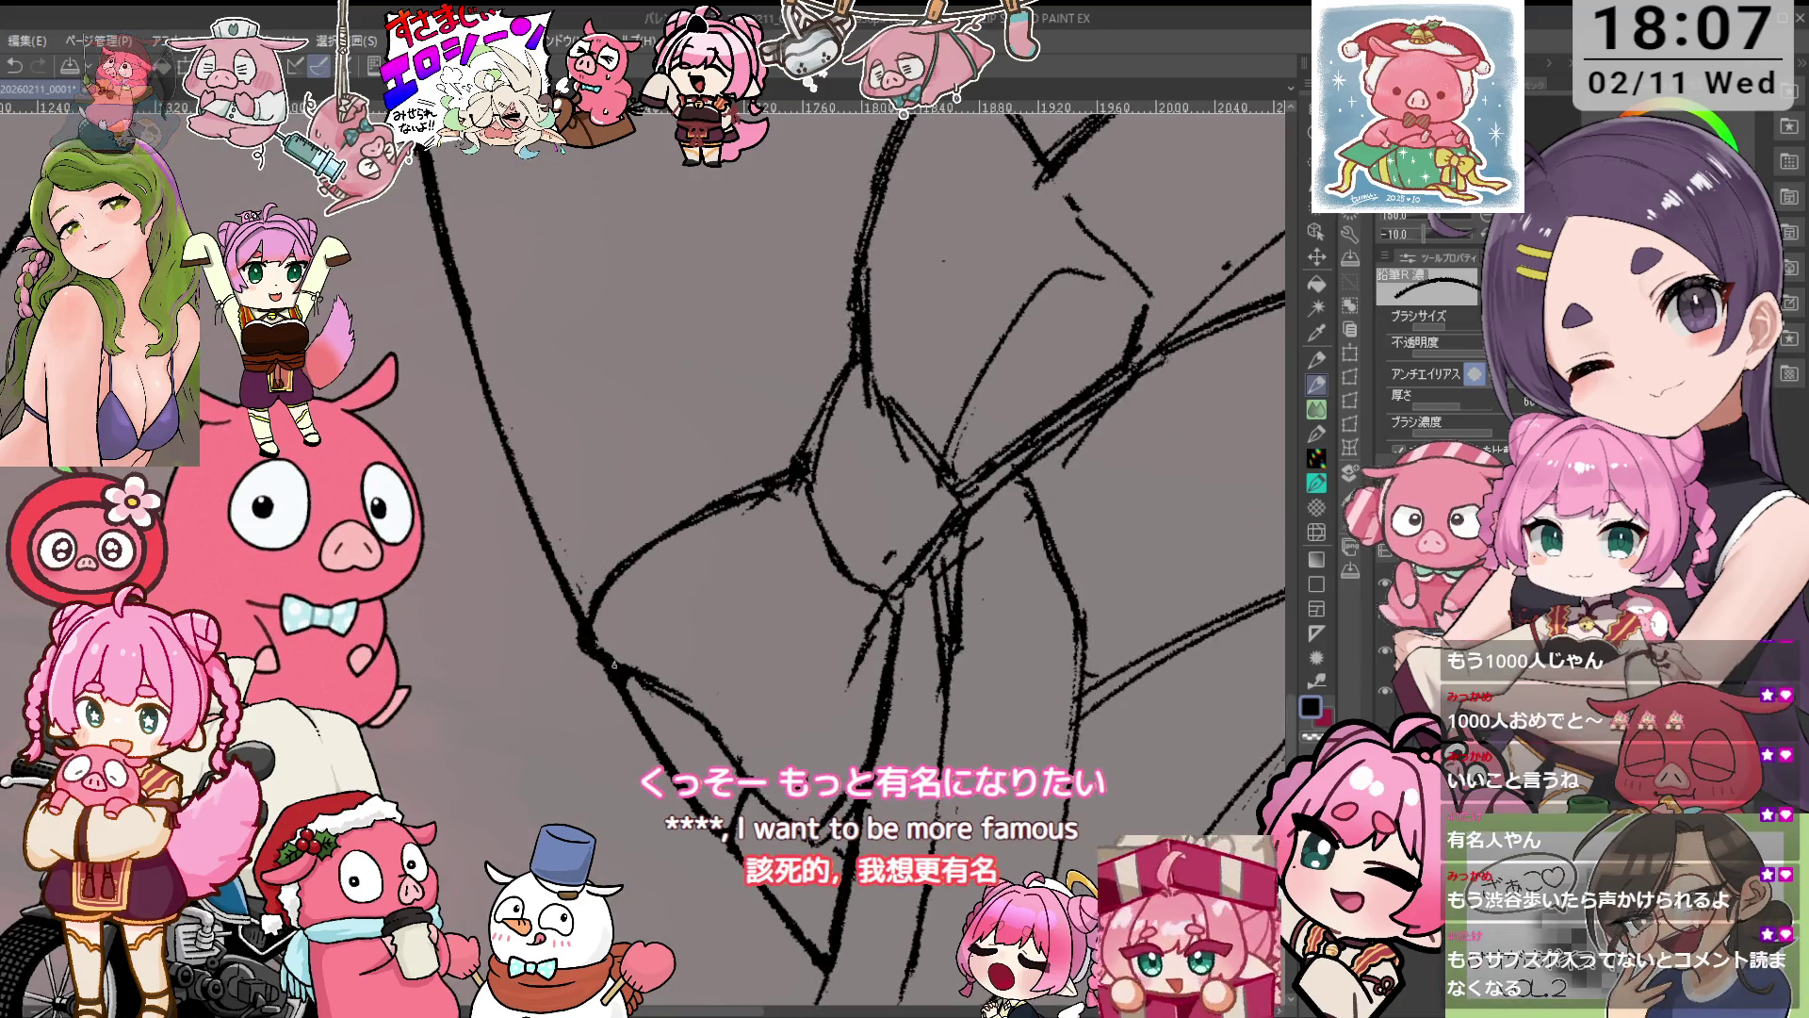
{"action": "key", "text": "e"}
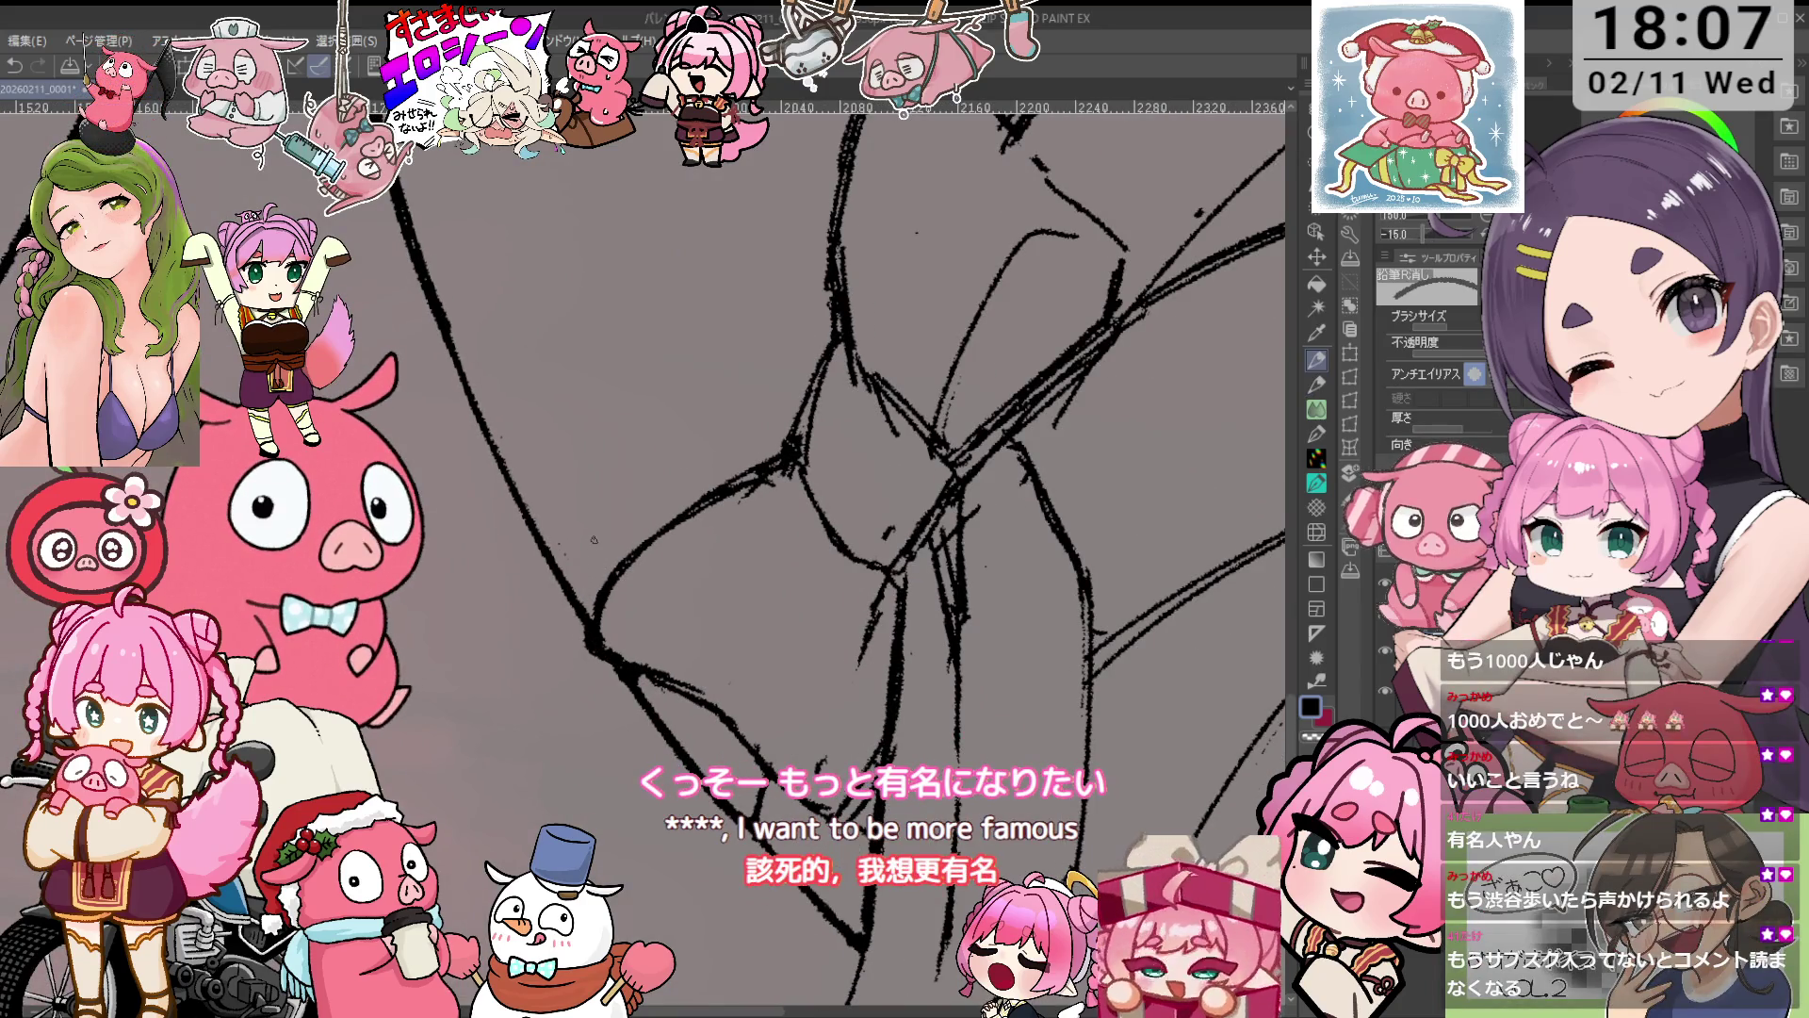
{"action": "scroll", "coordinate": [730, 394], "scroll_direction": "down", "scroll_amount": 3}
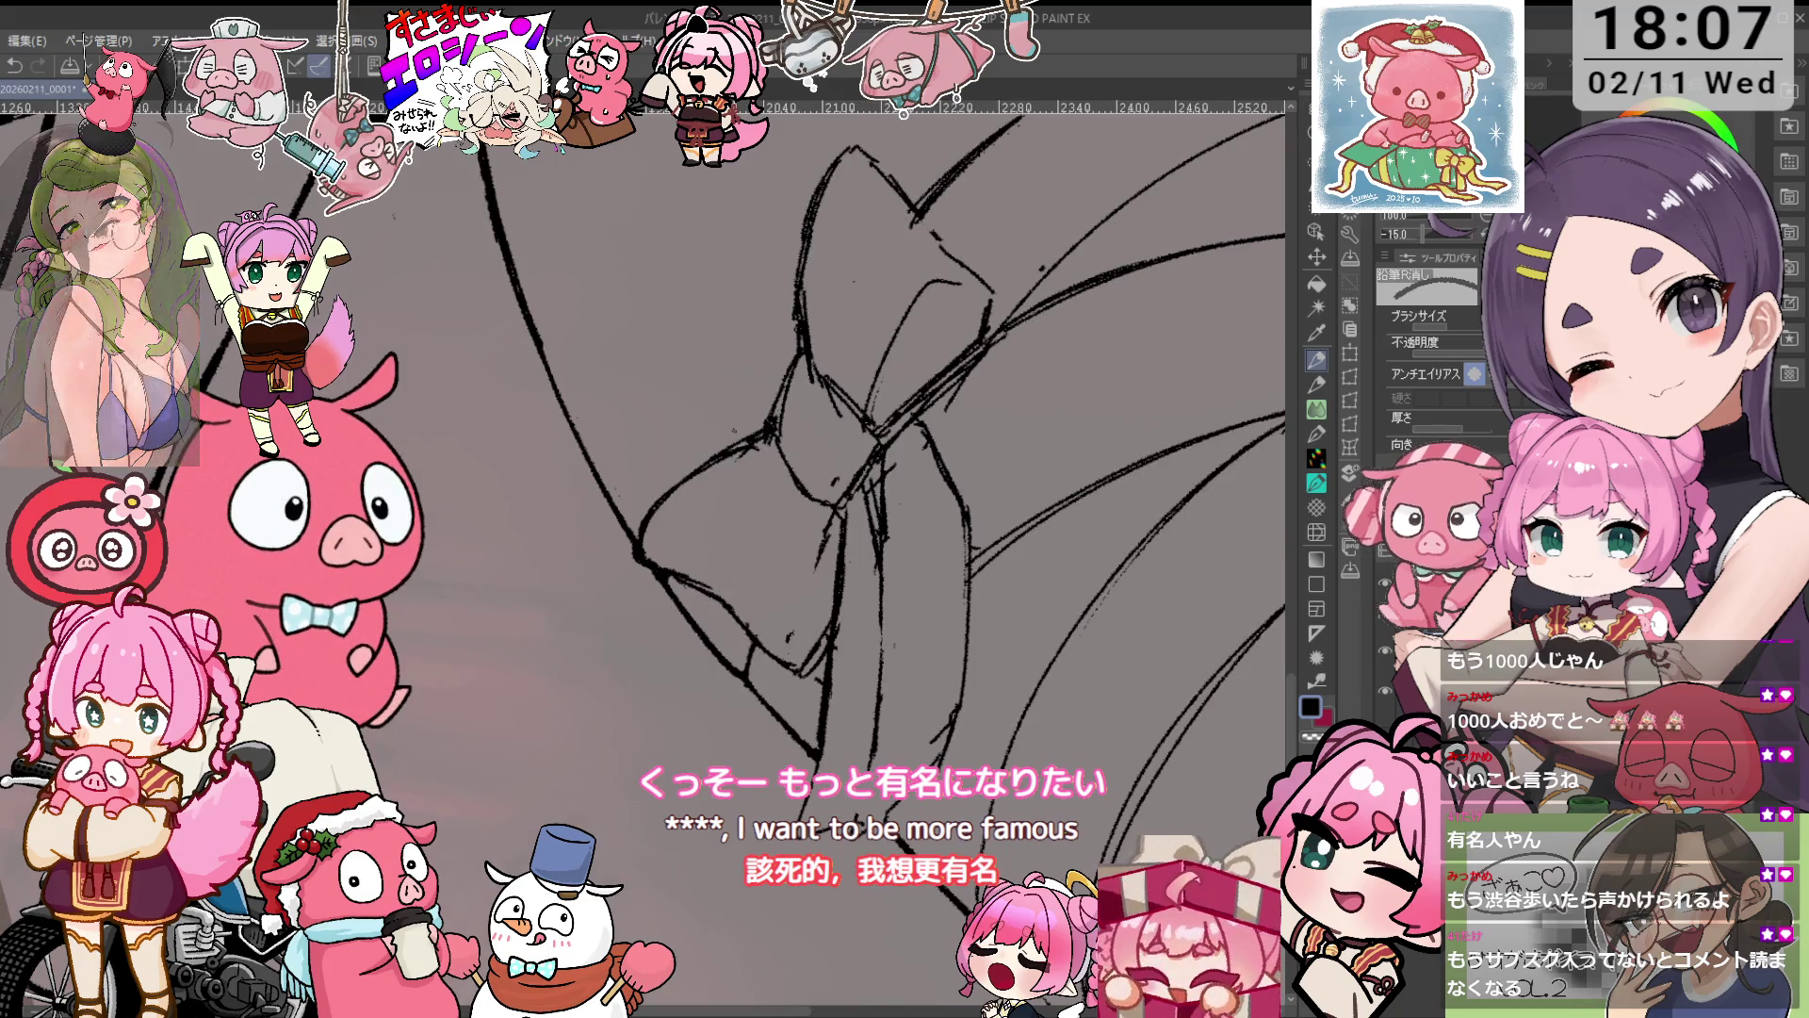
{"action": "scroll", "coordinate": [837, 541], "scroll_direction": "up", "scroll_amount": 2}
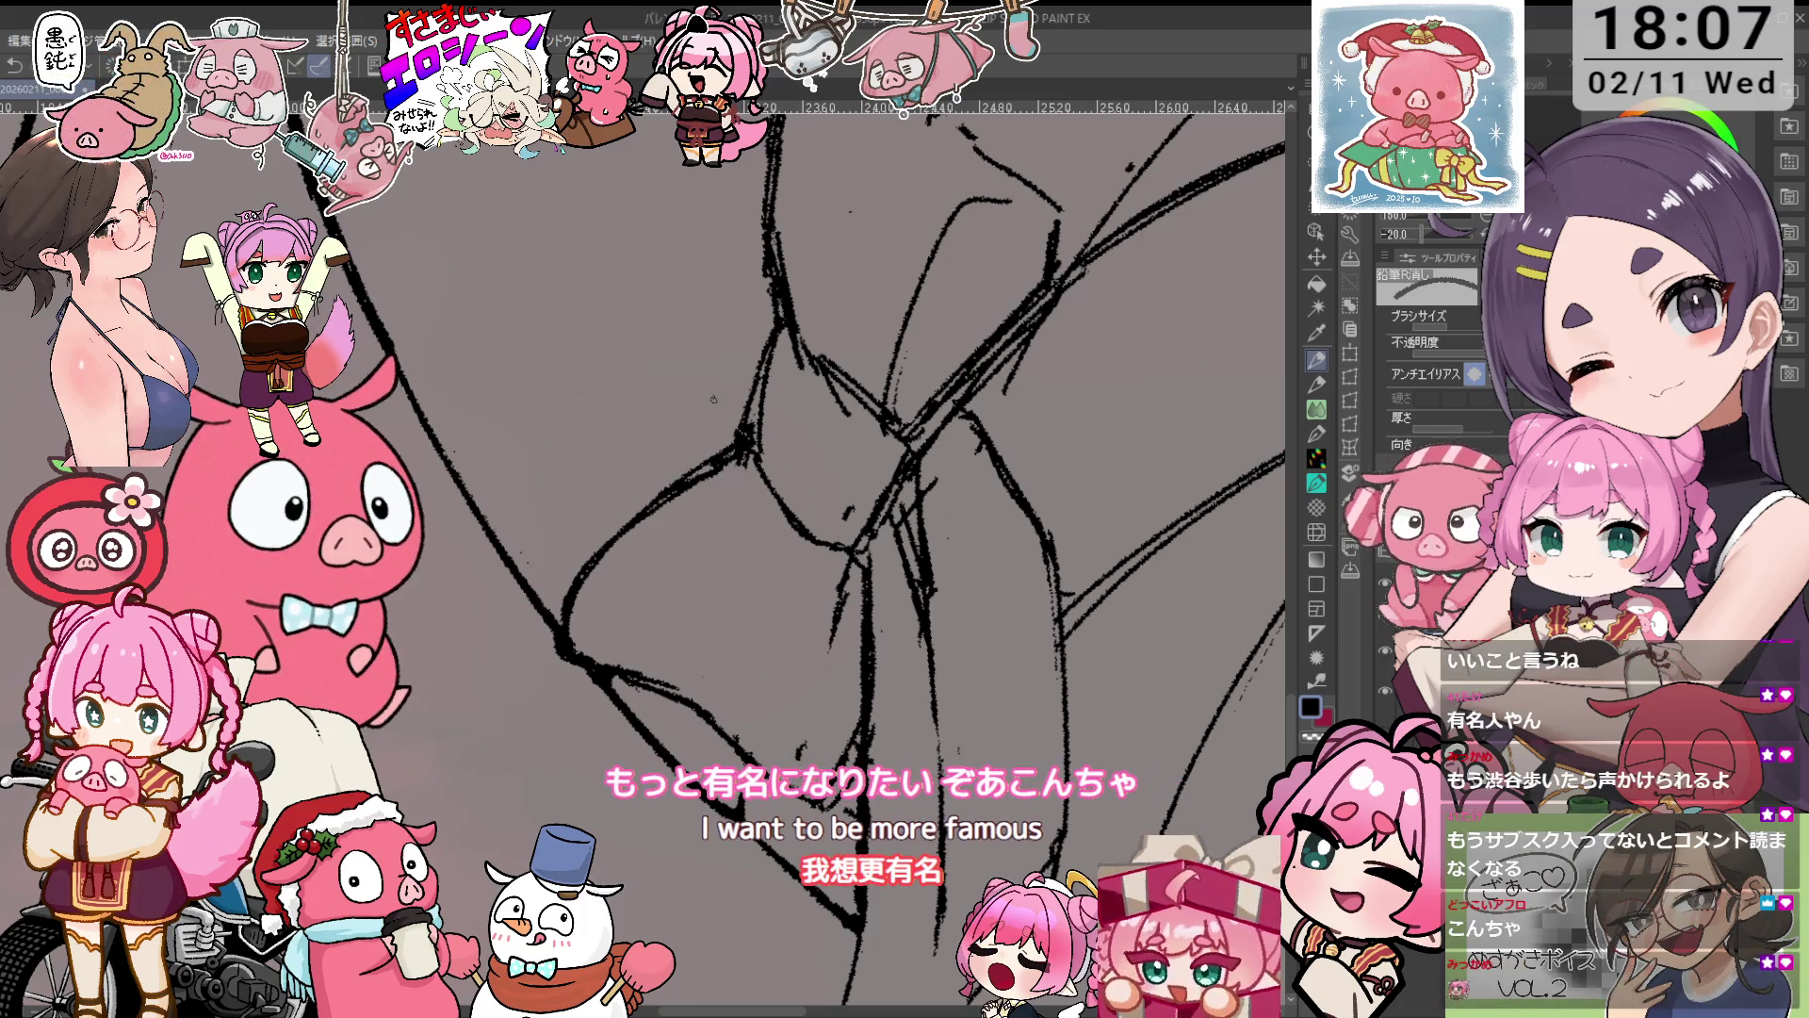
{"action": "key", "text": "ctrl+0"}
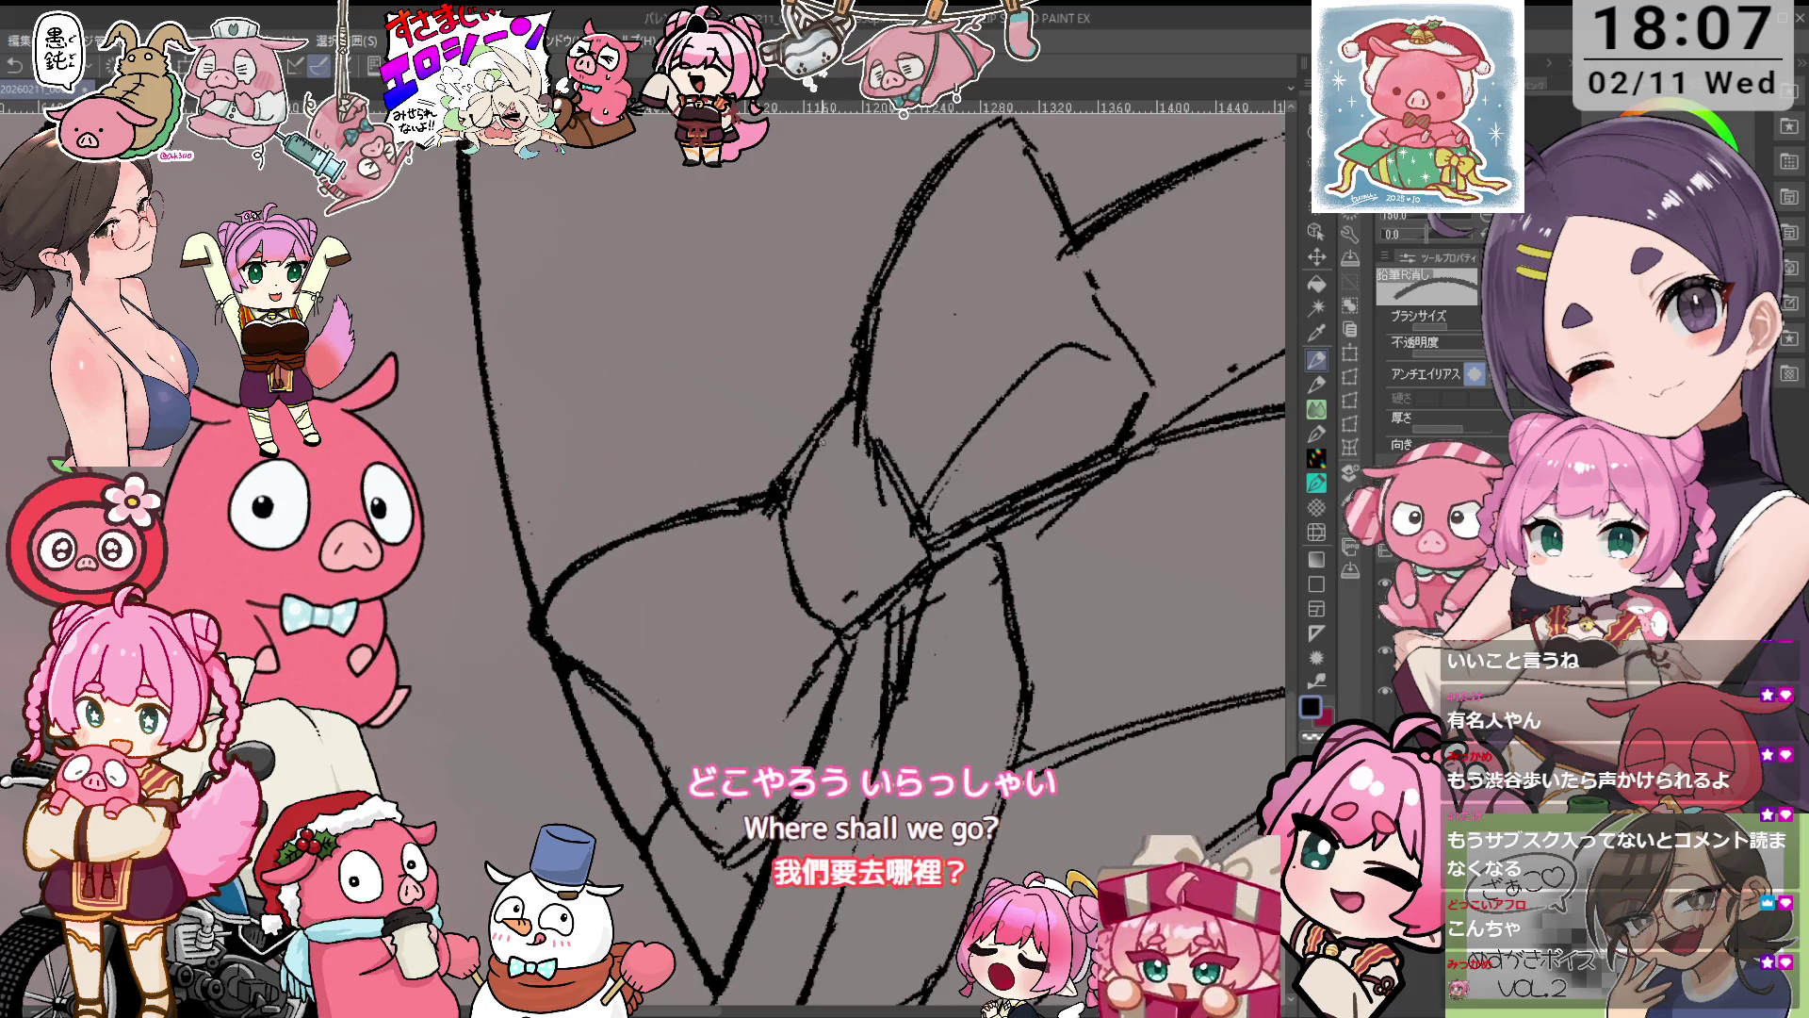
{"action": "key", "text": "p"}
{"action": "key", "text": "e"}
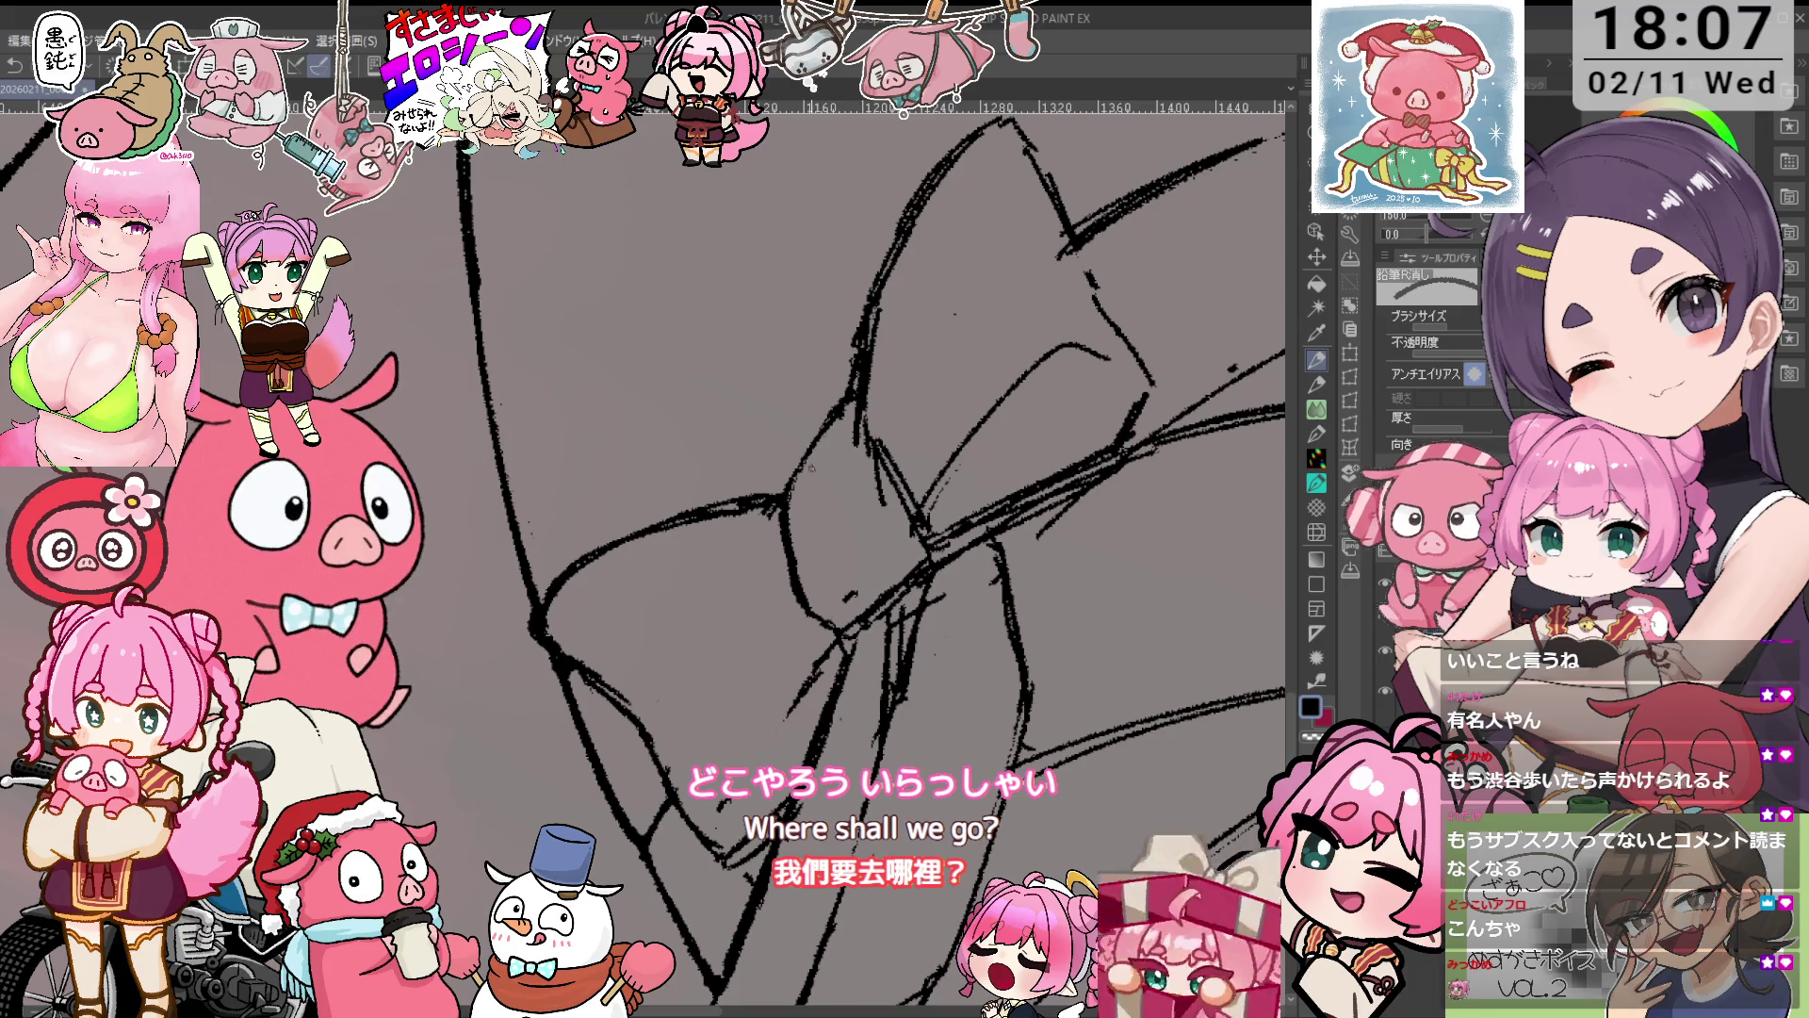
Re-angle the canvas and alternate pencil and eraser on the bow's loops.
{"action": "key", "text": "asciicircum"}
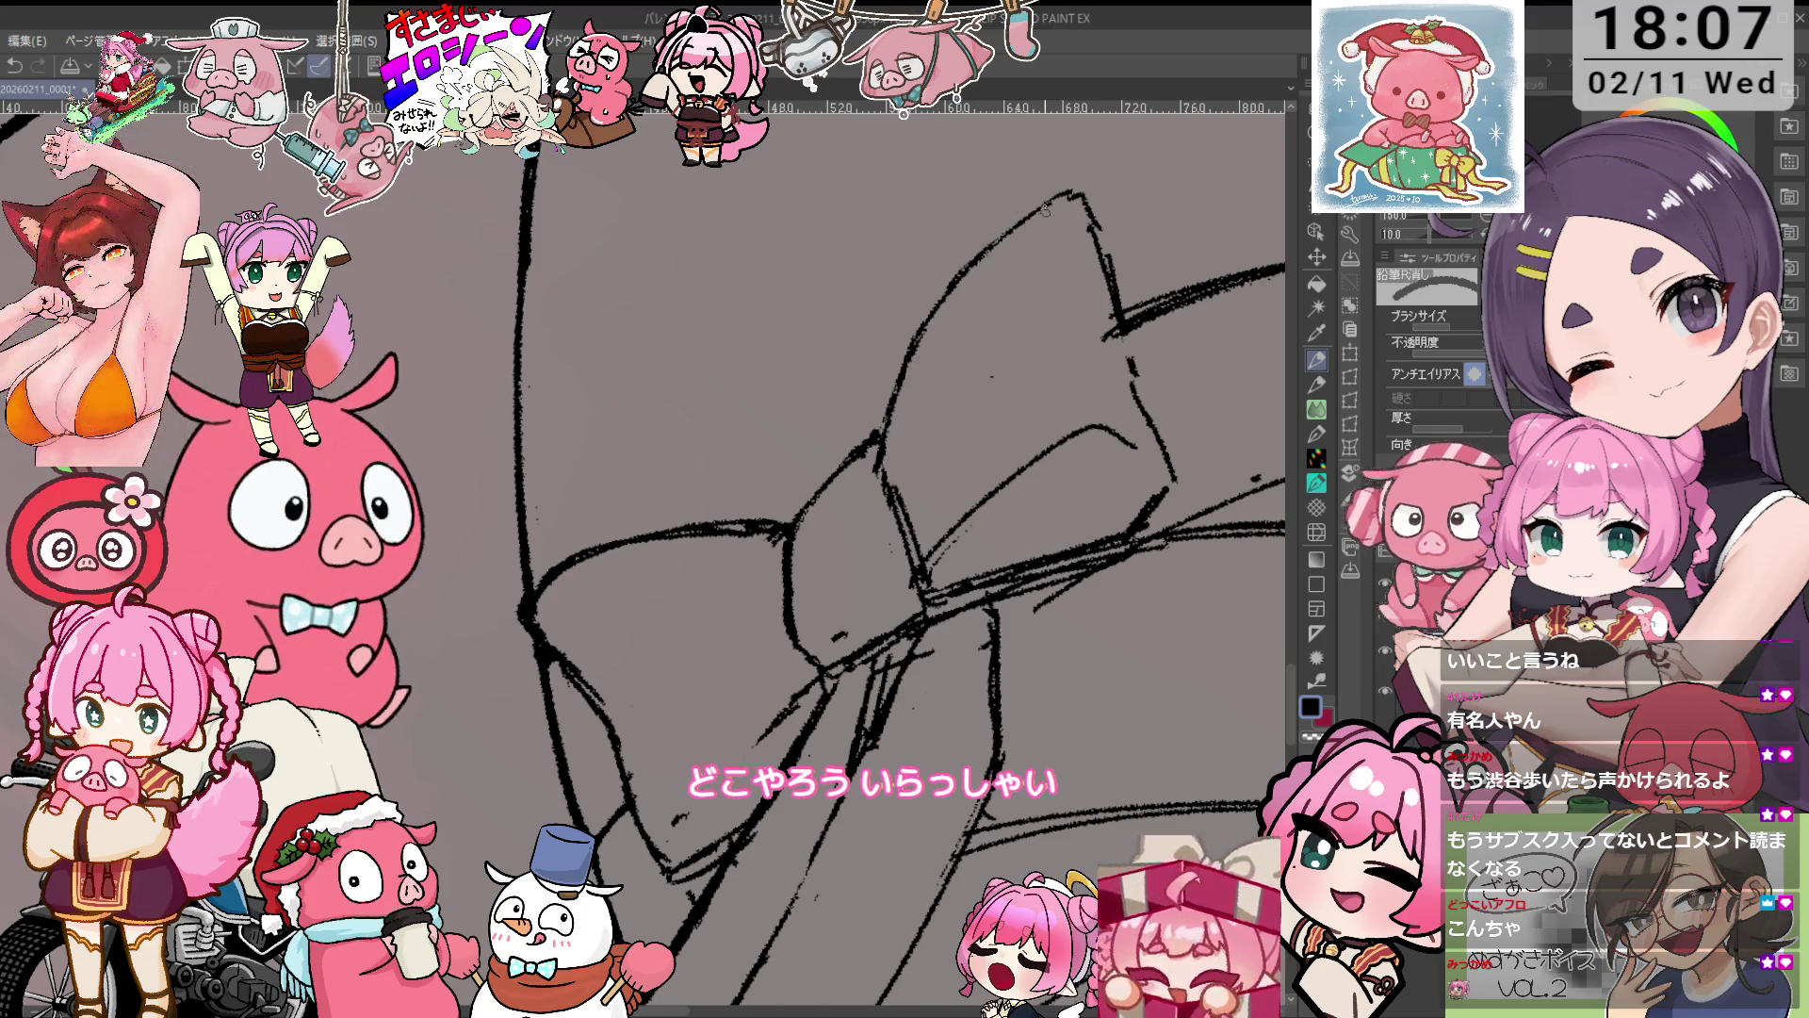
{"action": "scroll", "coordinate": [1062, 267], "scroll_direction": "down", "scroll_amount": 3}
{"action": "scroll", "coordinate": [829, 547], "scroll_direction": "up", "scroll_amount": 5}
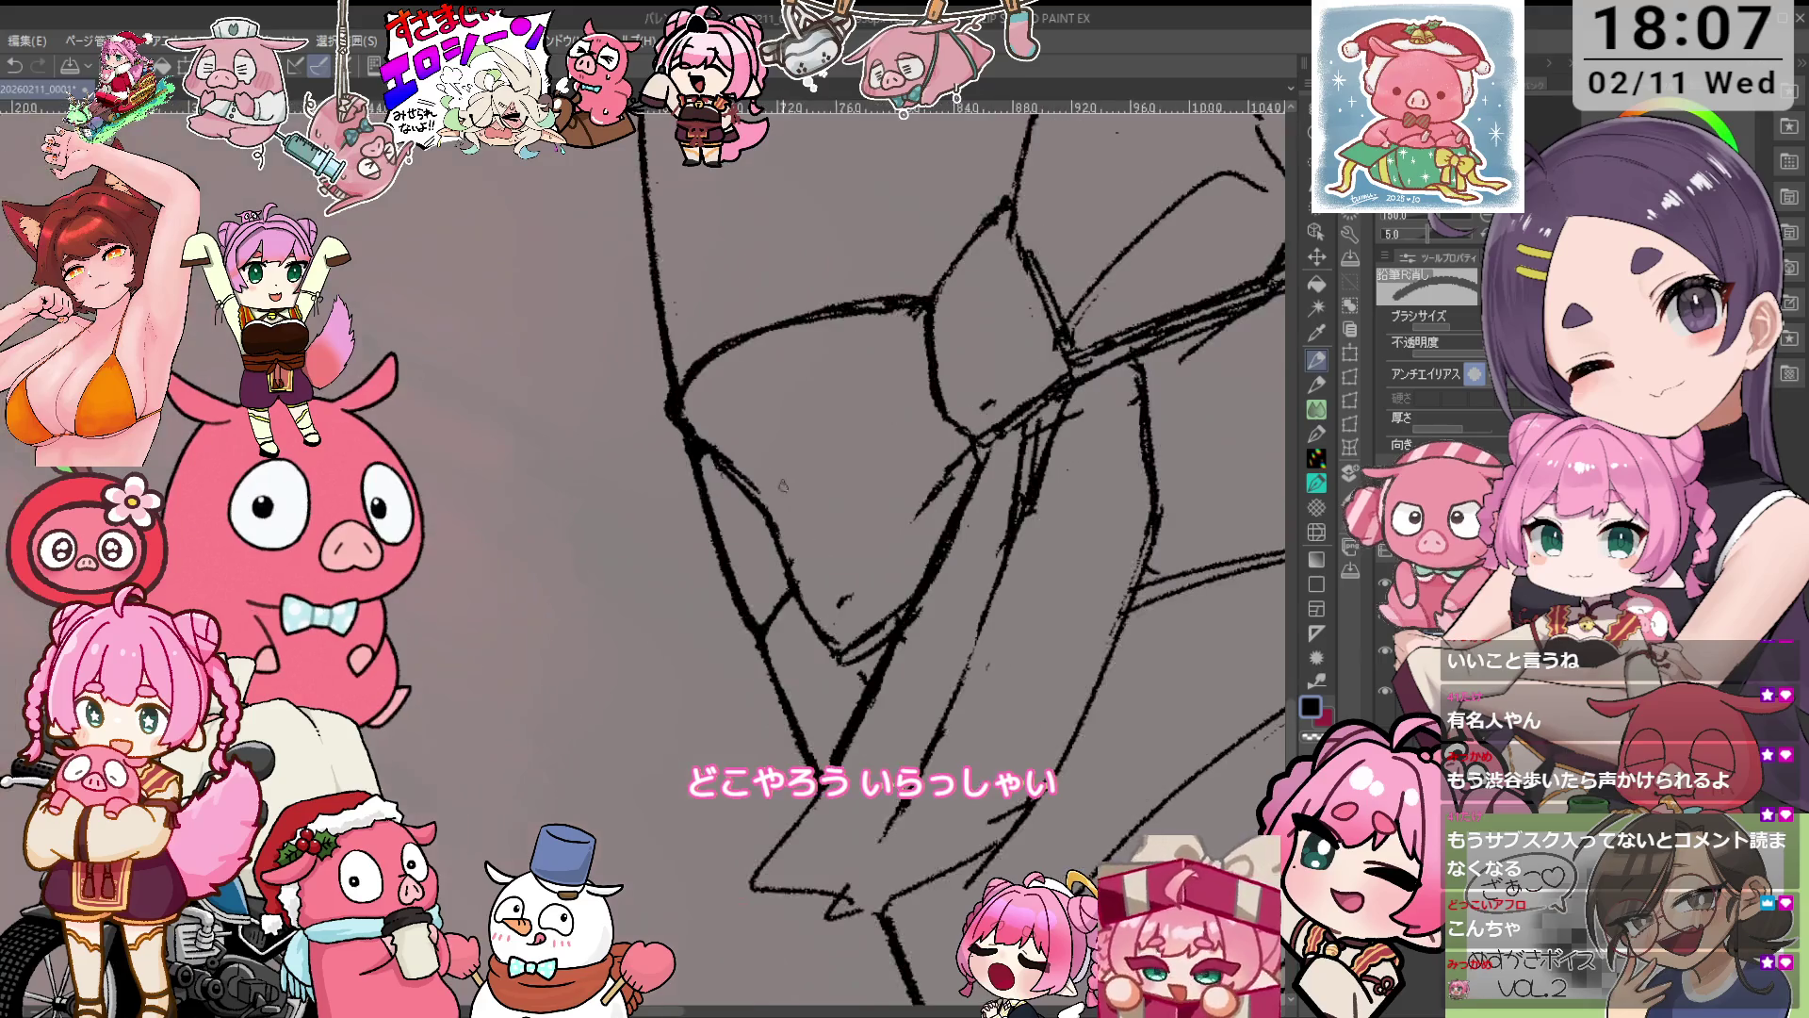
{"action": "key", "text": "p"}
{"action": "key", "text": "minus"}
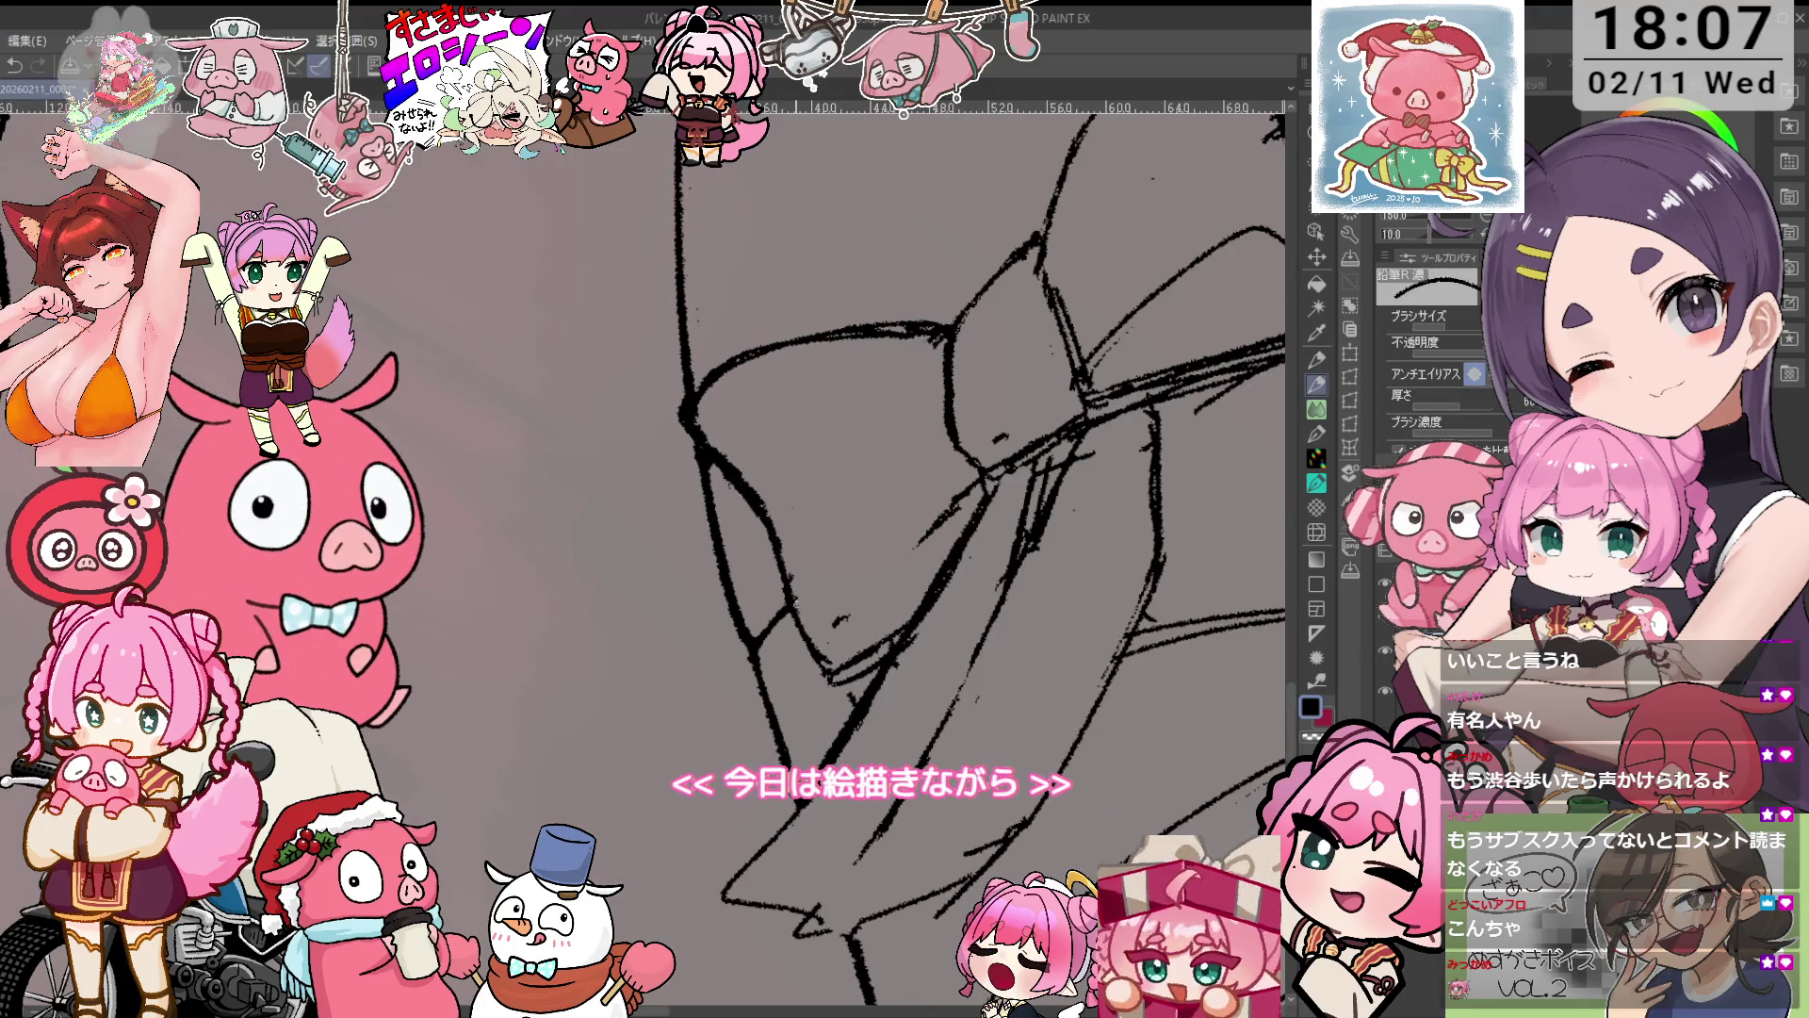
{"action": "key", "text": "h"}
{"action": "left_click_drag", "start_coordinate": [827, 634], "coordinate": [873, 564]}
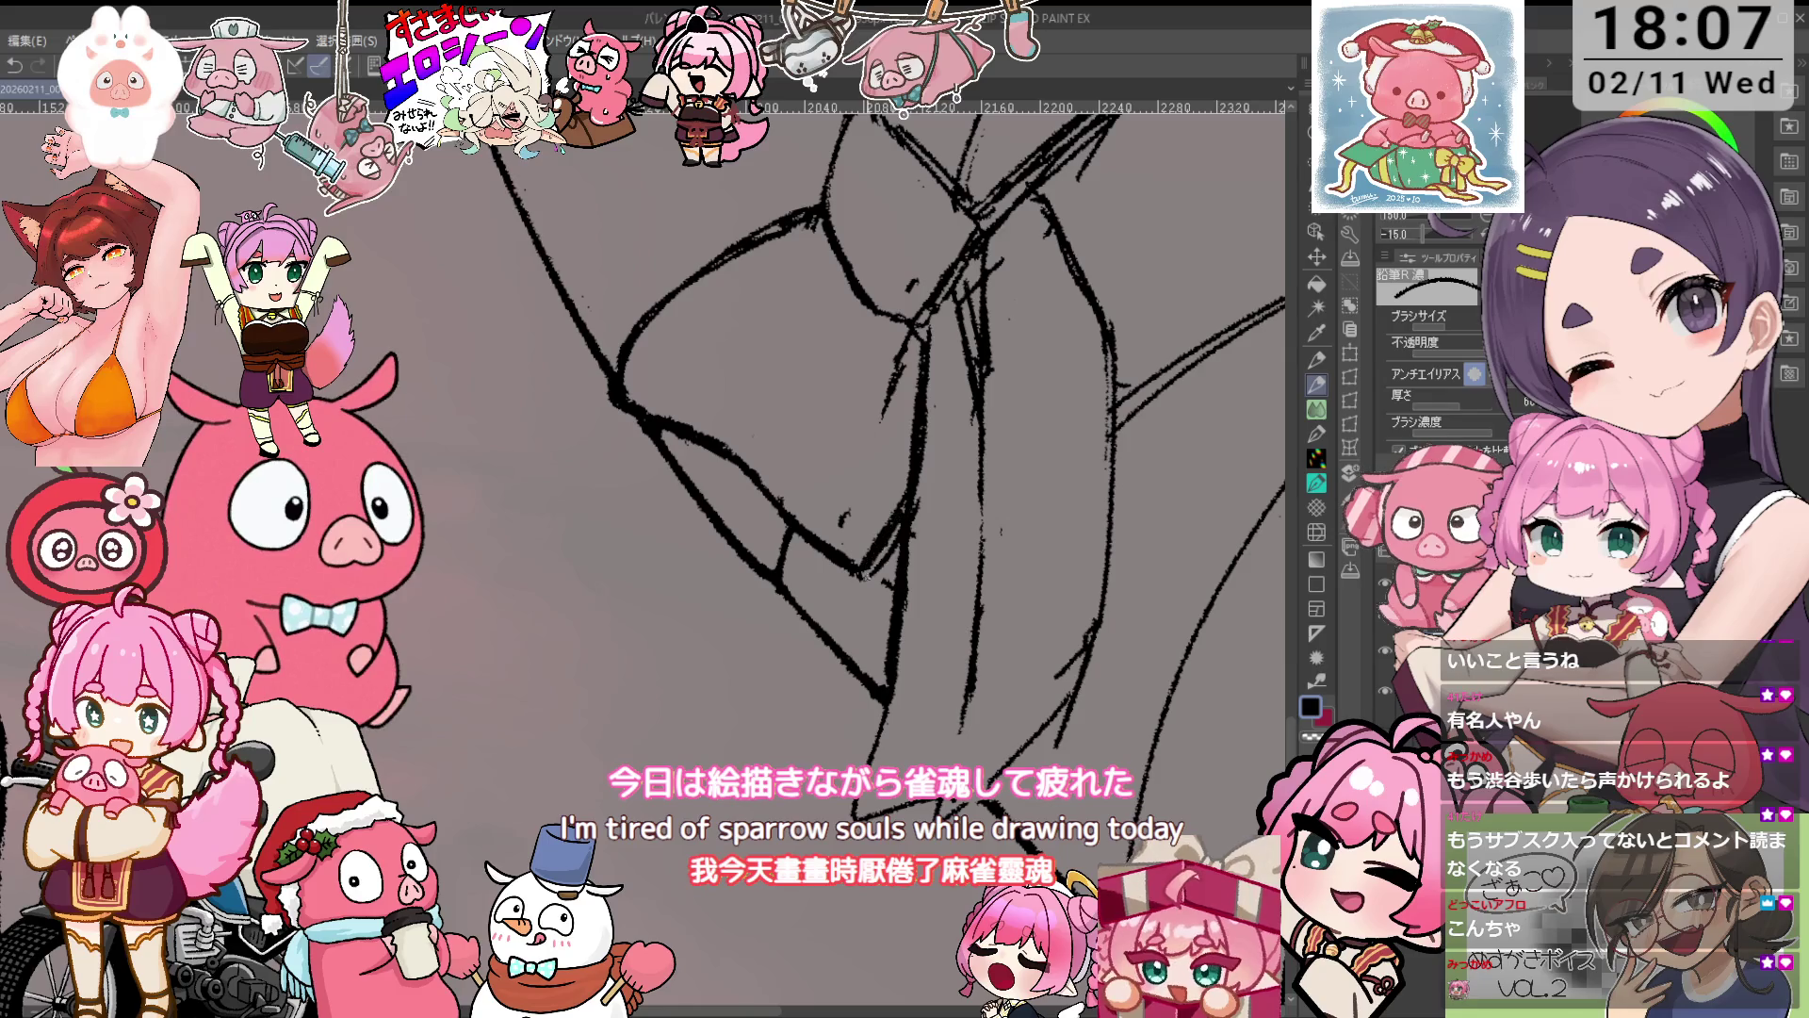
{"action": "key", "text": "e"}
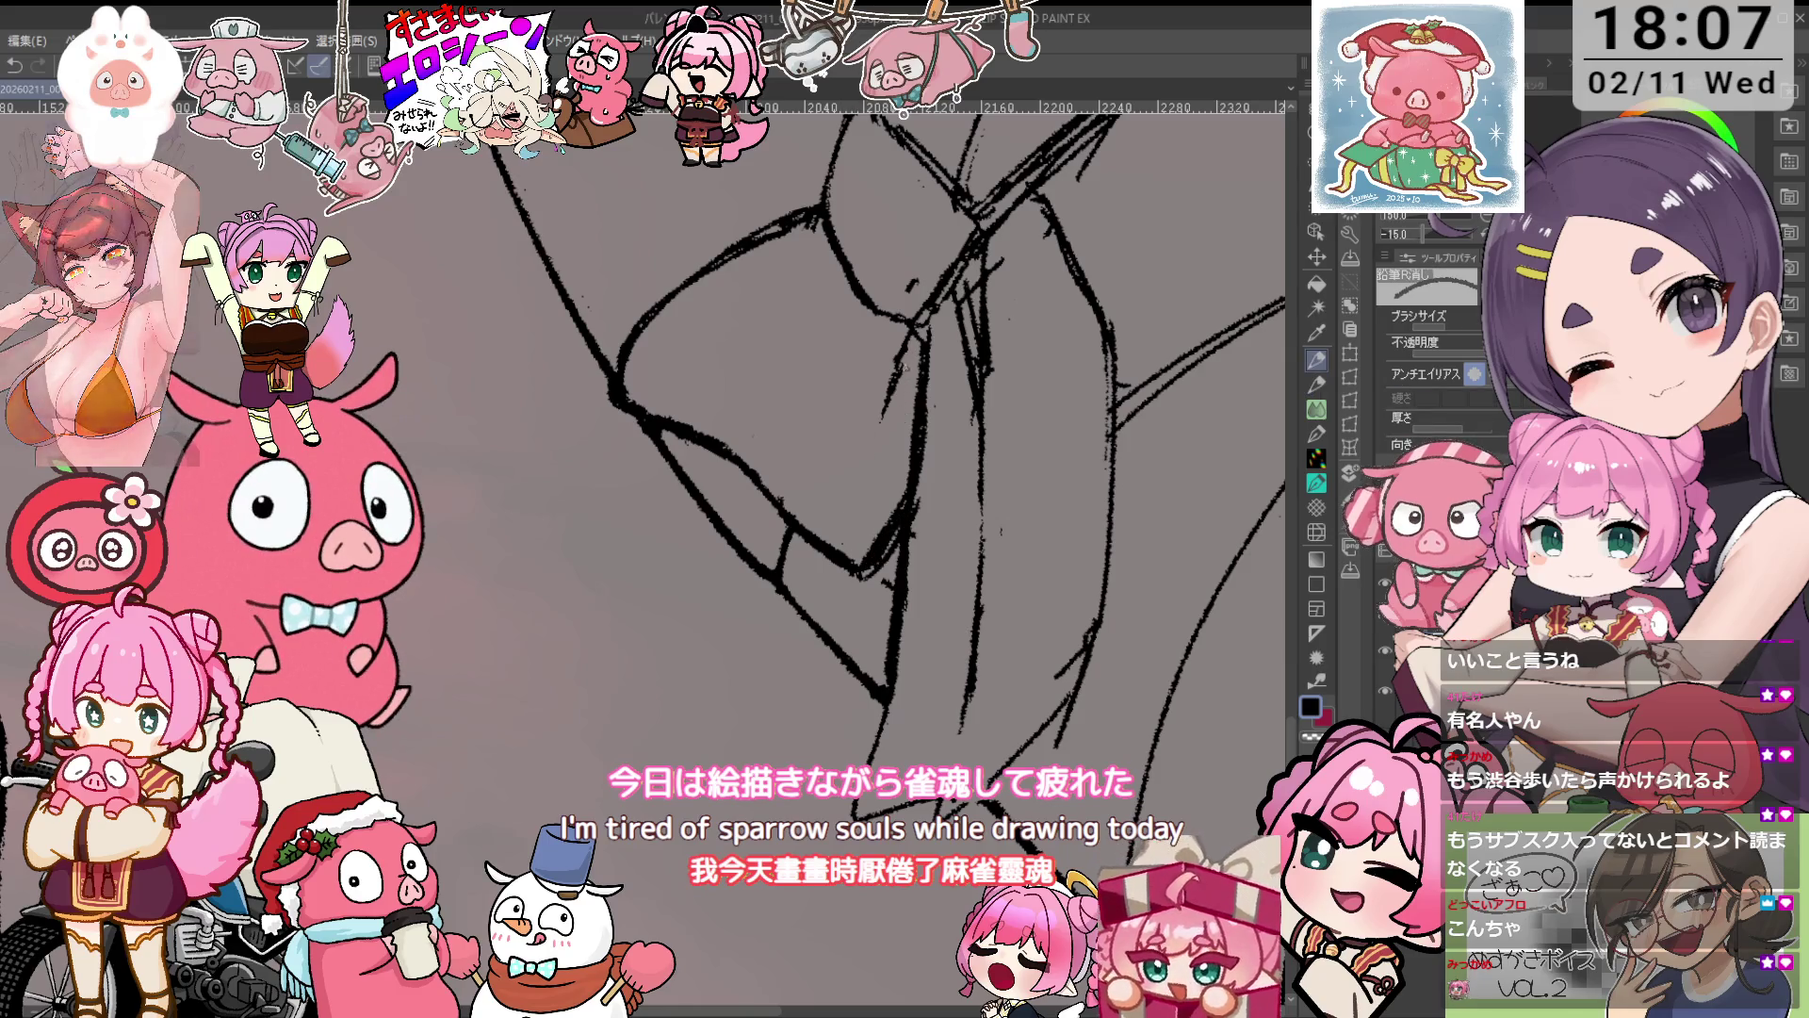
Reset canvas rotation and mirroring, then clean another section of the bow's lines.
{"action": "key", "text": "p"}
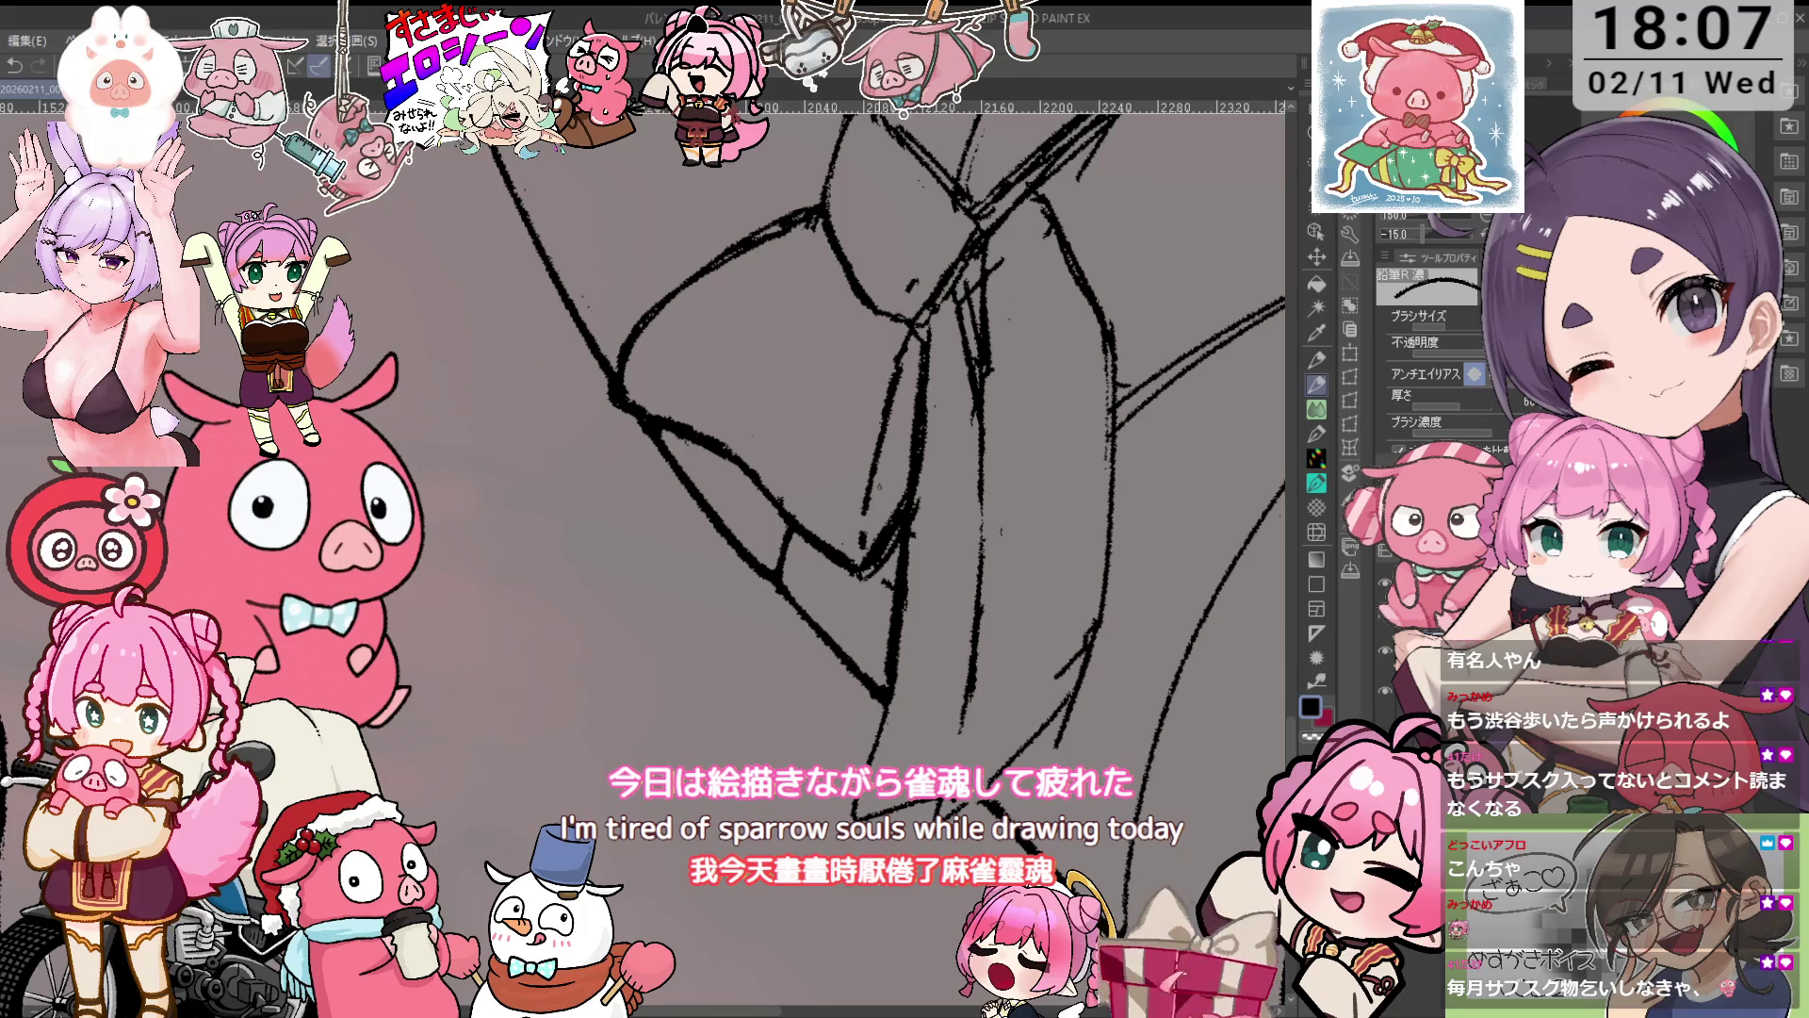
{"action": "left_click_drag", "start_coordinate": [869, 438], "coordinate": [751, 613]}
{"action": "key", "text": "e"}
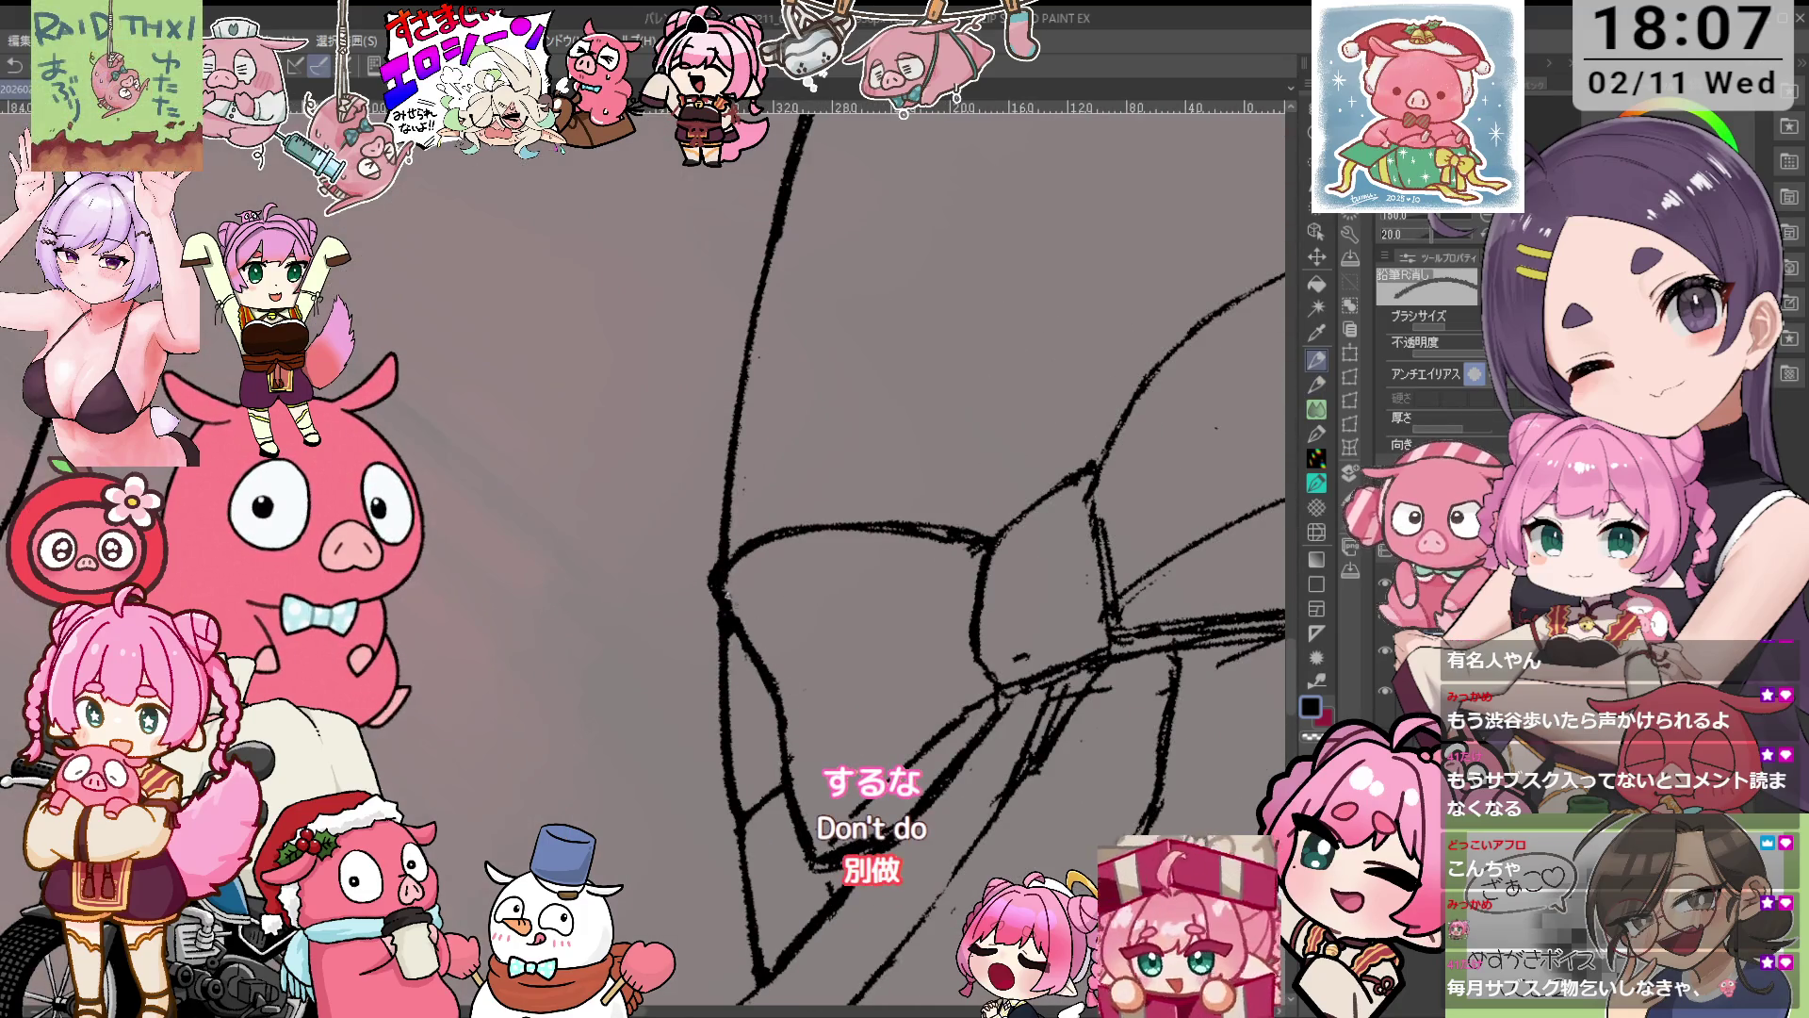
{"action": "key", "text": "ctrl+@"}
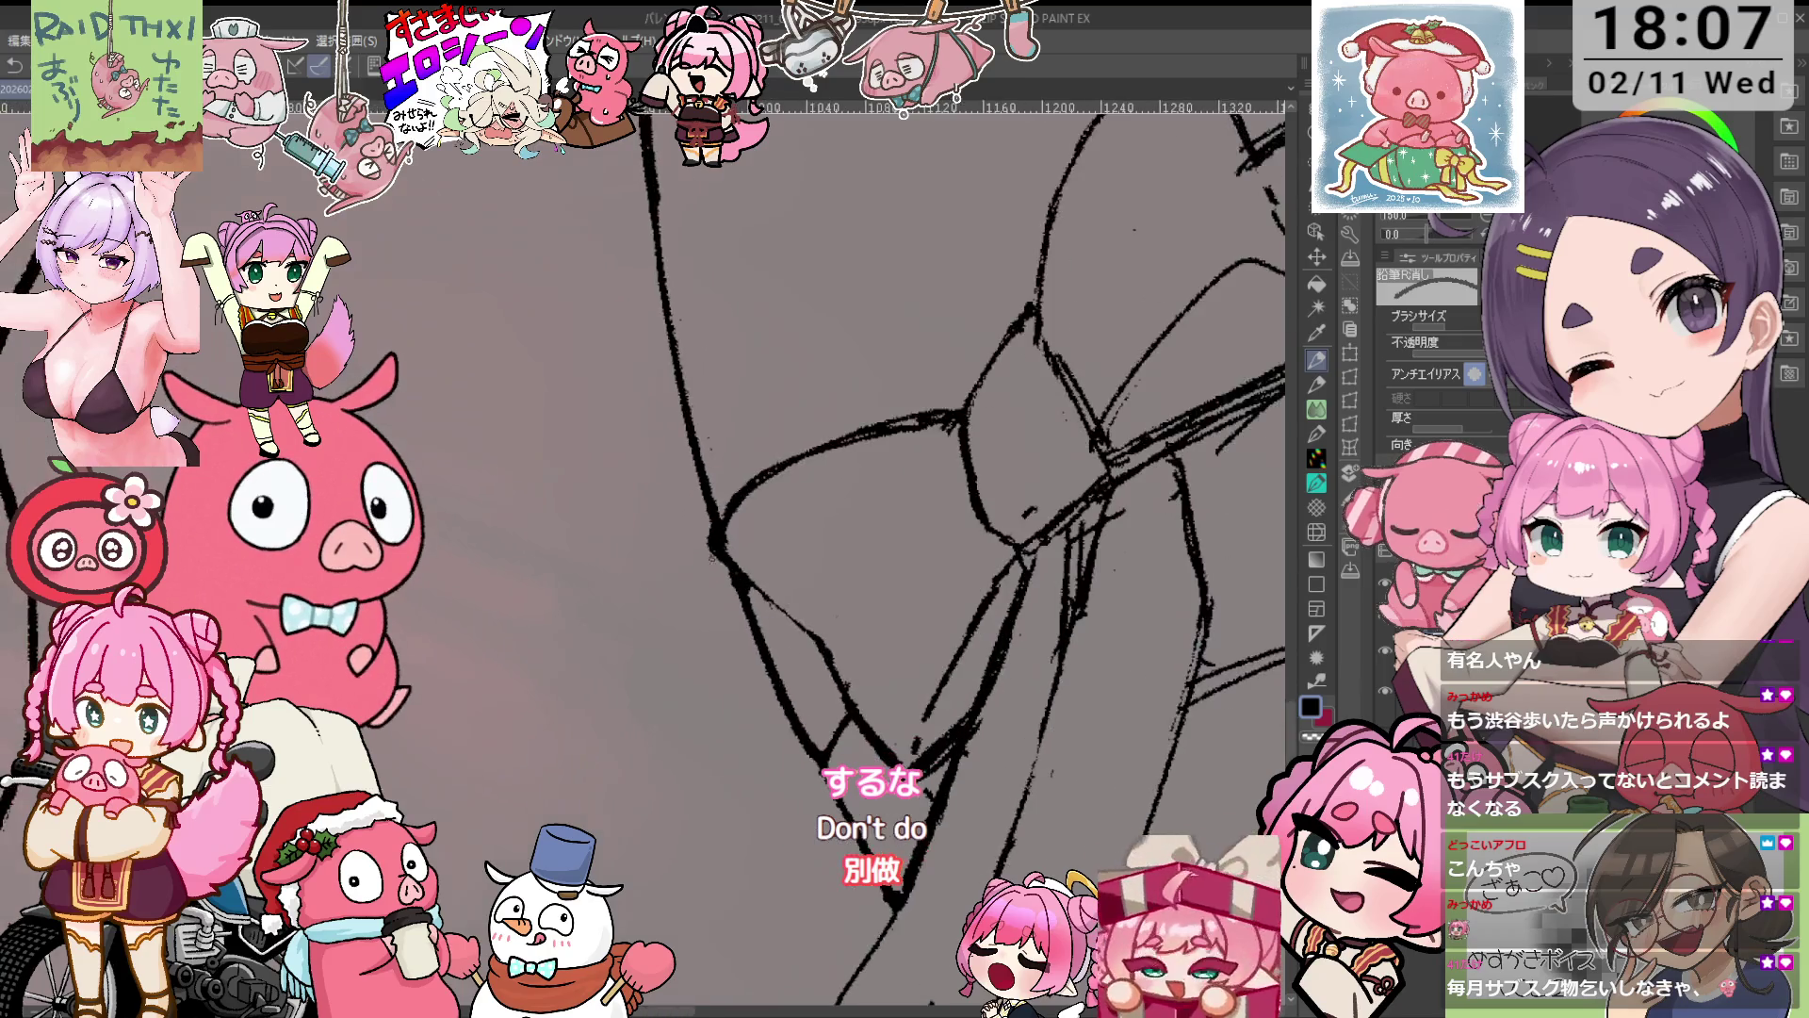
{"action": "left_click_drag", "start_coordinate": [718, 561], "coordinate": [886, 396]}
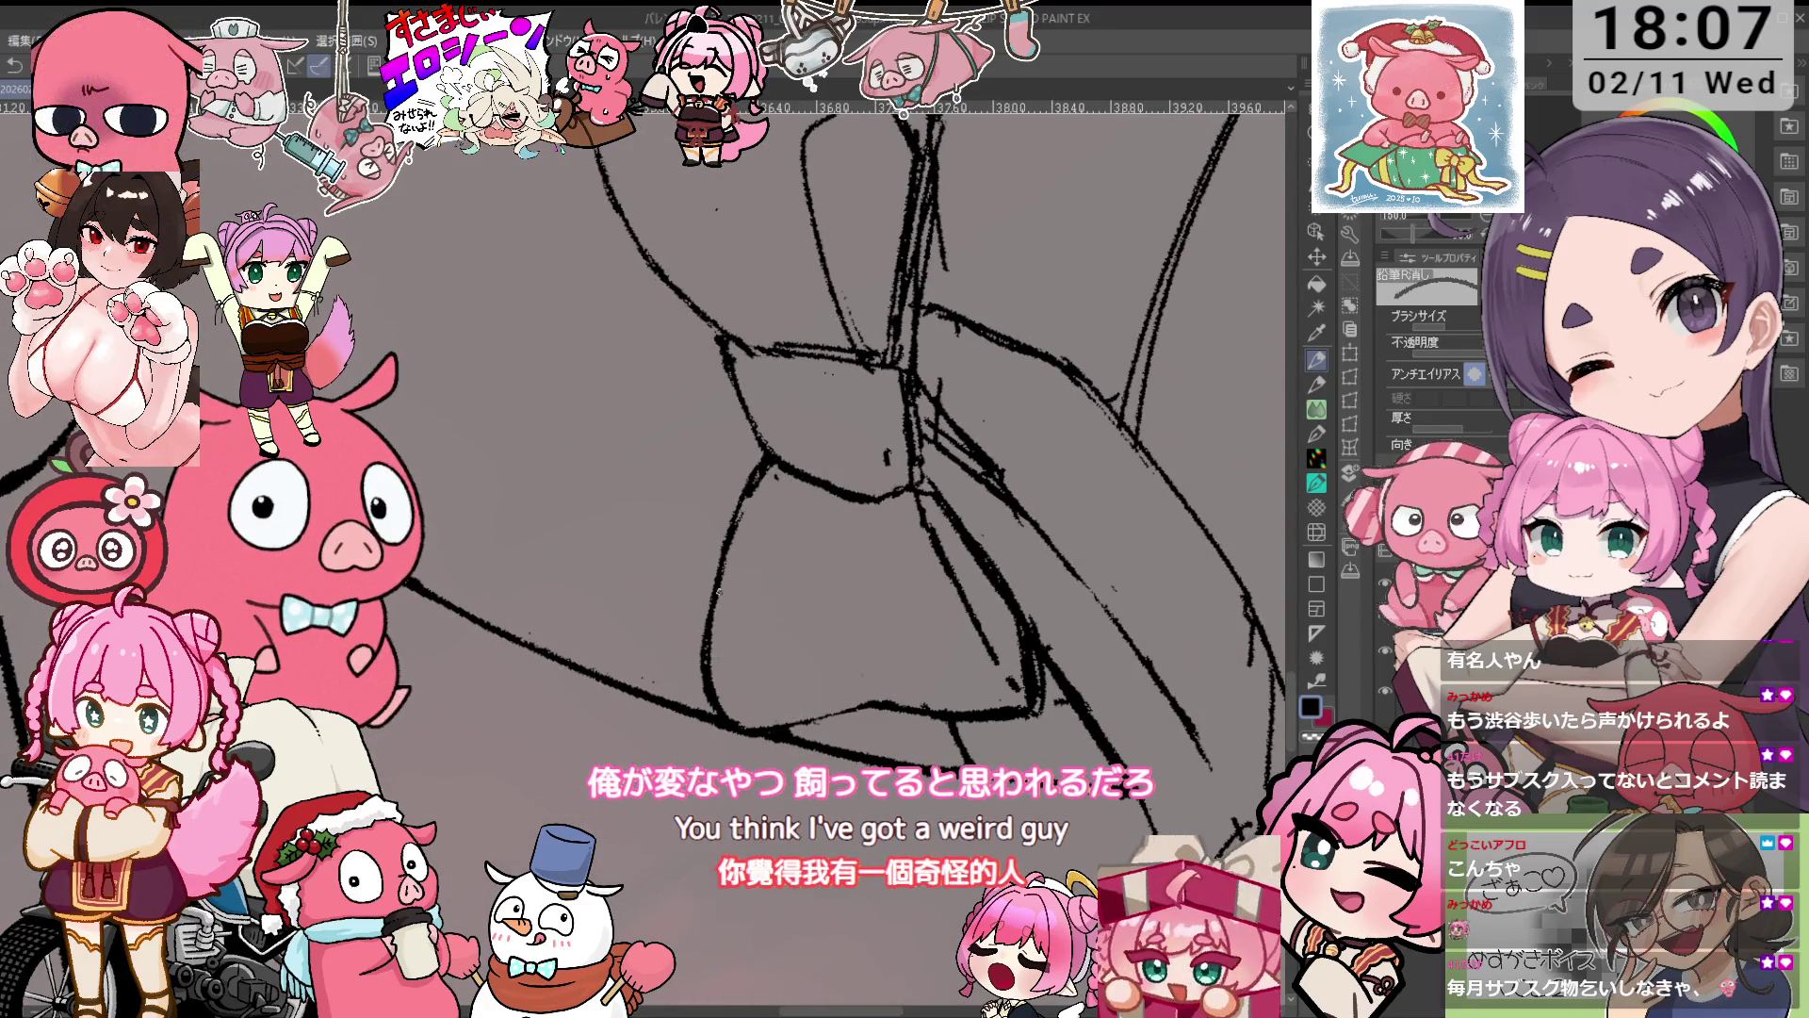
{"action": "key", "text": "p"}
{"action": "left_click_drag", "start_coordinate": [769, 456], "coordinate": [773, 421]}
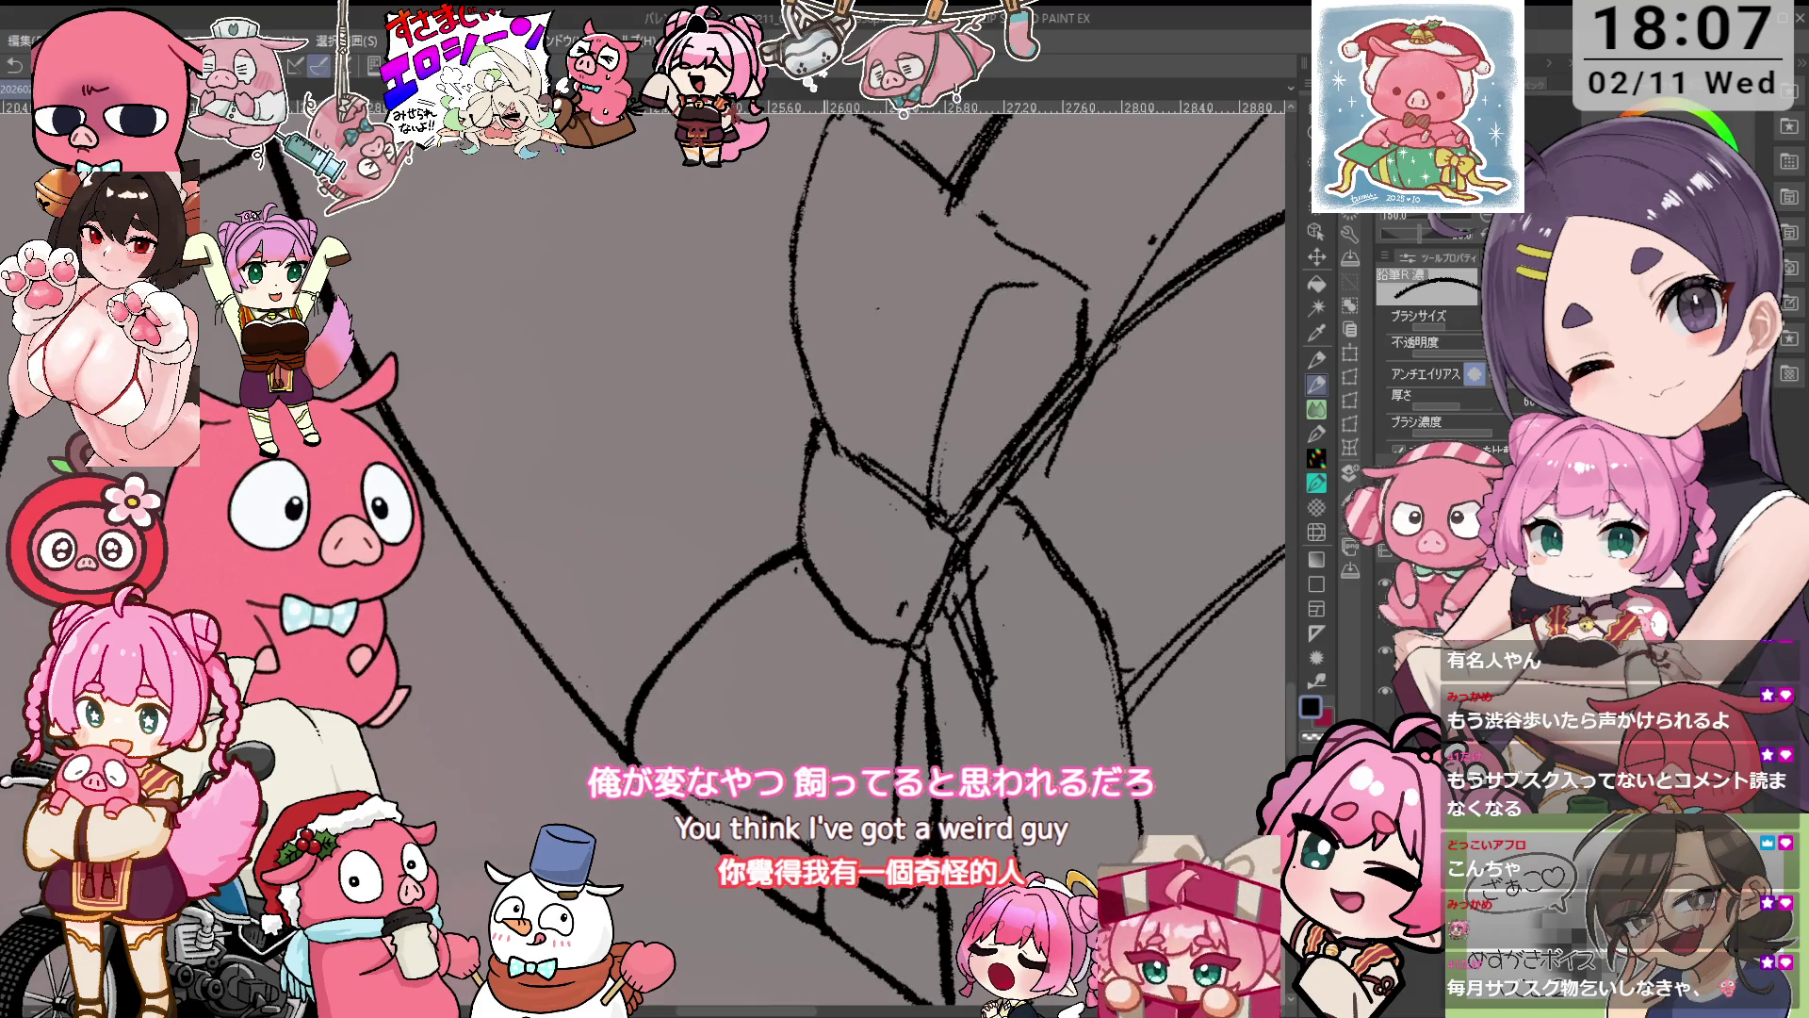
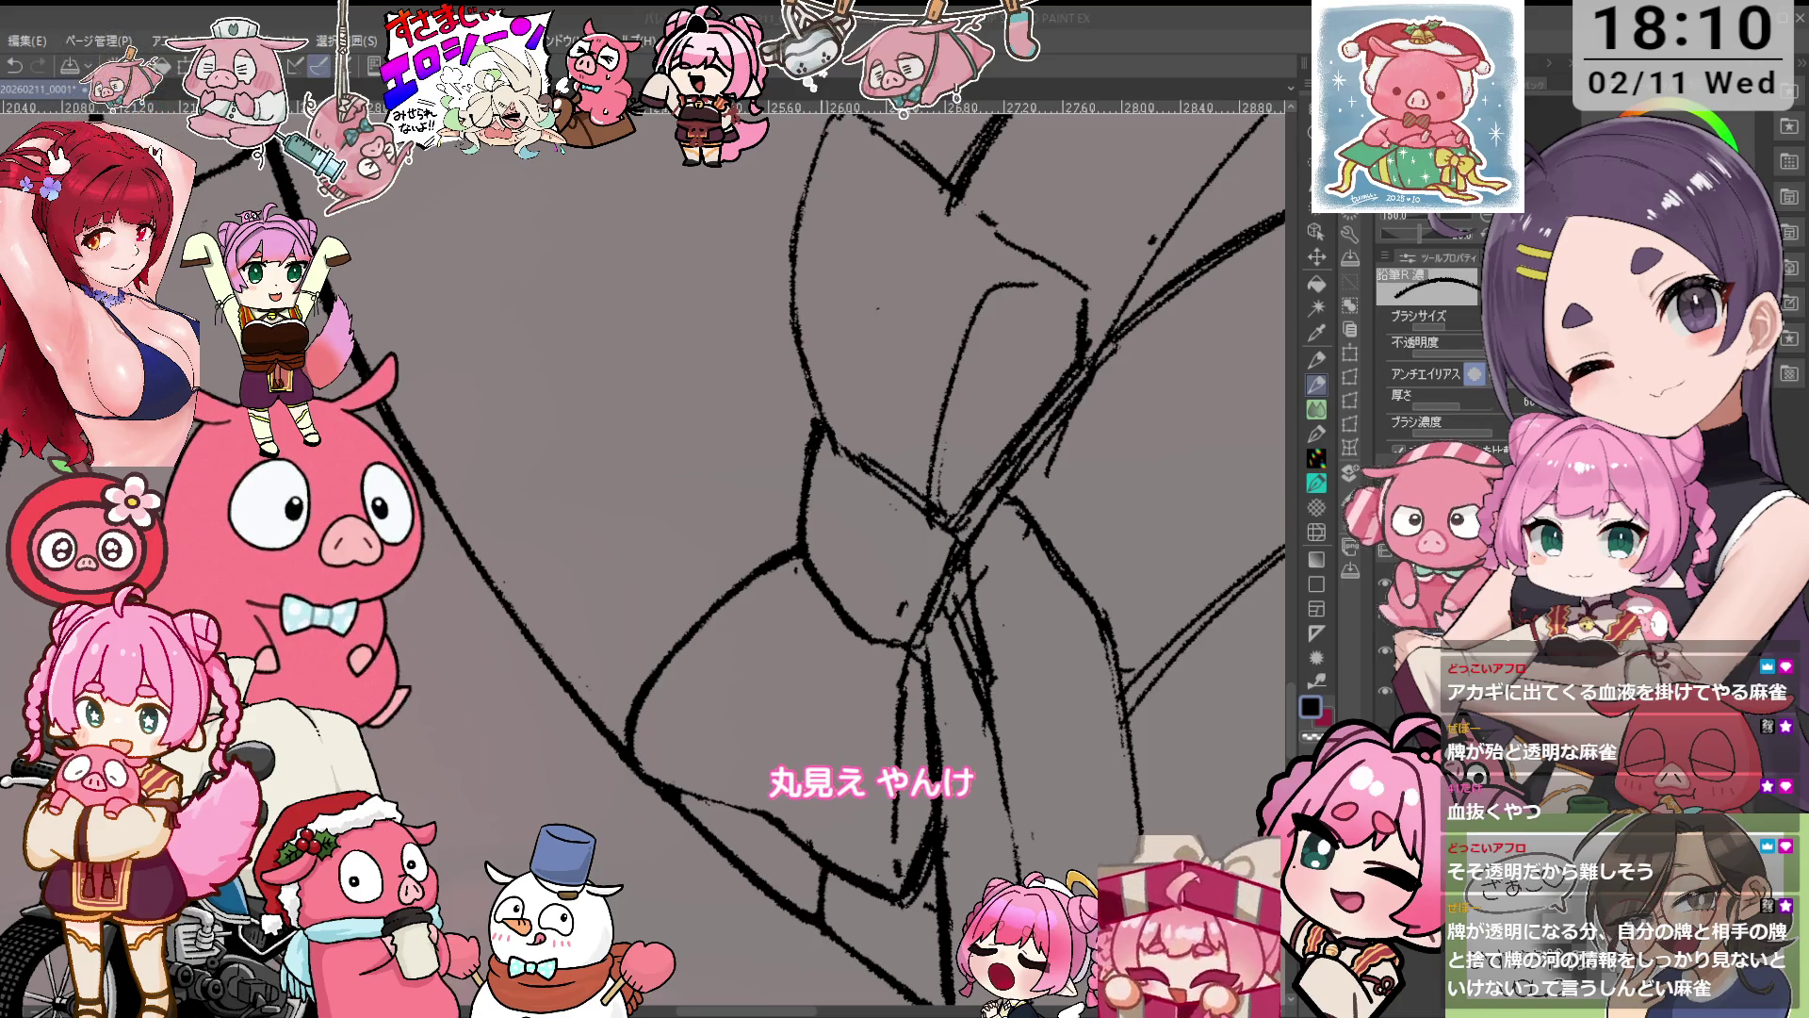
Erase and redraw the overlapping ribbon bow strokes, tilting the canvas back and forth.
{"action": "key", "text": "minus"}
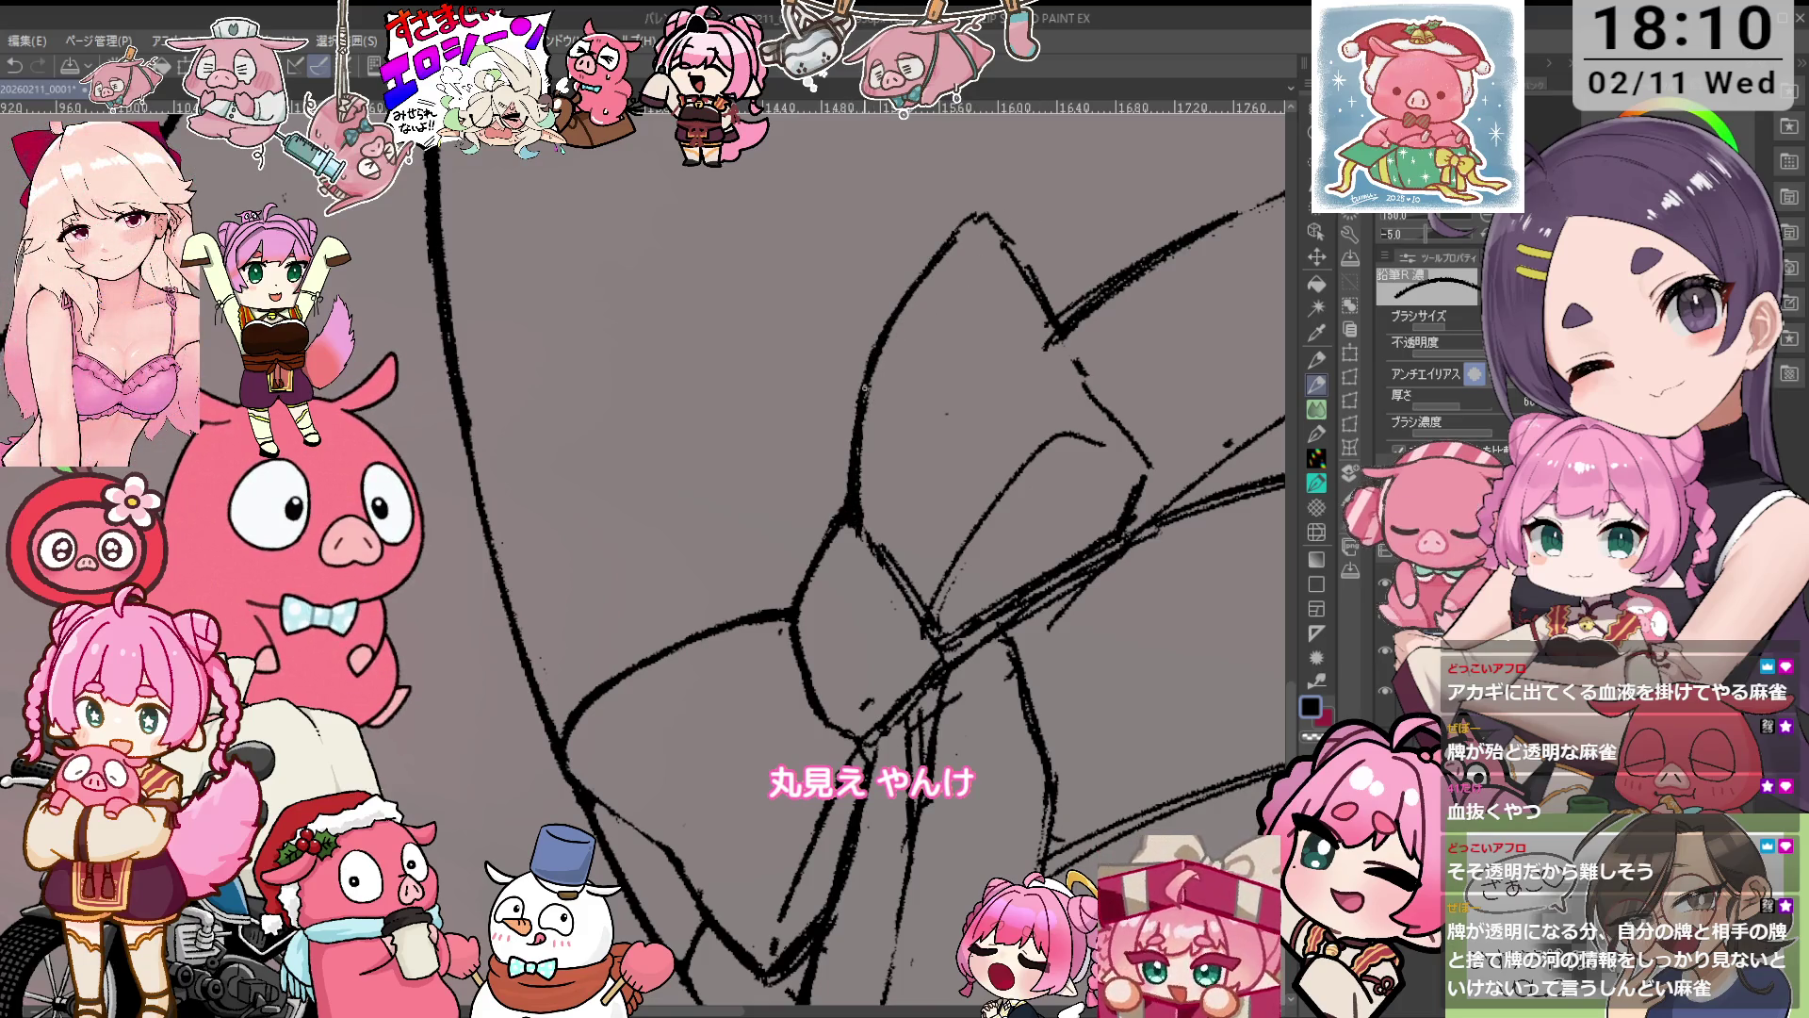
{"action": "key", "text": "asciicircum"}
{"action": "key", "text": "asciicircum"}
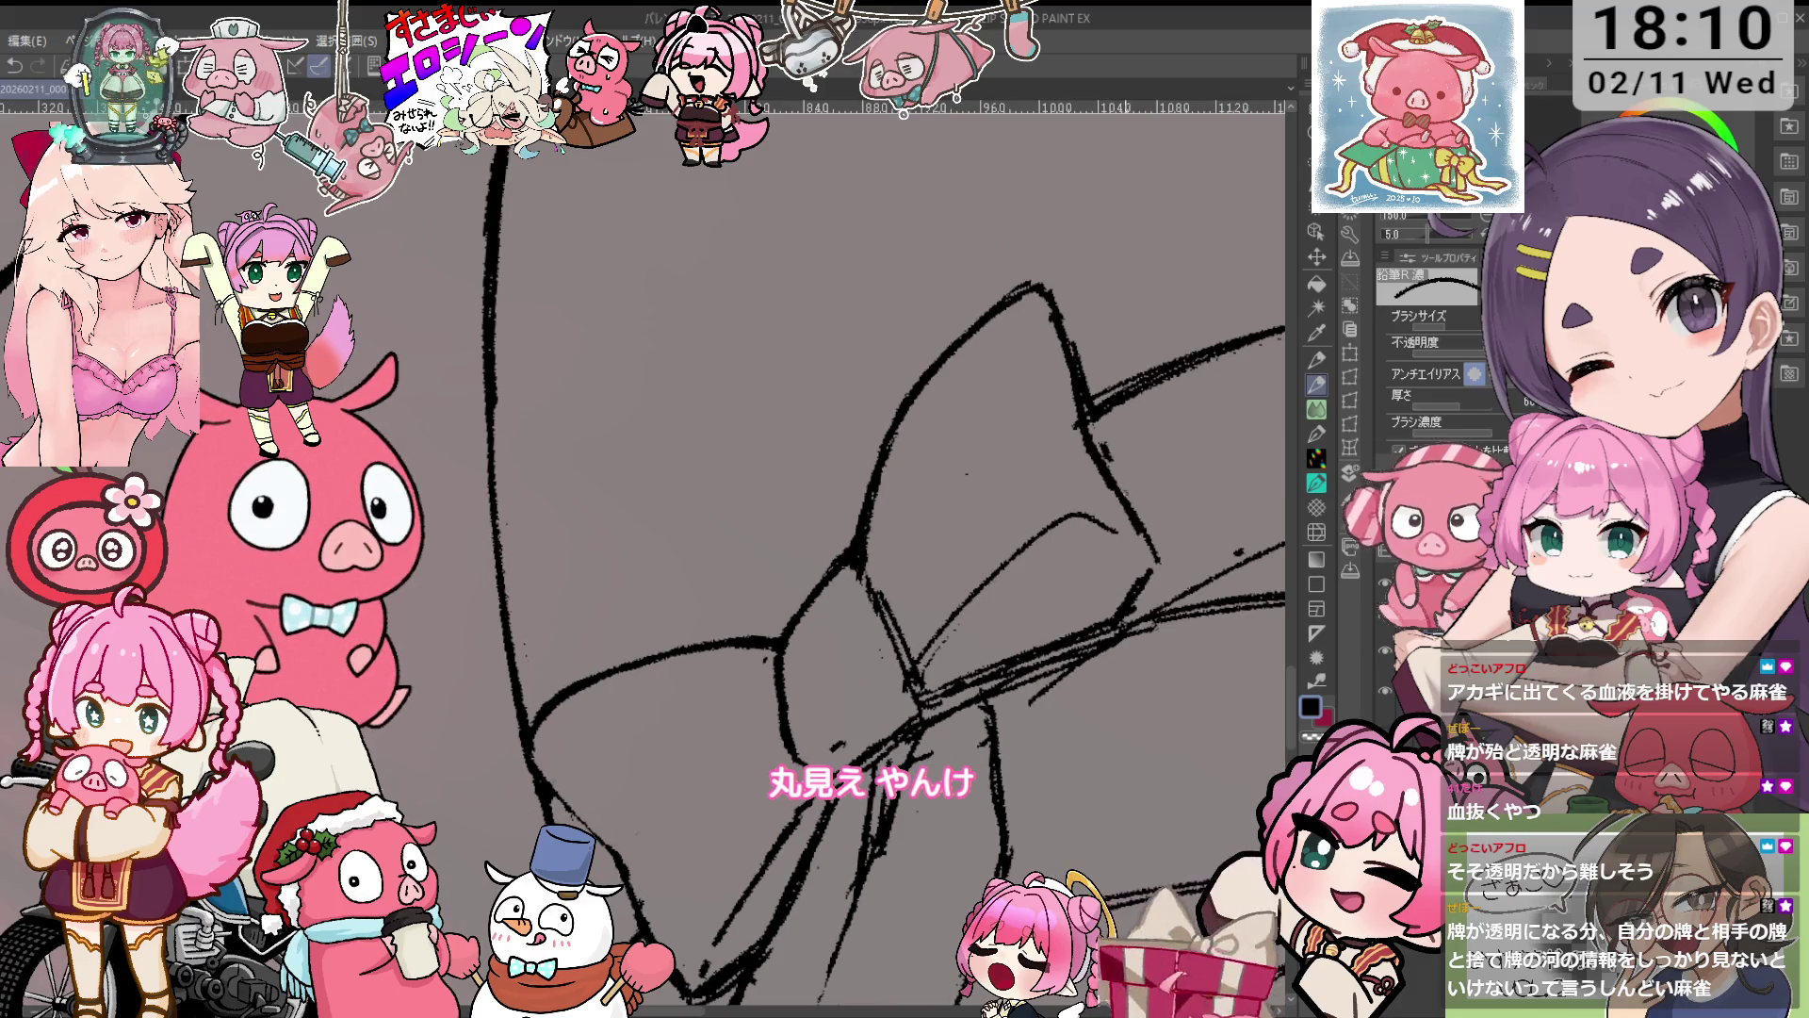
{"action": "key", "text": "e"}
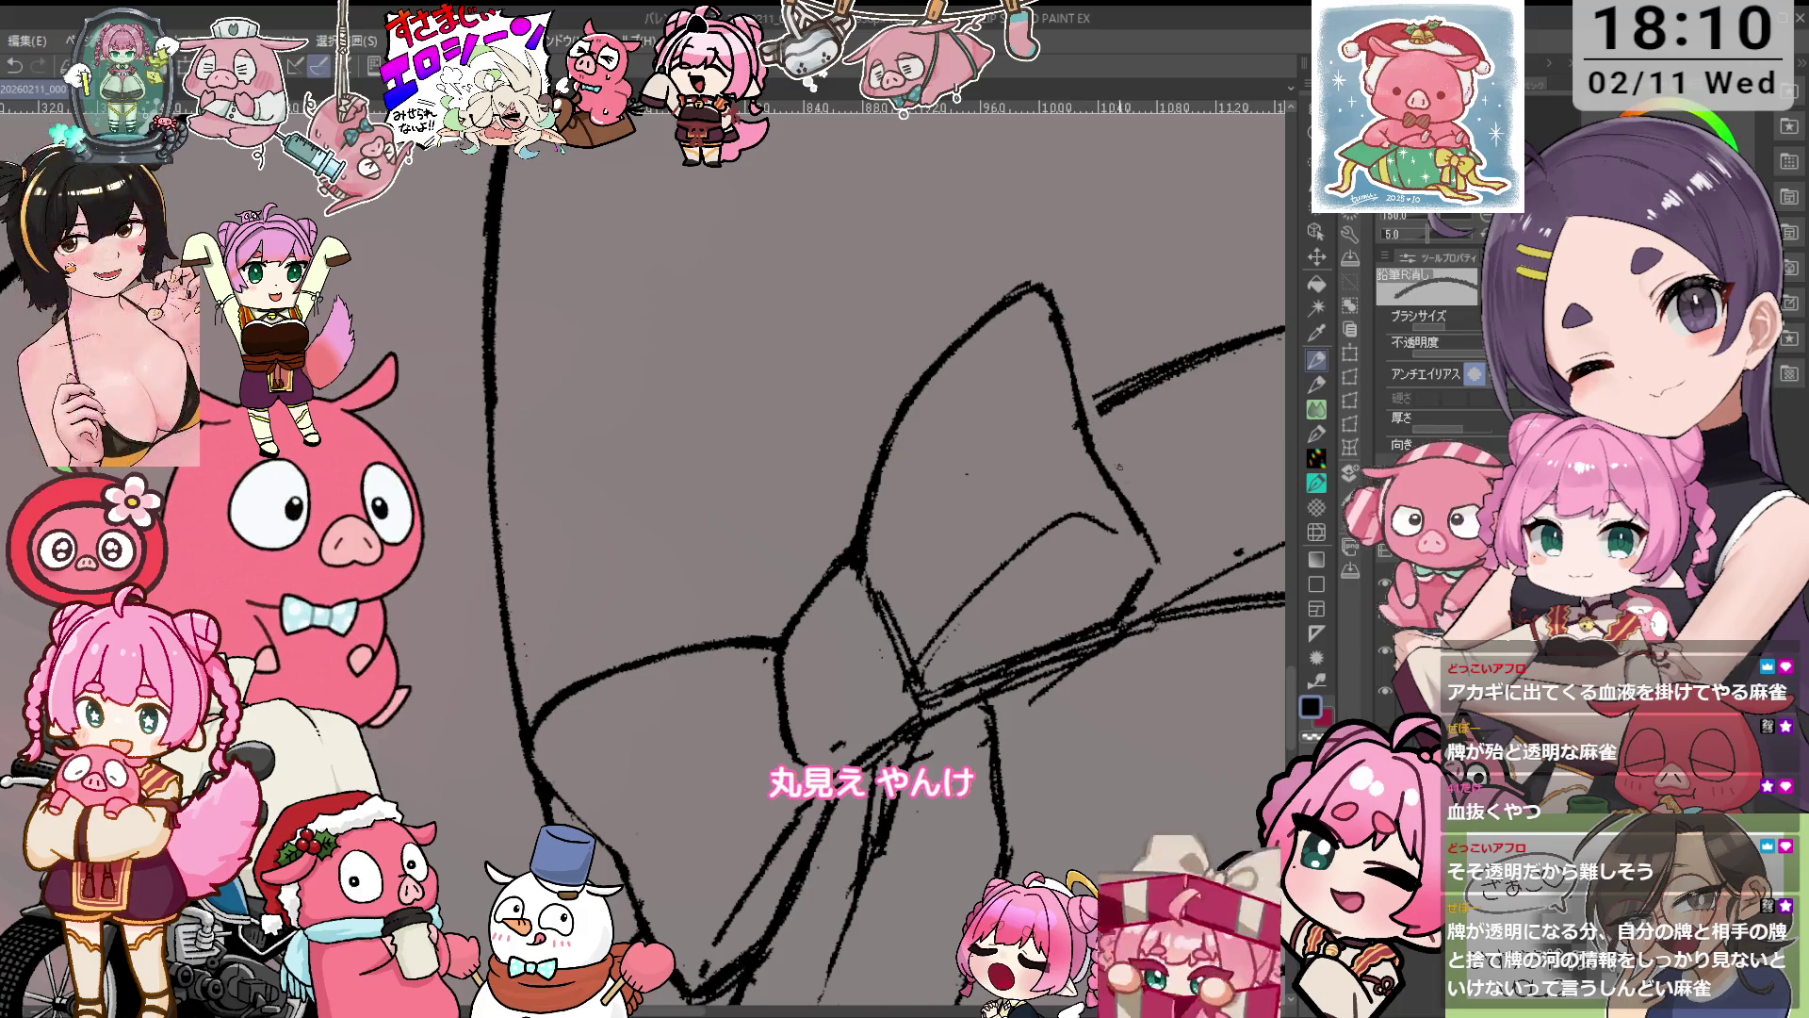
{"action": "key", "text": "p"}
{"action": "key", "text": "minus"}
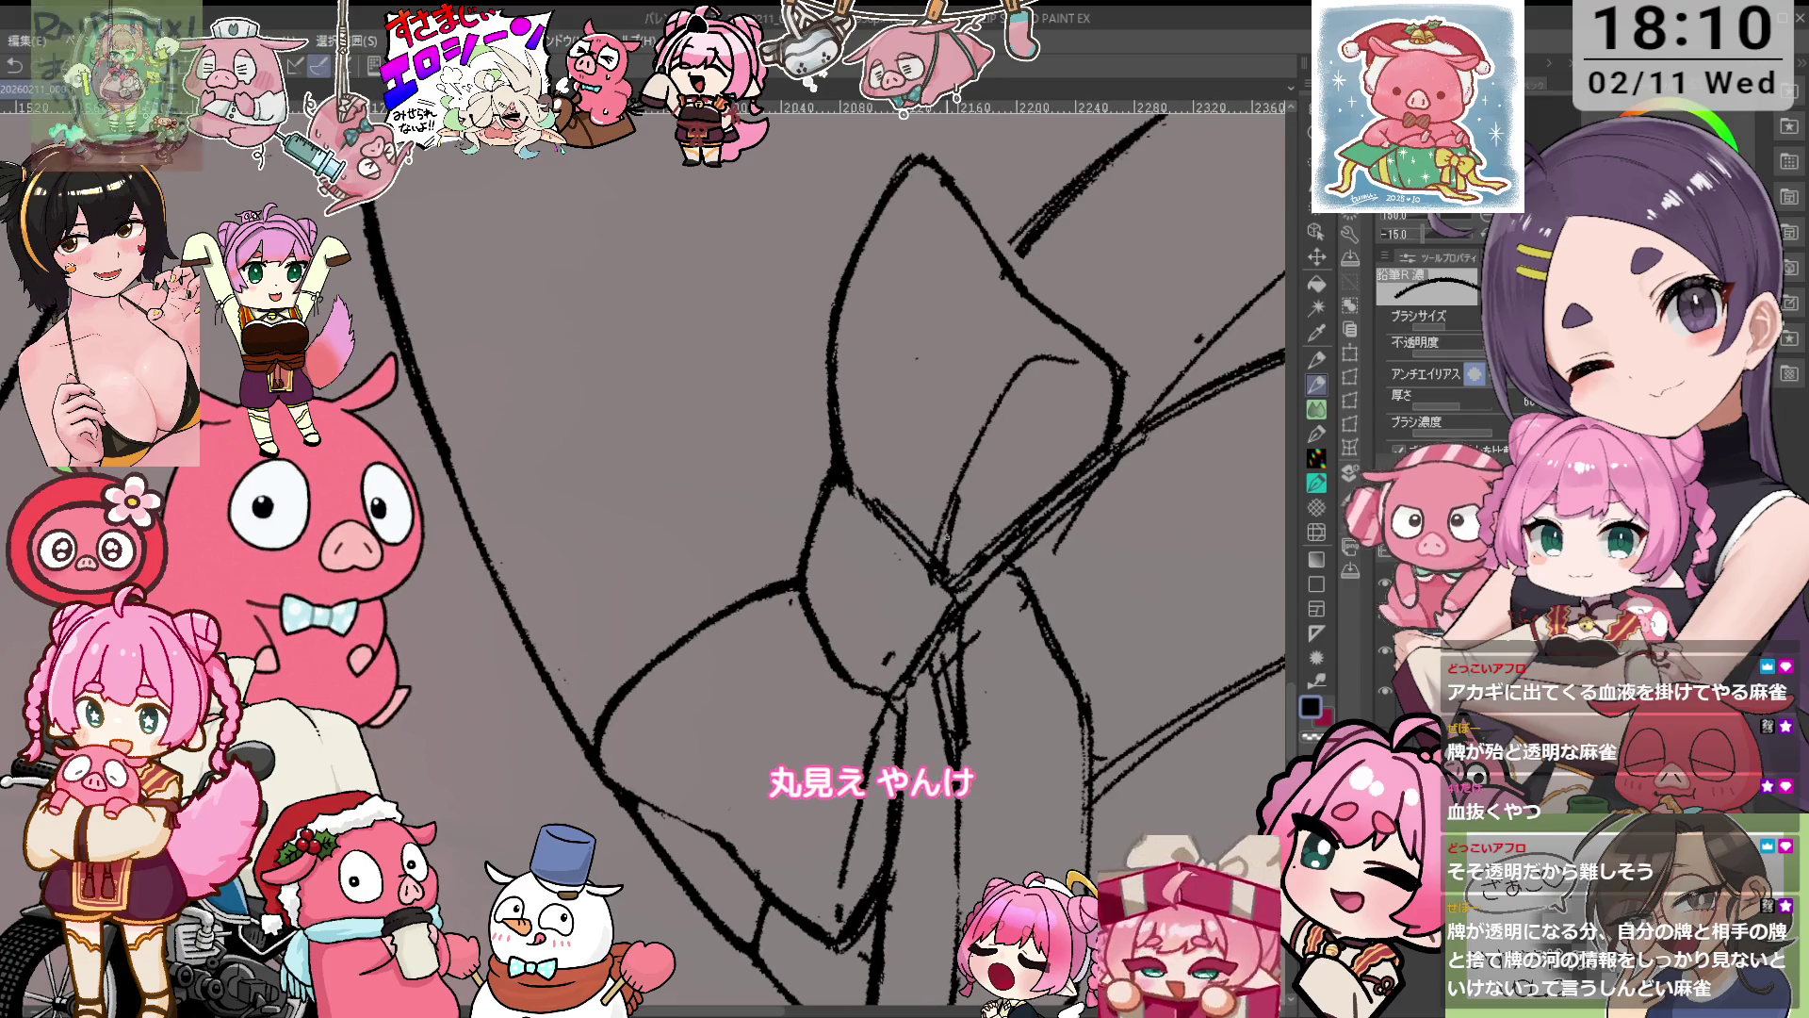
{"action": "key", "text": "e"}
{"action": "key", "text": "asciicircum"}
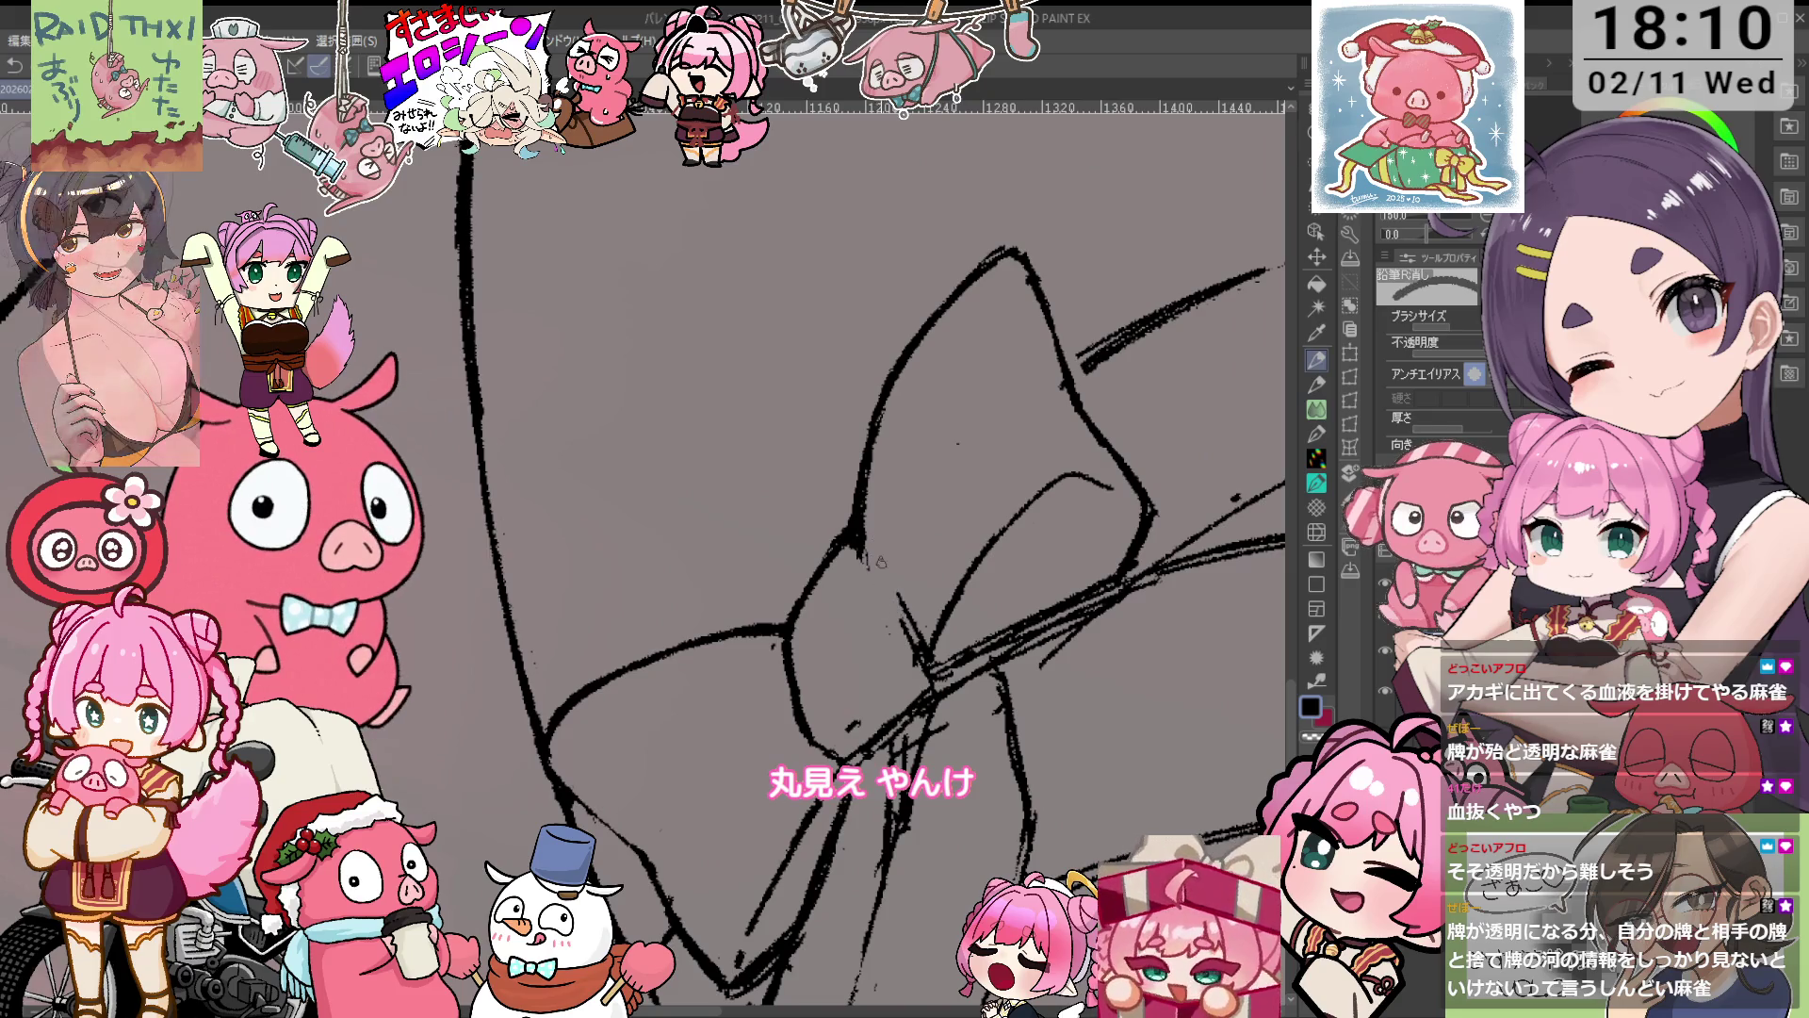
{"action": "key", "text": "p"}
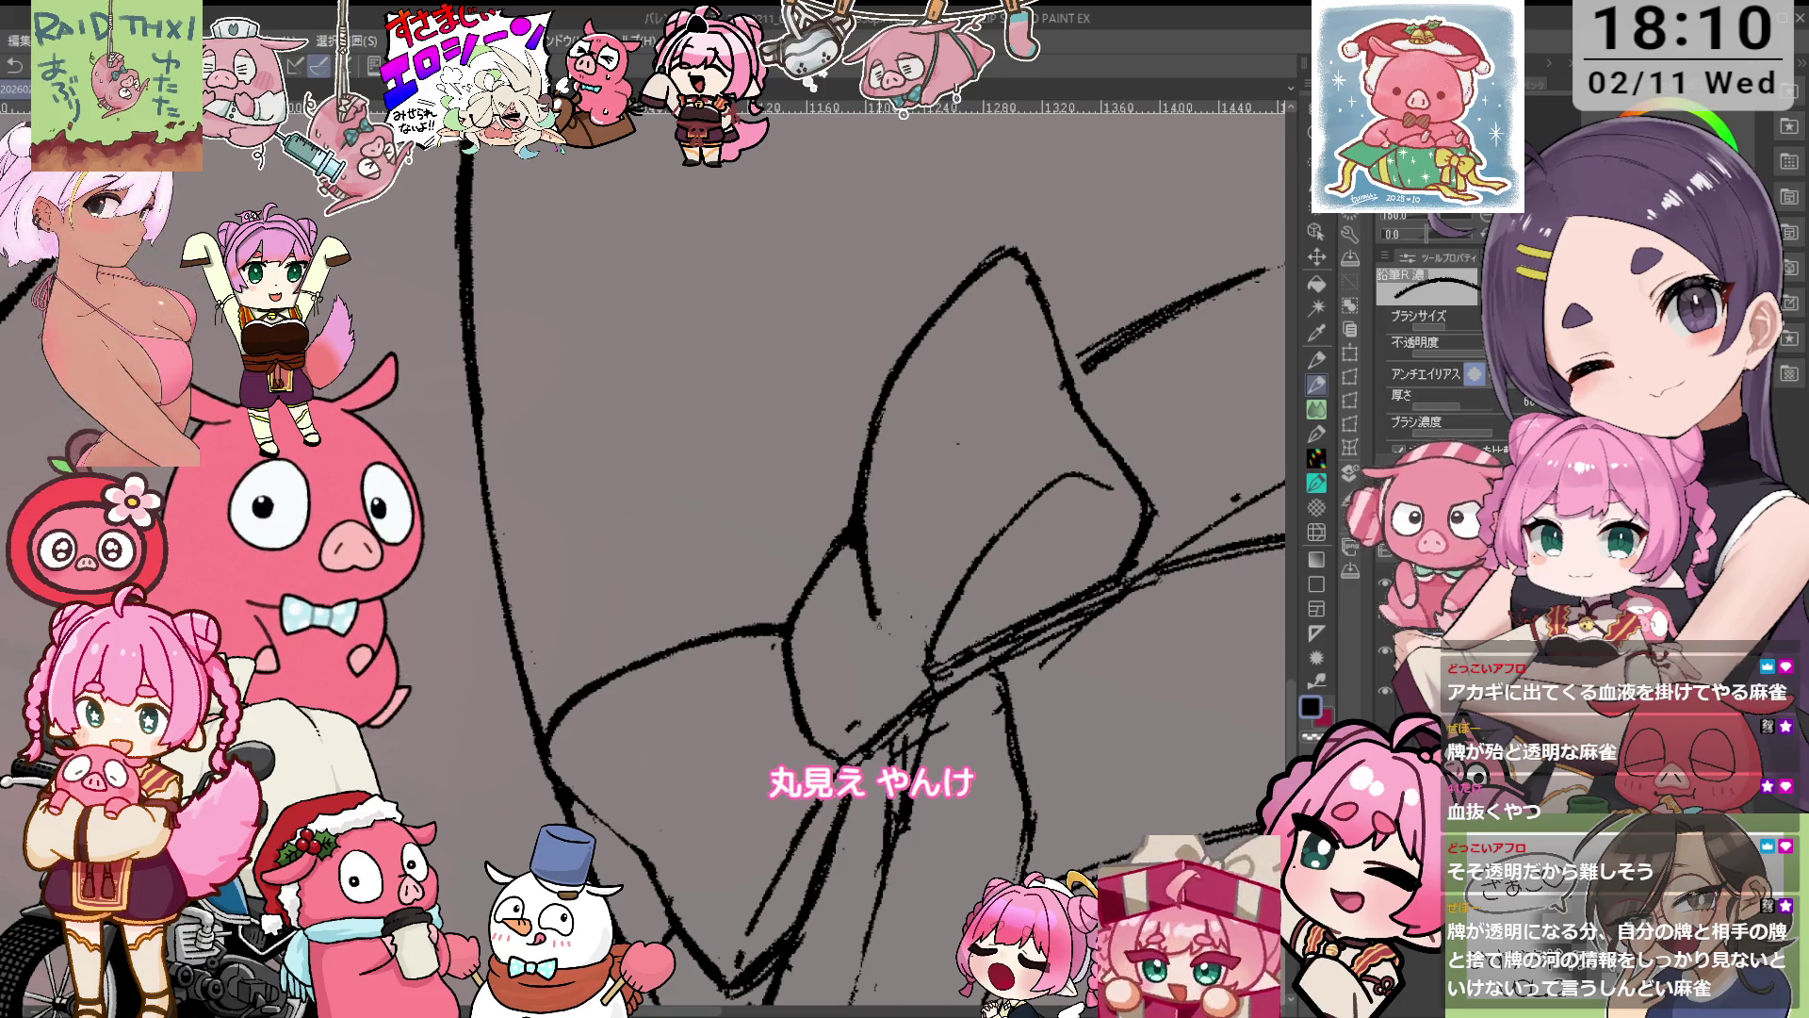
Keep correcting the bow lines from a panned, rotated view and undo a stray short stroke.
{"action": "key", "text": "e"}
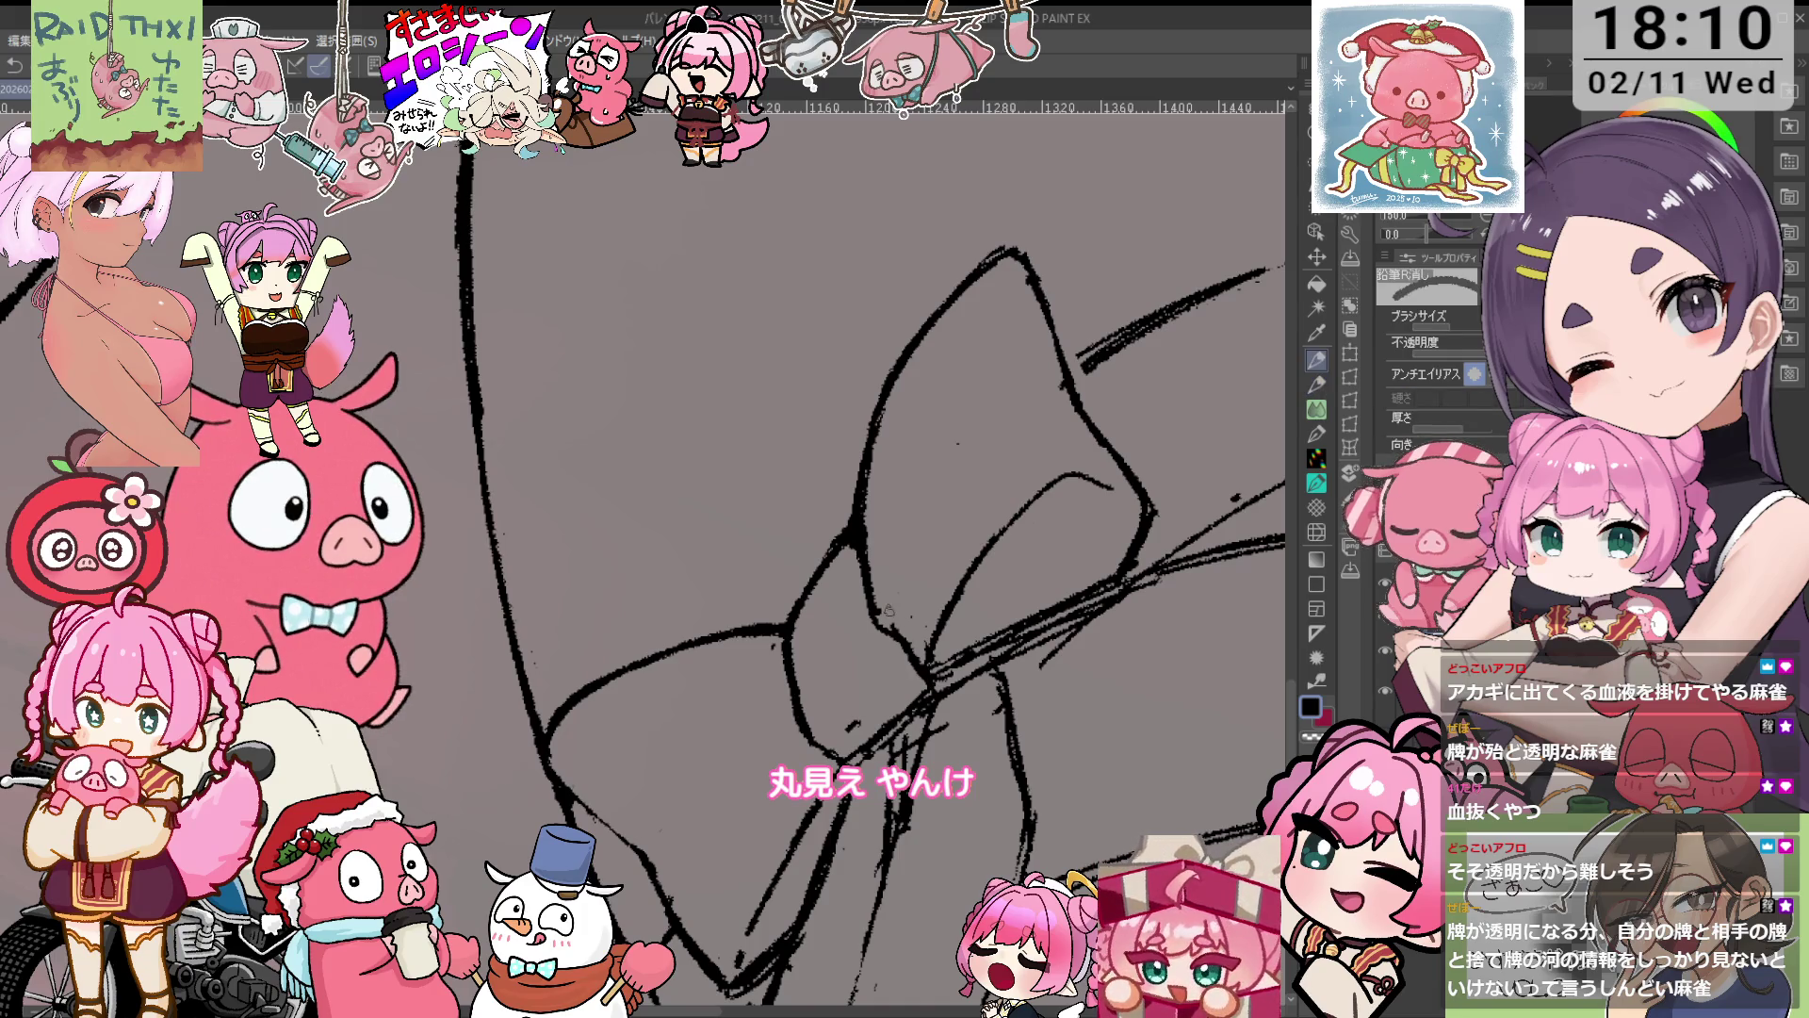
{"action": "key", "text": "minus"}
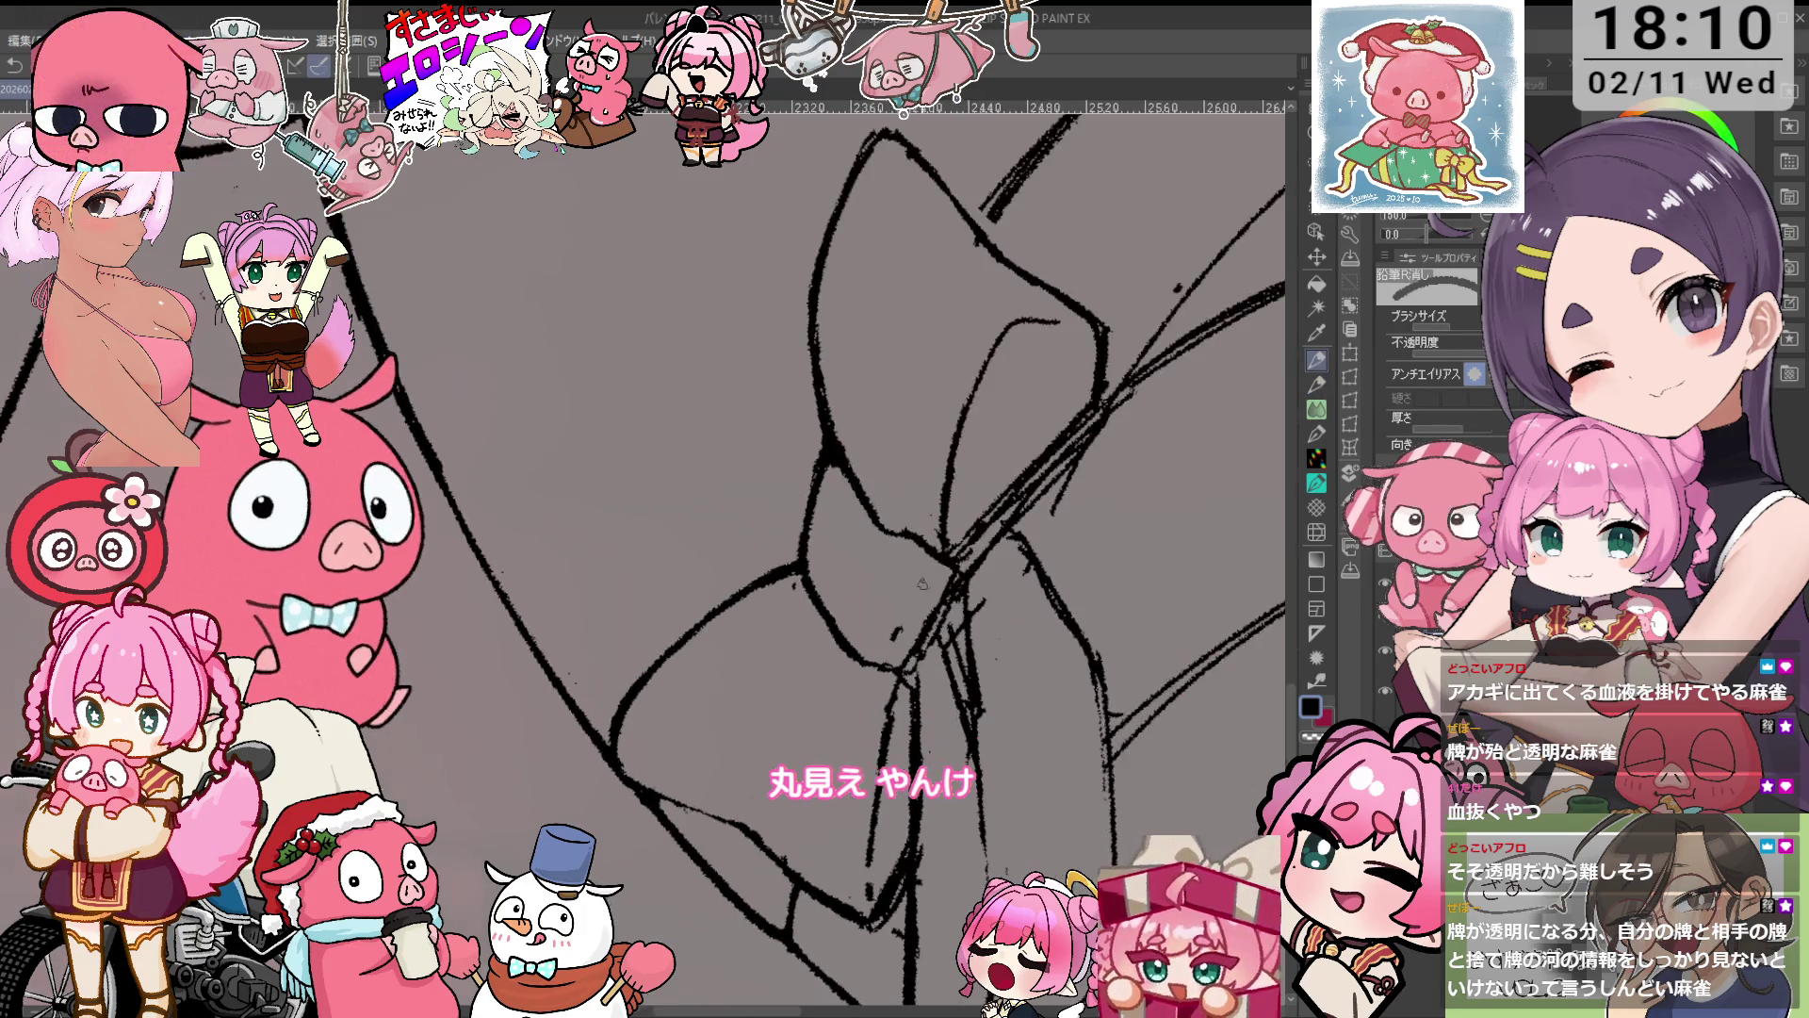
{"action": "key", "text": "p"}
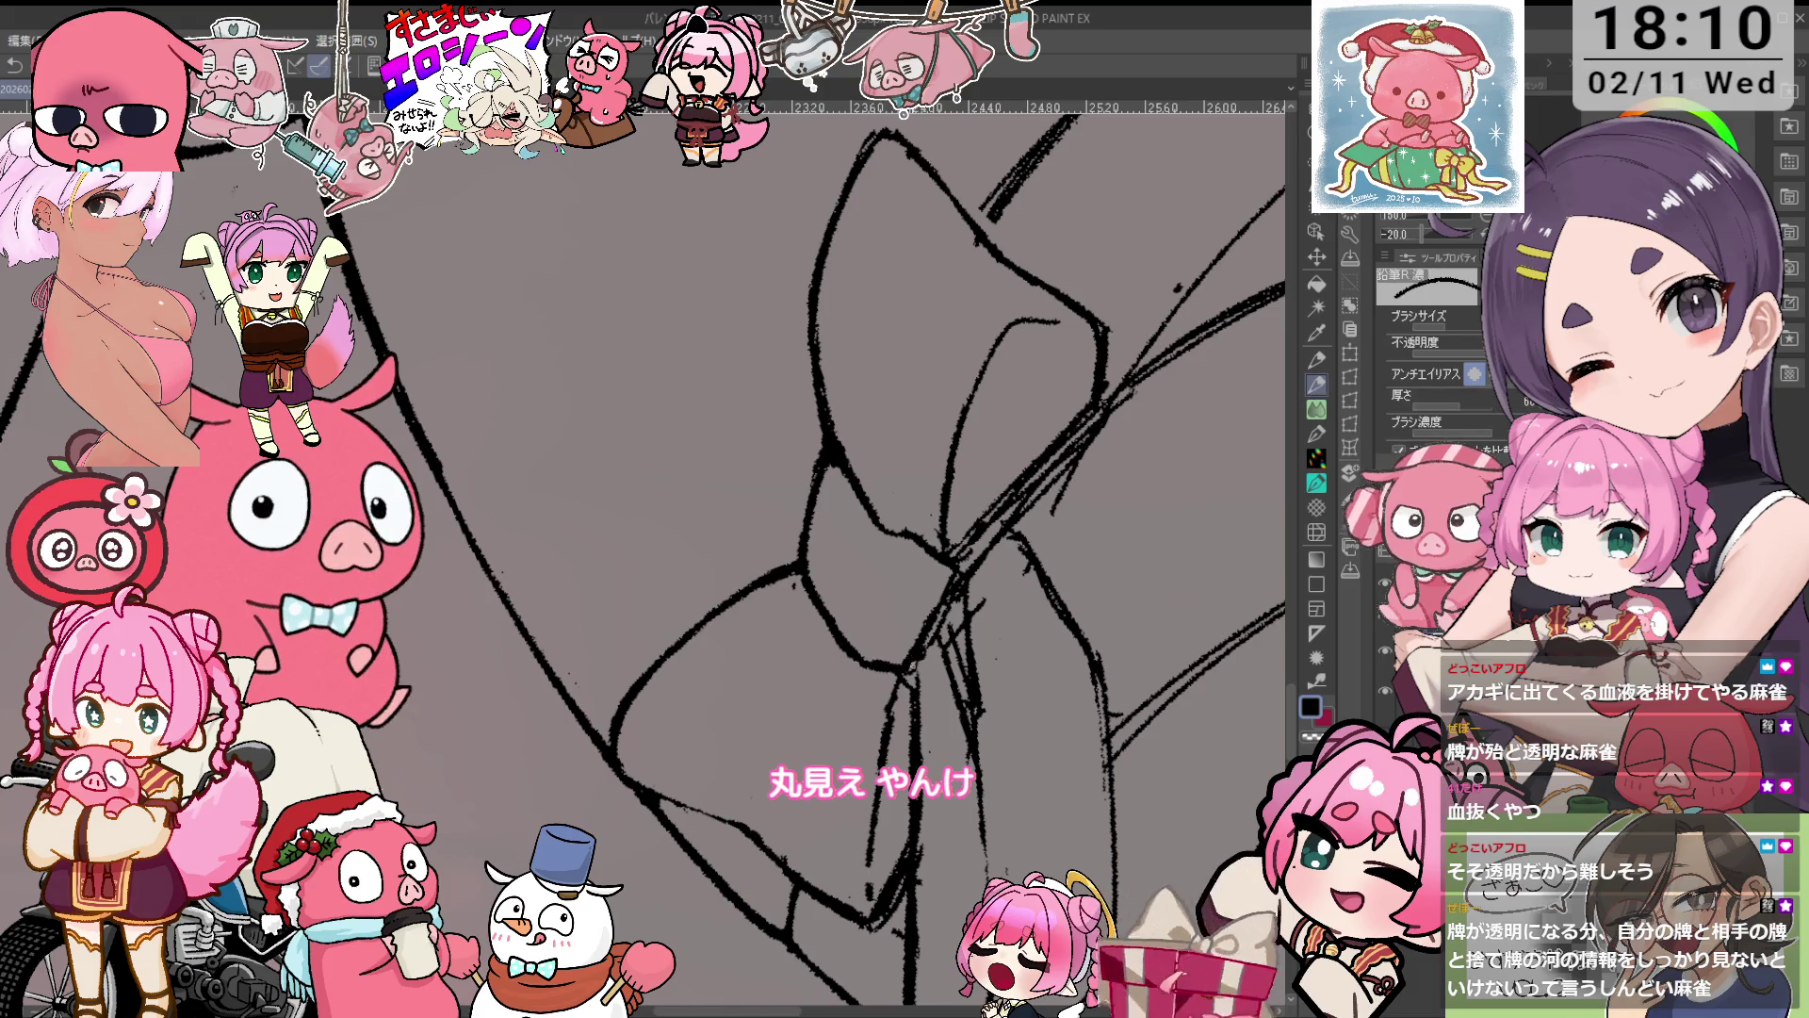
{"action": "left_click_drag", "start_coordinate": [977, 644], "coordinate": [973, 455]}
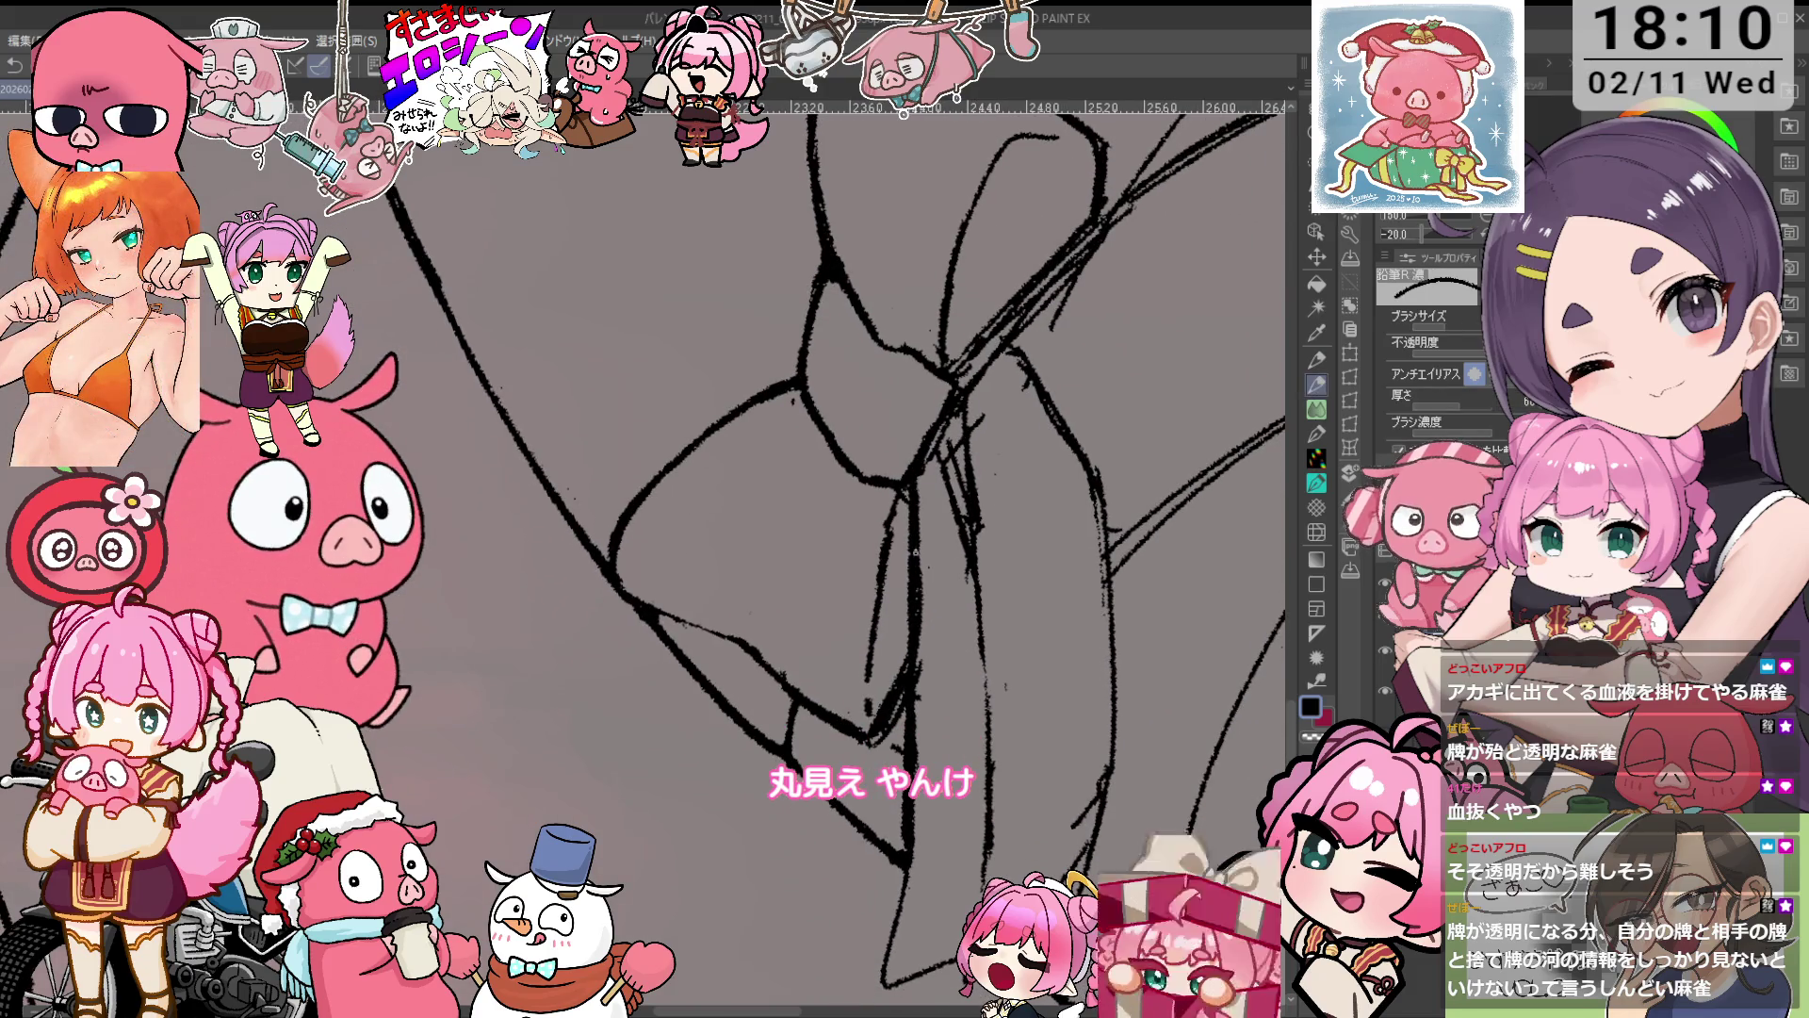
{"action": "key", "text": "e"}
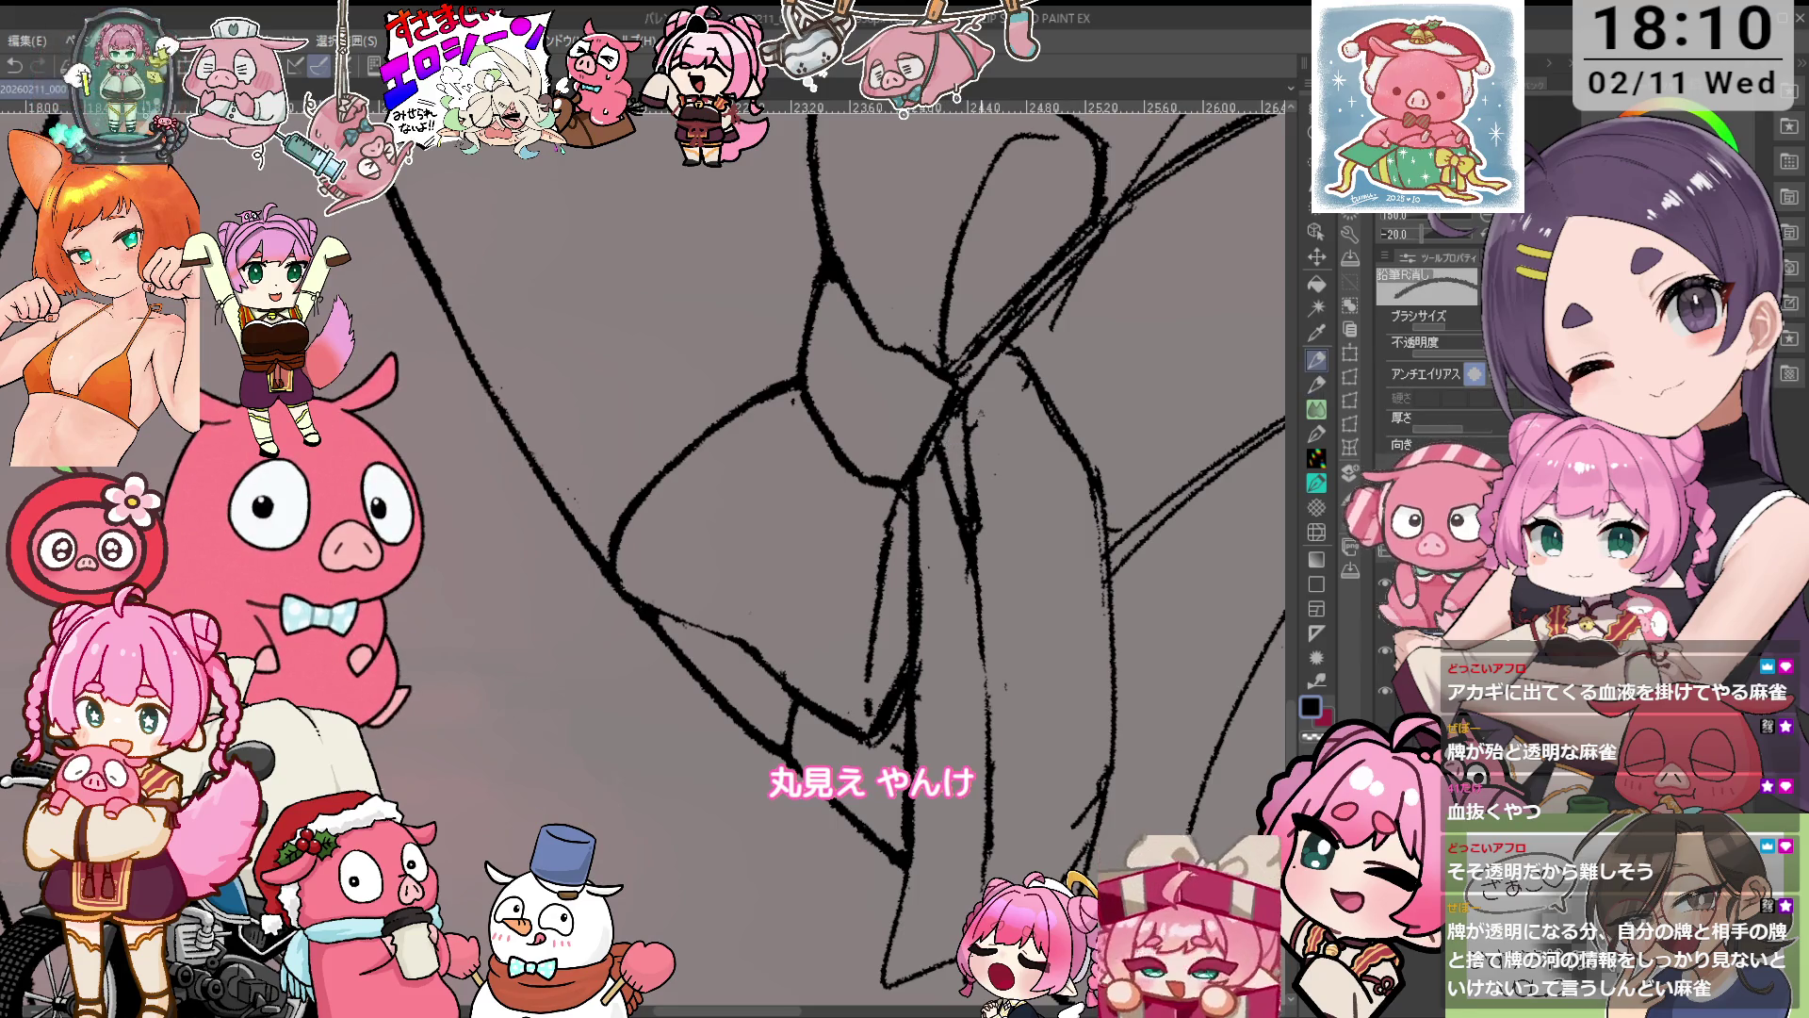
{"action": "key", "text": "asciicircum"}
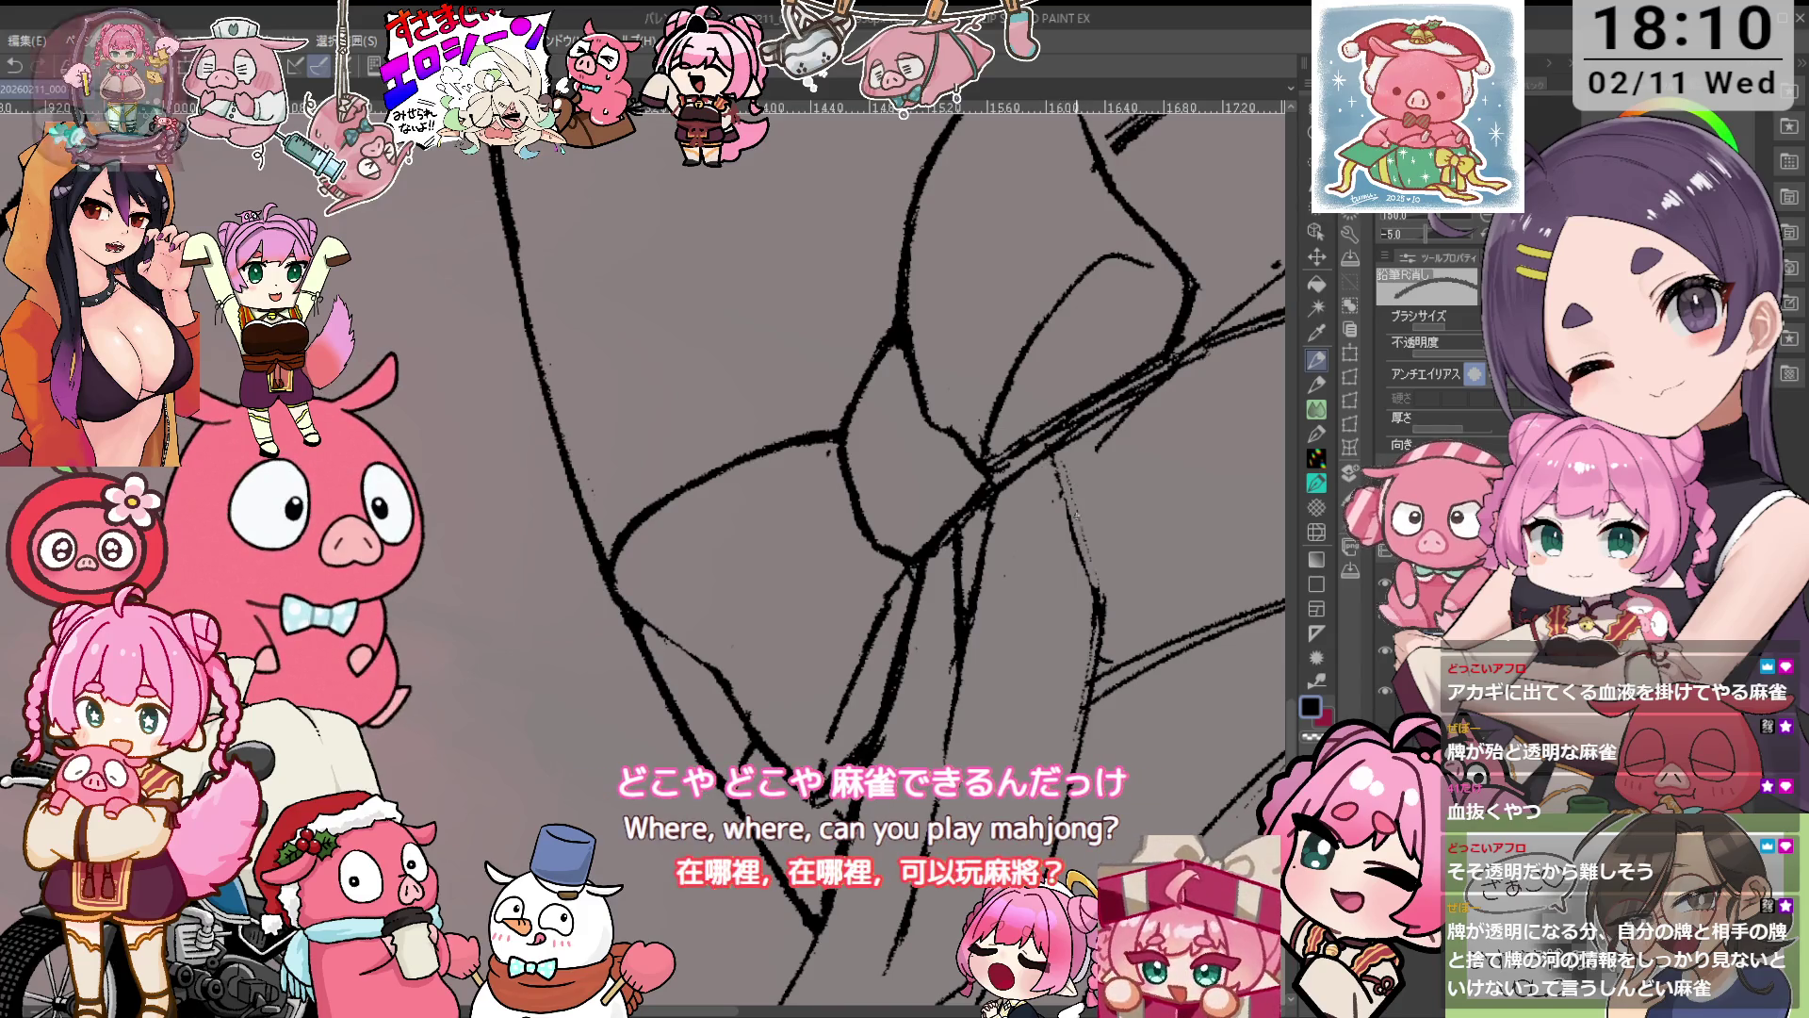
{"action": "key", "text": "p"}
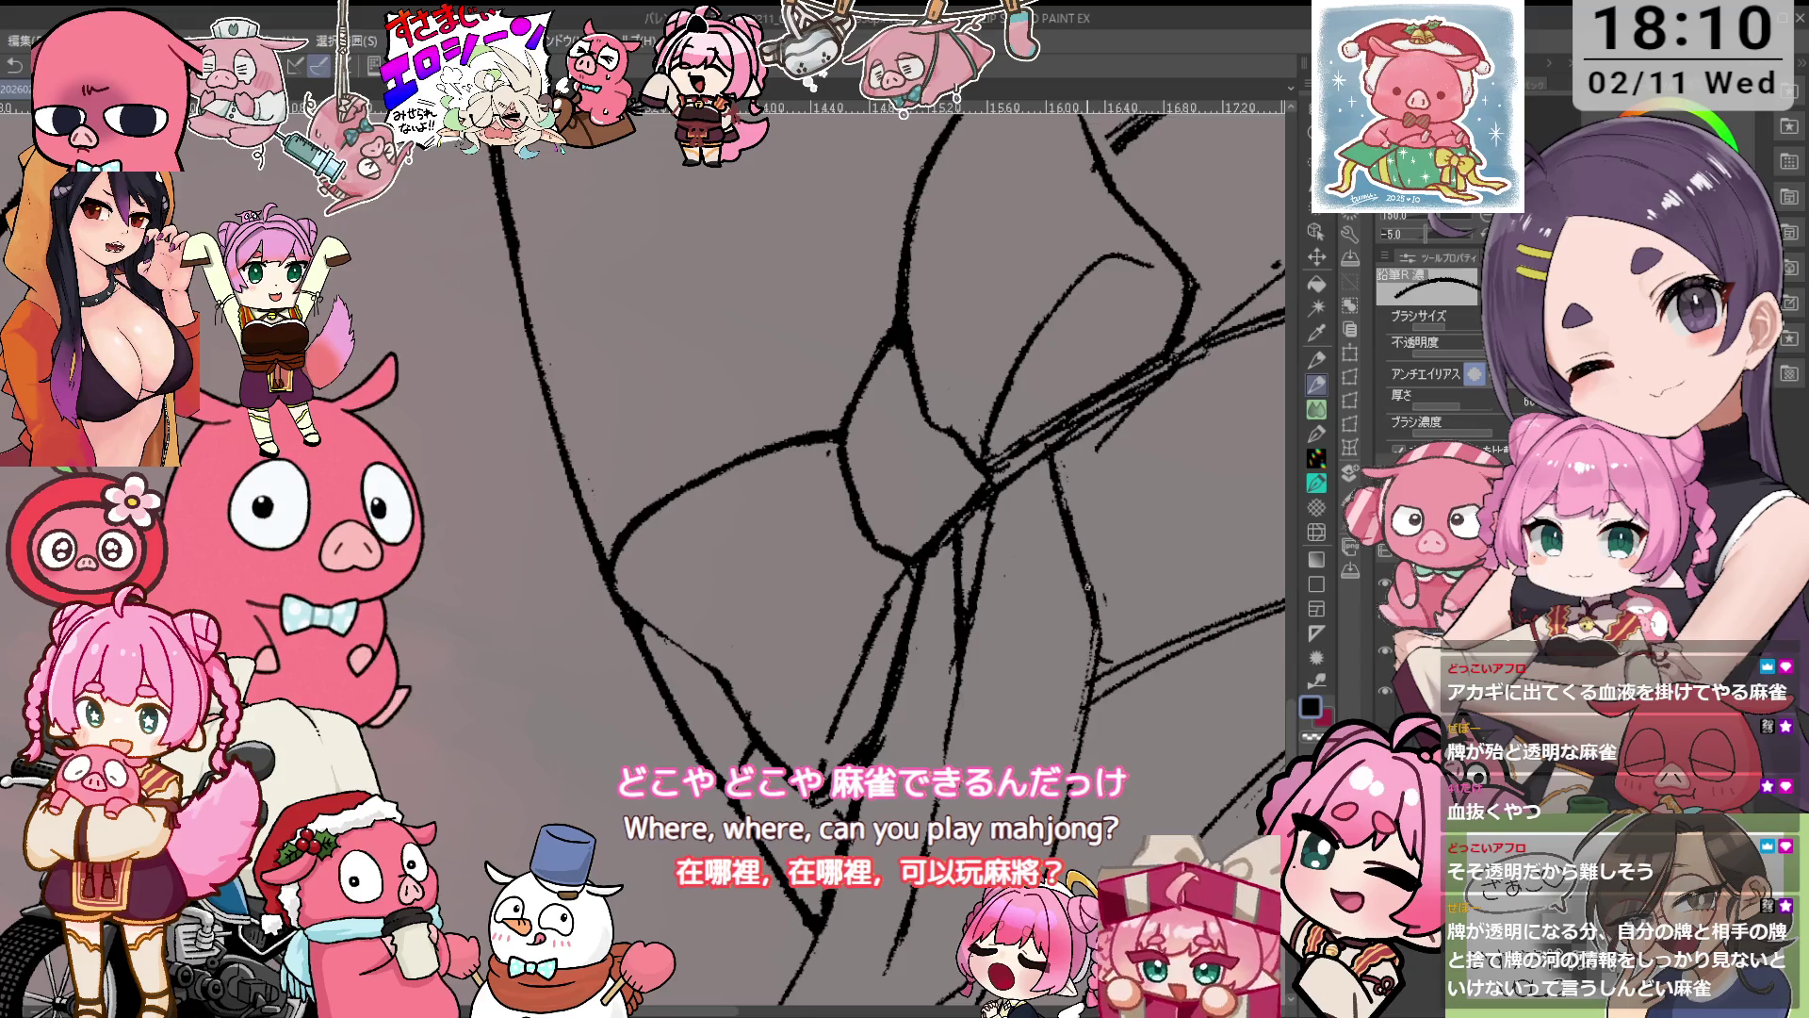
{"action": "key", "text": "minus"}
{"action": "key", "text": "ctrl+z"}
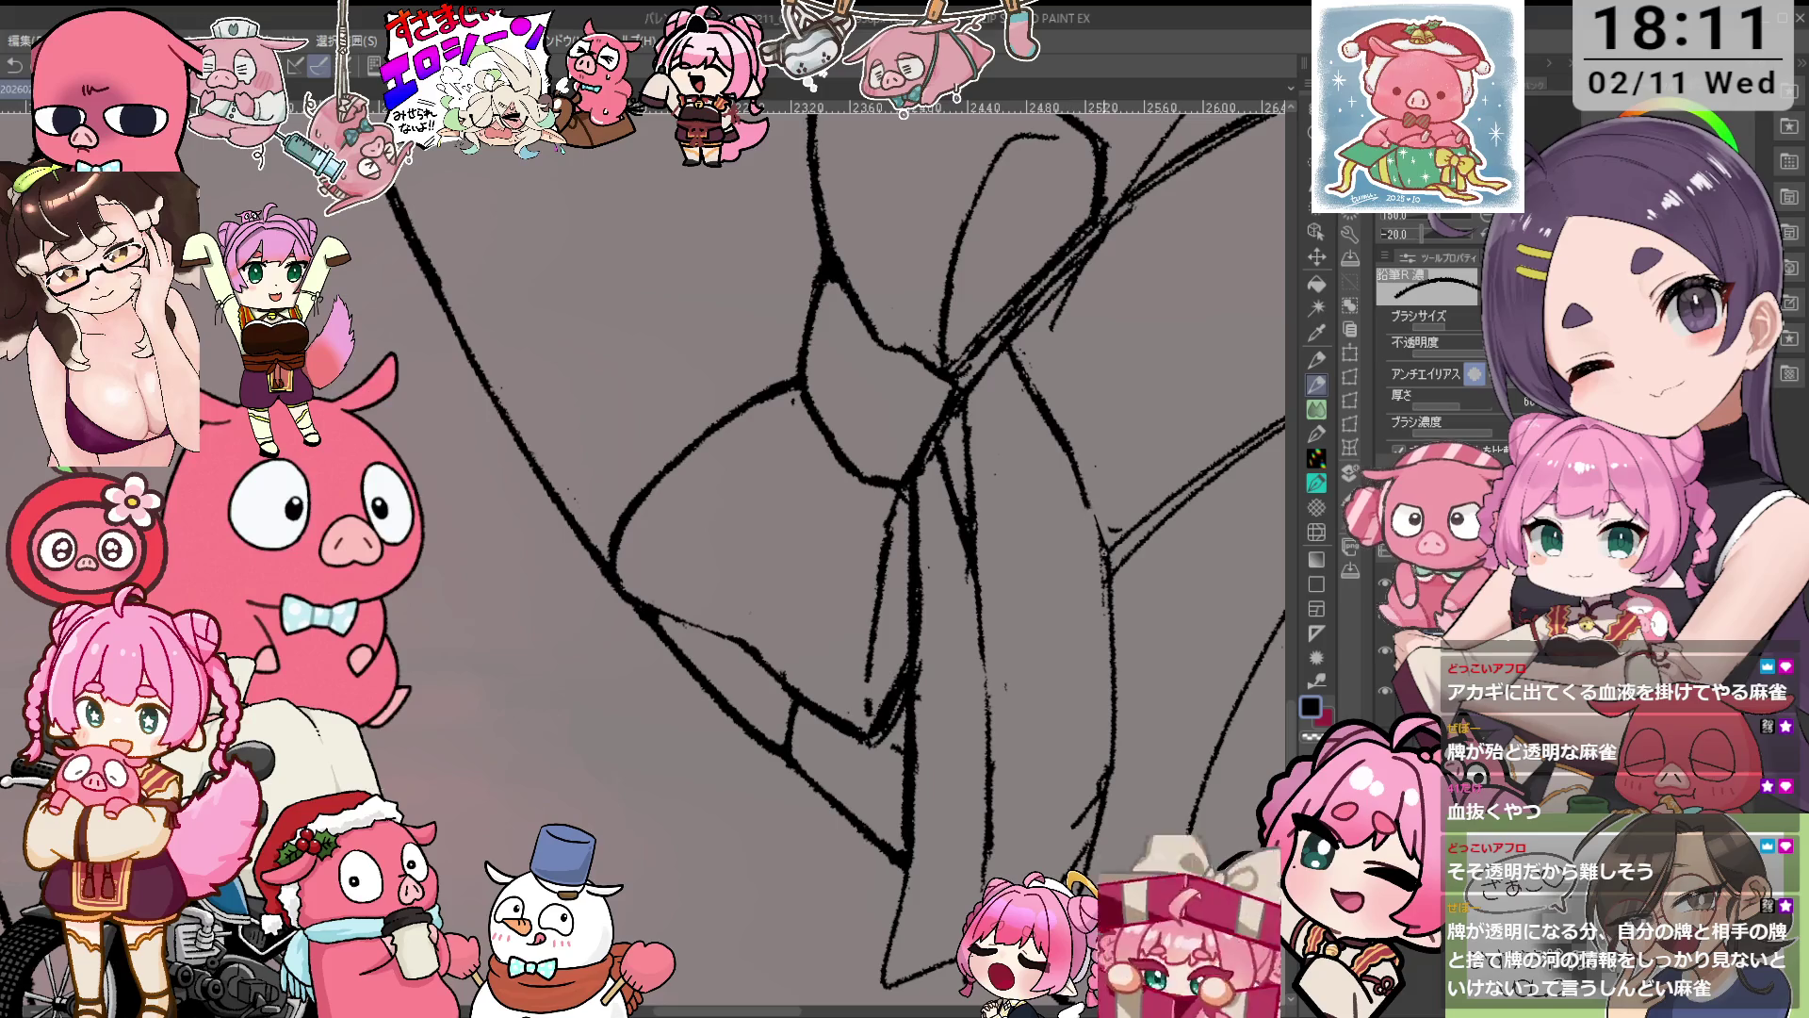
{"action": "scroll", "coordinate": [1074, 471], "scroll_direction": "down", "scroll_amount": 2}
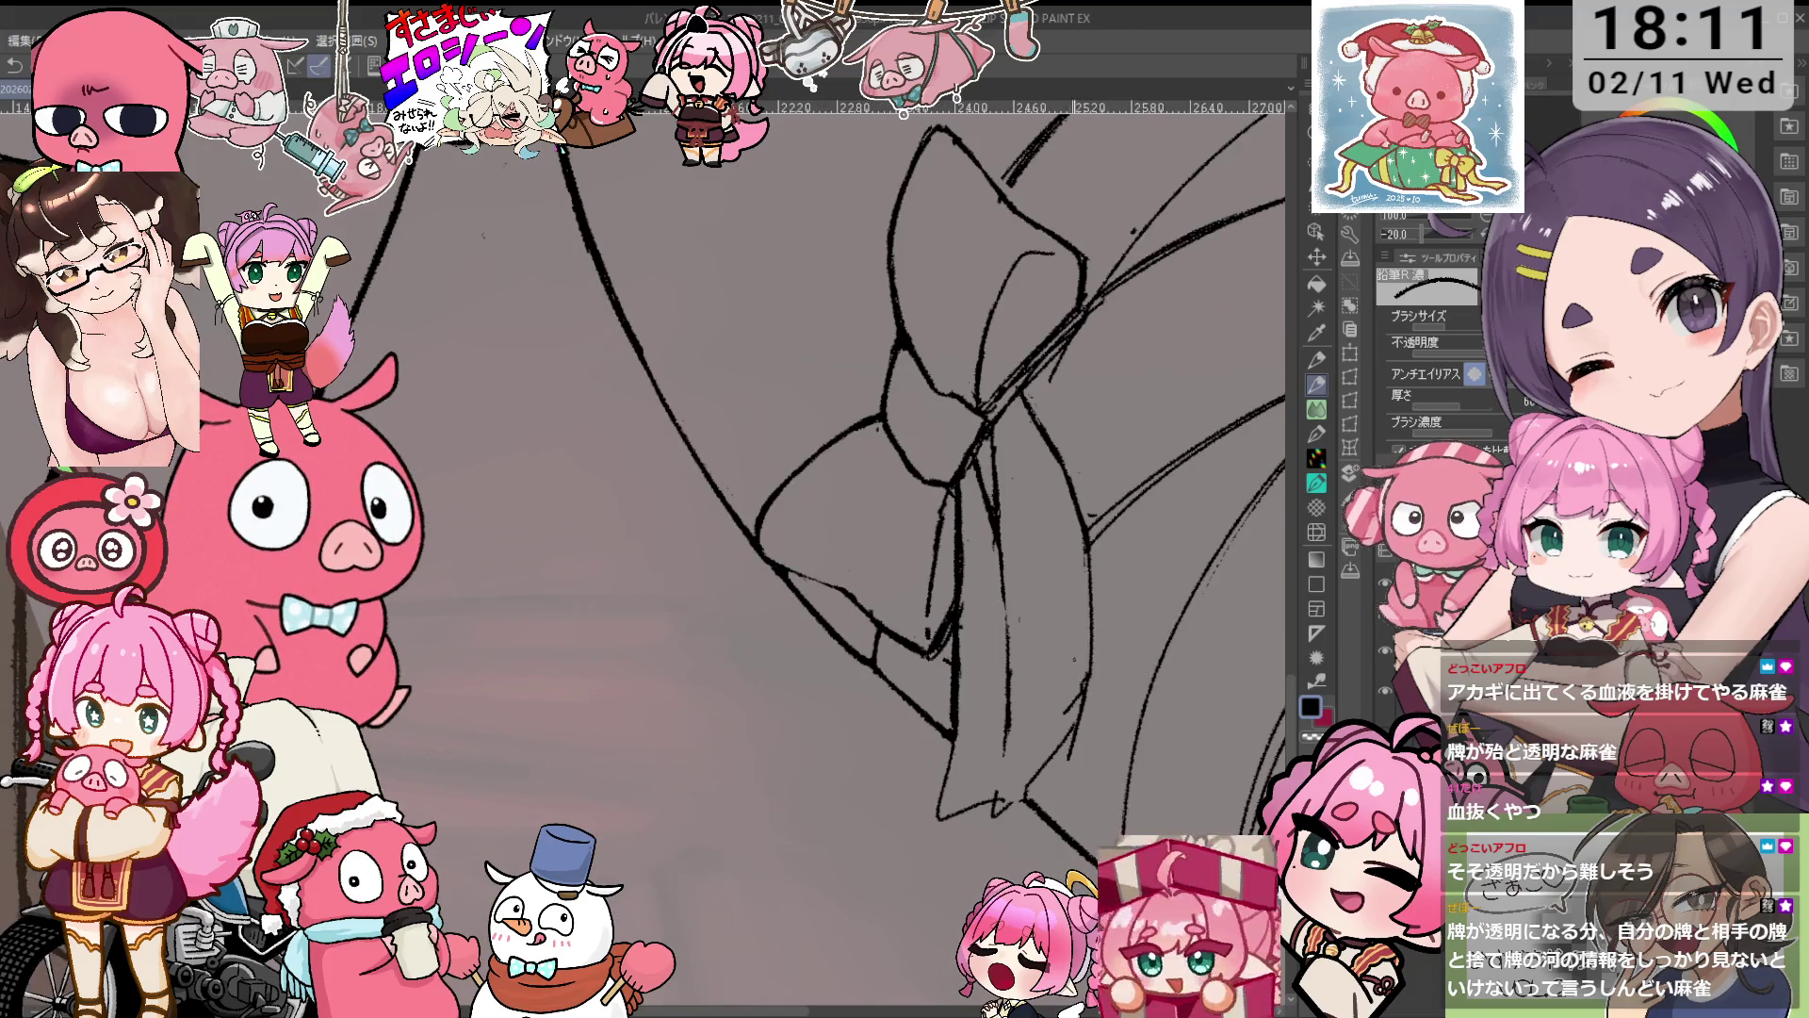
Erase stray overlapping strokes where the ribbon tails meet the folds, redrawing the knot and lower loop.
{"action": "scroll", "coordinate": [811, 471], "scroll_direction": "up", "scroll_amount": 3}
{"action": "key", "text": "e"}
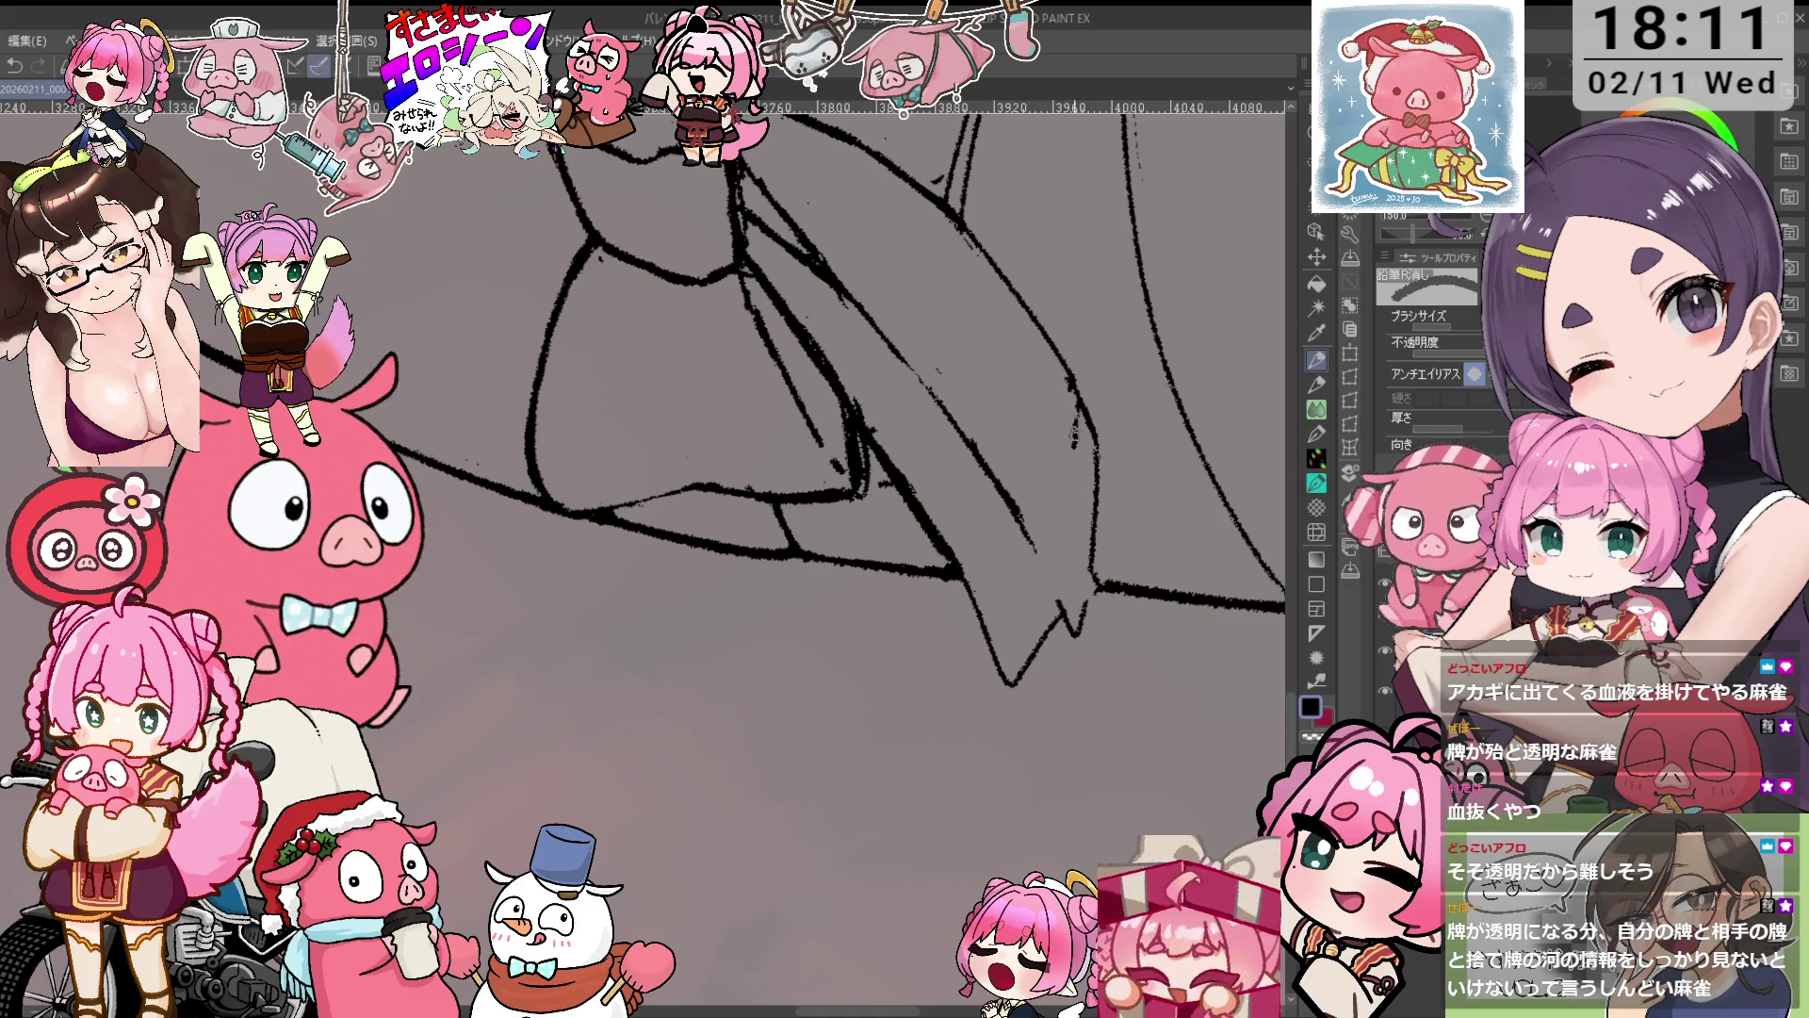
{"action": "key", "text": "p"}
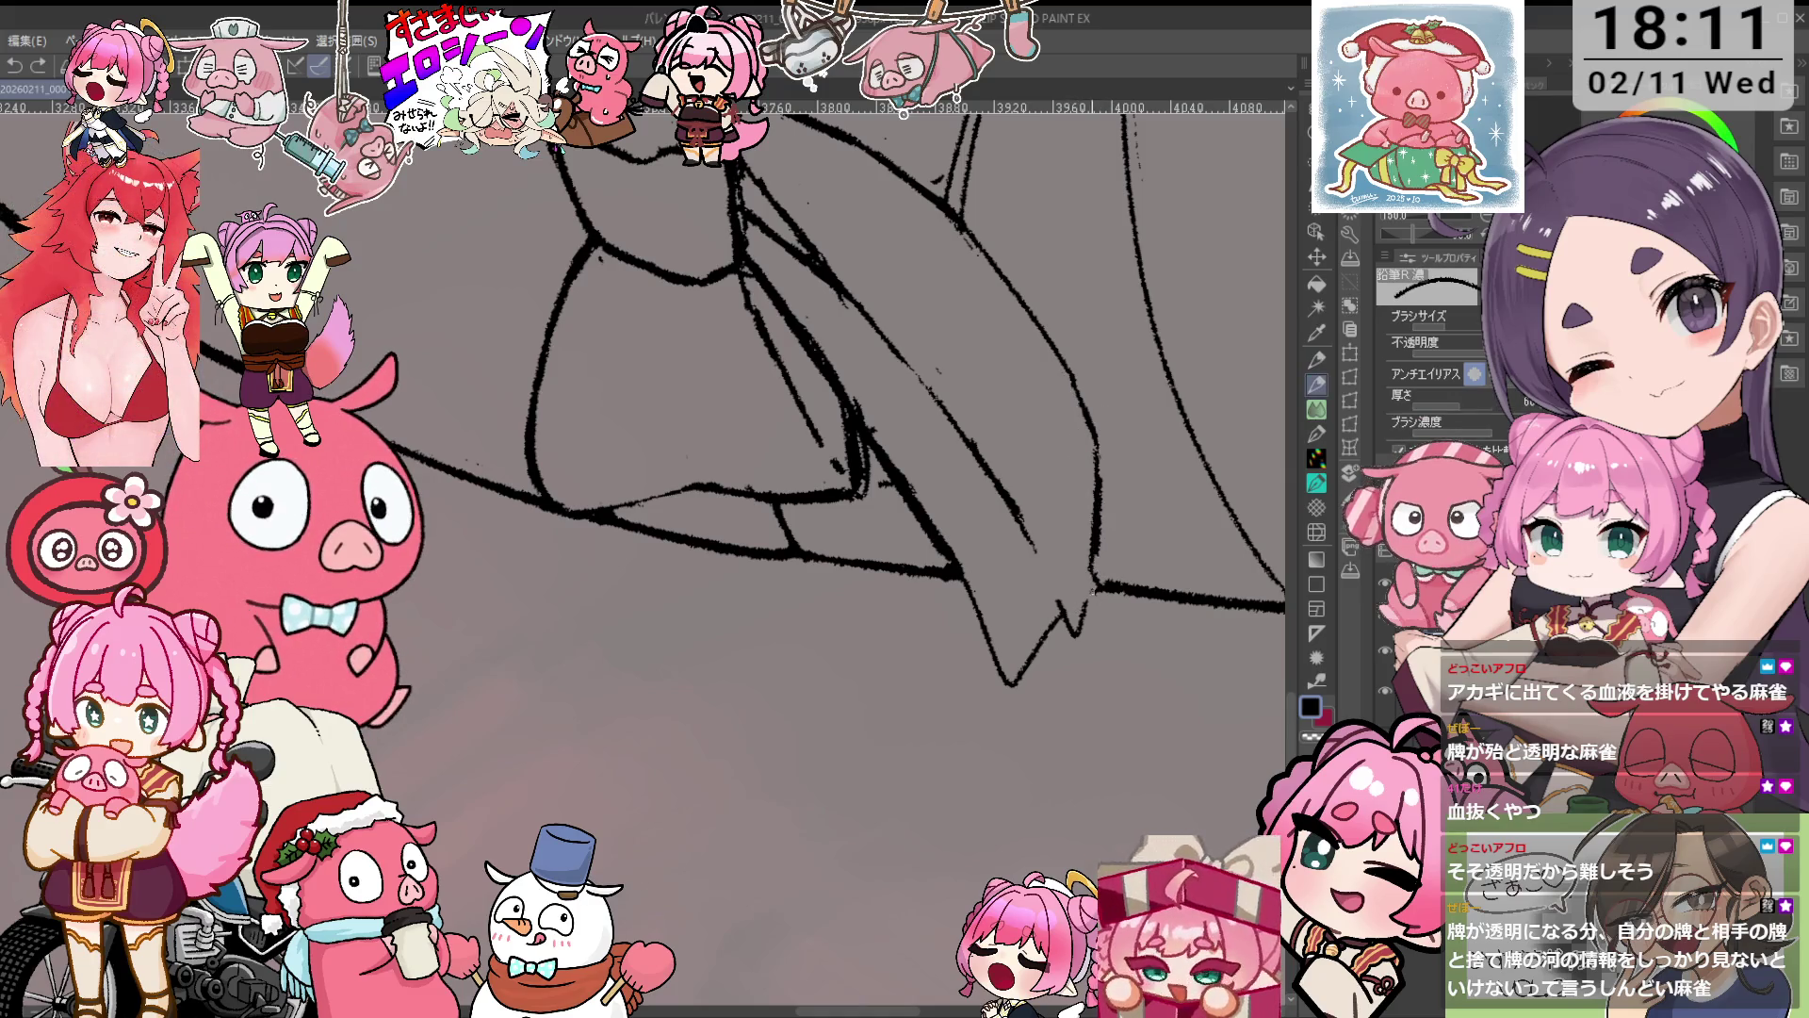
{"action": "mouse_move", "coordinate": [1078, 637]}
{"action": "left_mouse_down"}
{"action": "mouse_move", "coordinate": [1052, 588]}
{"action": "mouse_move", "coordinate": [1027, 659]}
{"action": "left_mouse_up"}
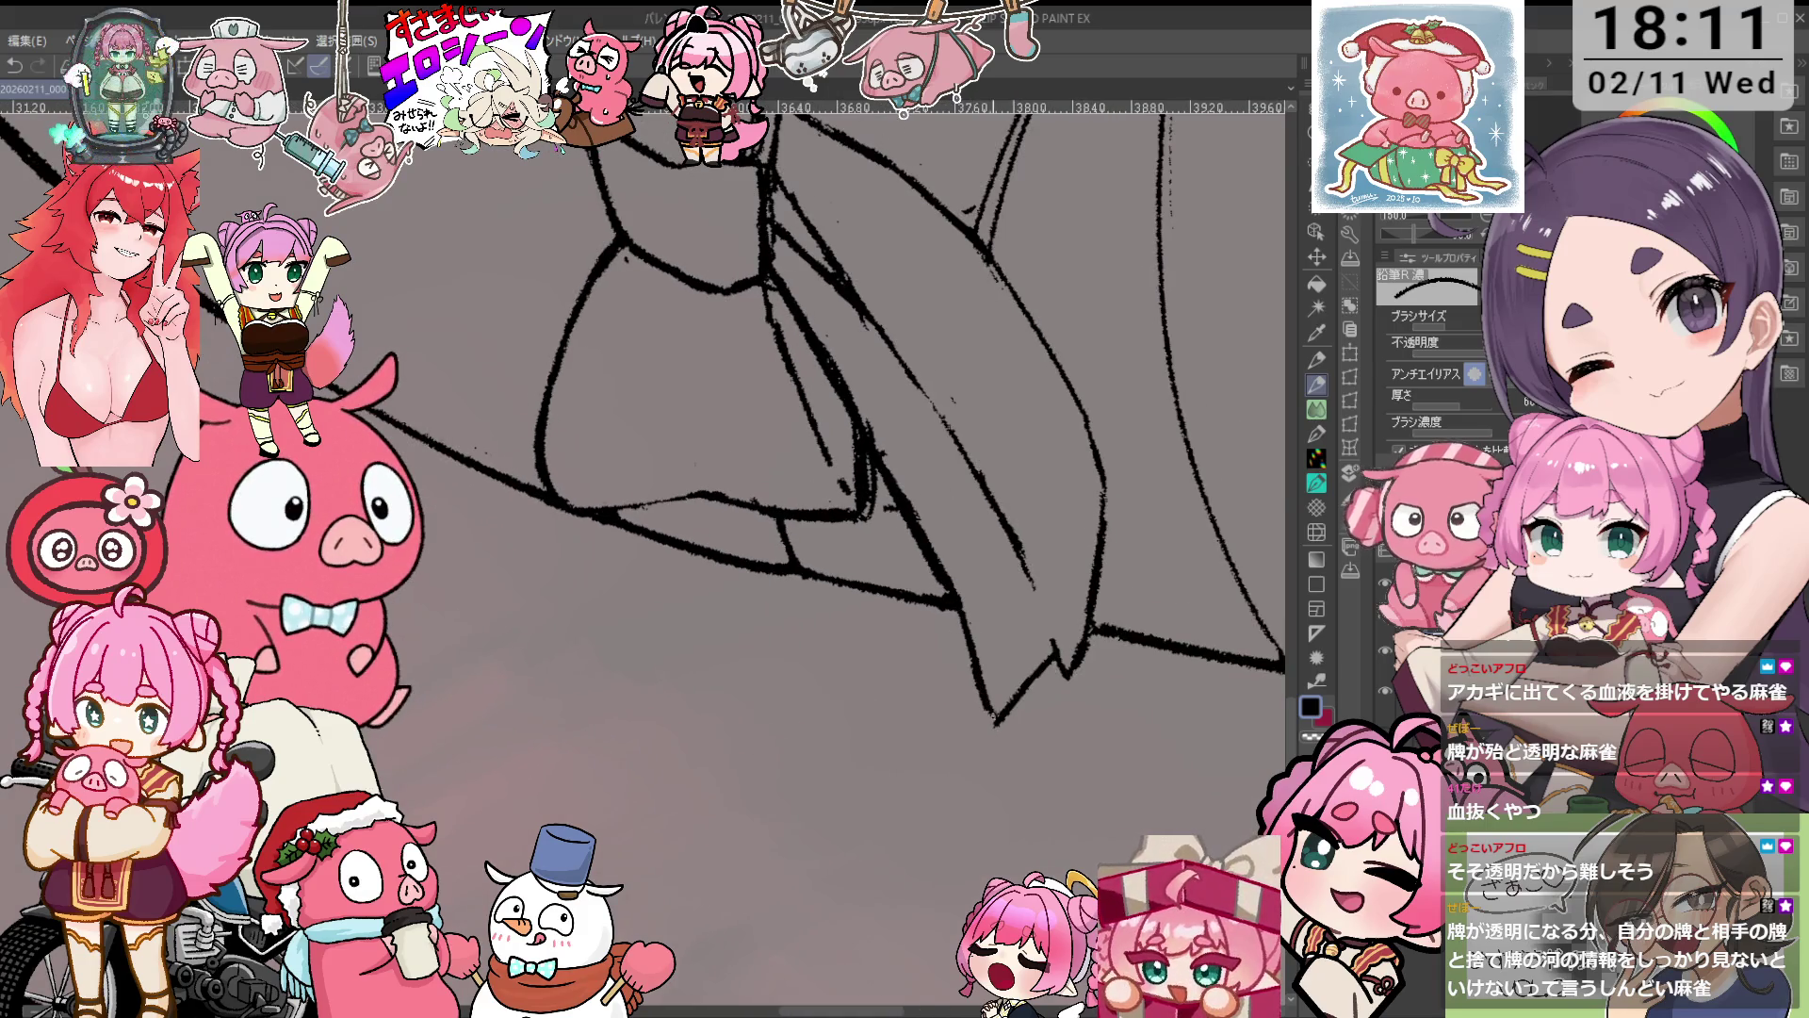
{"action": "mouse_move", "coordinate": [975, 570]}
{"action": "left_mouse_down"}
{"action": "mouse_move", "coordinate": [984, 526]}
{"action": "mouse_move", "coordinate": [965, 532]}
{"action": "left_mouse_up"}
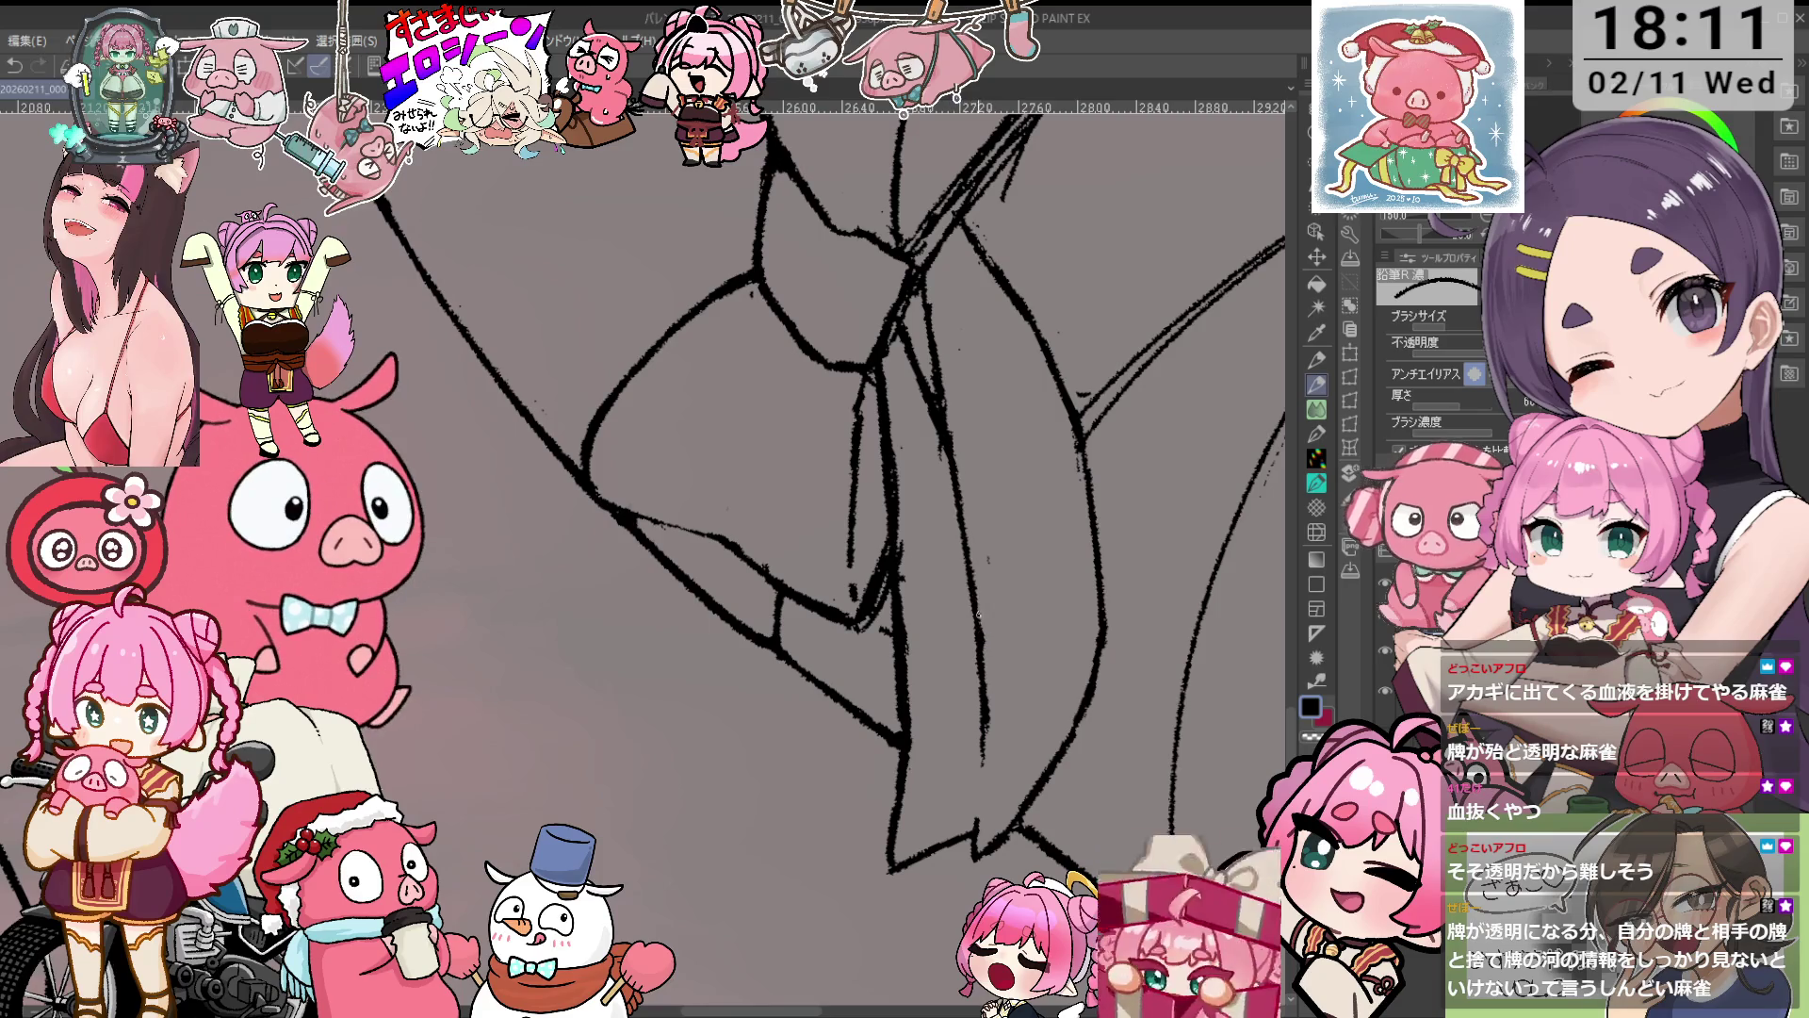
{"action": "key", "text": "e"}
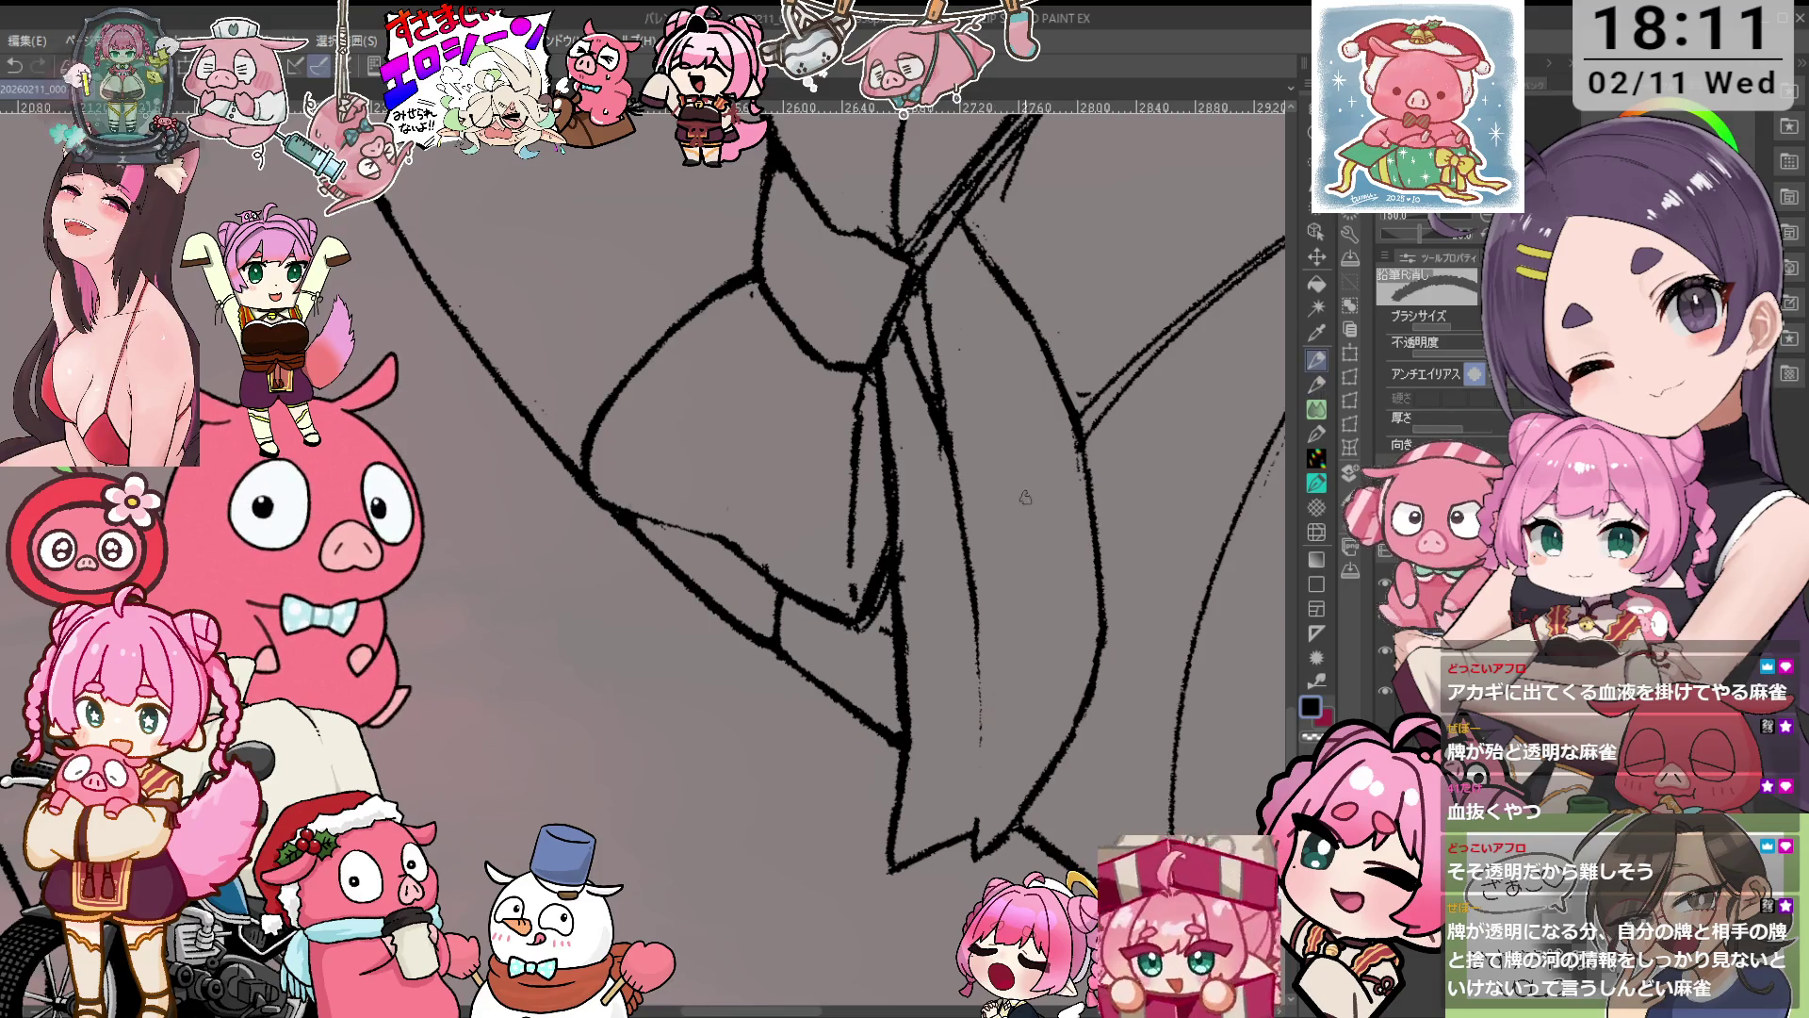
{"action": "left_click_drag", "start_coordinate": [997, 456], "coordinate": [966, 606]}
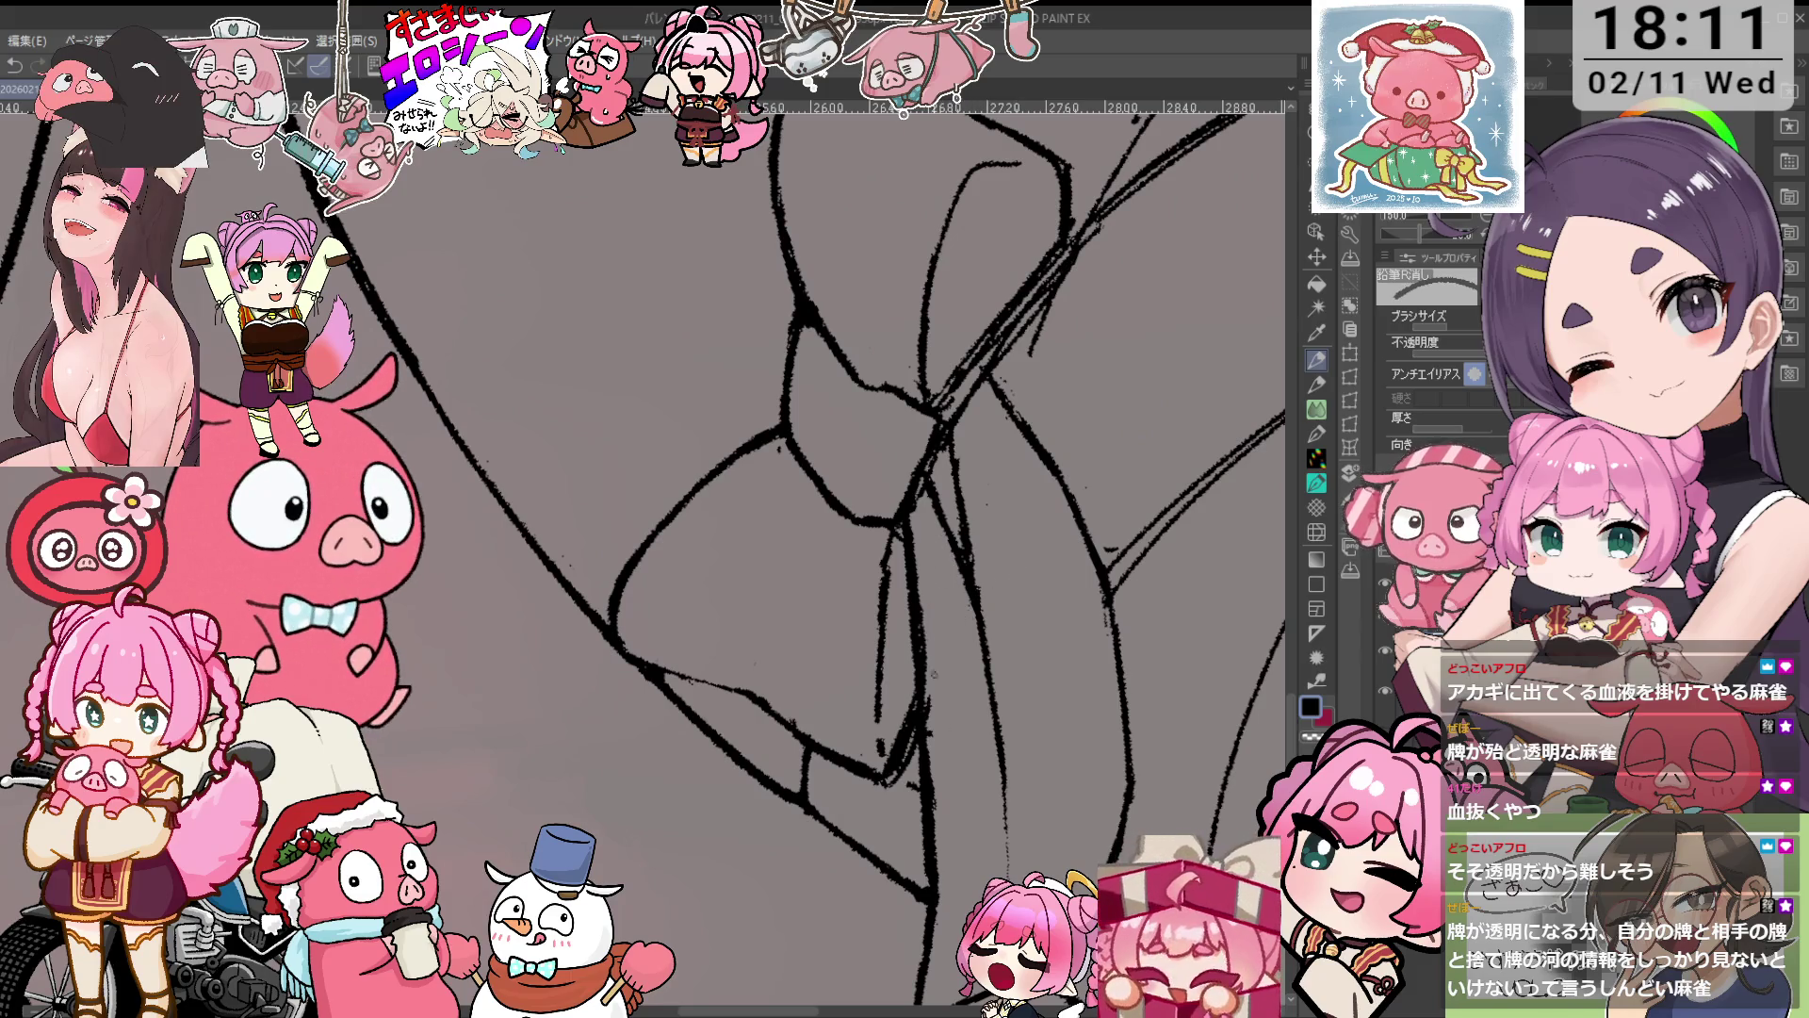
{"action": "left_click_drag", "start_coordinate": [930, 586], "coordinate": [961, 700]}
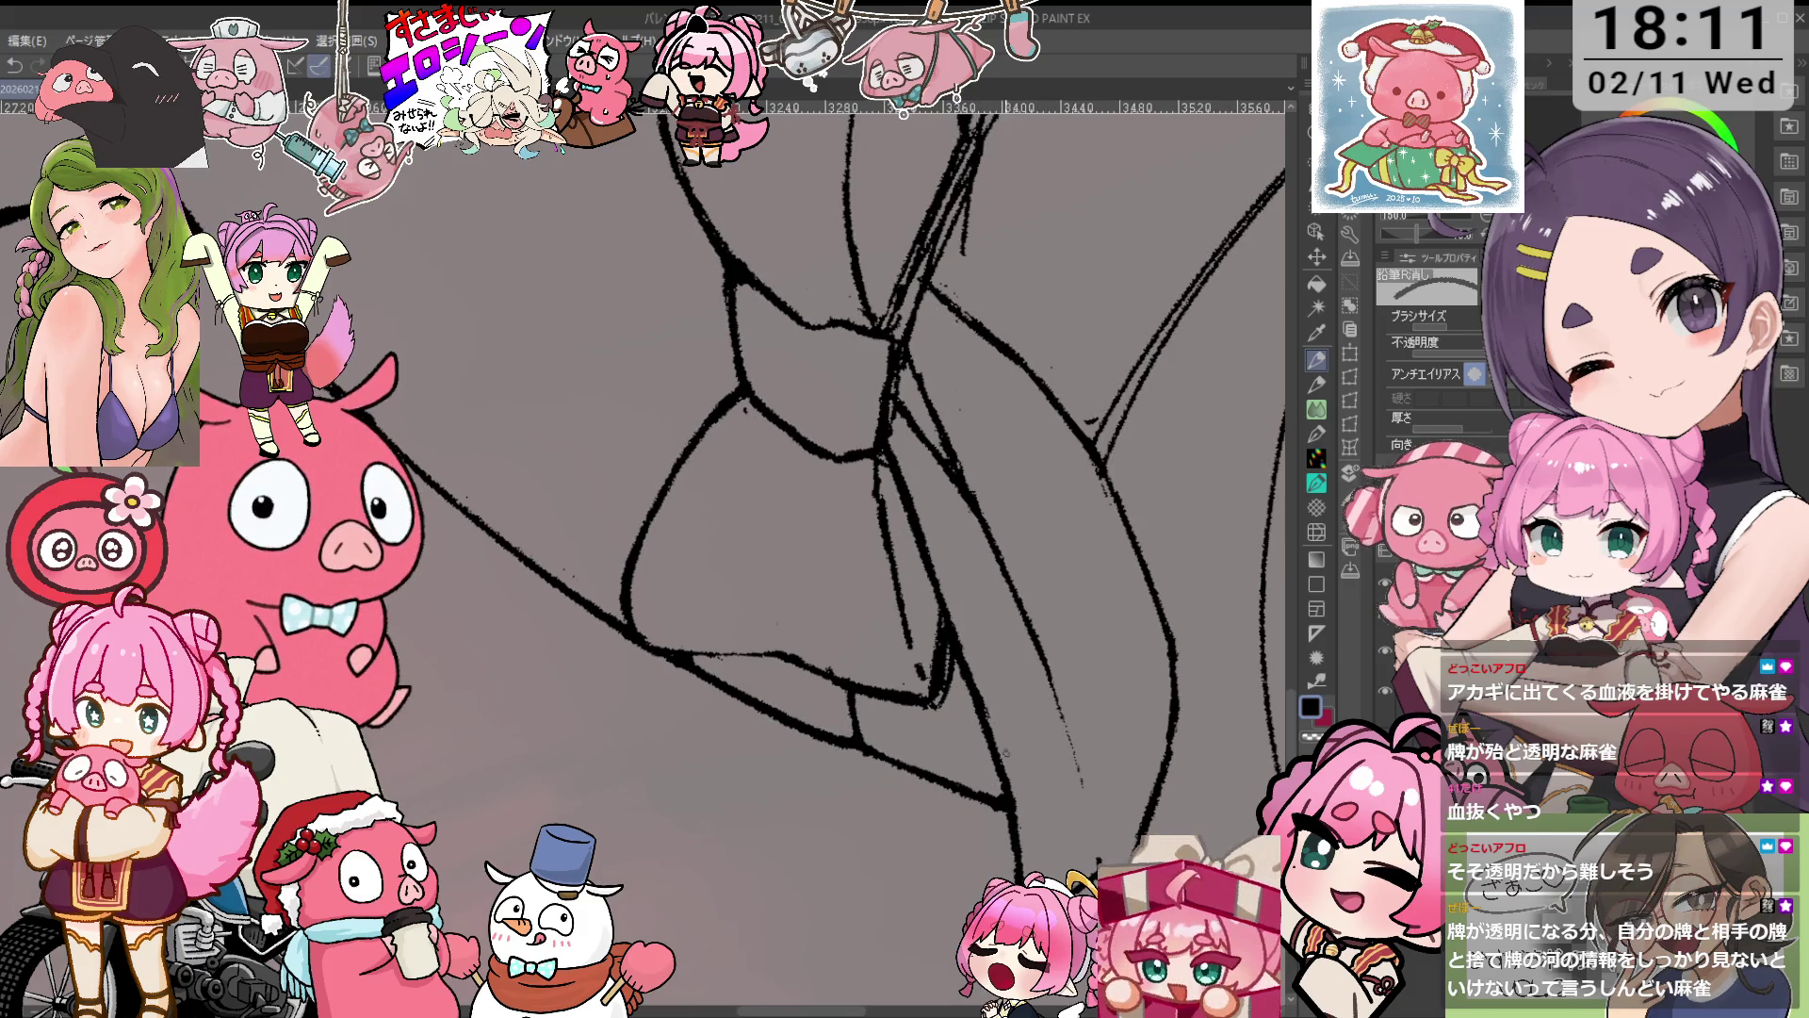
{"action": "mouse_move", "coordinate": [1004, 752]}
{"action": "left_mouse_down"}
{"action": "mouse_move", "coordinate": [1045, 517]}
{"action": "mouse_move", "coordinate": [1108, 596]}
{"action": "left_mouse_up"}
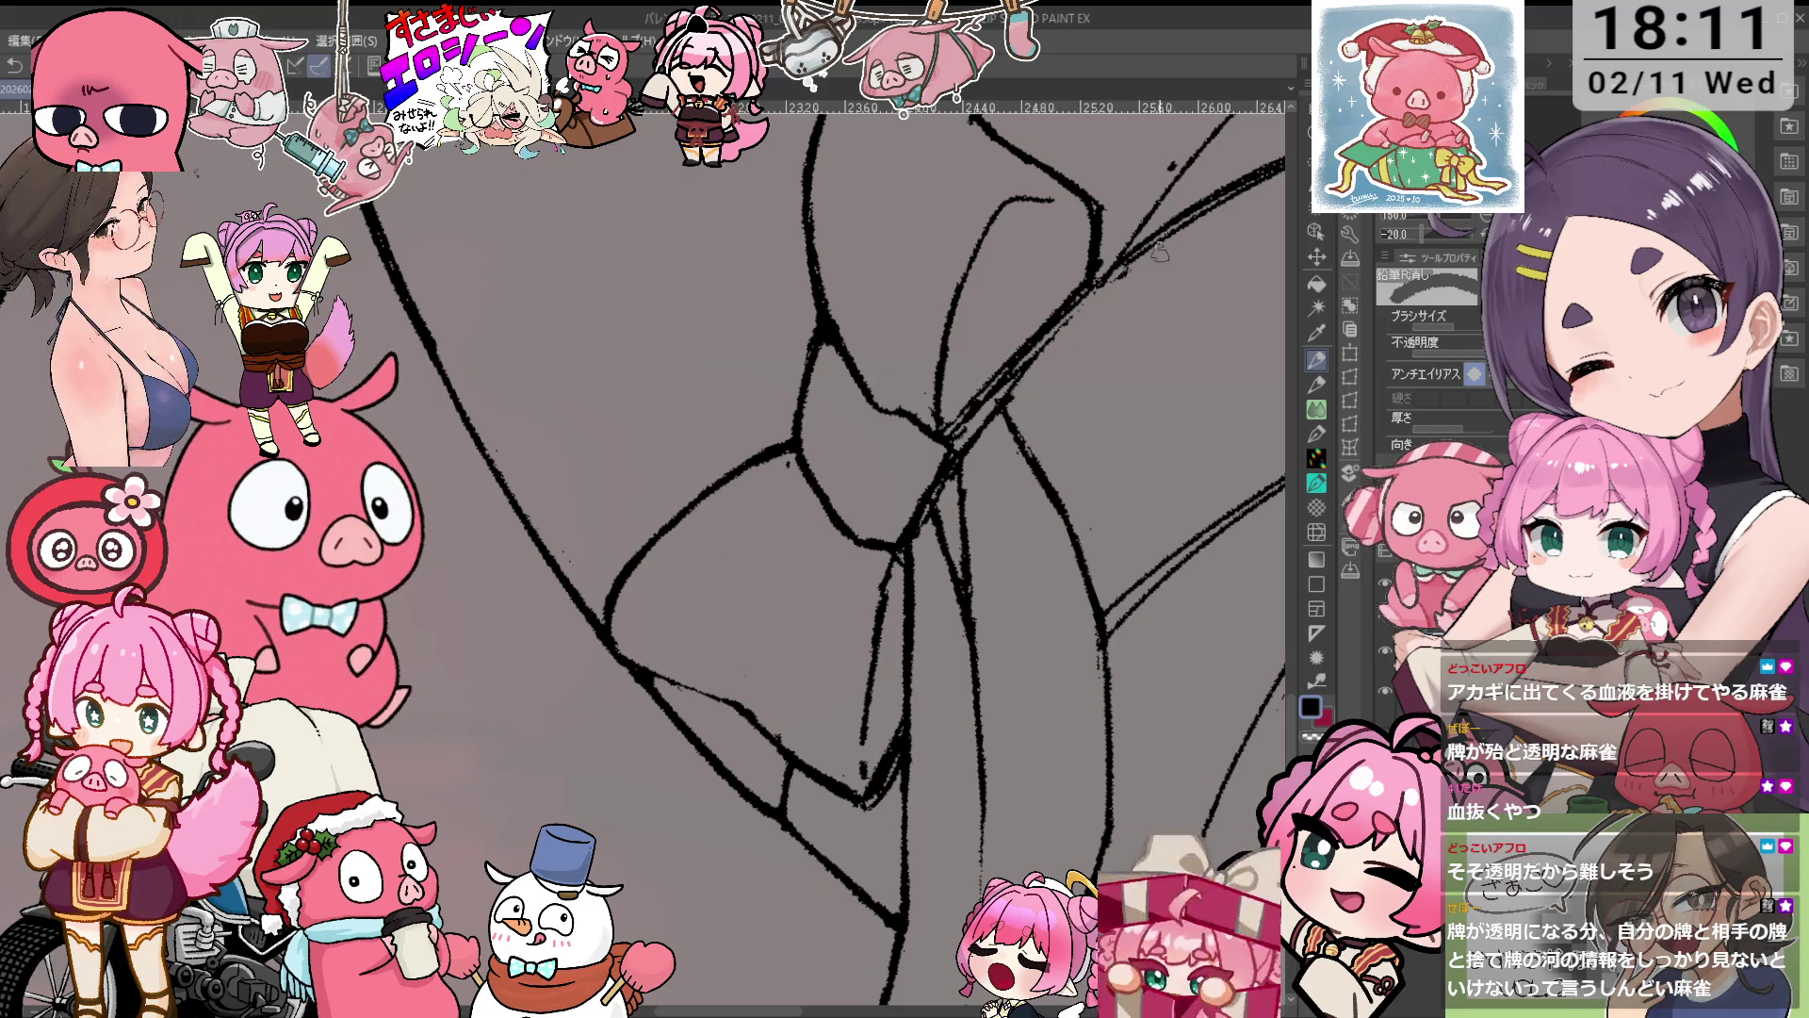
{"action": "left_click_drag", "start_coordinate": [1130, 385], "coordinate": [978, 388]}
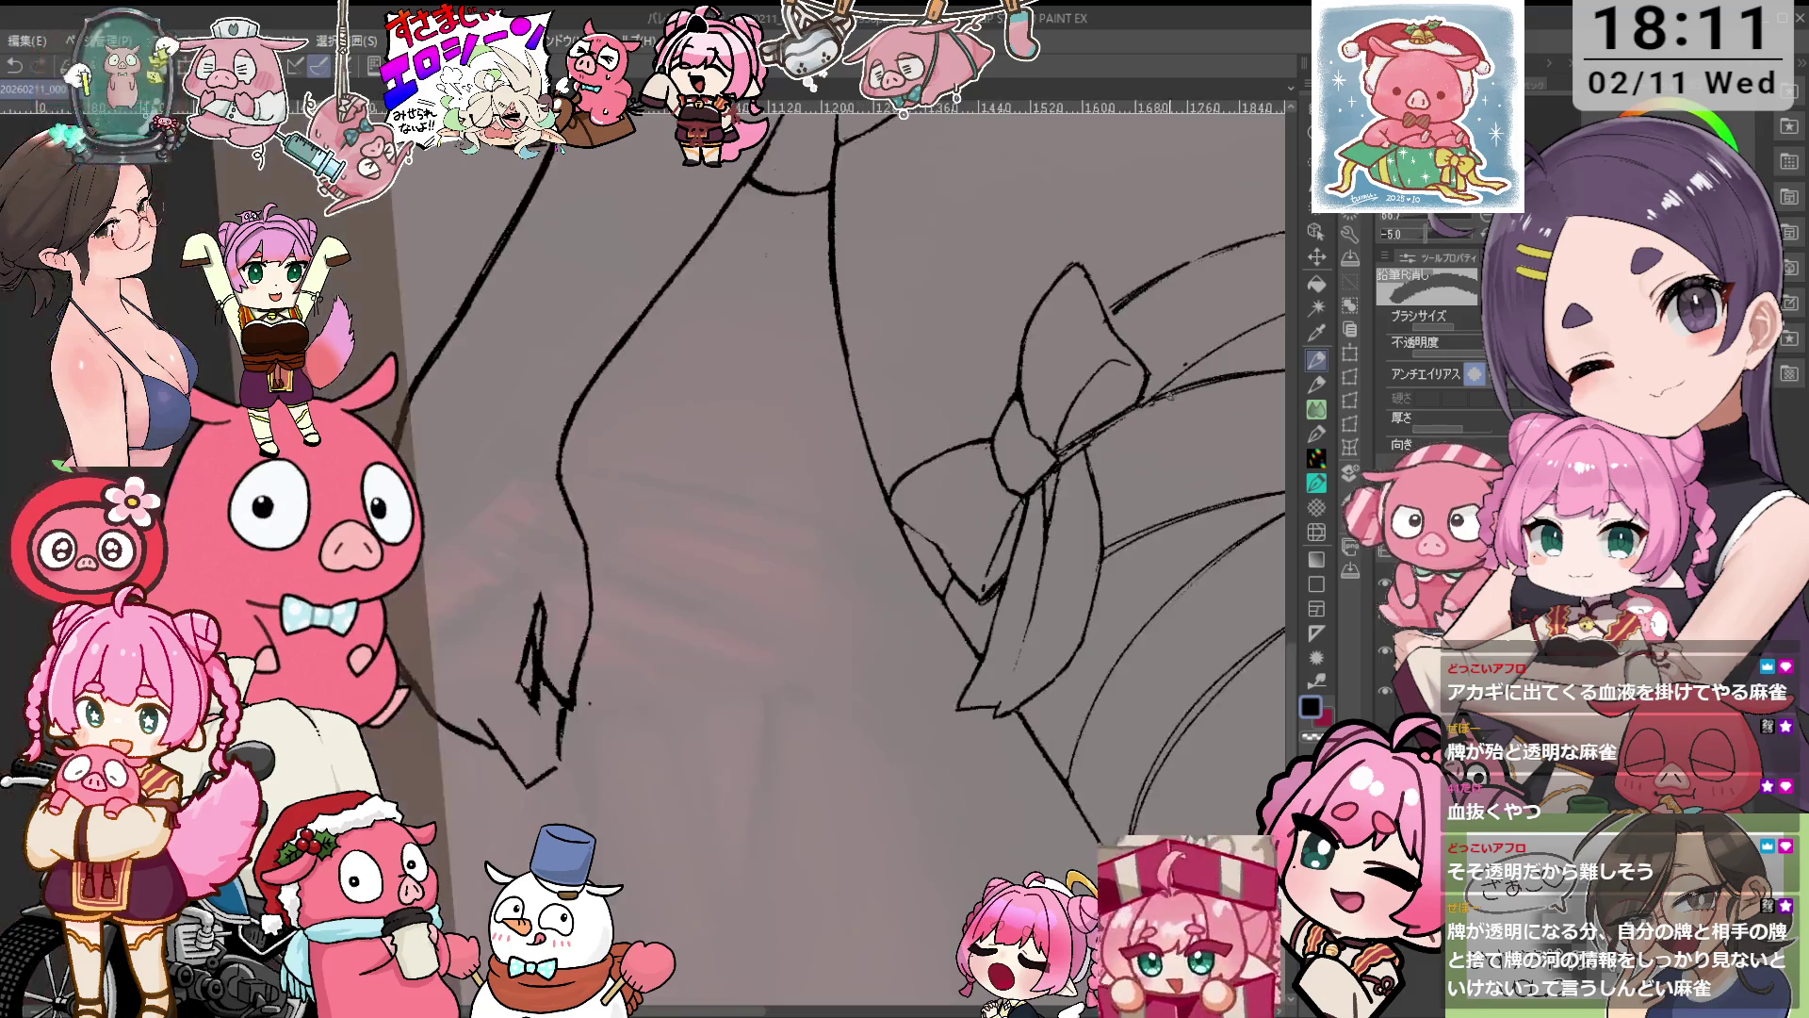
Tilt the view onto the waistband and ink a short line on the outfit.
{"action": "key", "text": "p"}
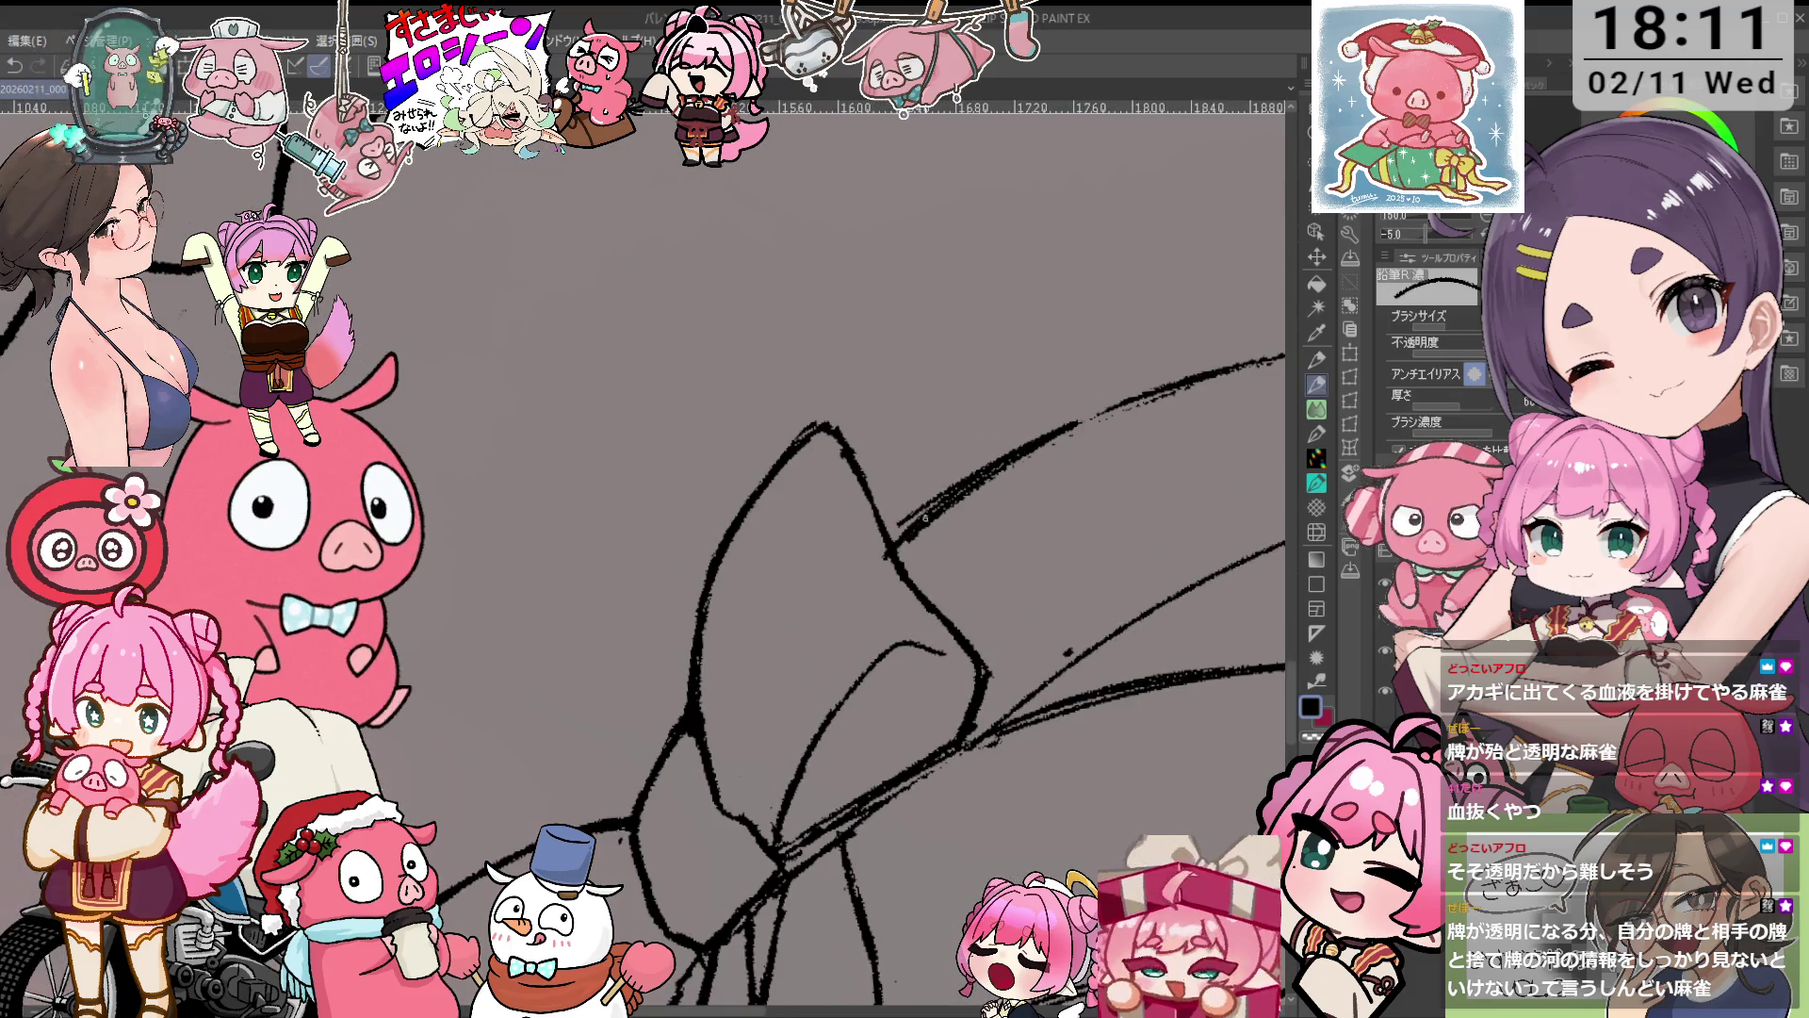
{"action": "key", "text": "e"}
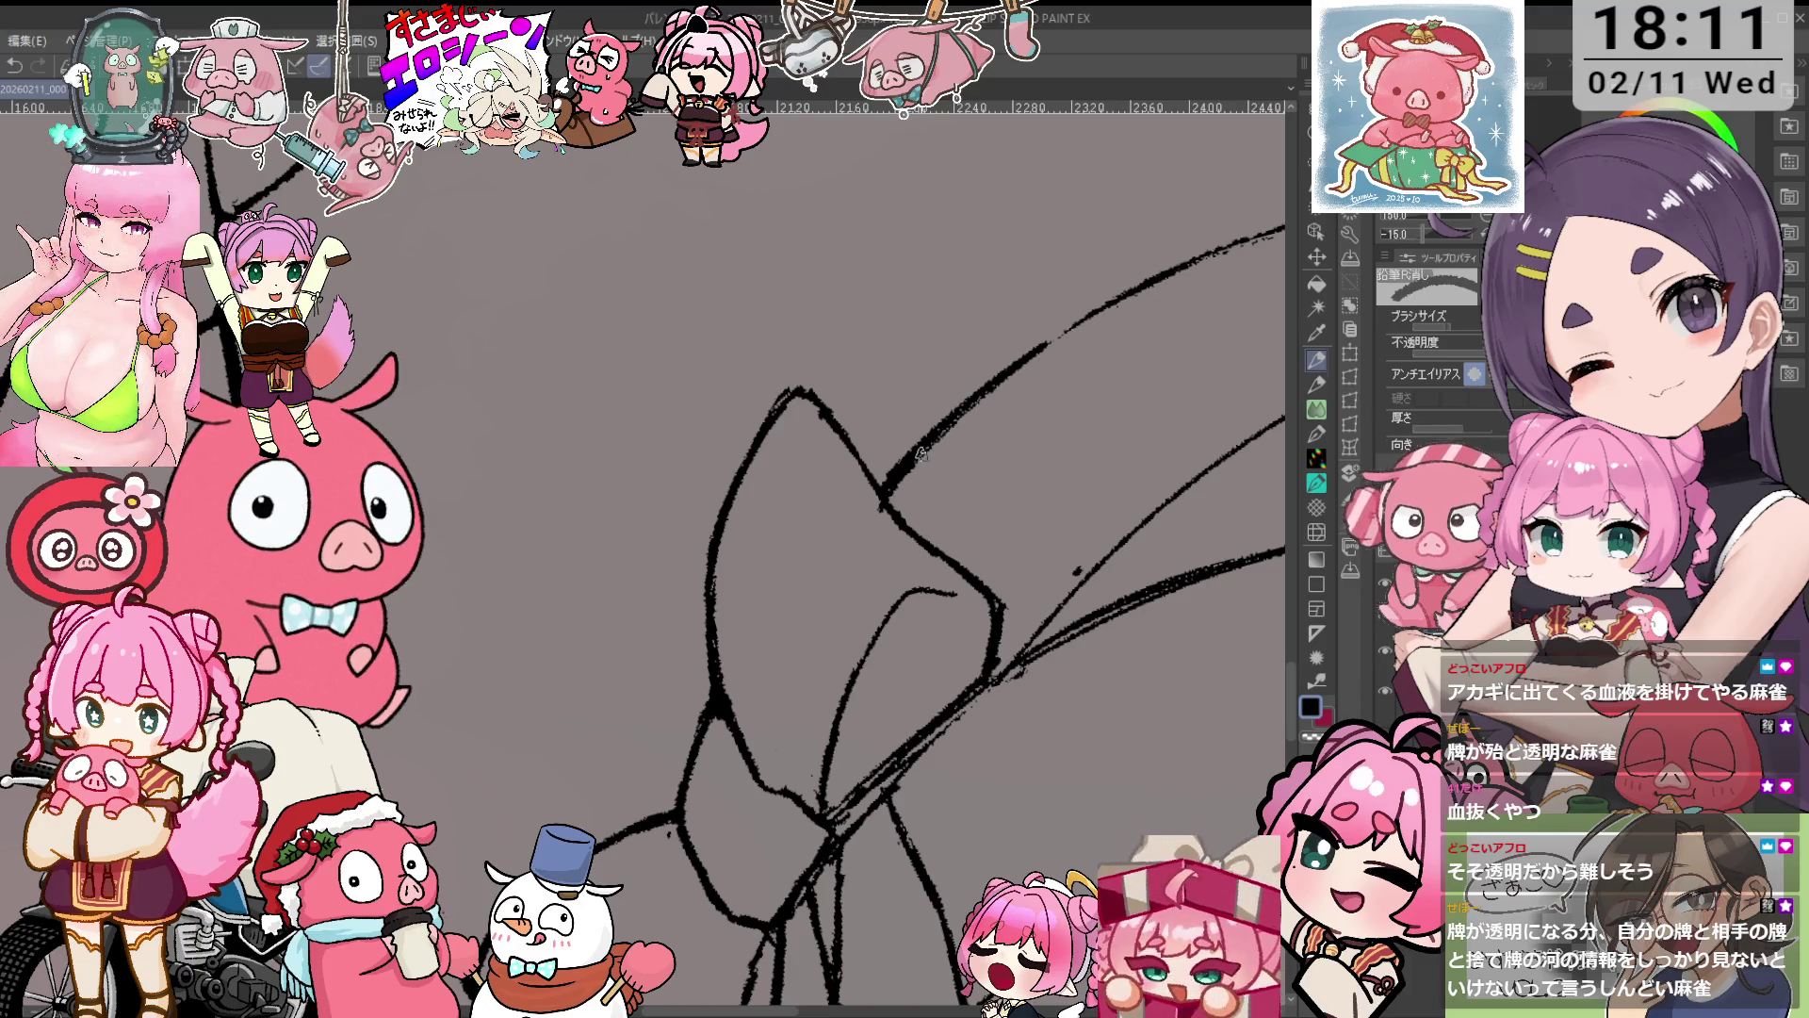
{"action": "key", "text": "p"}
{"action": "left_click_drag", "start_coordinate": [848, 565], "coordinate": [942, 659]}
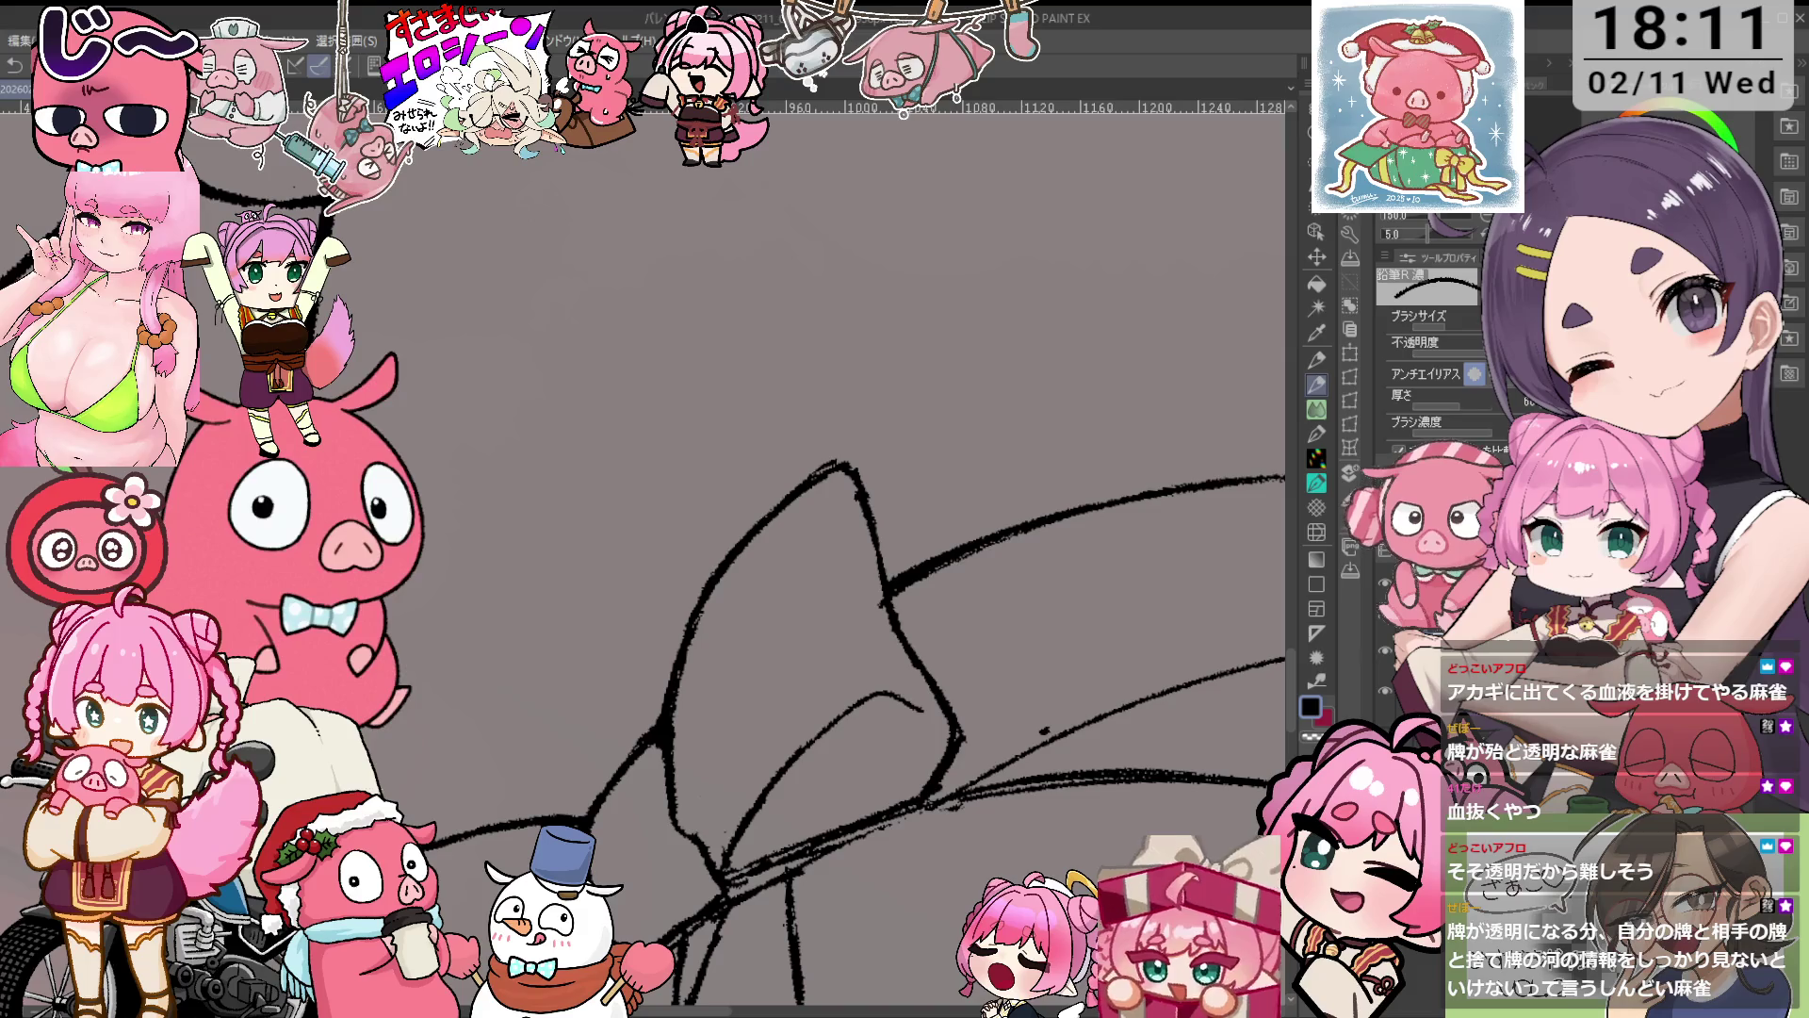
{"action": "scroll", "coordinate": [870, 378], "scroll_direction": "down", "scroll_amount": 5}
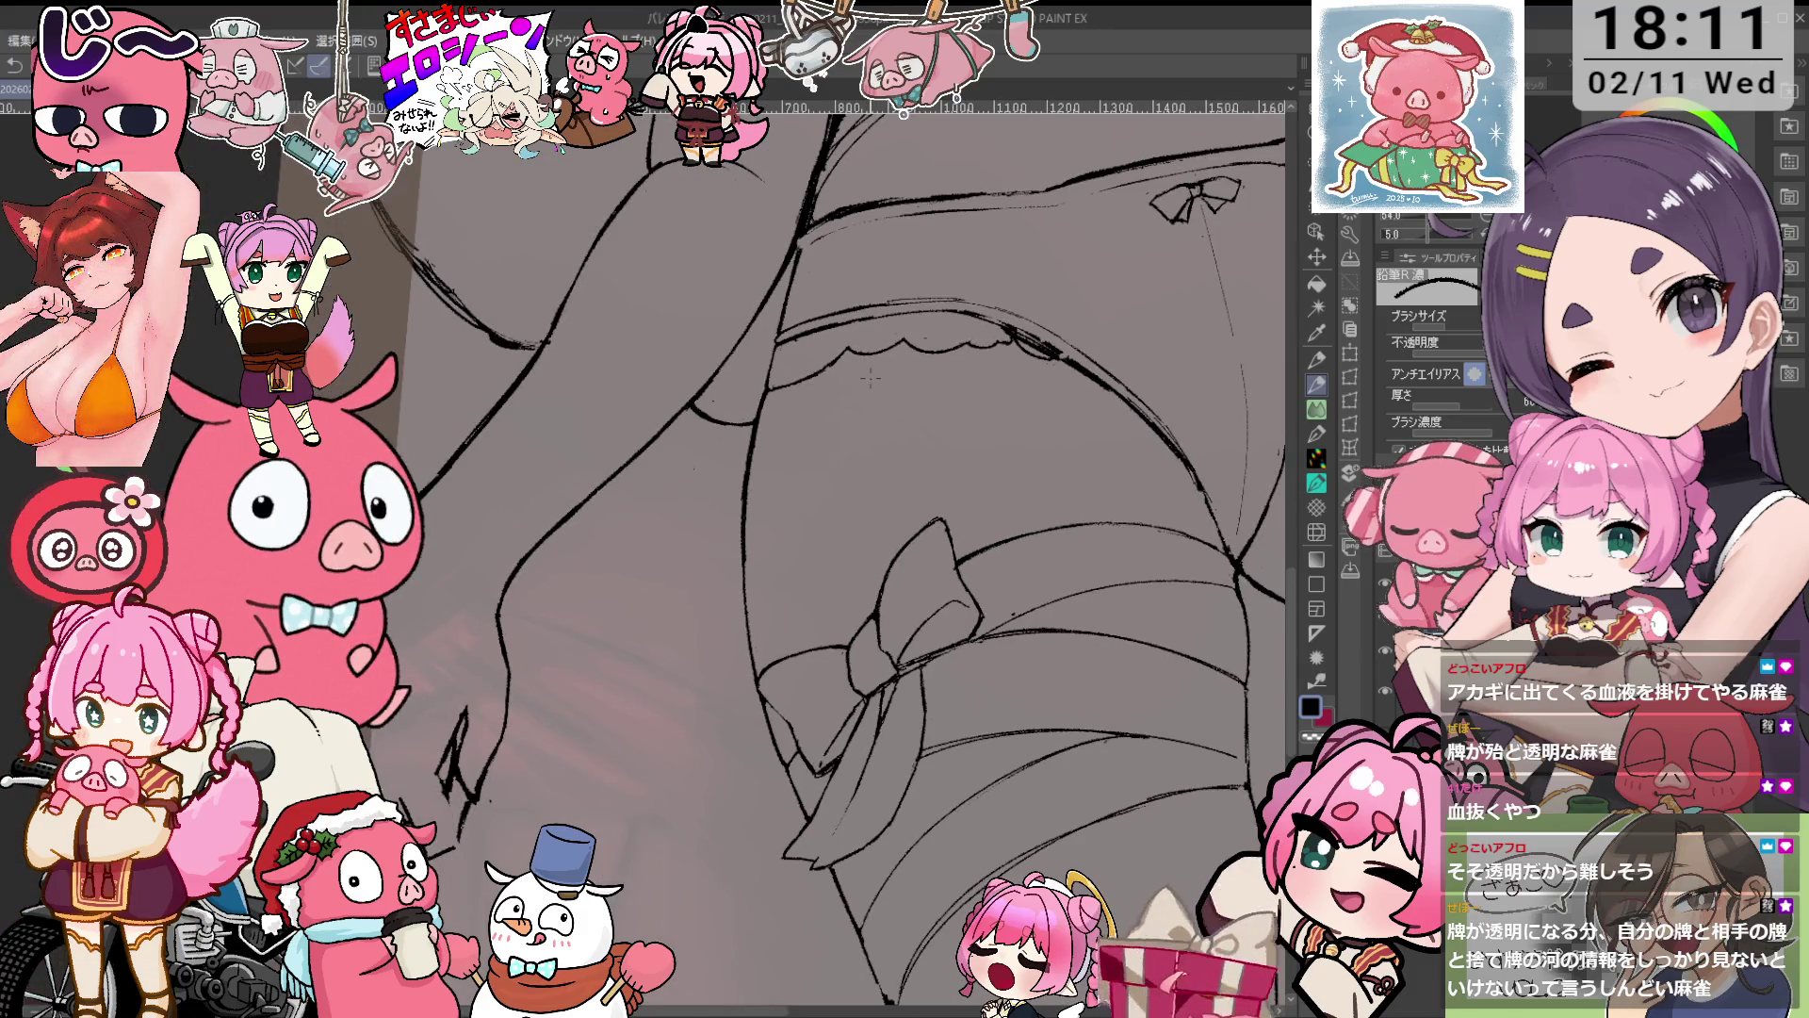
{"action": "left_click_drag", "start_coordinate": [1037, 566], "coordinate": [282, 565]}
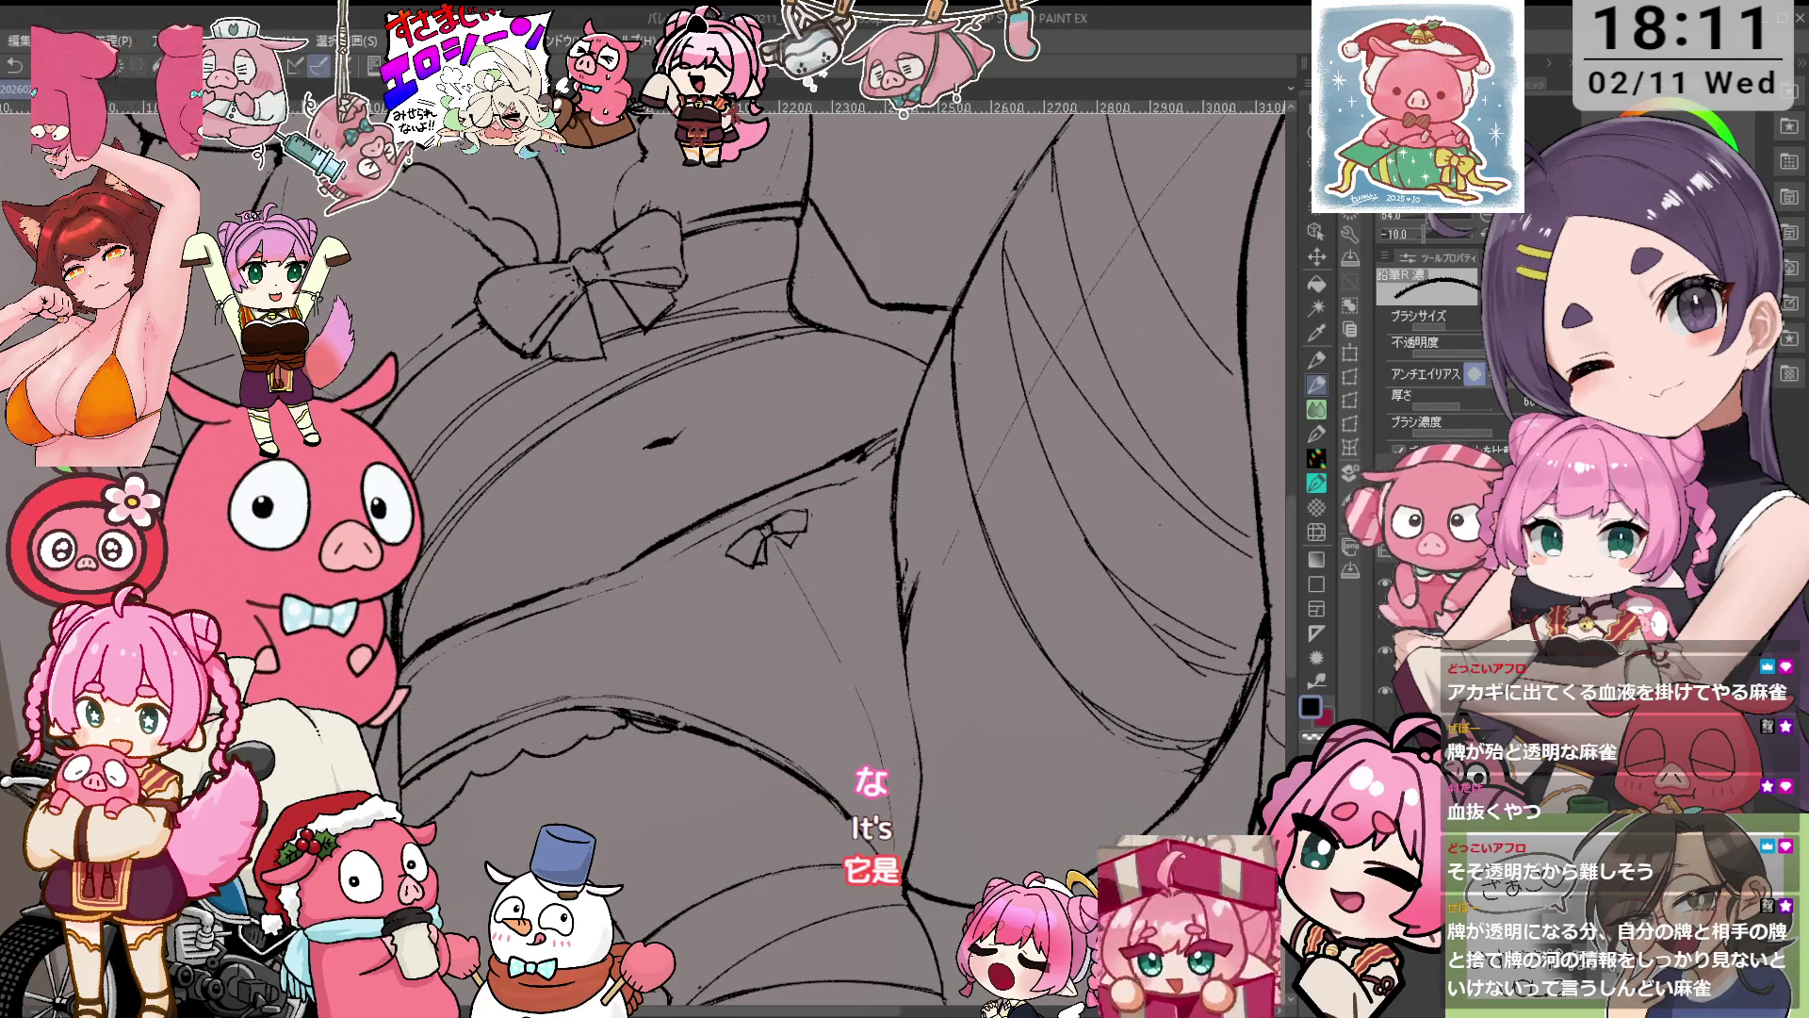
{"action": "mouse_move", "coordinate": [905, 483]}
{"action": "left_mouse_down"}
{"action": "mouse_move", "coordinate": [898, 507]}
{"action": "mouse_move", "coordinate": [907, 429]}
{"action": "left_mouse_up"}
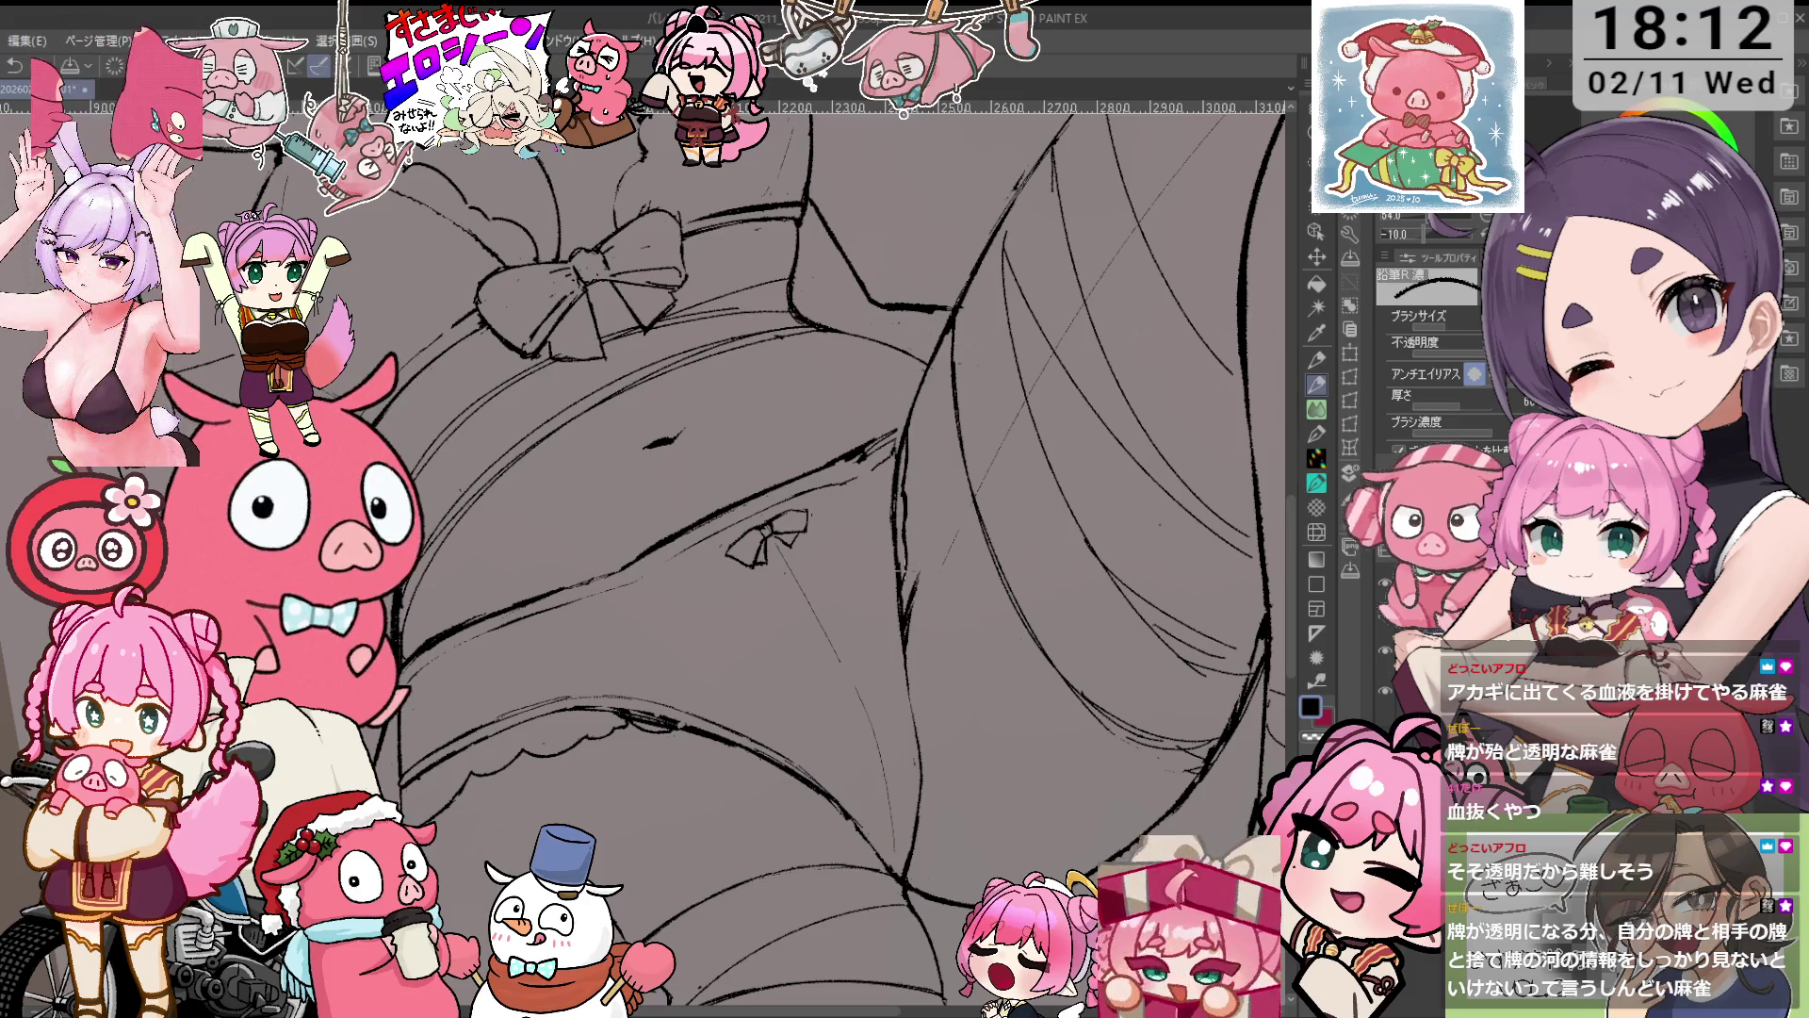
Erase and redraw stray strokes along the frilled waistband.
{"action": "key", "text": "e"}
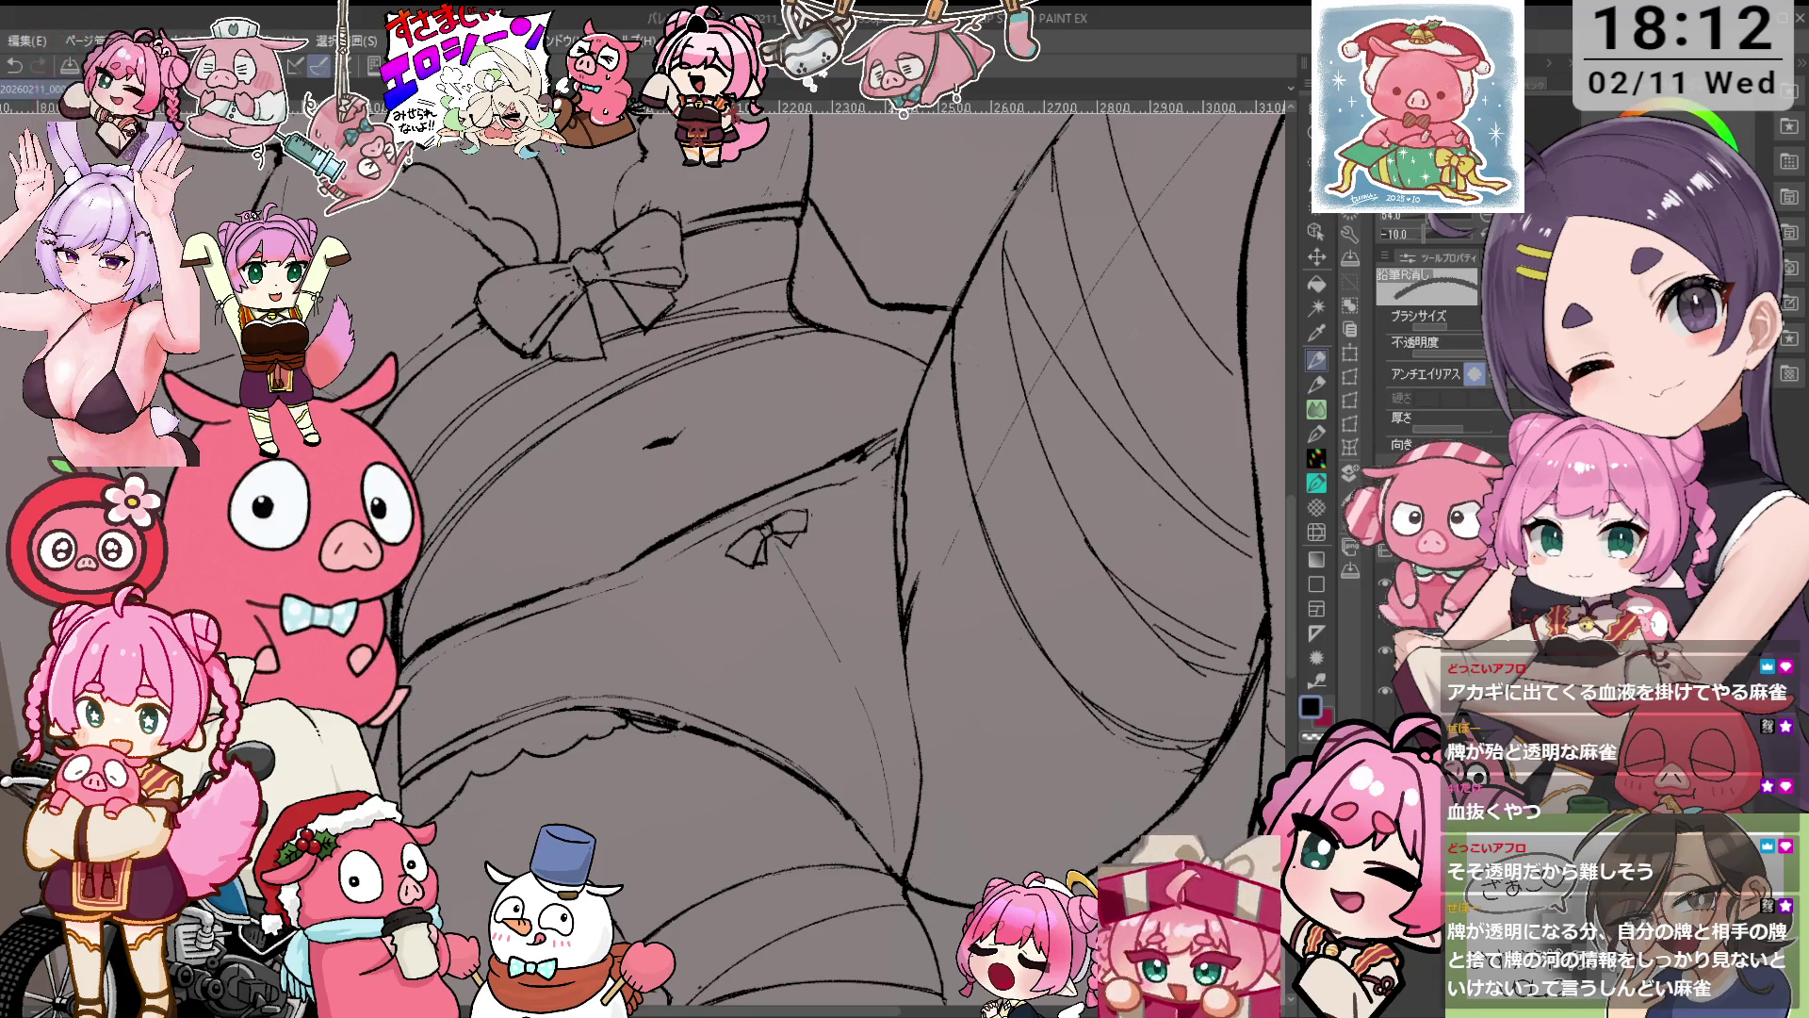
{"action": "key", "text": "minus"}
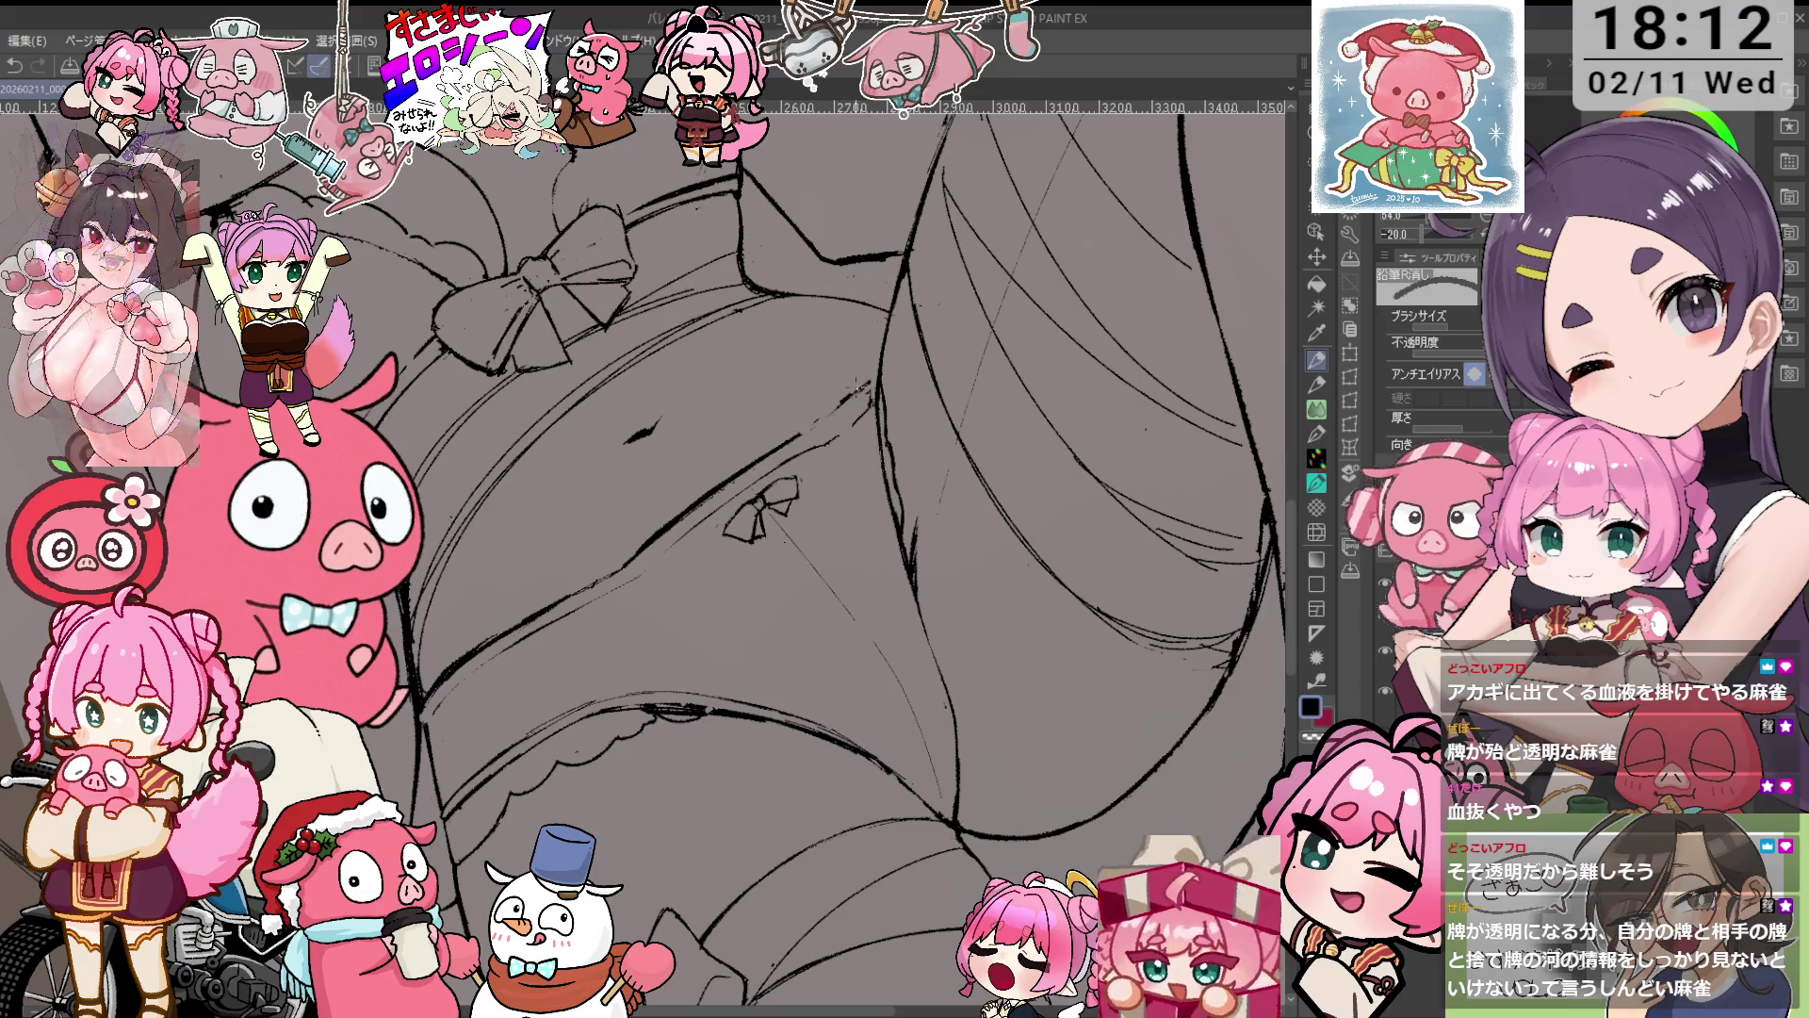
{"action": "key", "text": "p"}
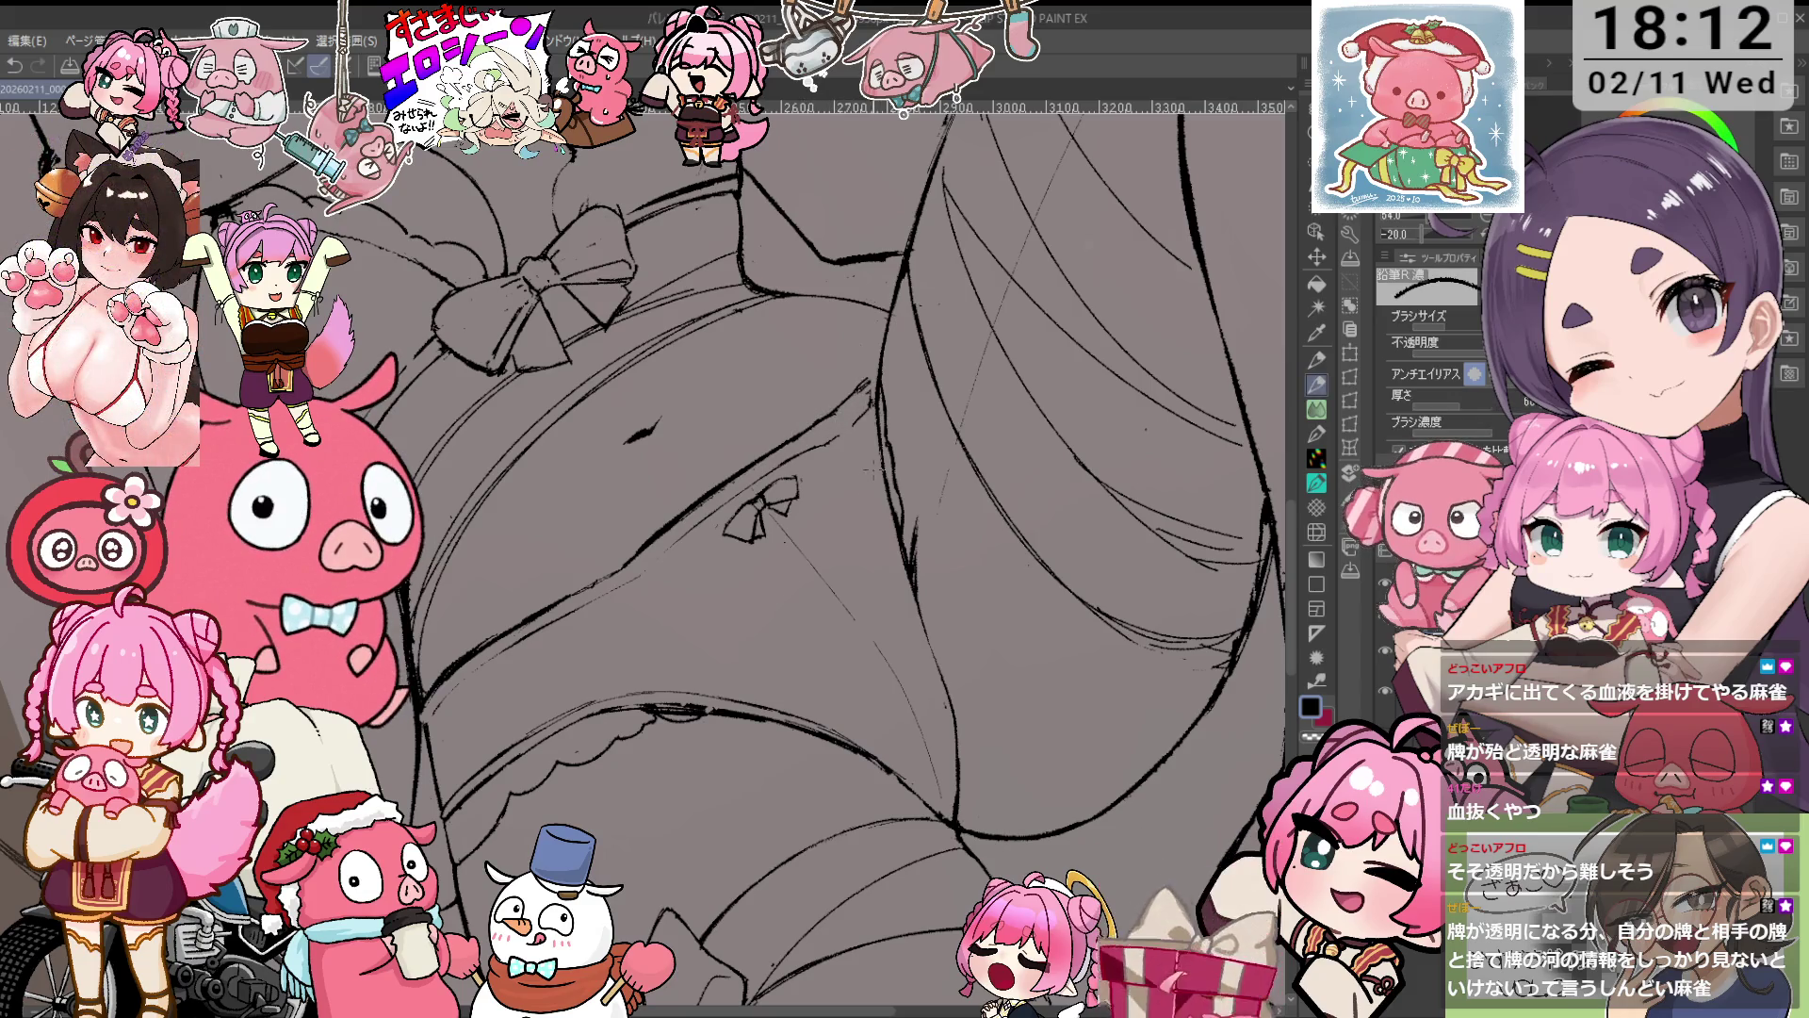
{"action": "left_click_drag", "start_coordinate": [868, 469], "coordinate": [1008, 412]}
{"action": "key", "text": "e"}
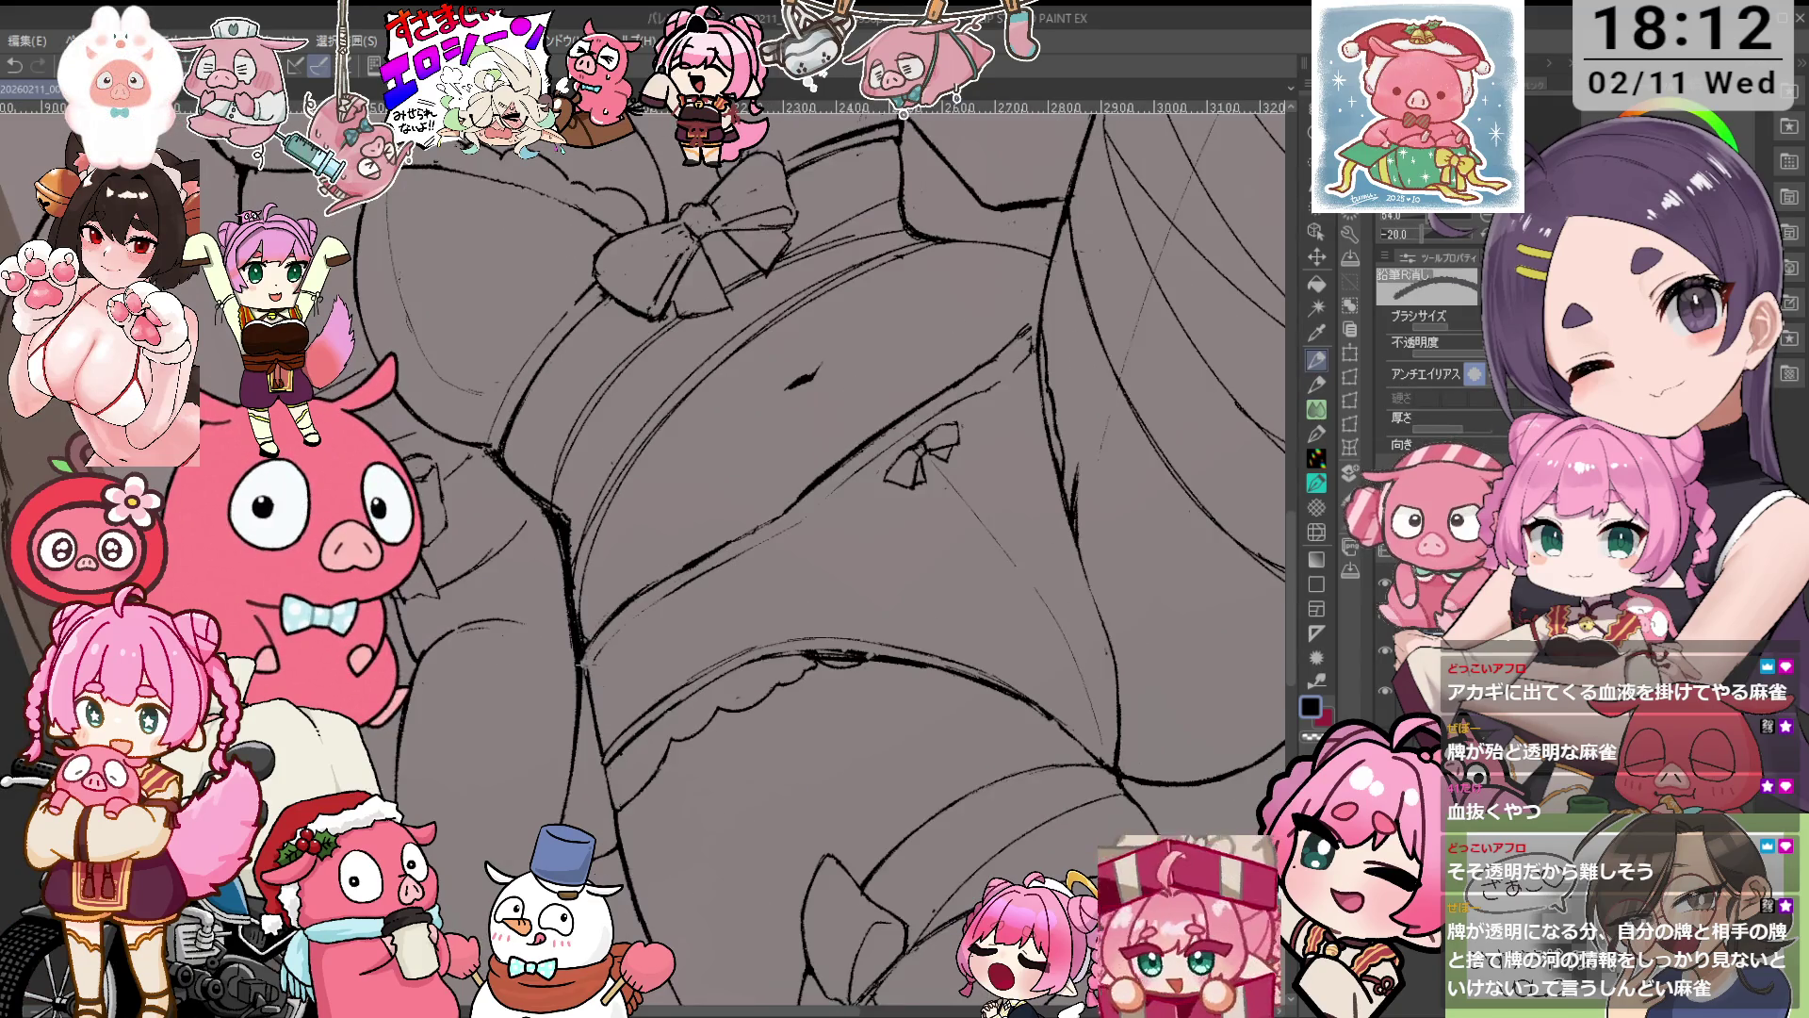
{"action": "key", "text": "p"}
{"action": "key", "text": "e"}
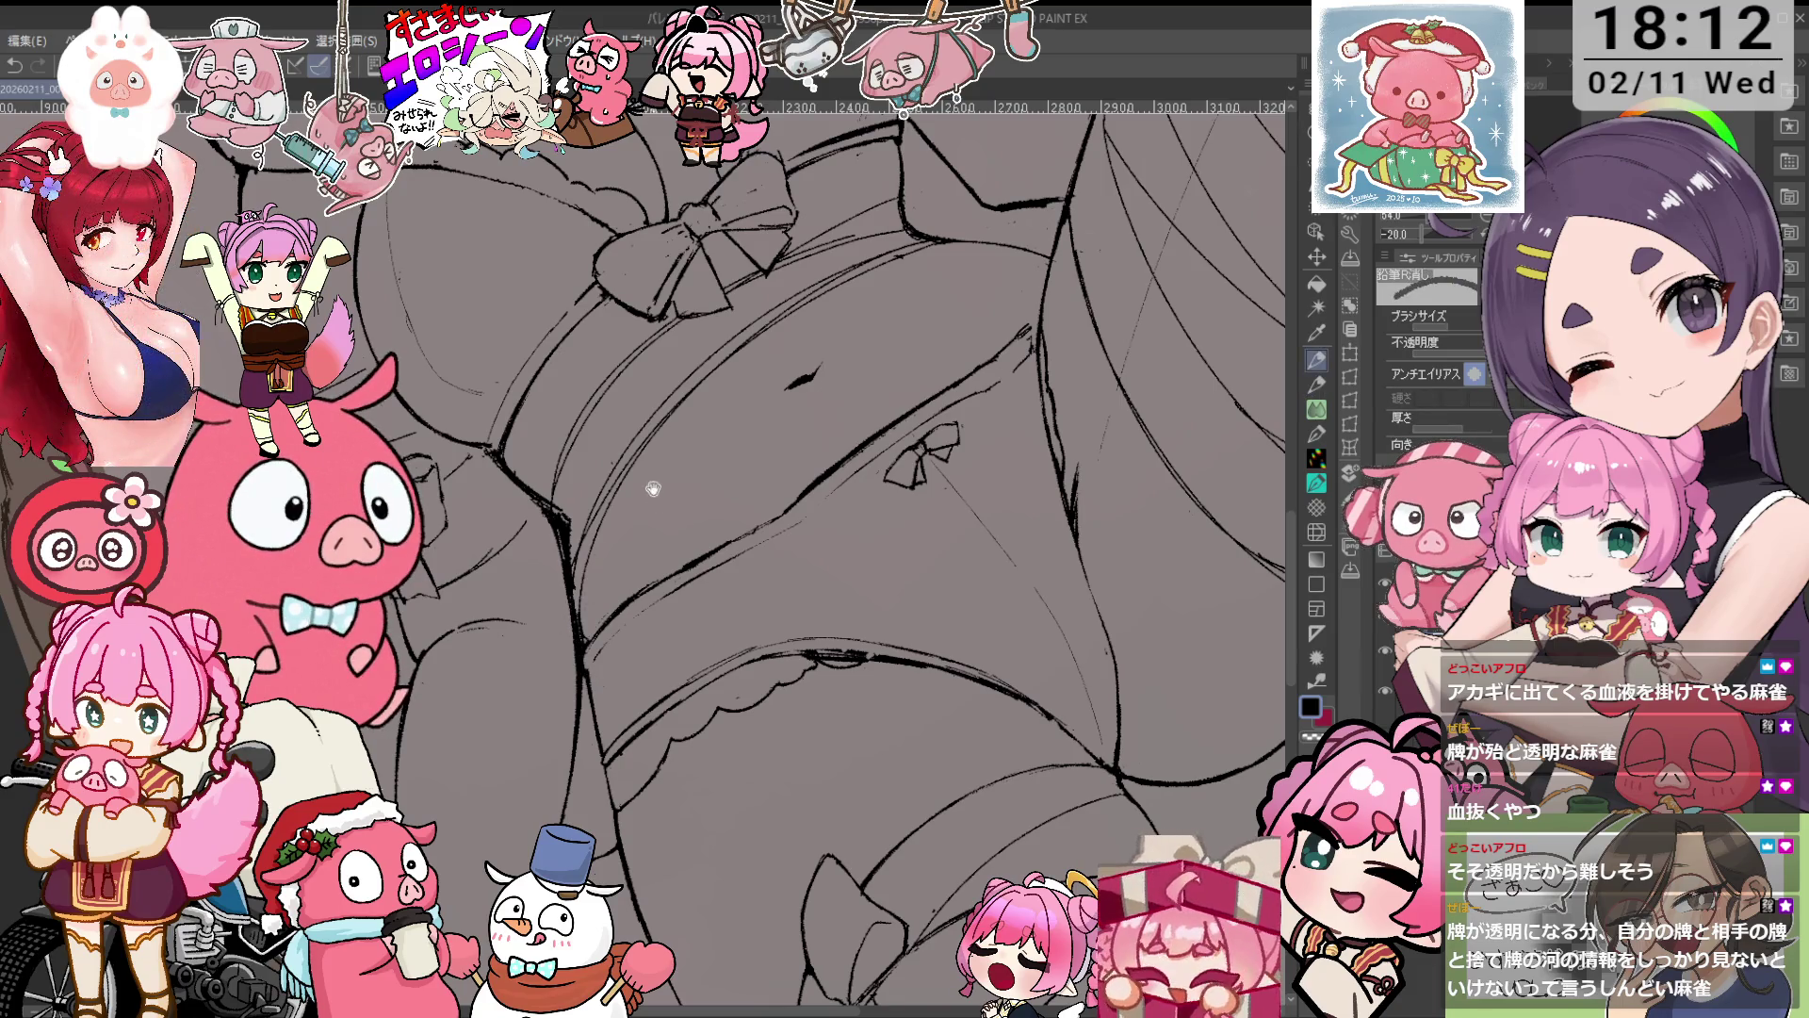
{"action": "scroll", "coordinate": [650, 490], "scroll_direction": "up", "scroll_amount": 2}
{"action": "left_click_drag", "start_coordinate": [928, 426], "coordinate": [891, 377]}
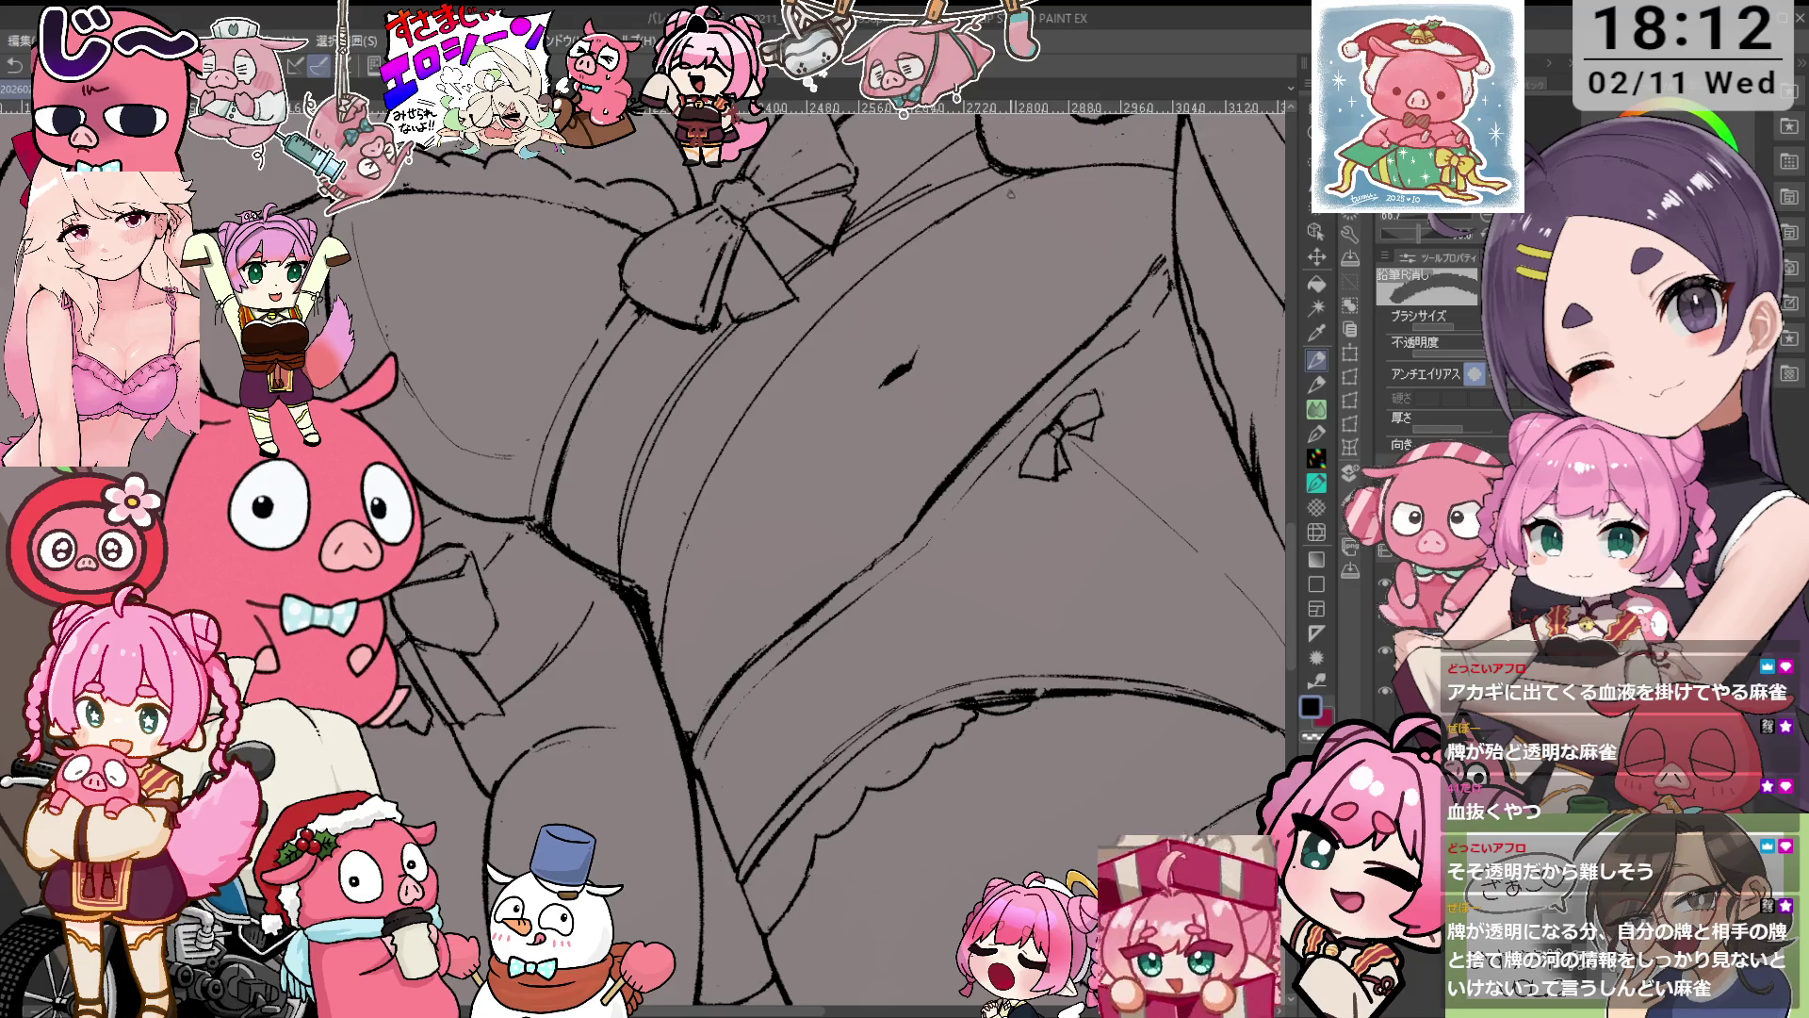
Ink and clean up the lines above the waistband around the bow and waist.
{"action": "key", "text": "p"}
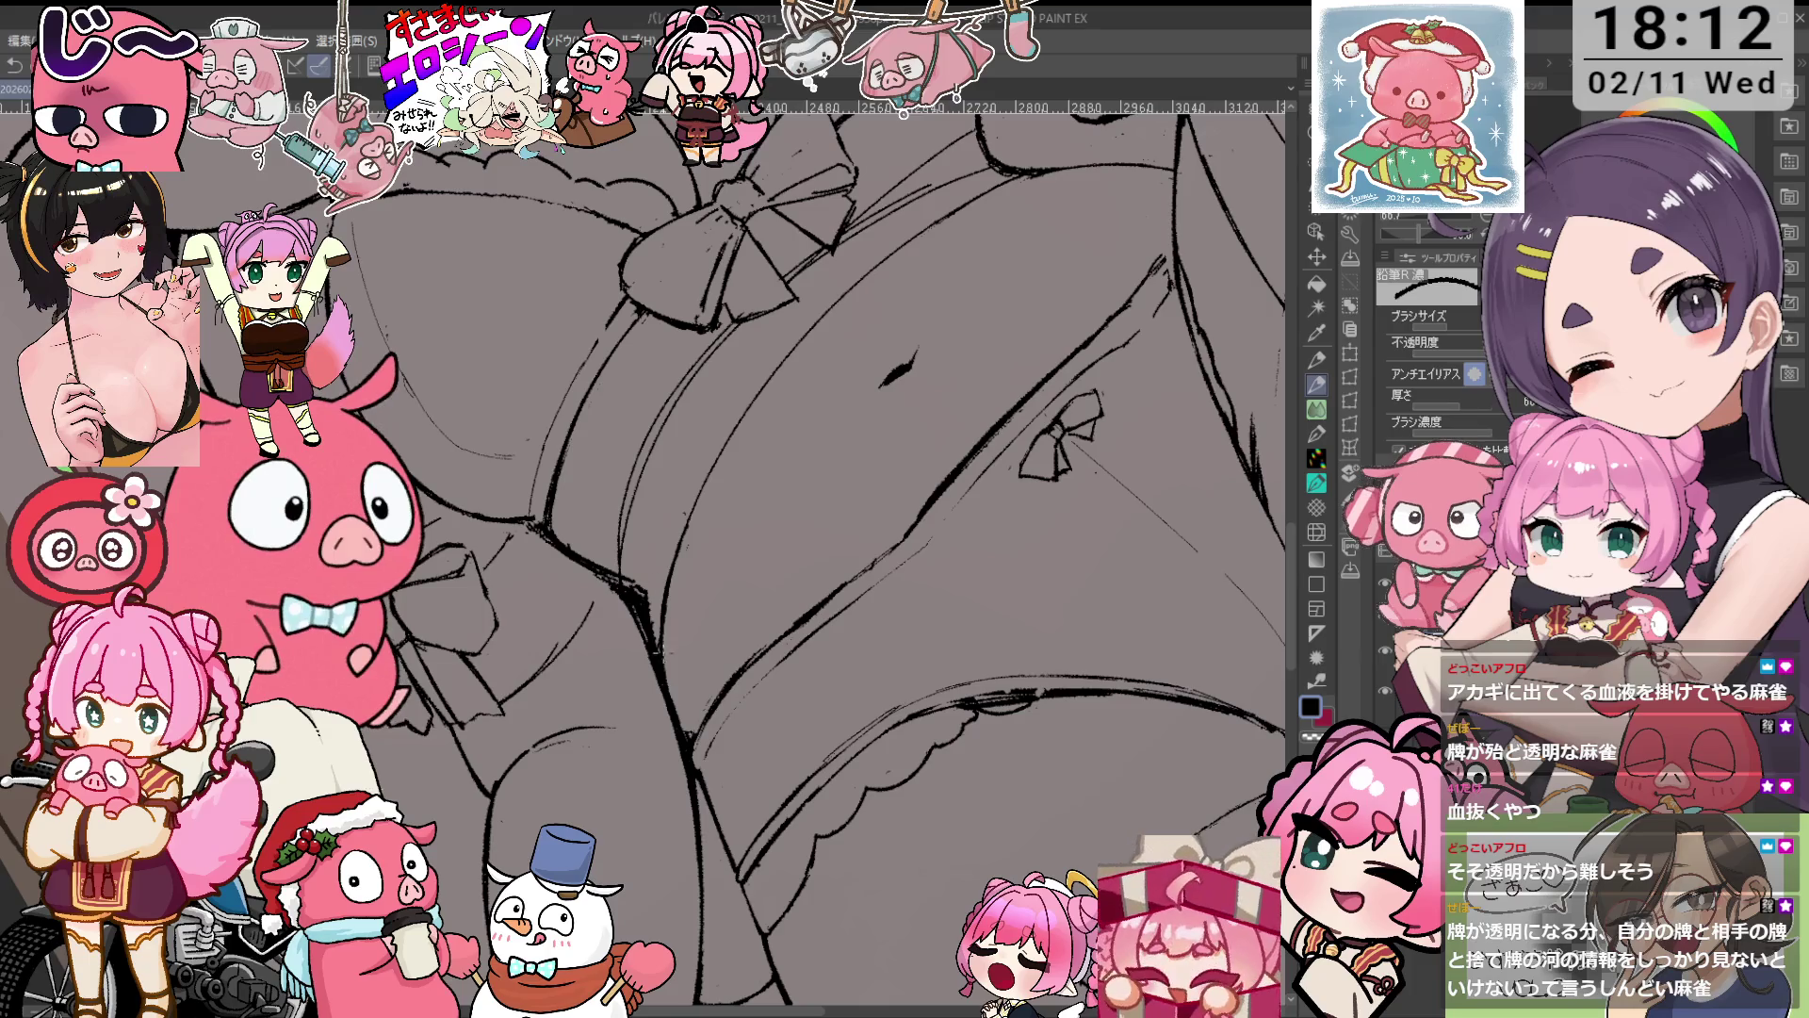
{"action": "key", "text": "p"}
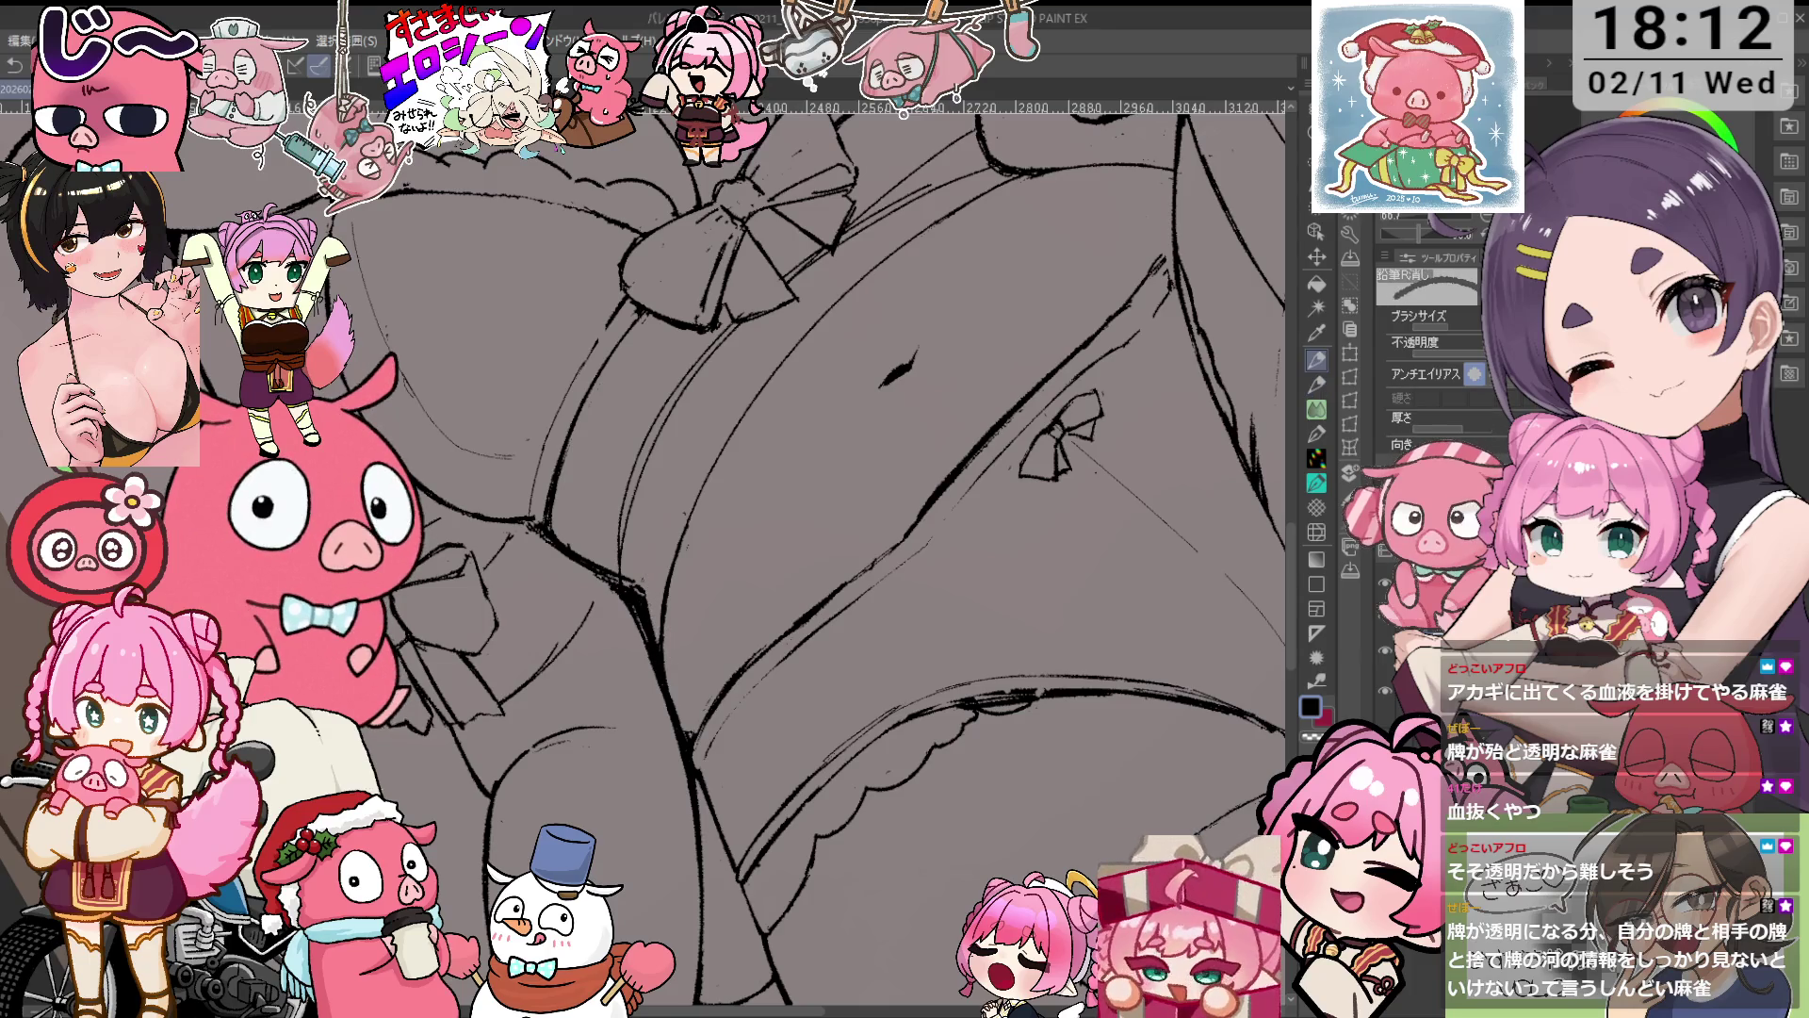
{"action": "left_click_drag", "start_coordinate": [706, 377], "coordinate": [731, 519]}
{"action": "key", "text": "p"}
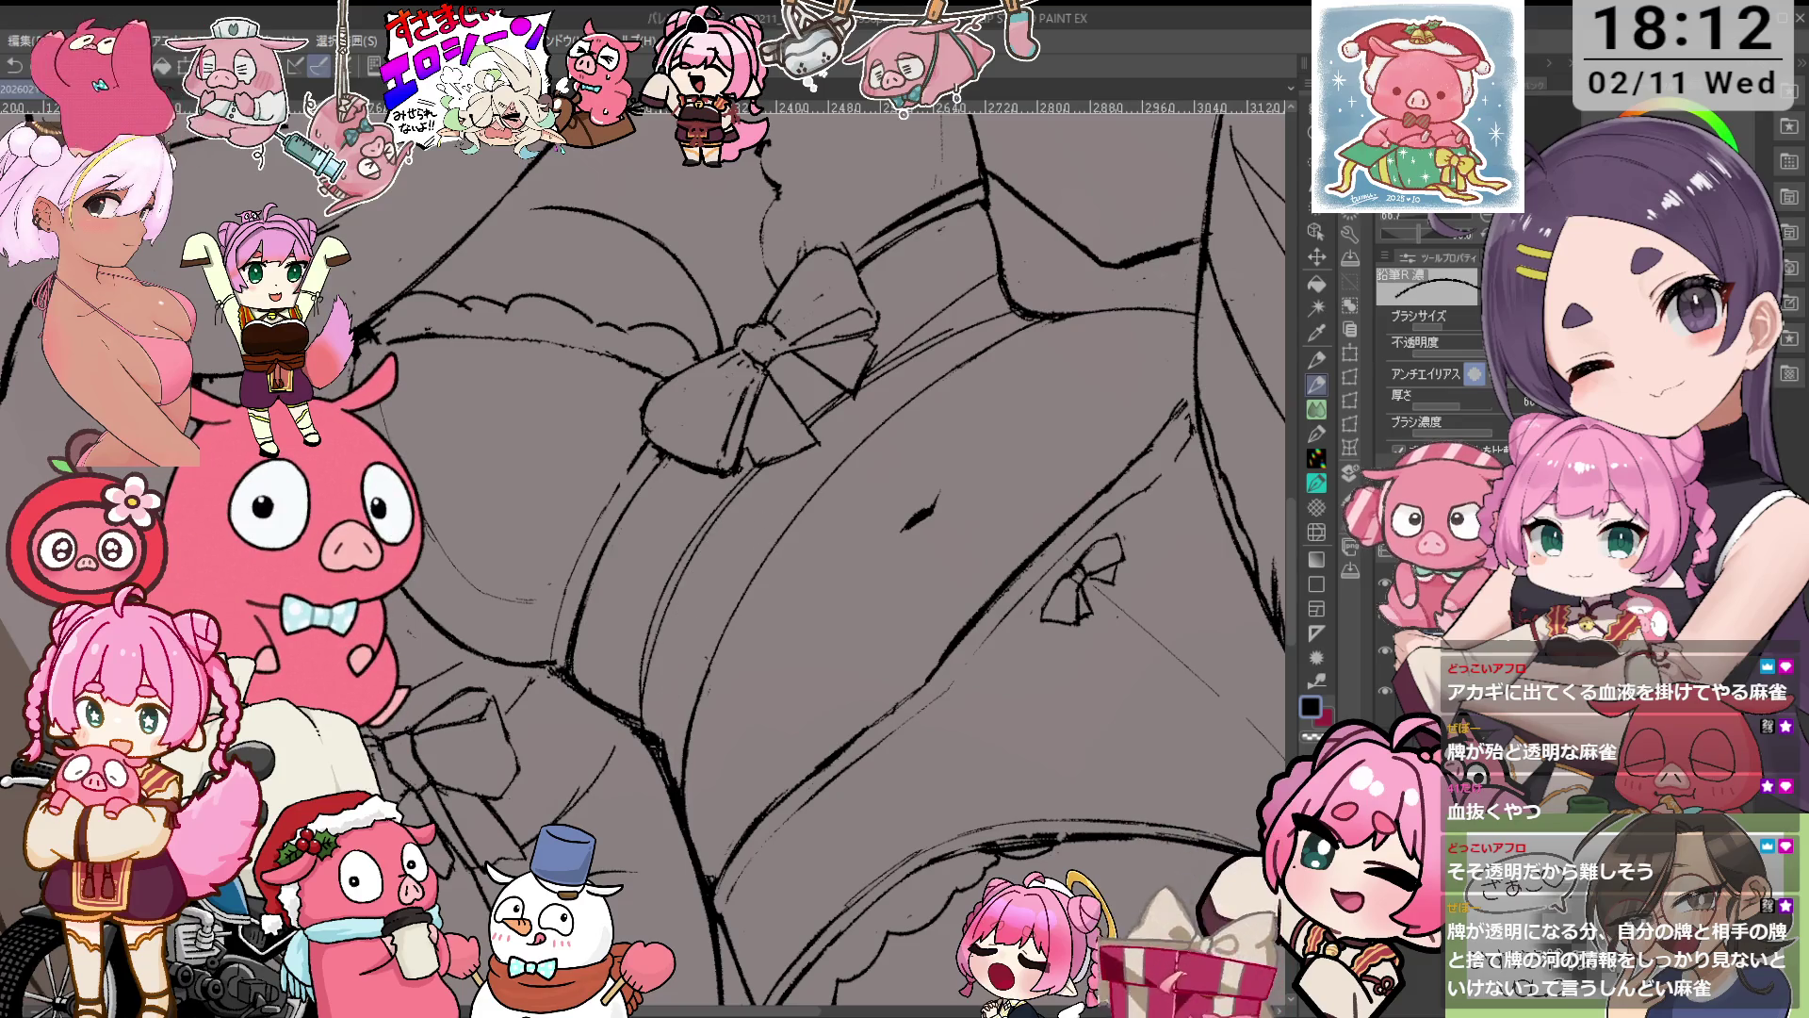
{"action": "key", "text": "e"}
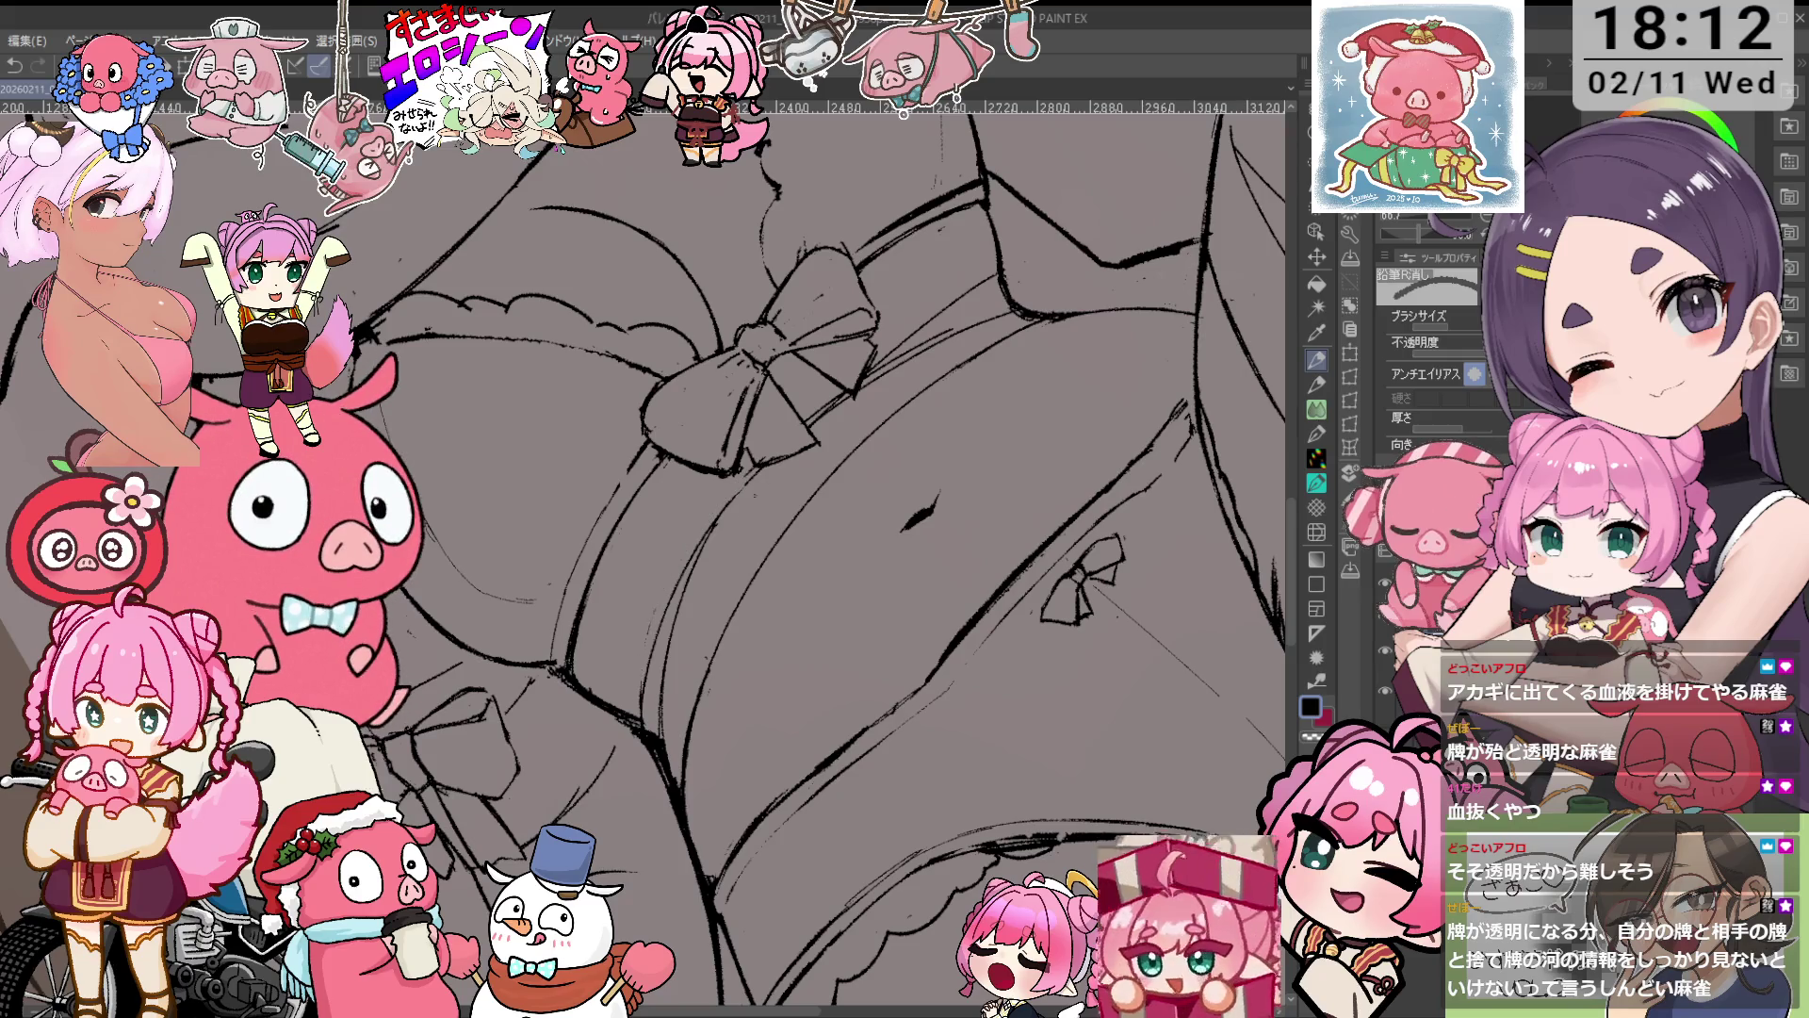
{"action": "left_click_drag", "start_coordinate": [358, 329], "coordinate": [1281, 613]}
Zoom and rotate the view so the neckline bow lies flatter, ready for inking with the pencil.
{"action": "key", "text": "ctrl+plus"}
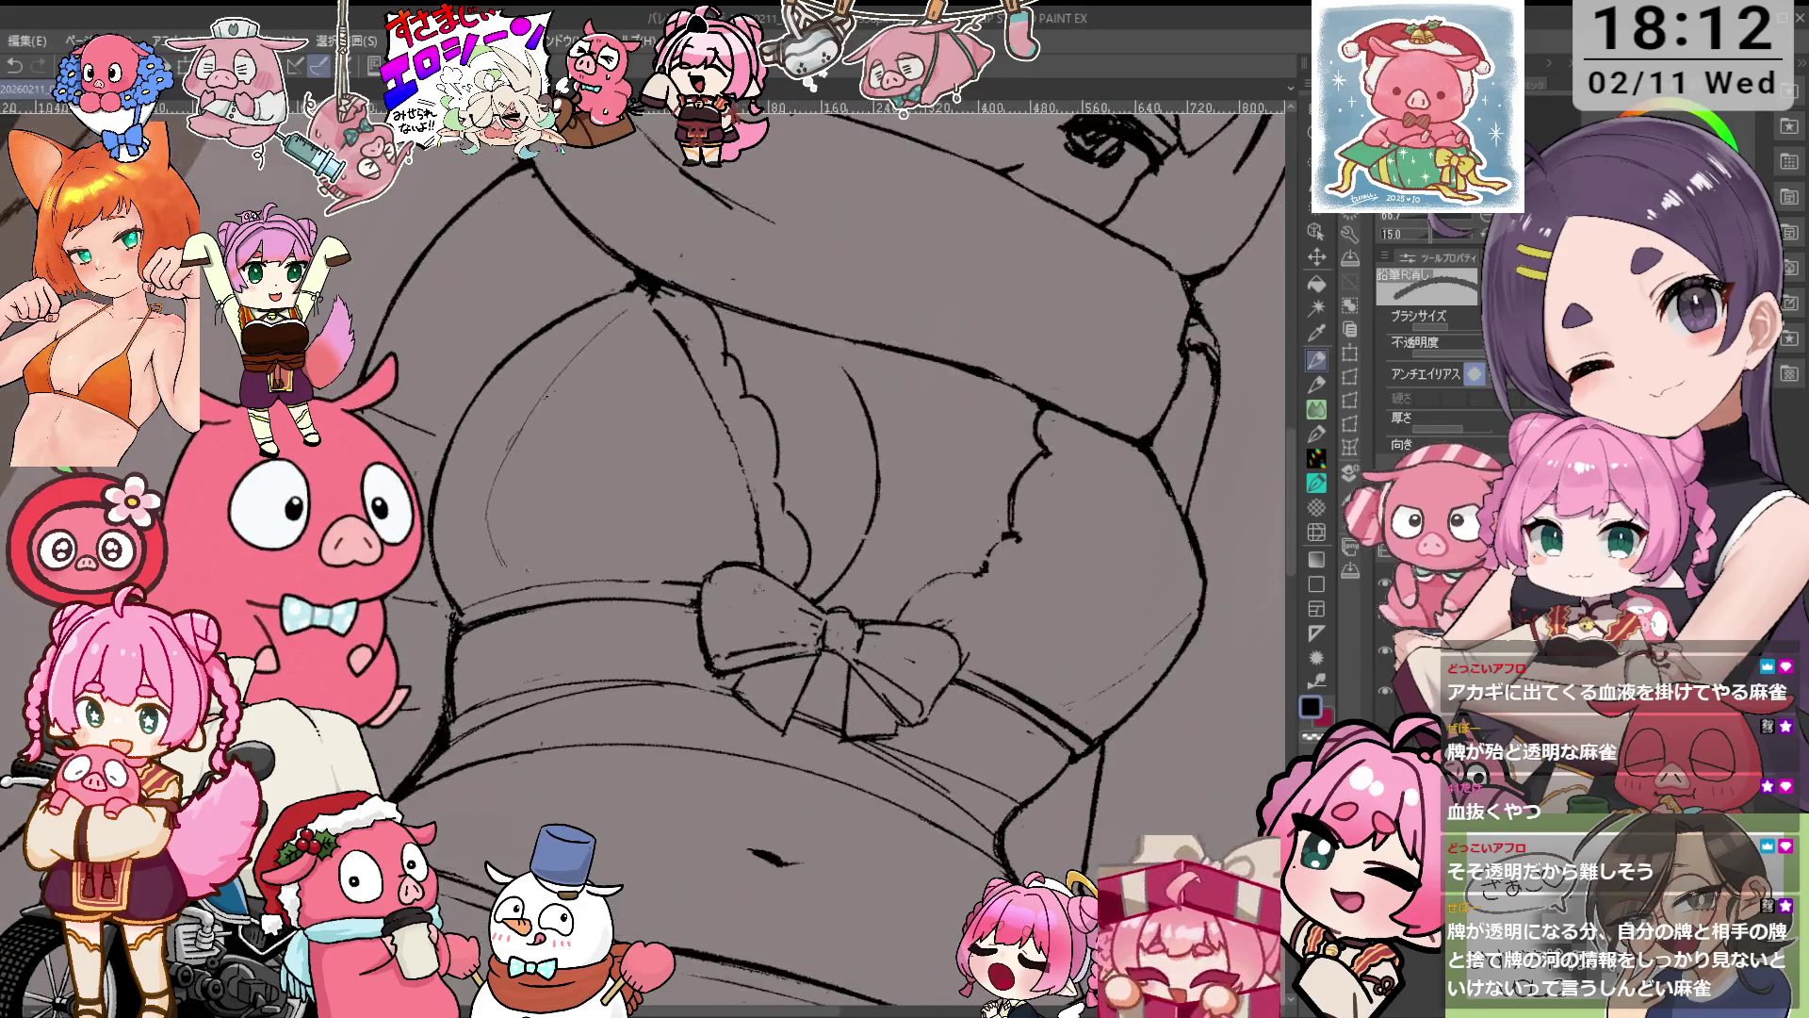
{"action": "key", "text": "asciicircum"}
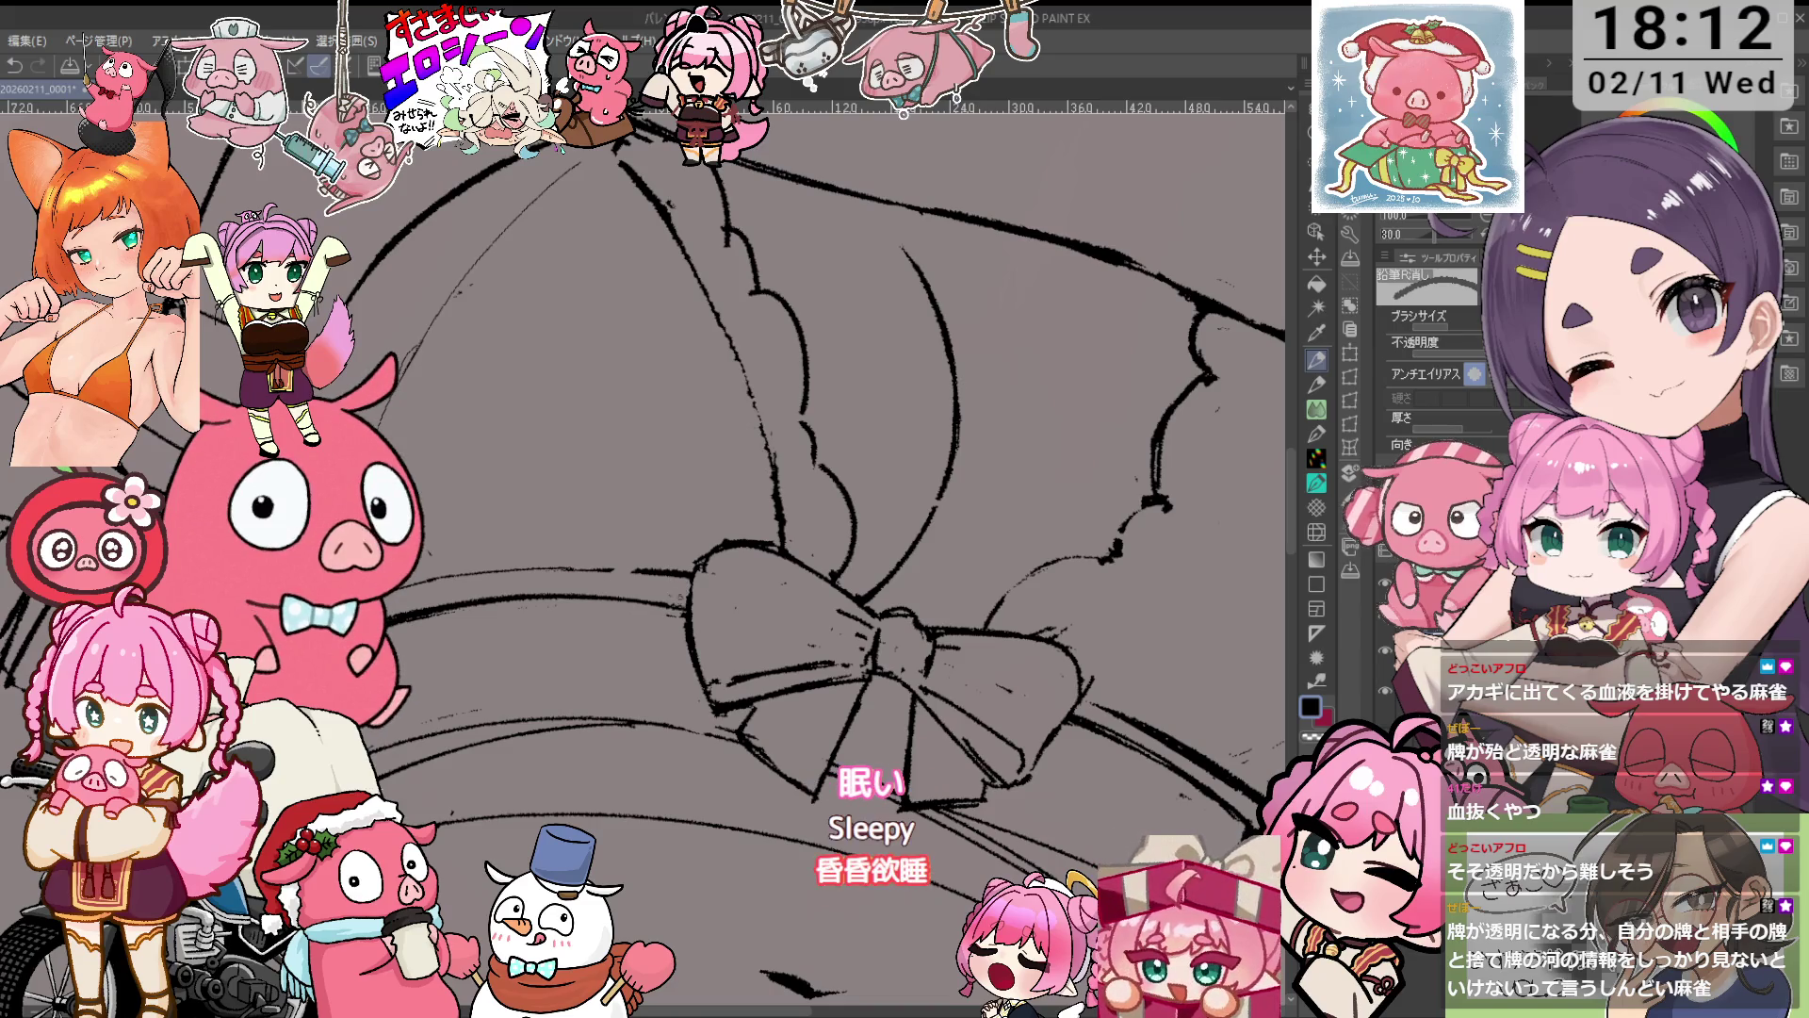
{"action": "key", "text": "ctrl+minus"}
{"action": "key", "text": "asciicircum"}
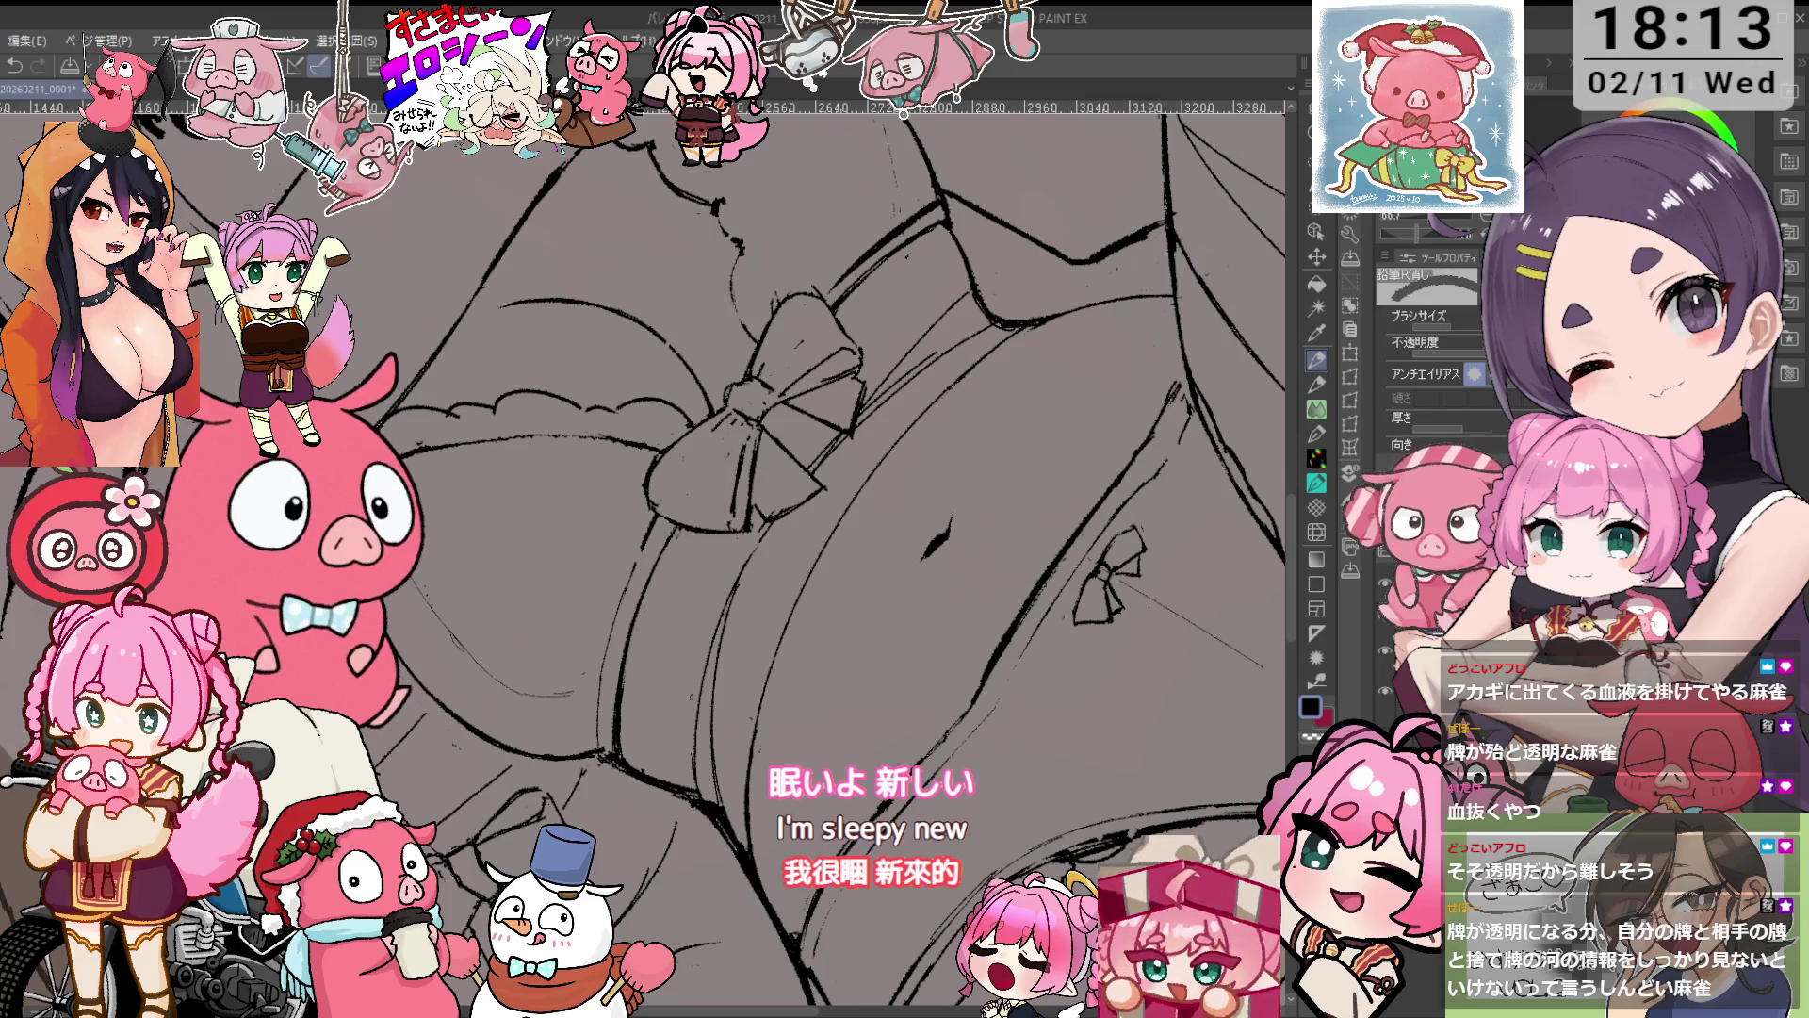
{"action": "key", "text": "minus"}
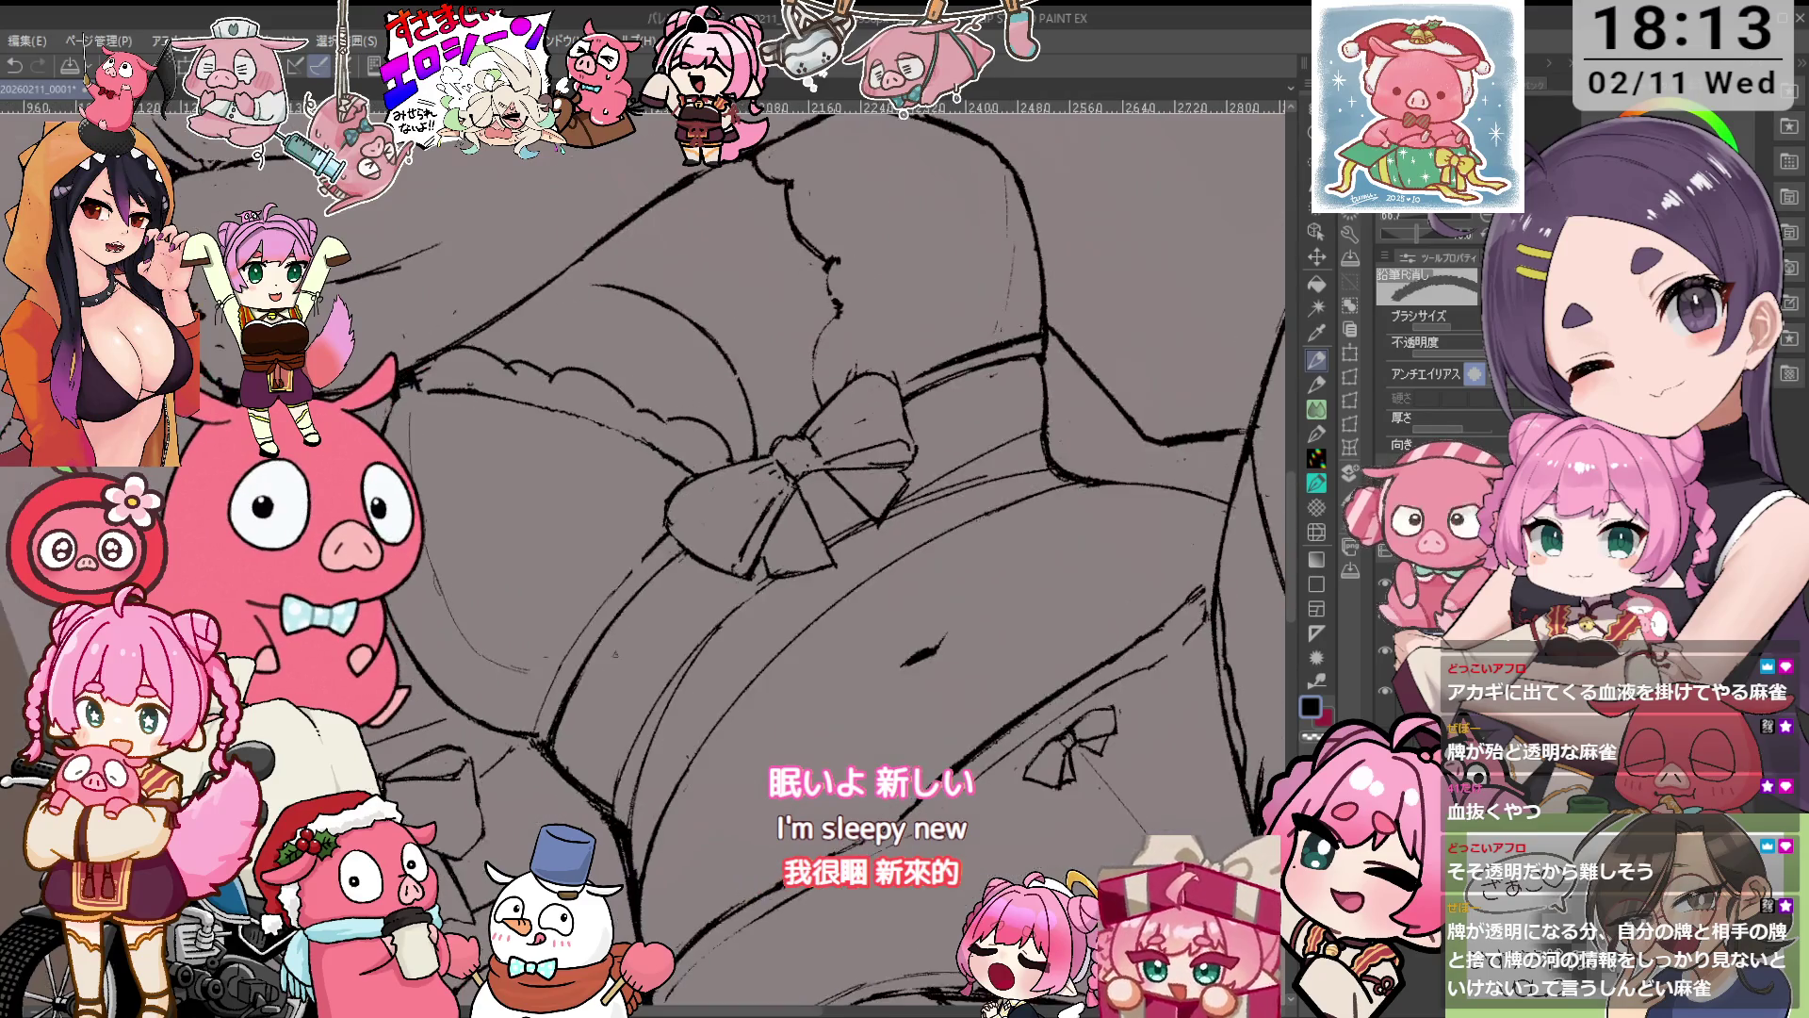
{"action": "key", "text": "minus"}
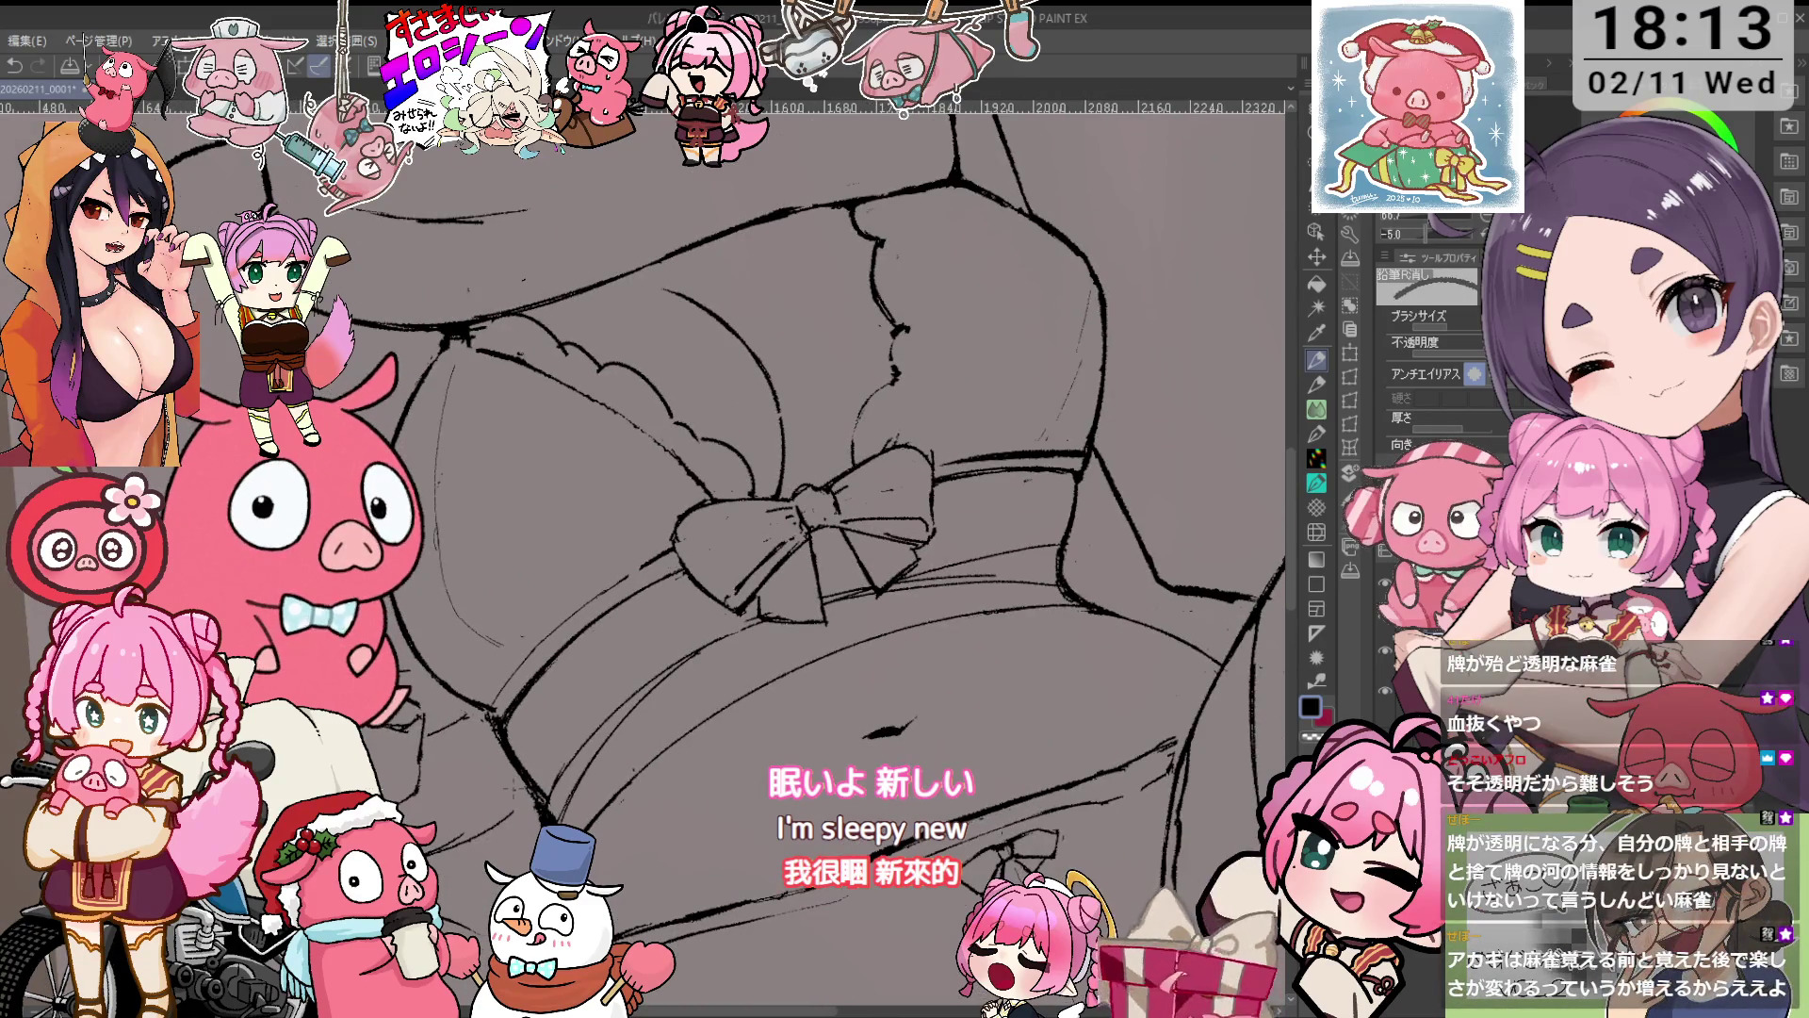
{"action": "key", "text": "minus"}
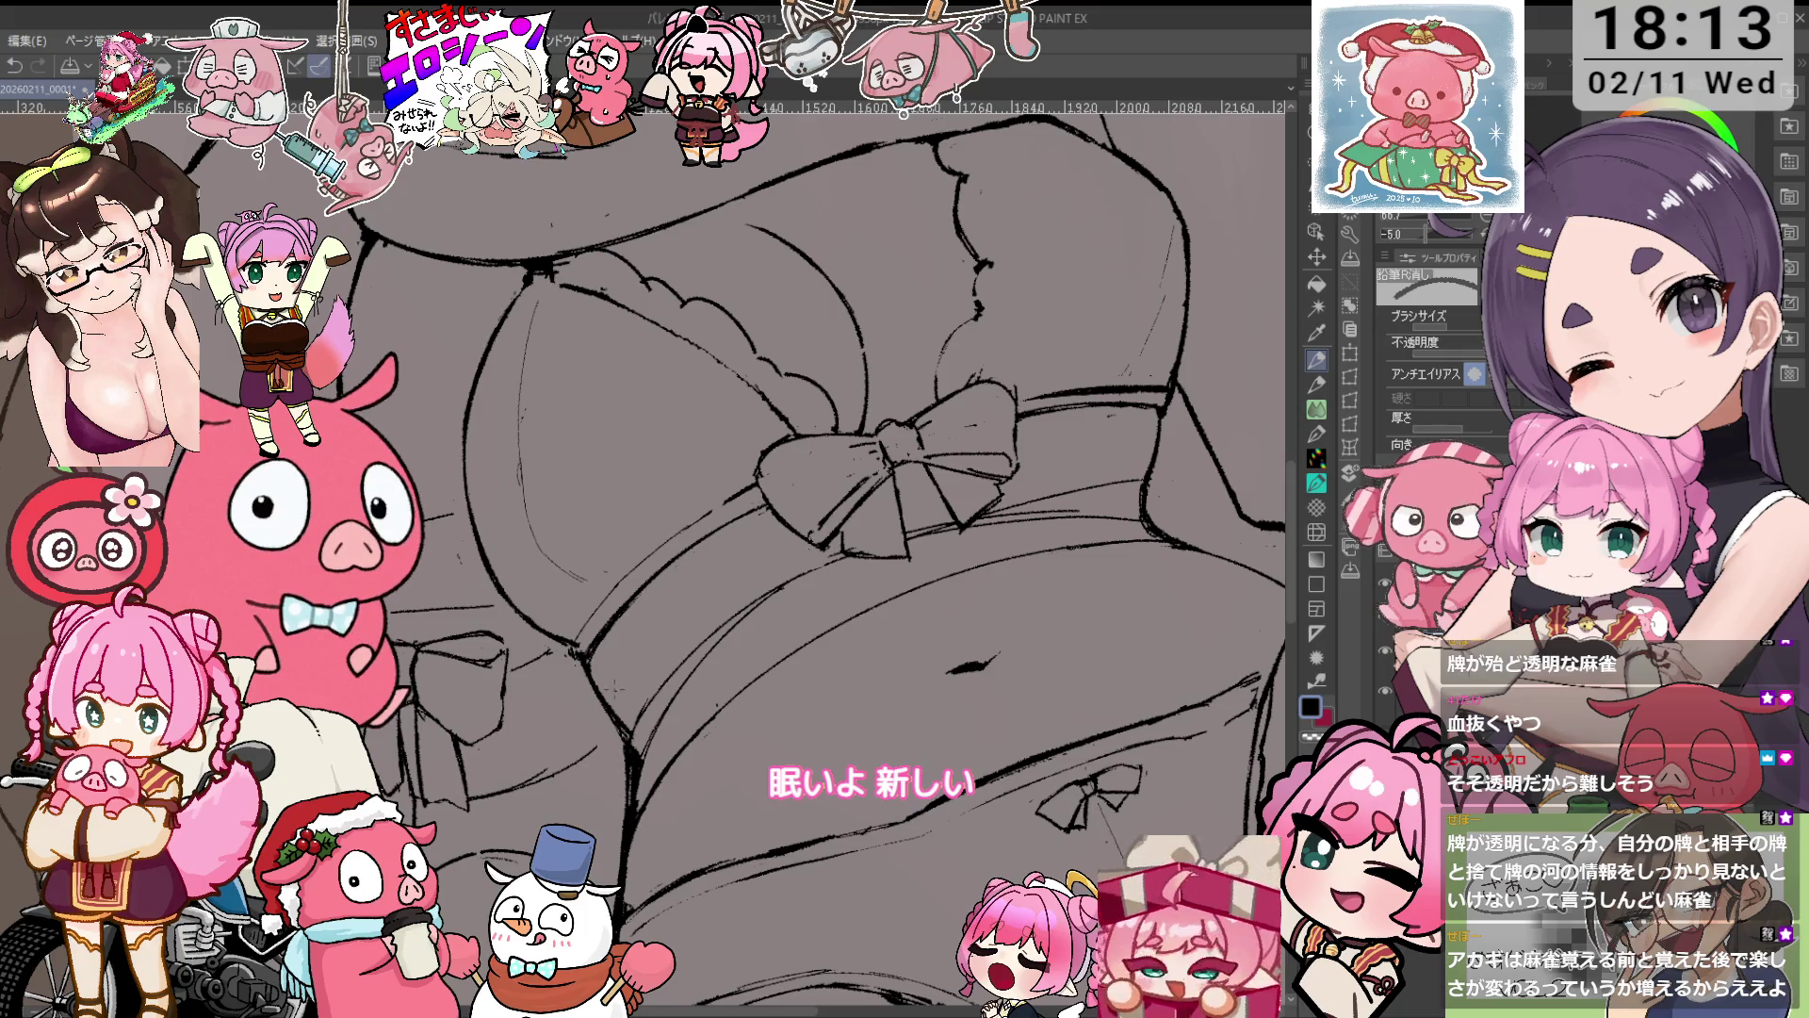
{"action": "key", "text": "minus"}
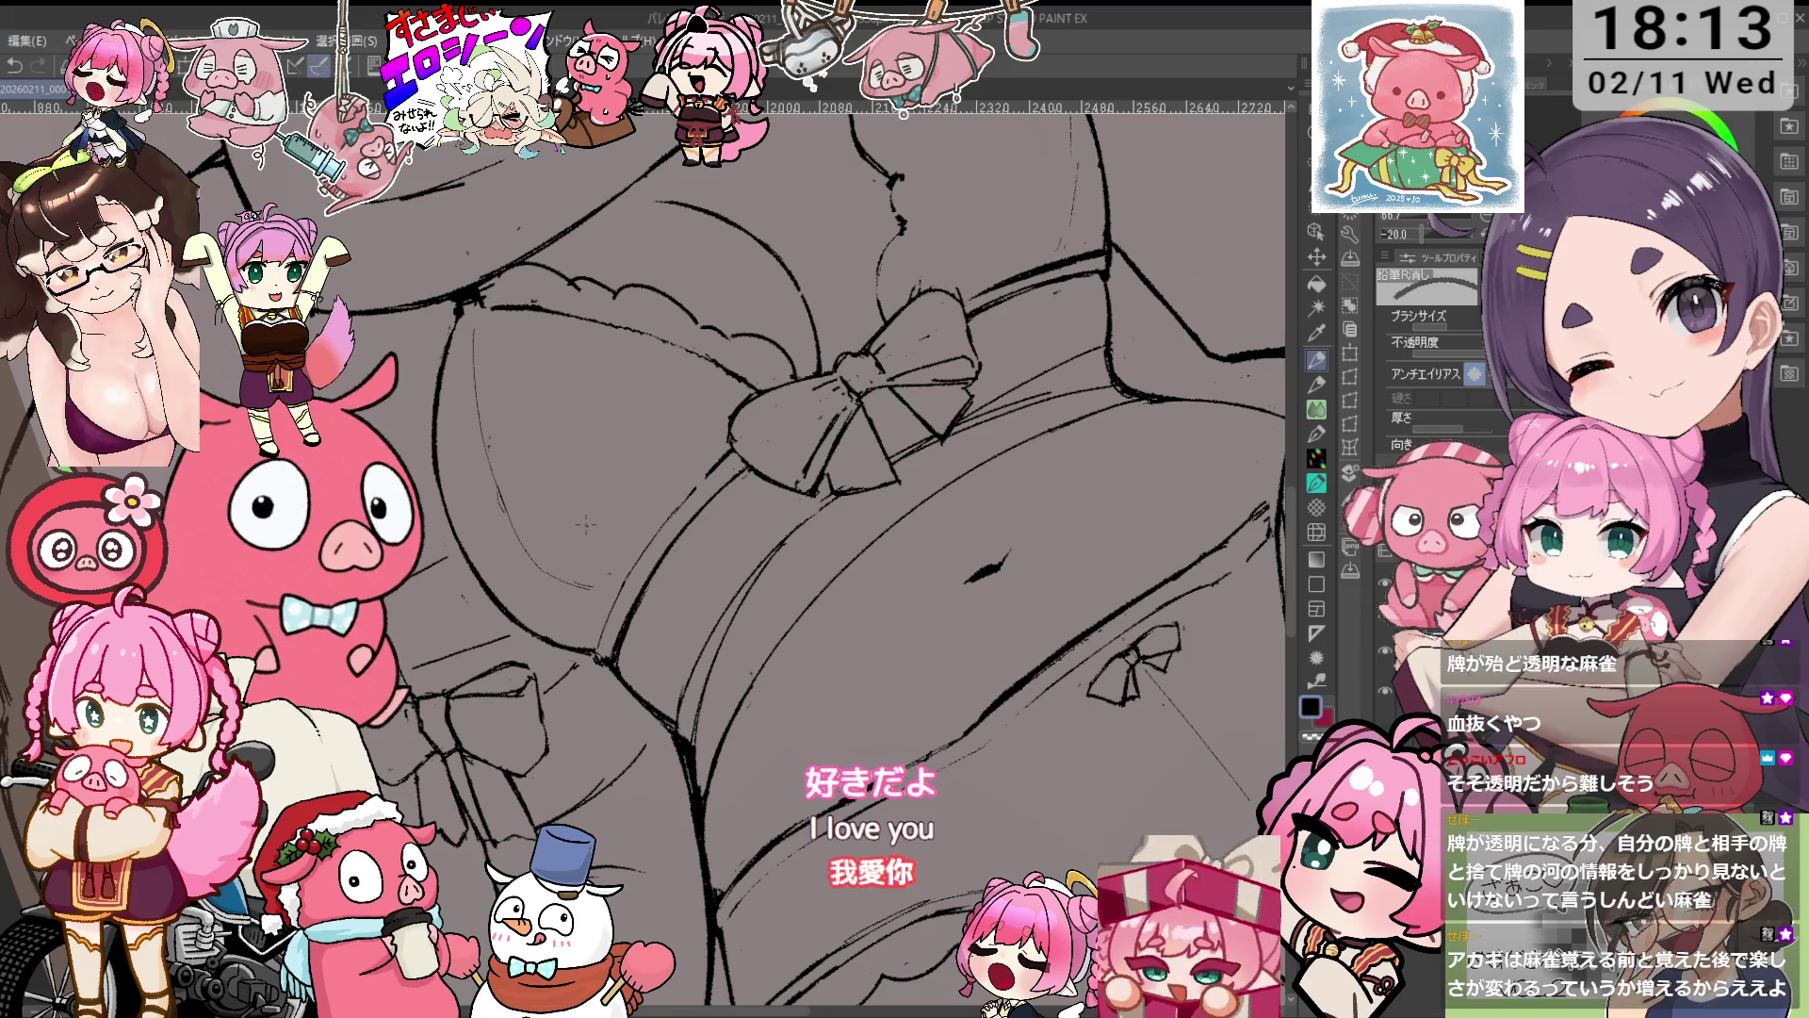
{"action": "key", "text": "p"}
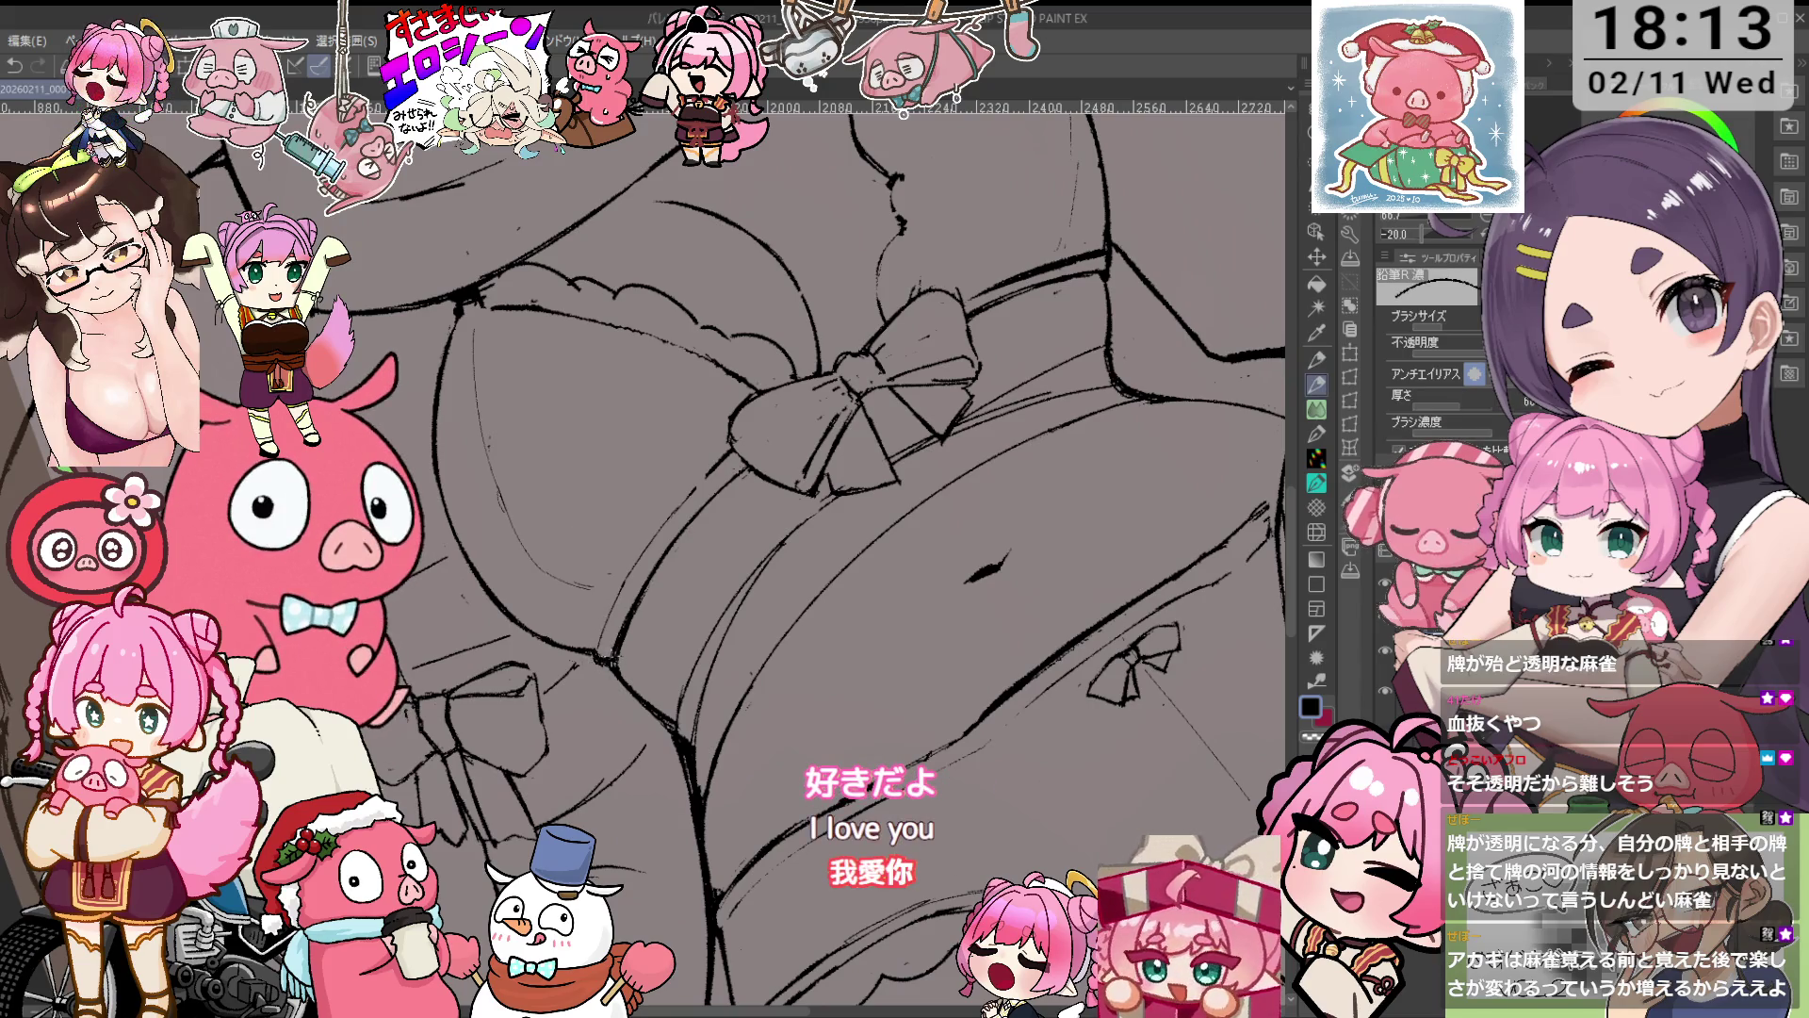
{"action": "left_click_drag", "start_coordinate": [787, 502], "coordinate": [759, 548]}
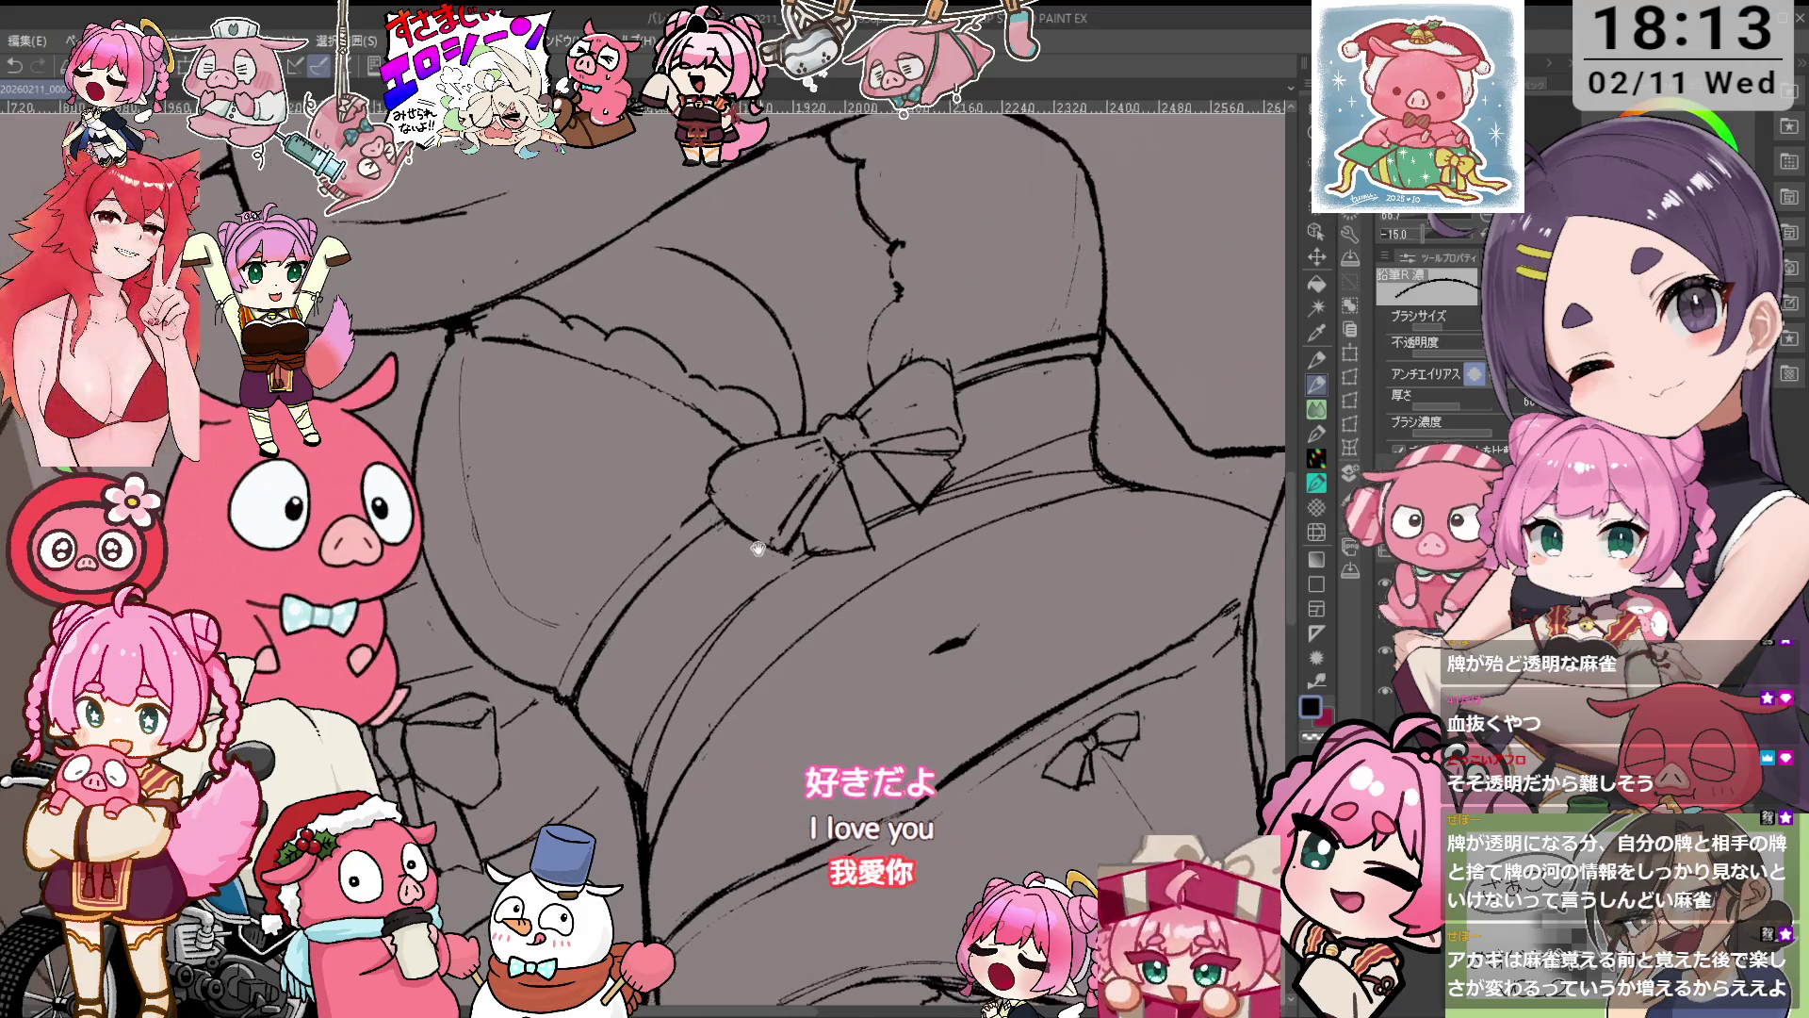
Zoom over the bow knot, alternating the 鉛筆R消し eraser and 鉛筆R濃 pencil.
{"action": "scroll", "coordinate": [759, 549], "scroll_direction": "up", "scroll_amount": 5}
{"action": "key", "text": "e"}
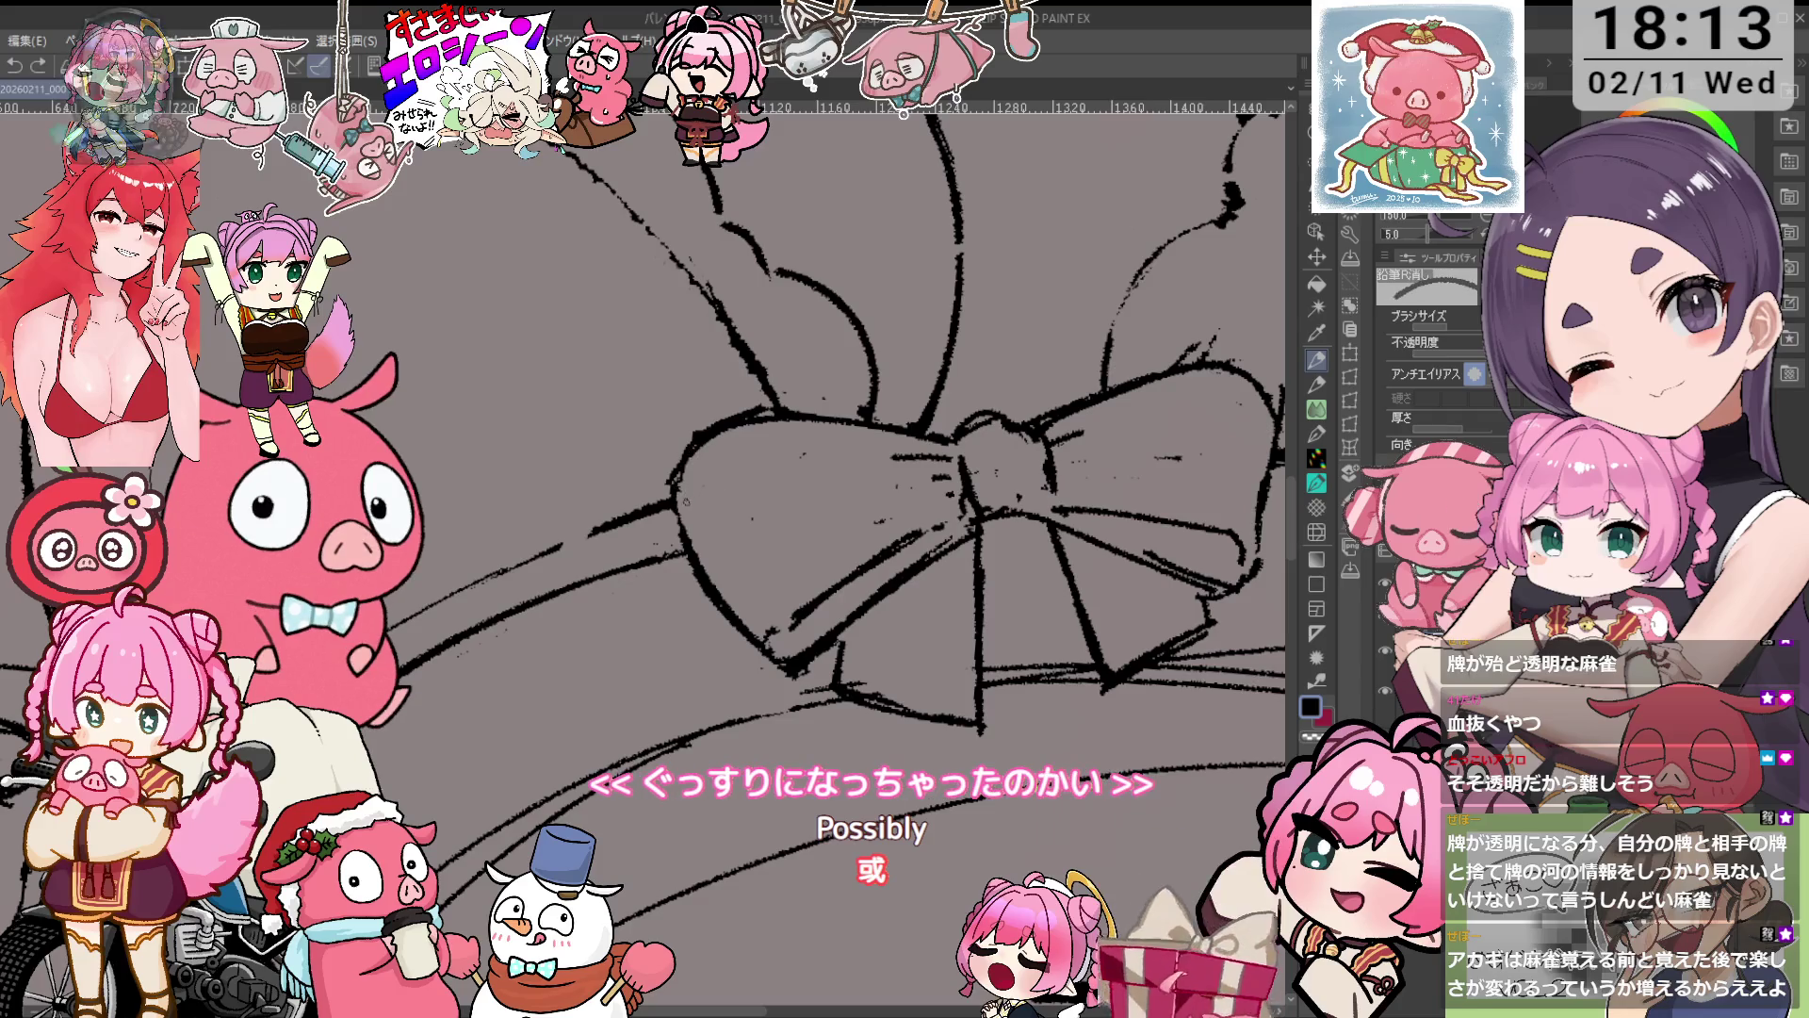
{"action": "key", "text": "p"}
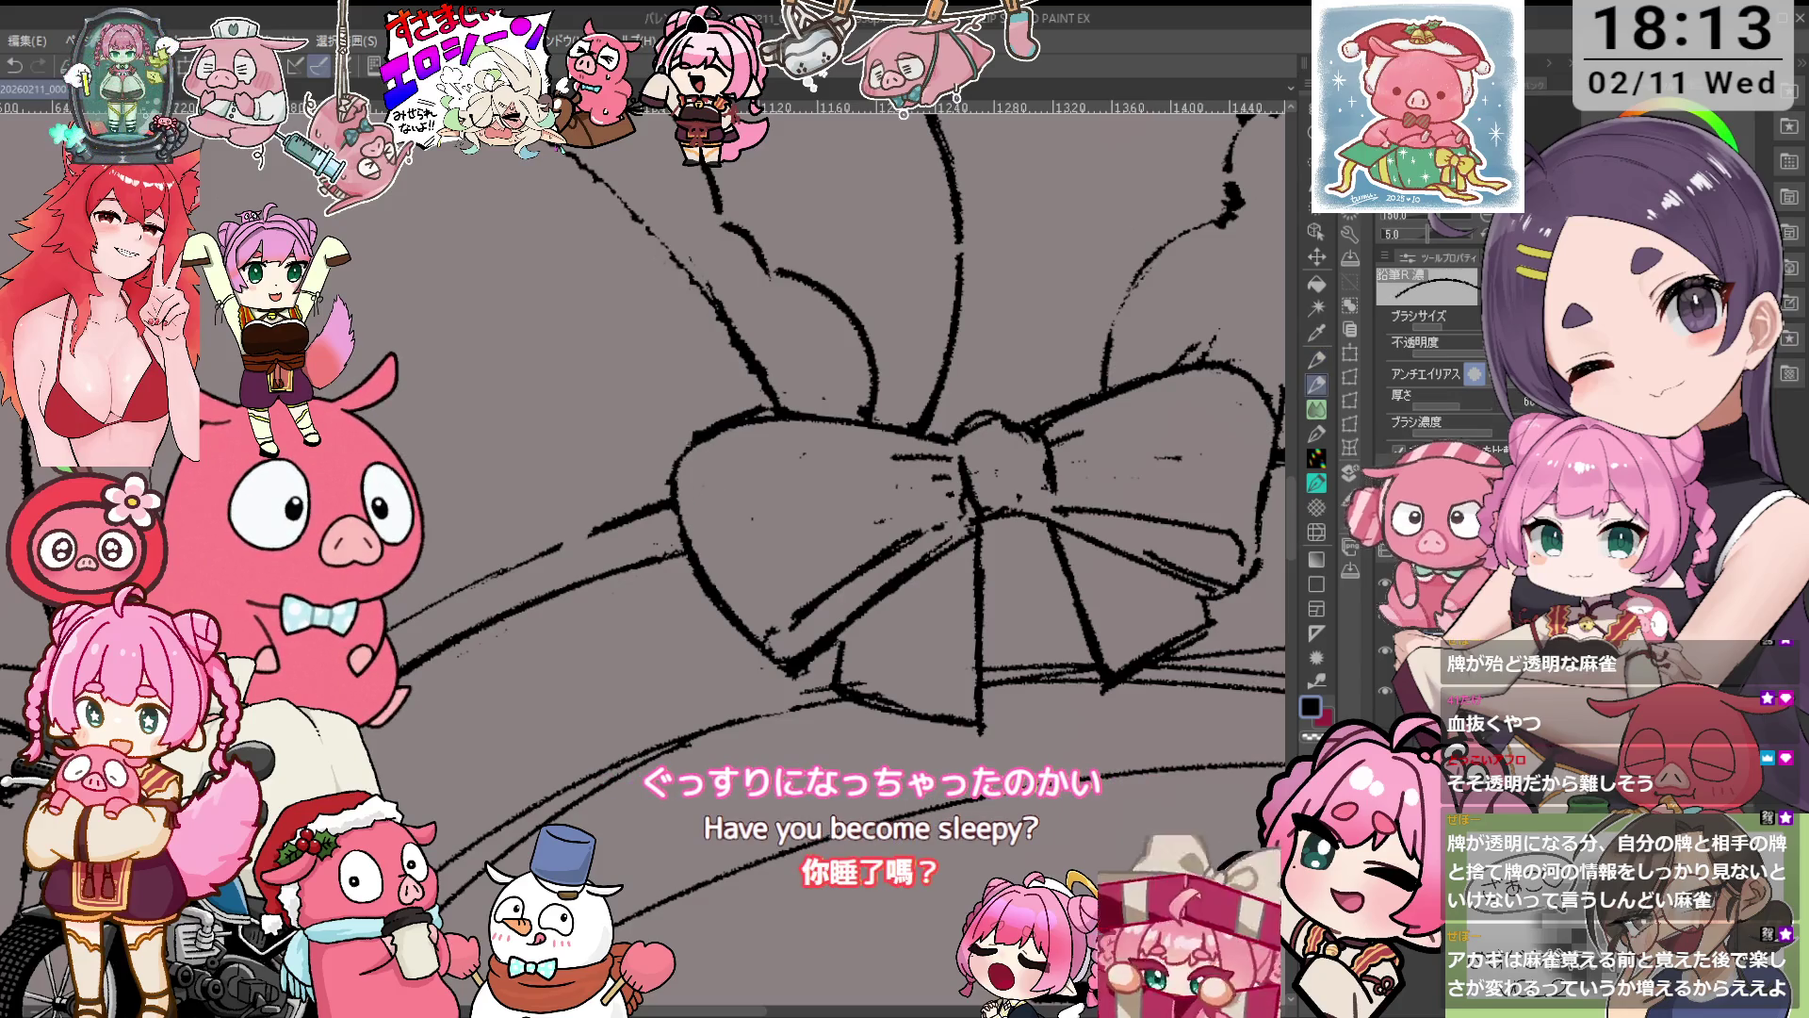
{"action": "key", "text": "e"}
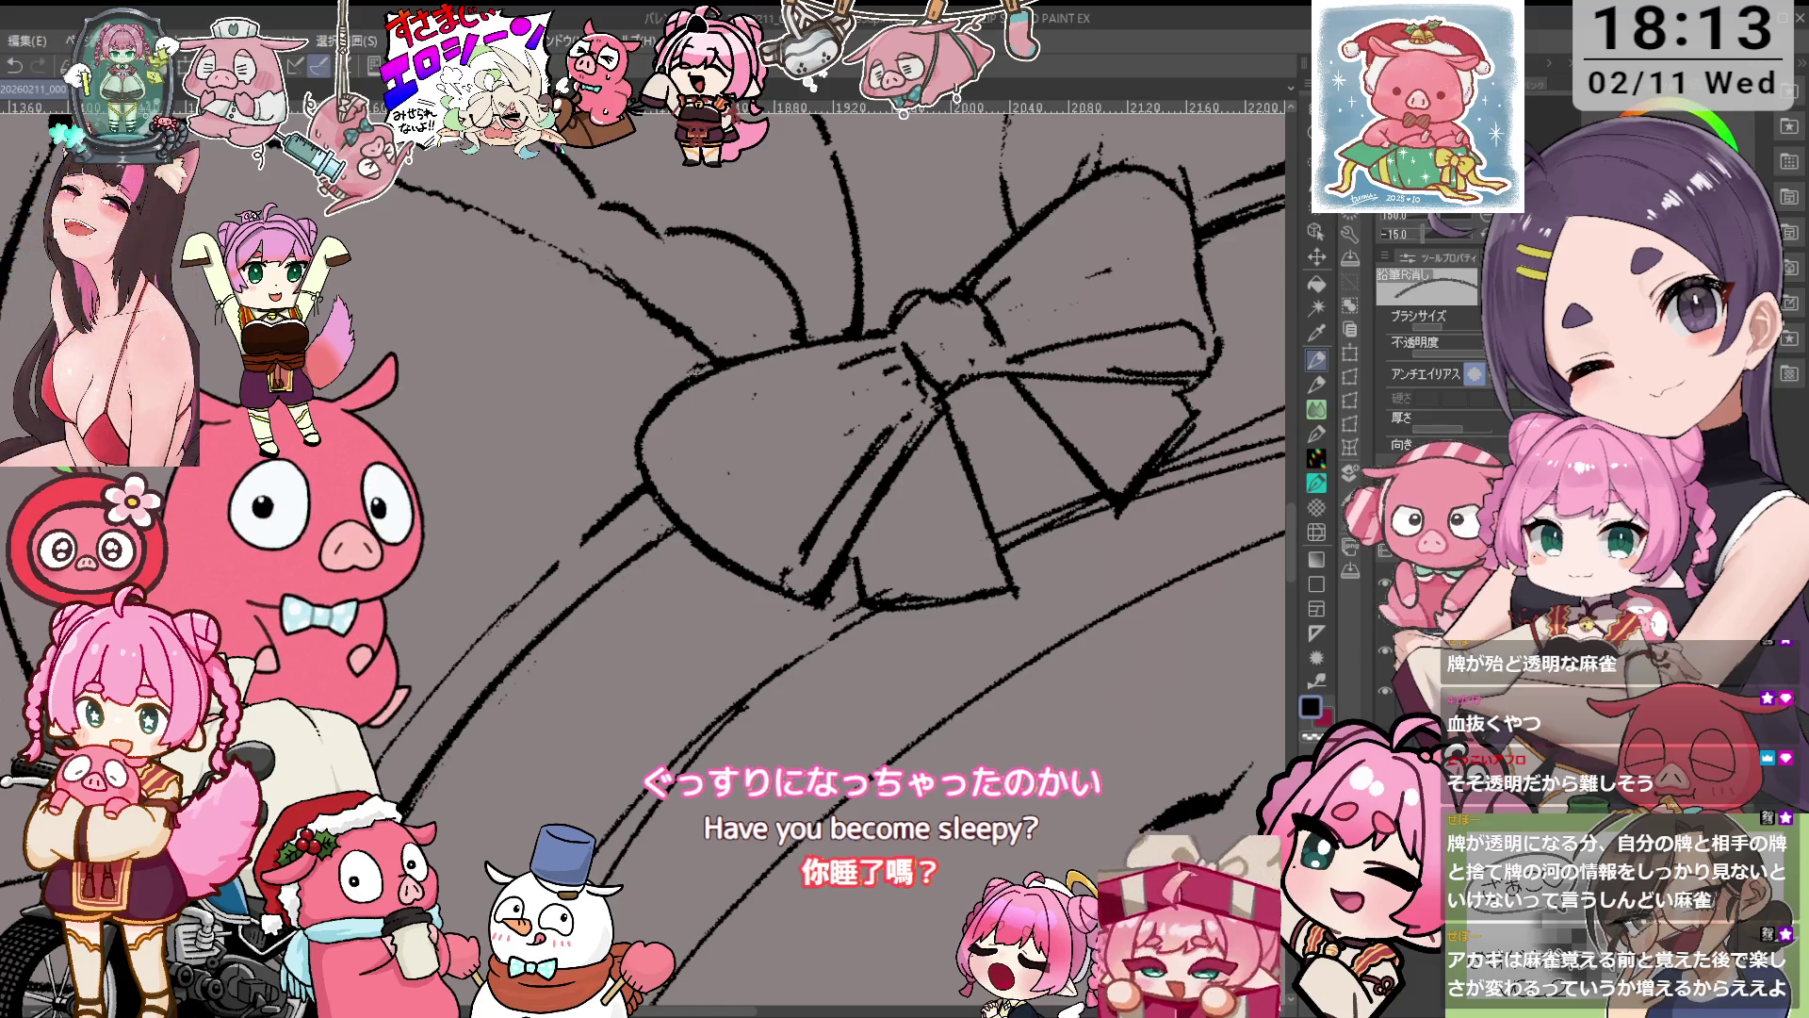
{"action": "scroll", "coordinate": [1019, 493], "scroll_direction": "down", "scroll_amount": 1}
{"action": "scroll", "coordinate": [1018, 494], "scroll_direction": "down", "scroll_amount": 1}
{"action": "scroll", "coordinate": [1018, 494], "scroll_direction": "up", "scroll_amount": 2}
{"action": "scroll", "coordinate": [1019, 494], "scroll_direction": "up", "scroll_amount": 2}
Erase the stray dark marks inside the knot and zoom out to see the whole bow.
{"action": "key", "text": "p"}
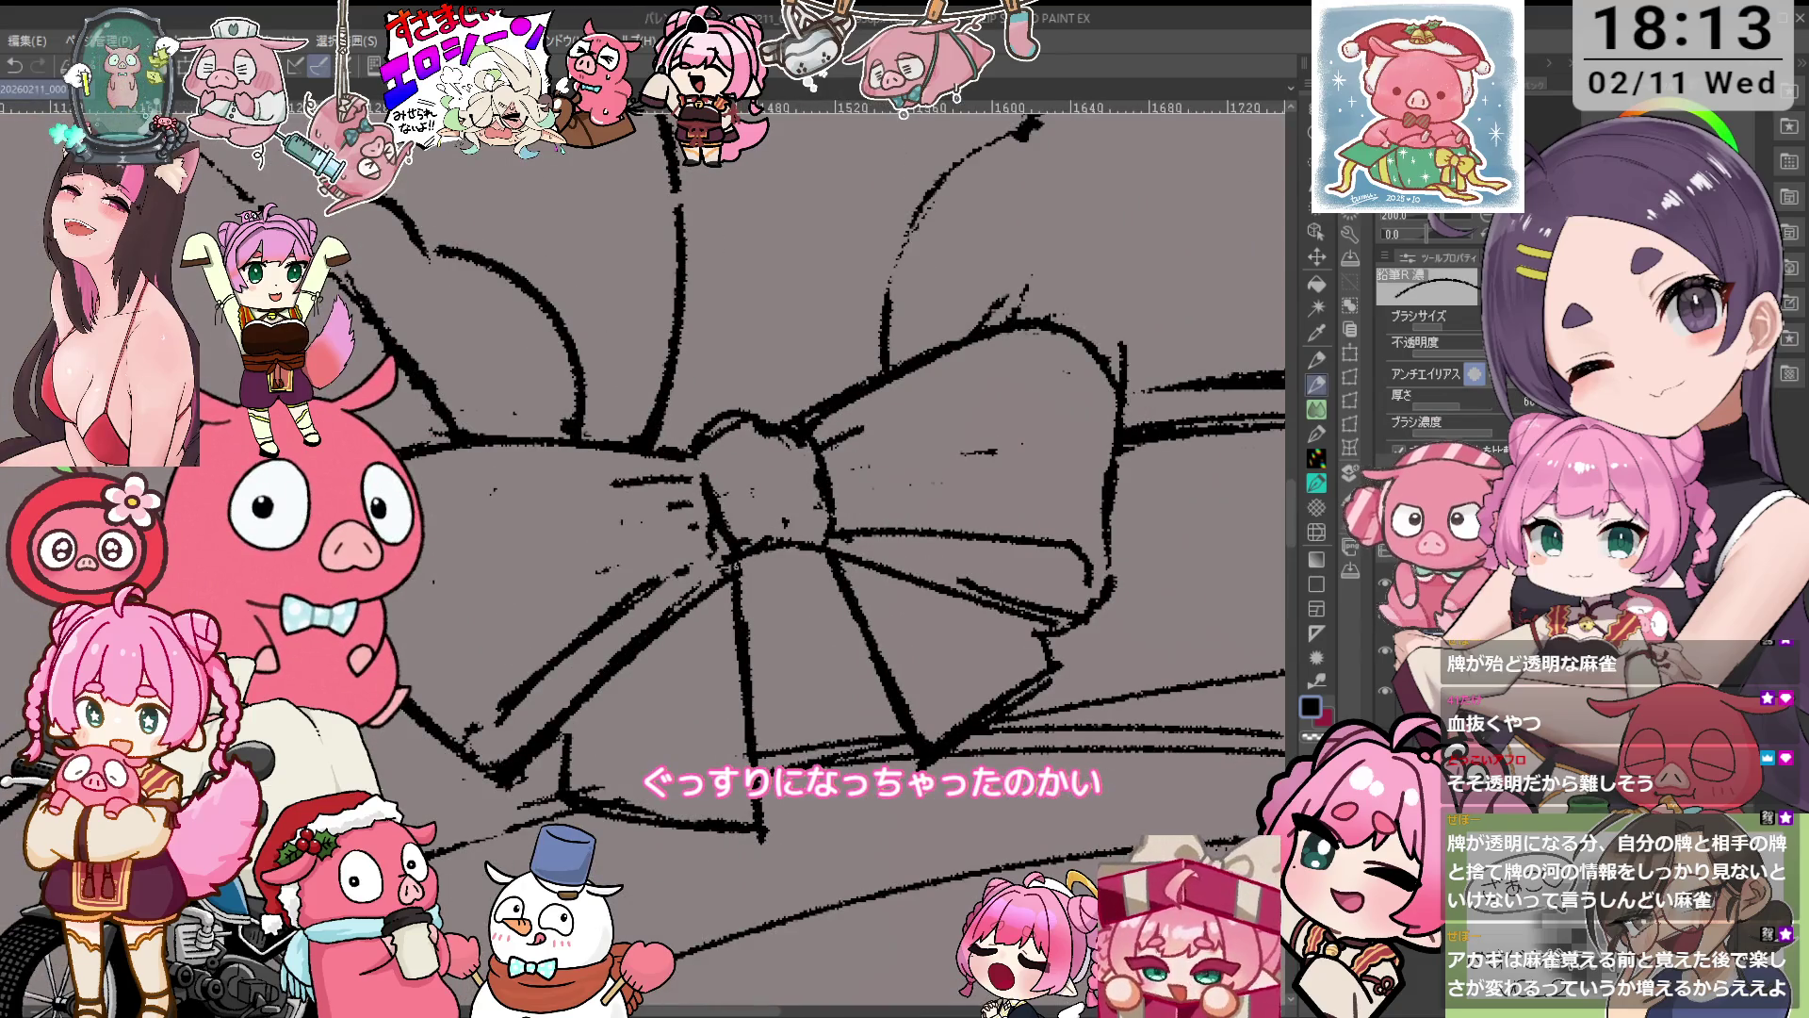
{"action": "key", "text": "e"}
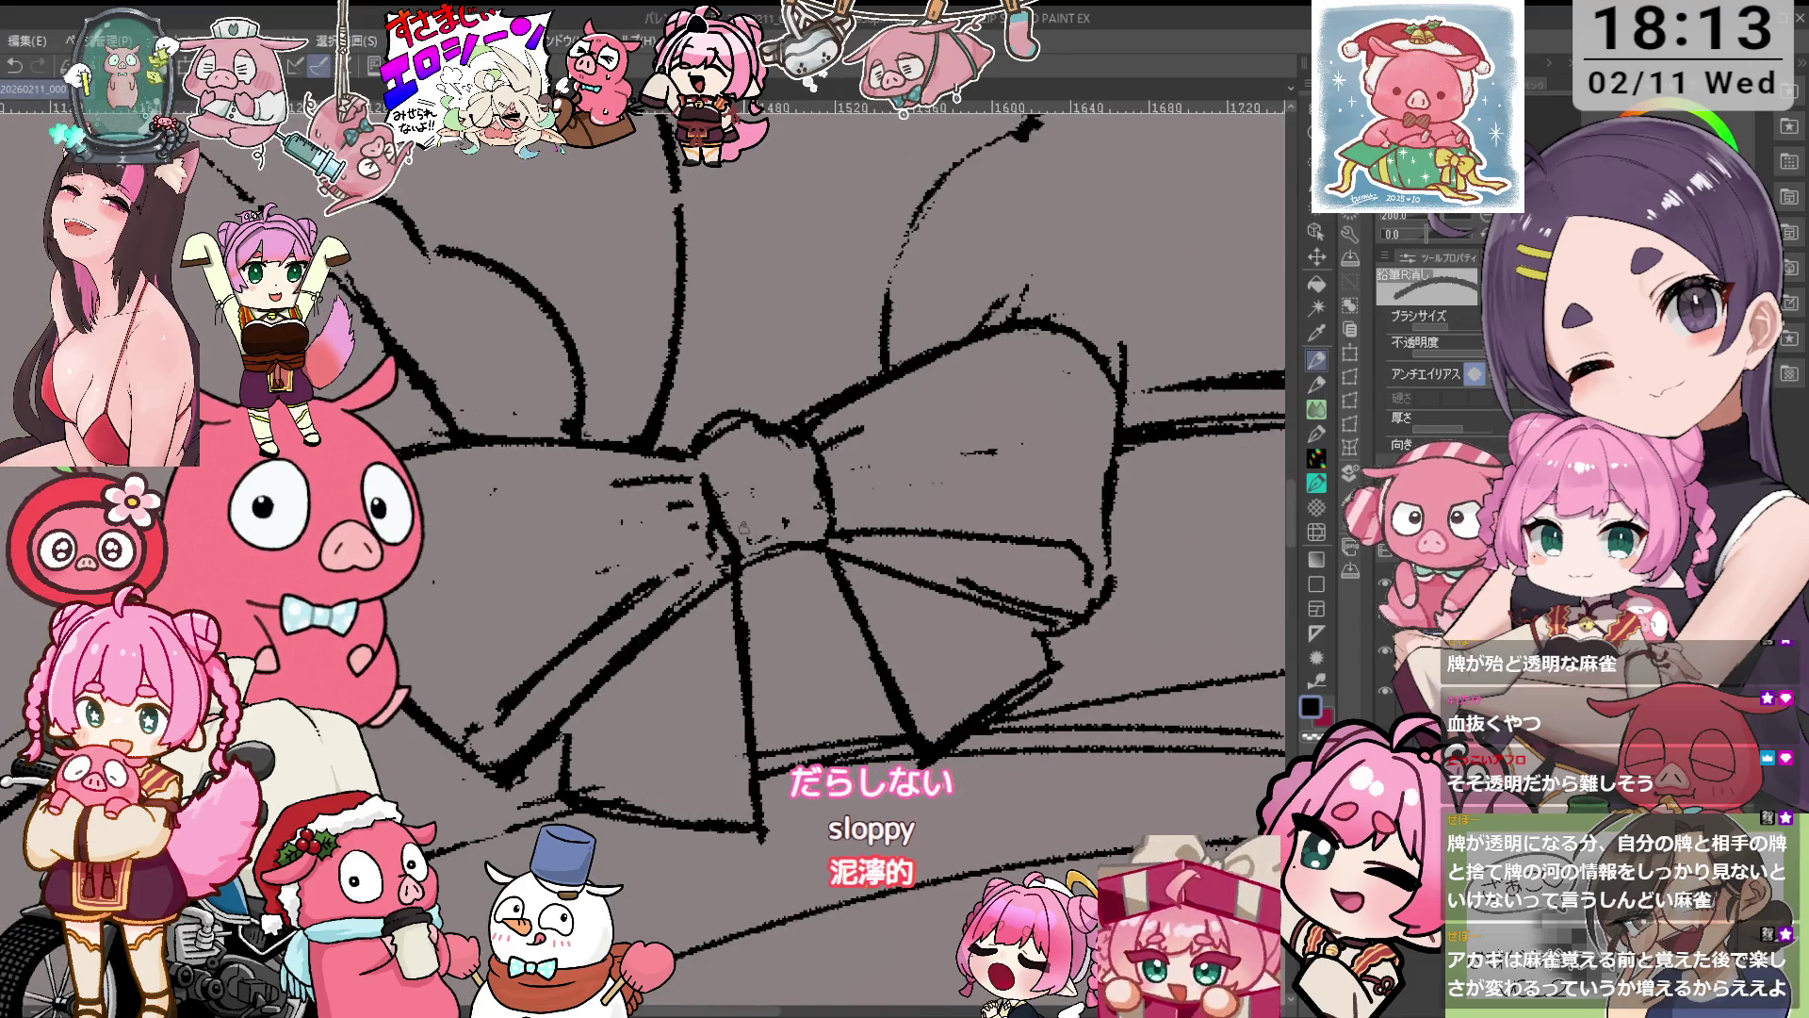
{"action": "left_click_drag", "start_coordinate": [716, 490], "coordinate": [745, 534]}
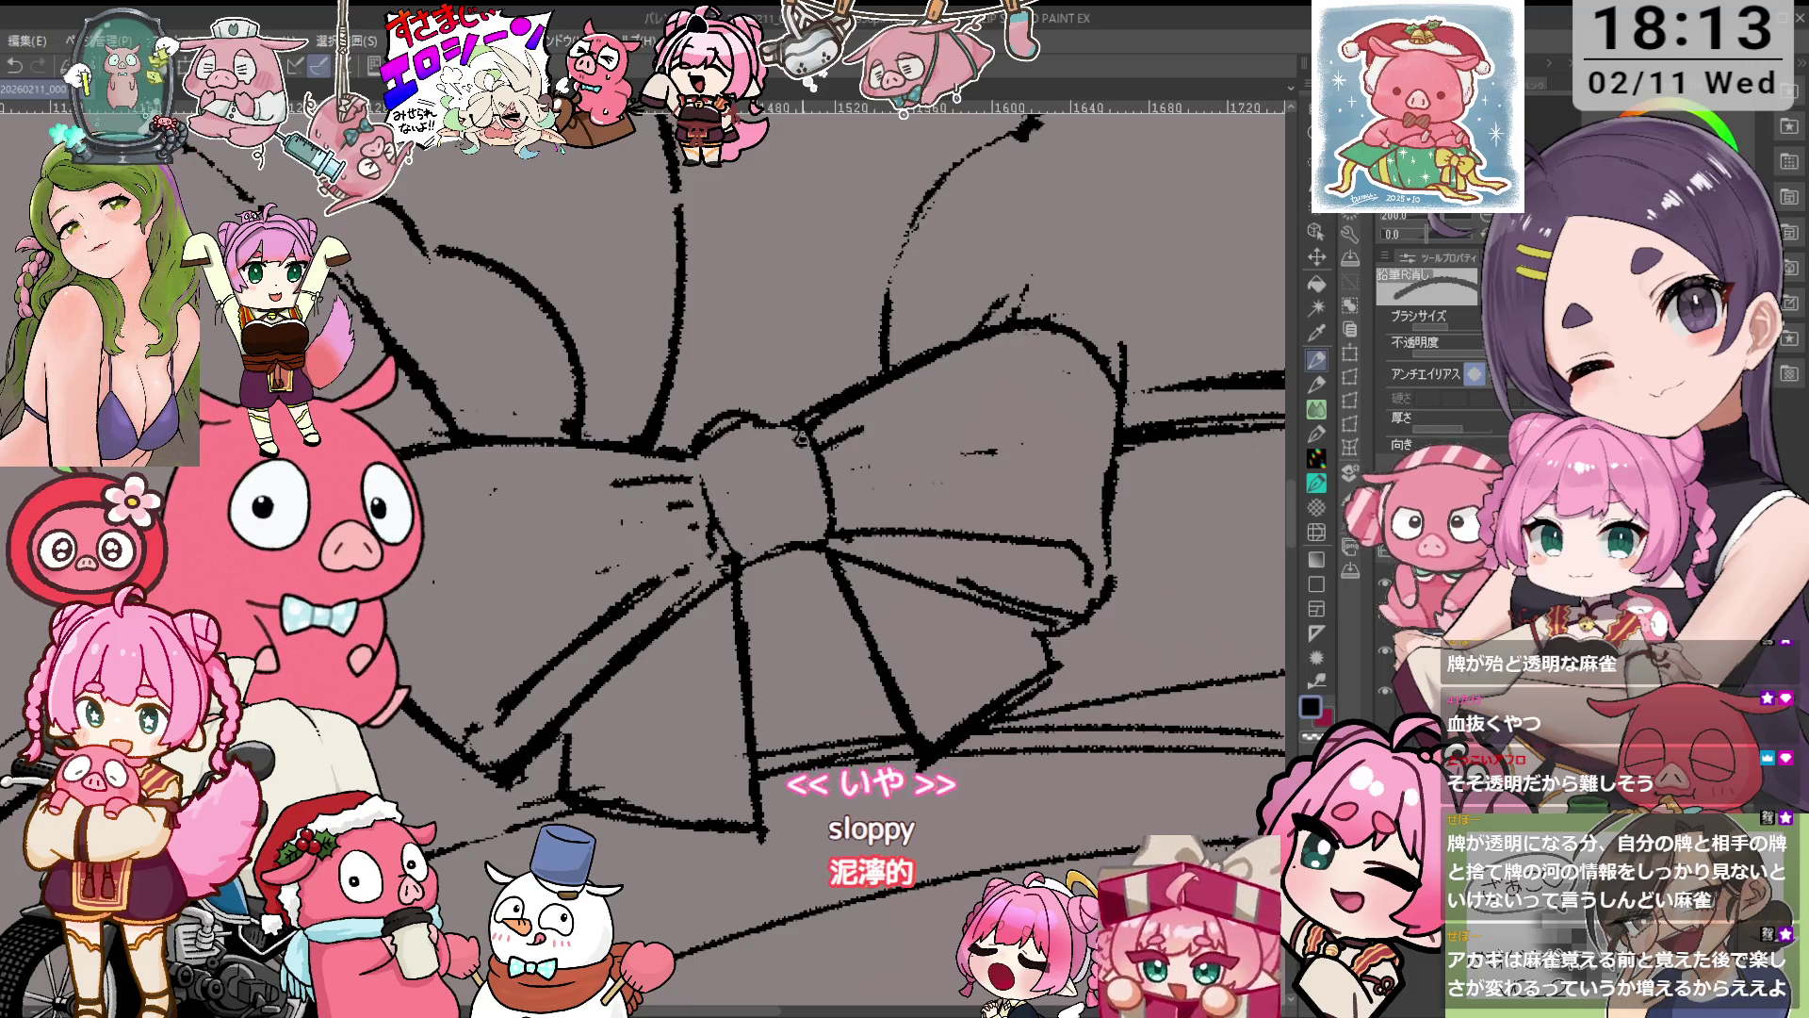
{"action": "key", "text": "p"}
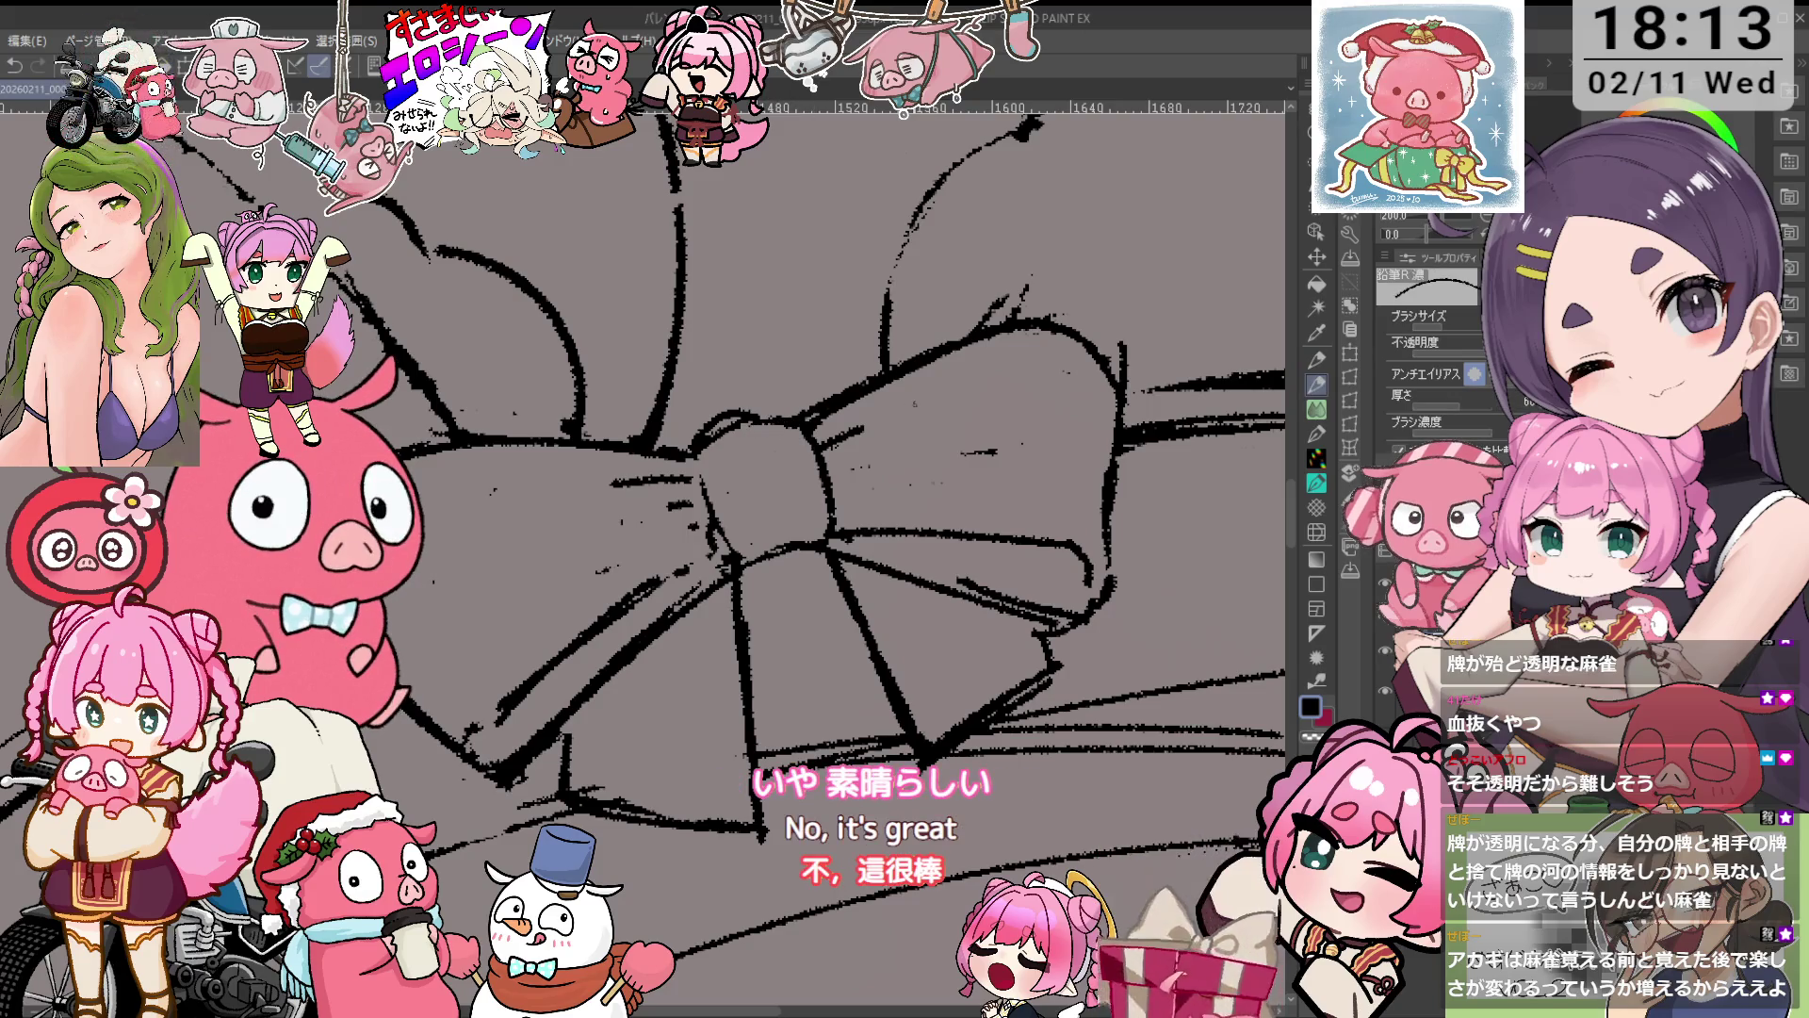
{"action": "key", "text": "e"}
{"action": "scroll", "coordinate": [783, 383], "scroll_direction": "down", "scroll_amount": 3}
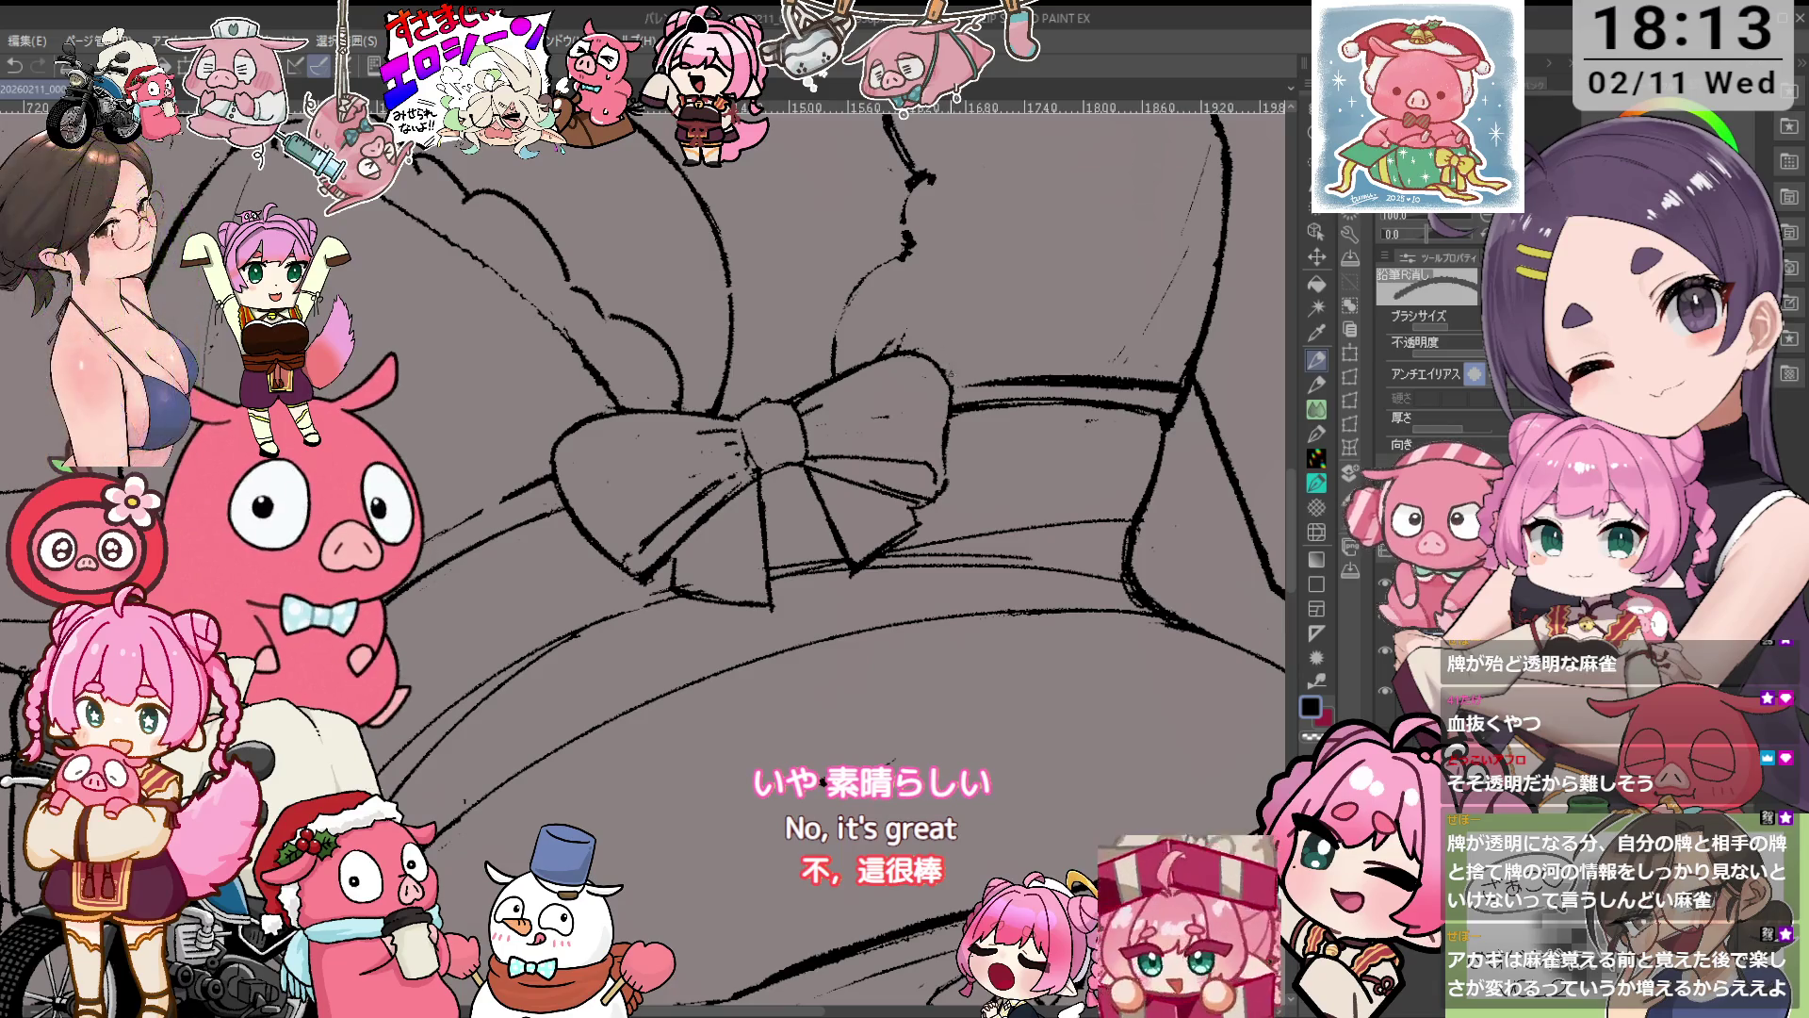
{"action": "scroll", "coordinate": [954, 360], "scroll_direction": "down", "scroll_amount": 3}
{"action": "scroll", "coordinate": [933, 396], "scroll_direction": "up", "scroll_amount": 2}
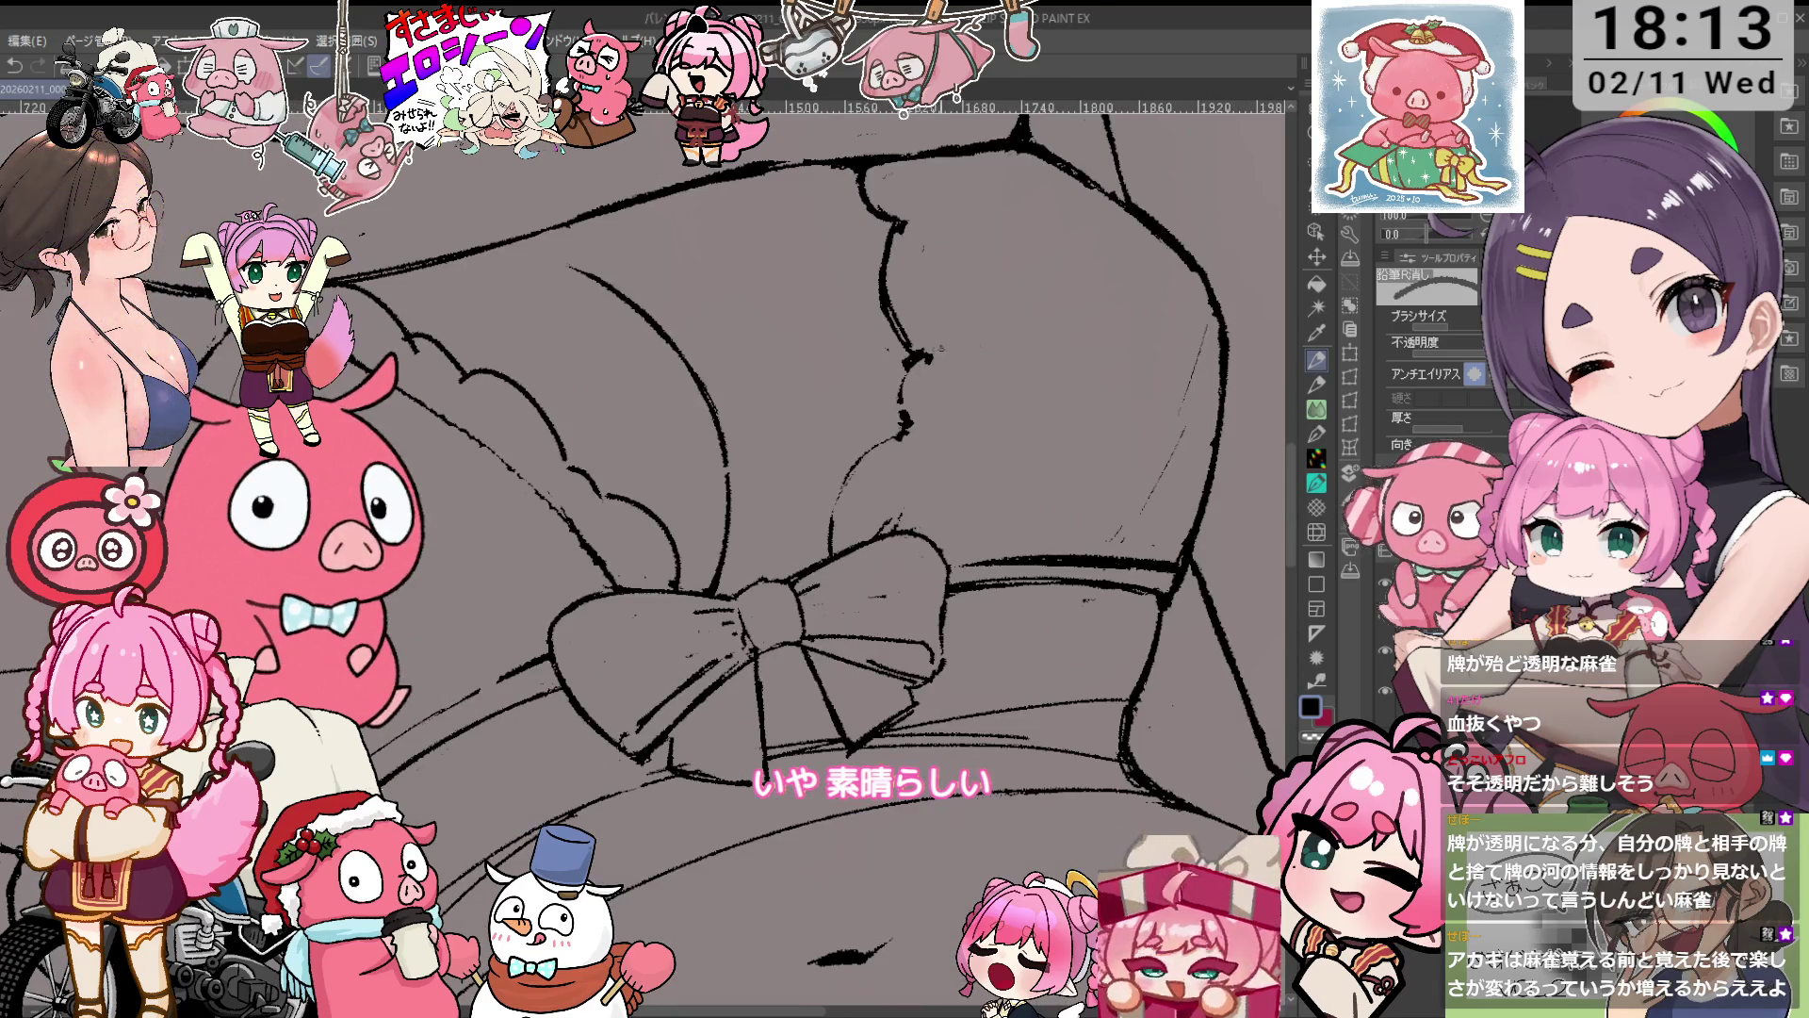
{"action": "key", "text": "p"}
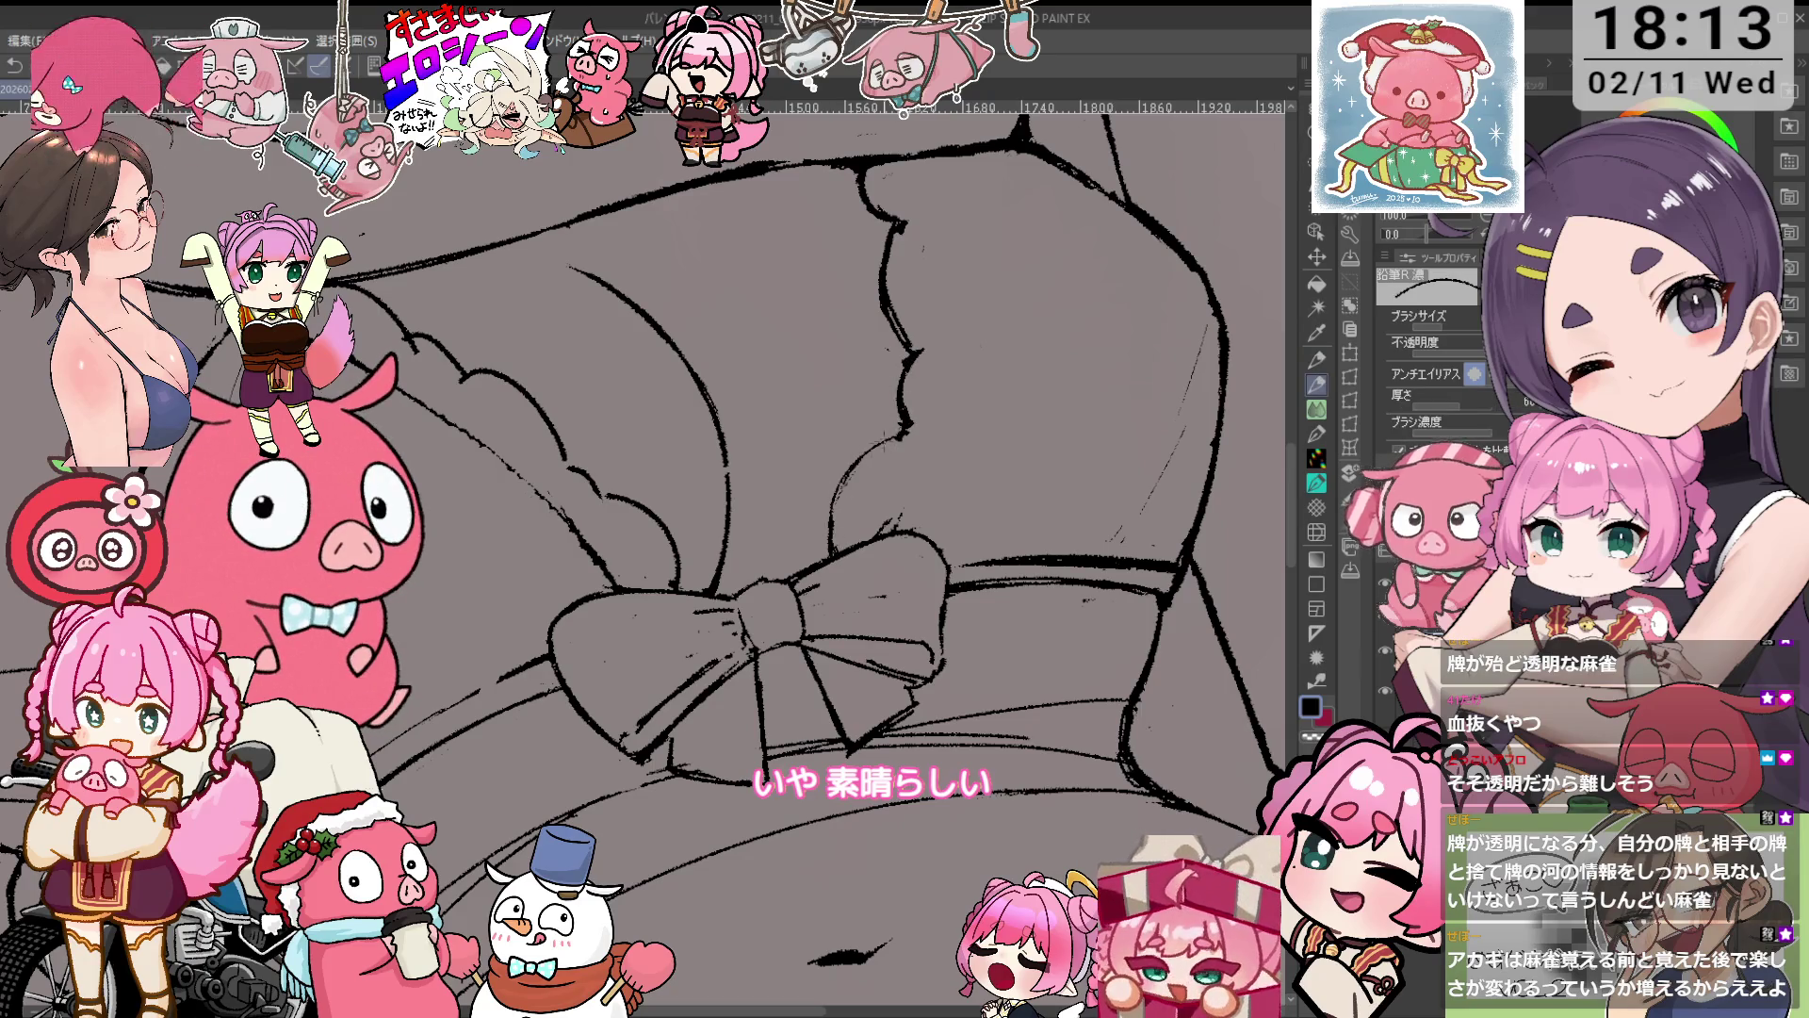
{"action": "left_click_drag", "start_coordinate": [884, 417], "coordinate": [889, 469]}
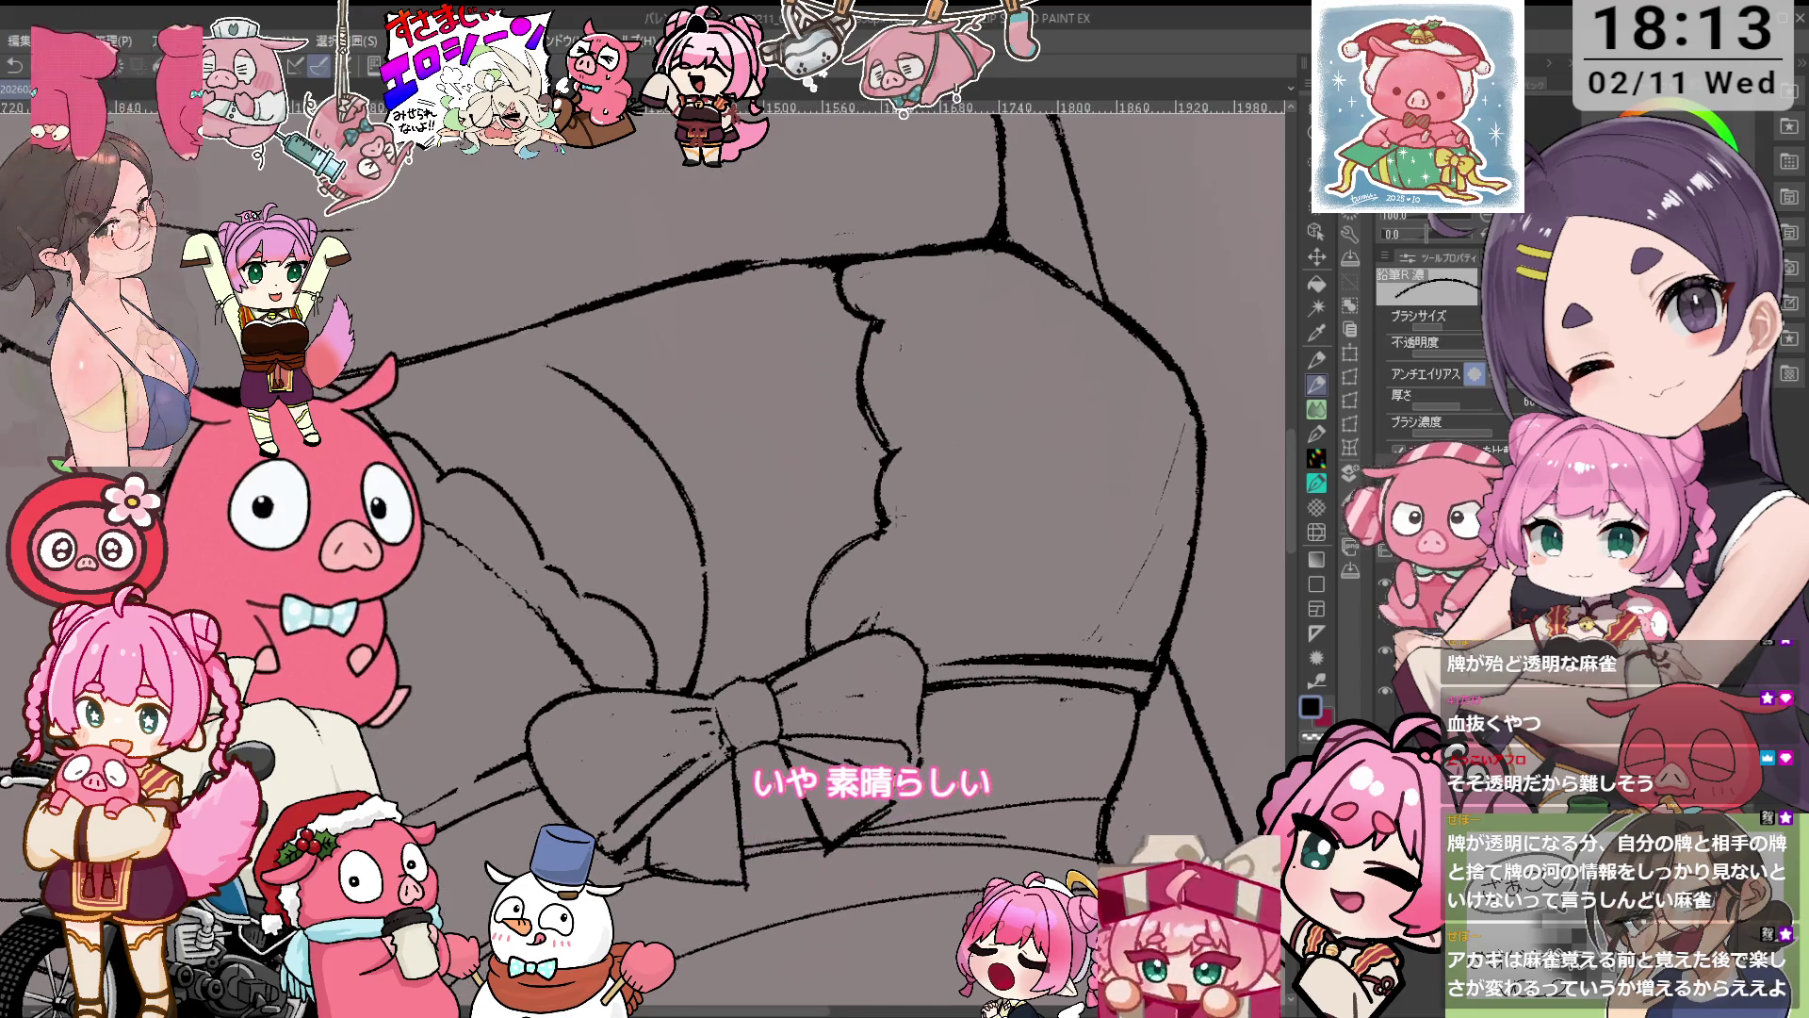
{"action": "key", "text": "e"}
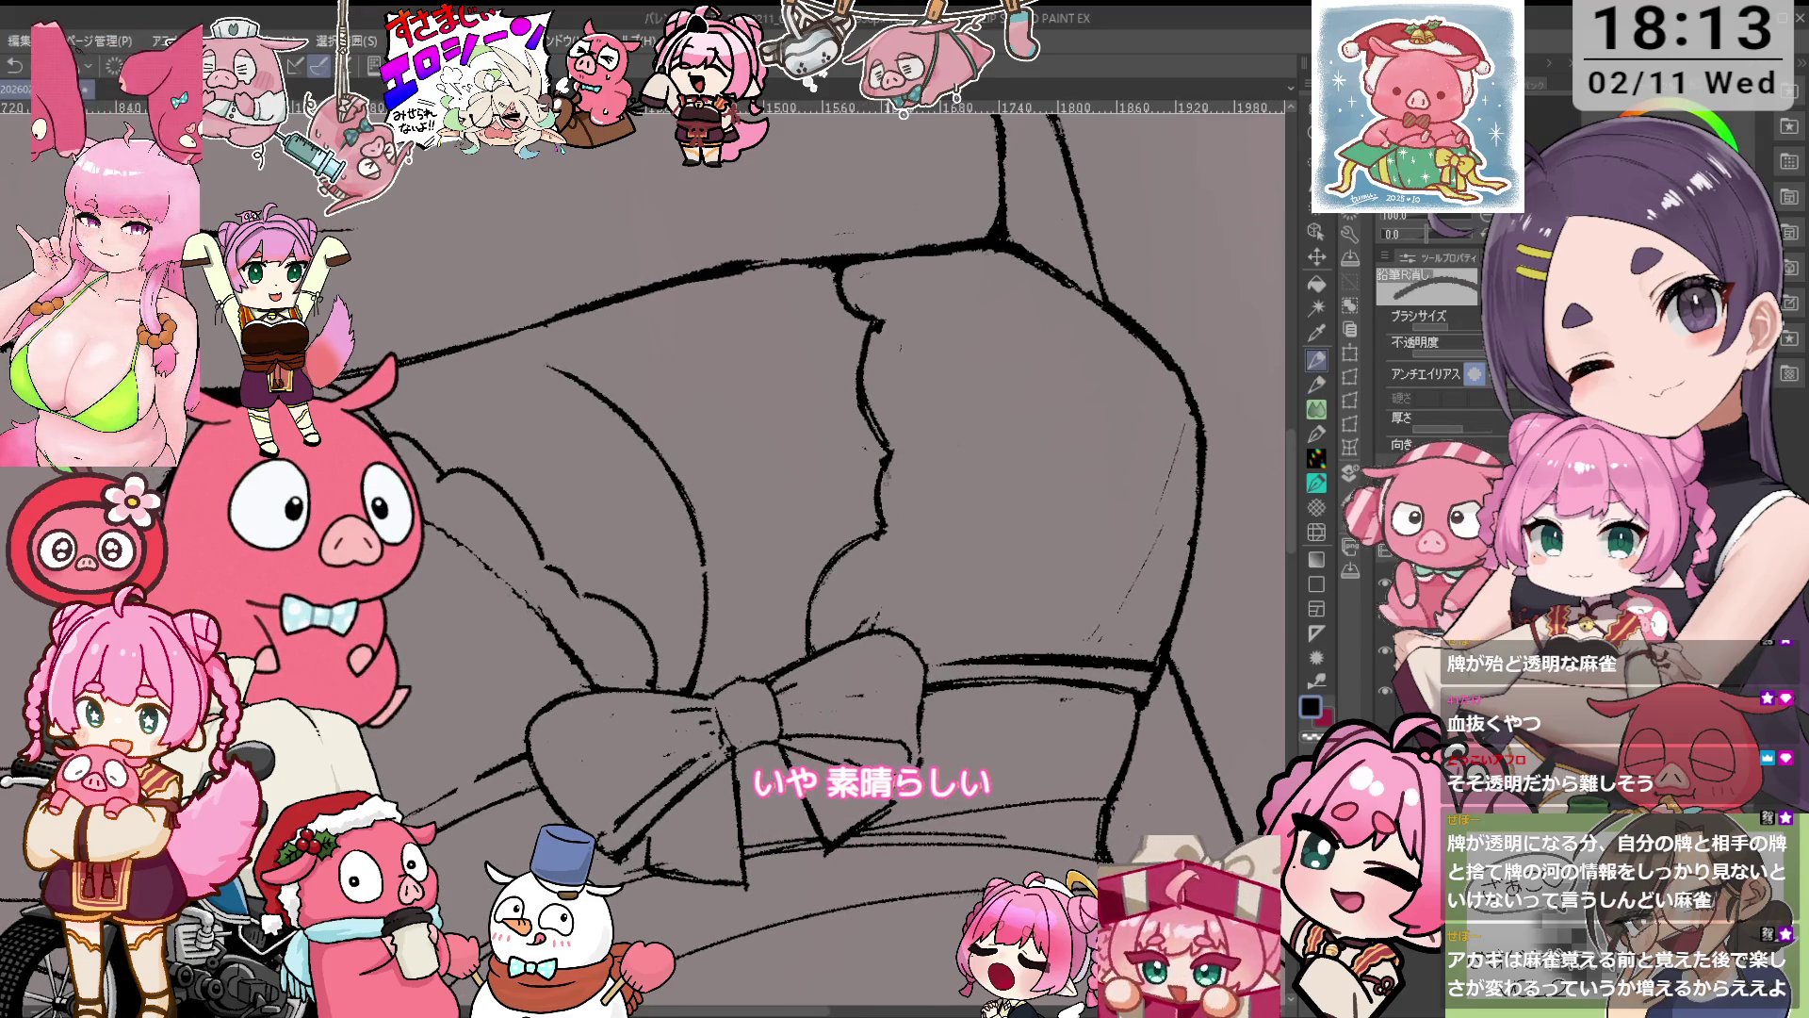
{"action": "key", "text": "ctrl+minus"}
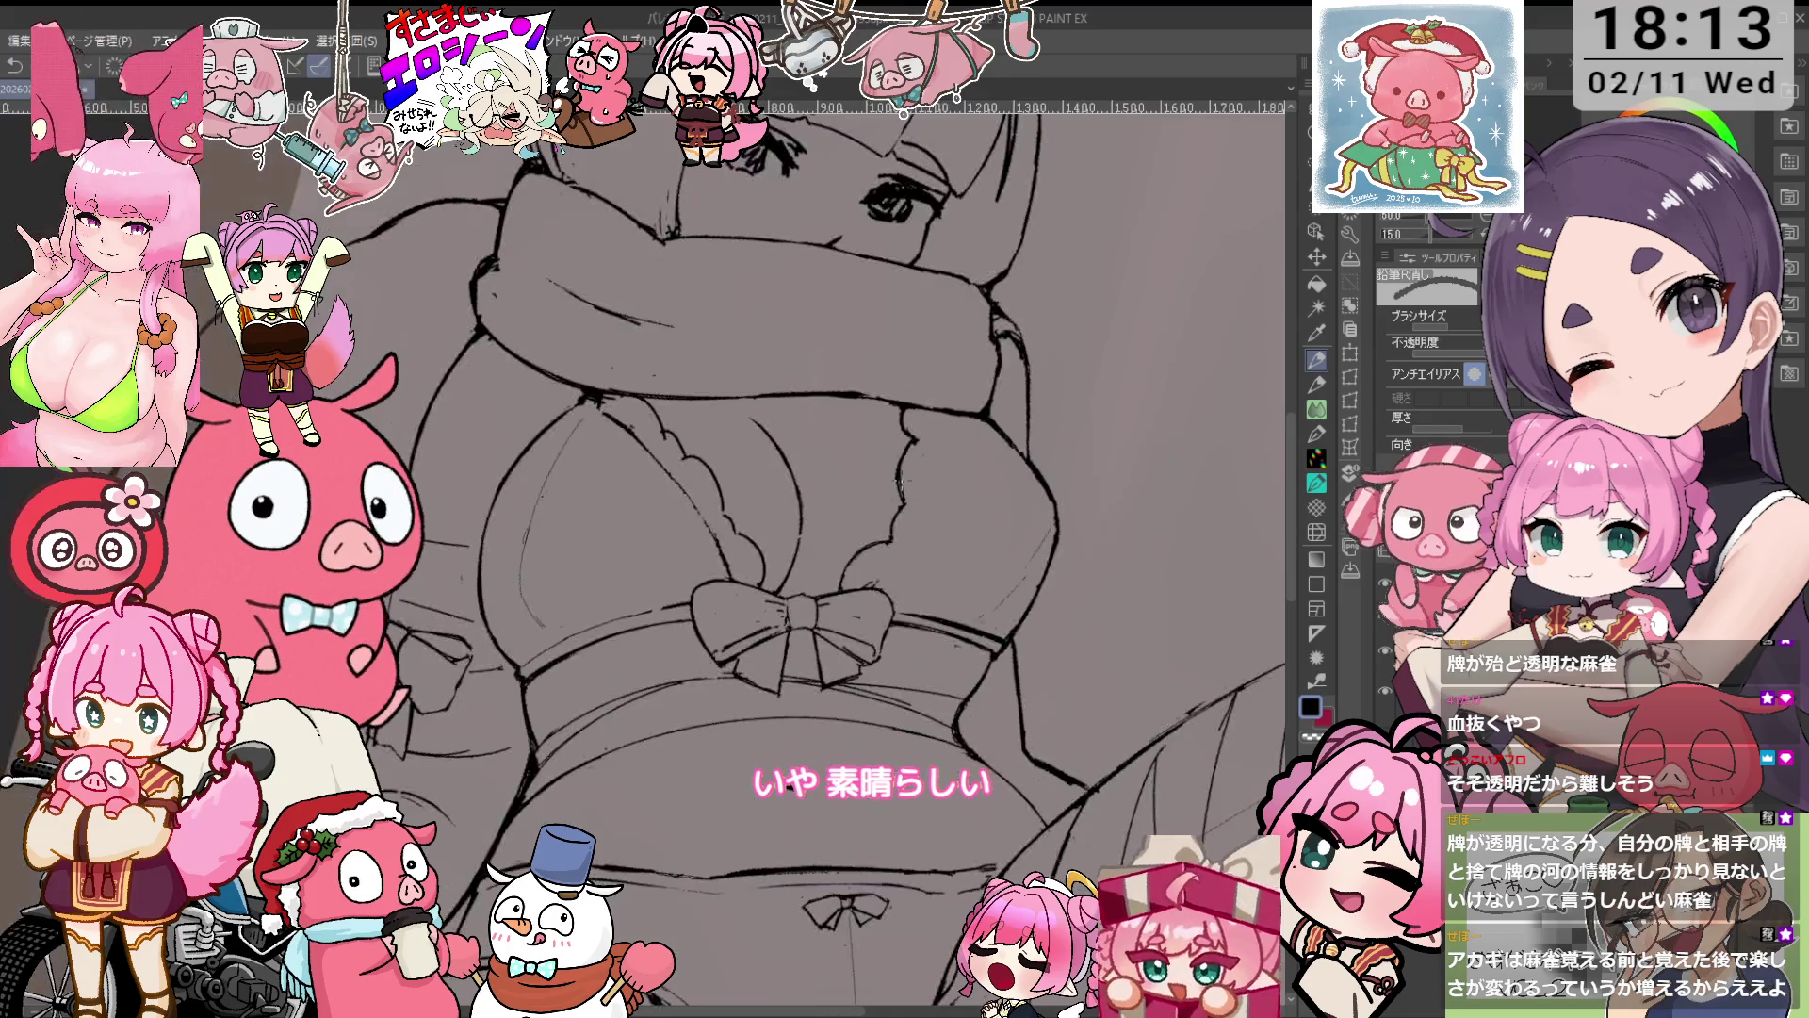
{"action": "left_click_drag", "start_coordinate": [901, 481], "coordinate": [1006, 432]}
{"action": "scroll", "coordinate": [958, 421], "scroll_direction": "up", "scroll_amount": 2}
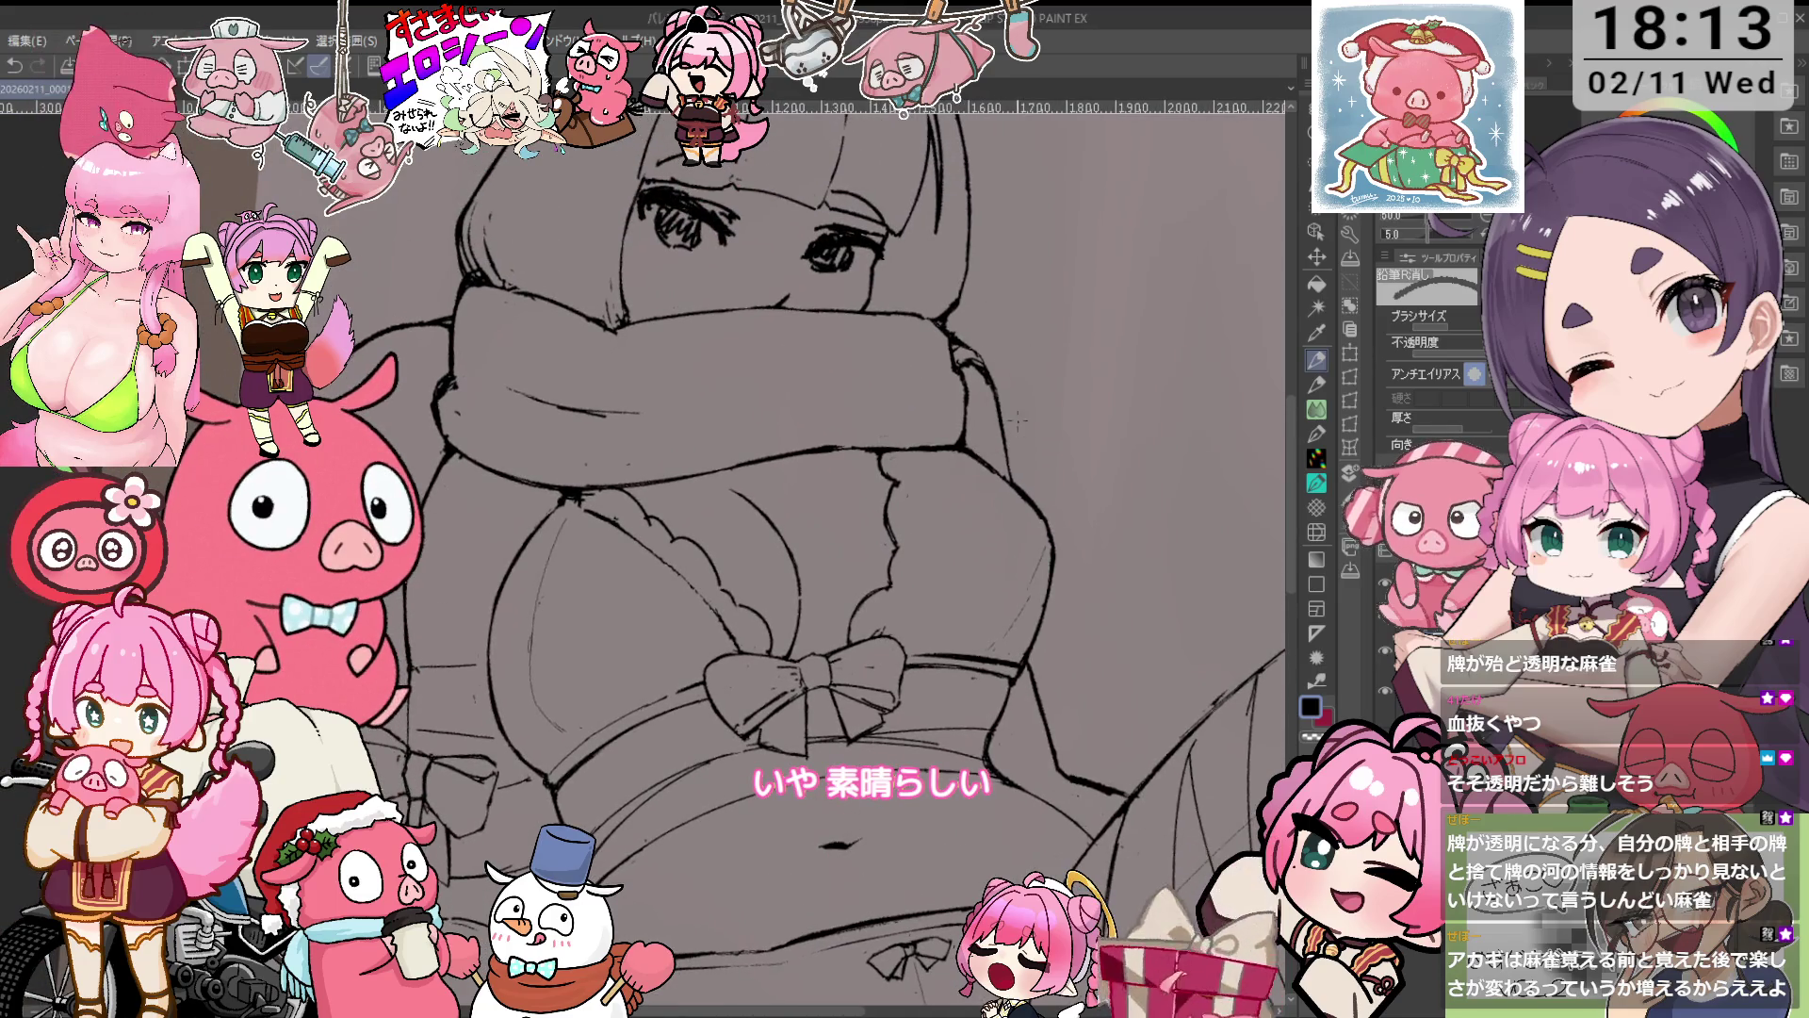
{"action": "scroll", "coordinate": [958, 421], "scroll_direction": "up", "scroll_amount": 3}
{"action": "mouse_move", "coordinate": [963, 385]}
{"action": "left_mouse_down"}
{"action": "mouse_move", "coordinate": [1032, 445]}
{"action": "mouse_move", "coordinate": [1011, 508]}
{"action": "mouse_move", "coordinate": [1008, 415]}
{"action": "mouse_move", "coordinate": [1010, 486]}
{"action": "left_mouse_up"}
{"action": "scroll", "coordinate": [1008, 414], "scroll_direction": "down", "scroll_amount": 3}
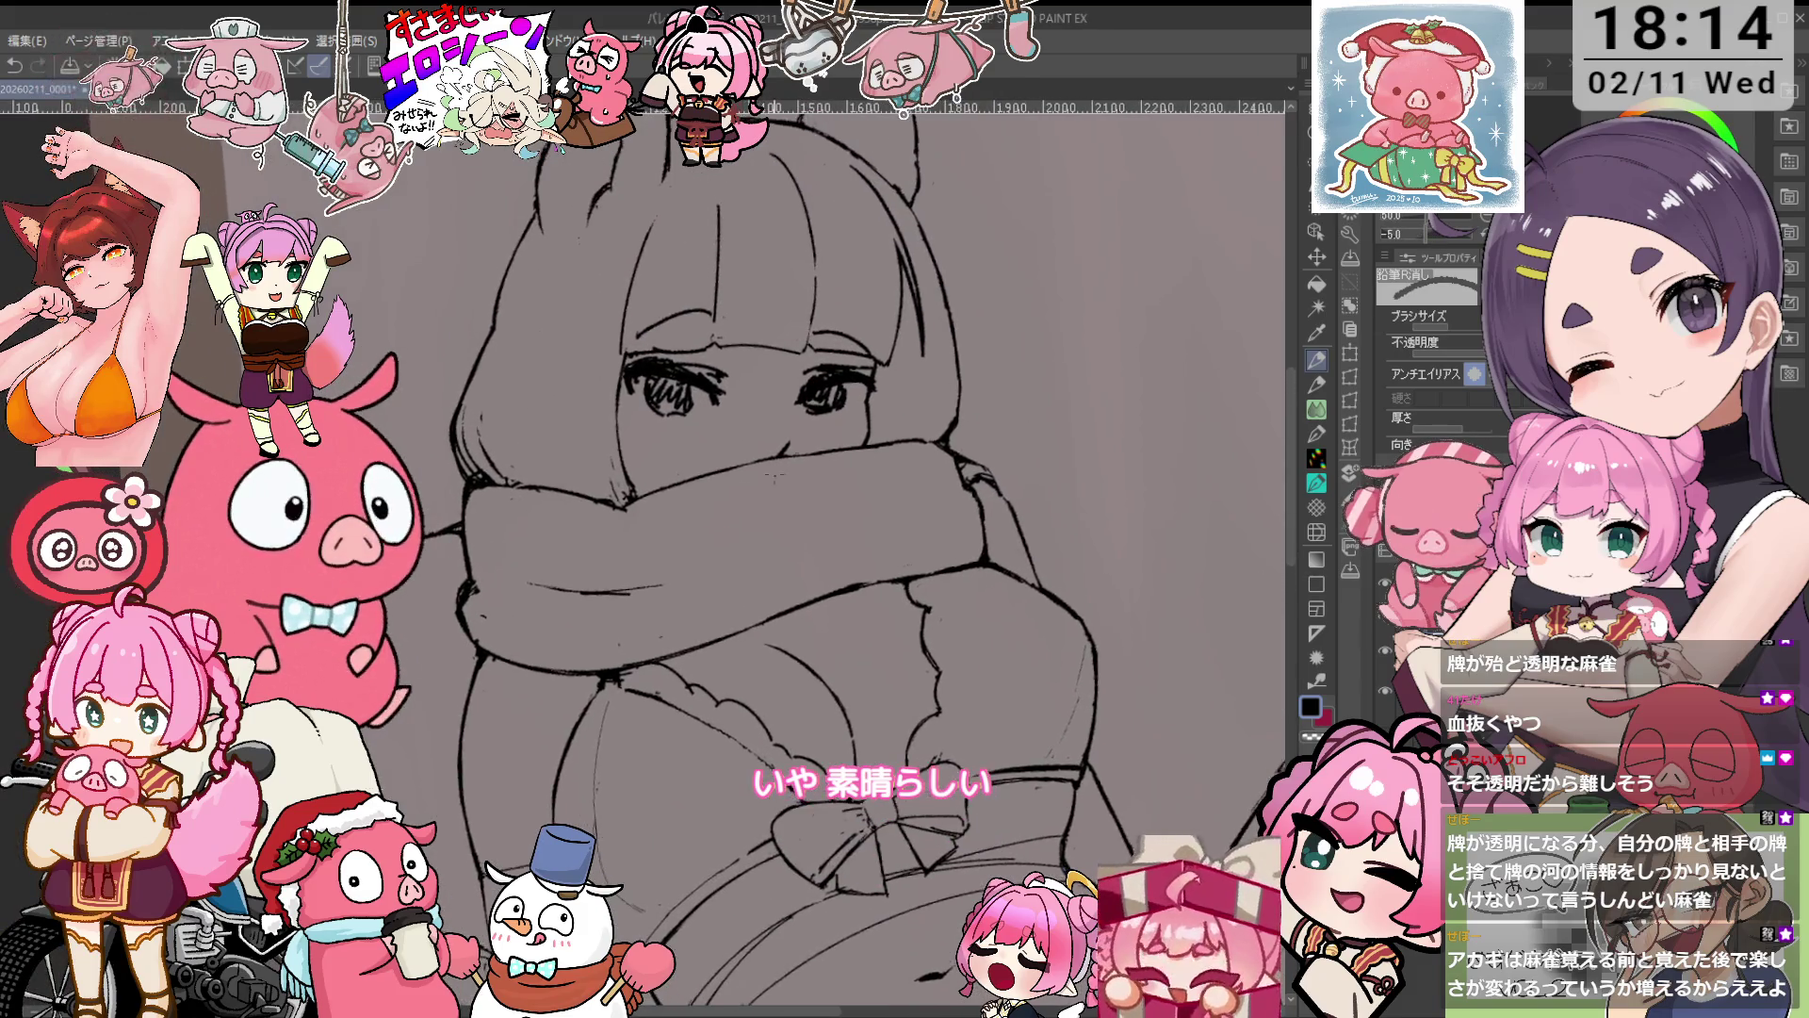
{"action": "scroll", "coordinate": [1009, 486], "scroll_direction": "up", "scroll_amount": 3}
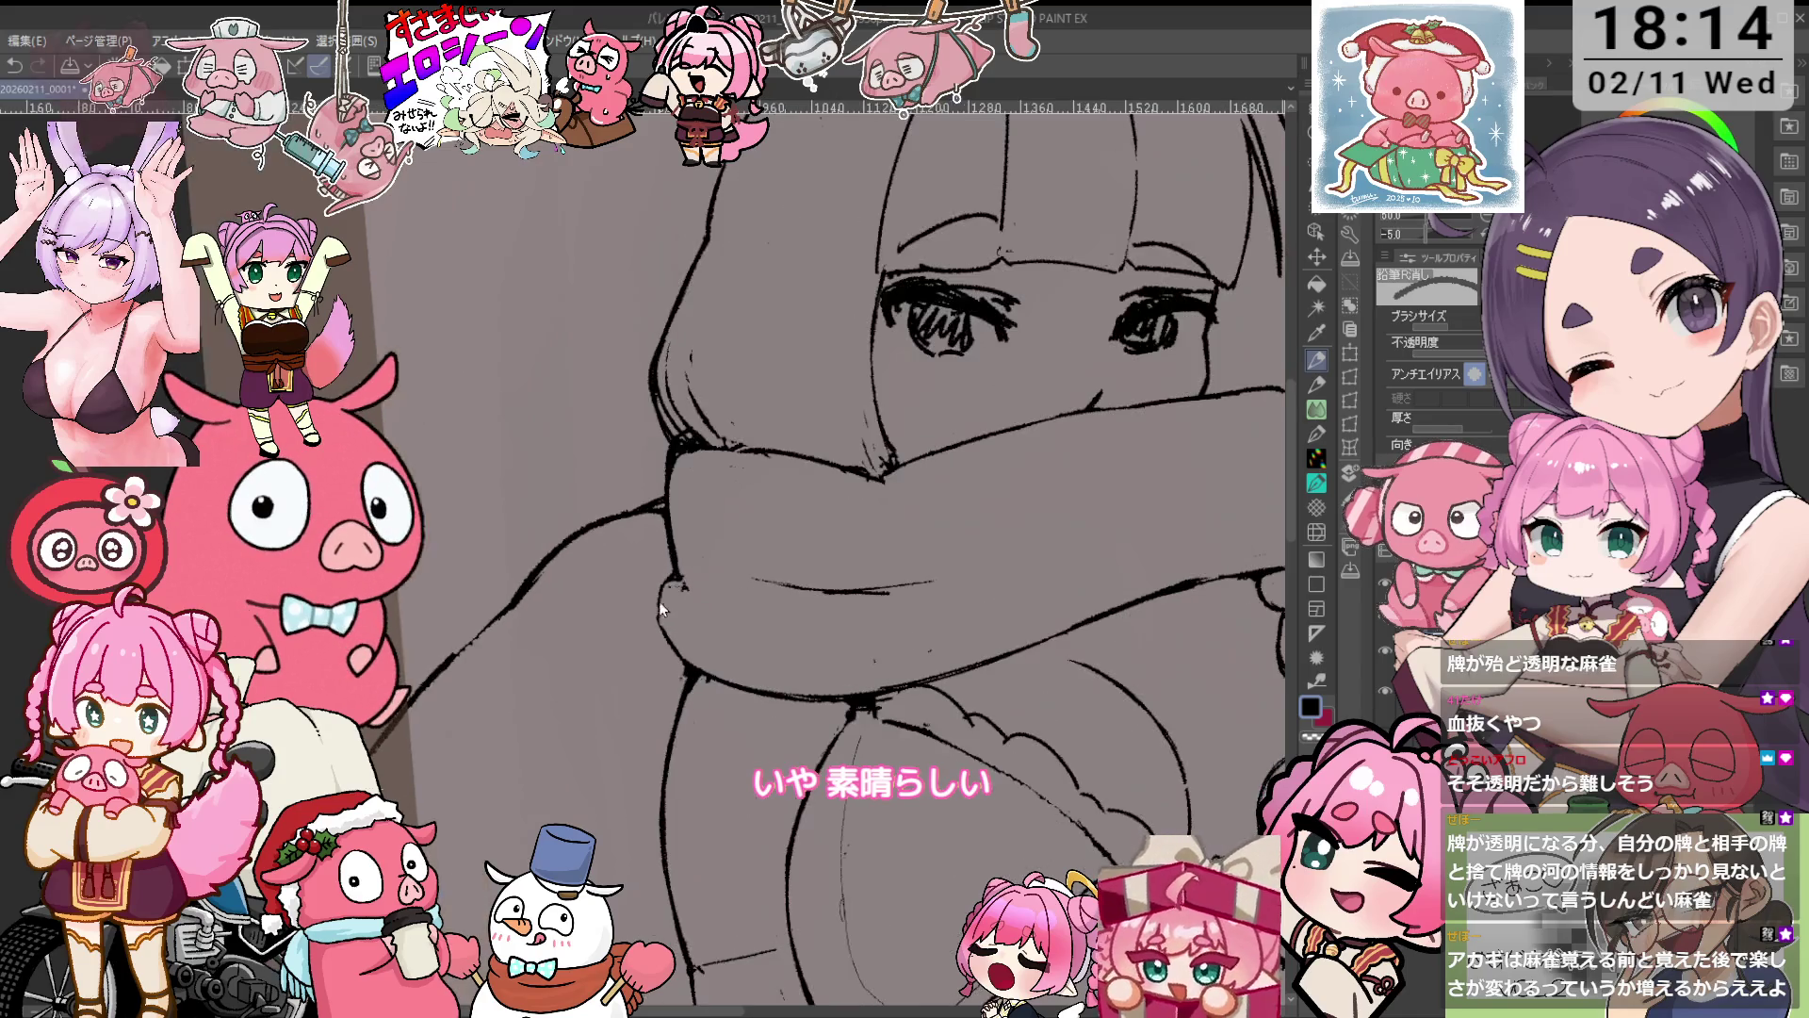
{"action": "key", "text": "p"}
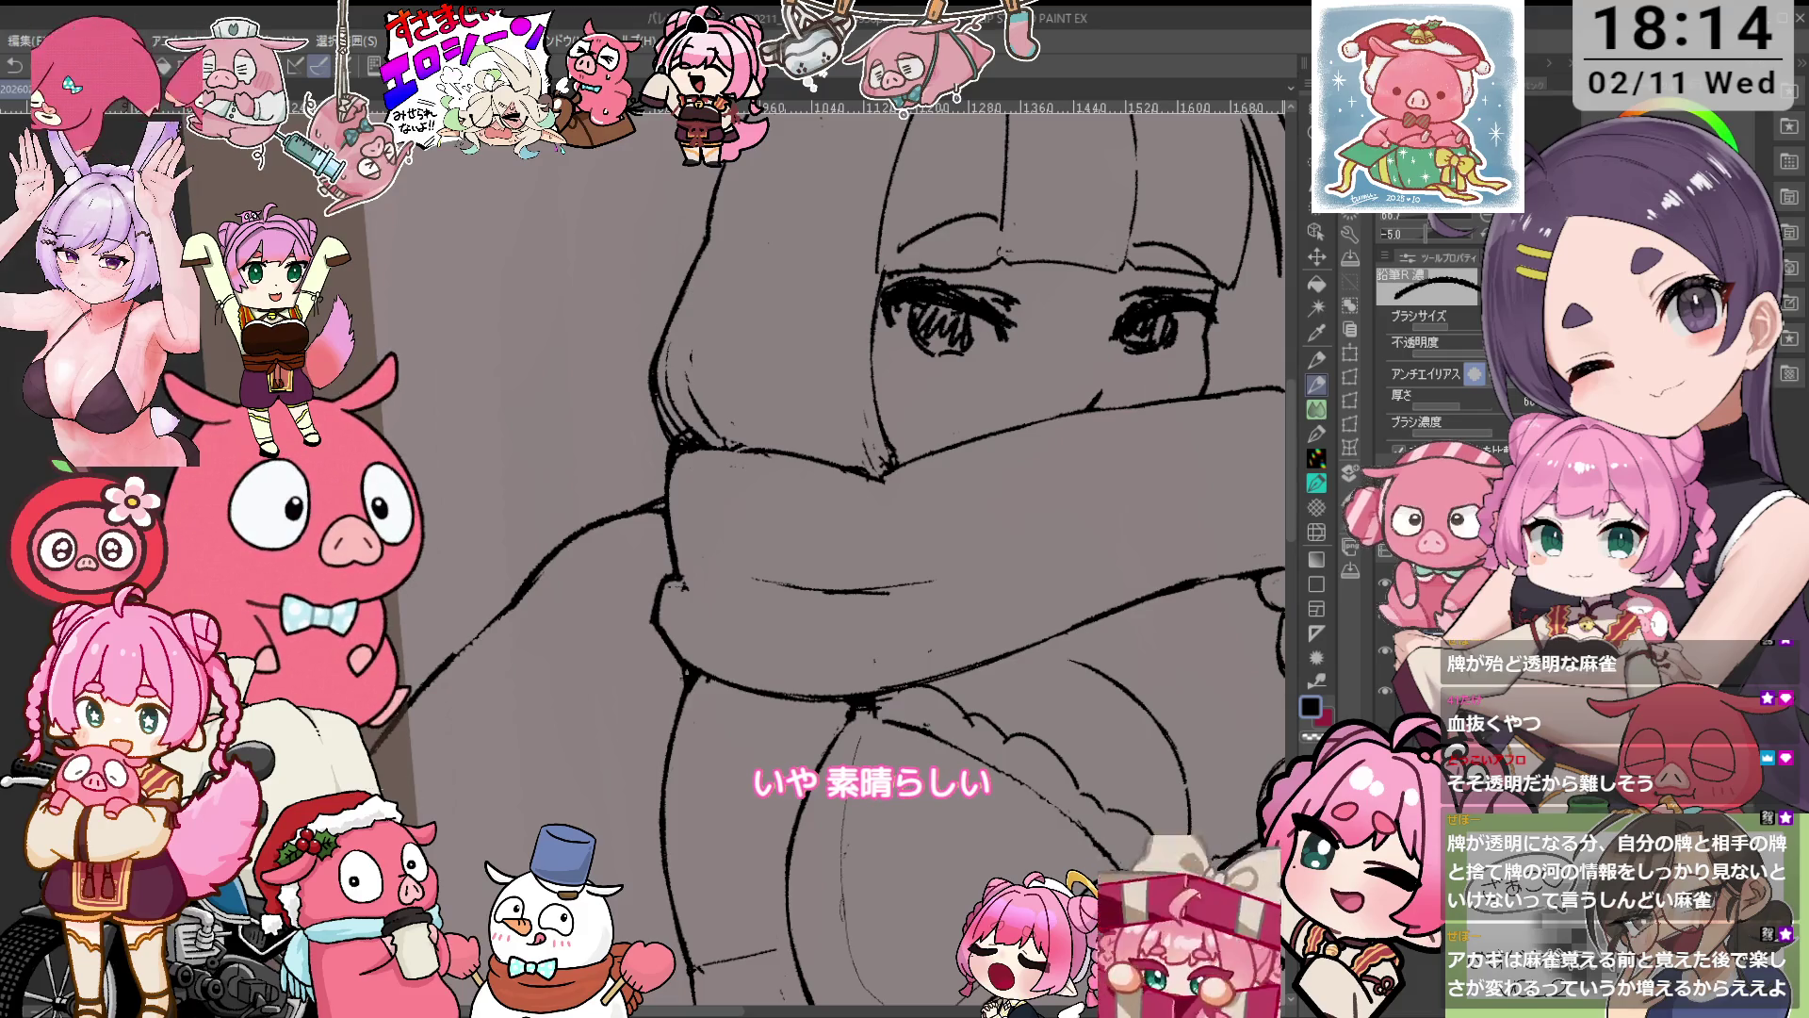
{"action": "scroll", "coordinate": [880, 589], "scroll_direction": "down", "scroll_amount": 3}
{"action": "mouse_move", "coordinate": [880, 589]}
{"action": "left_mouse_down"}
{"action": "mouse_move", "coordinate": [975, 449]}
{"action": "mouse_move", "coordinate": [664, 572]}
{"action": "left_mouse_up"}
{"action": "key", "text": "e"}
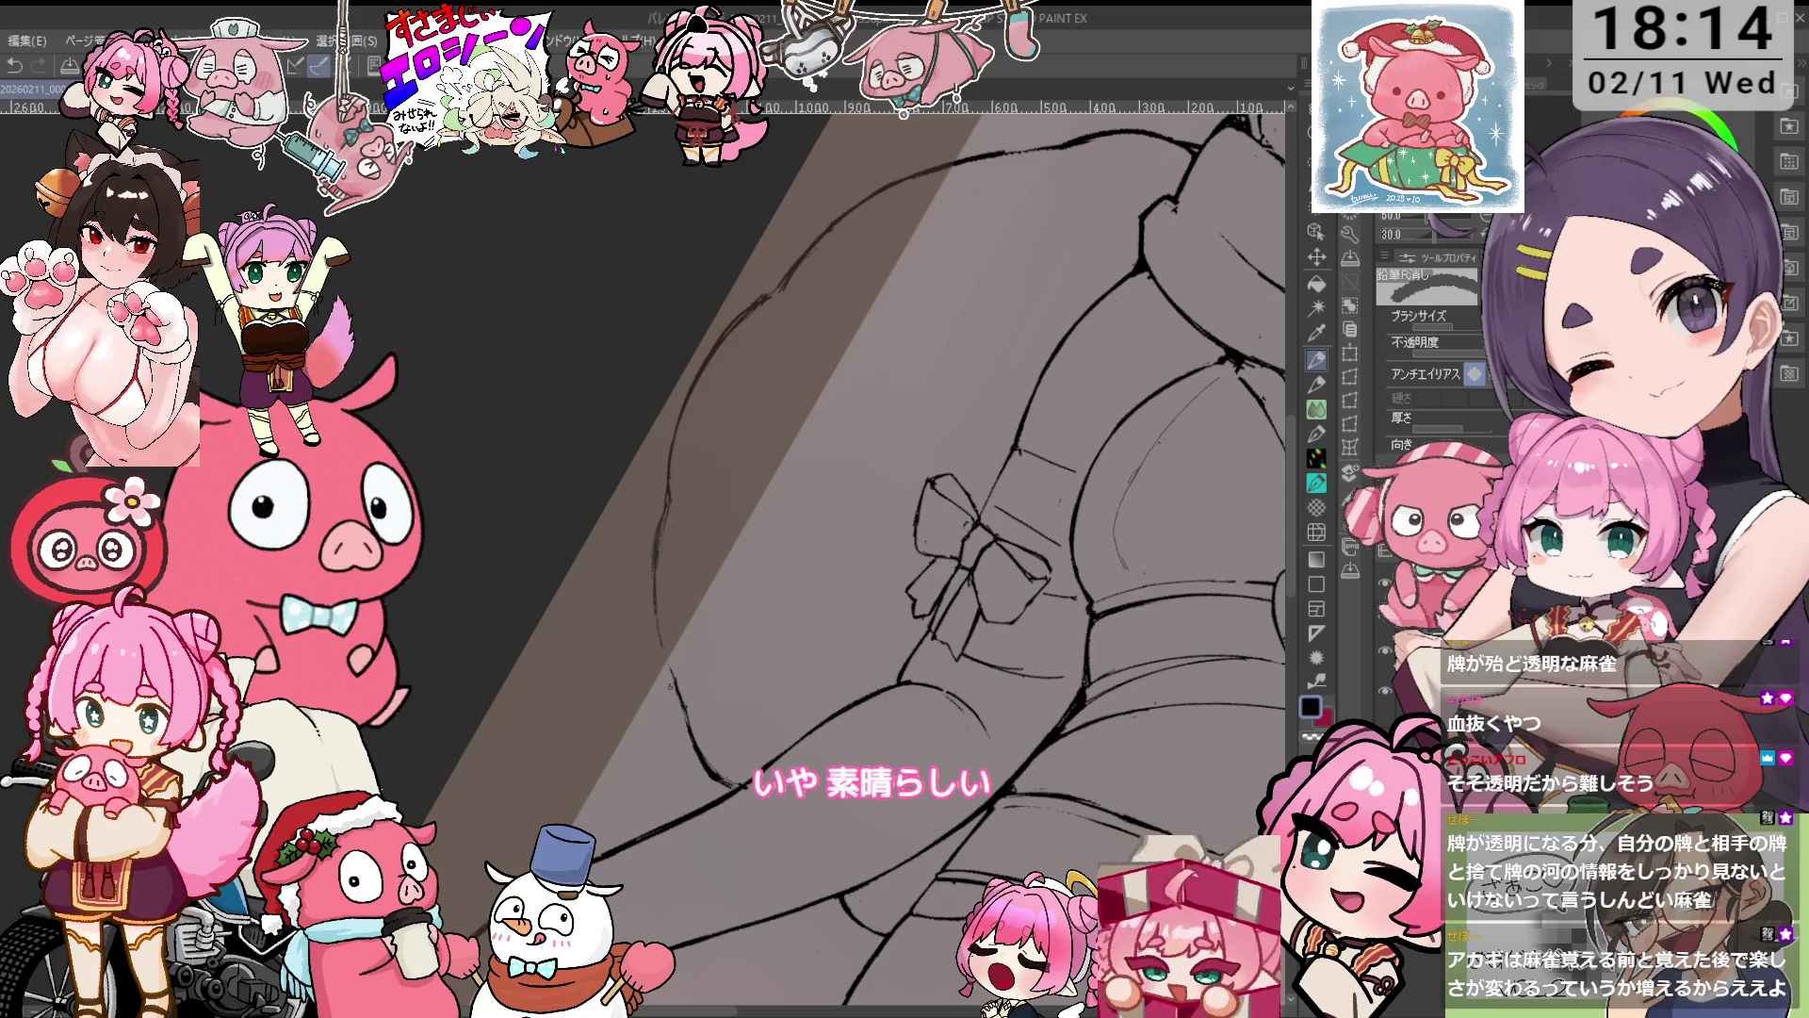
Rotate and zoom onto the torso side and erase the thick ink blob.
{"action": "key", "text": "p"}
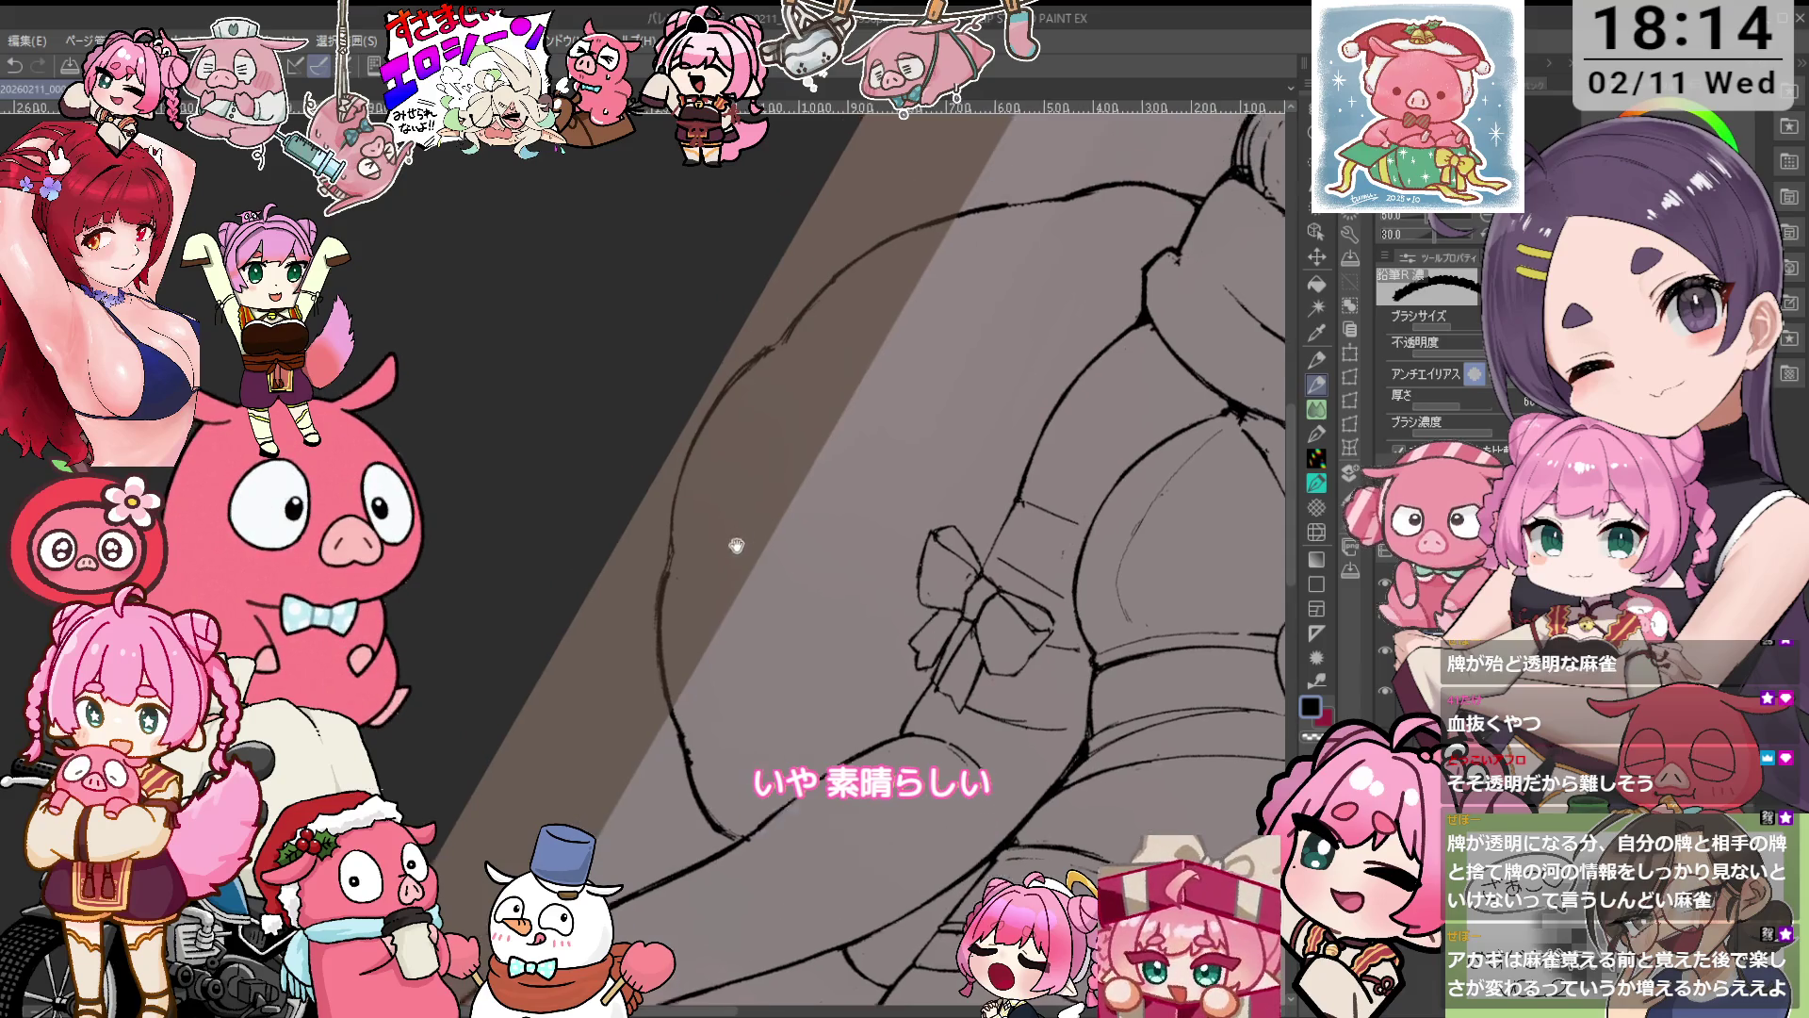
{"action": "scroll", "coordinate": [684, 535], "scroll_direction": "up", "scroll_amount": 2}
{"action": "key", "text": "asciicircum"}
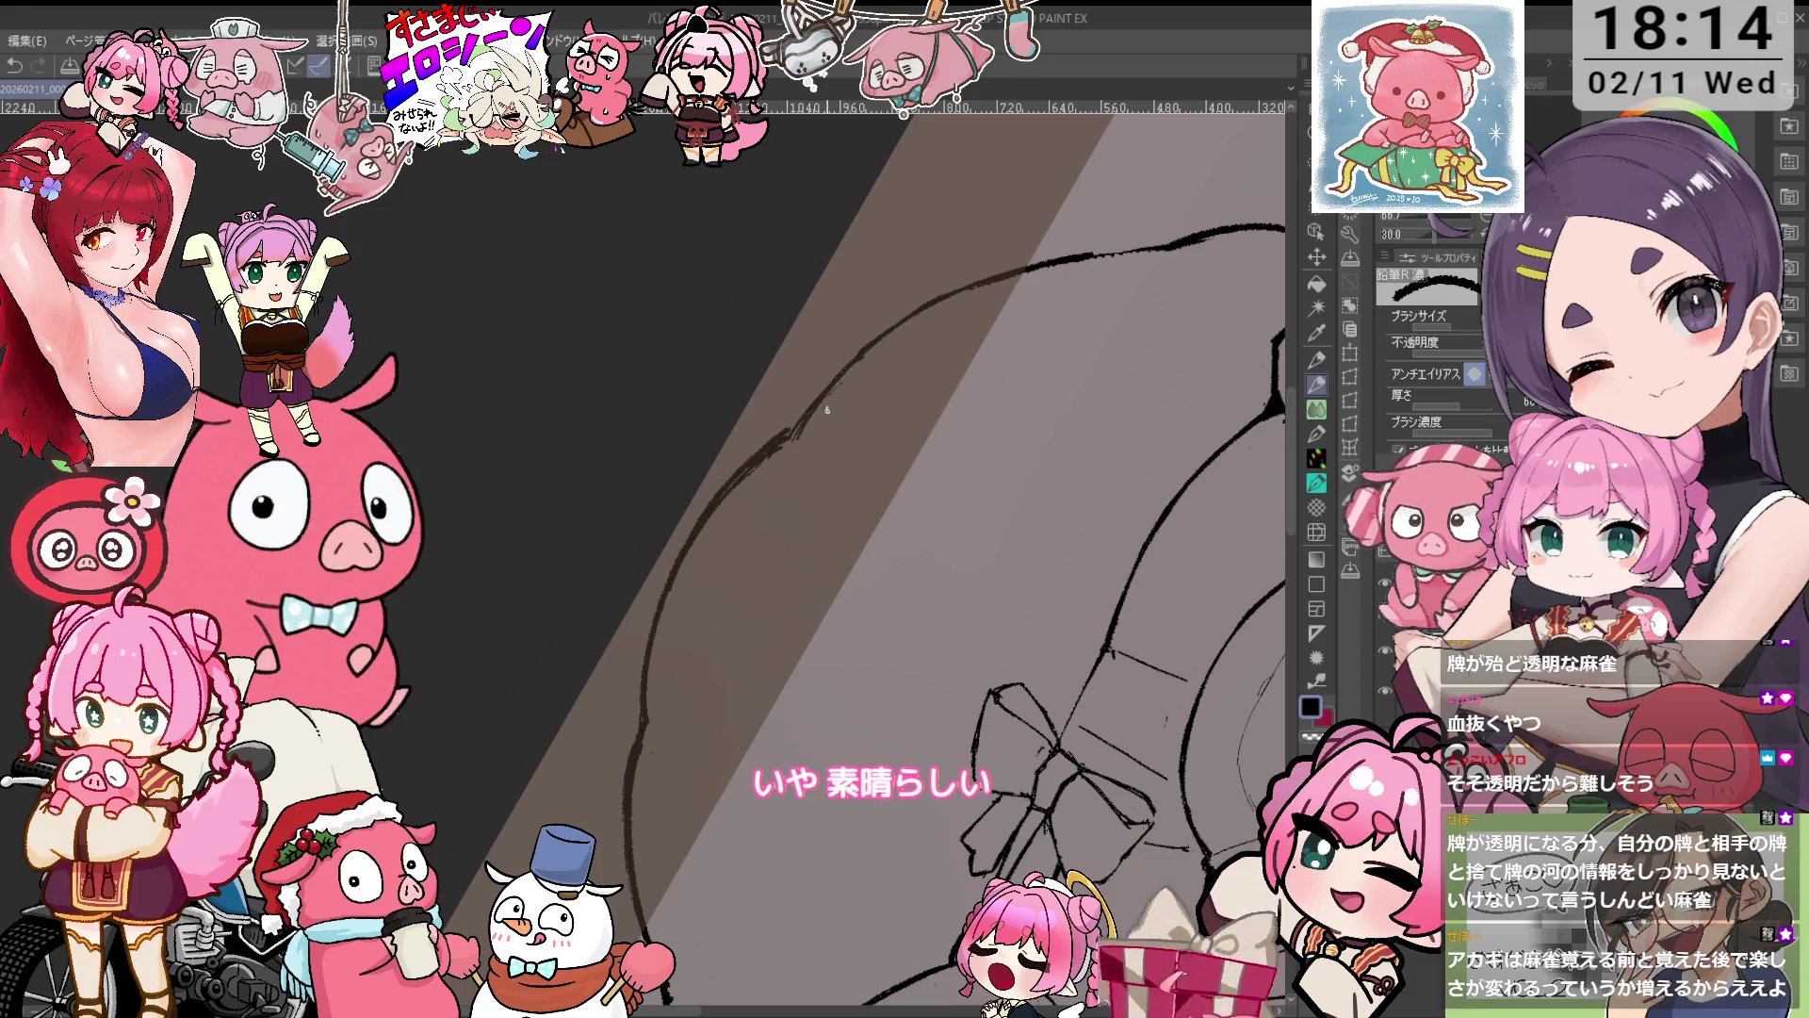
{"action": "scroll", "coordinate": [837, 365], "scroll_direction": "down", "scroll_amount": 3}
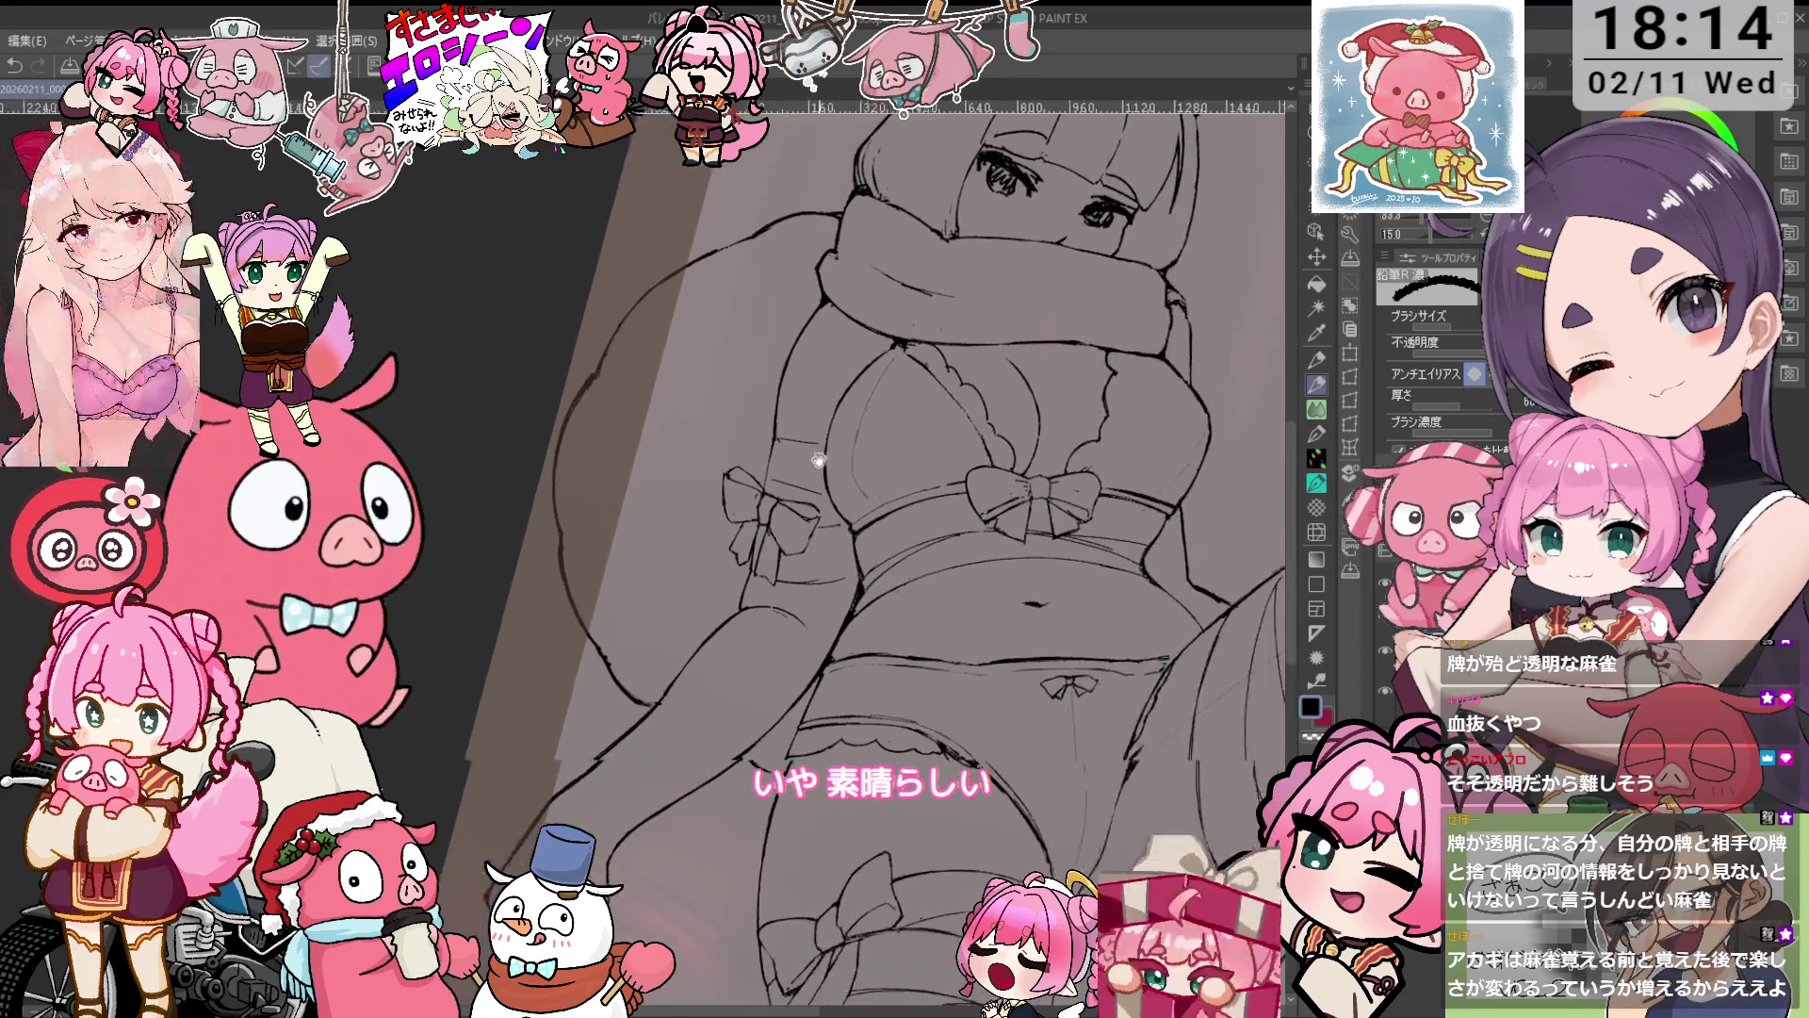
{"action": "scroll", "coordinate": [838, 366], "scroll_direction": "up", "scroll_amount": 5}
{"action": "scroll", "coordinate": [838, 365], "scroll_direction": "up", "scroll_amount": 5}
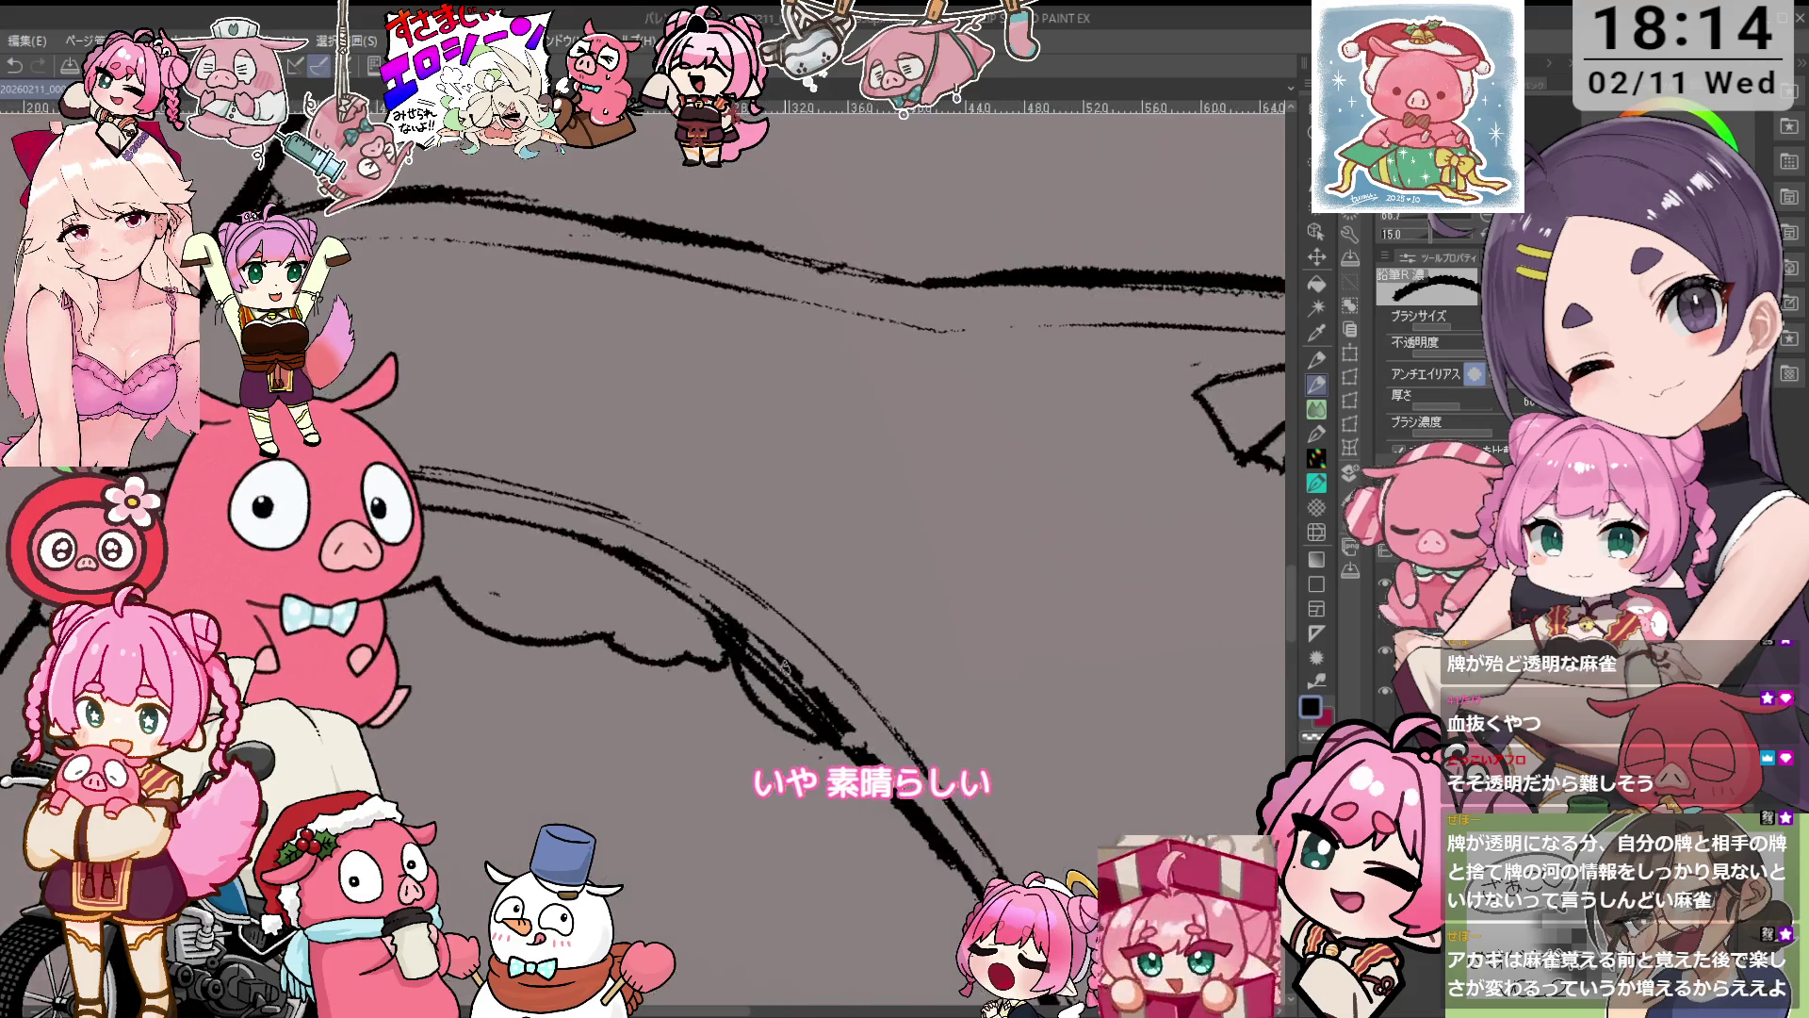
{"action": "key", "text": "e"}
{"action": "scroll", "coordinate": [837, 365], "scroll_direction": "up", "scroll_amount": 3}
{"action": "left_click_drag", "start_coordinate": [686, 660], "coordinate": [736, 713]}
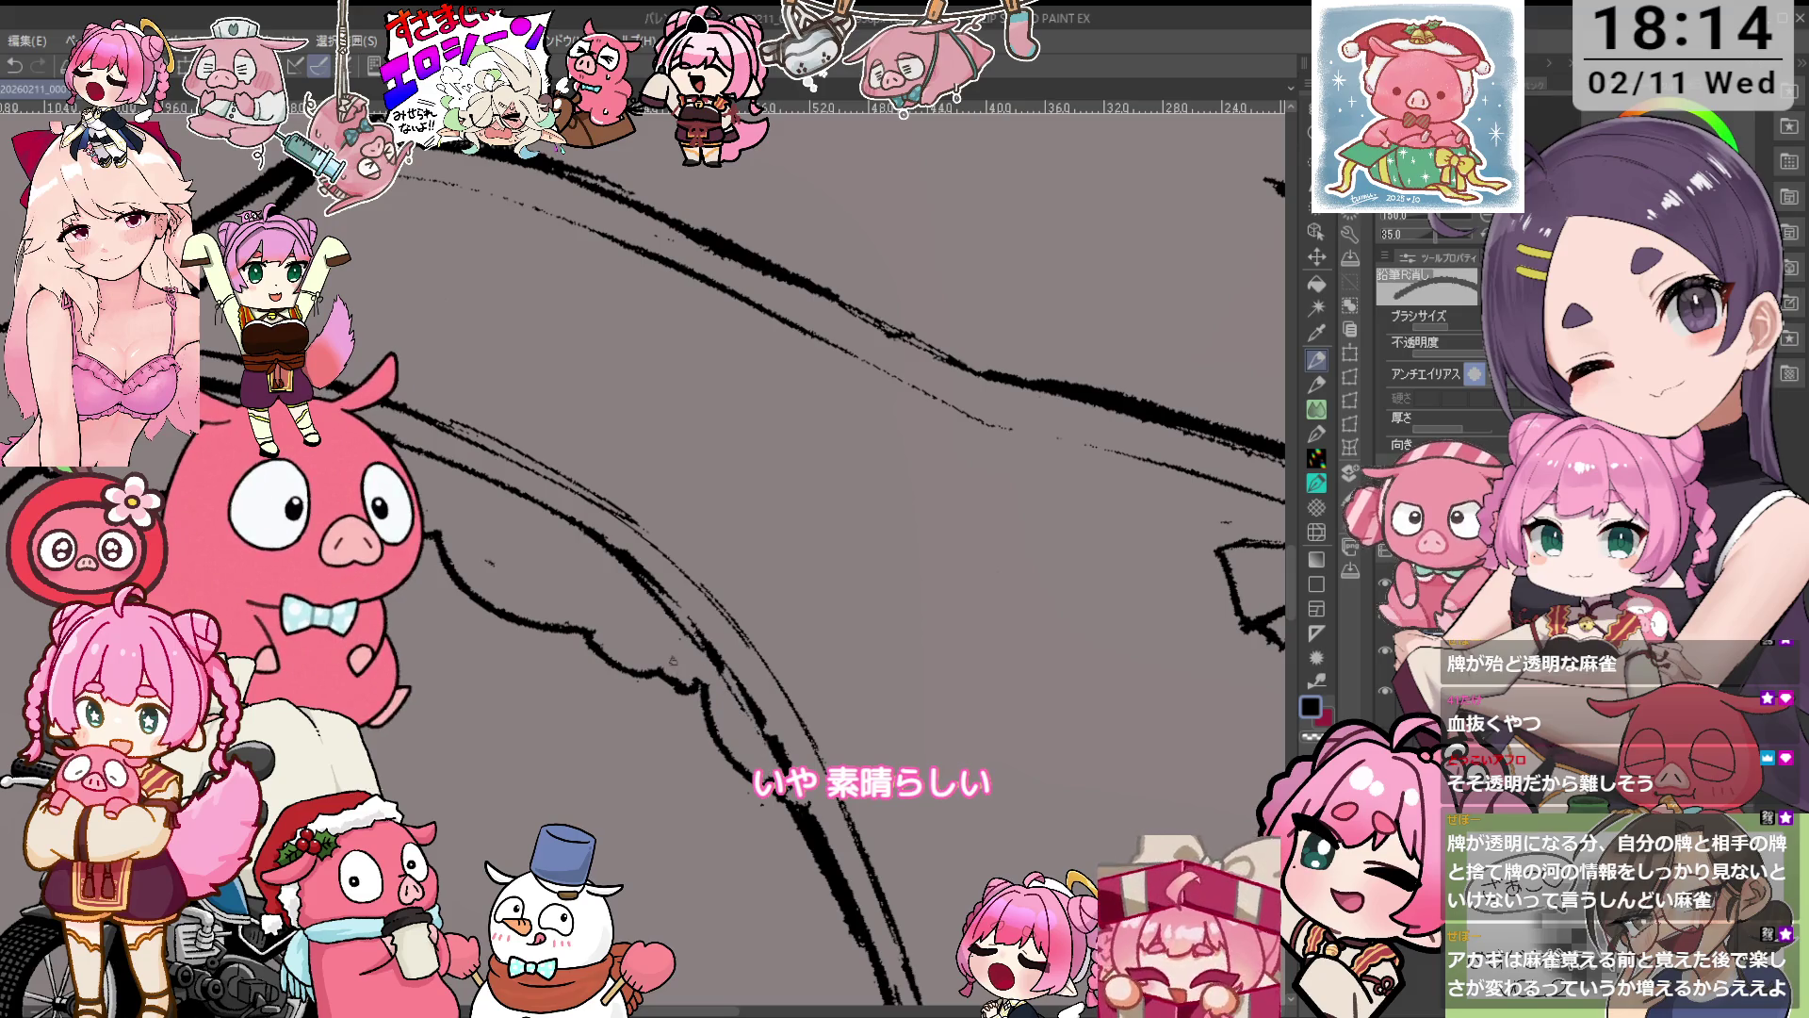
{"action": "scroll", "coordinate": [705, 684], "scroll_direction": "down", "scroll_amount": 4}
{"action": "scroll", "coordinate": [705, 682], "scroll_direction": "up", "scroll_amount": 2}
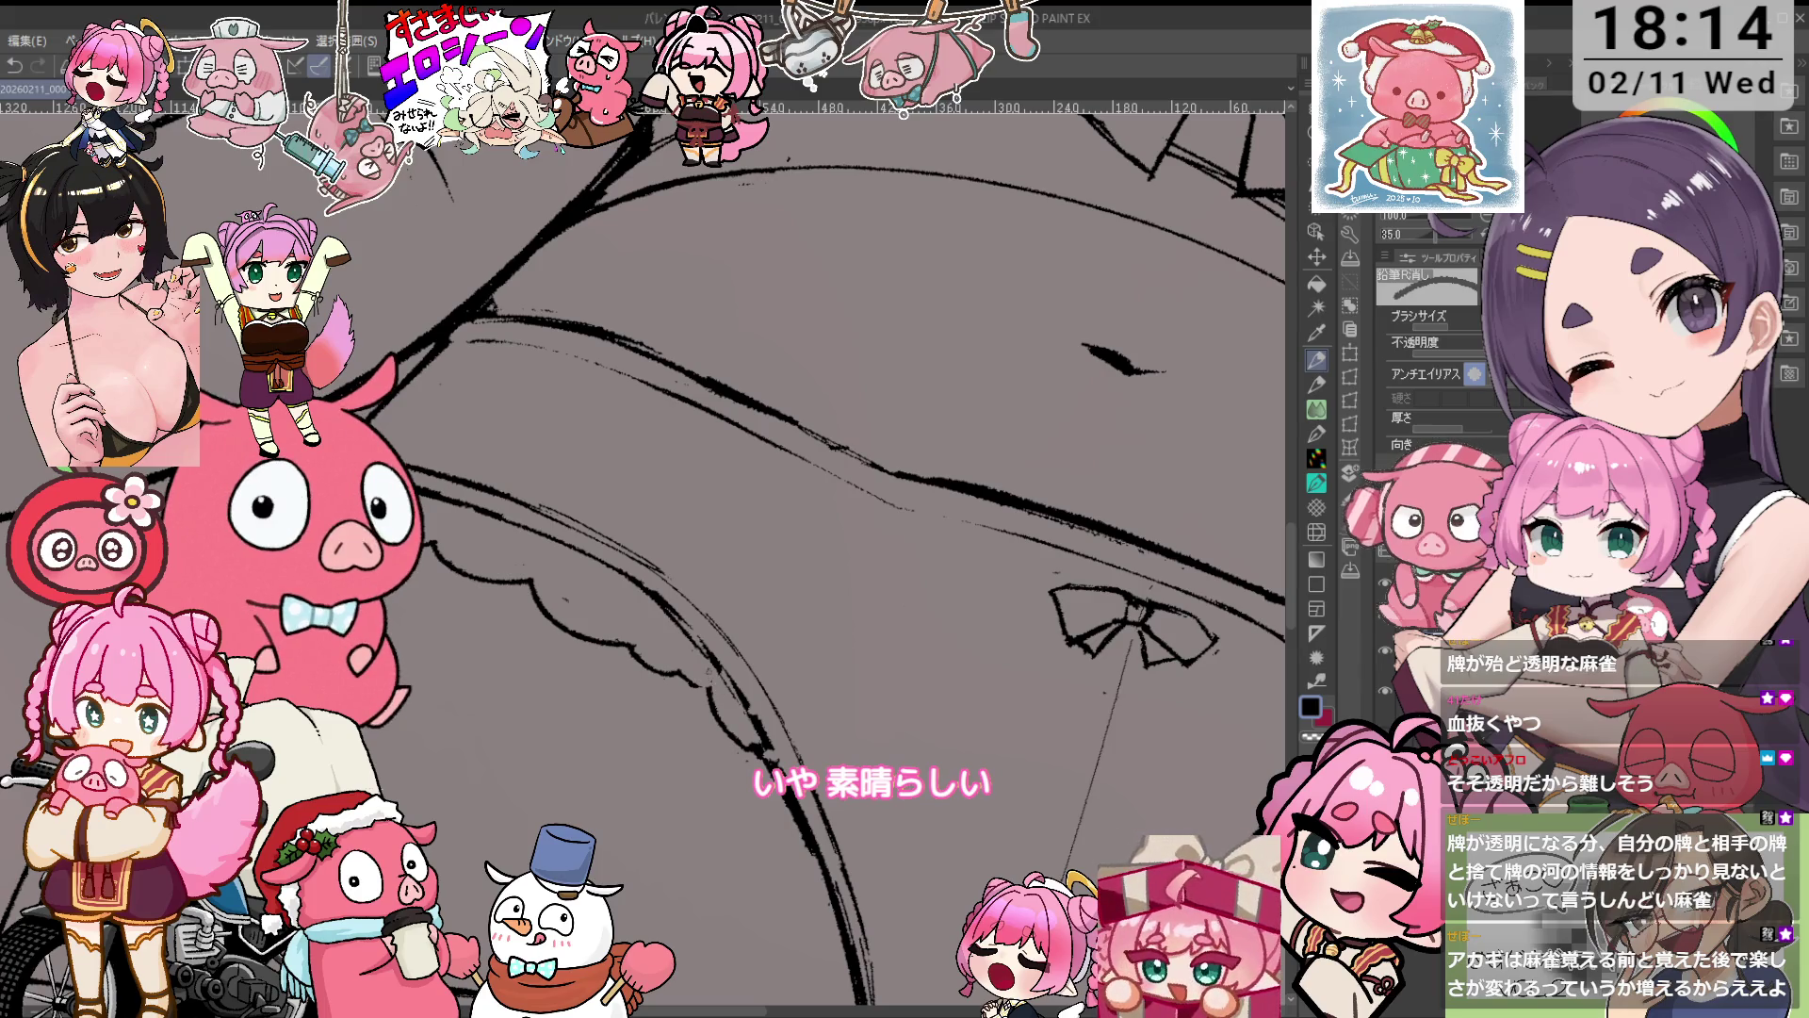
Thin the heavy double torso lines, alternating pencil and eraser while rotating the view.
{"action": "key", "text": "p"}
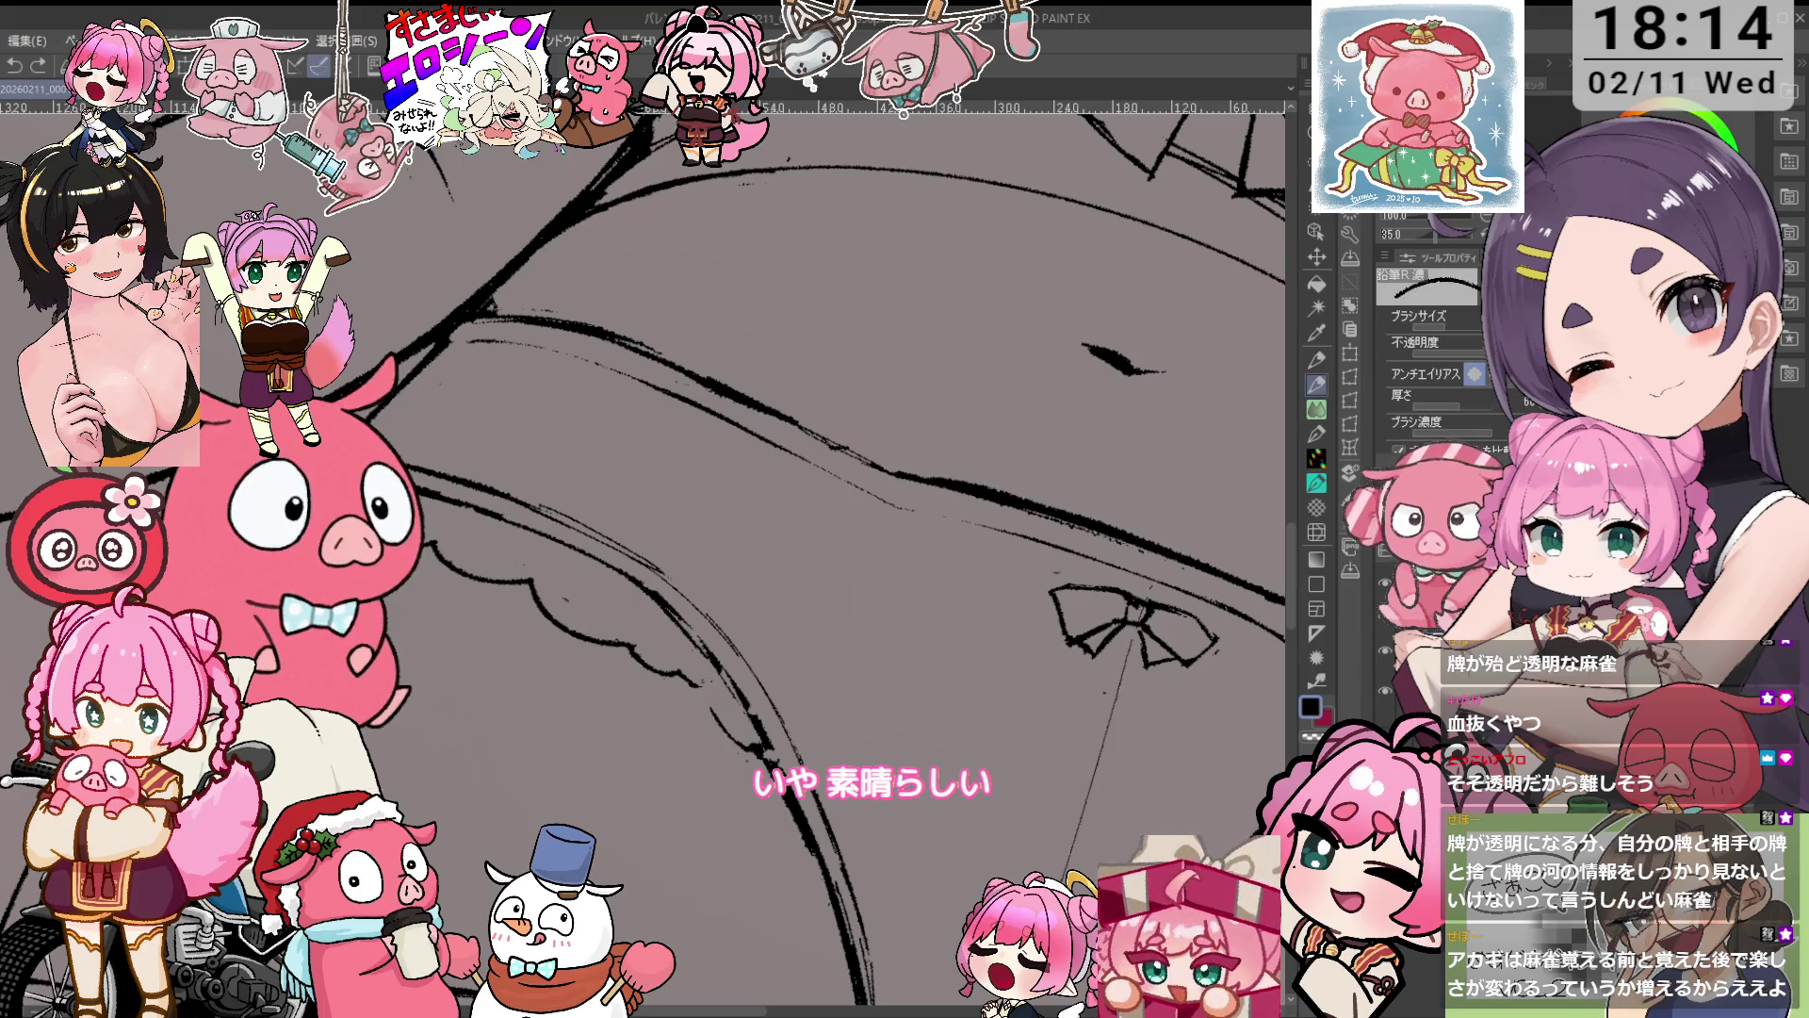
{"action": "key", "text": "e"}
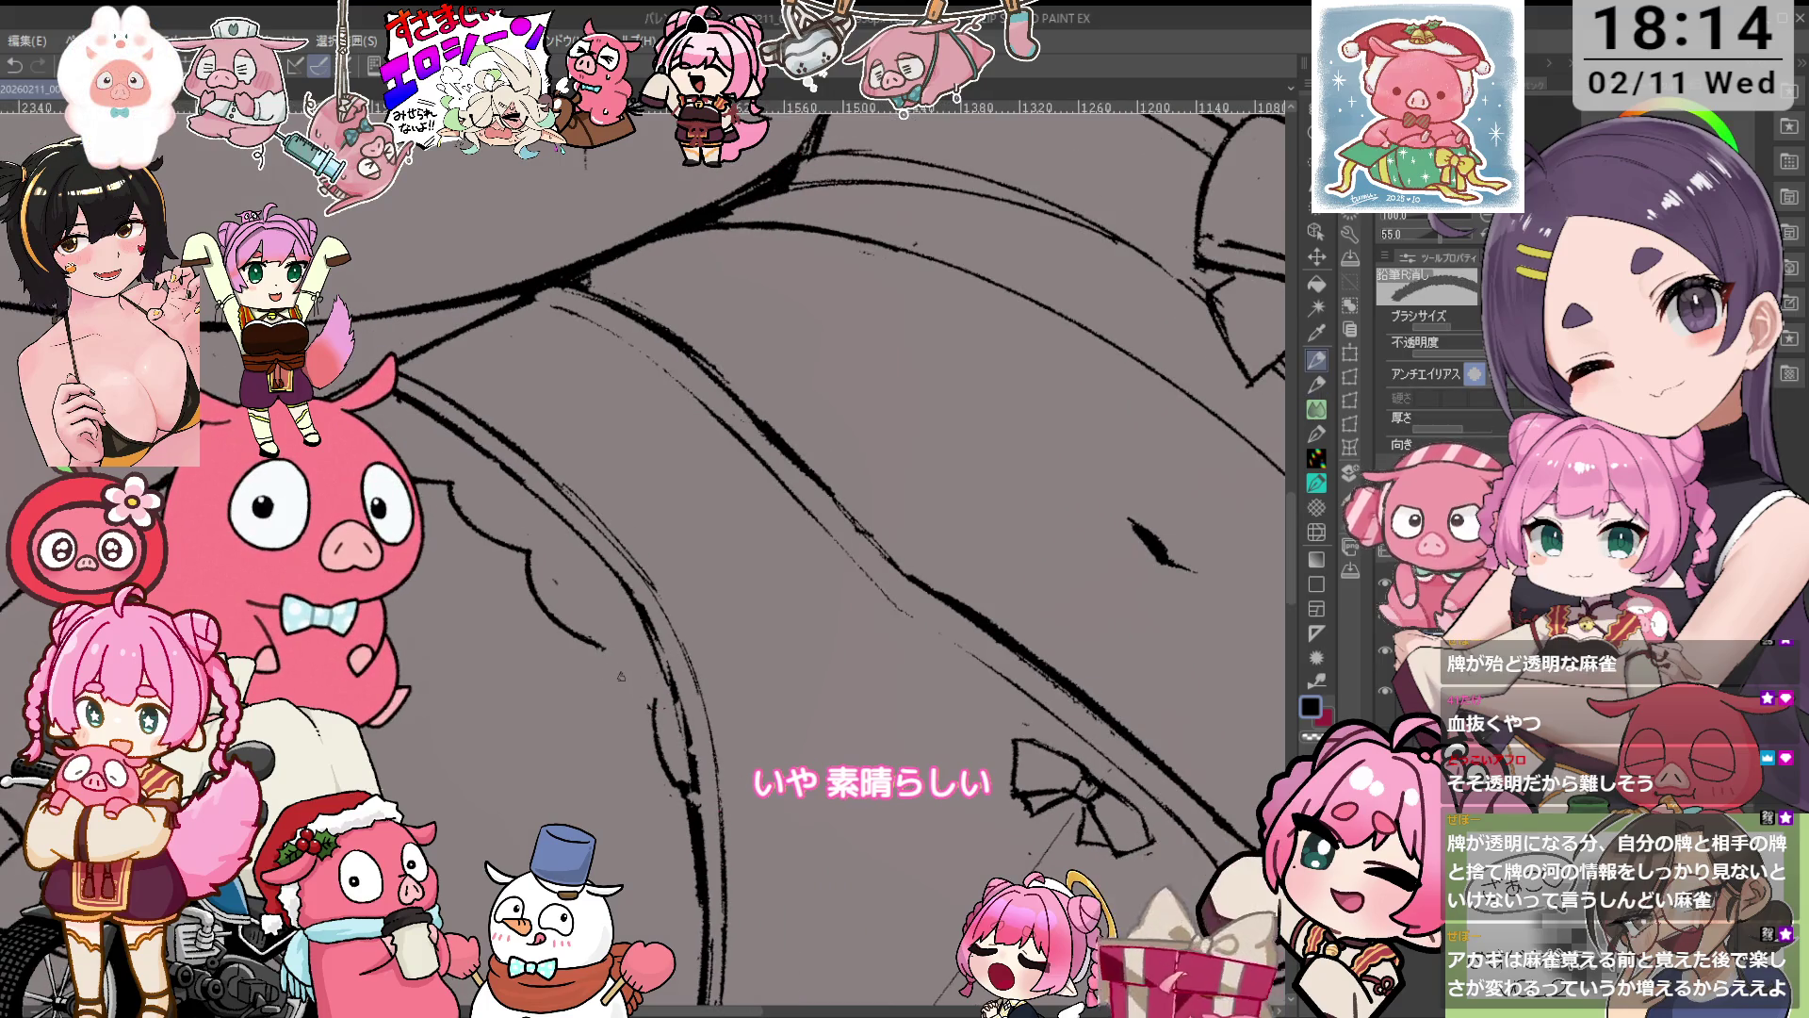
{"action": "key", "text": "p"}
{"action": "scroll", "coordinate": [715, 487], "scroll_direction": "down", "scroll_amount": 3}
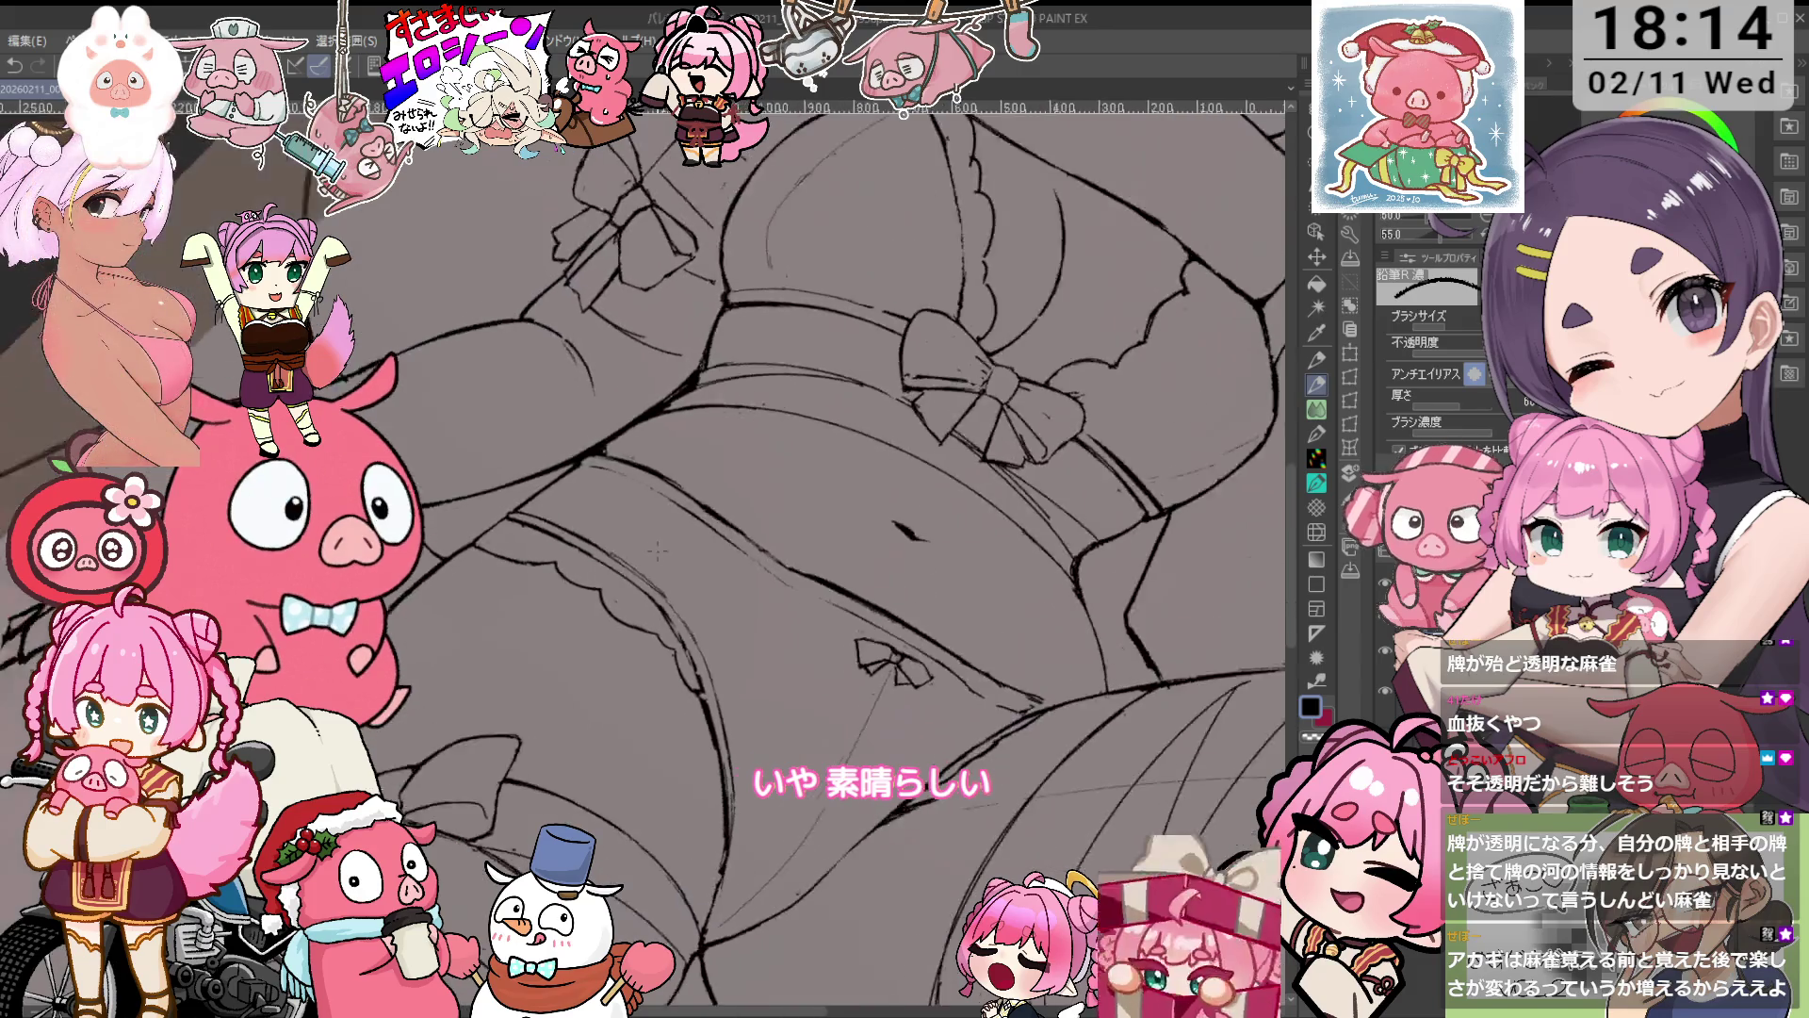
{"action": "scroll", "coordinate": [713, 486], "scroll_direction": "up", "scroll_amount": 3}
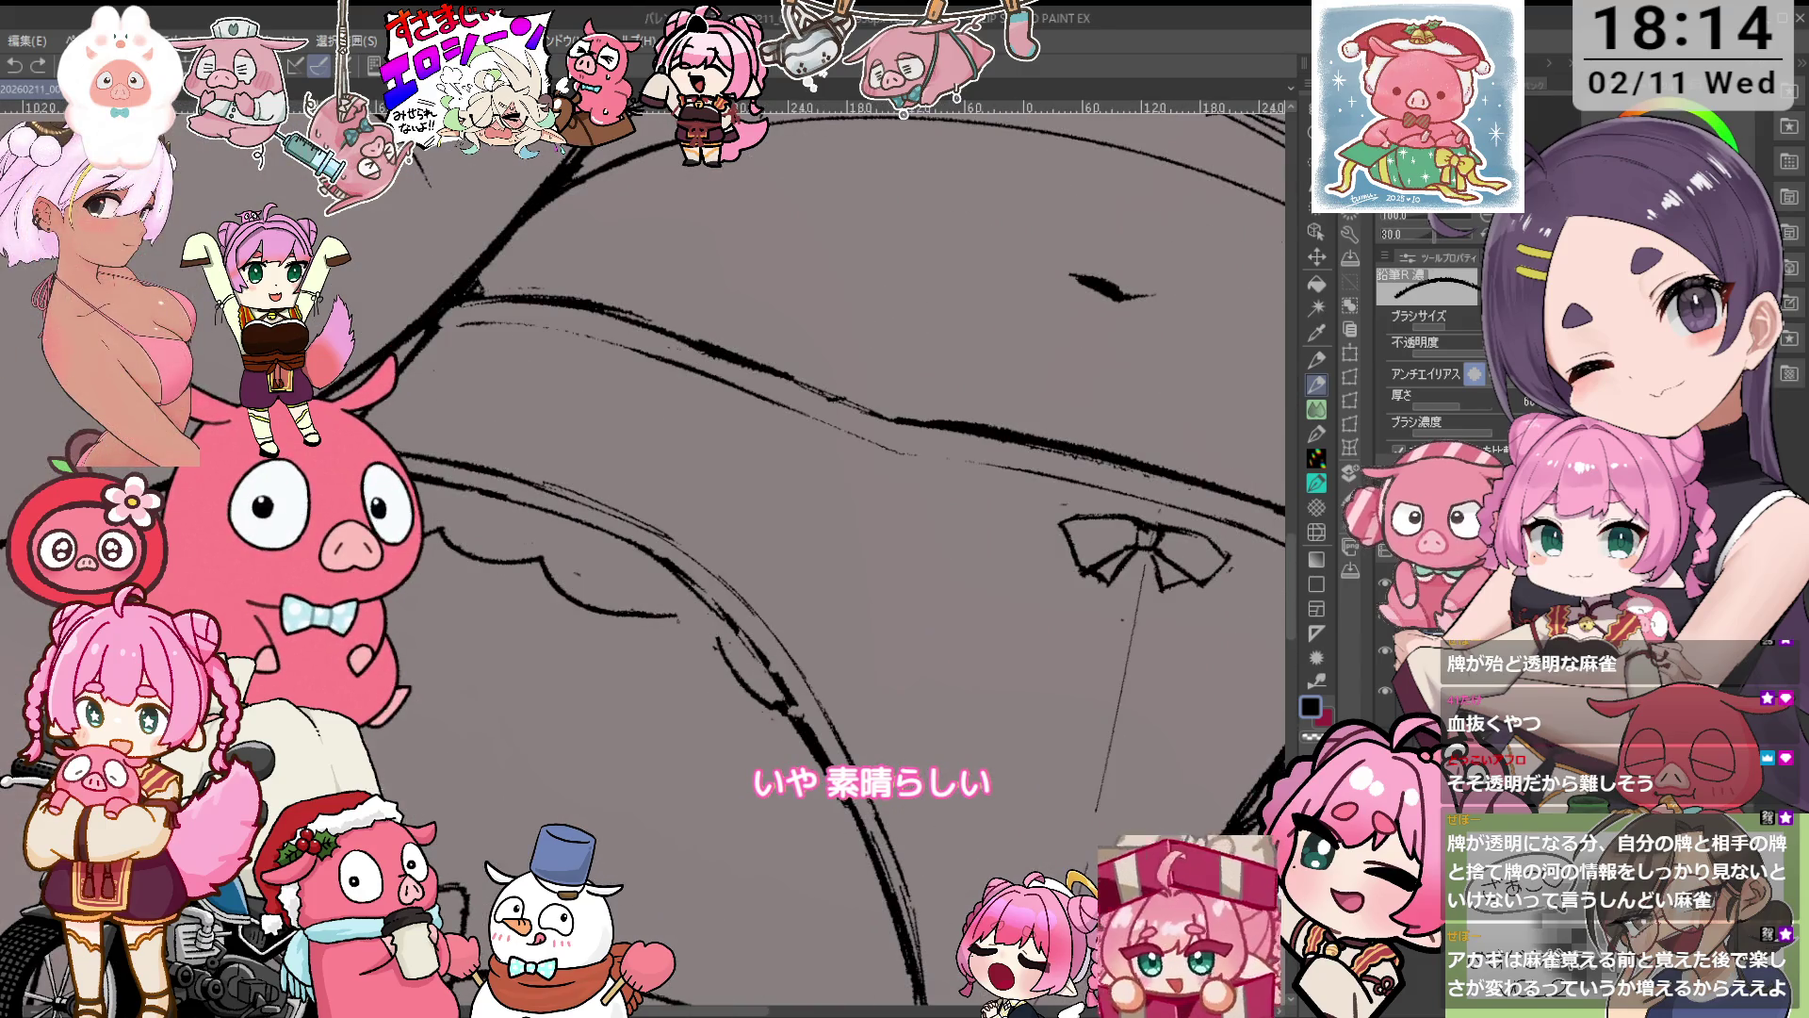
{"action": "key", "text": "asciicircum"}
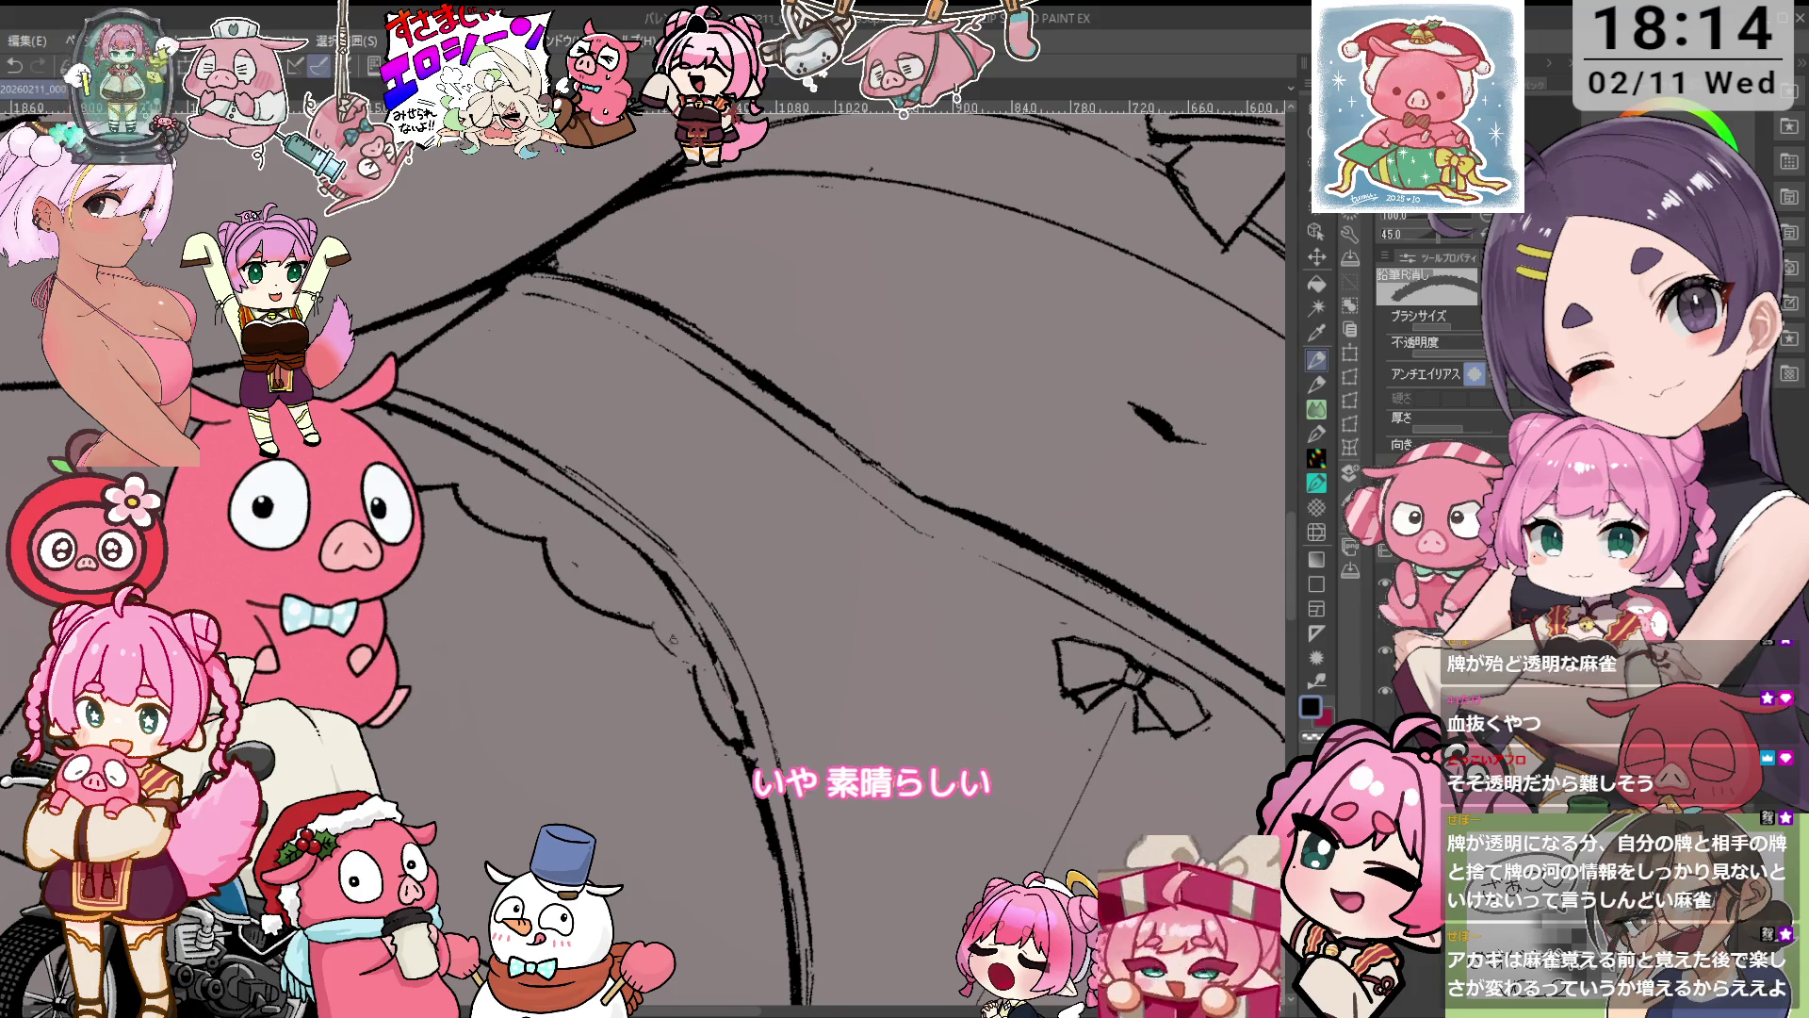
{"action": "key", "text": "asciicircum"}
{"action": "key", "text": "asciicircum"}
{"action": "key", "text": "asciicircum"}
{"action": "key", "text": "asciicircum"}
{"action": "key", "text": "asciicircum"}
{"action": "key", "text": "asciicircum"}
{"action": "key", "text": "asciicircum"}
{"action": "key", "text": "e"}
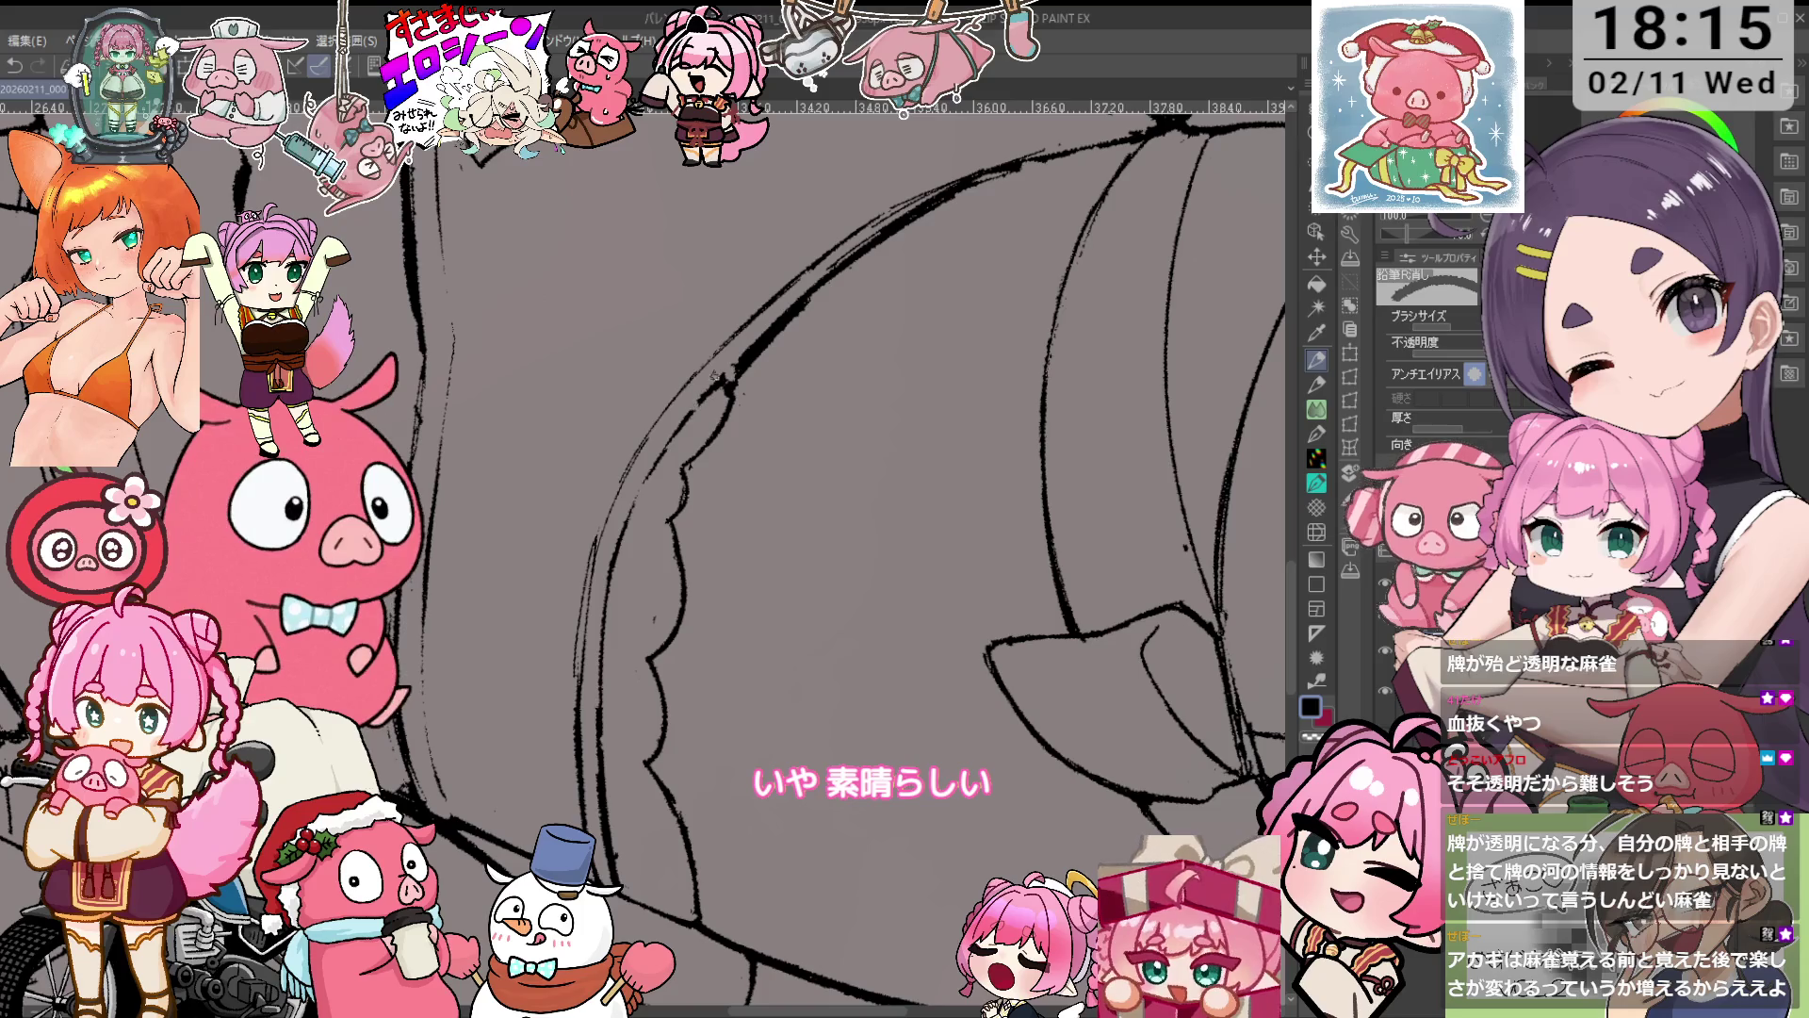
Refine the frilled edge by alternating eraser and pencil, finishing on the 鉛筆R濃 pencil.
{"action": "key", "text": "p"}
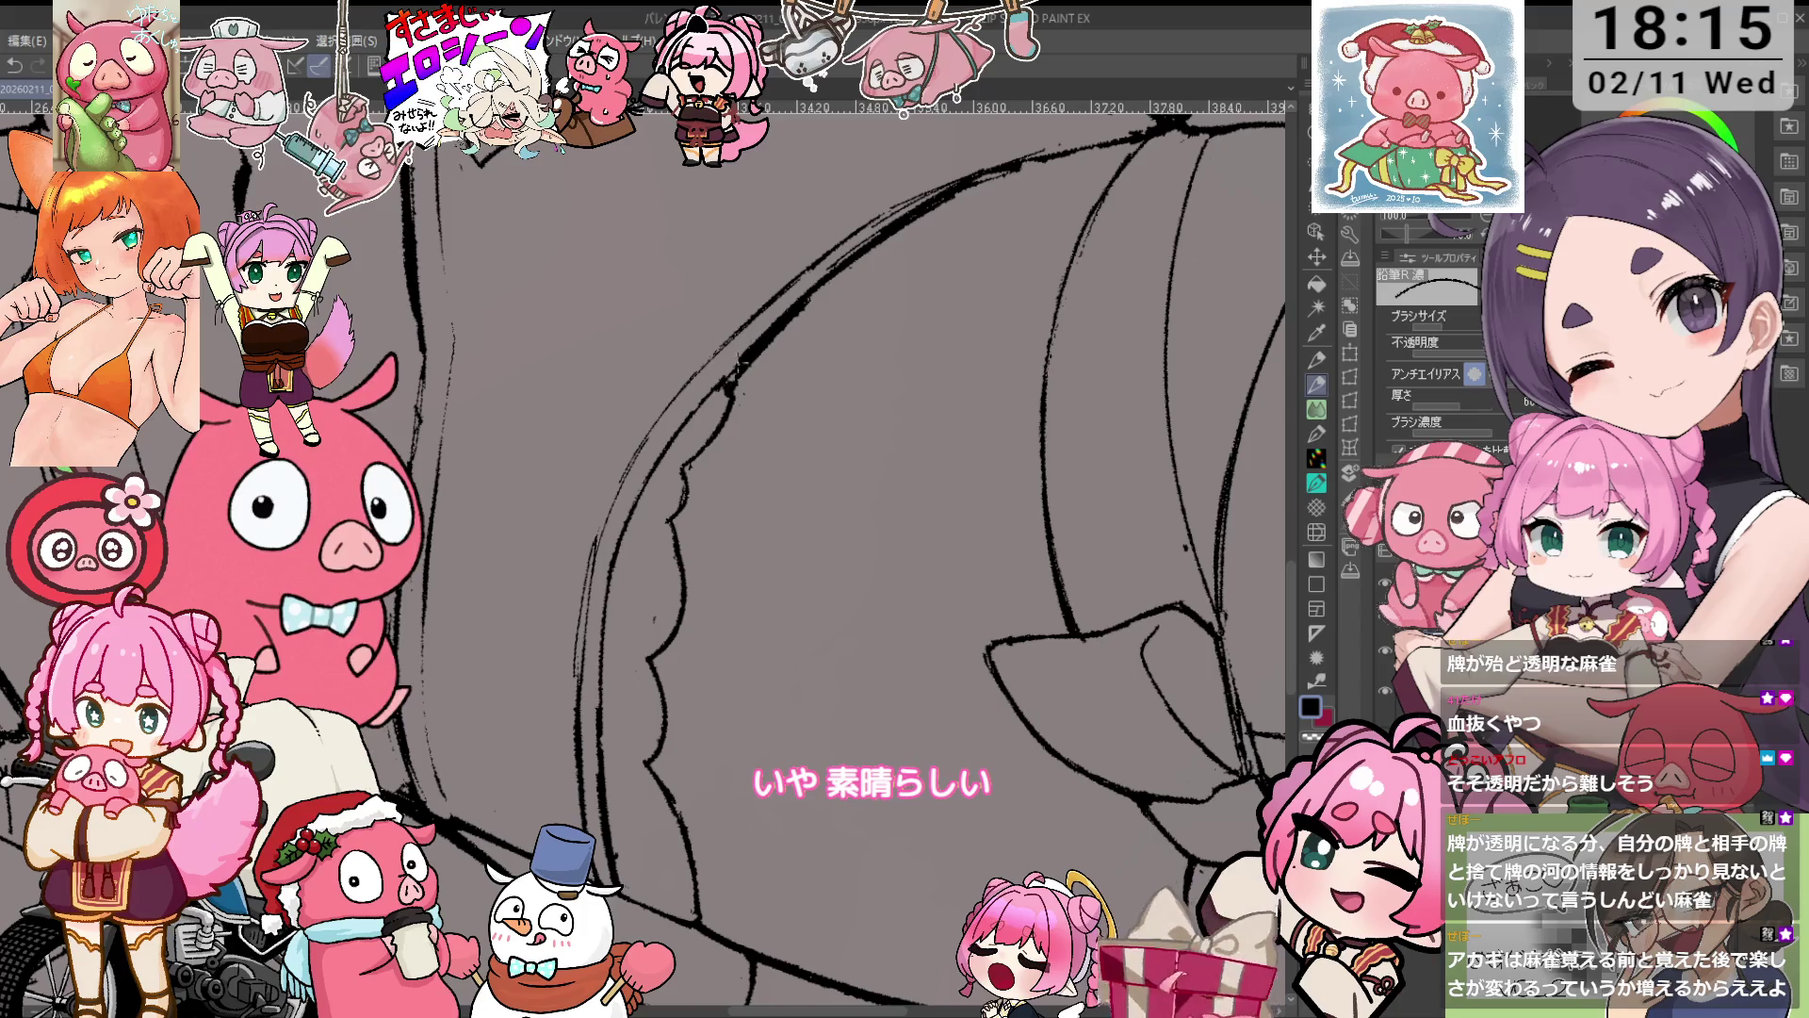
{"action": "key", "text": "e"}
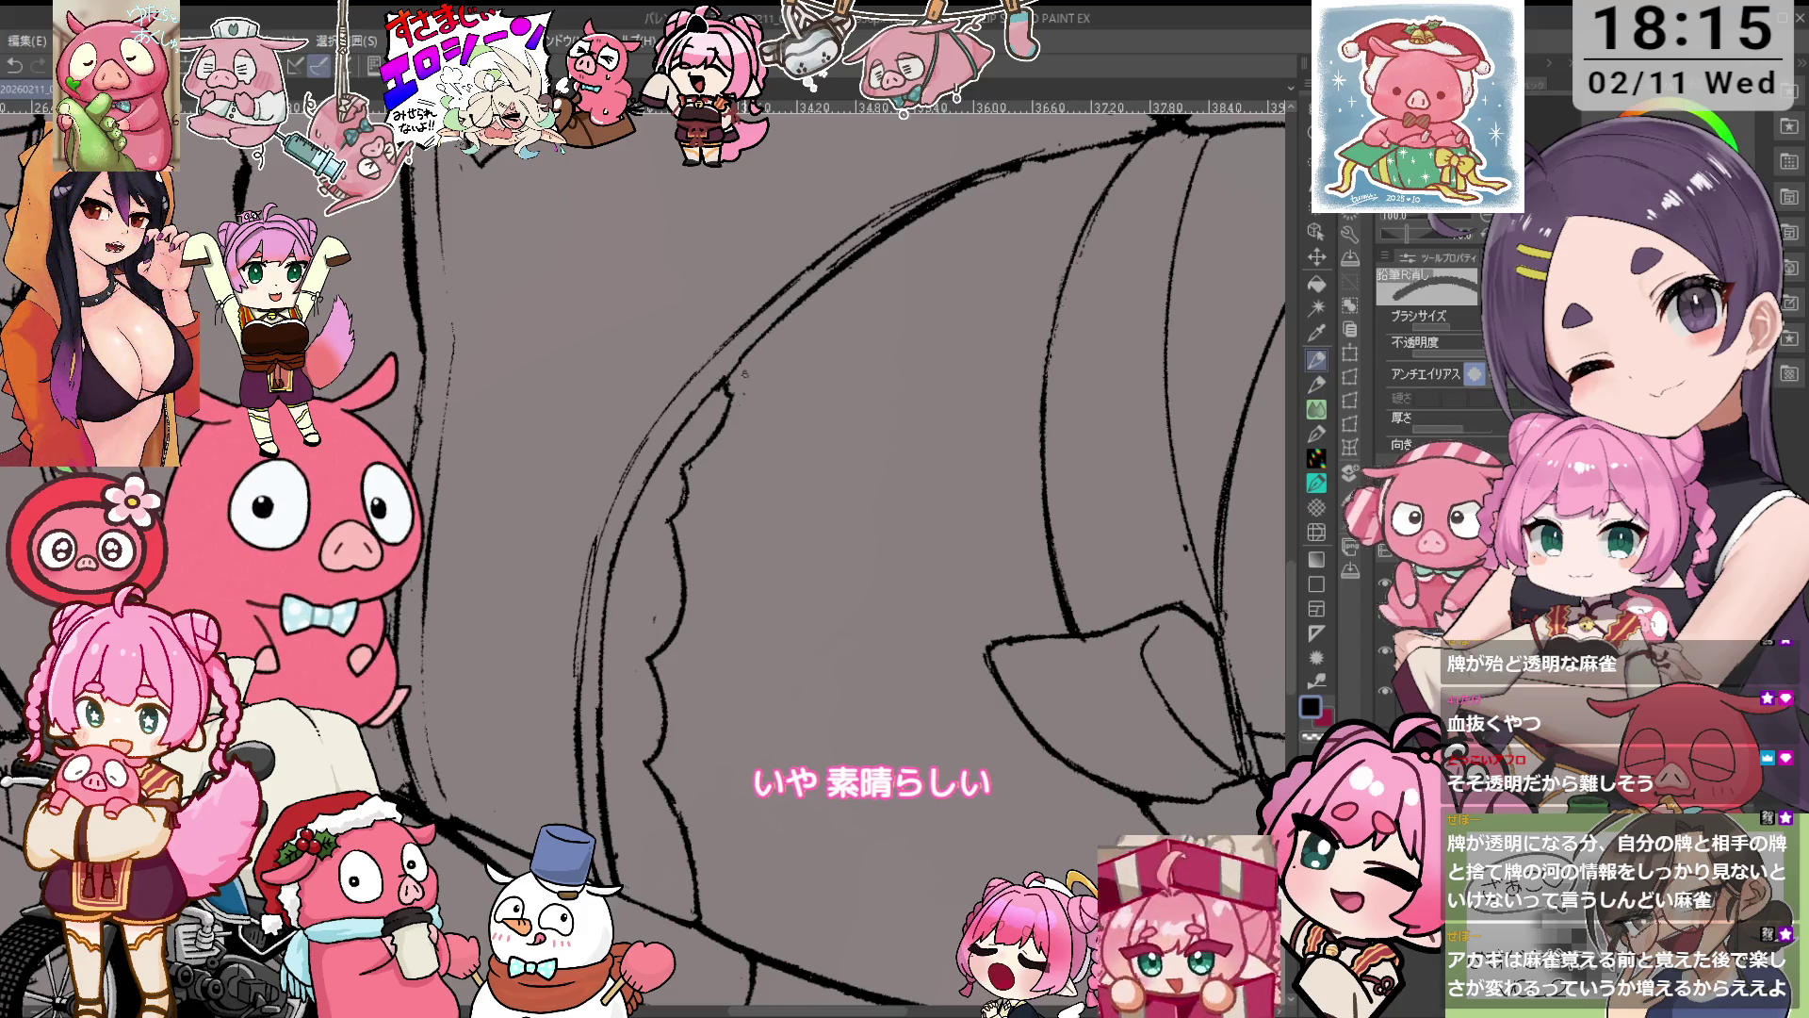
{"action": "key", "text": "p"}
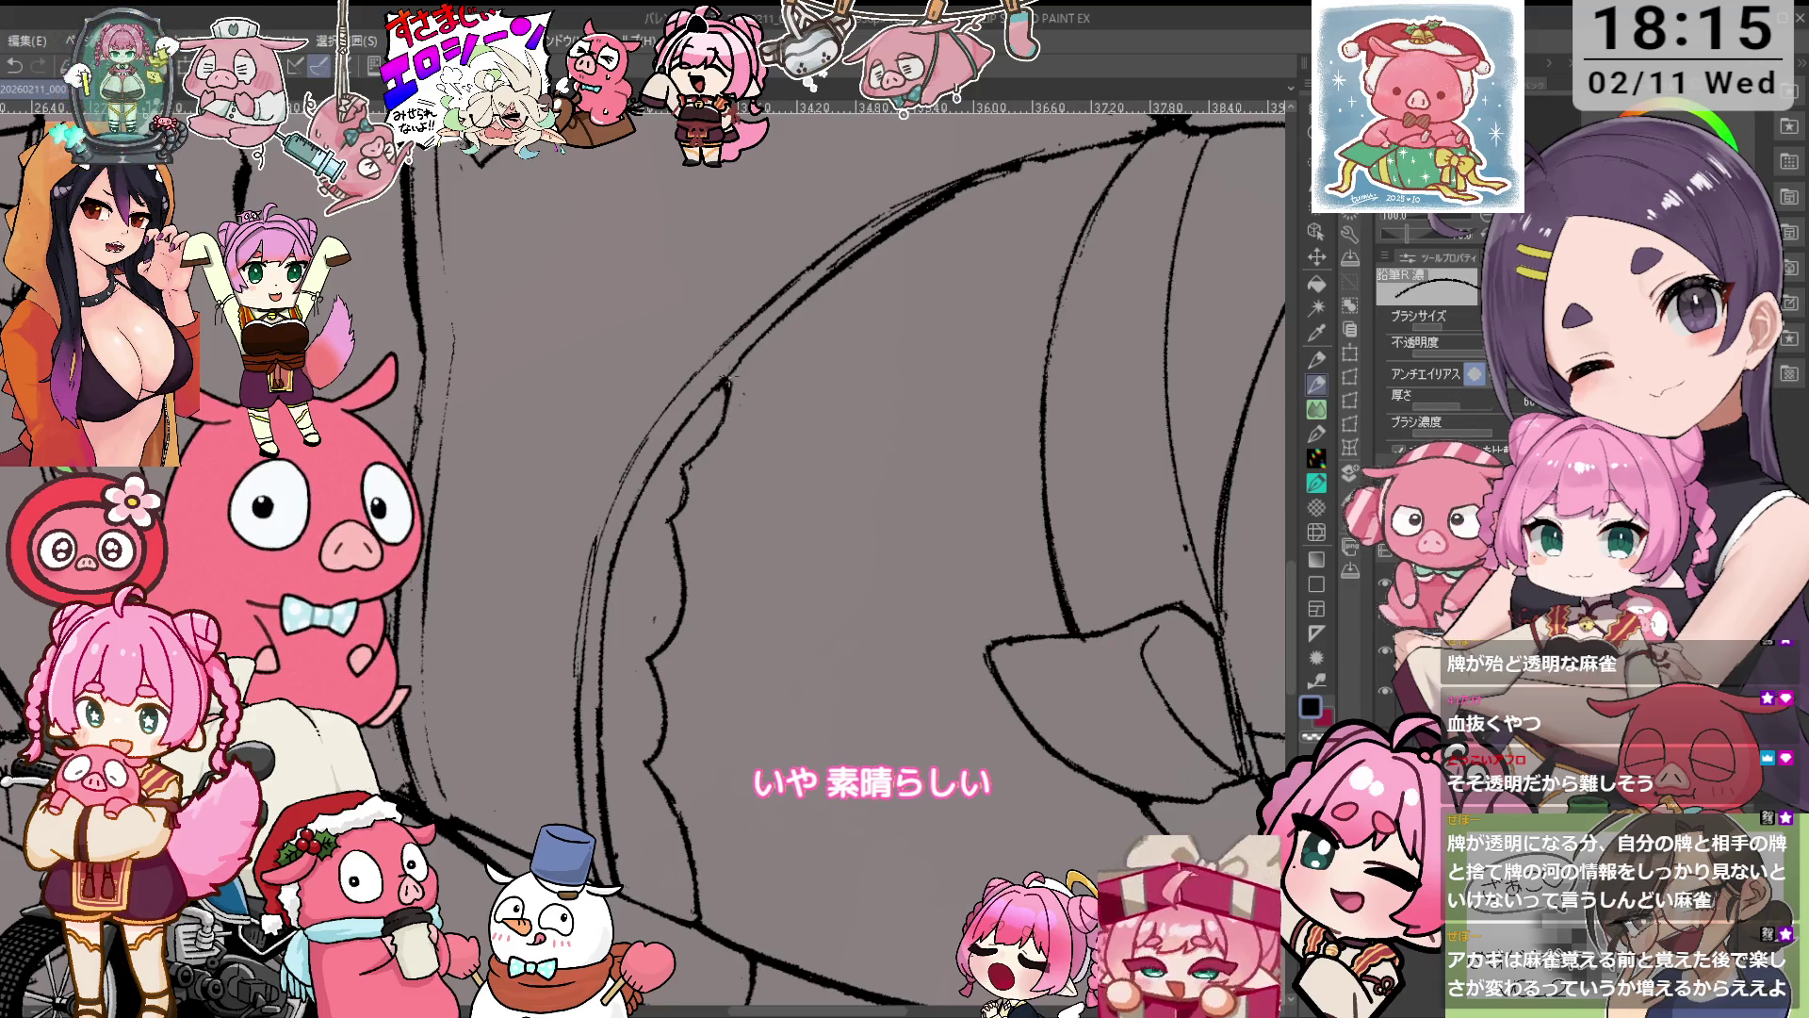
{"action": "key", "text": "e"}
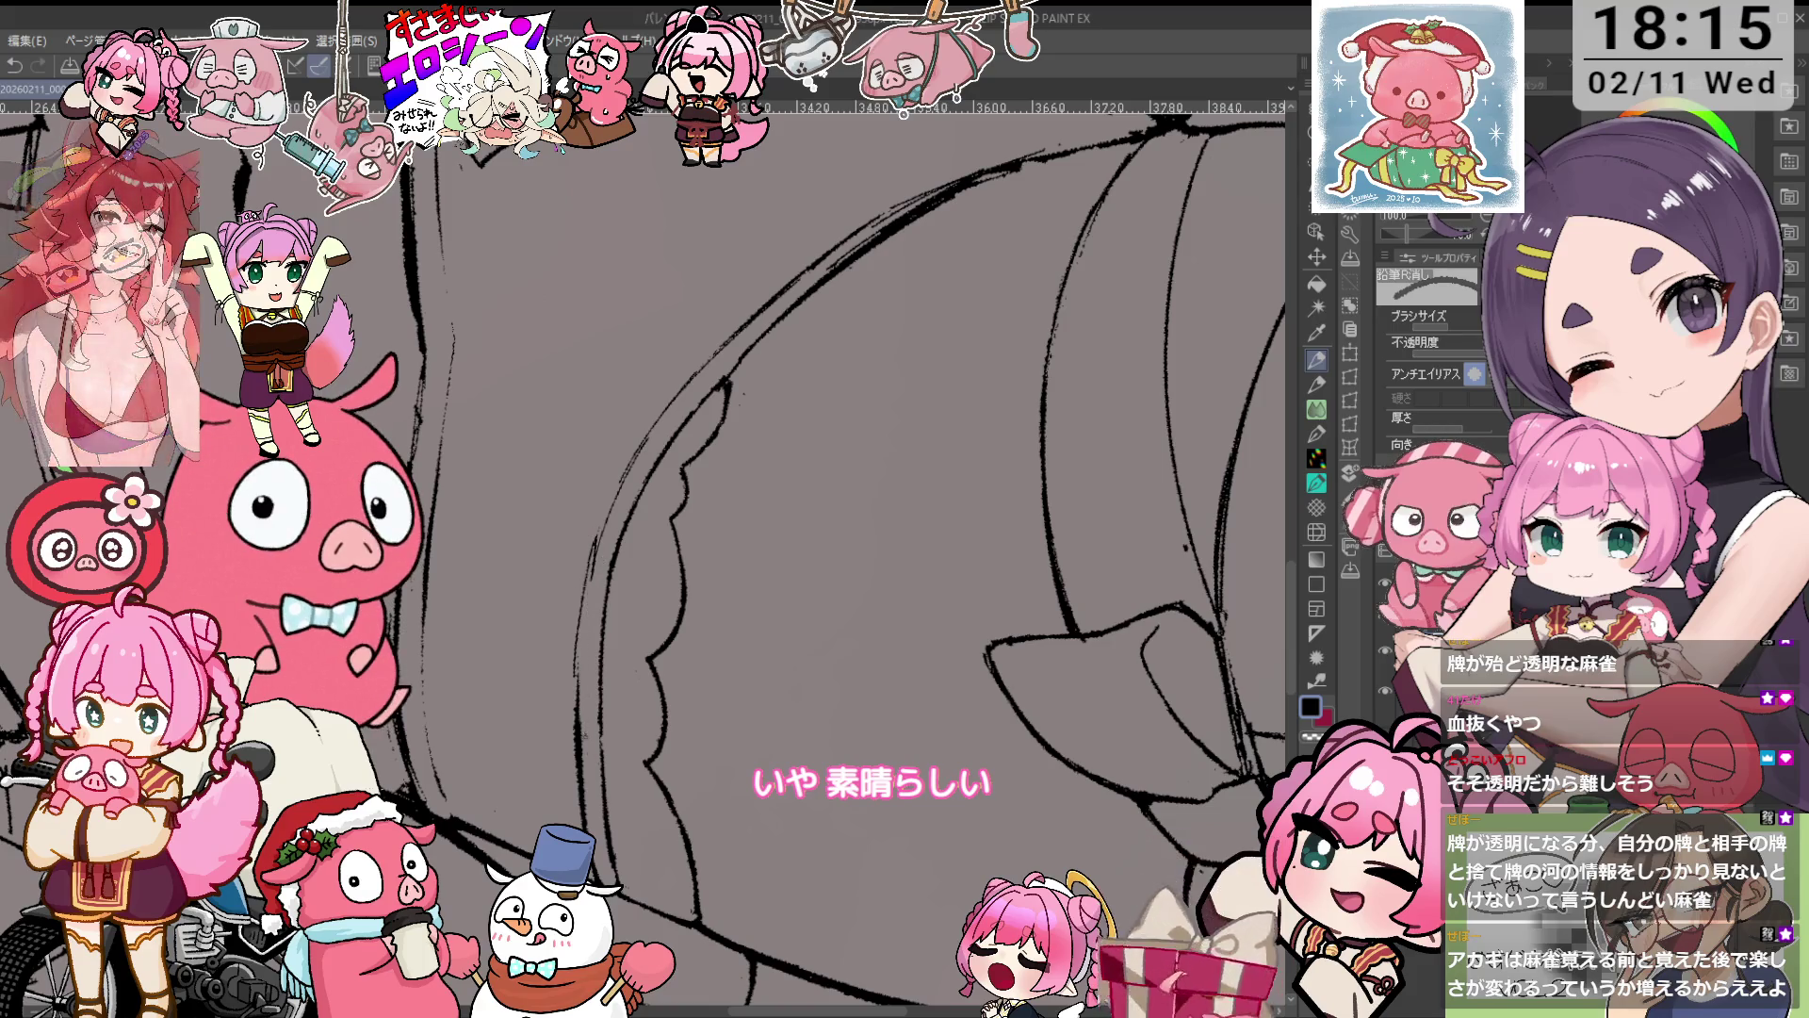
{"action": "key", "text": "p"}
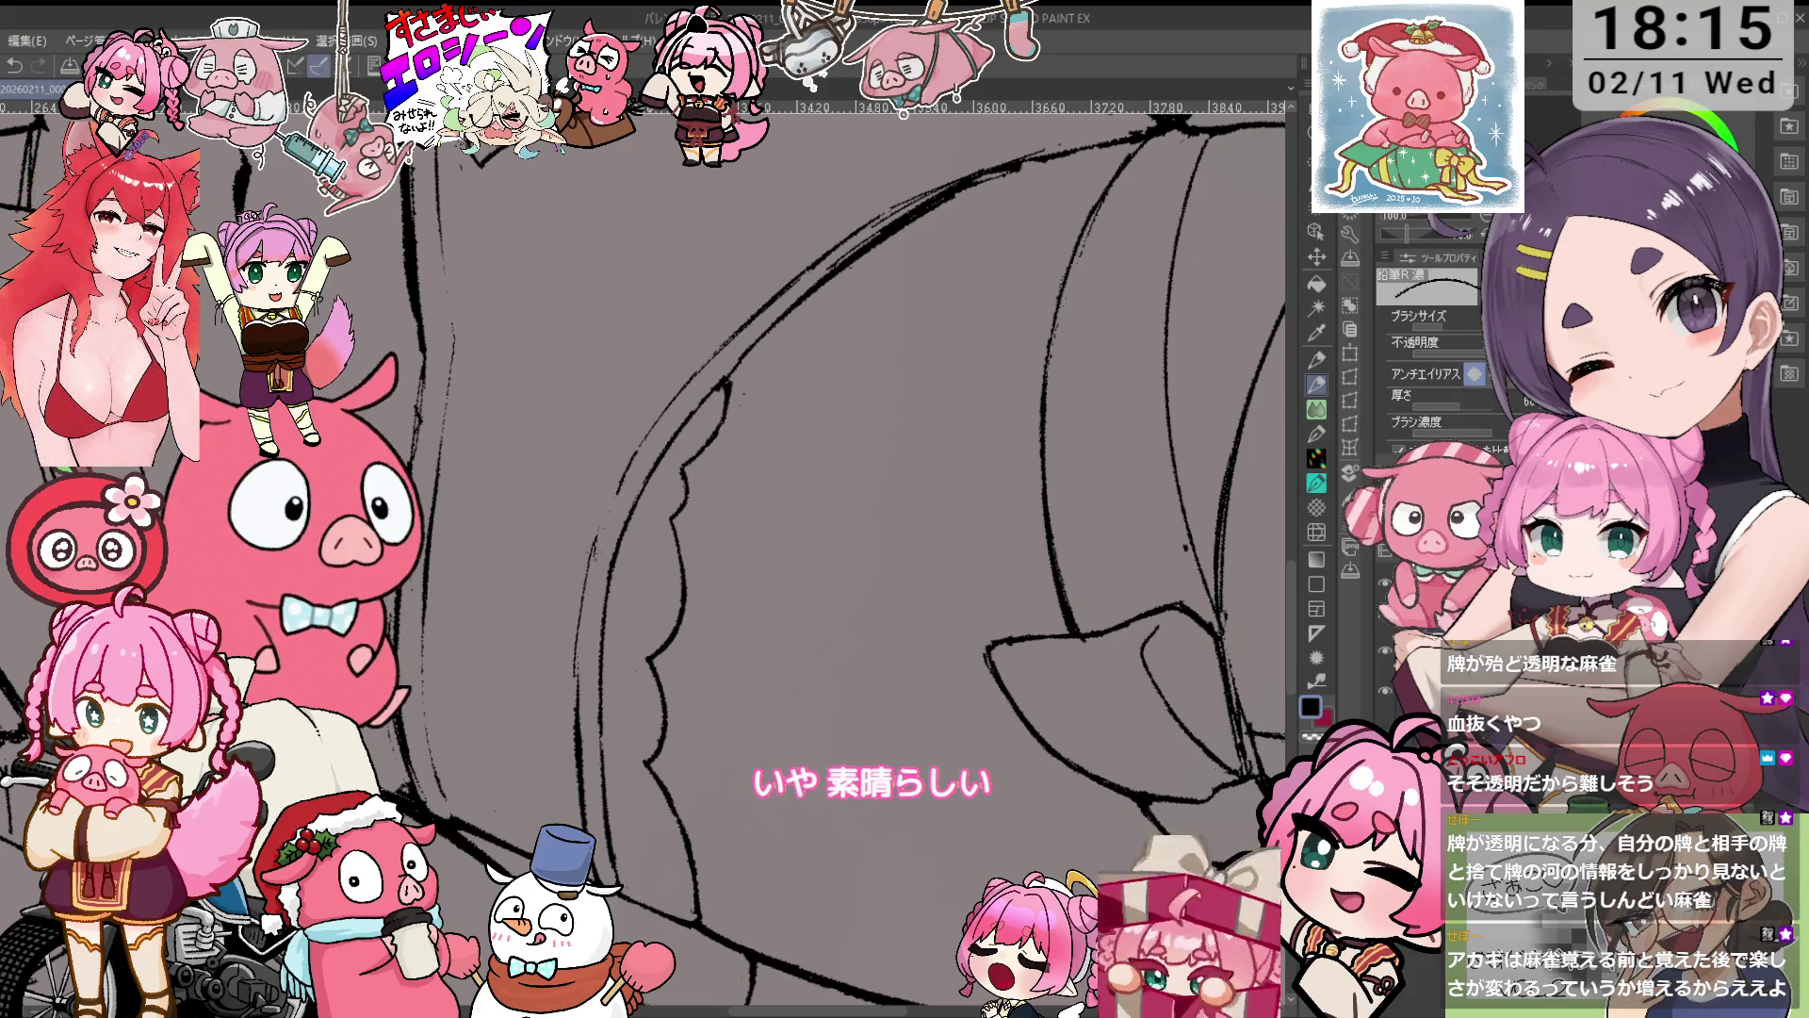
{"action": "key", "text": "p"}
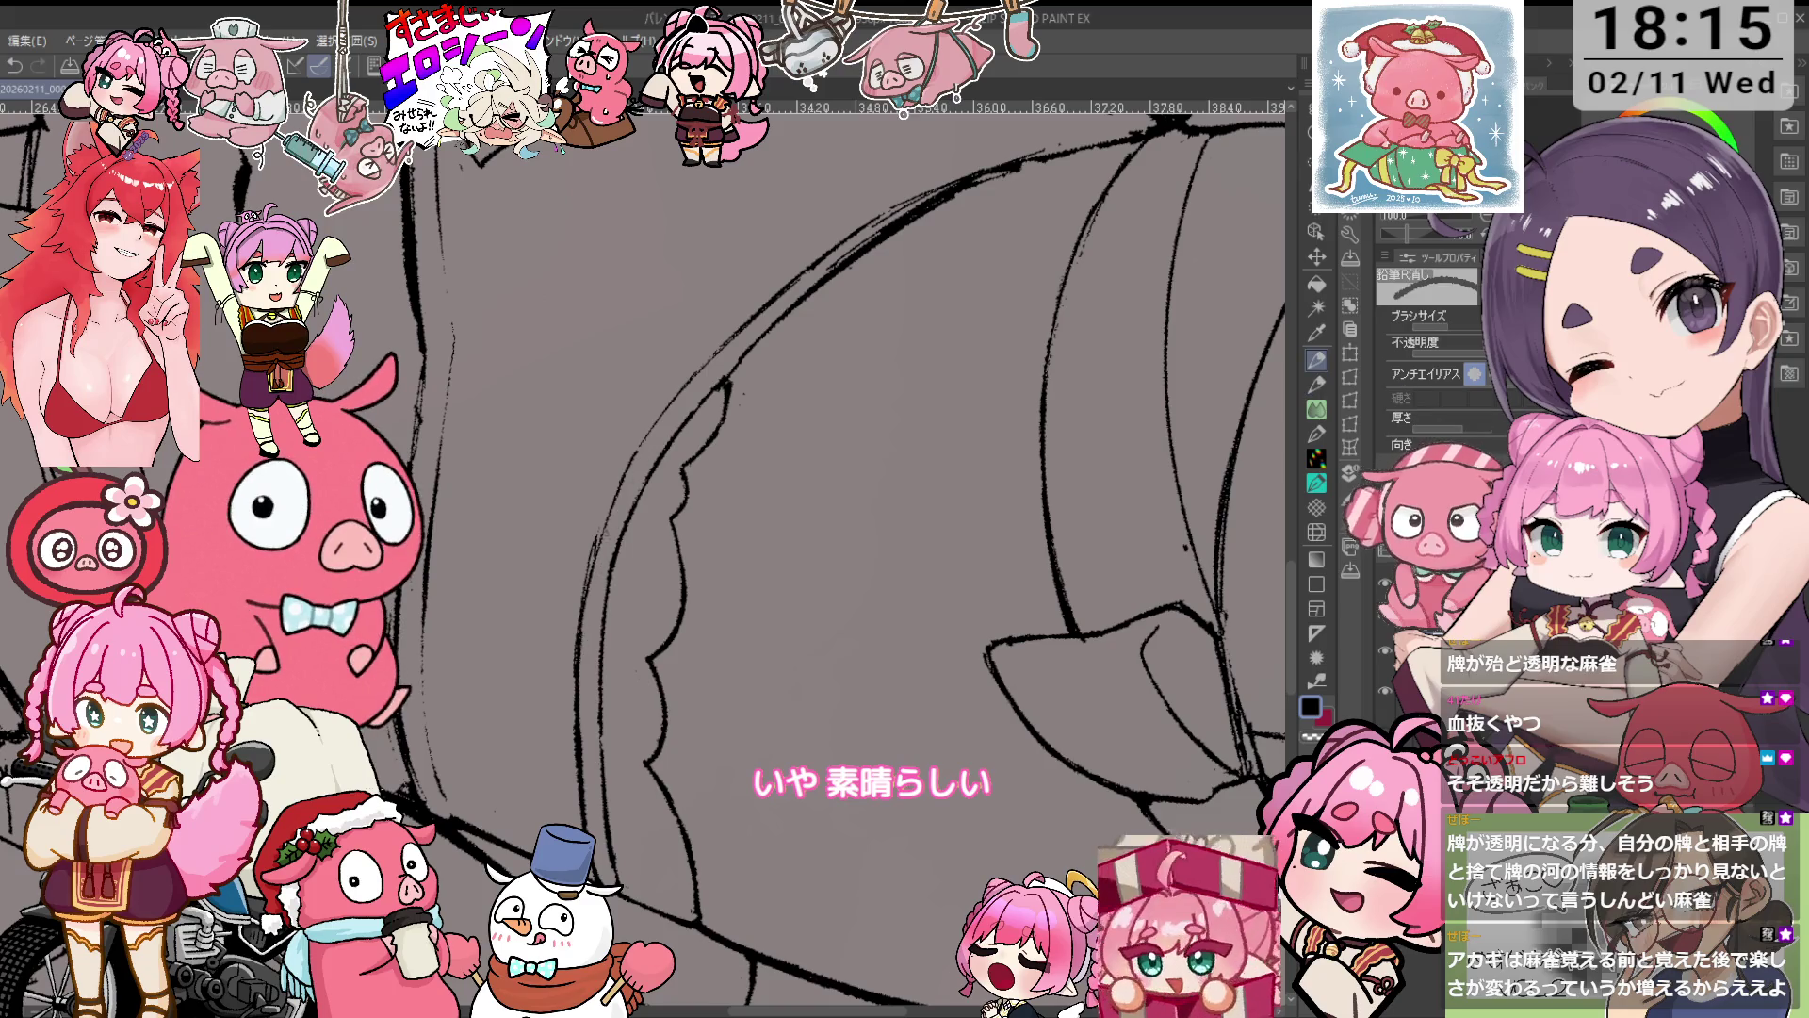
{"action": "key", "text": "p"}
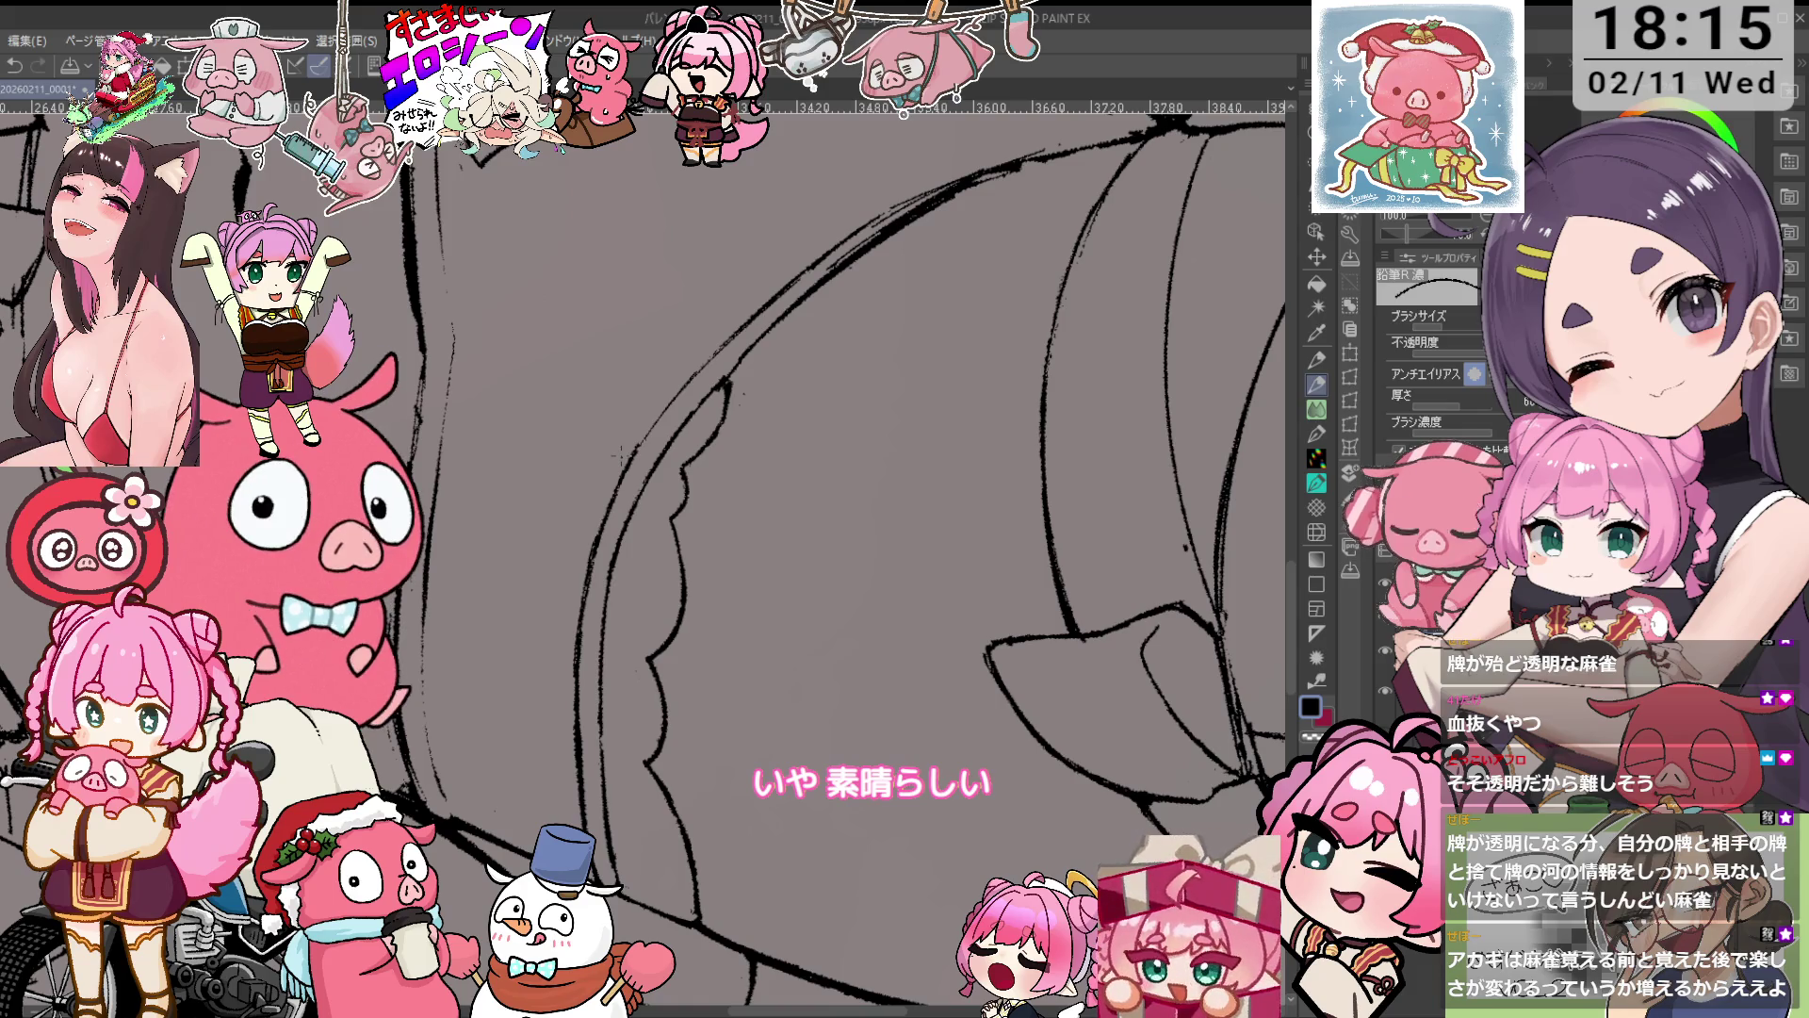
{"action": "key", "text": "asciicircum"}
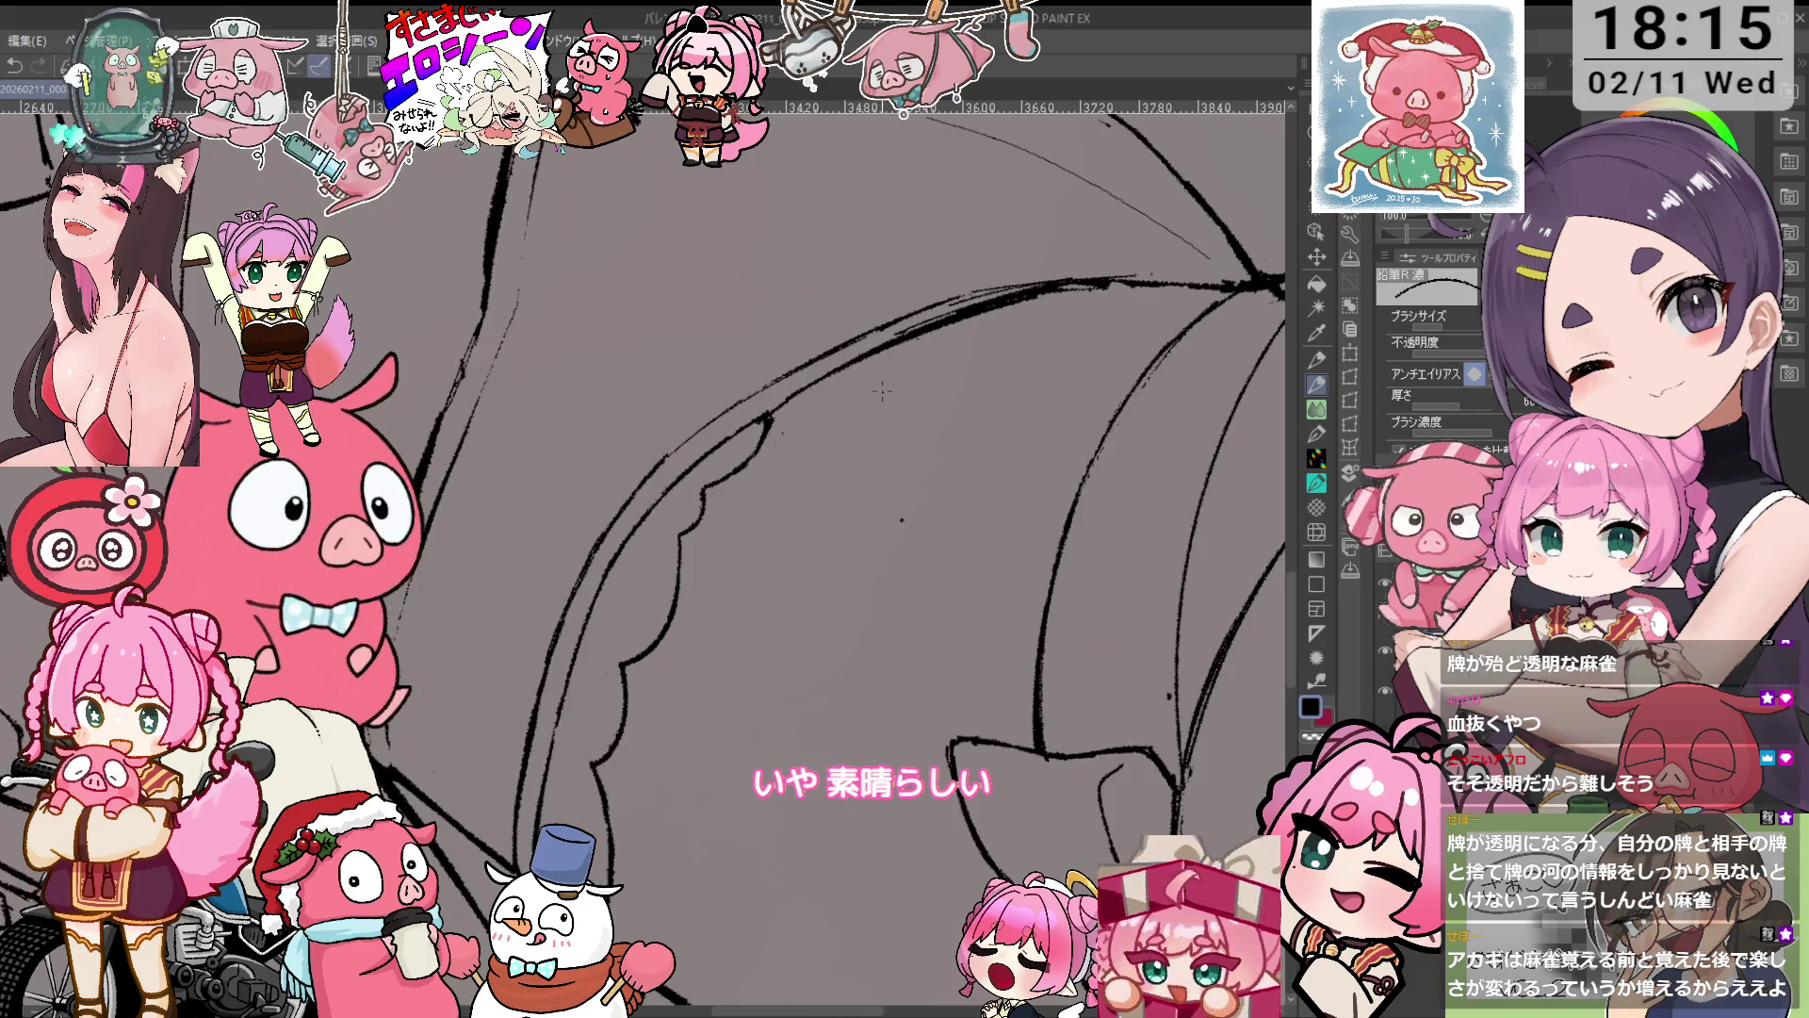
Add two small ink touch-up strokes near the frilled edge, then zoom out over the lower body.
{"action": "left_click_drag", "start_coordinate": [768, 421], "coordinate": [785, 400]}
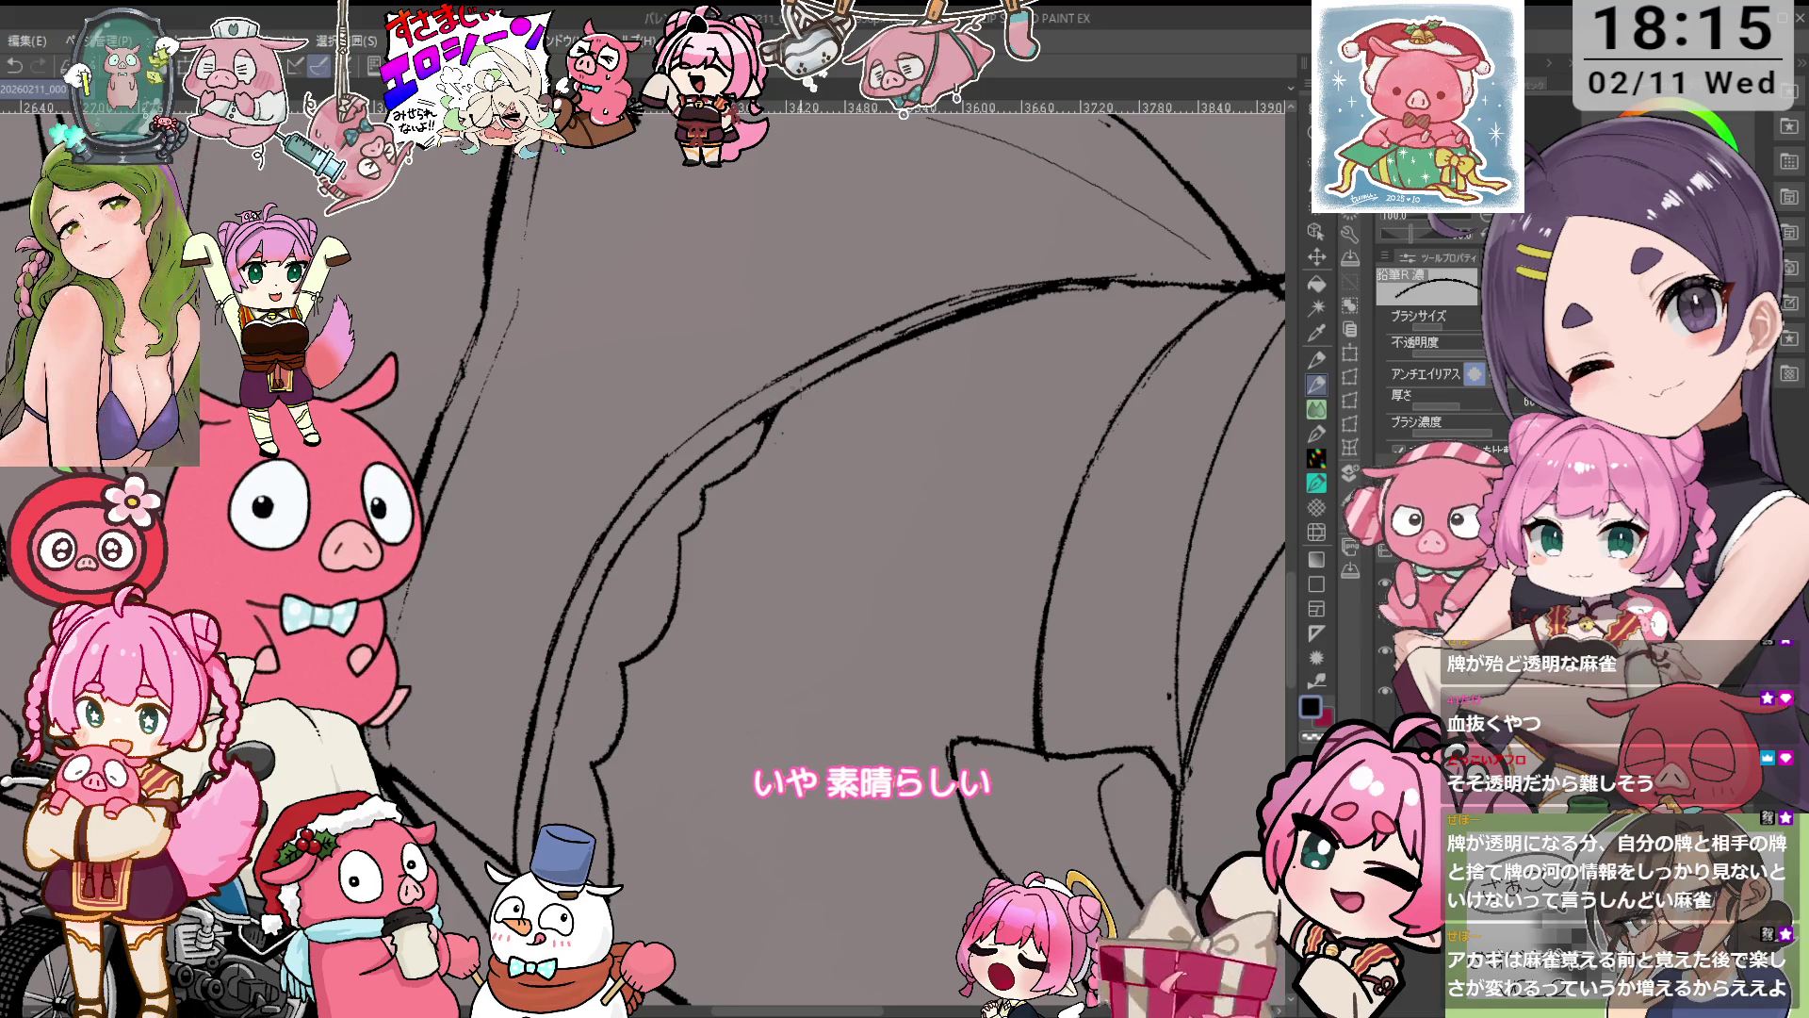
{"action": "left_click_drag", "start_coordinate": [897, 424], "coordinate": [908, 426]}
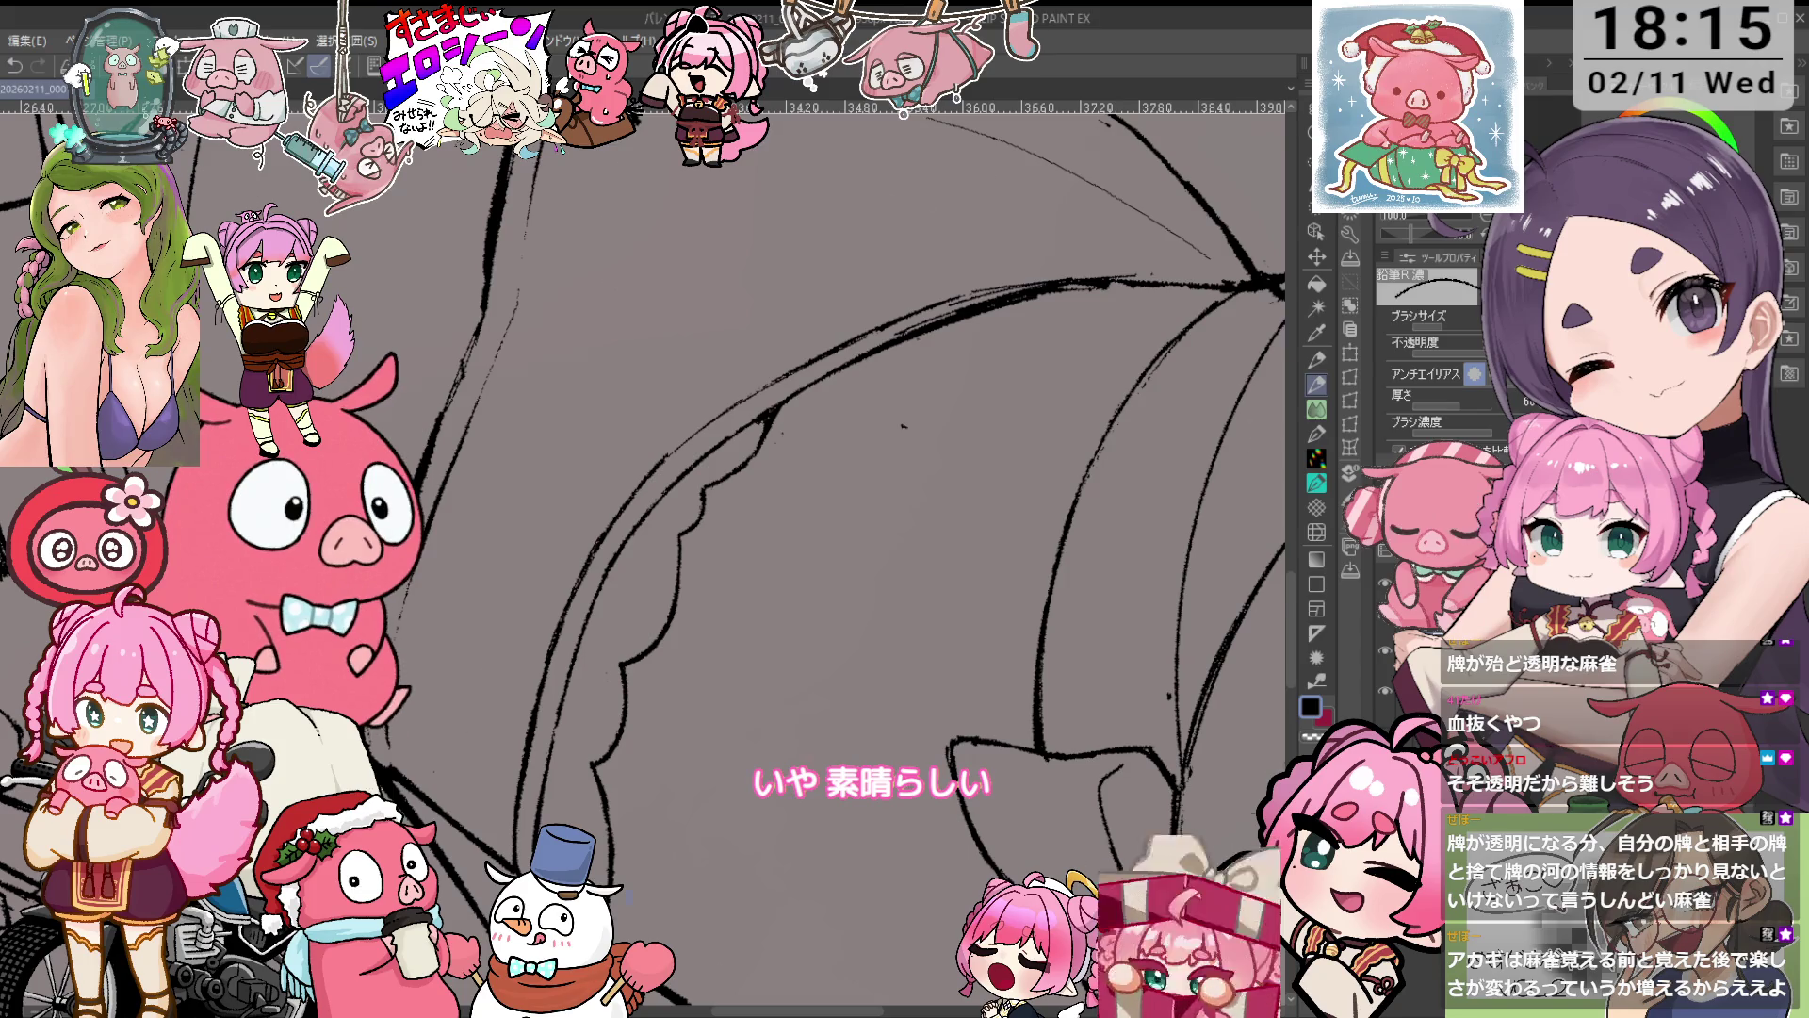
{"action": "scroll", "coordinate": [829, 556], "scroll_direction": "down", "scroll_amount": 5}
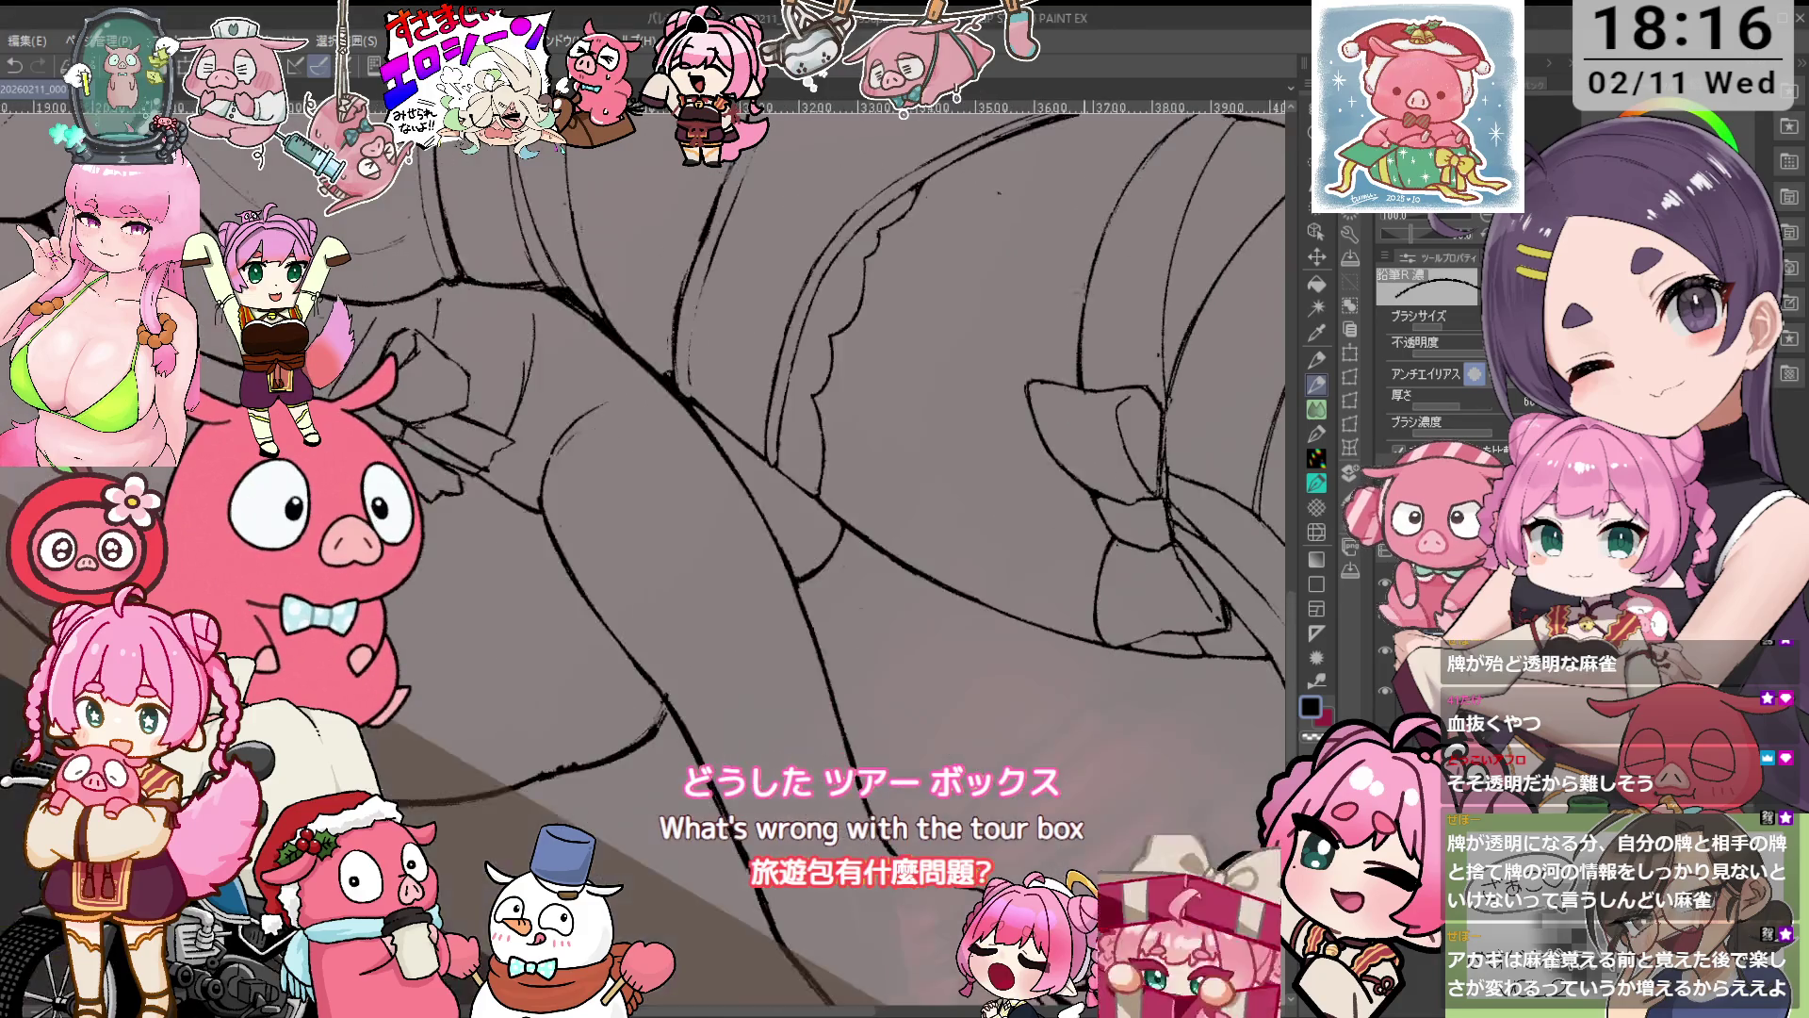
{"action": "key", "text": "ctrl+minus"}
{"action": "key", "text": "ctrl+minus"}
{"action": "key", "text": "ctrl+minus"}
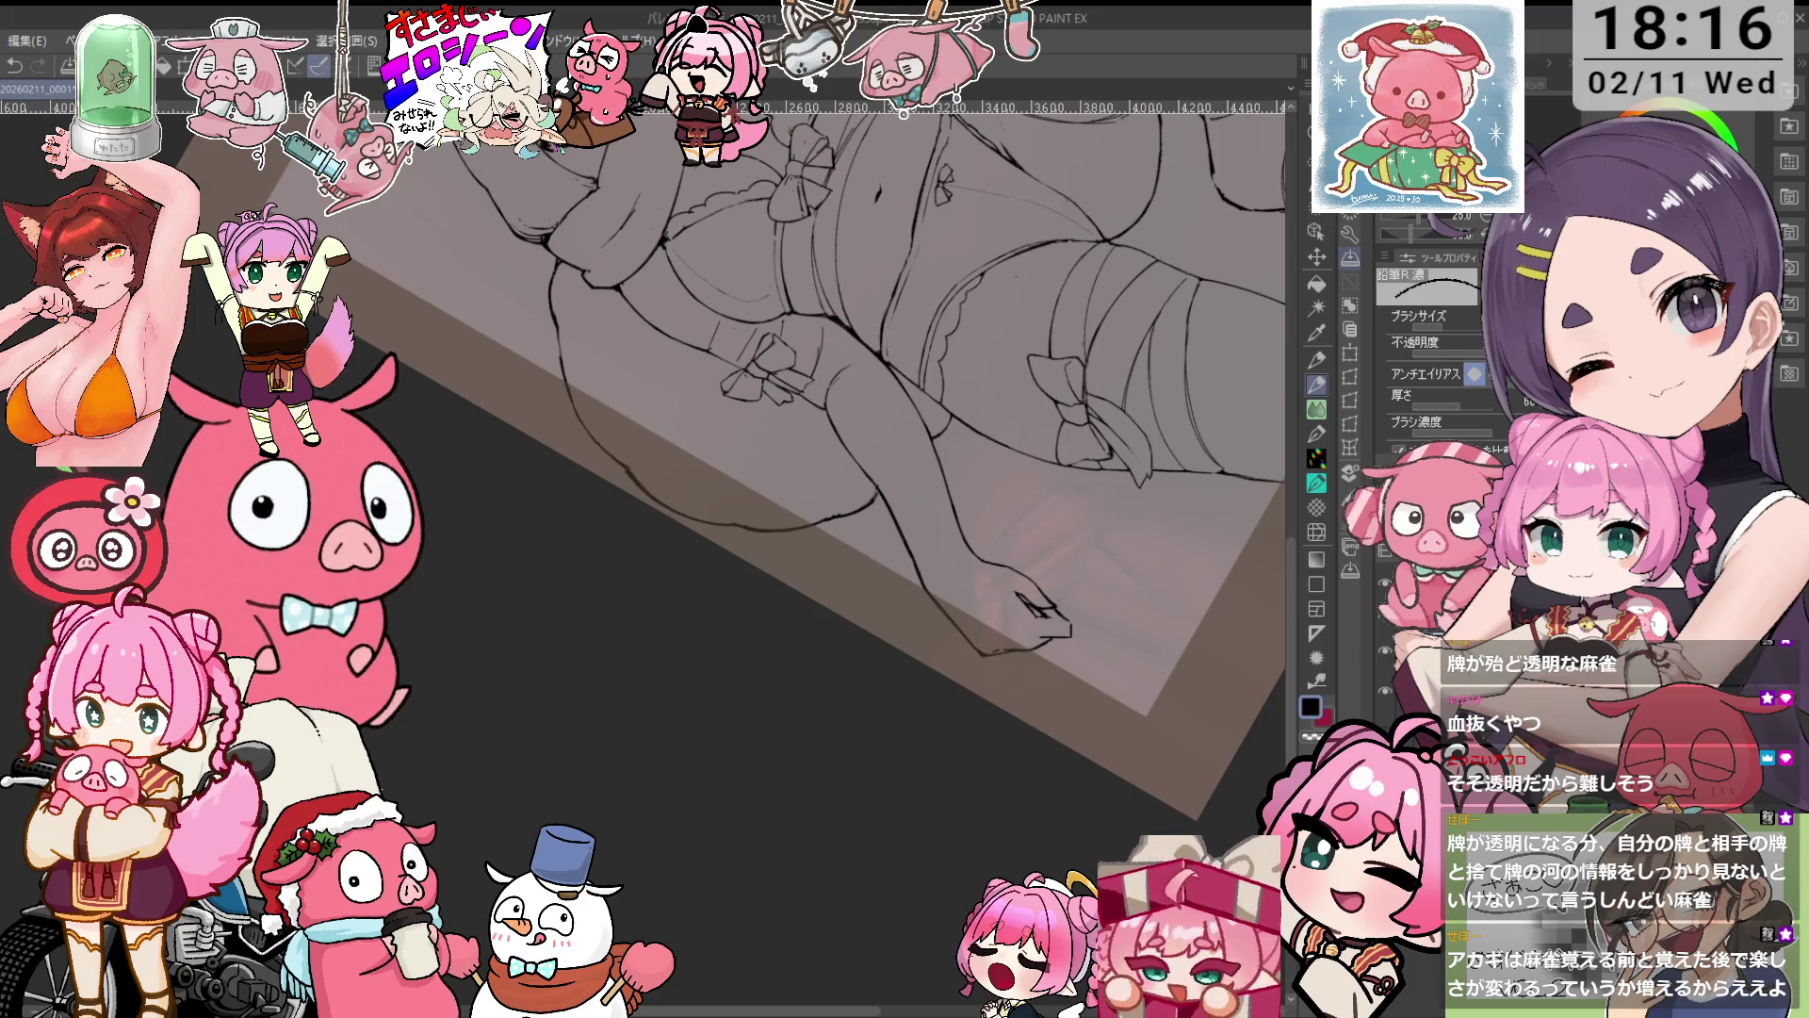
Turn the view upright to check the head and torso, then zoom in on the foot.
{"action": "left_click_drag", "start_coordinate": [942, 565], "coordinate": [1093, 404]}
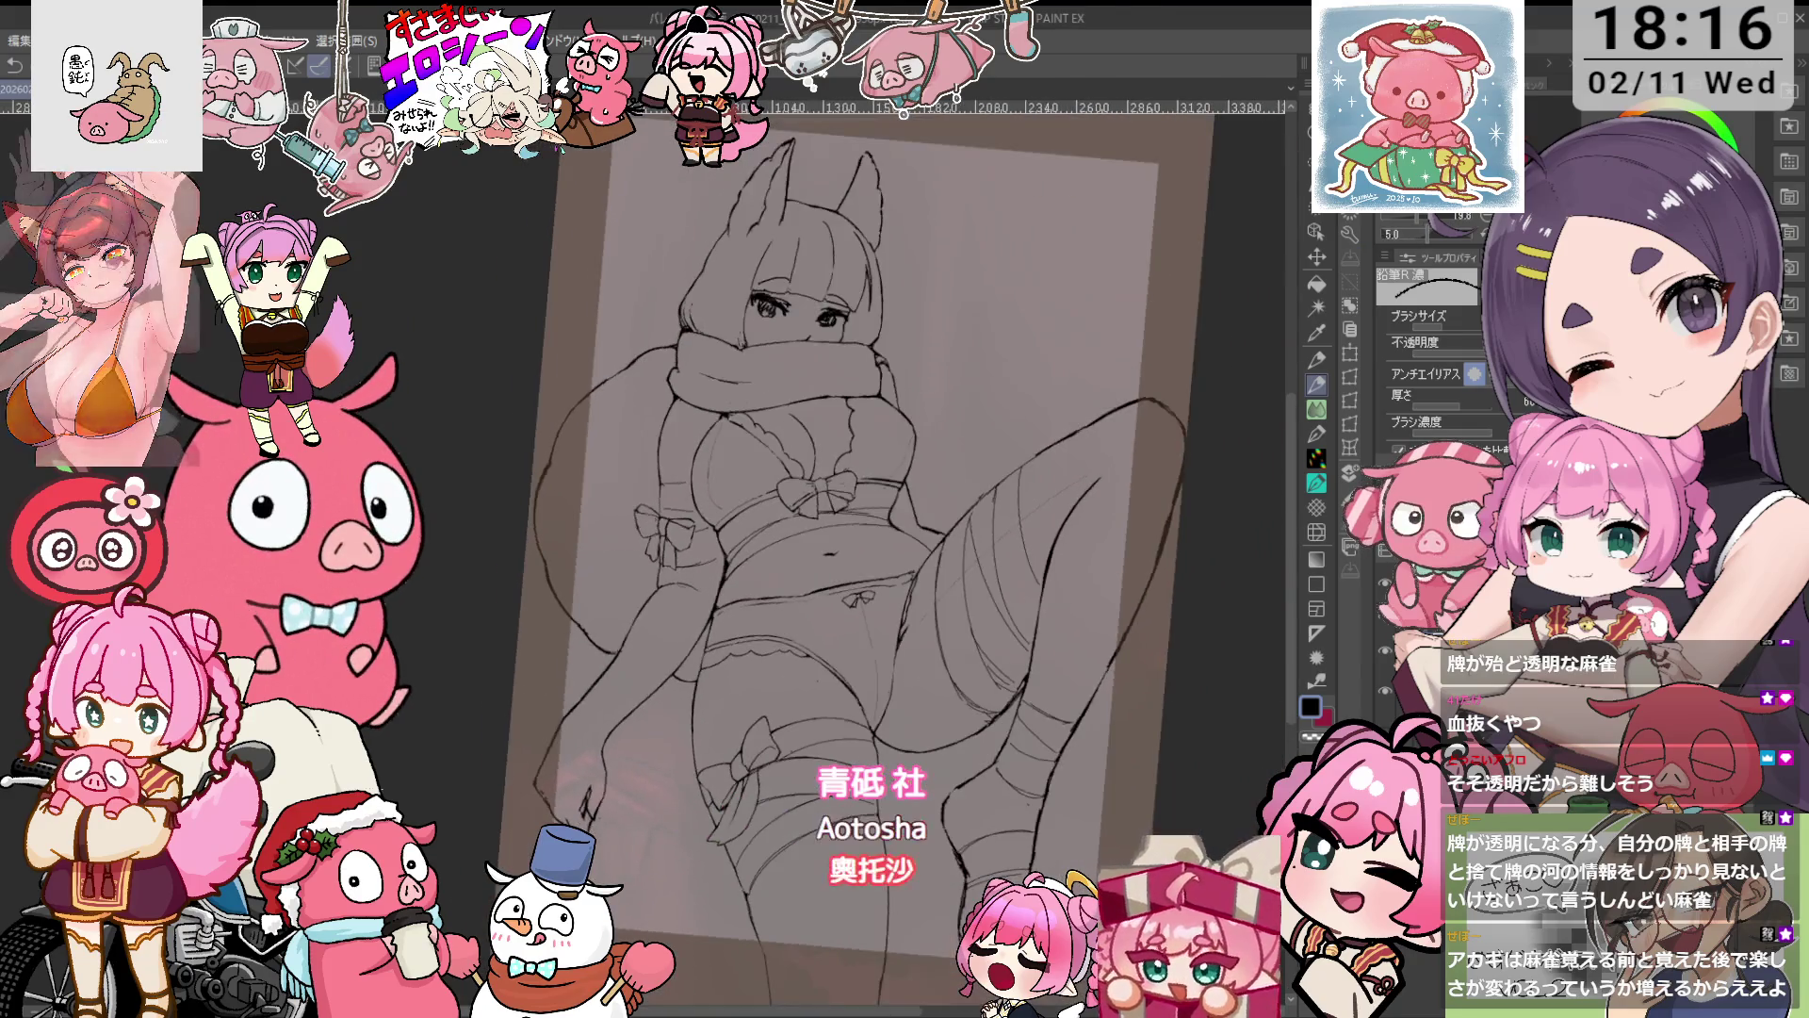
{"action": "scroll", "coordinate": [956, 409], "scroll_direction": "up", "scroll_amount": 2}
{"action": "scroll", "coordinate": [956, 410], "scroll_direction": "up", "scroll_amount": 1}
{"action": "left_click_drag", "start_coordinate": [942, 424], "coordinate": [905, 575]}
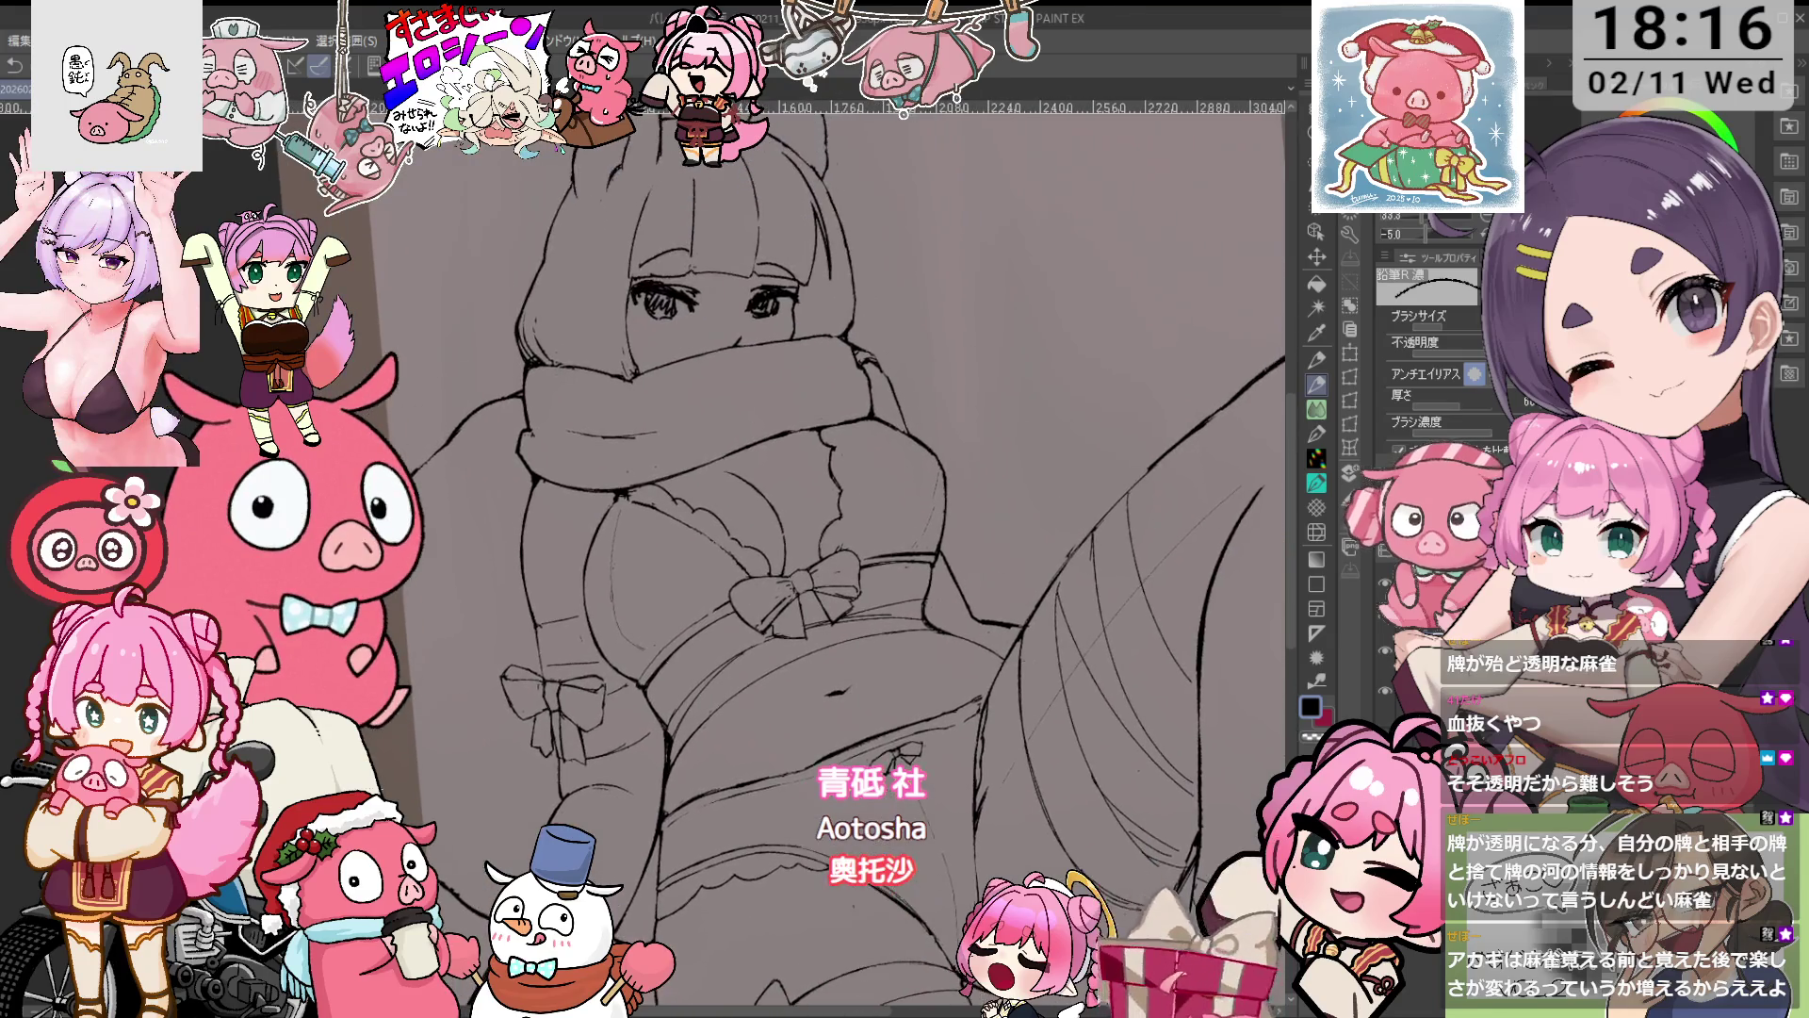
{"action": "left_click_drag", "start_coordinate": [904, 471], "coordinate": [975, 561]}
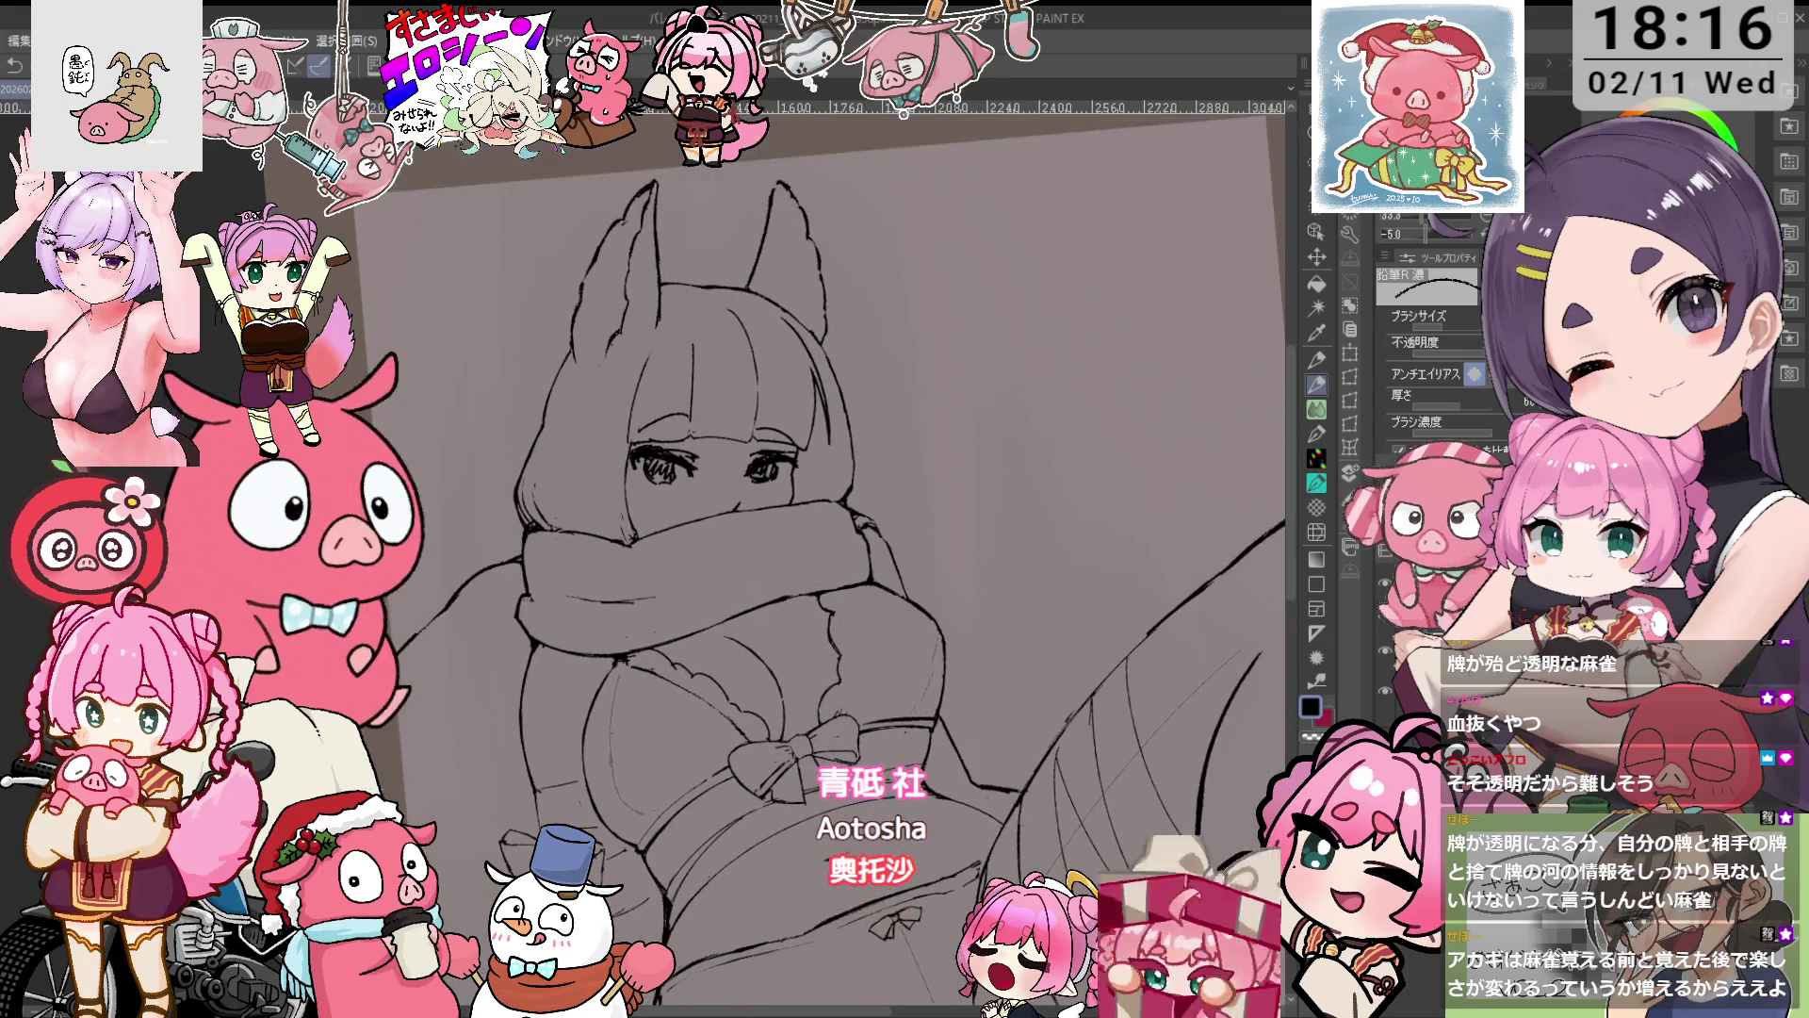
{"action": "mouse_move", "coordinate": [848, 754]}
{"action": "left_mouse_down"}
{"action": "mouse_move", "coordinate": [754, 236]}
{"action": "mouse_move", "coordinate": [659, 377]}
{"action": "left_mouse_up"}
{"action": "scroll", "coordinate": [943, 576], "scroll_direction": "up", "scroll_amount": 2}
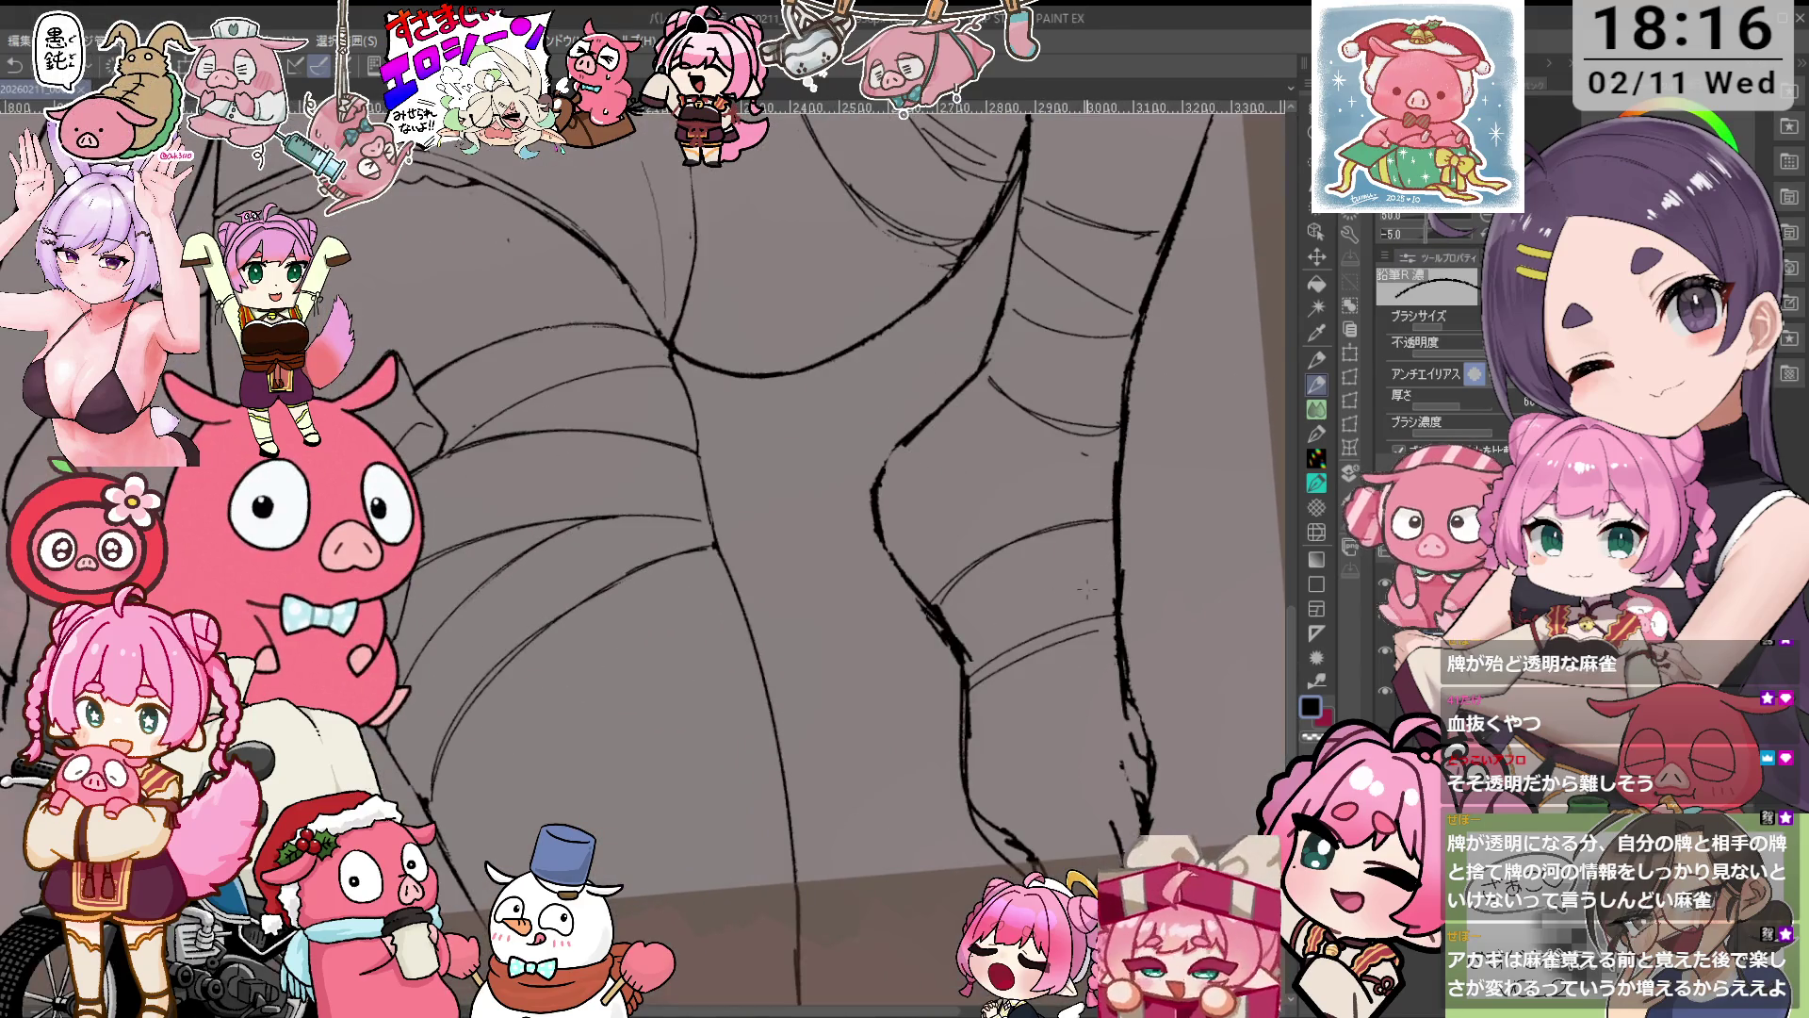
Centre the foot, reset canvas rotation to 0°, and ink the toe tip with the 鉛筆R濃 pencil.
{"action": "left_click_drag", "start_coordinate": [943, 255], "coordinate": [943, 576]}
{"action": "key", "text": "e"}
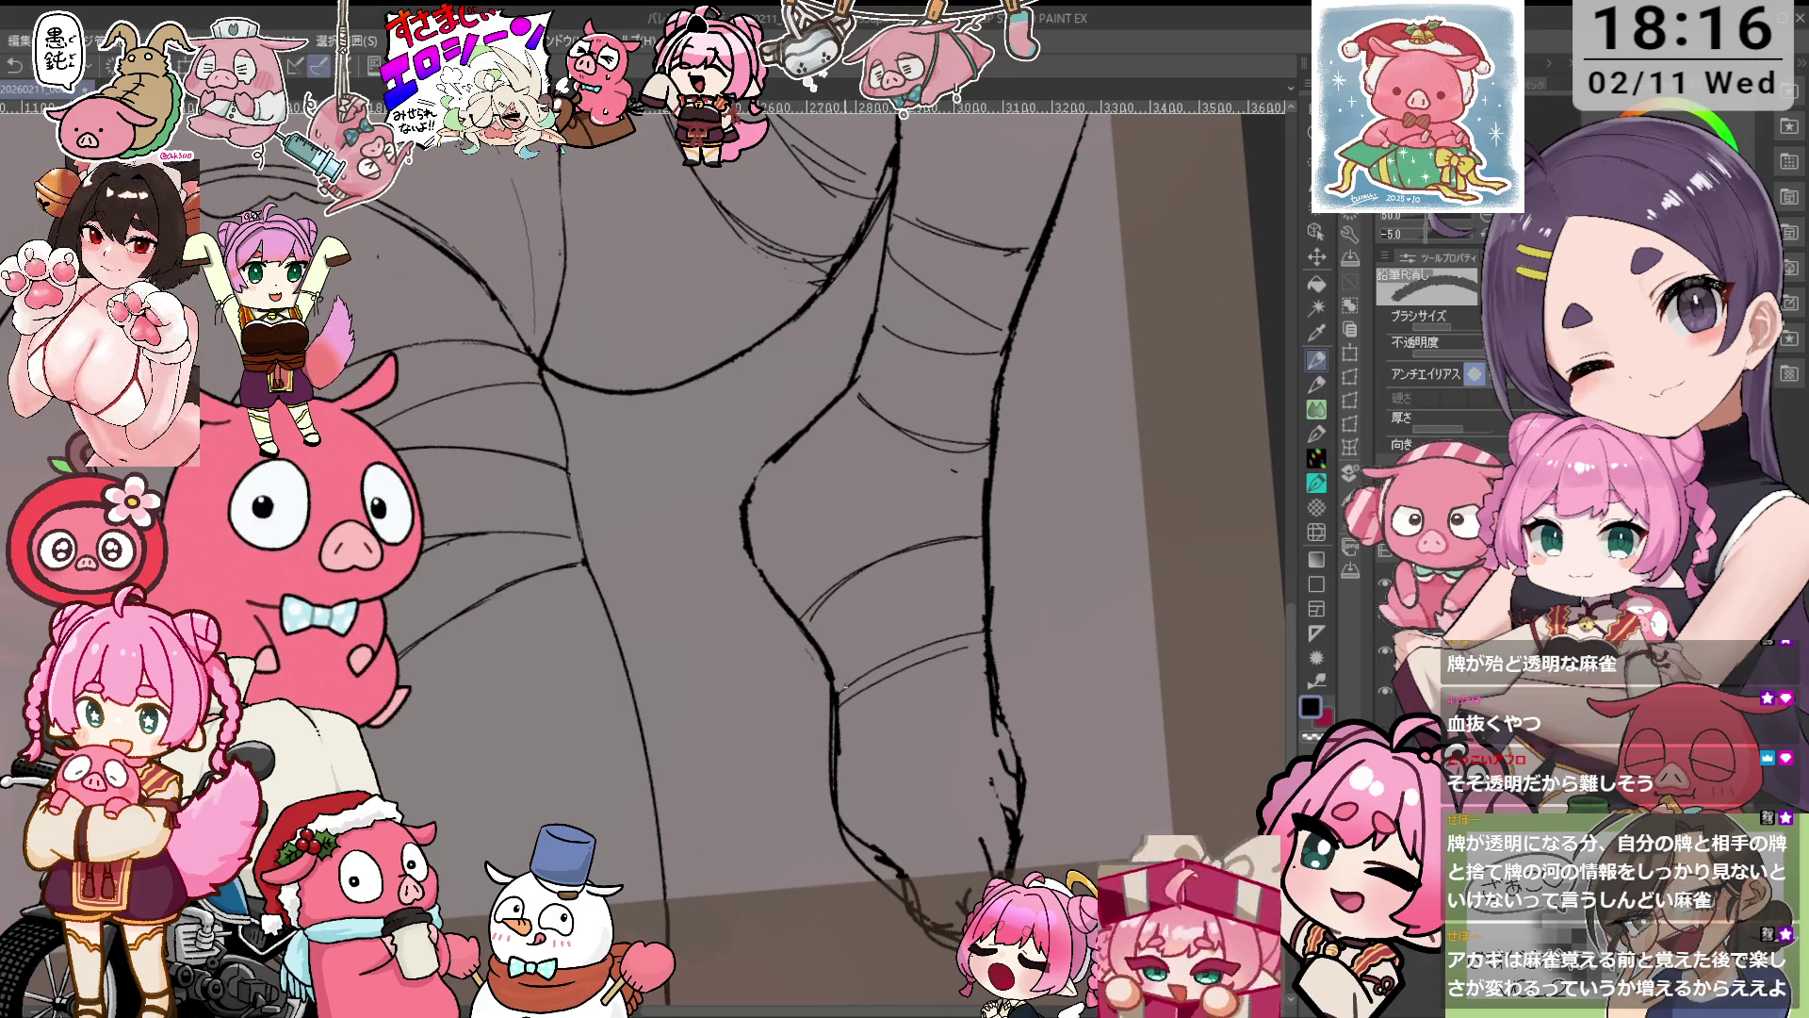
{"action": "key", "text": "minus"}
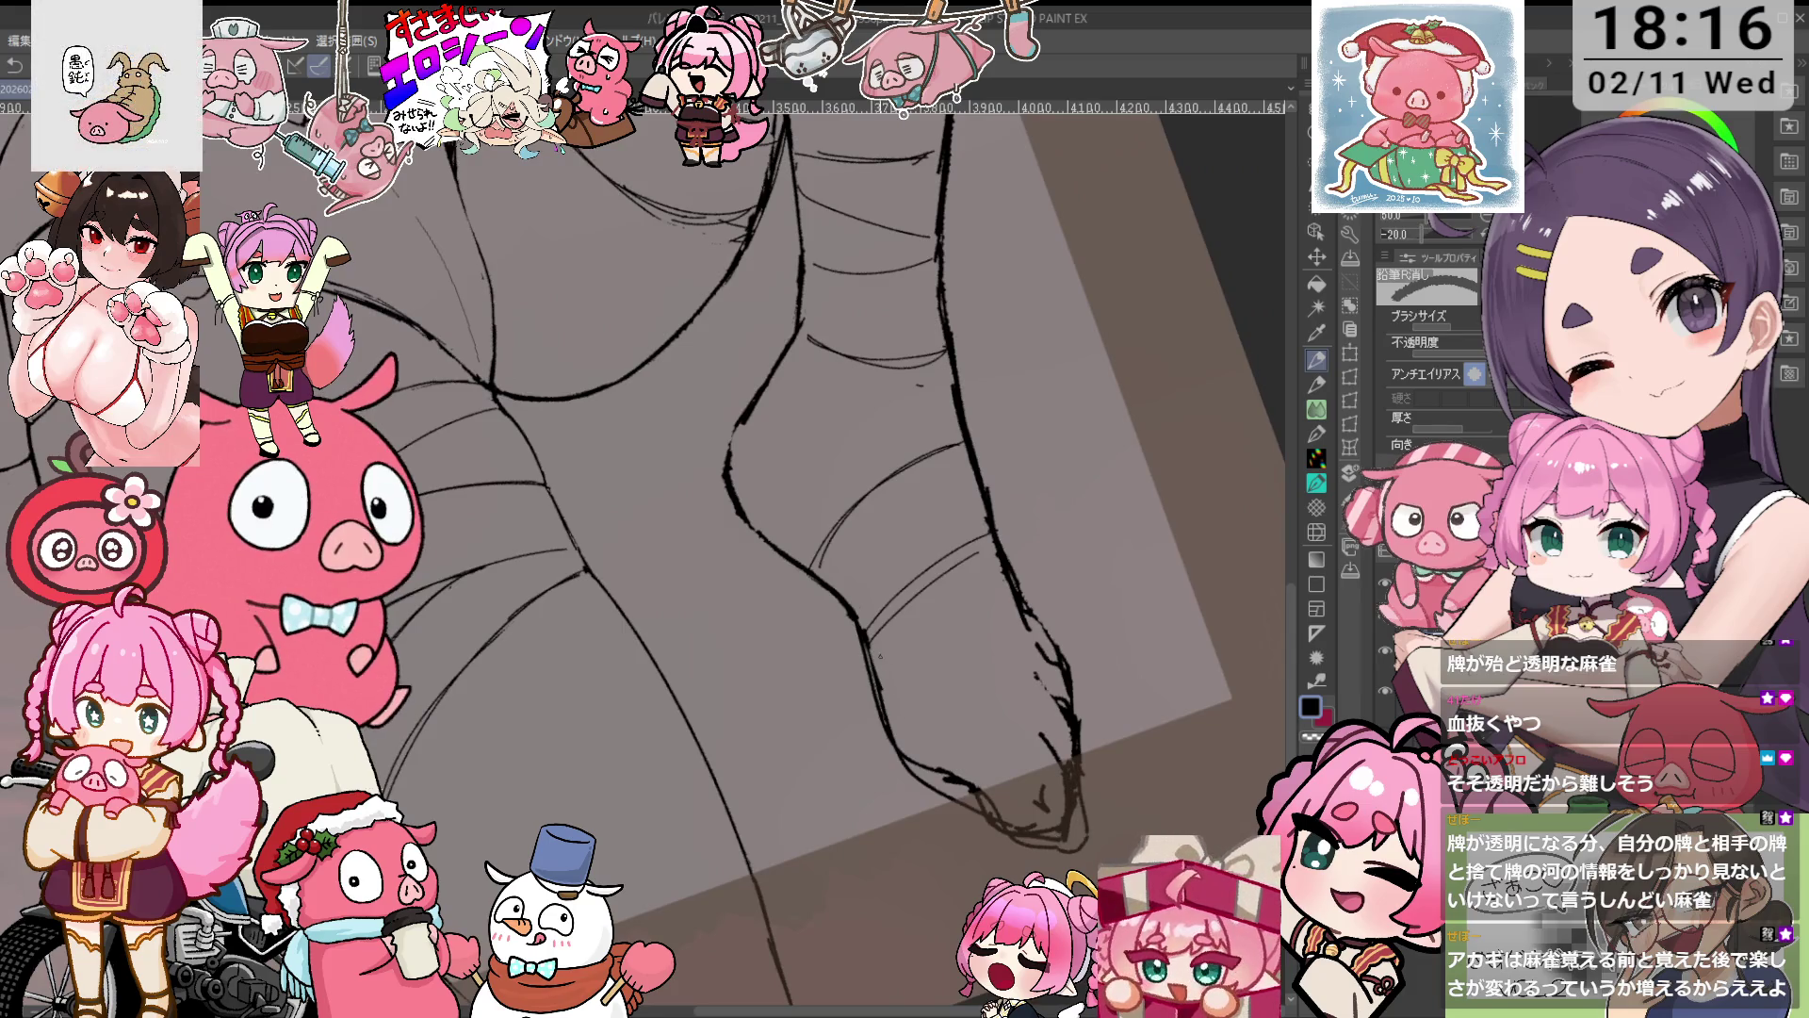
{"action": "key", "text": "ctrl+at"}
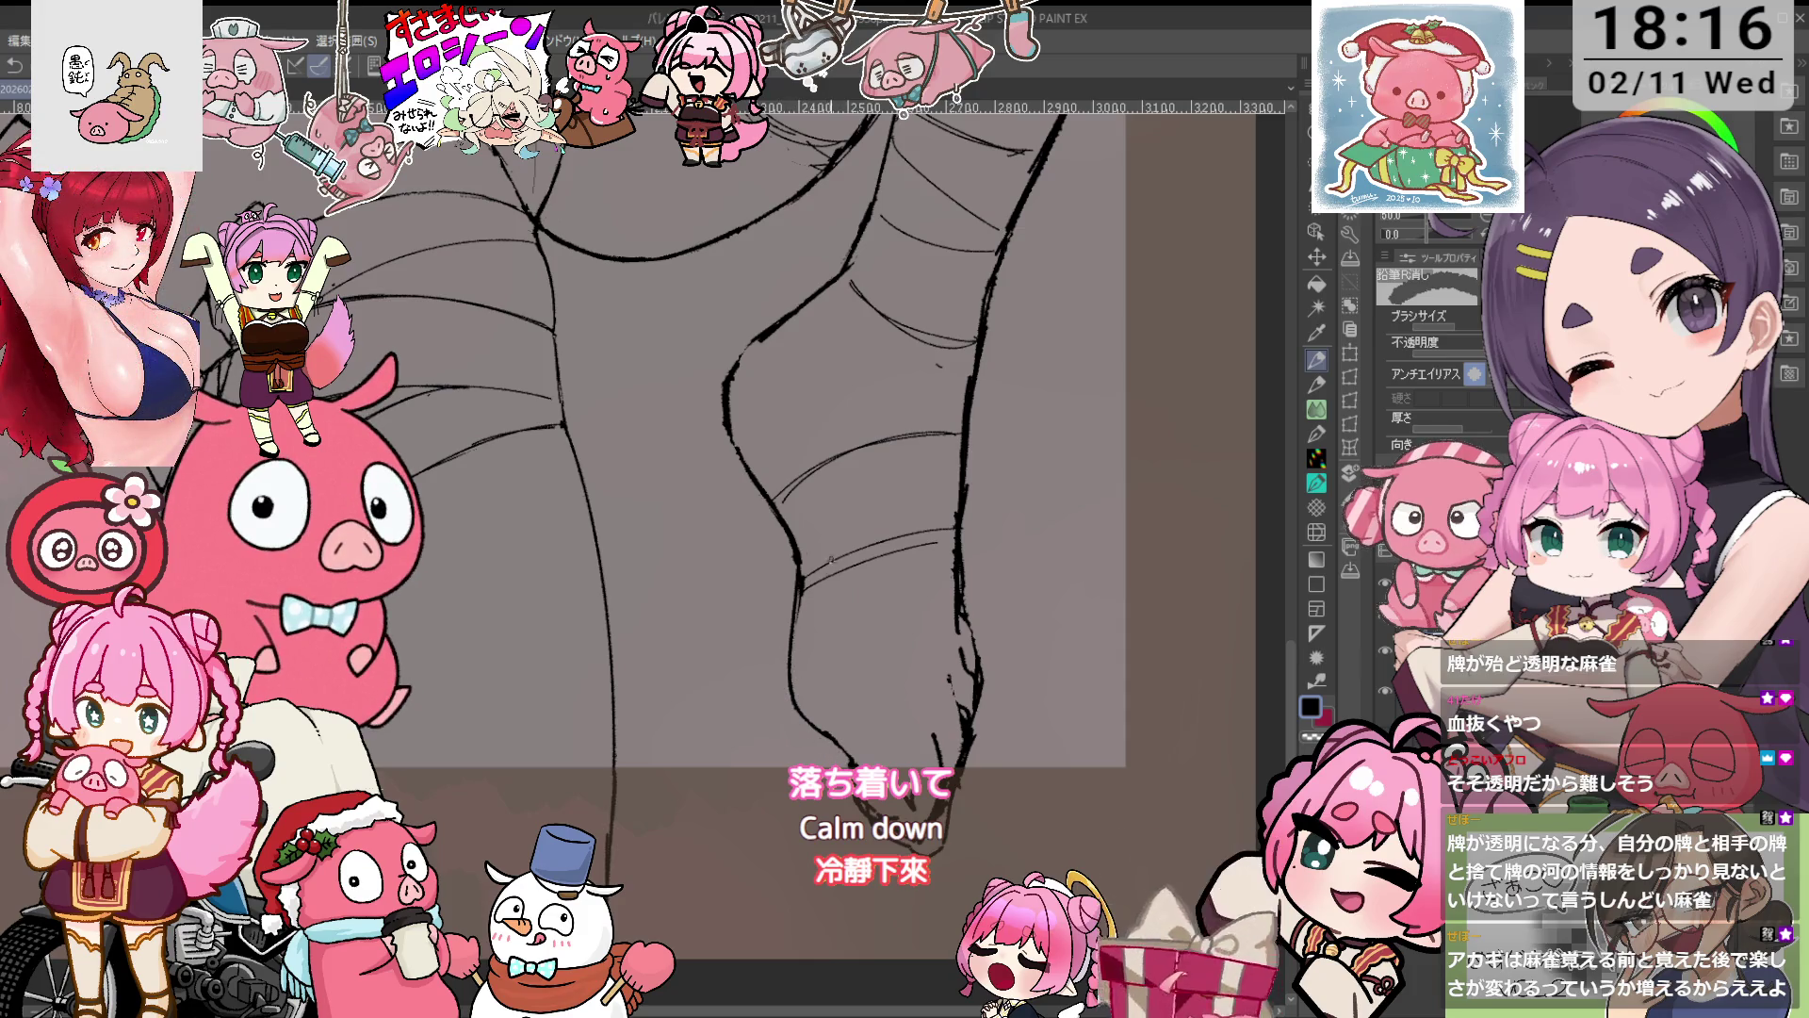
{"action": "key", "text": "p"}
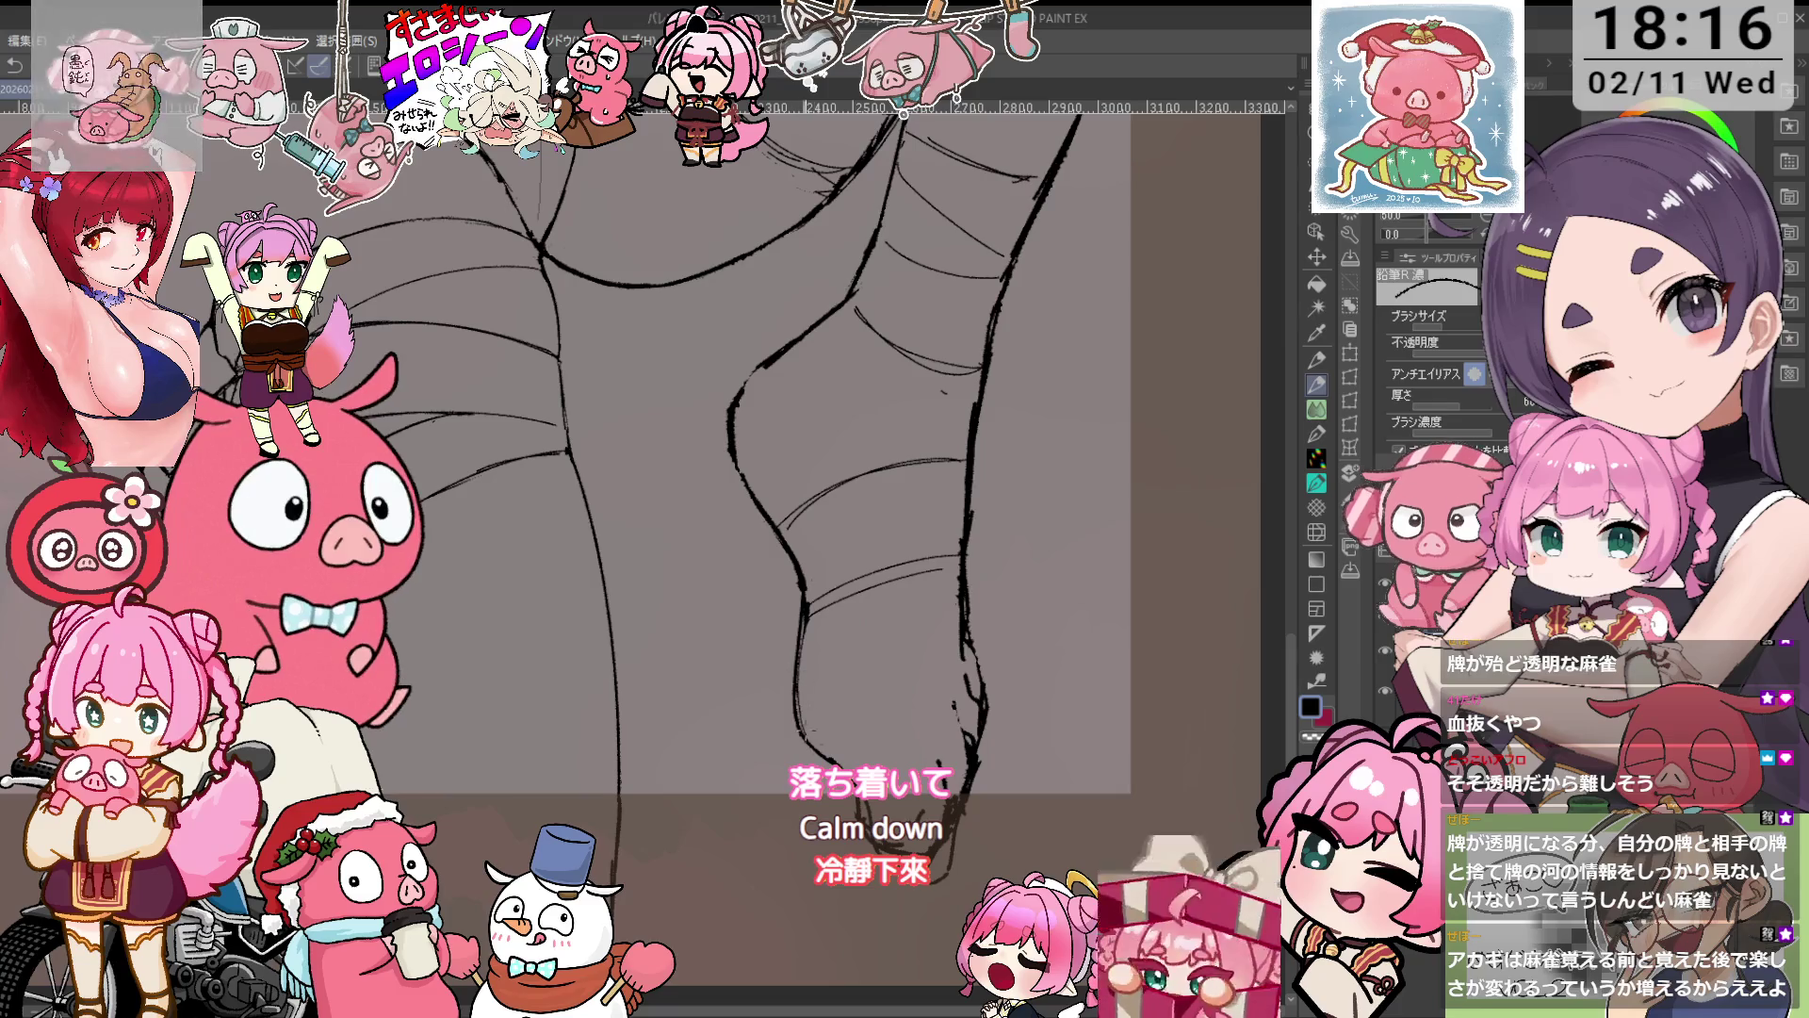
{"action": "left_click_drag", "start_coordinate": [860, 793], "coordinate": [919, 876]}
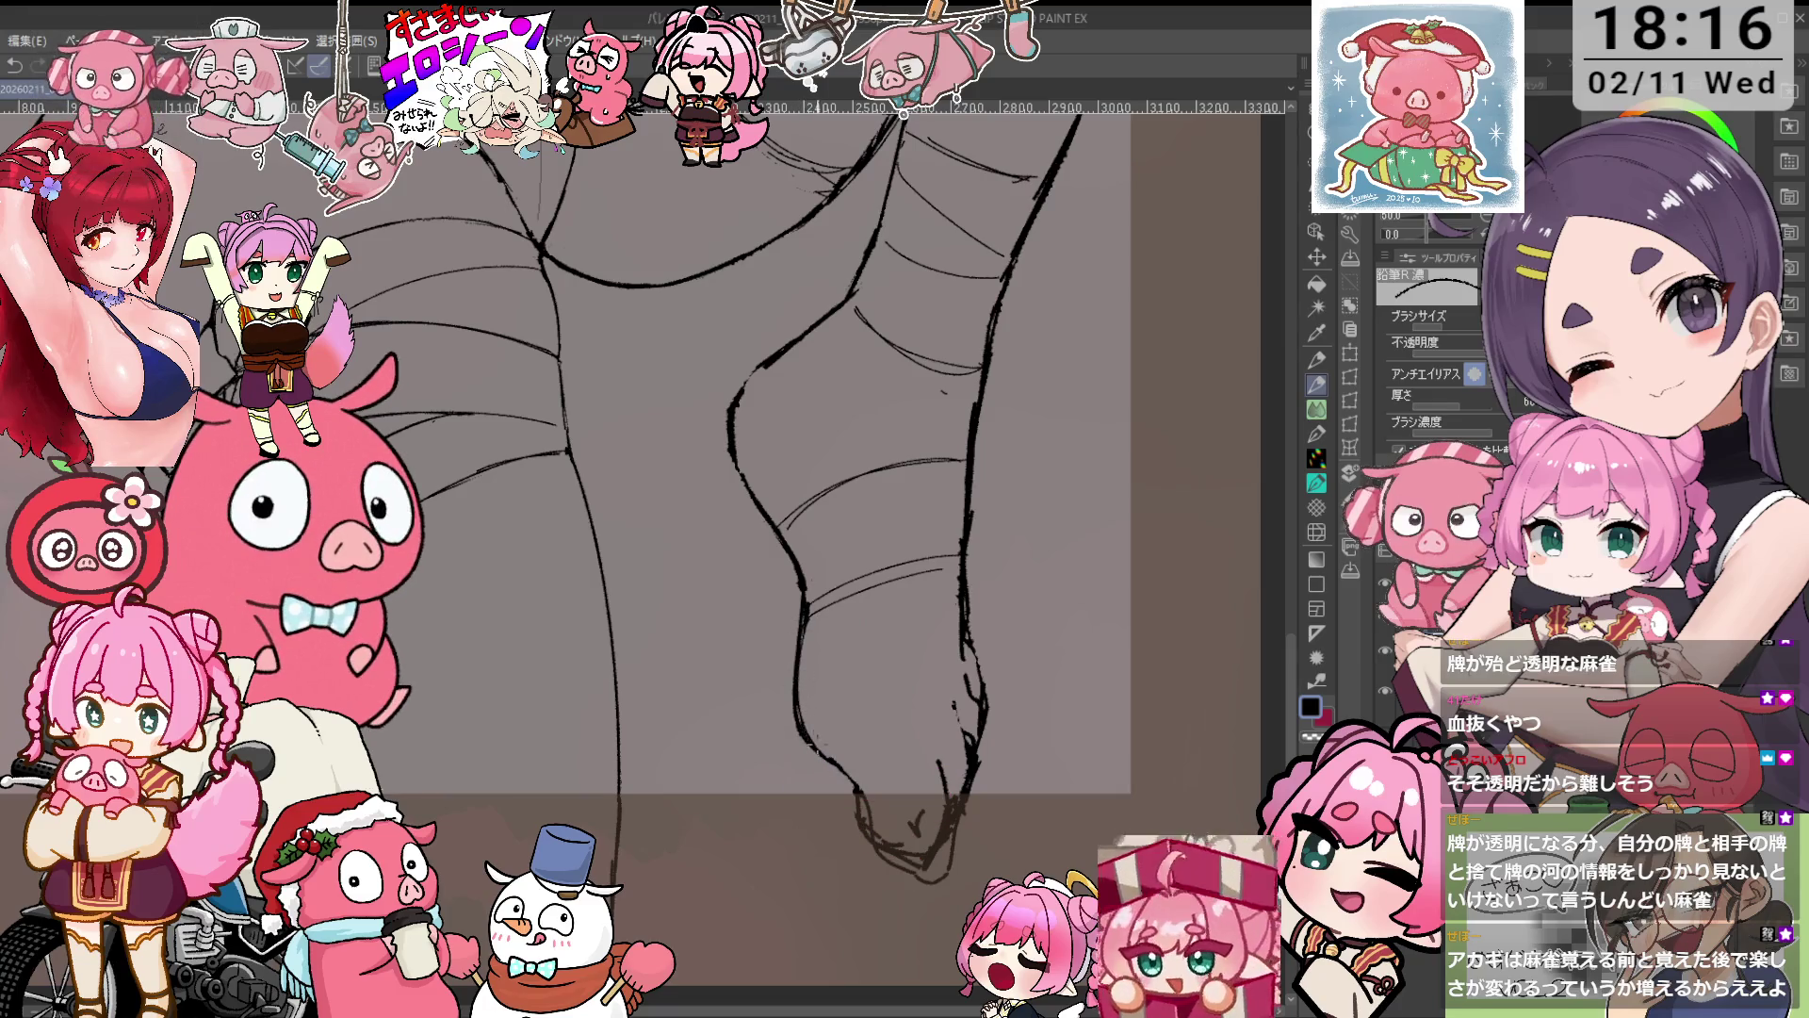
Darken the heel curve with two firm pencil strokes.
{"action": "scroll", "coordinate": [801, 603], "scroll_direction": "up", "scroll_amount": 1}
{"action": "key", "text": "e"}
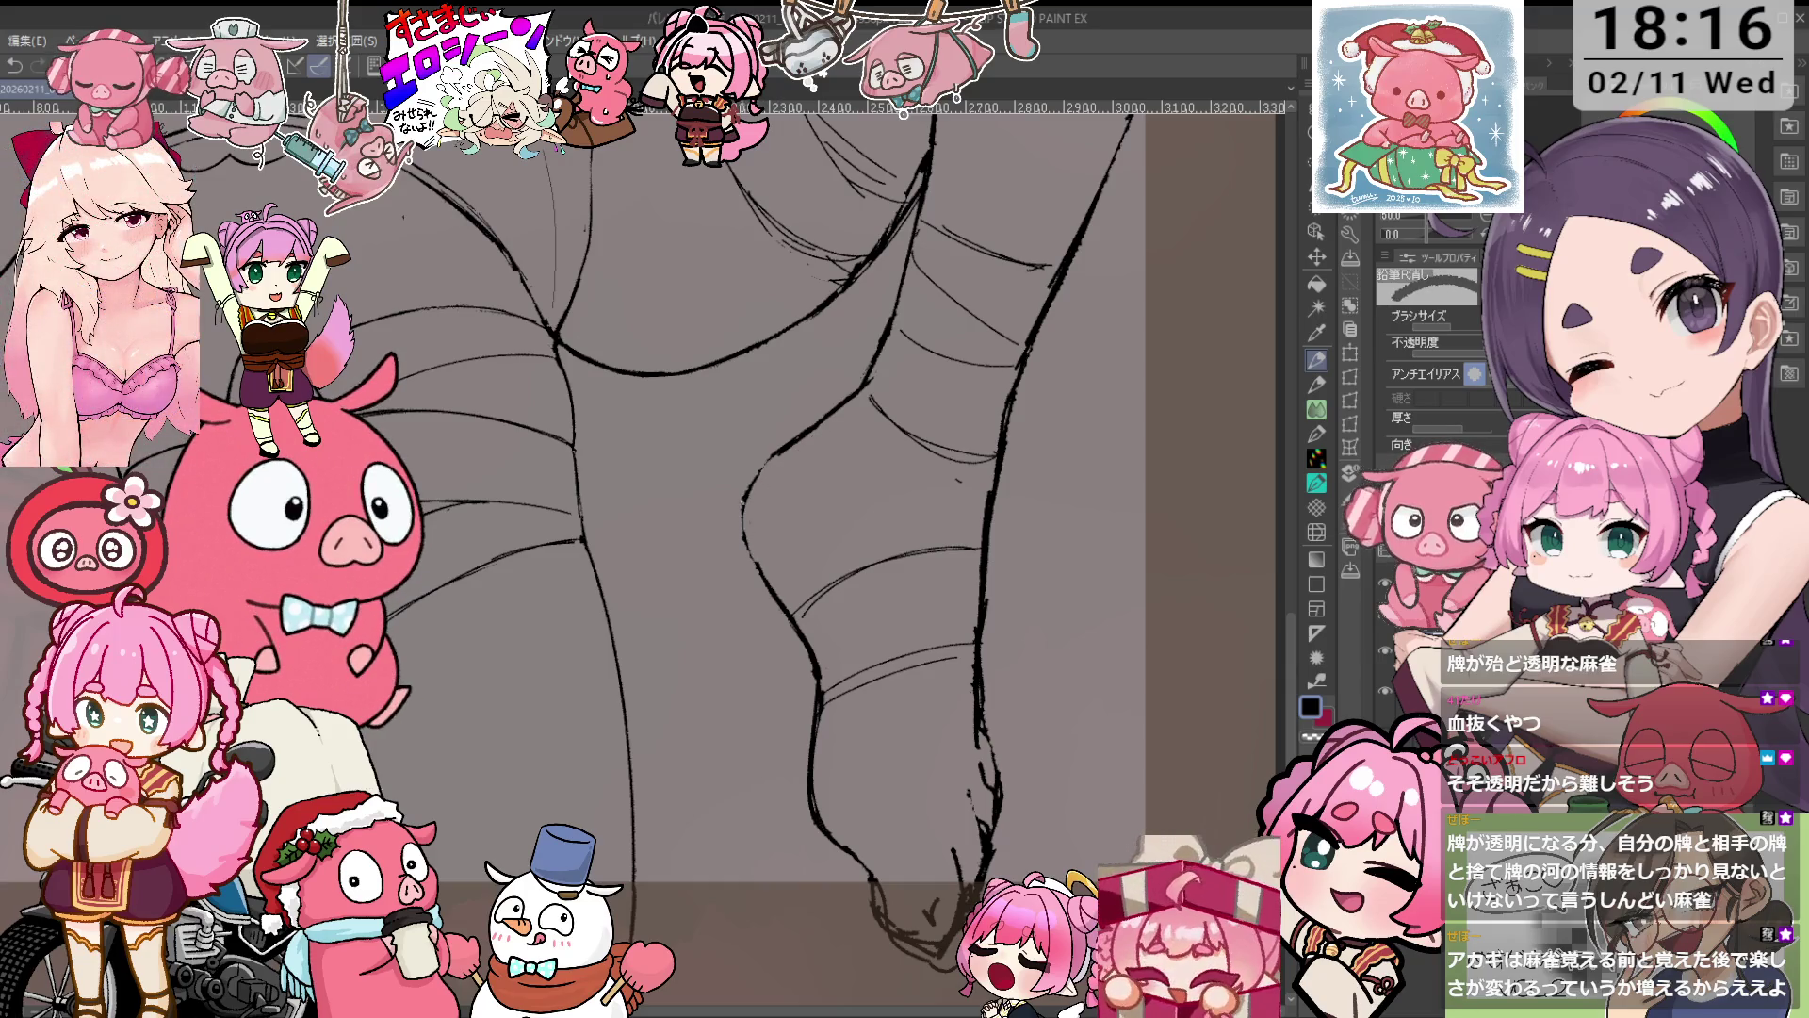
{"action": "key", "text": "p"}
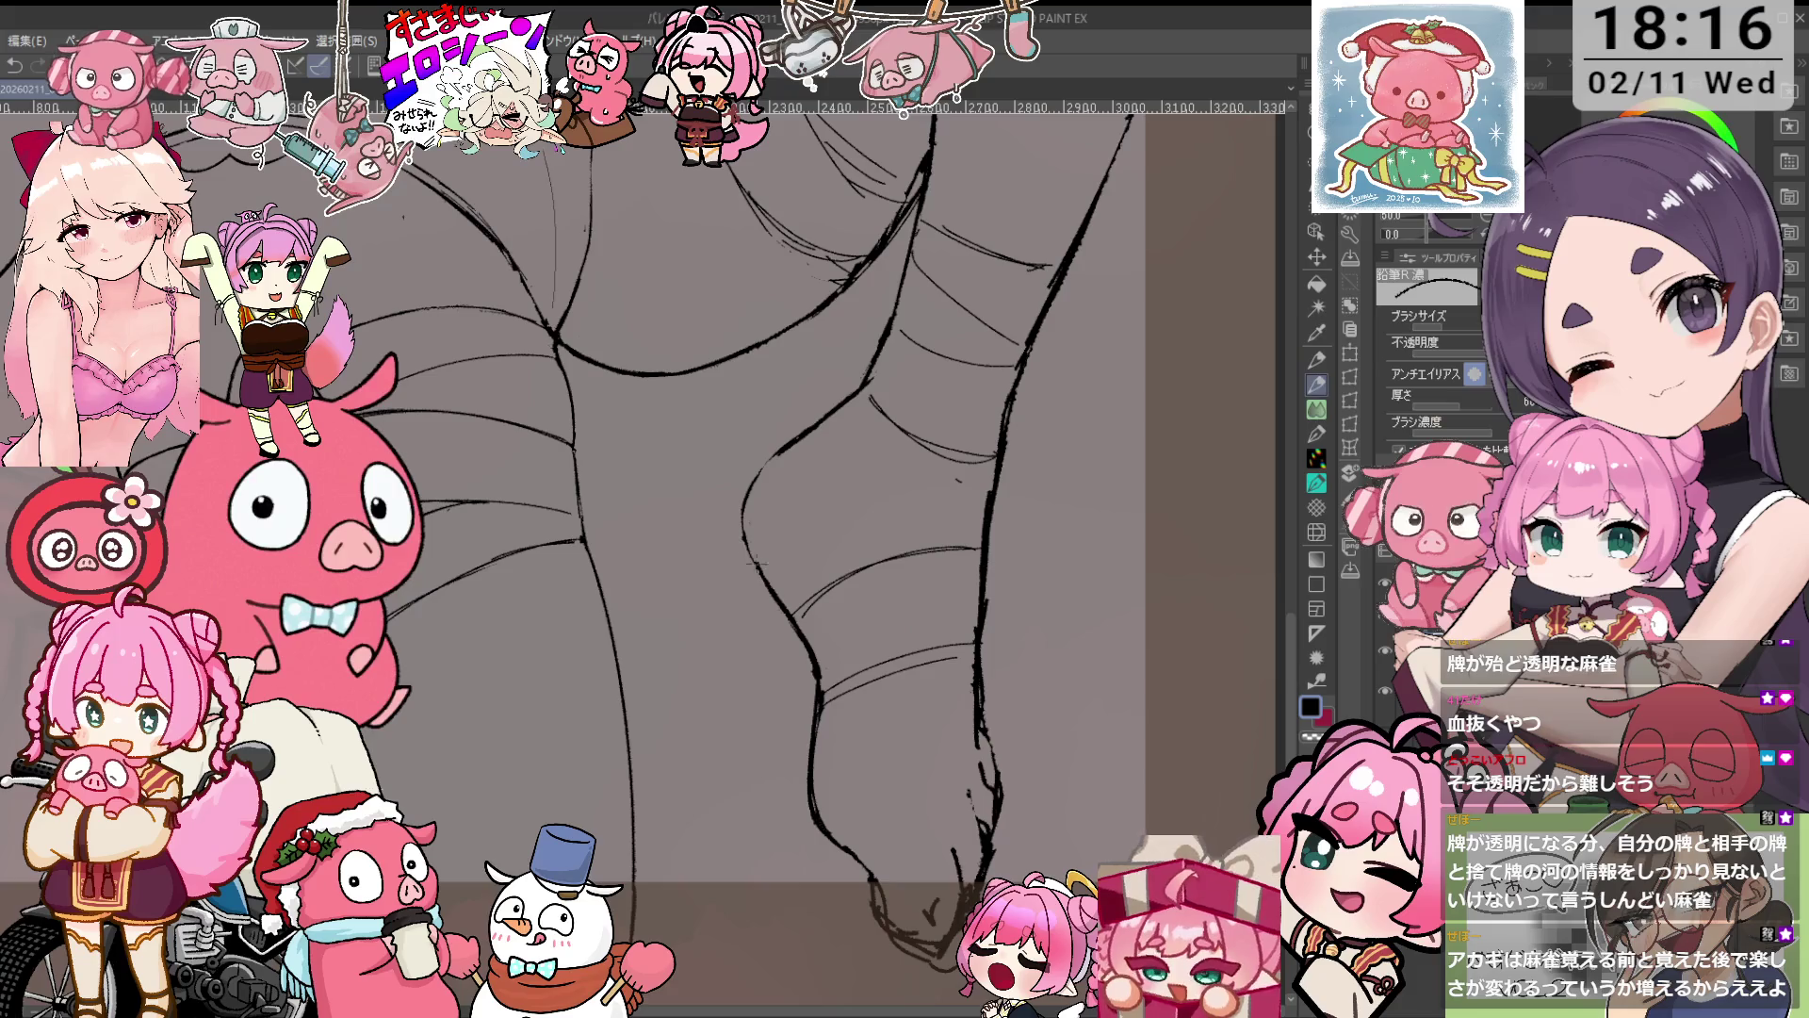
{"action": "left_click_drag", "start_coordinate": [752, 494], "coordinate": [744, 543]}
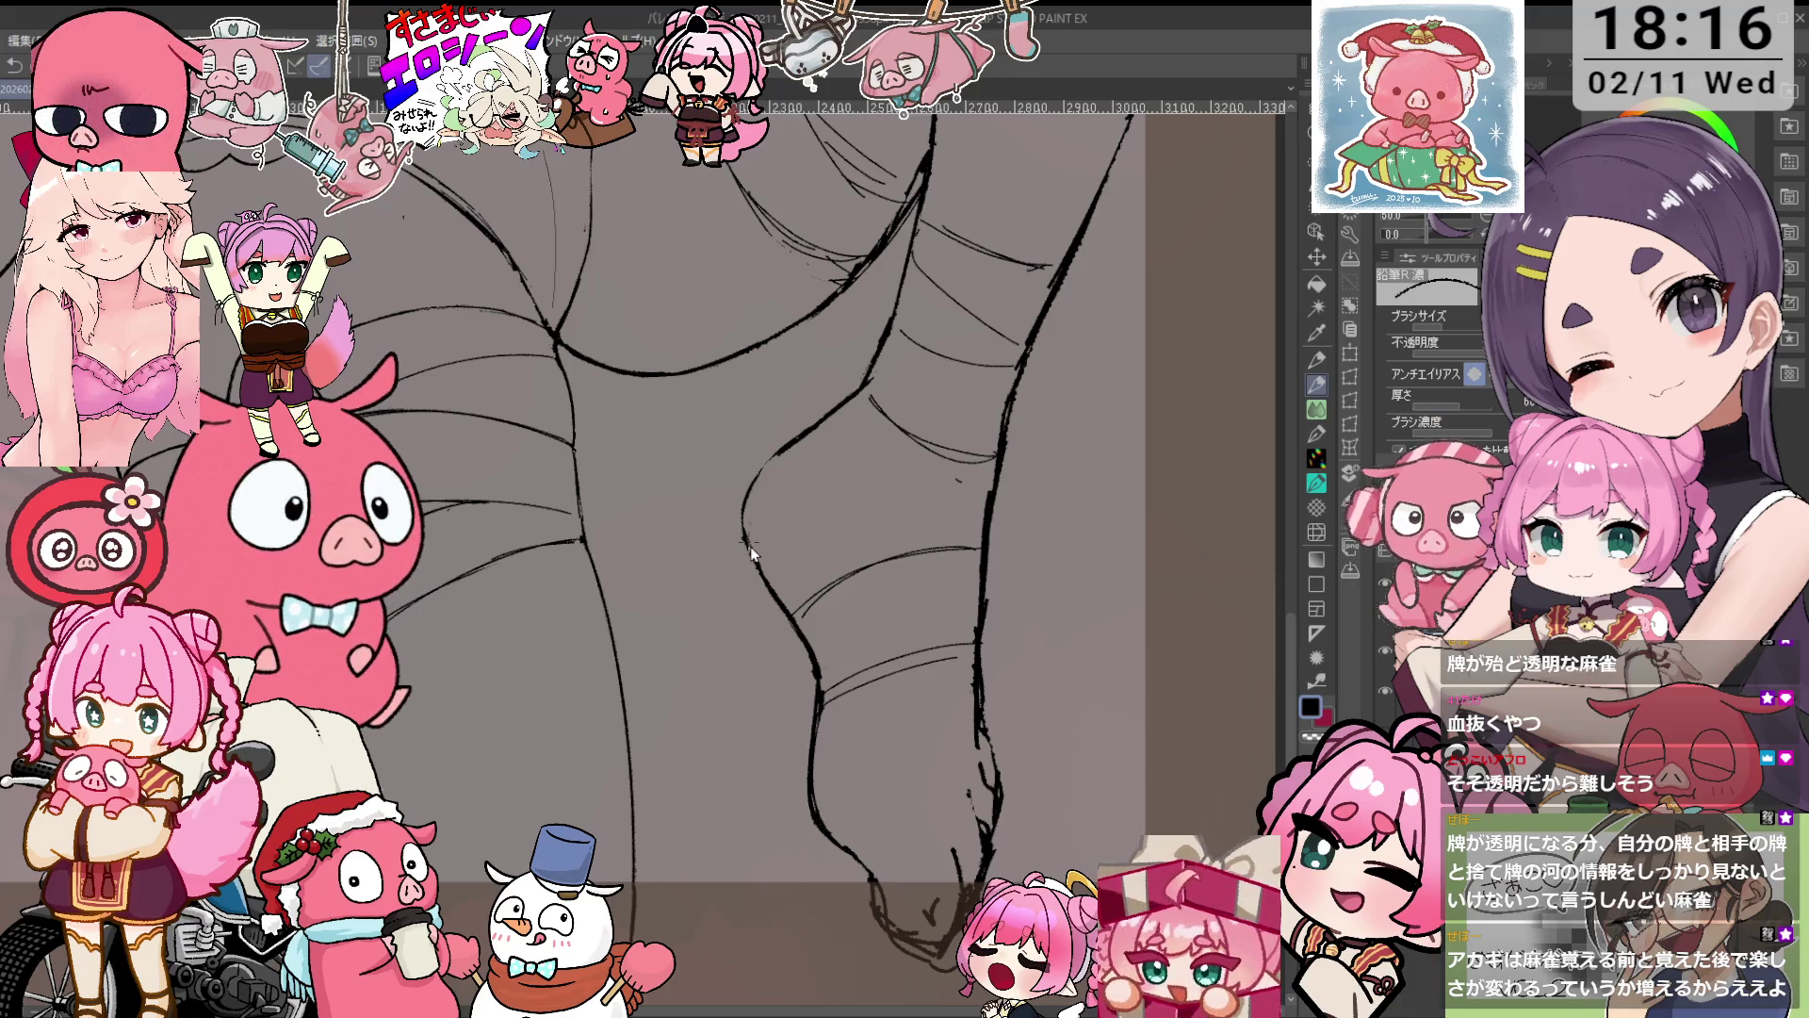
{"action": "left_click_drag", "start_coordinate": [748, 500], "coordinate": [744, 543]}
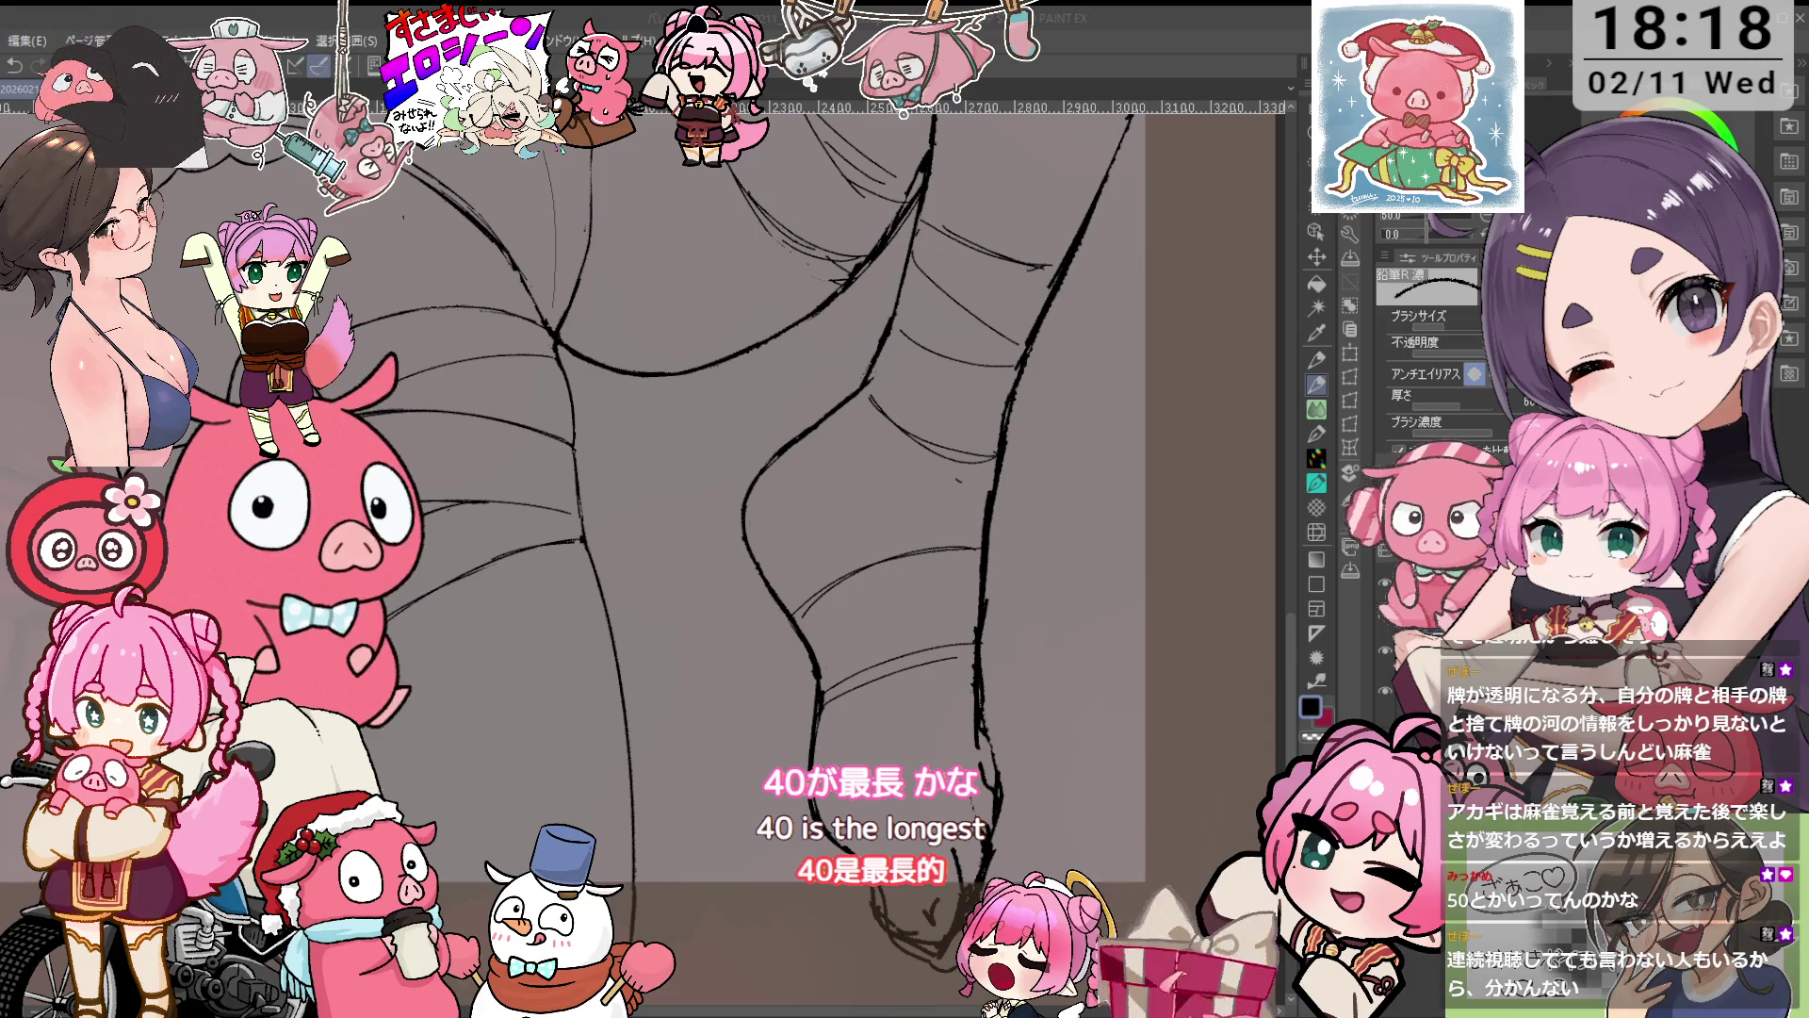
Tilt the foot area to -5° and switch to the 鉛筆R消し eraser.
{"action": "scroll", "coordinate": [754, 556], "scroll_direction": "up", "scroll_amount": 1}
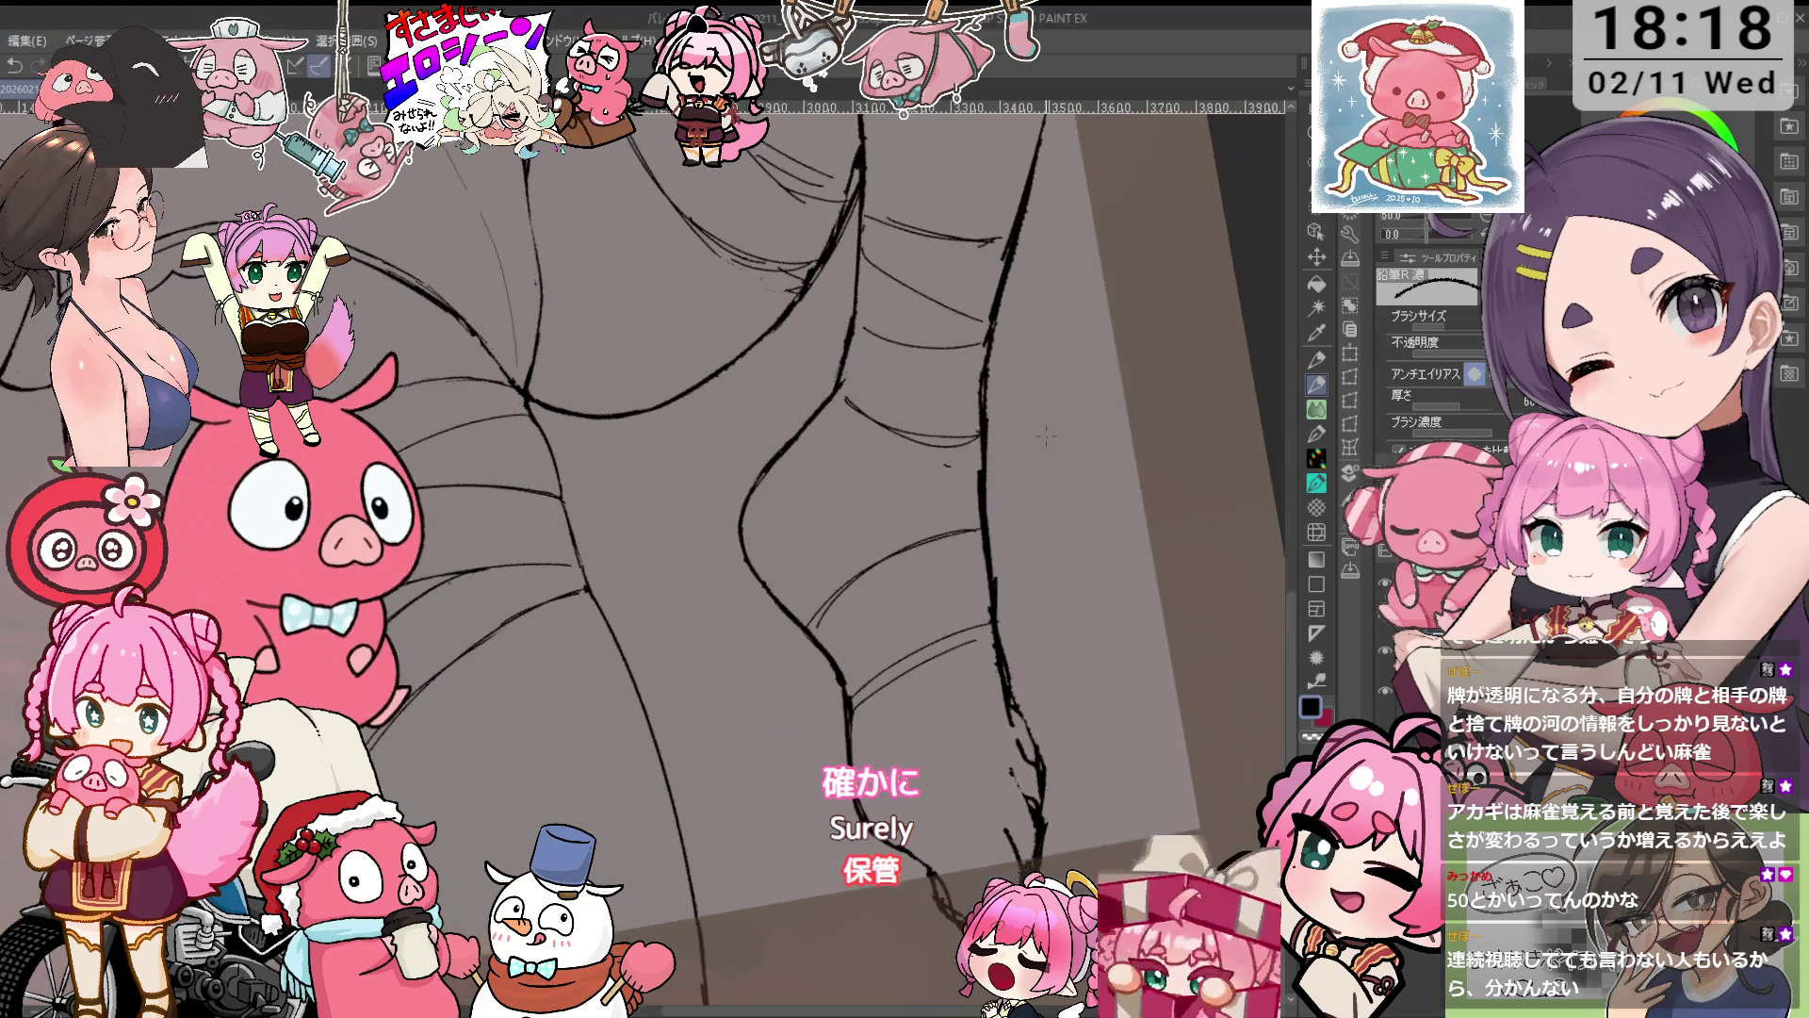
{"action": "key", "text": "e"}
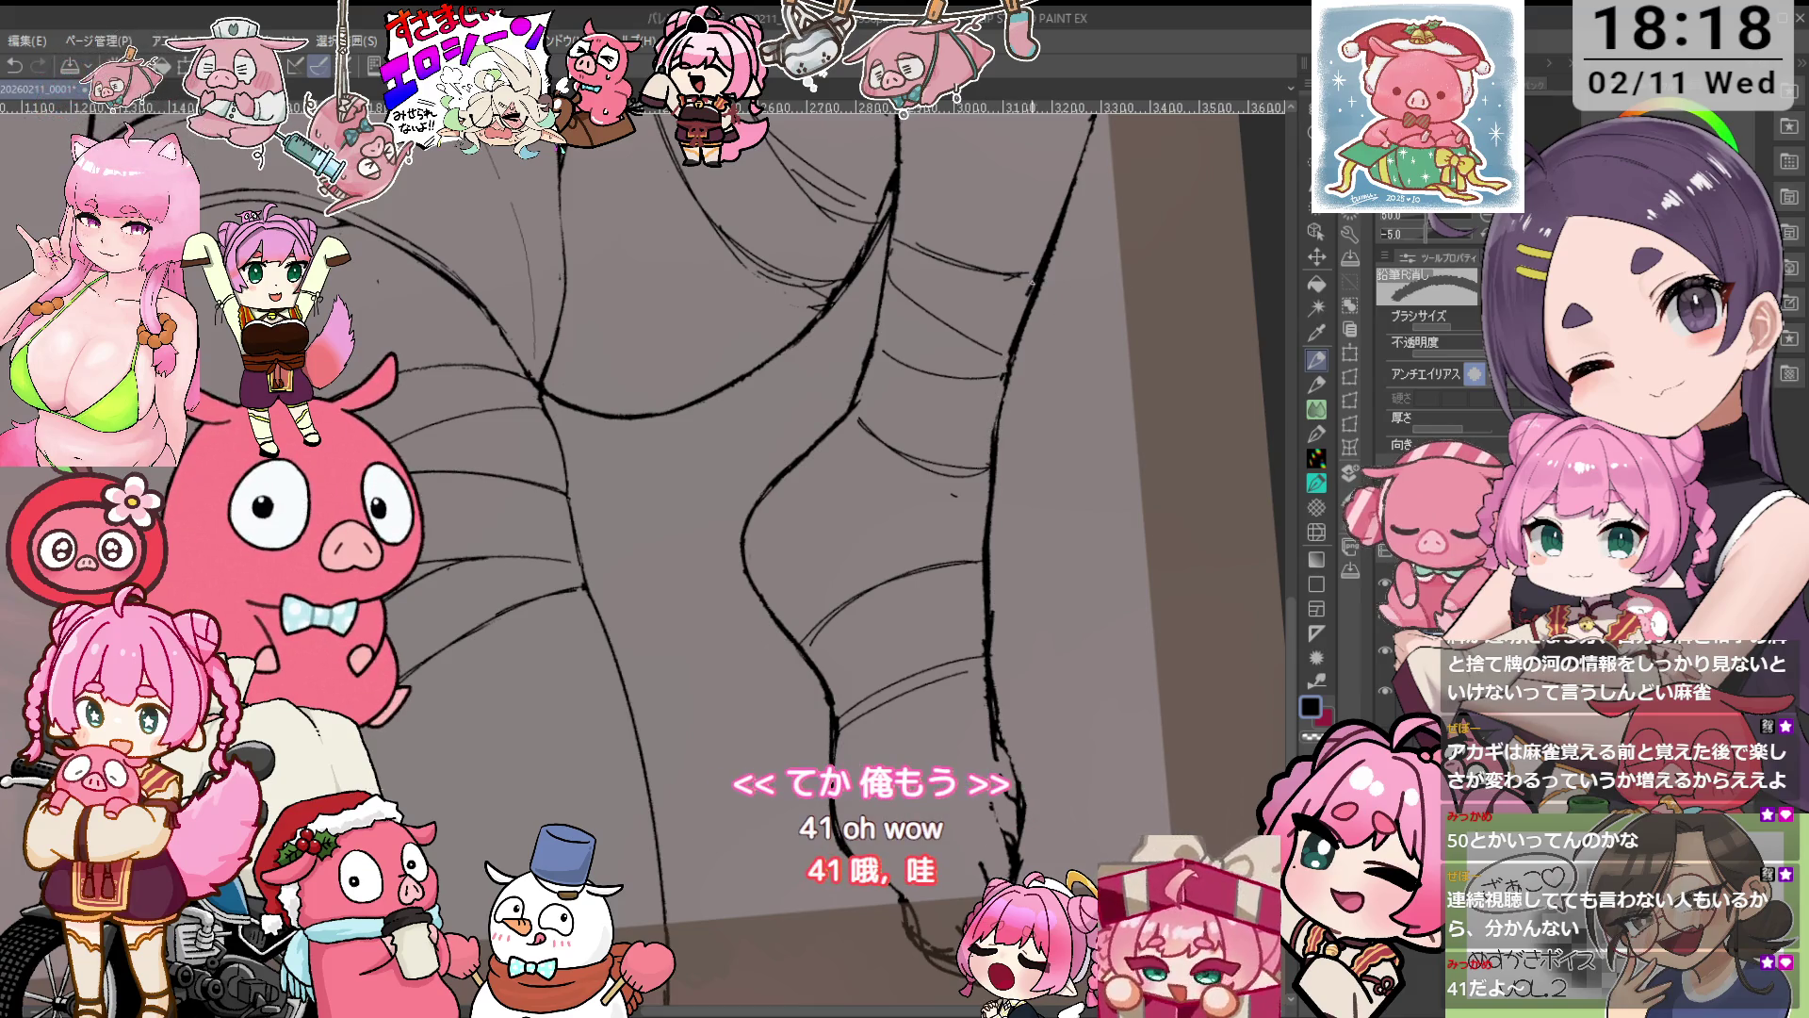
{"action": "scroll", "coordinate": [754, 528], "scroll_direction": "down", "scroll_amount": 3}
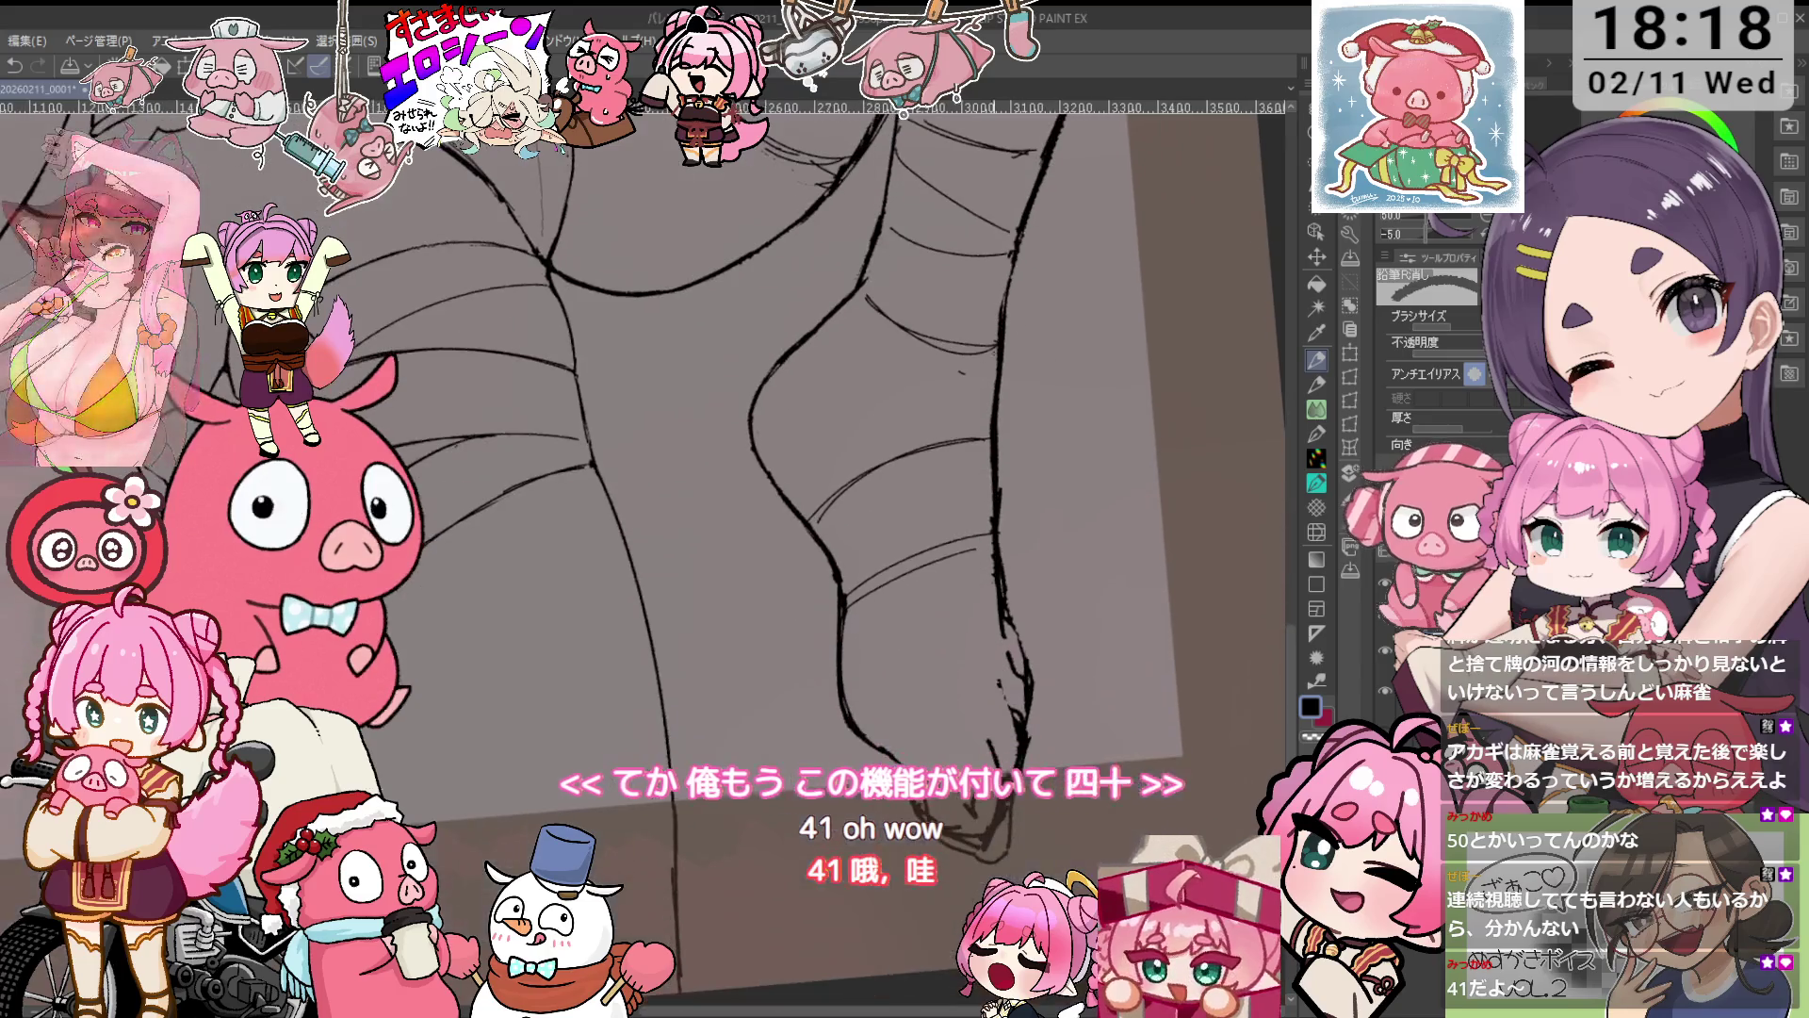